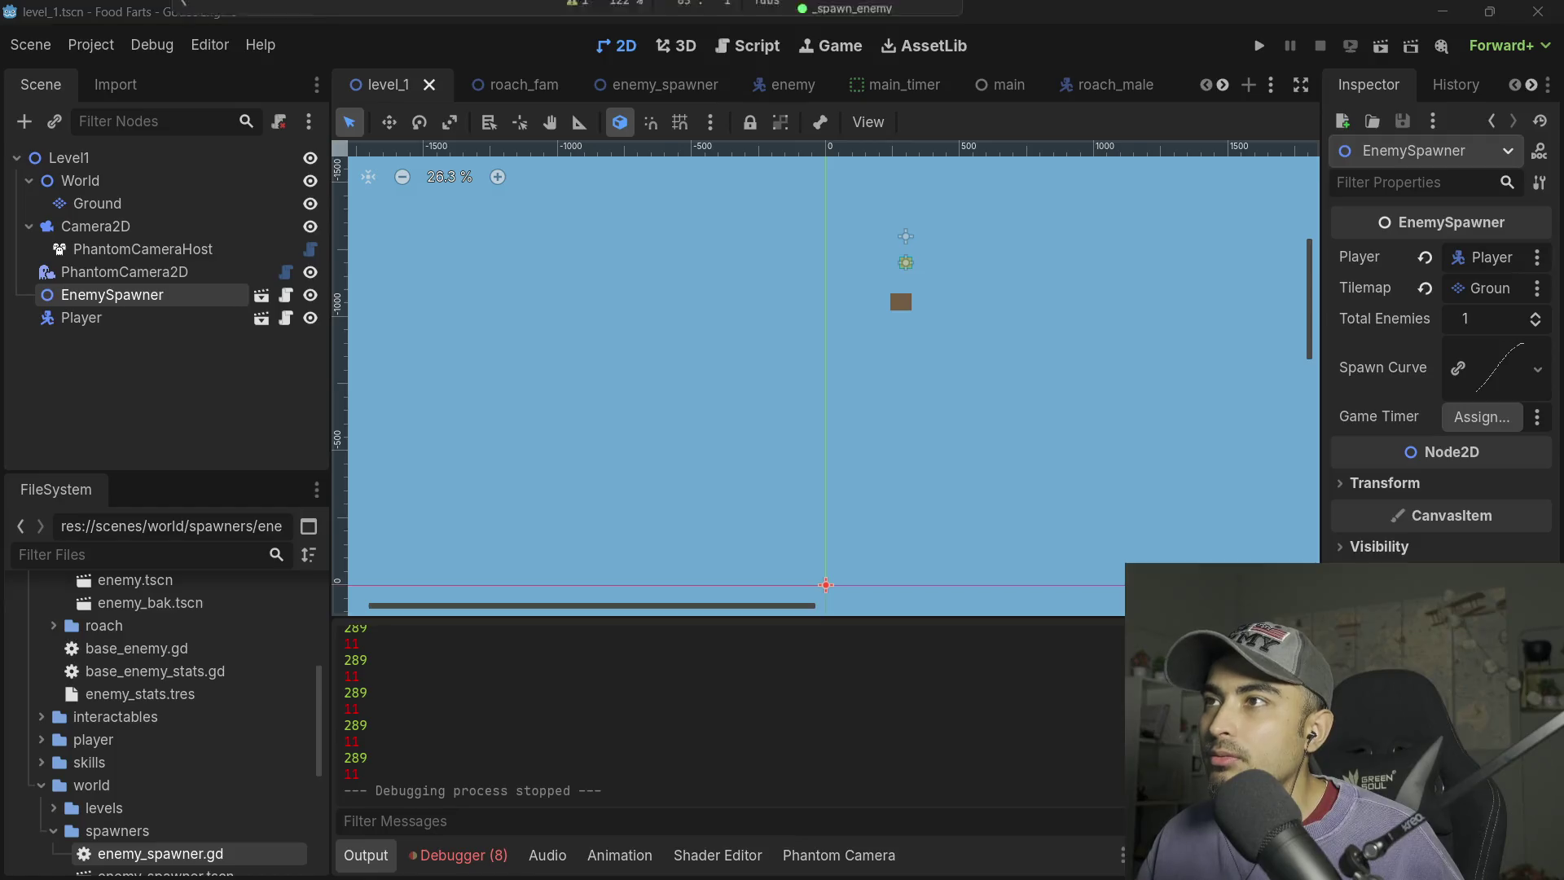
- Open enemy_spawner.gd and read through its total enemies, _ready and _spawn_enemy pooling code
{"action": "key", "text": "ctrl+F3"}
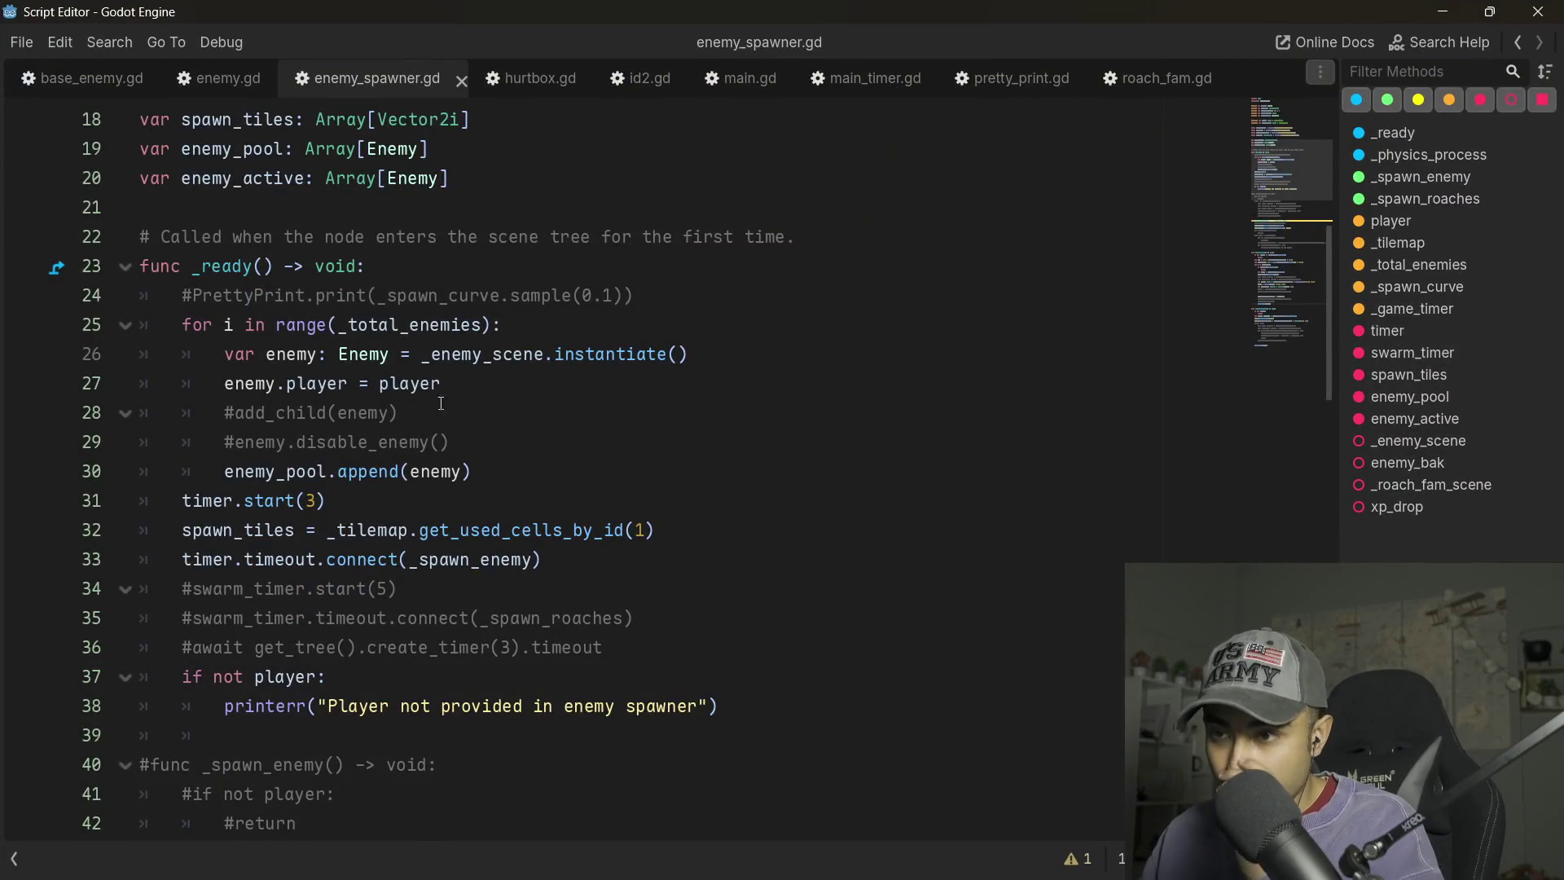
{"action": "scroll", "coordinate": [436, 402], "scroll_direction": "up", "scroll_amount": 6}
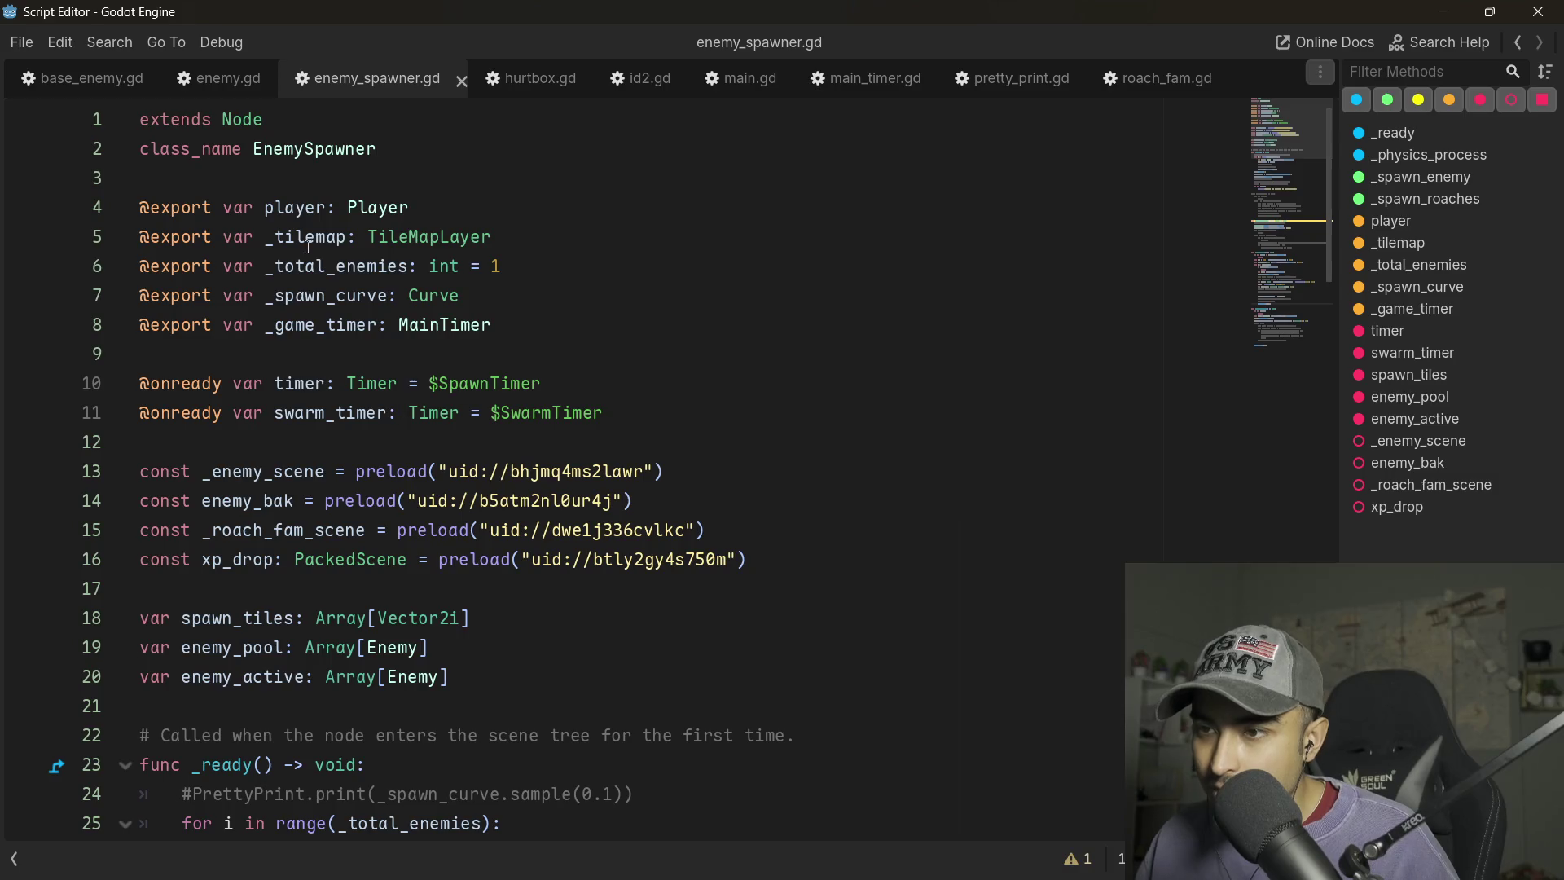
{"action": "left_click", "coordinate": [534, 264]}
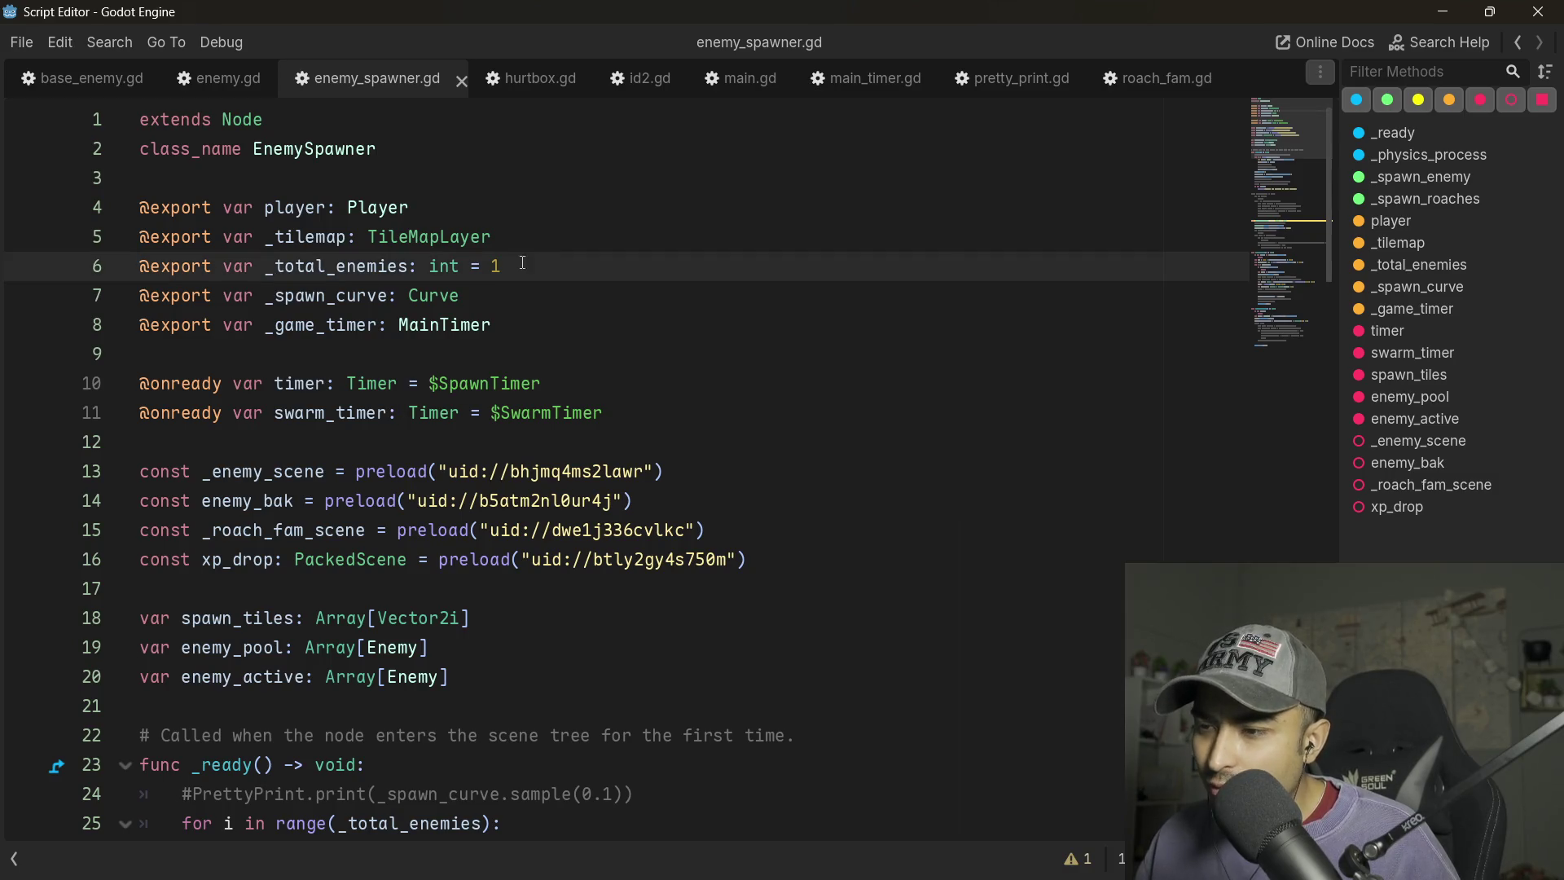
{"action": "scroll", "coordinate": [522, 269], "scroll_direction": "down", "scroll_amount": 5}
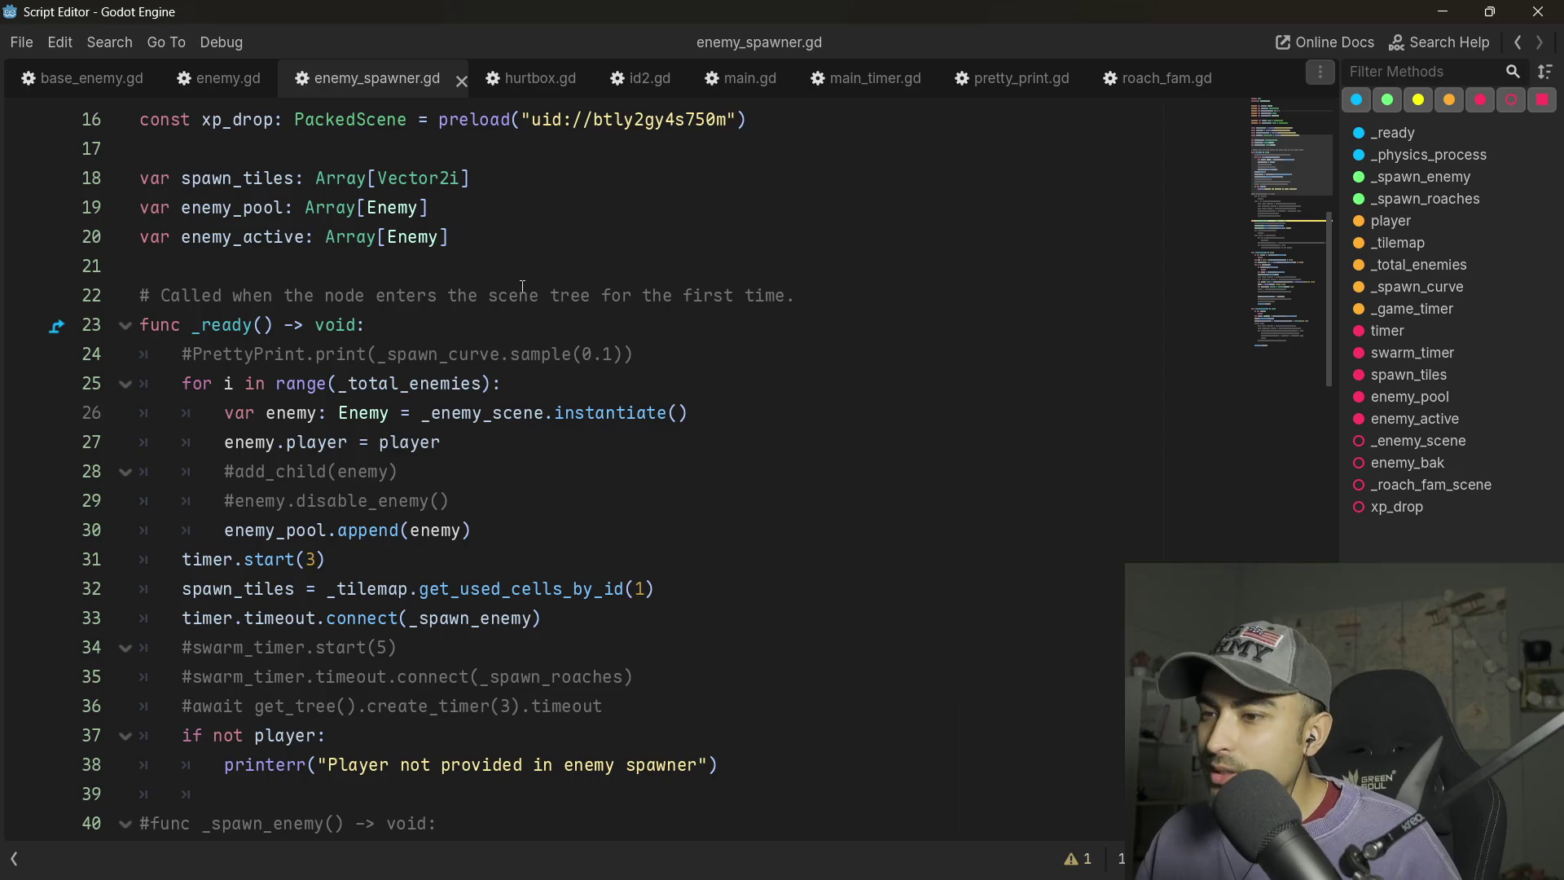
{"action": "scroll", "coordinate": [522, 286], "scroll_direction": "down", "scroll_amount": 10}
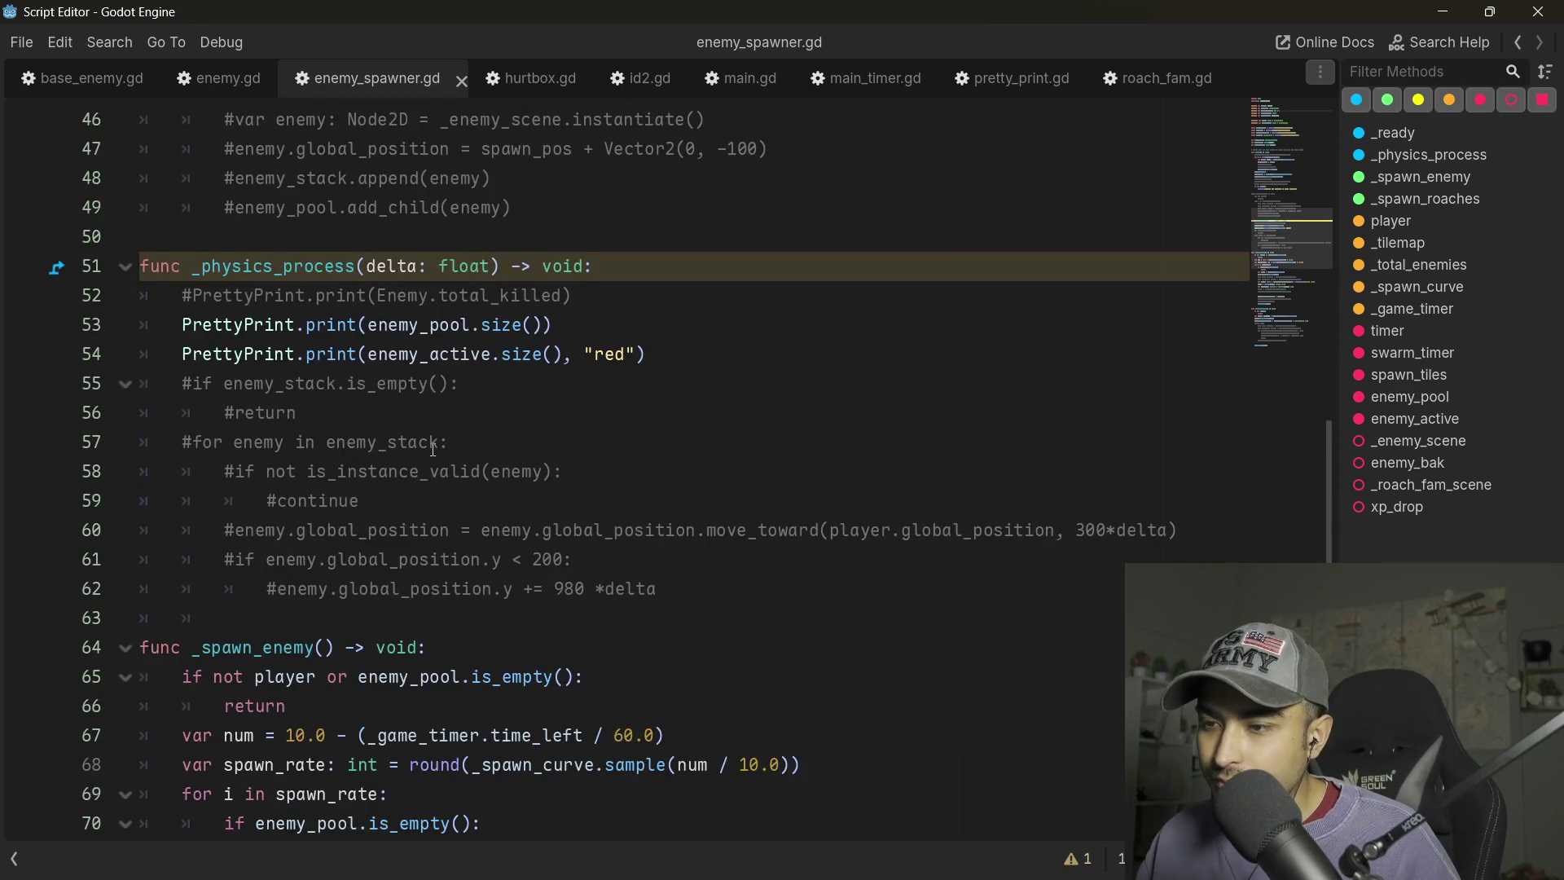
{"action": "scroll", "coordinate": [433, 449], "scroll_direction": "down", "scroll_amount": 8}
{"action": "scroll", "coordinate": [431, 456], "scroll_direction": "down", "scroll_amount": 3}
{"action": "scroll", "coordinate": [429, 462], "scroll_direction": "up", "scroll_amount": 5}
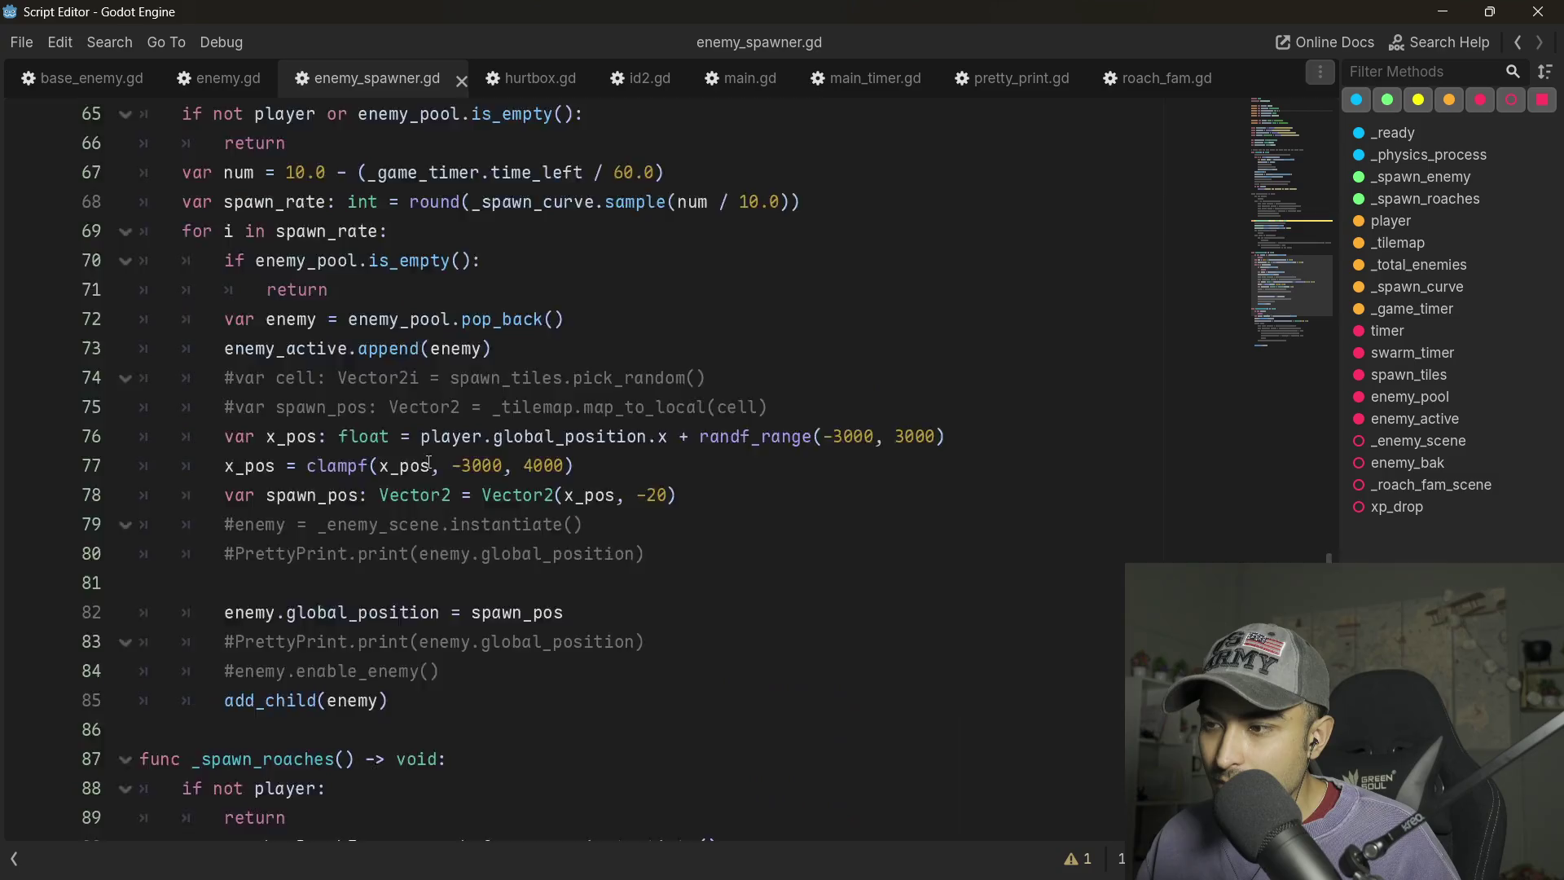
{"action": "scroll", "coordinate": [430, 462], "scroll_direction": "up", "scroll_amount": 14}
{"action": "scroll", "coordinate": [404, 435], "scroll_direction": "up", "scroll_amount": 2}
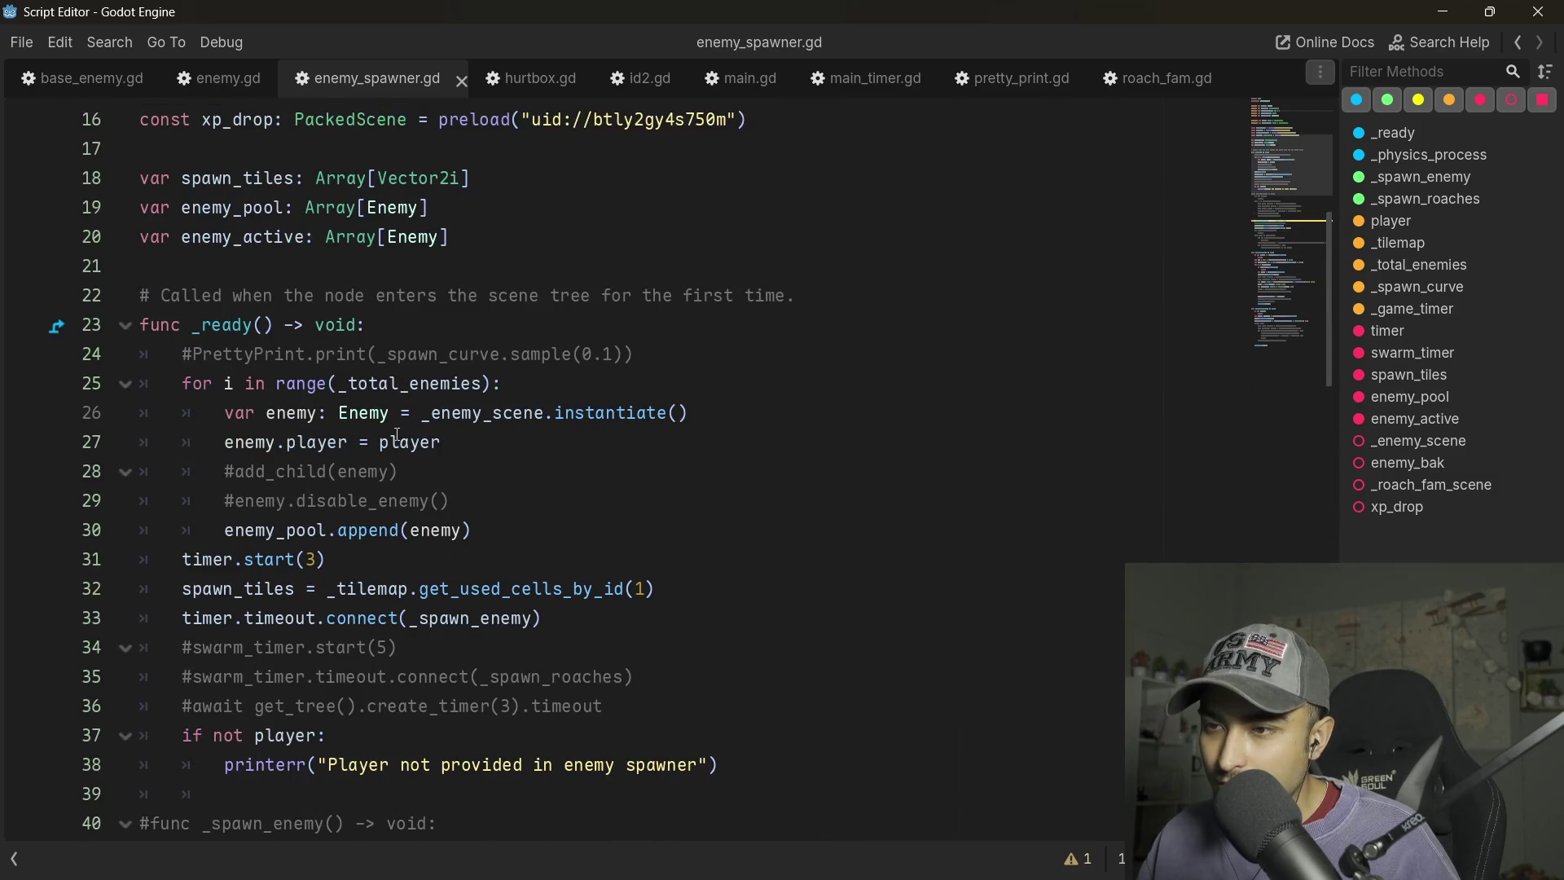
{"action": "scroll", "coordinate": [423, 383], "scroll_direction": "up", "scroll_amount": 2}
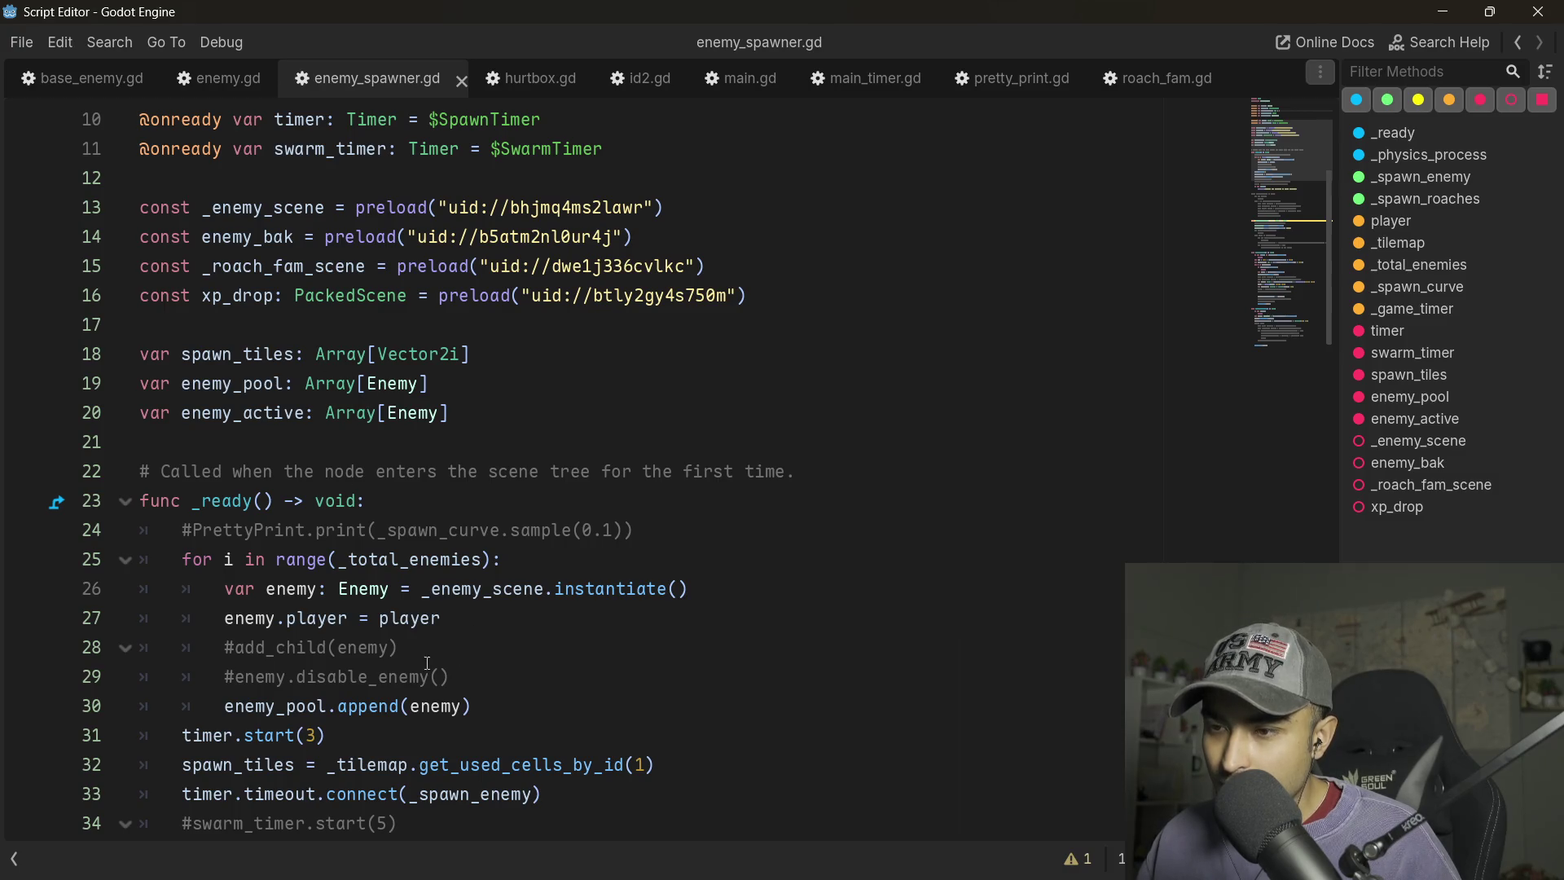
{"action": "scroll", "coordinate": [327, 568], "scroll_direction": "up", "scroll_amount": 3}
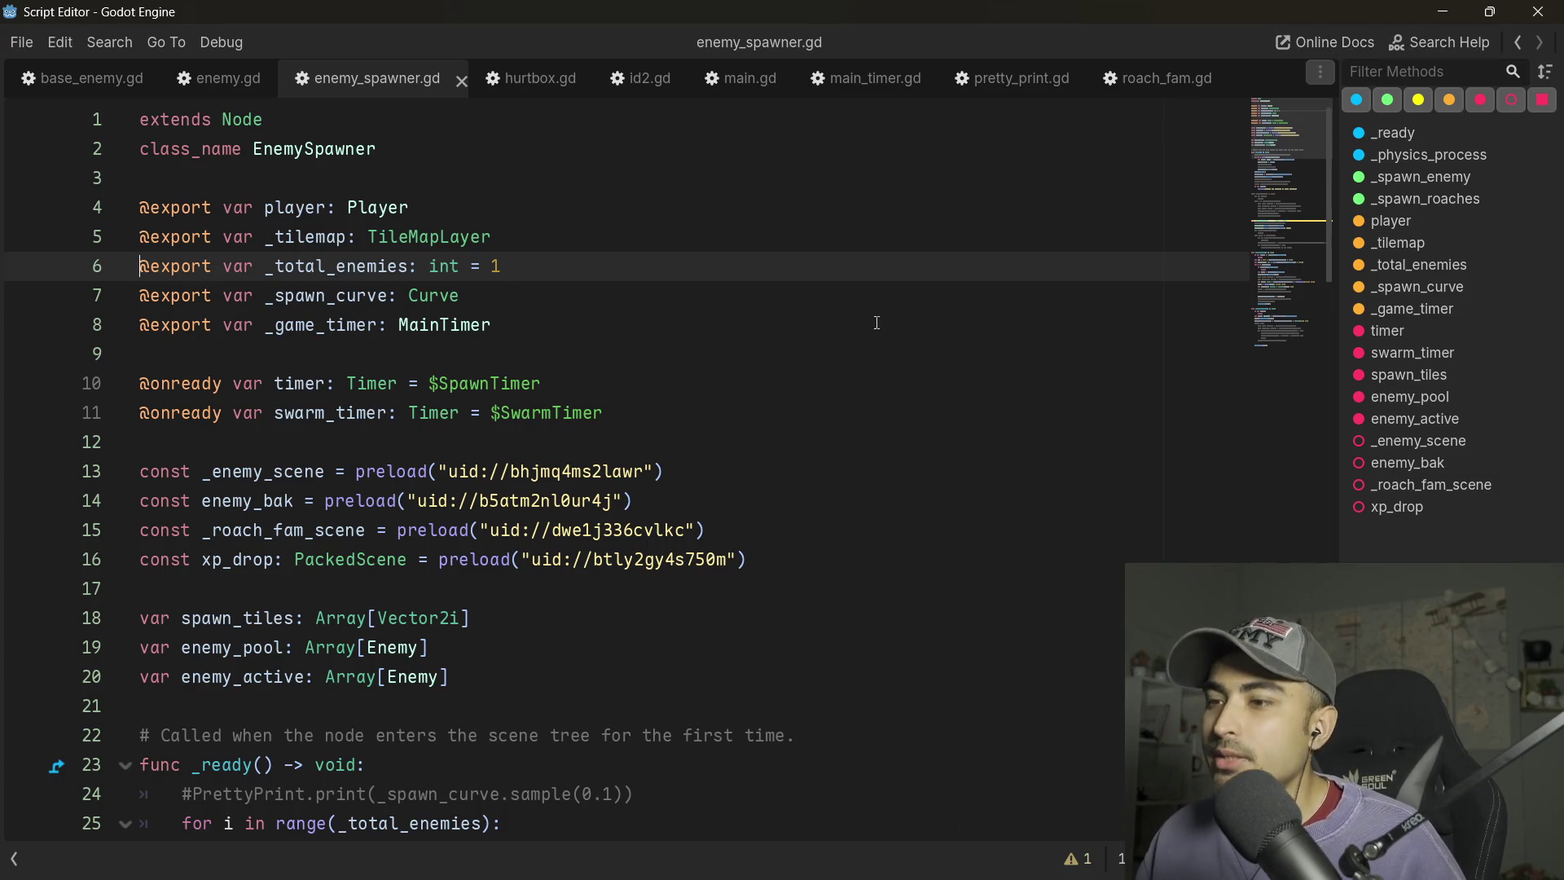
{"action": "scroll", "coordinate": [444, 534], "scroll_direction": "down", "scroll_amount": 6}
{"action": "scroll", "coordinate": [444, 533], "scroll_direction": "up", "scroll_amount": 5}
{"action": "scroll", "coordinate": [444, 534], "scroll_direction": "up", "scroll_amount": 1}
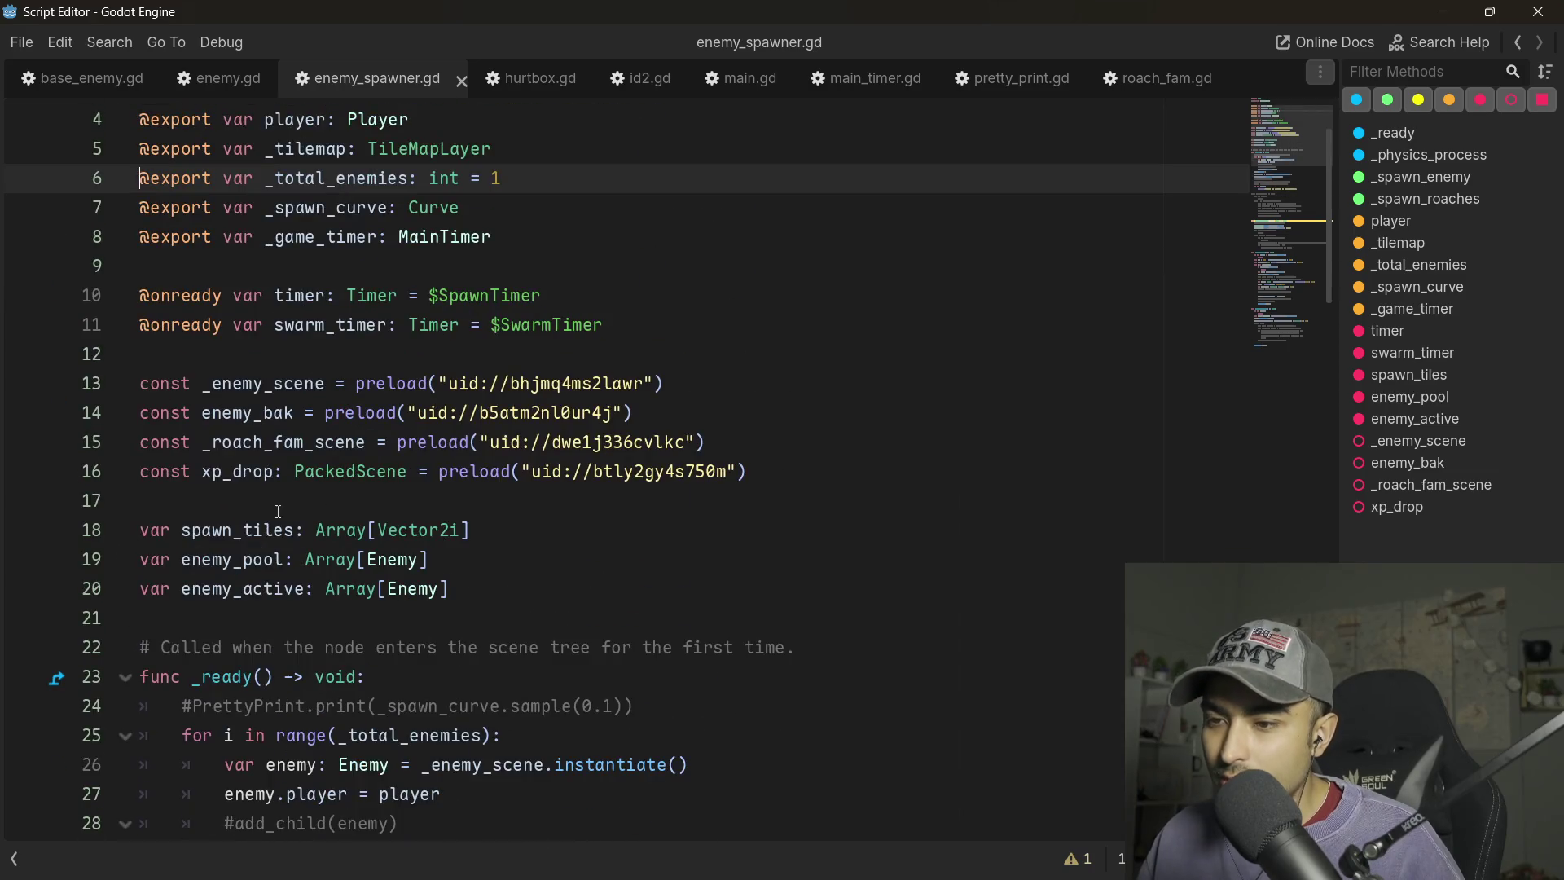
{"action": "scroll", "coordinate": [296, 543], "scroll_direction": "down", "scroll_amount": 3}
{"action": "scroll", "coordinate": [295, 543], "scroll_direction": "down", "scroll_amount": 3}
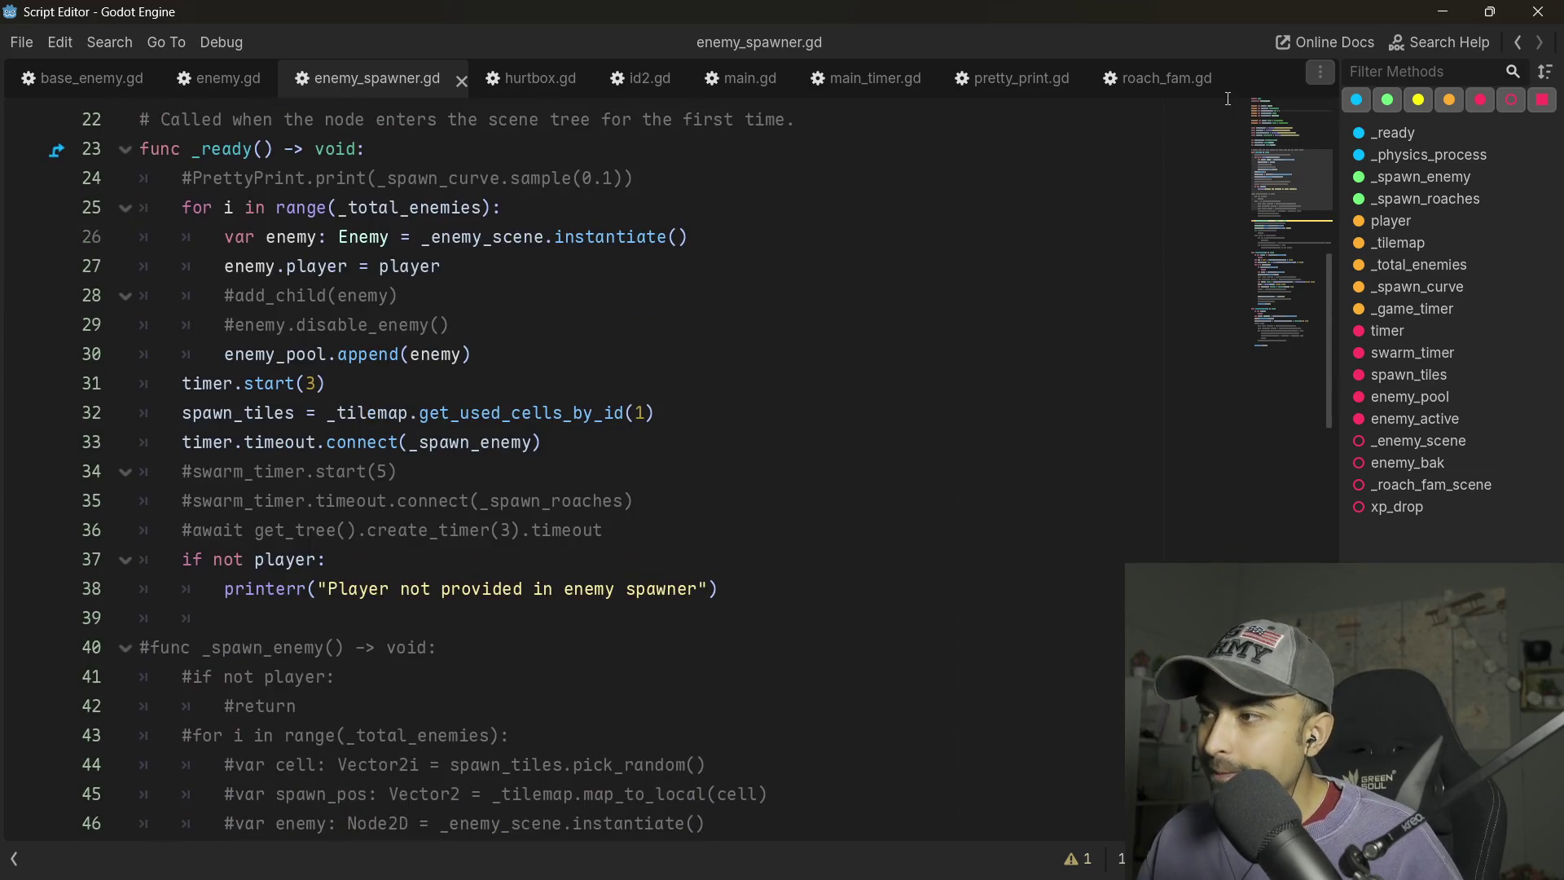
{"action": "key", "text": "alt+Tab"}
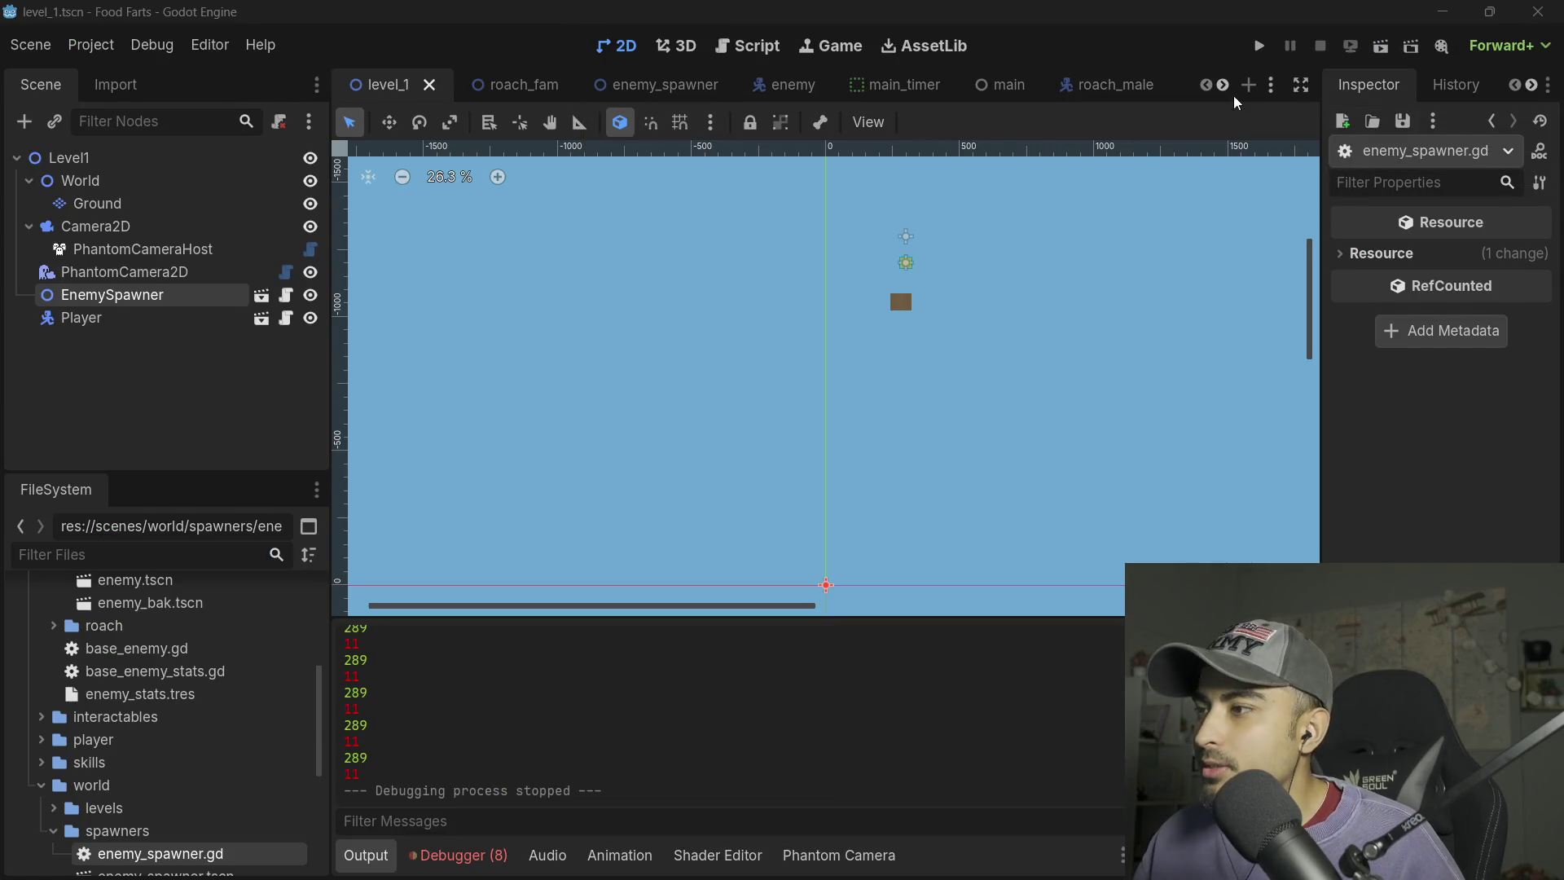
- Run the game, quit it with F8, and reposition the floating Script Editor window
{"action": "left_click", "coordinate": [1259, 45]}
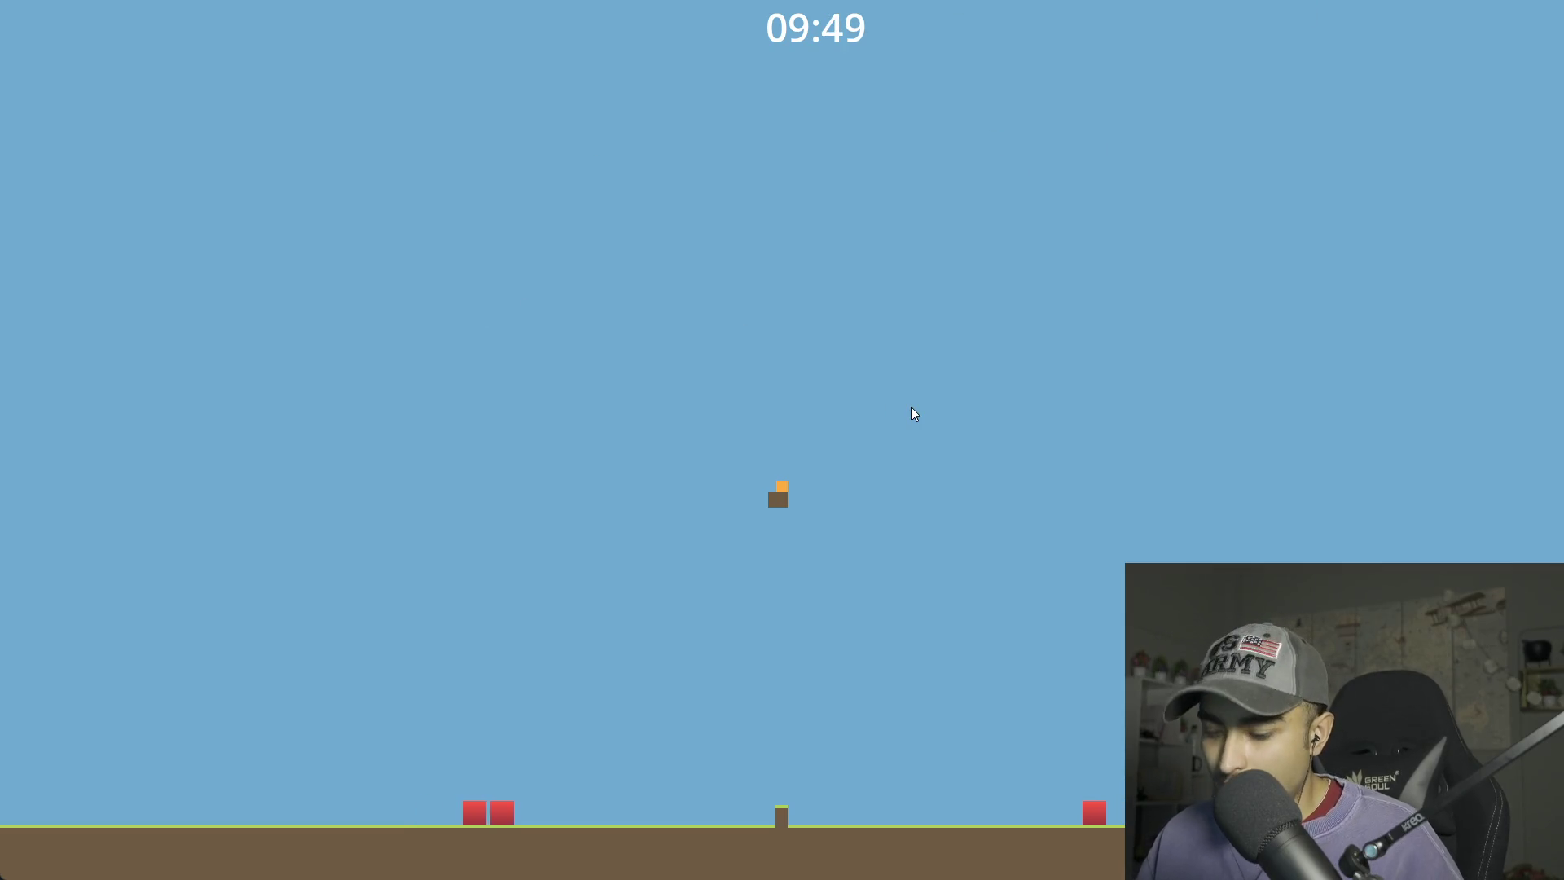
{"action": "key", "text": "F8"}
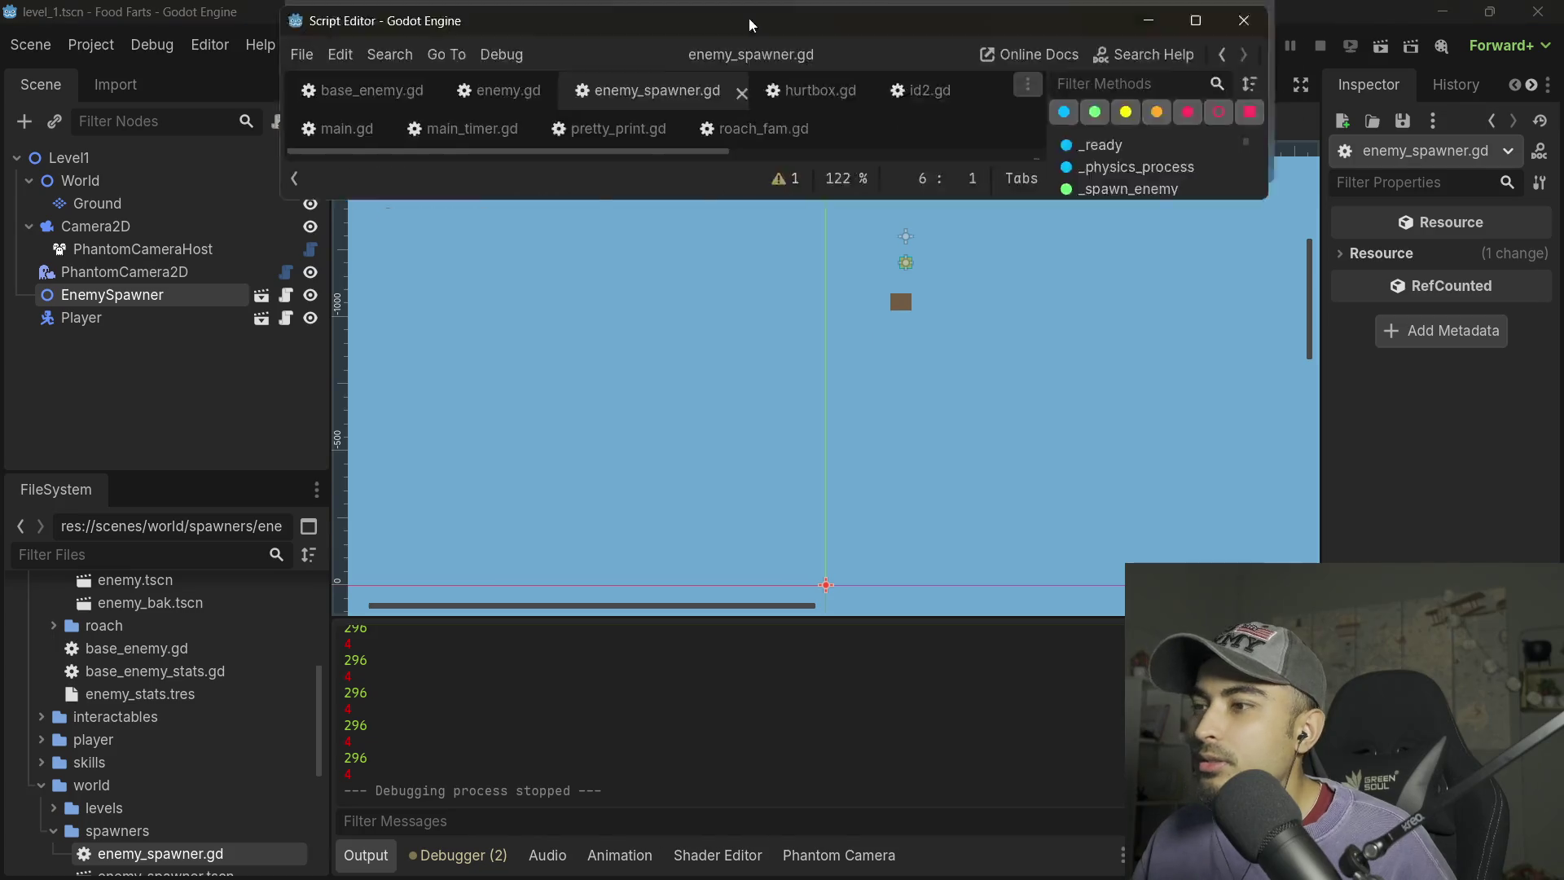
{"action": "left_click_drag", "start_coordinate": [879, 15], "coordinate": [855, 305]}
{"action": "left_click", "coordinate": [1176, 311]}
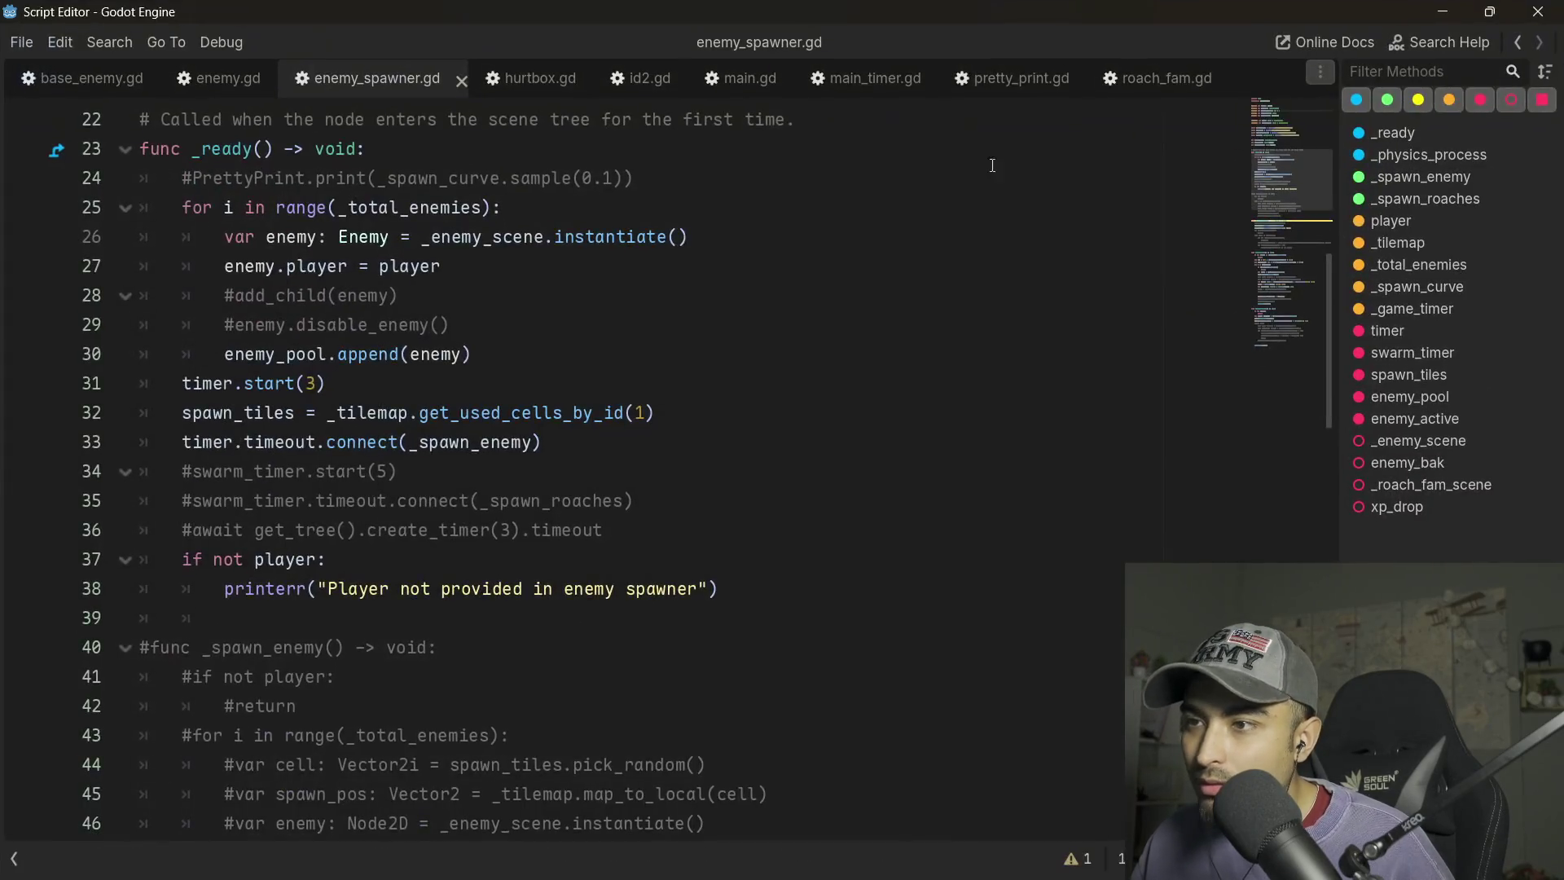
{"action": "mouse_move", "coordinate": [994, 8]}
{"action": "left_mouse_down"}
{"action": "mouse_move", "coordinate": [1027, 217]}
{"action": "mouse_move", "coordinate": [1028, 0]}
{"action": "left_mouse_up"}
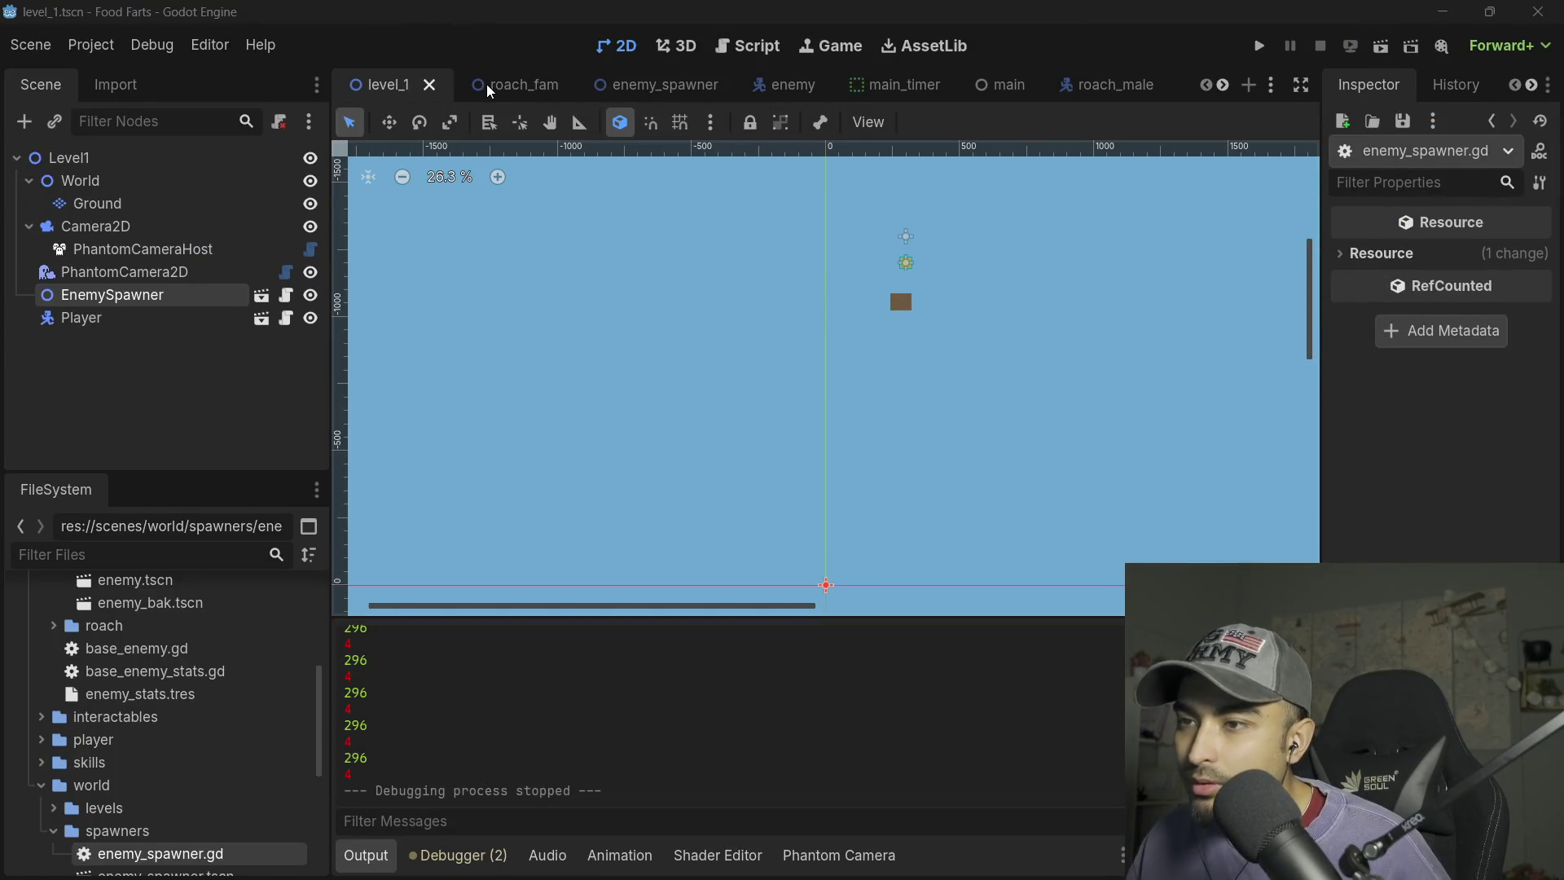
- In the main scene, set EnemySpawner's Total Enemies from 300 to 1, then run the game
{"action": "left_click", "coordinate": [1009, 86]}
{"action": "left_click", "coordinate": [64, 157]}
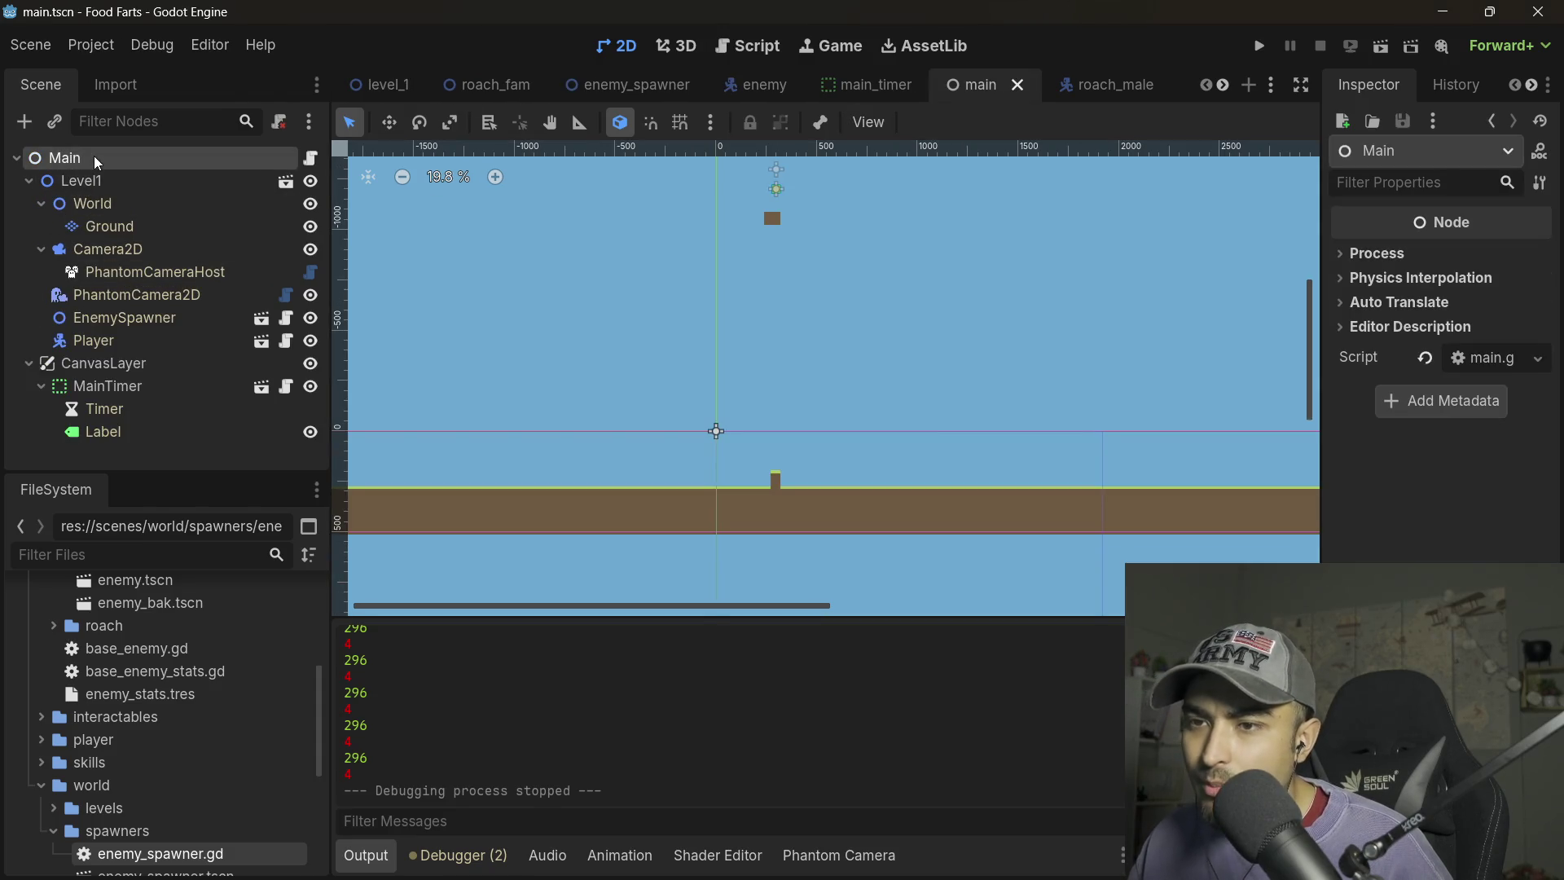
{"action": "left_click", "coordinate": [98, 180]}
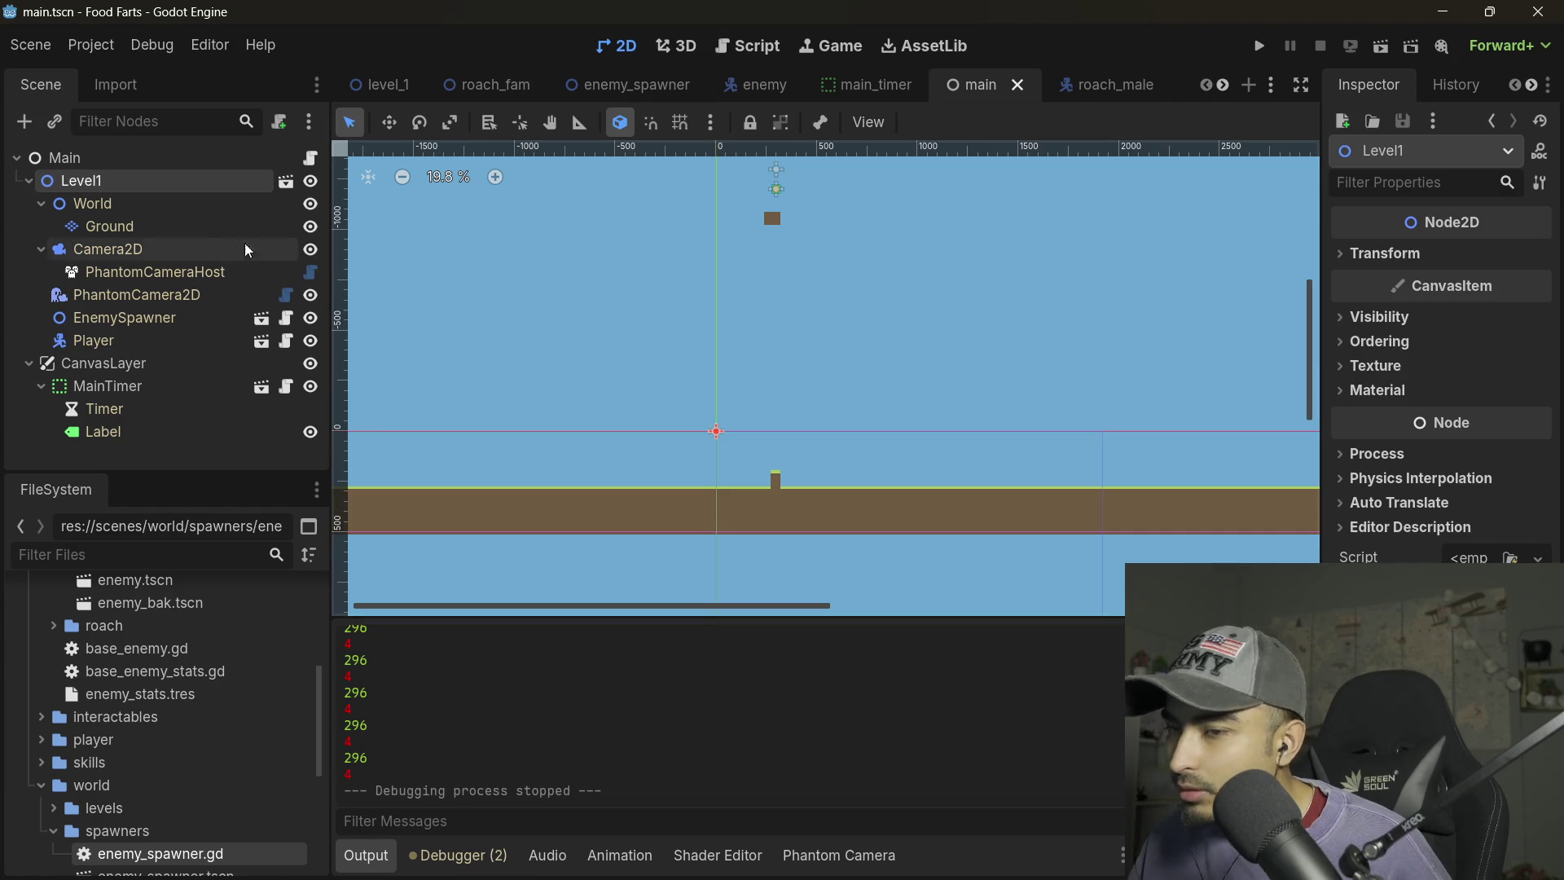
{"action": "left_click", "coordinate": [123, 317]}
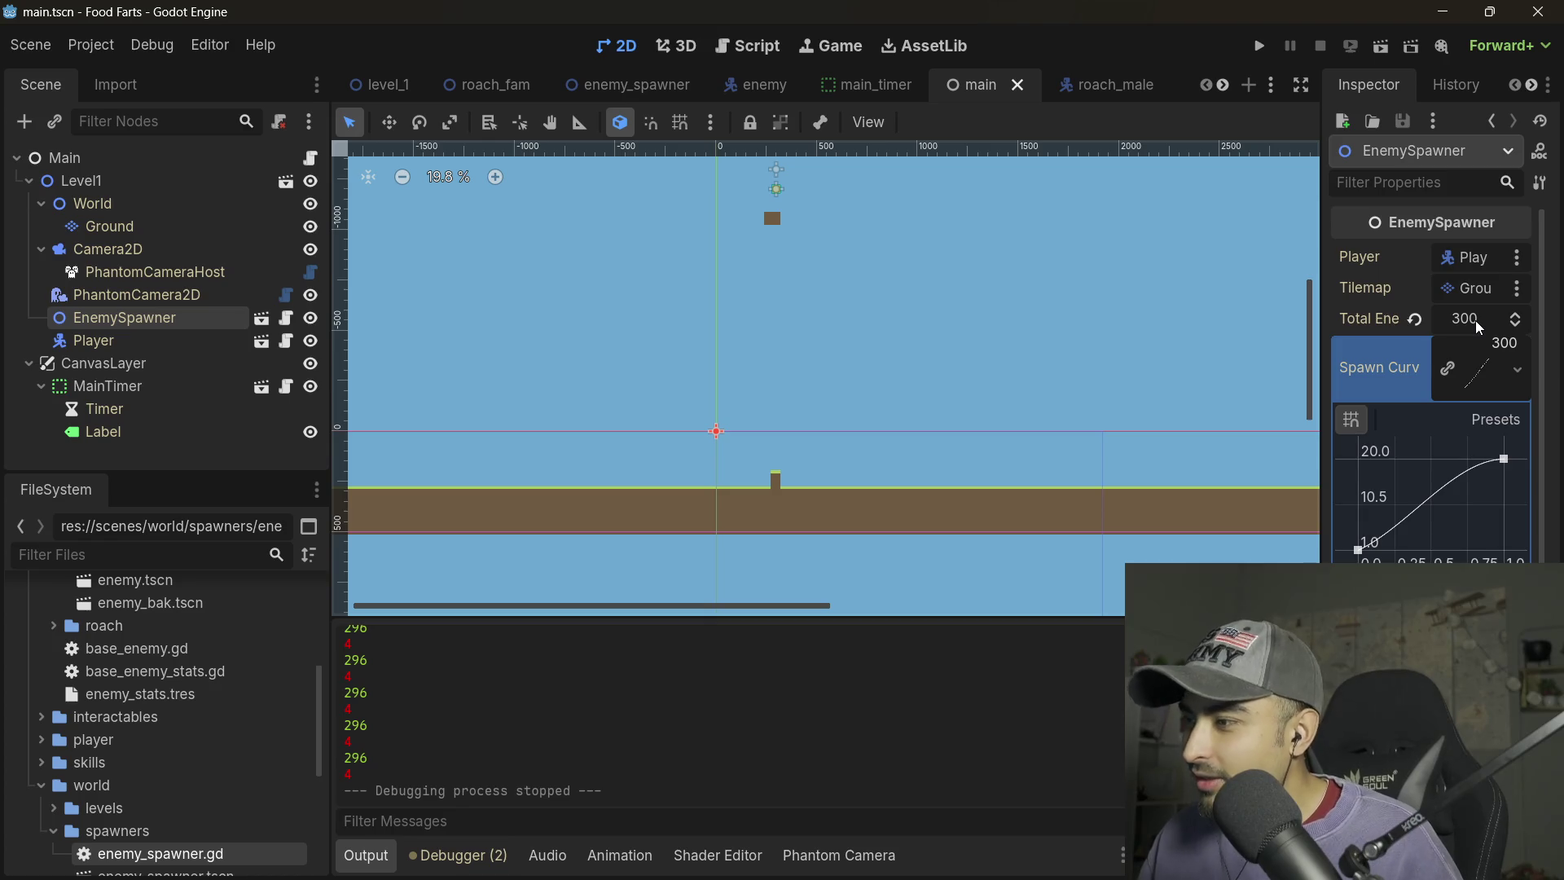
{"action": "left_click", "coordinate": [1477, 322]}
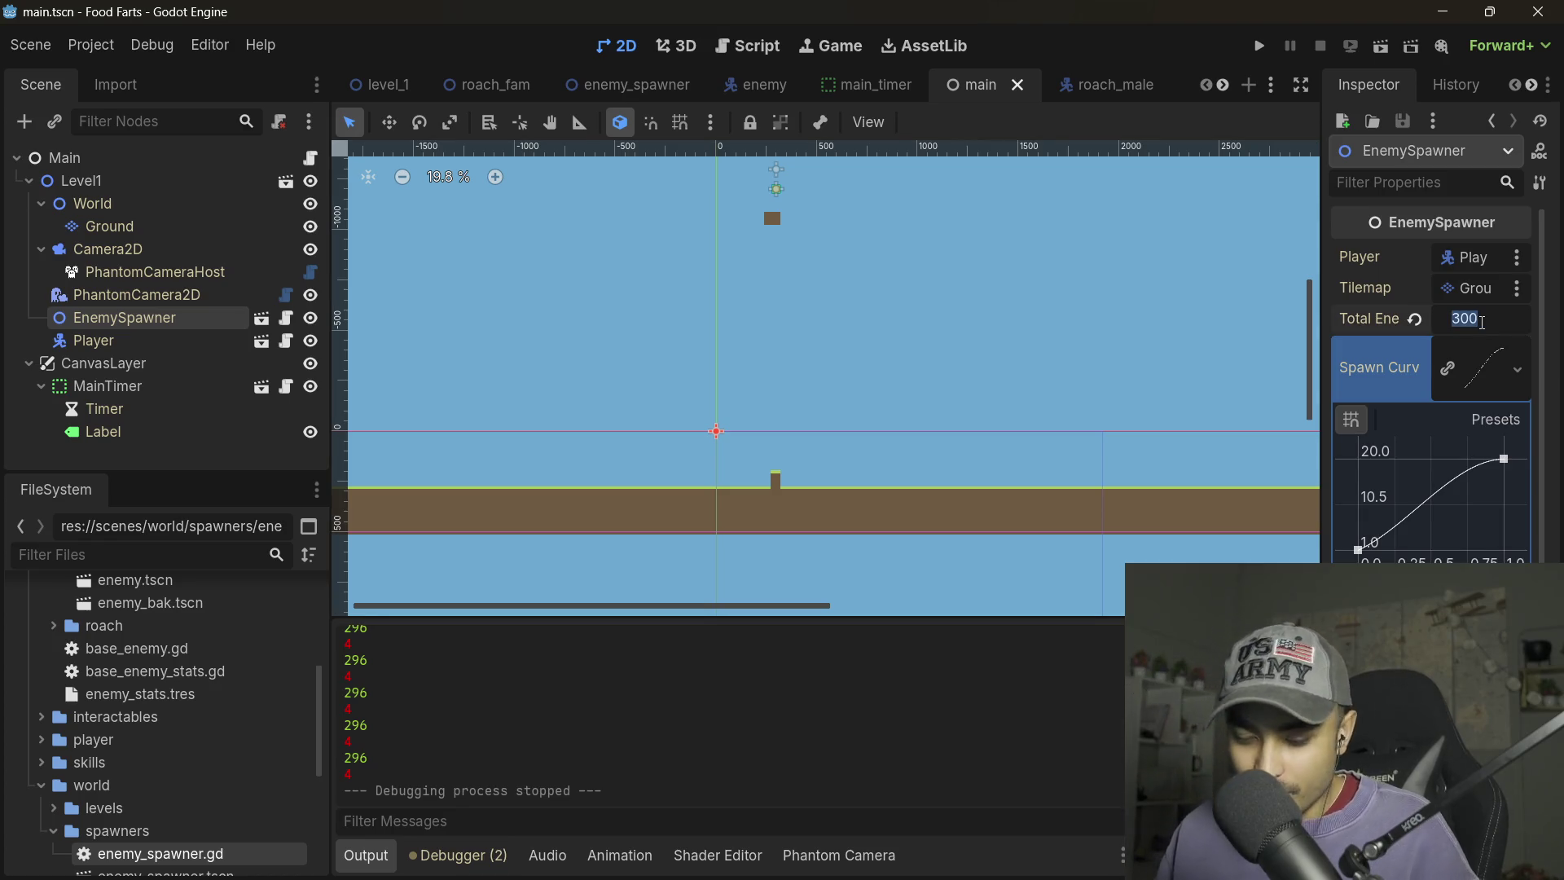
{"action": "type", "text": "1"}
{"action": "key", "text": "Return"}
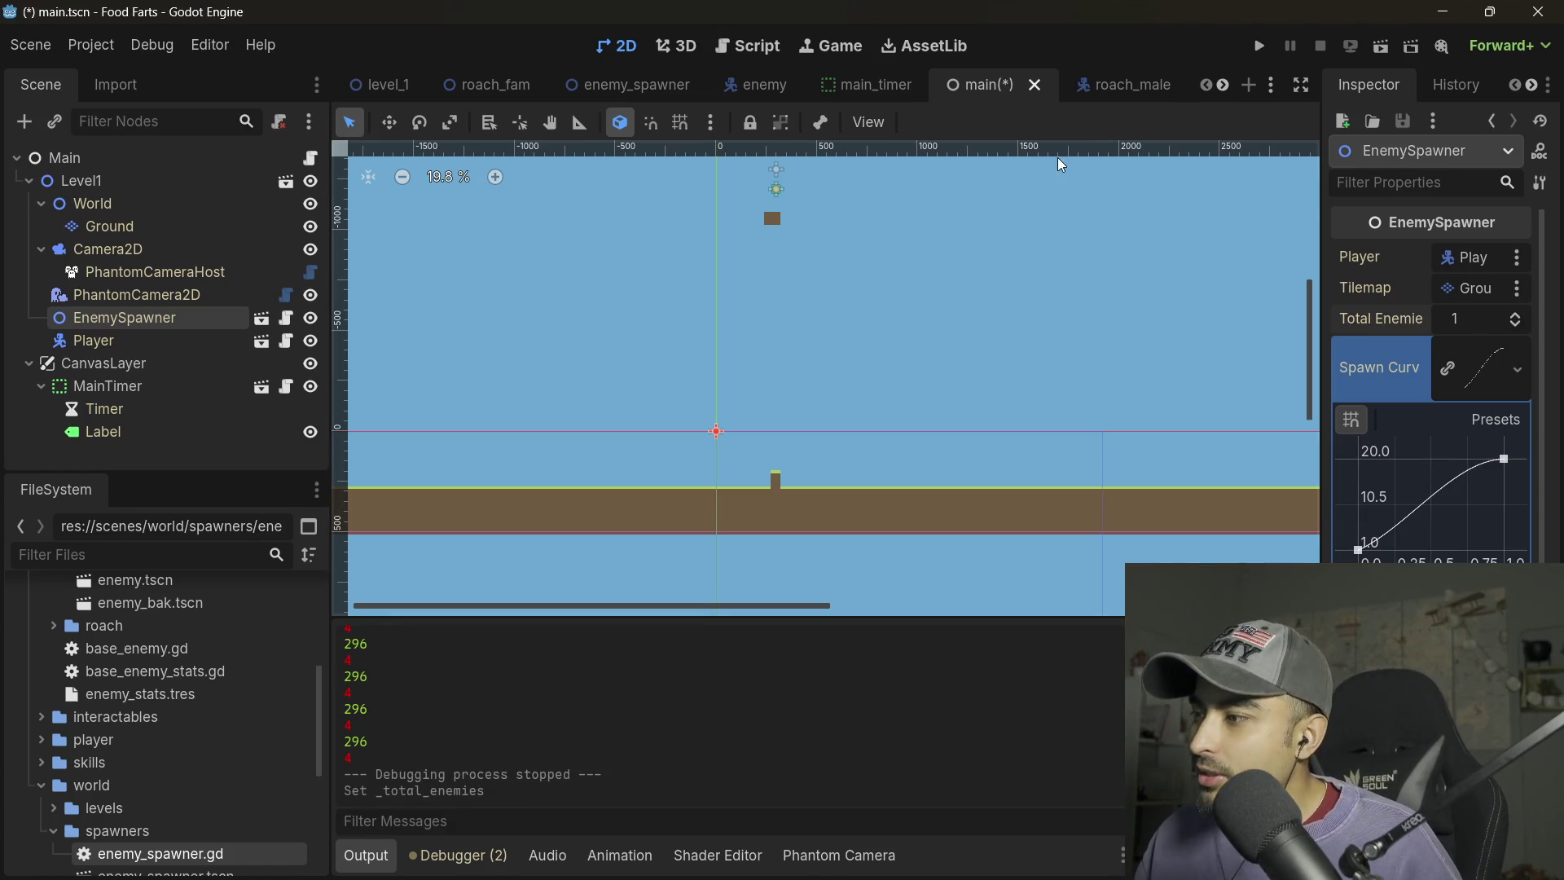
{"action": "left_click", "coordinate": [1262, 47]}
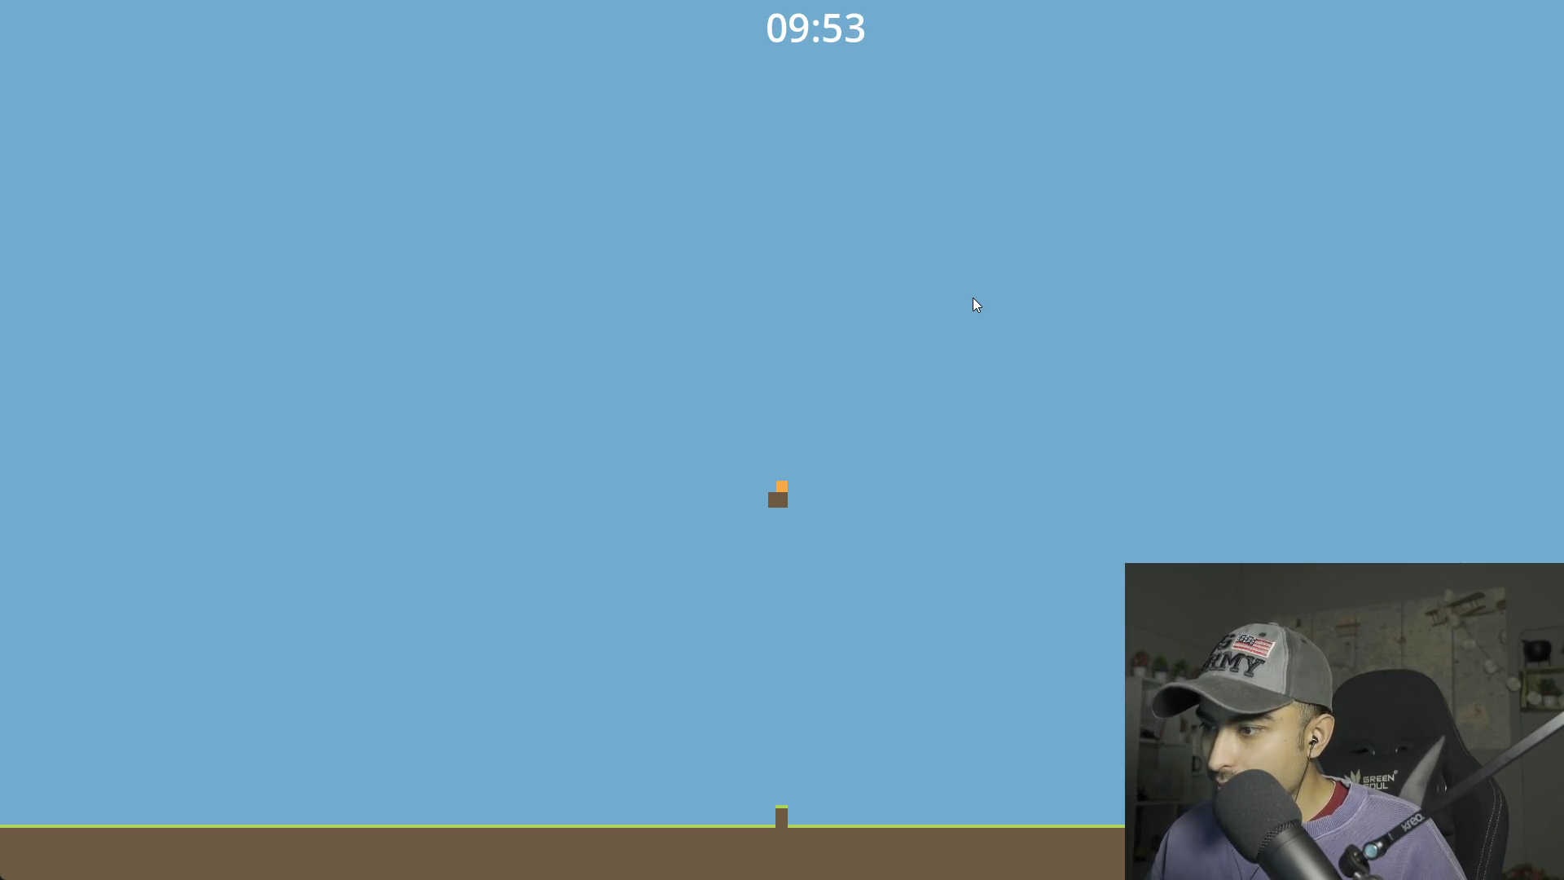
- Move the player right to destroy the red enemy, then run and jump left and right
{"action": "key", "text": "Right"}
{"action": "key", "text": "Right"}
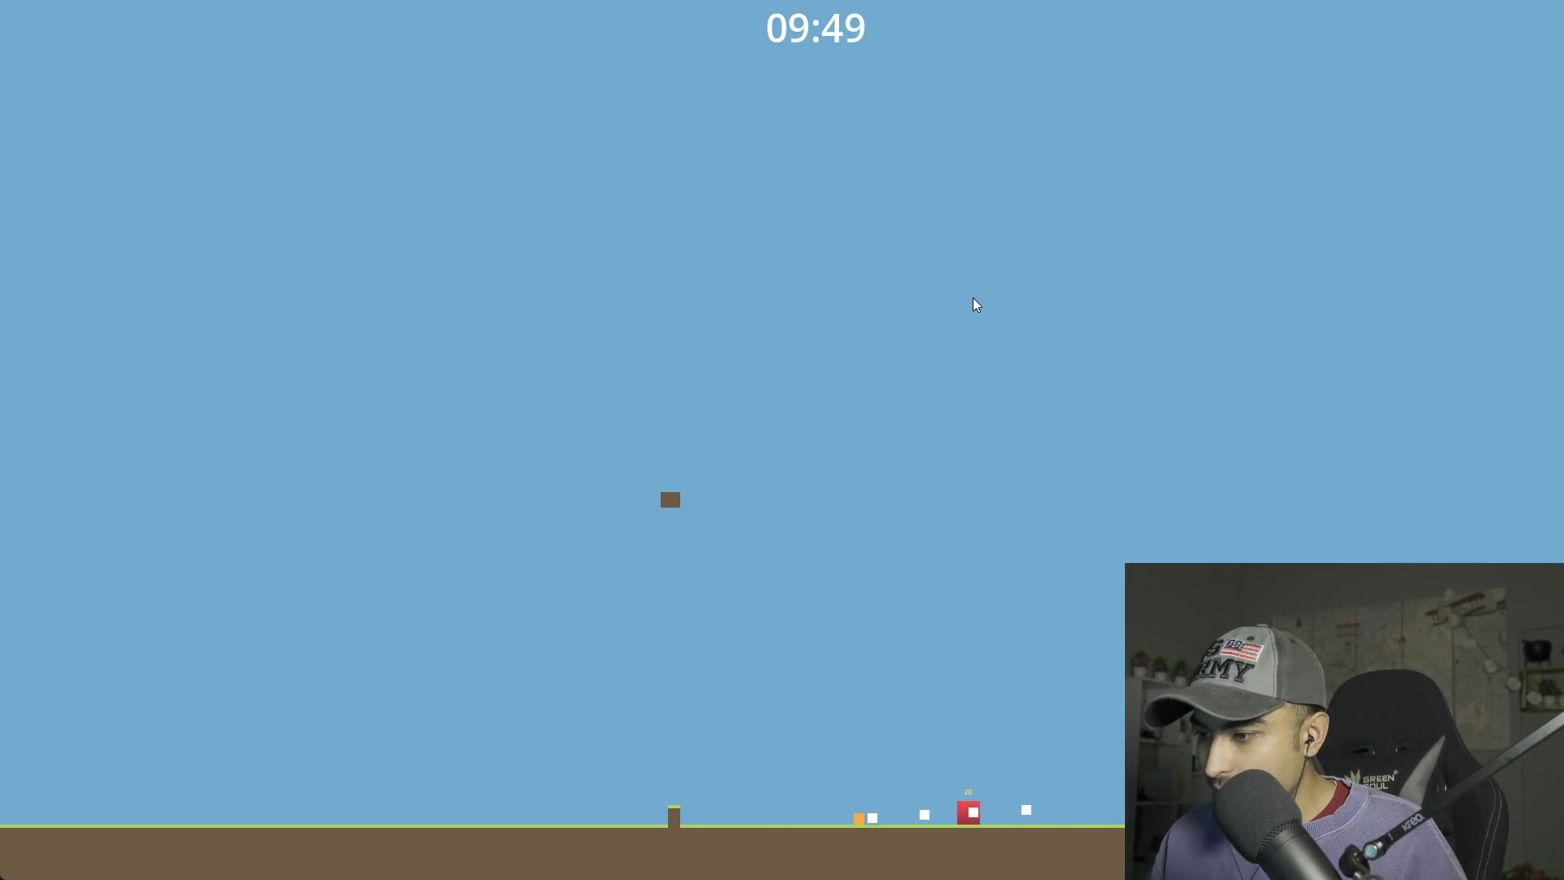
{"action": "key", "text": "Right"}
{"action": "key", "text": "Right"}
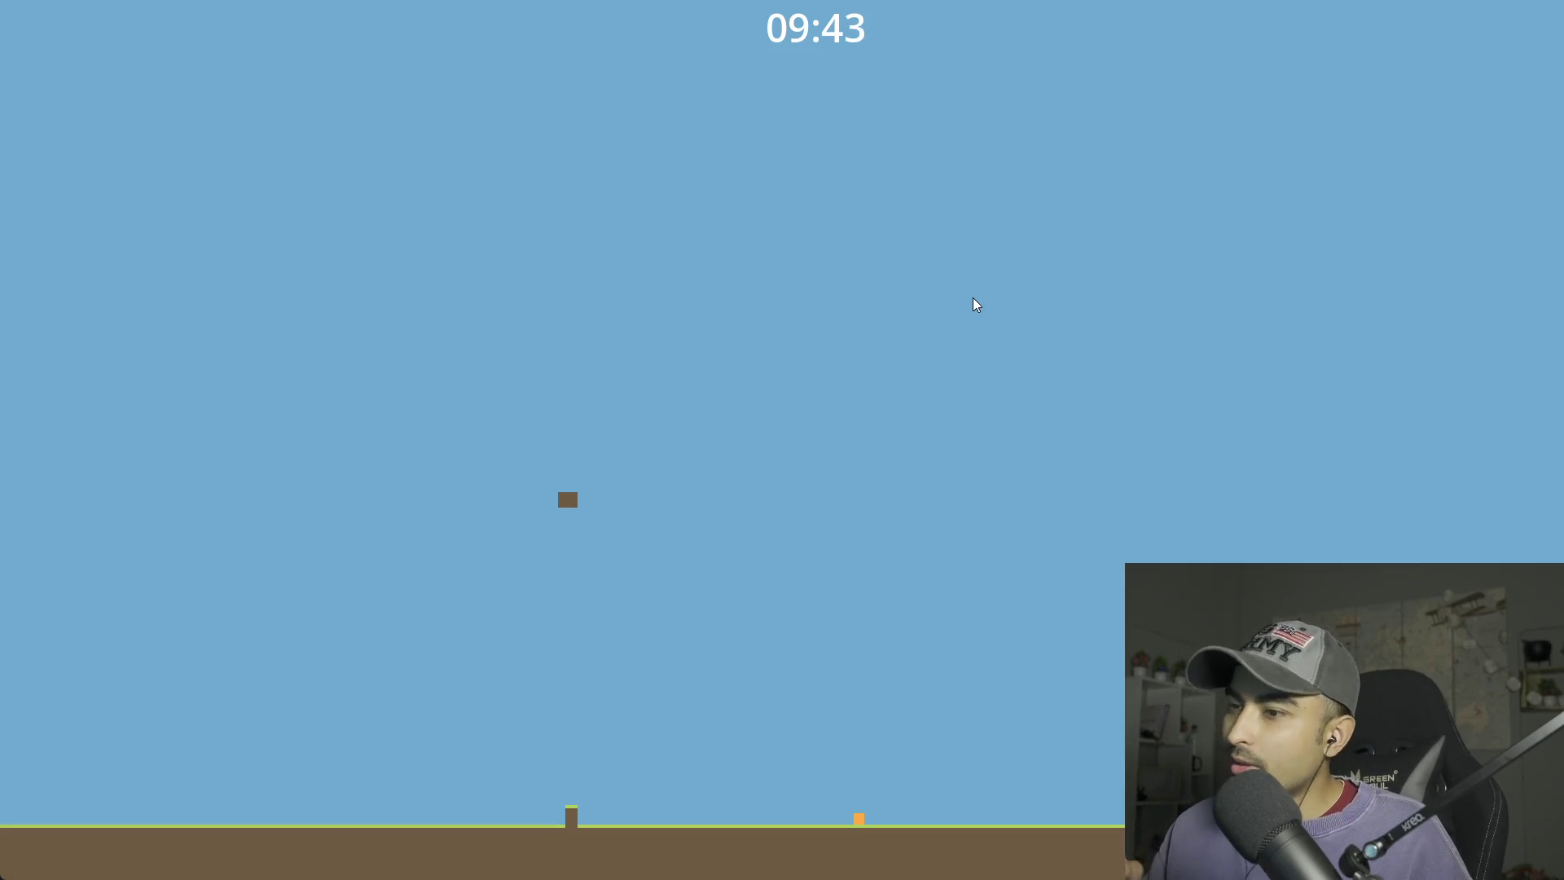
{"action": "key", "text": "Left"}
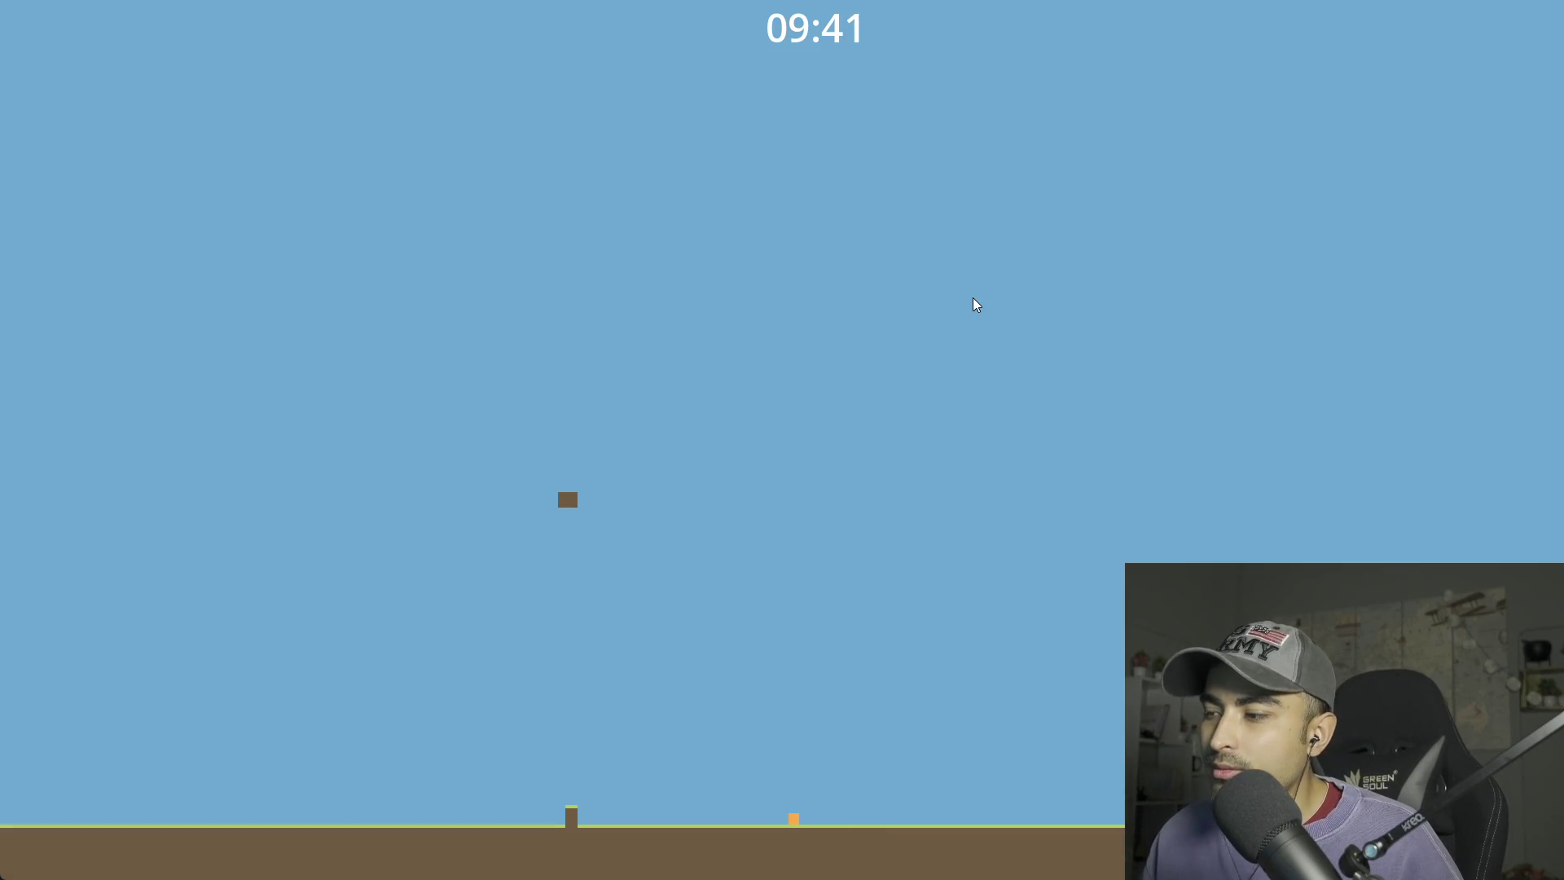
{"action": "key", "text": "Up"}
{"action": "key", "text": "Left"}
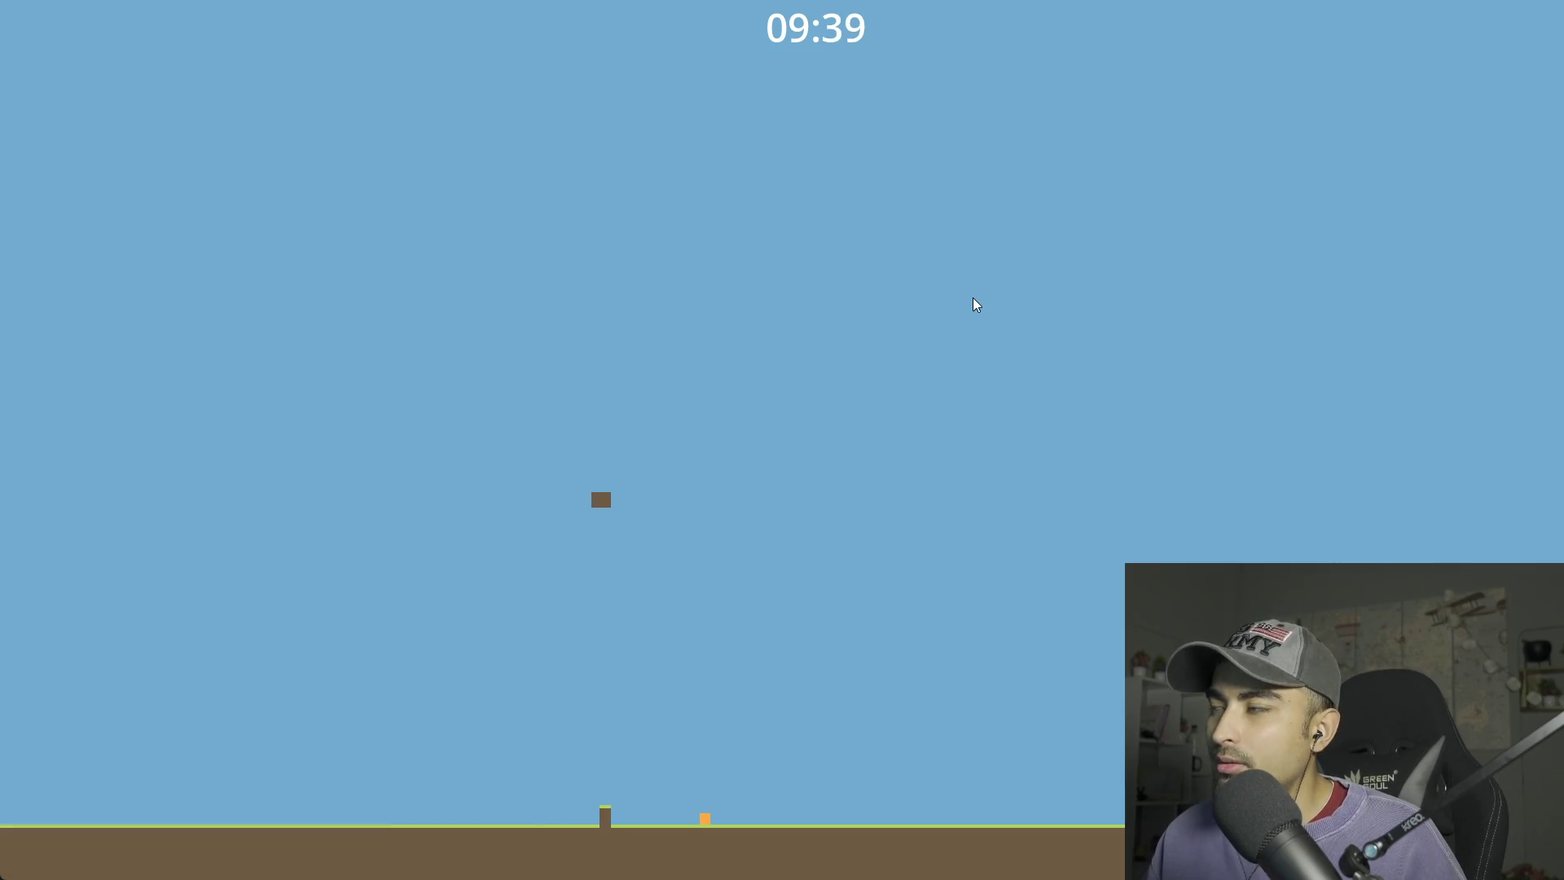
{"action": "key", "text": "Up"}
{"action": "key", "text": "Left"}
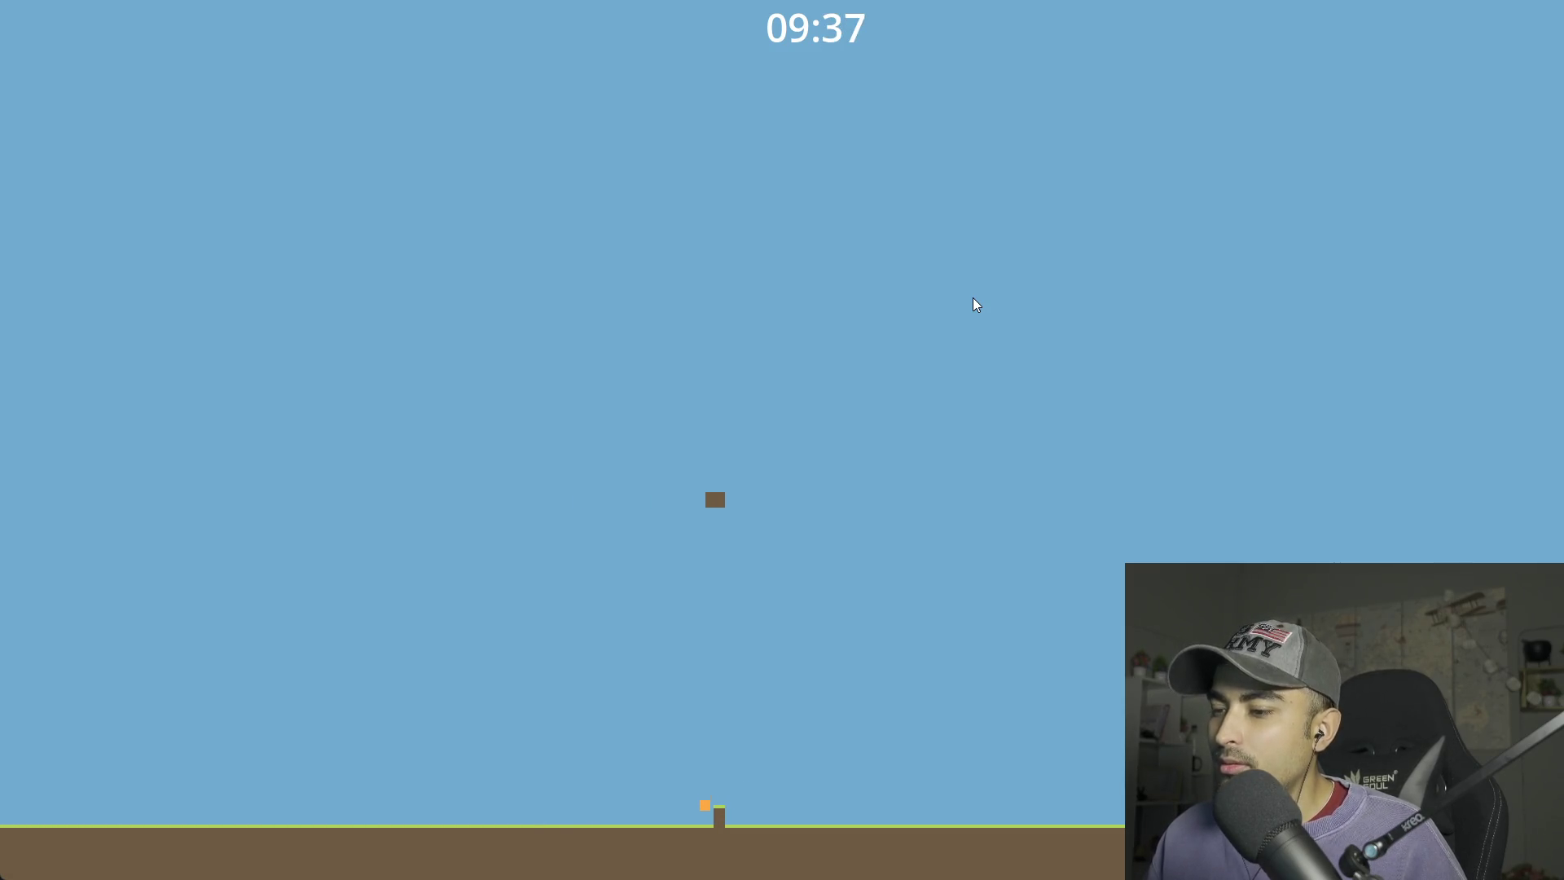
{"action": "key", "text": "Left"}
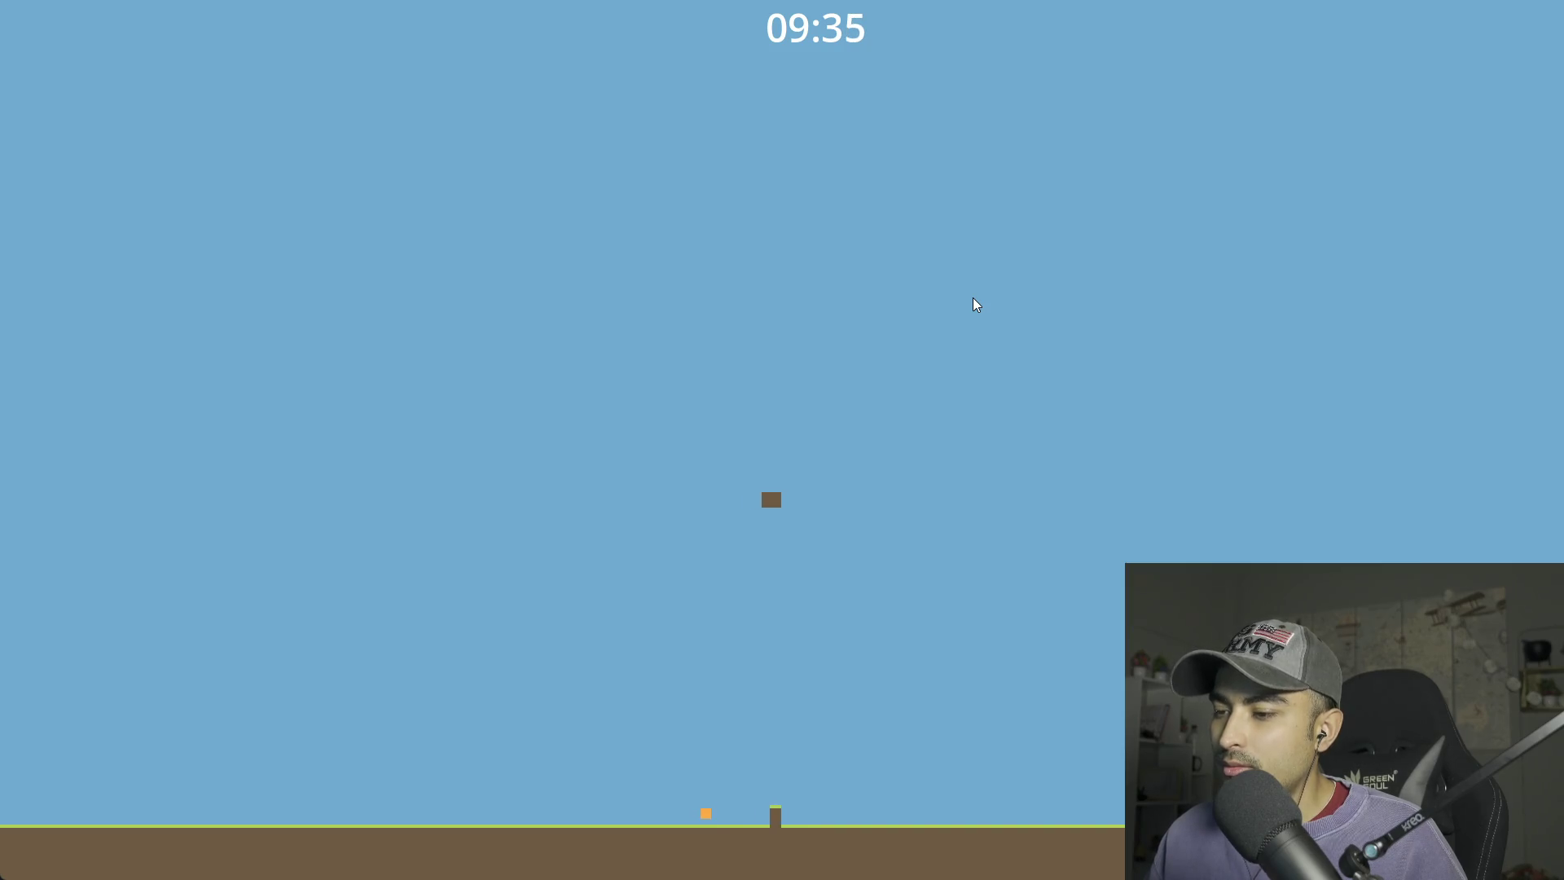
{"action": "key", "text": "Right"}
{"action": "key", "text": "Up"}
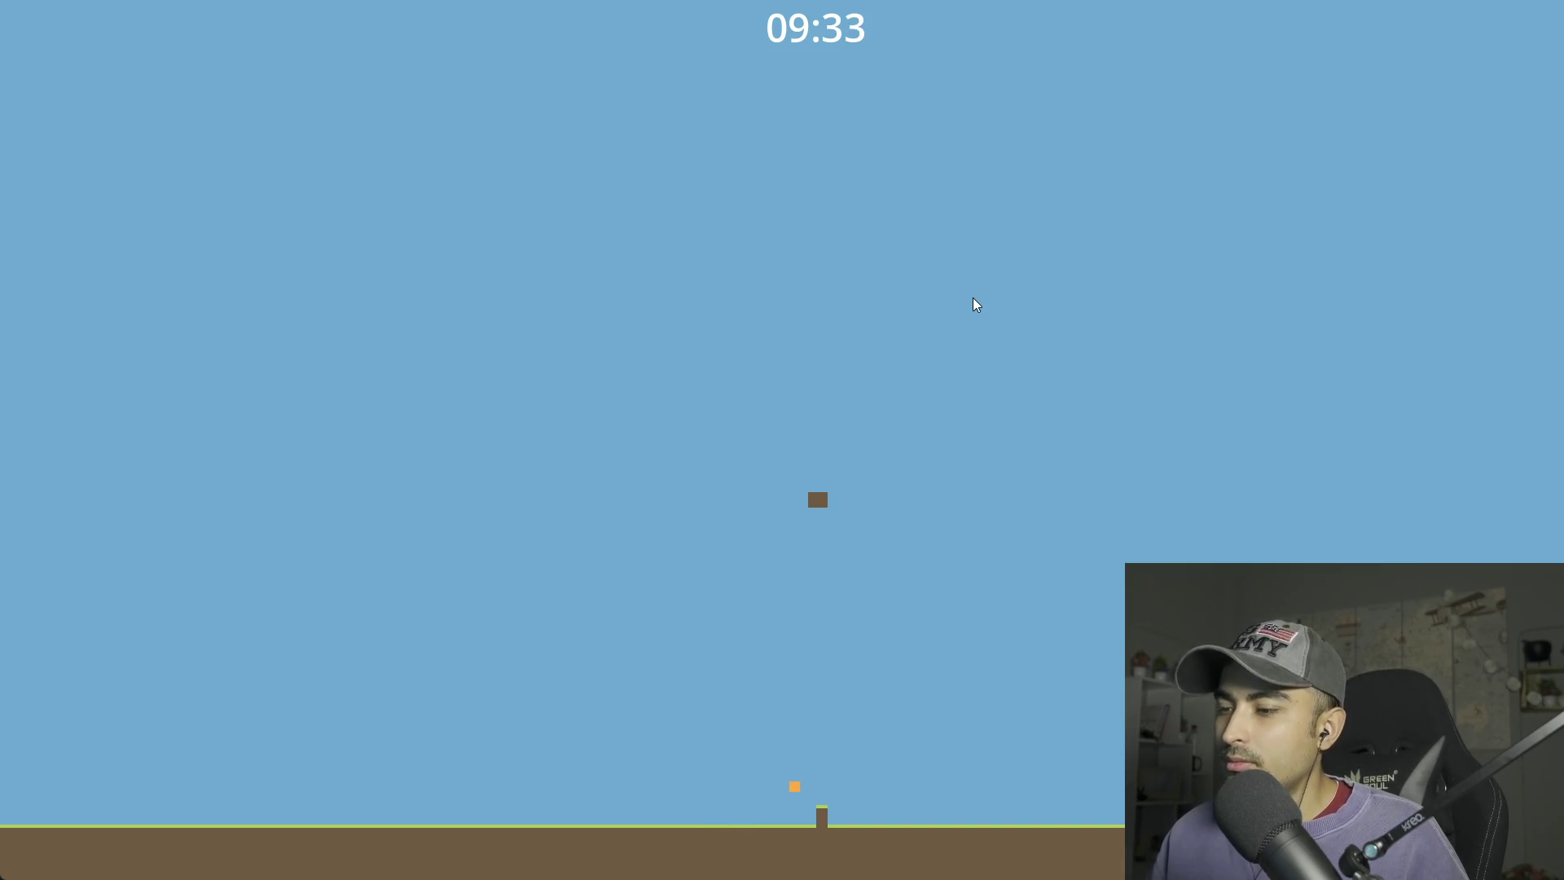
{"action": "key", "text": "Right"}
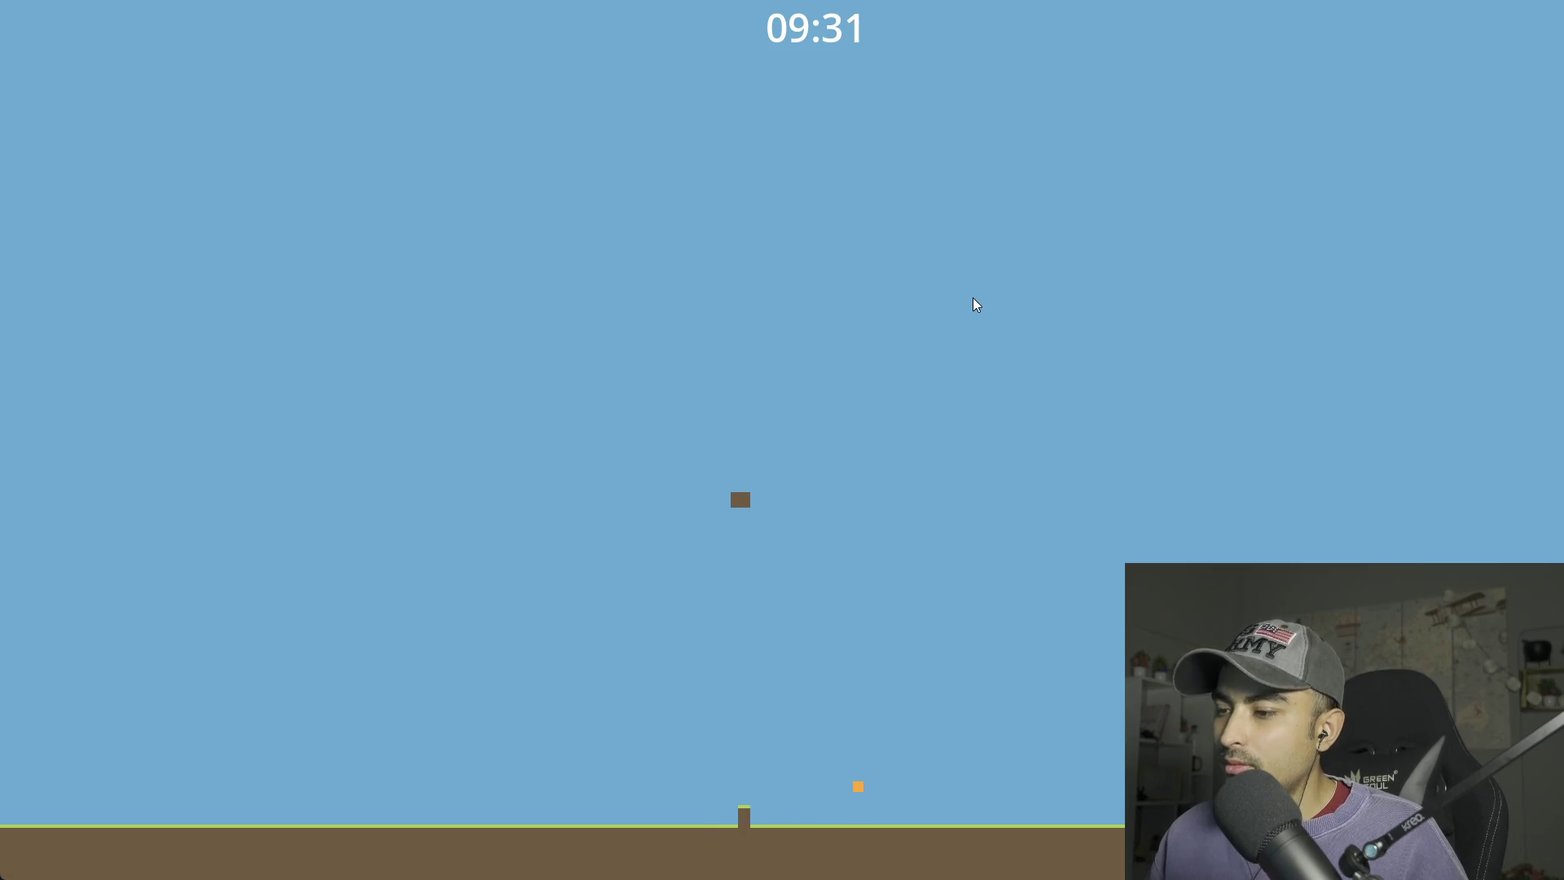
- Hop the player back and forth over the brown pillar, then close the running game
{"action": "key", "text": "Left"}
{"action": "key", "text": "Up"}
{"action": "key", "text": "Up"}
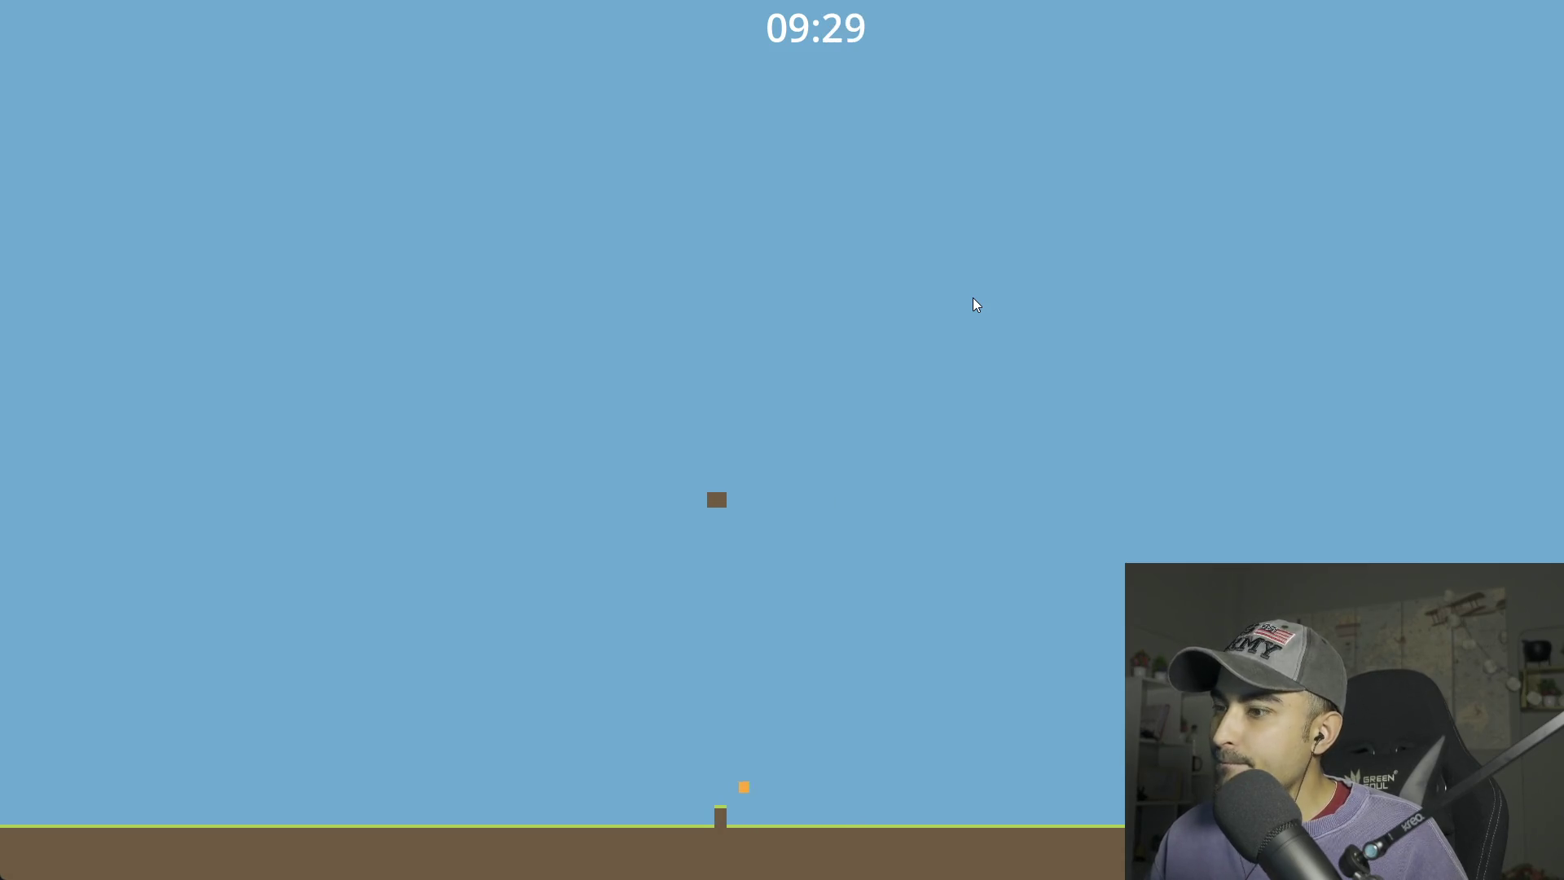
{"action": "key", "text": "Left"}
{"action": "key", "text": "Up"}
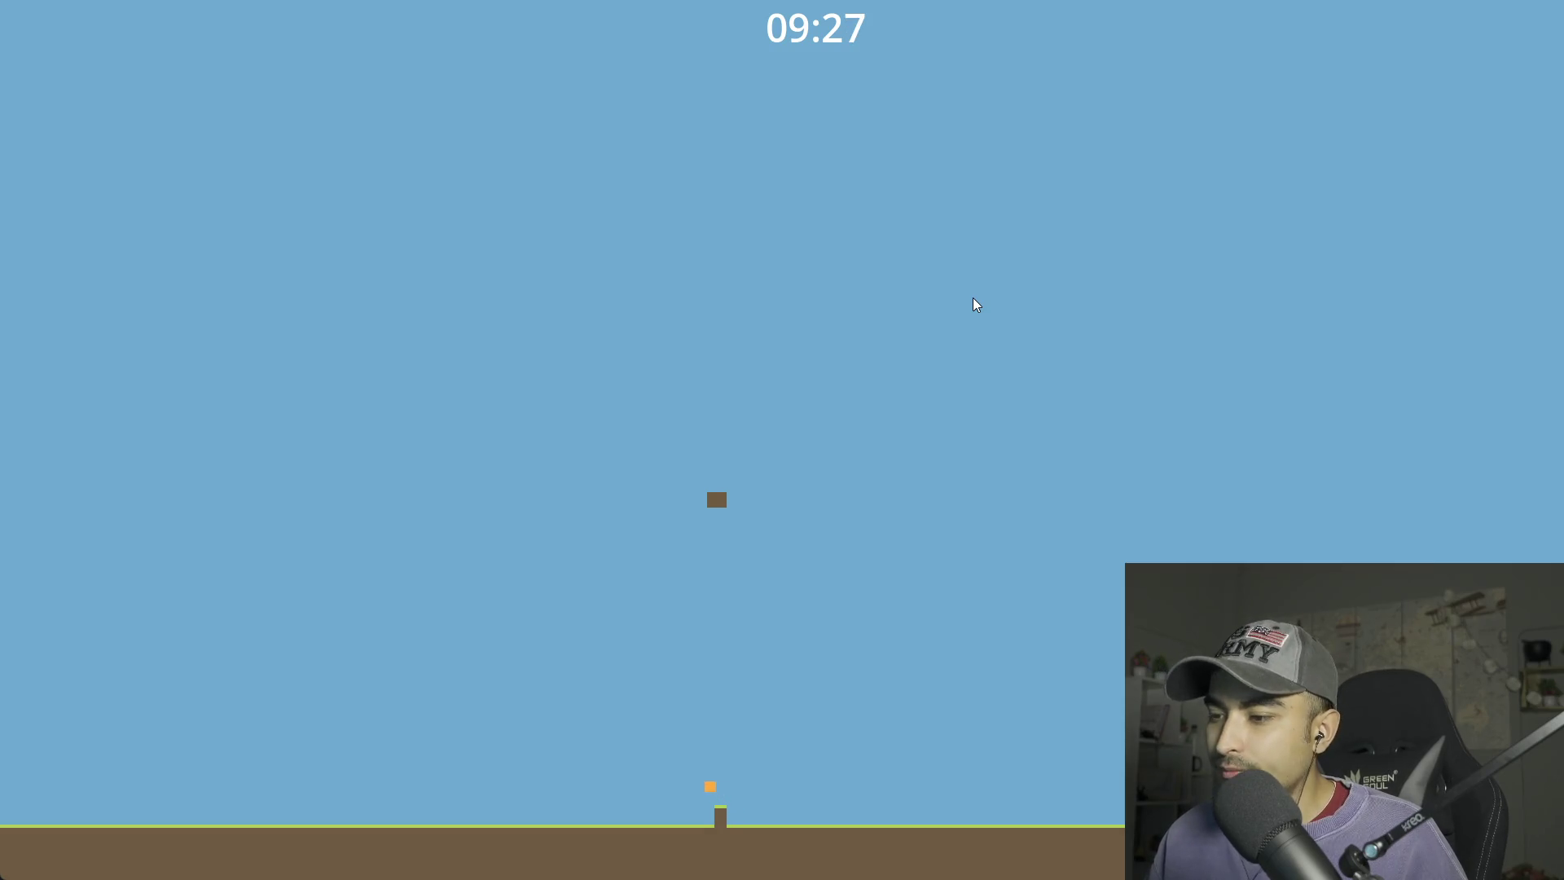
{"action": "key", "text": "Up"}
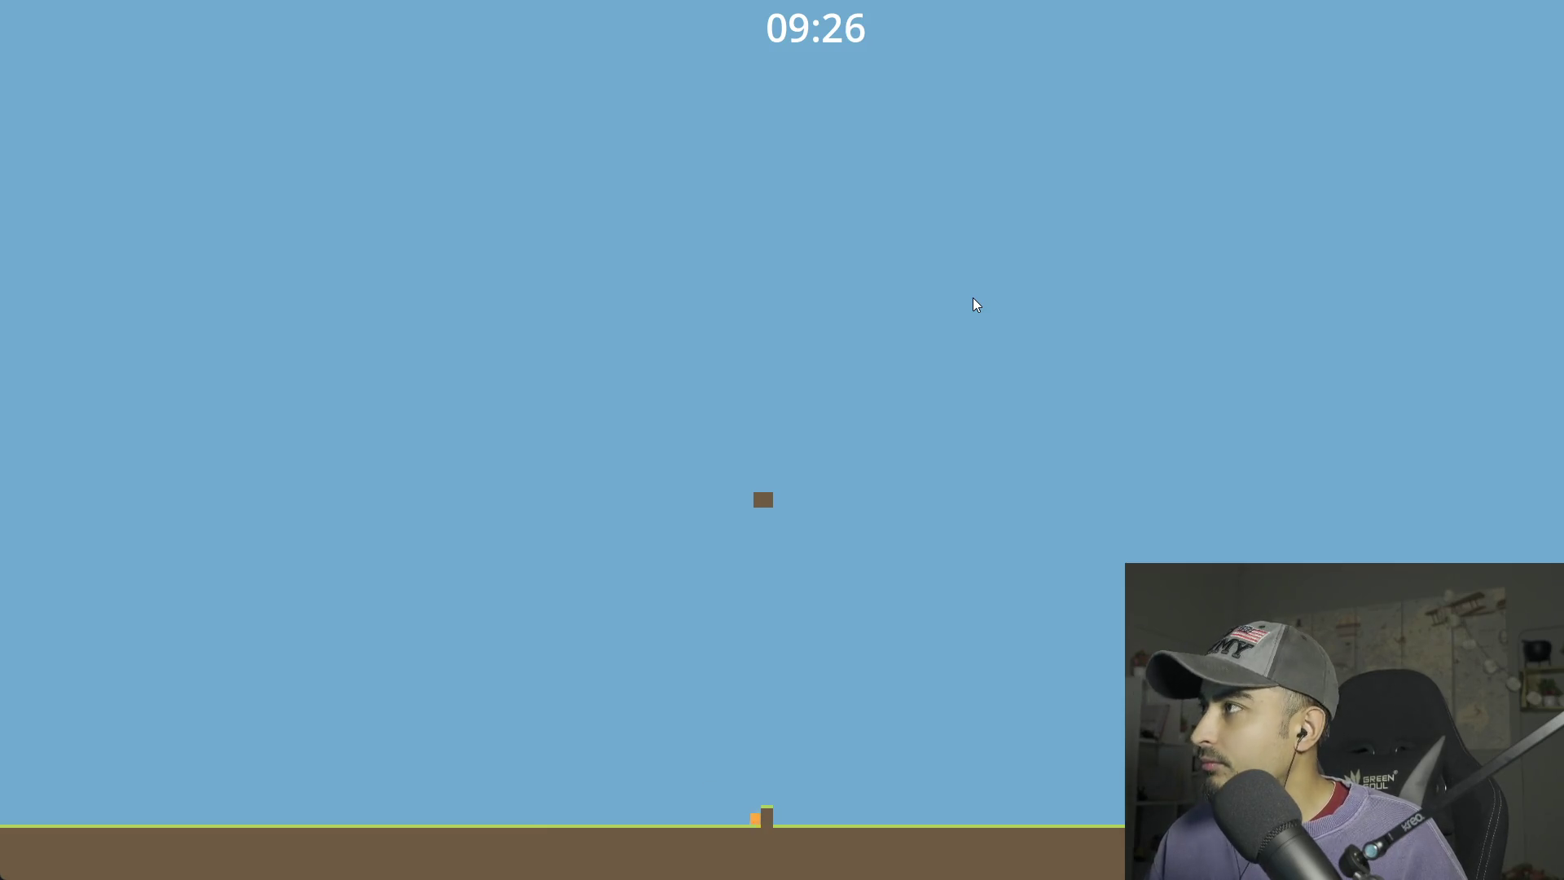
{"action": "key", "text": "Right"}
{"action": "key", "text": "Up"}
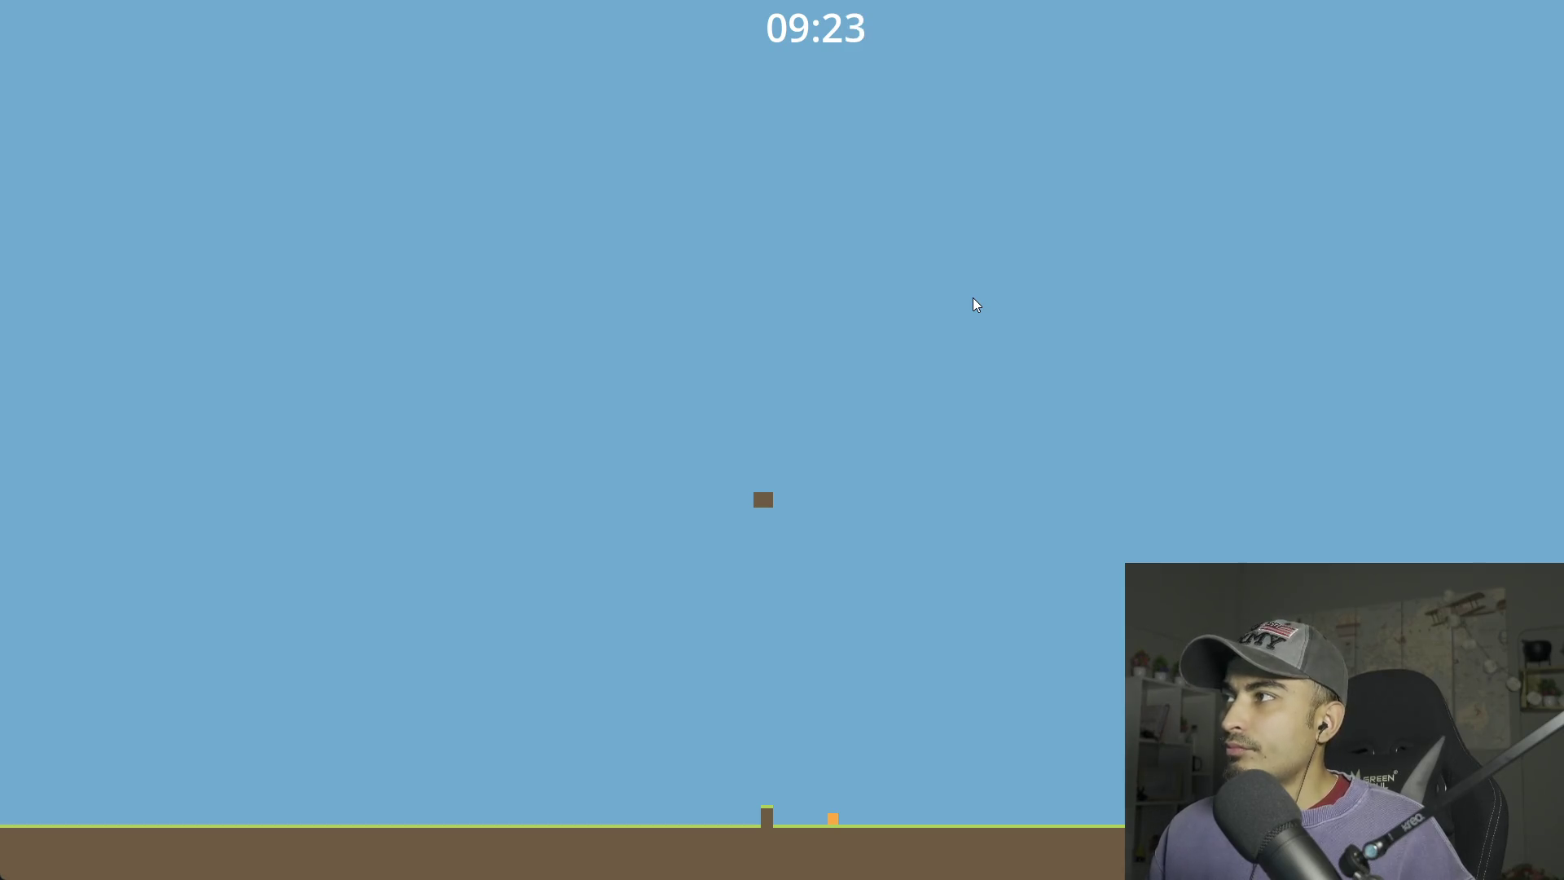
{"action": "key", "text": "Left"}
{"action": "key", "text": "Up"}
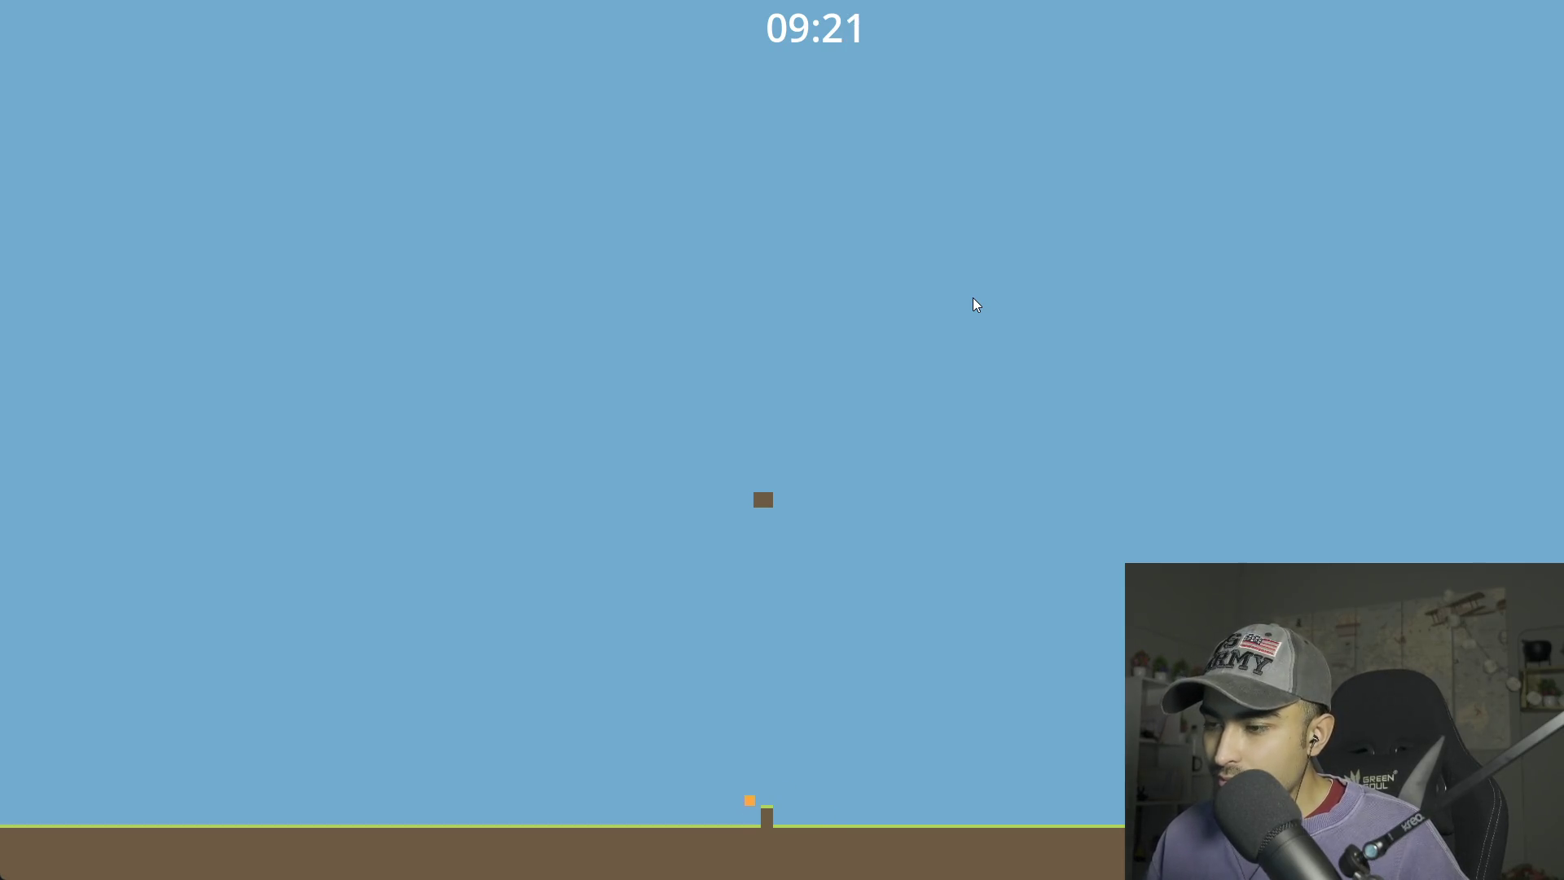
{"action": "key", "text": "Up"}
{"action": "key", "text": "Right"}
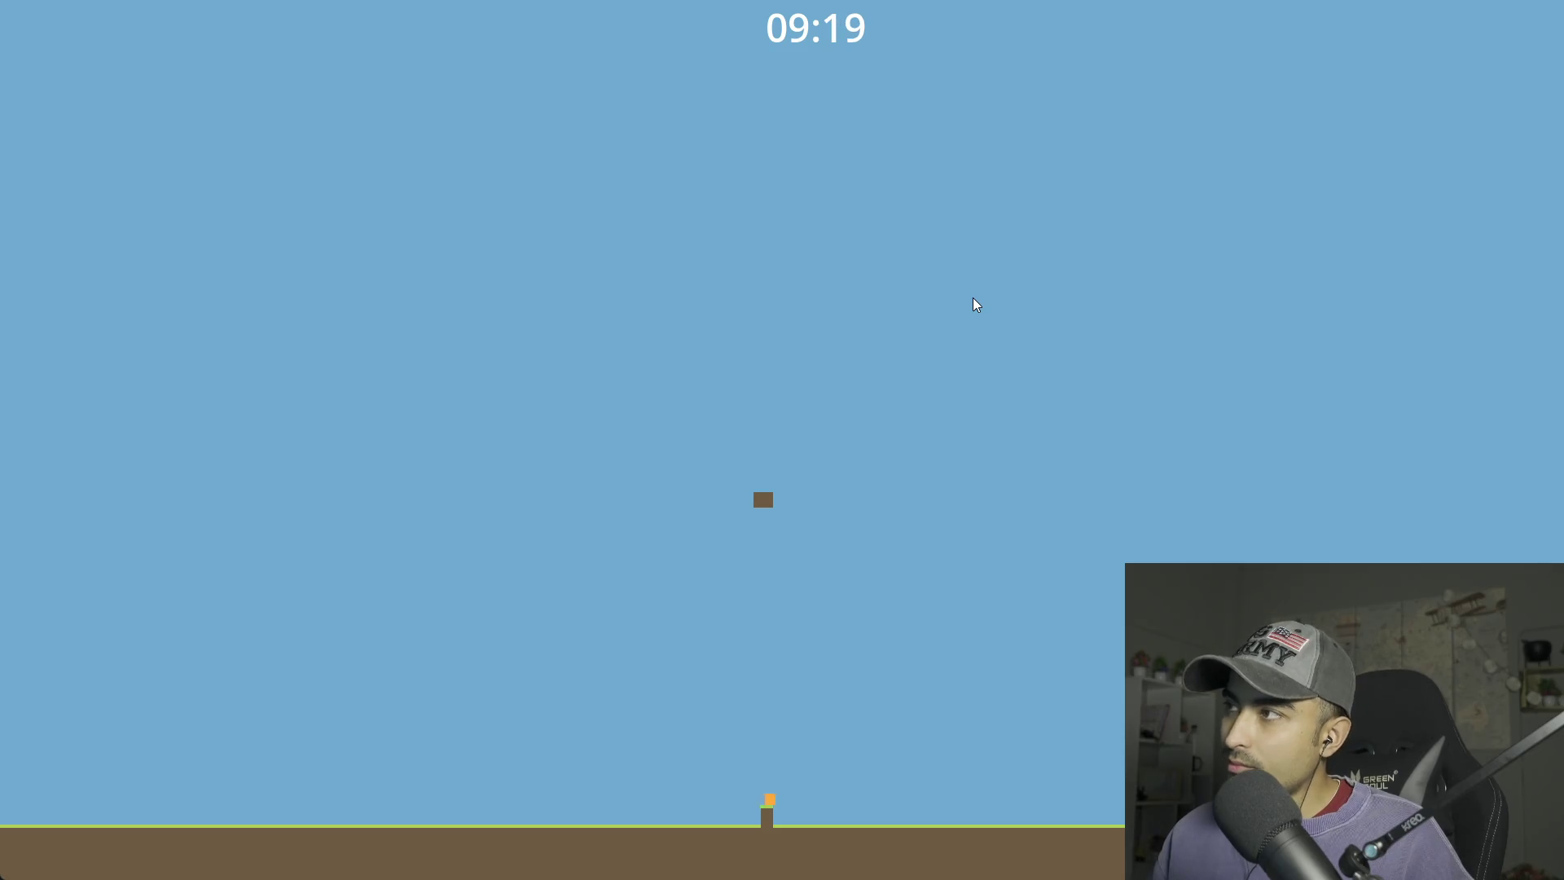
{"action": "key", "text": "alt+F4"}
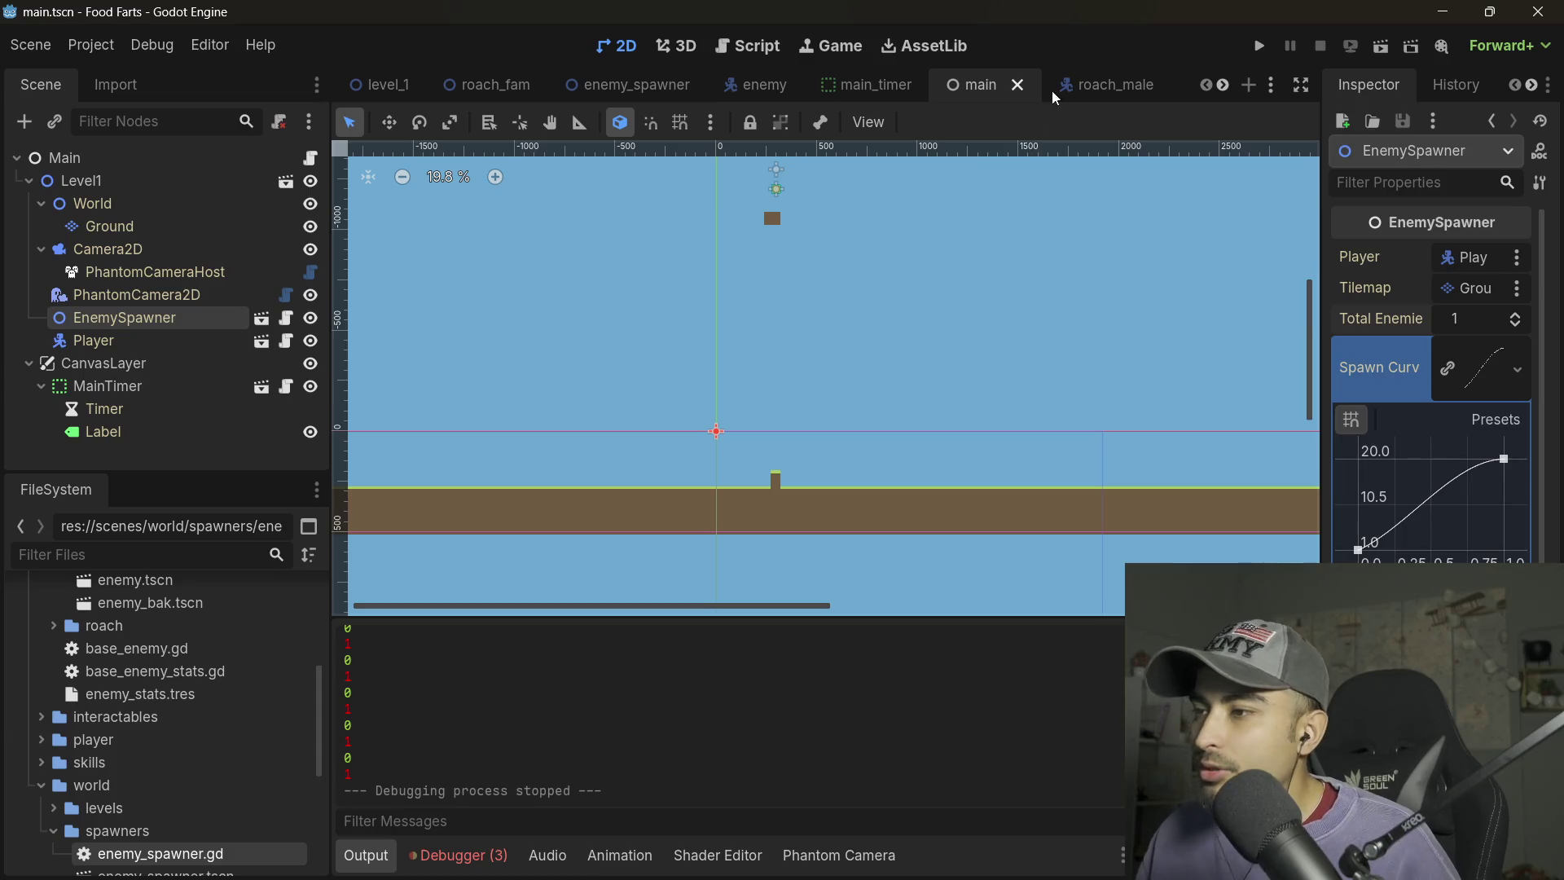
{"action": "key", "text": "ctrl+F3"}
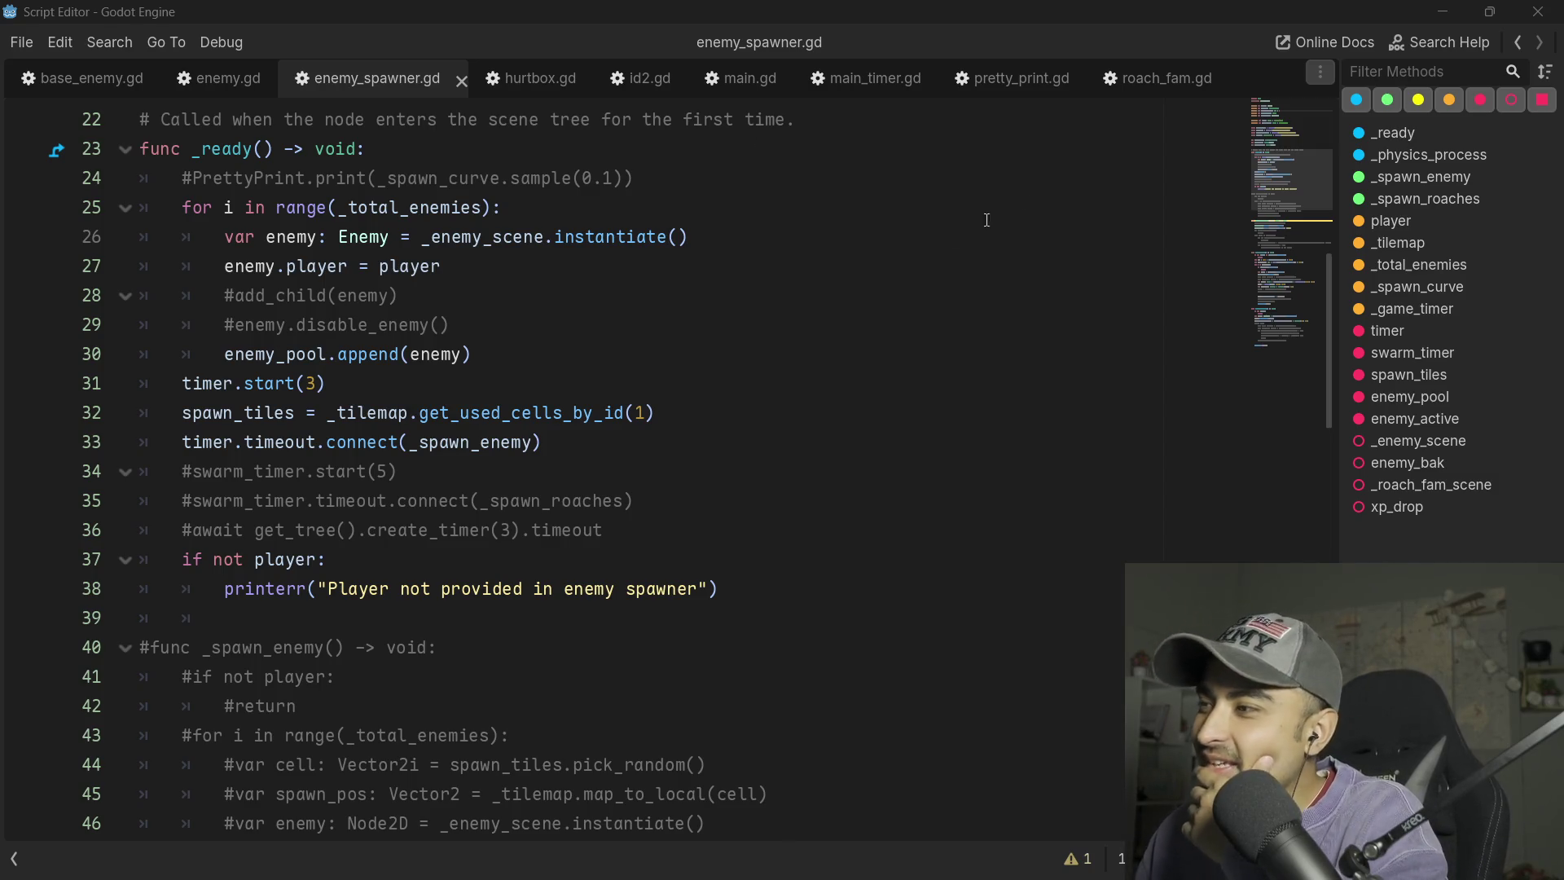
{"action": "key", "text": "alt+Left"}
{"action": "key", "text": "alt+Left"}
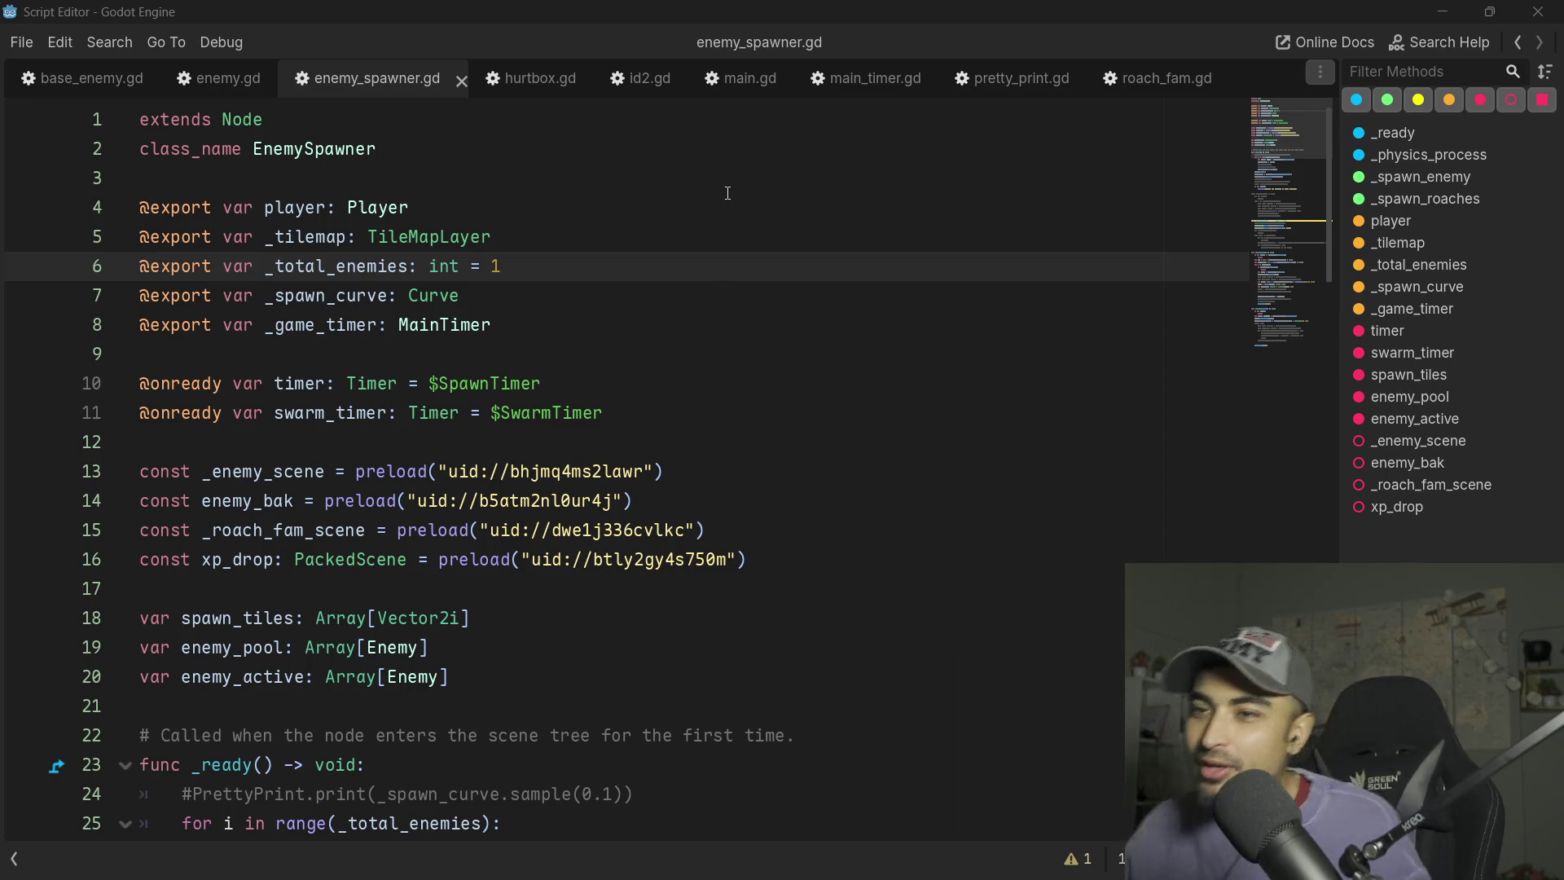
{"action": "key", "text": "alt+Tab"}
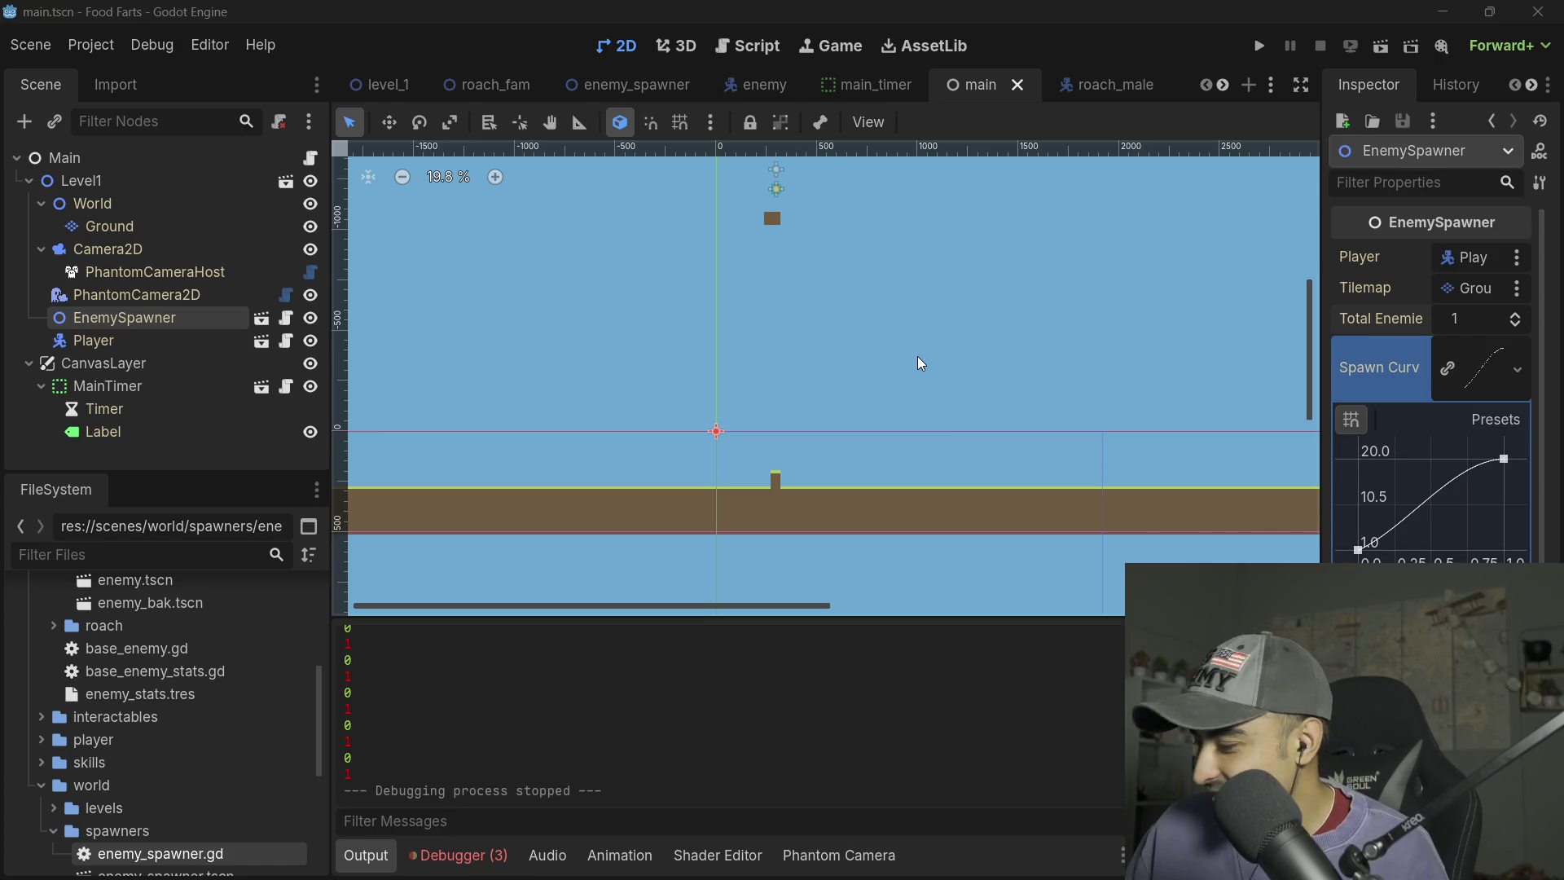
- Zoom out and recentre the 2D view on the ground, then run the project
{"action": "scroll", "coordinate": [917, 355], "scroll_direction": "down", "scroll_amount": 2}
{"action": "scroll", "coordinate": [710, 379], "scroll_direction": "down", "scroll_amount": 2}
{"action": "scroll", "coordinate": [711, 379], "scroll_direction": "down", "scroll_amount": 2}
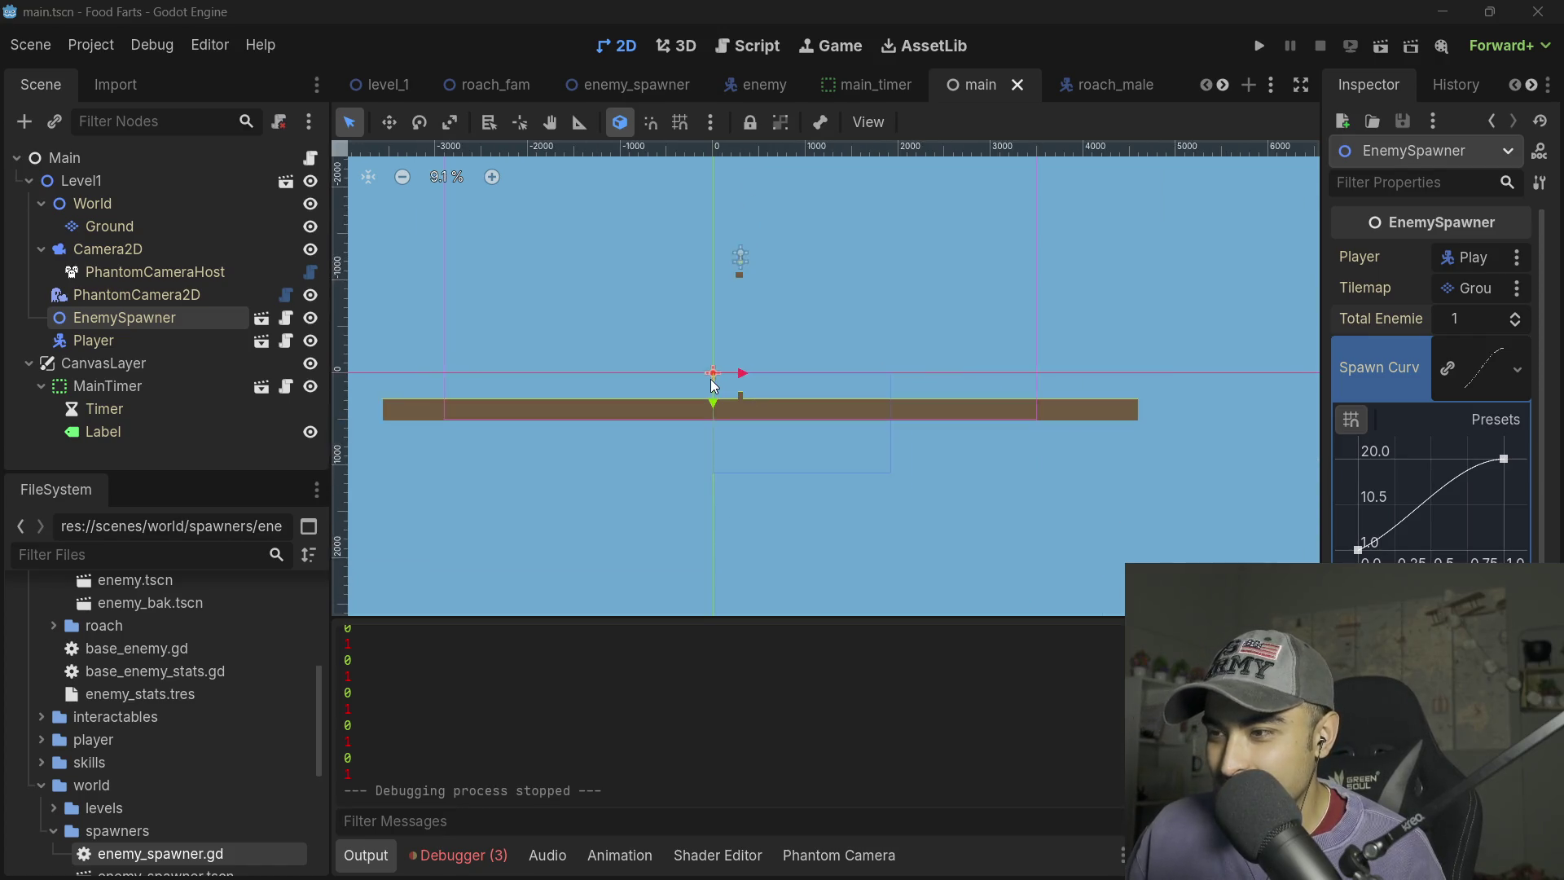
{"action": "mouse_move", "coordinate": [995, 318]}
{"action": "left_mouse_down"}
{"action": "mouse_move", "coordinate": [953, 412]}
{"action": "mouse_move", "coordinate": [913, 402]}
{"action": "left_mouse_up"}
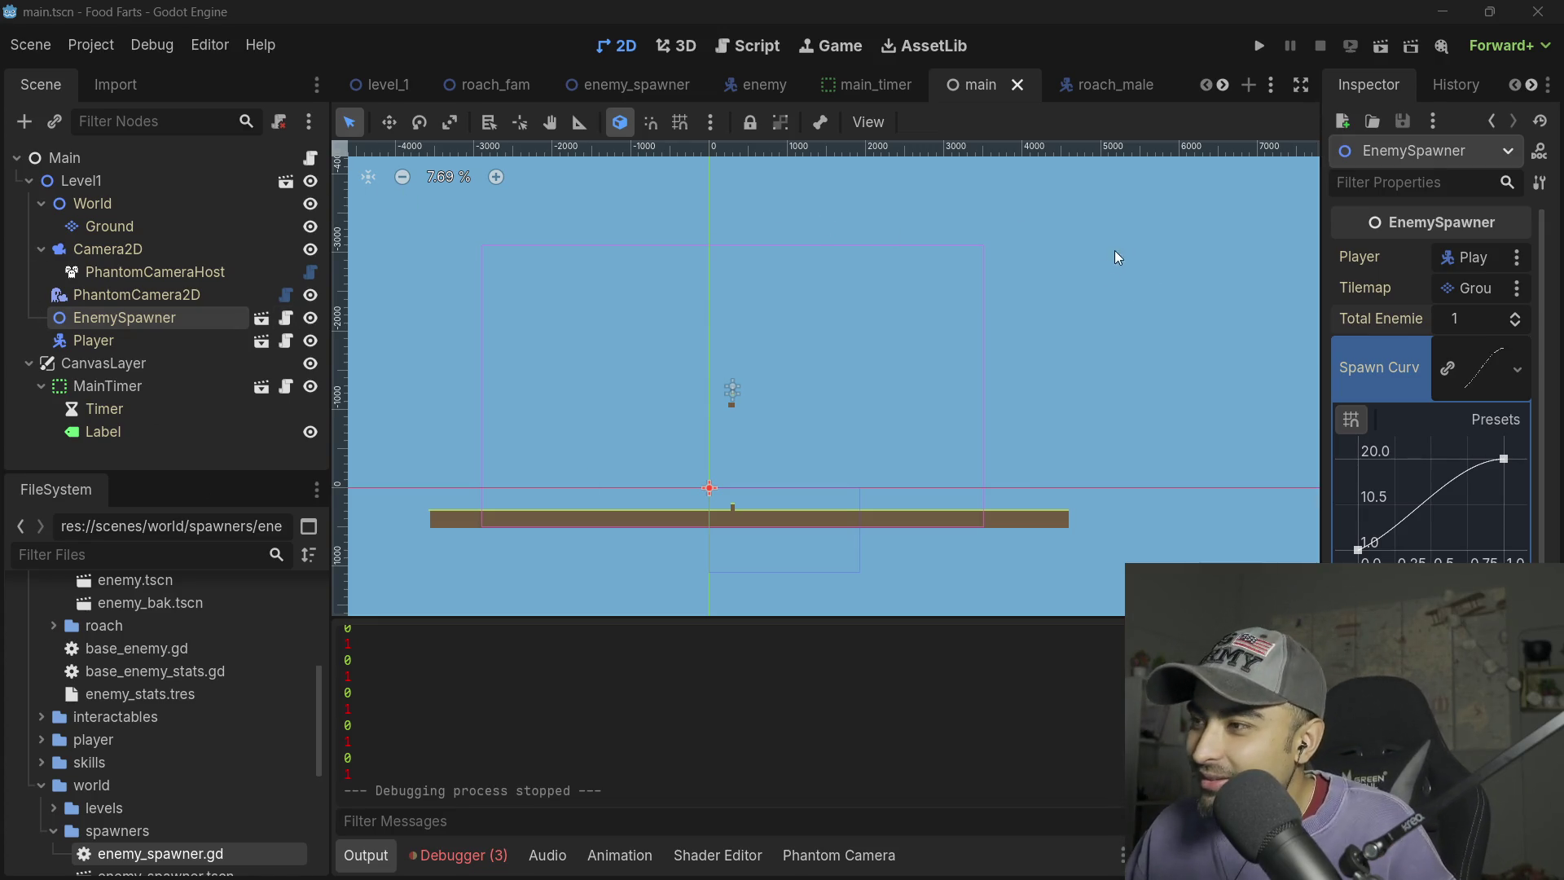
{"action": "left_click", "coordinate": [1271, 52]}
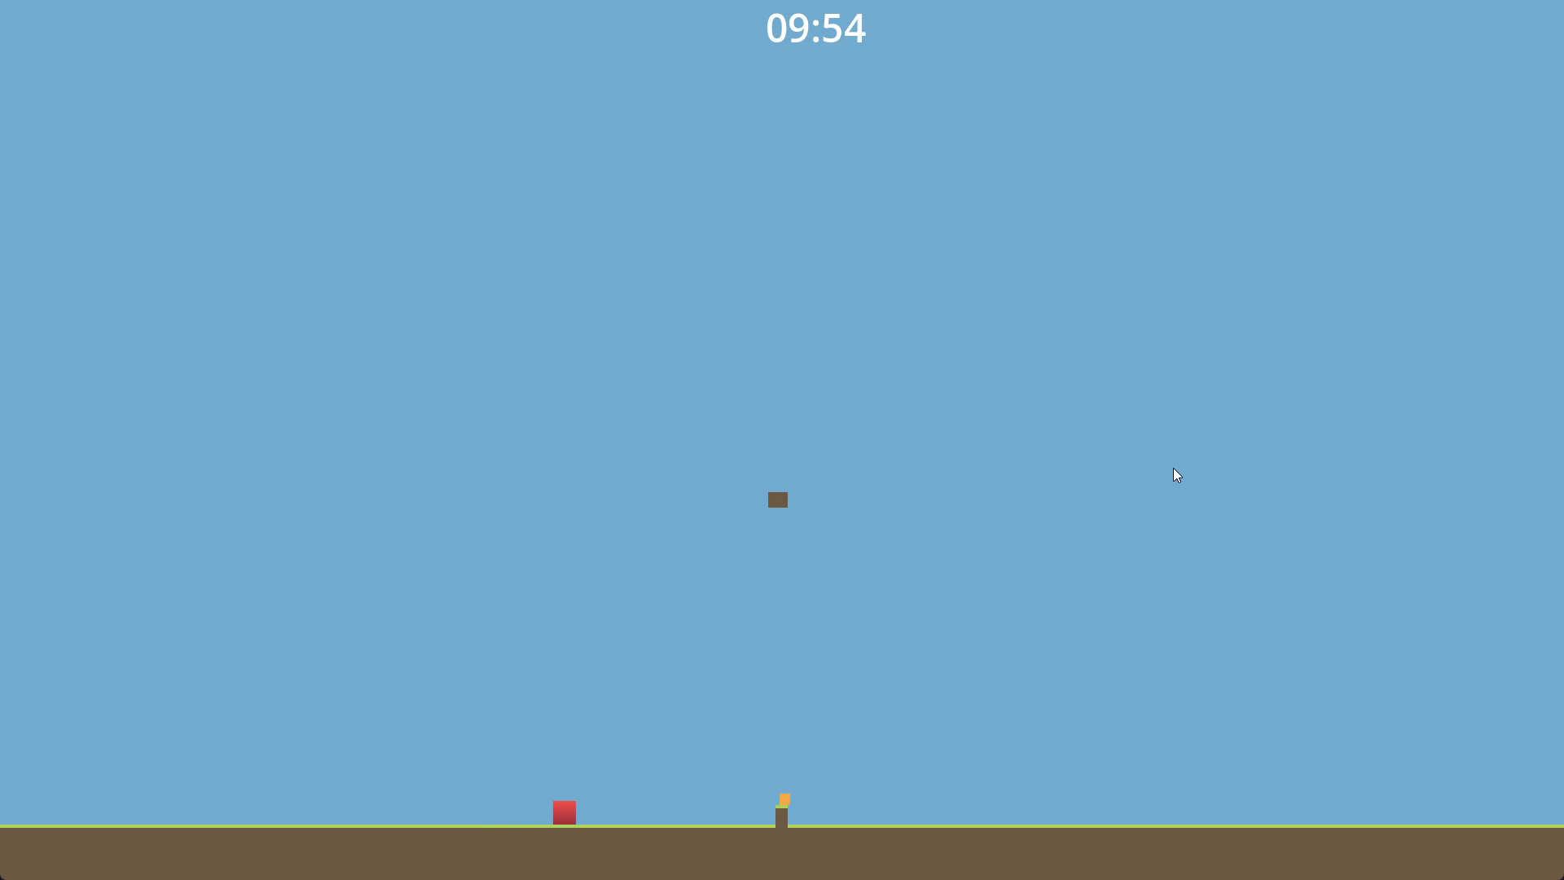
- Stop the game, start editing the Total Enemies field, and relaunch the game
{"action": "key", "text": "F8"}
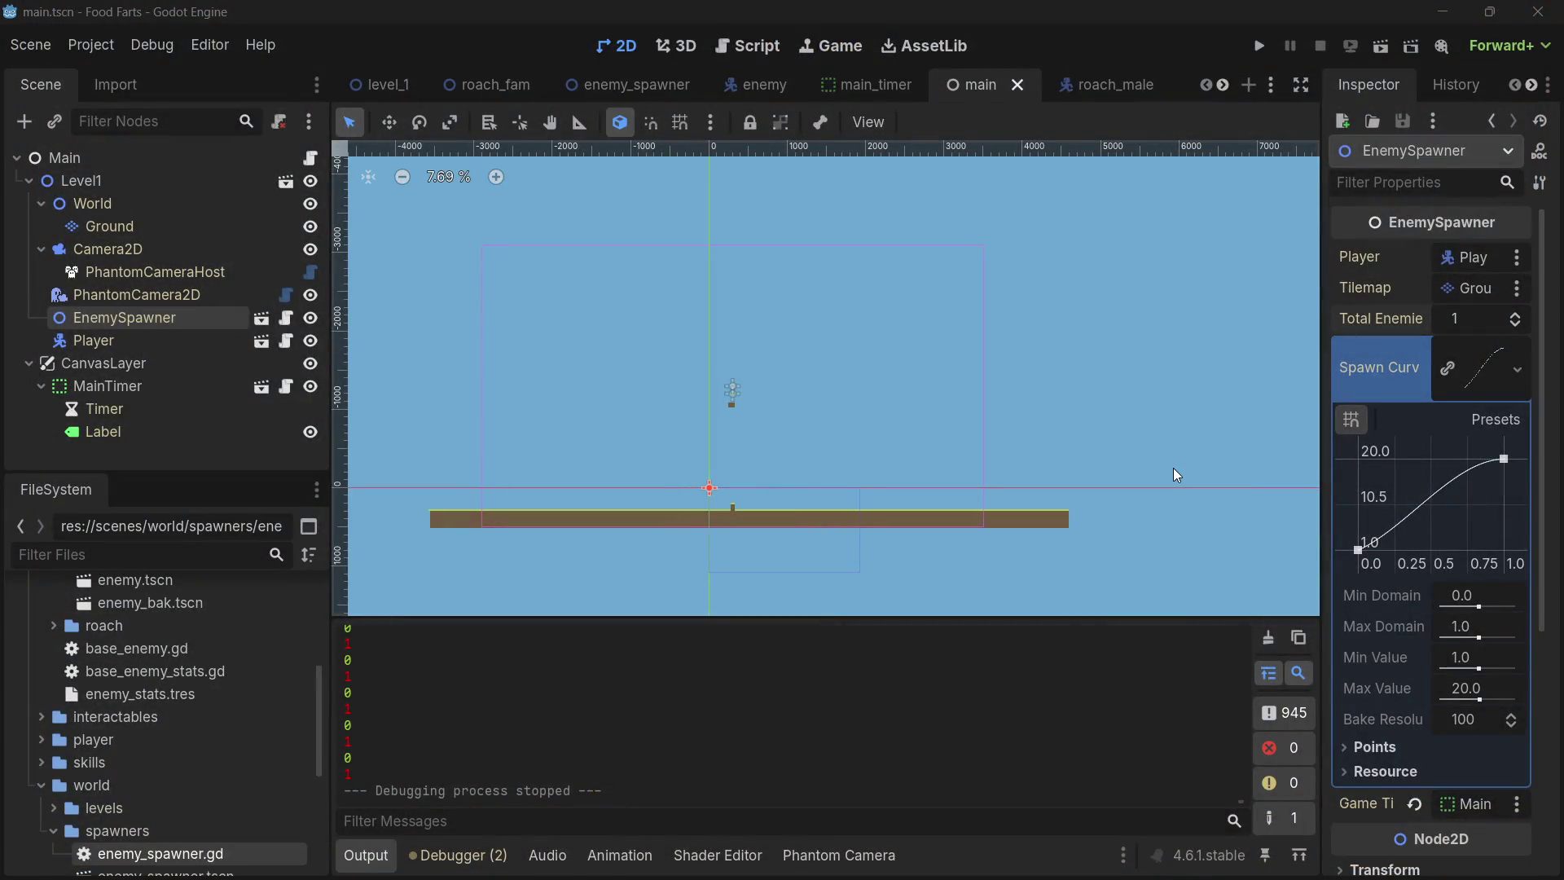
{"action": "left_click", "coordinate": [1456, 317]}
{"action": "type", "text": "300"}
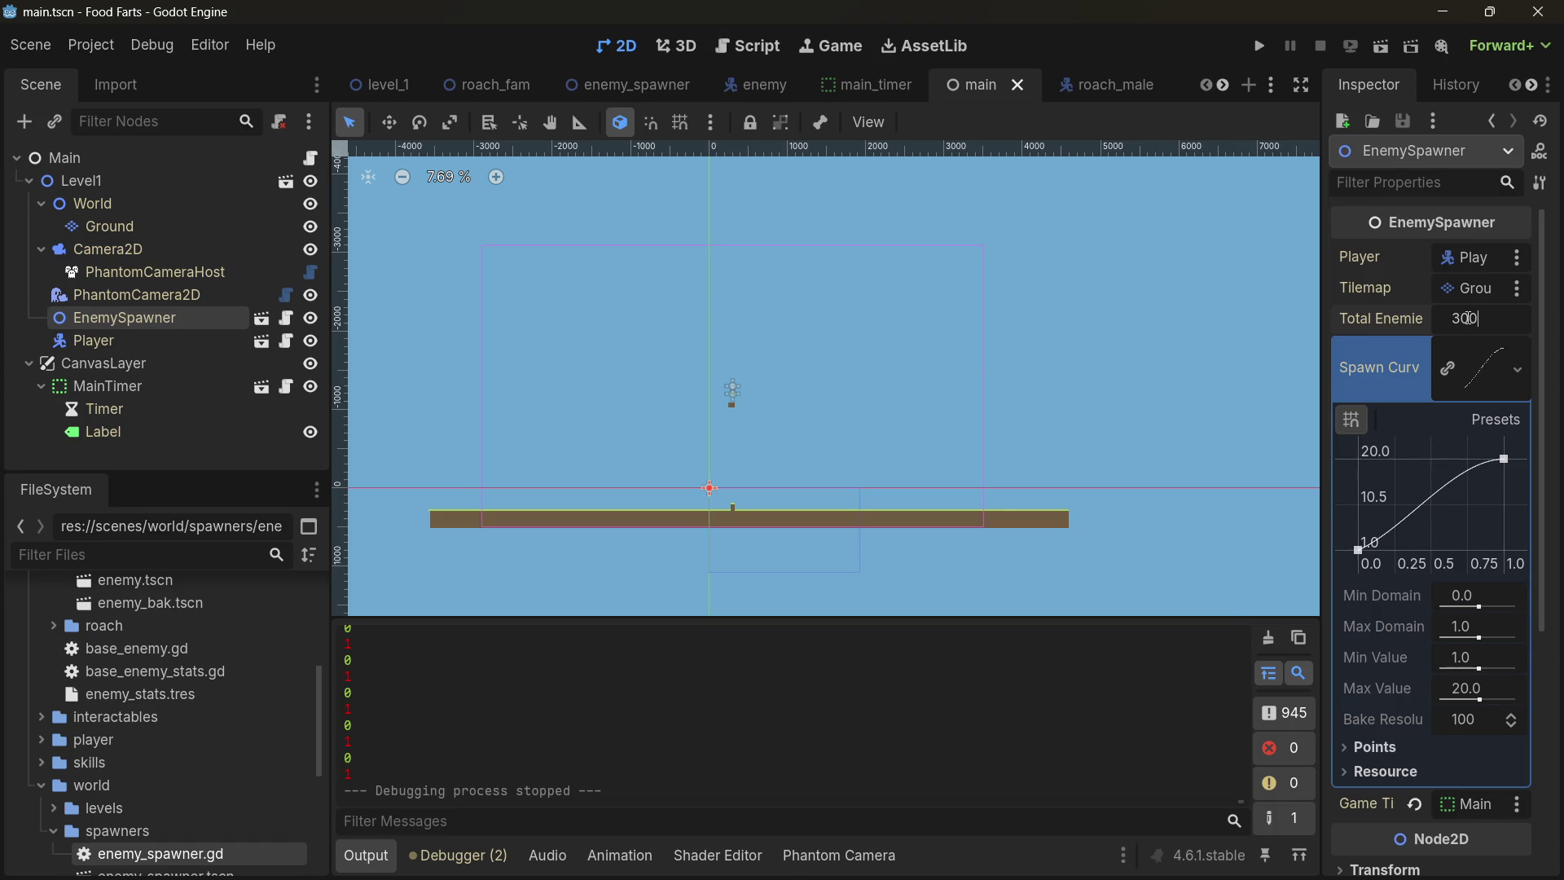
{"action": "left_click", "coordinate": [1259, 45]}
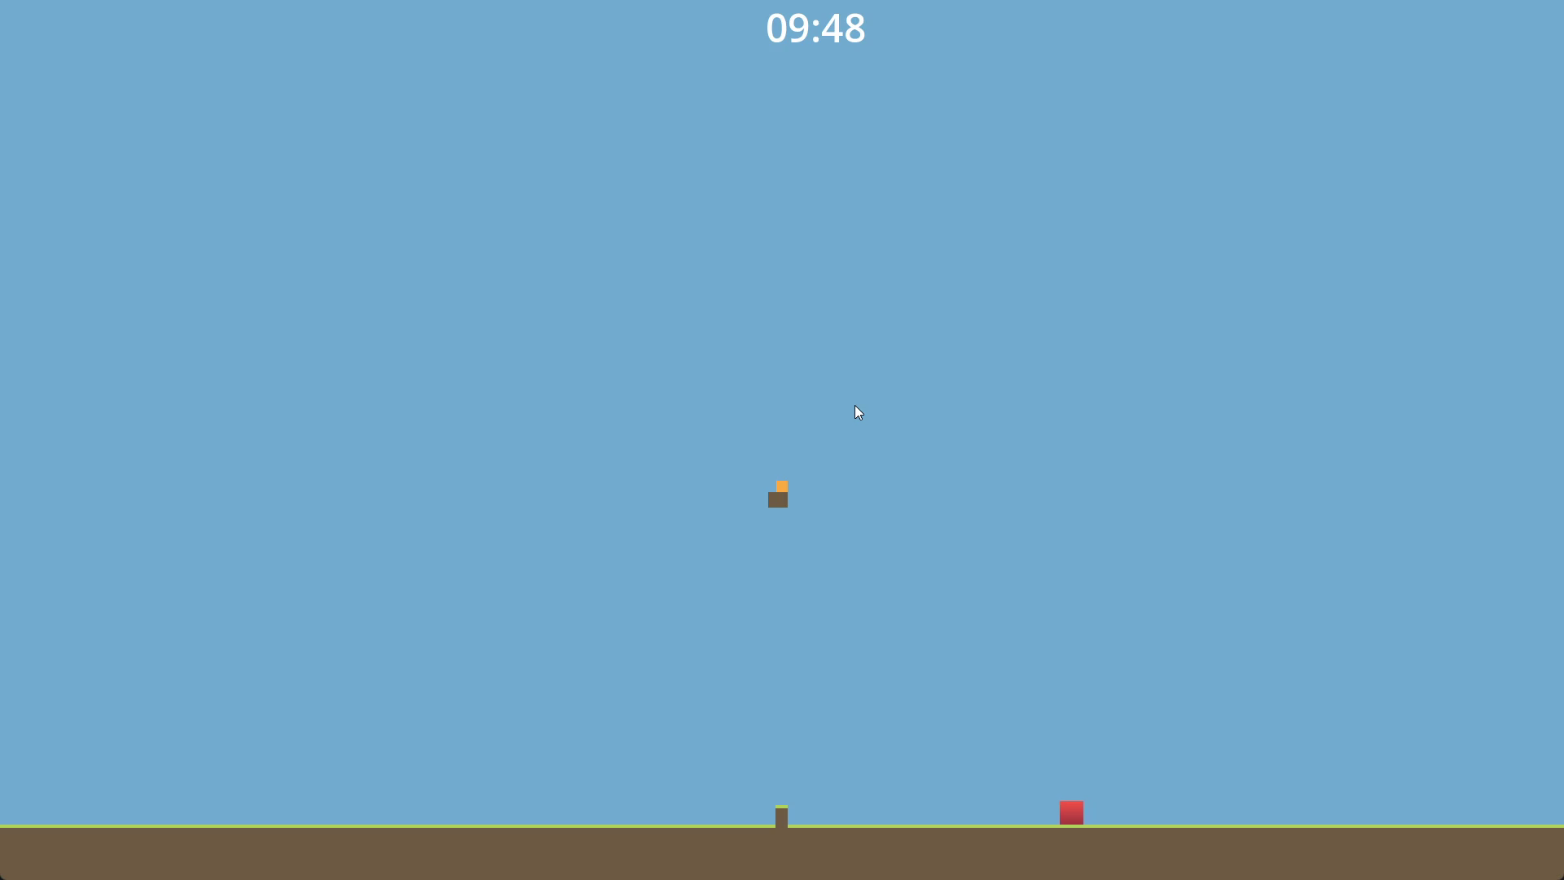
- Move the player off the platform and hop it around the pillar
{"action": "key", "text": "Right"}
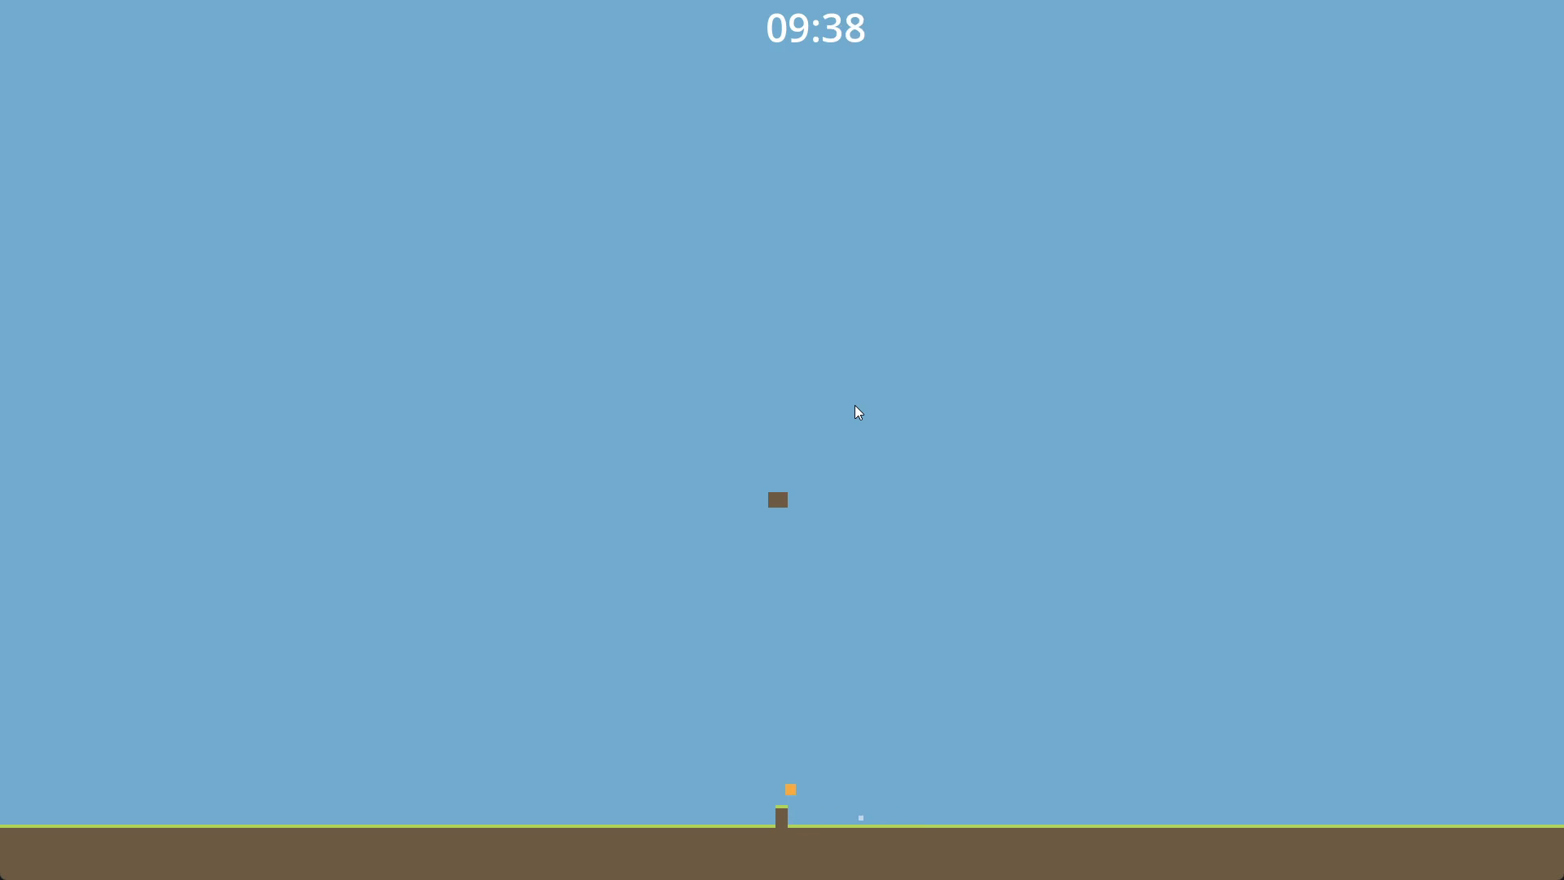
{"action": "key", "text": "Left"}
{"action": "key", "text": "Left"}
{"action": "key", "text": "Up"}
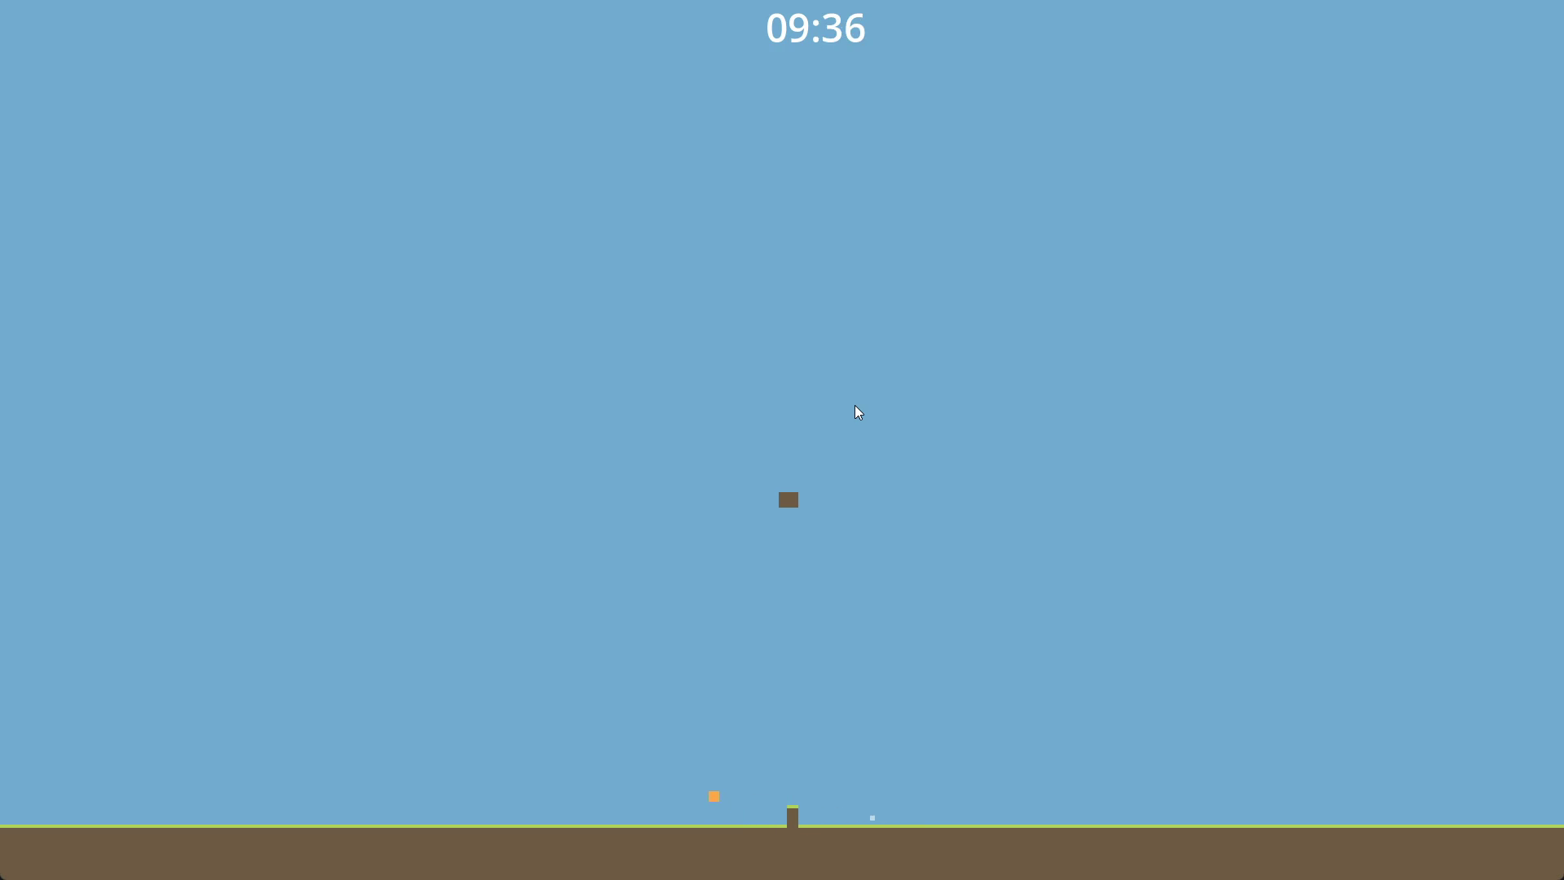
{"action": "key", "text": "Right"}
{"action": "key", "text": "Up"}
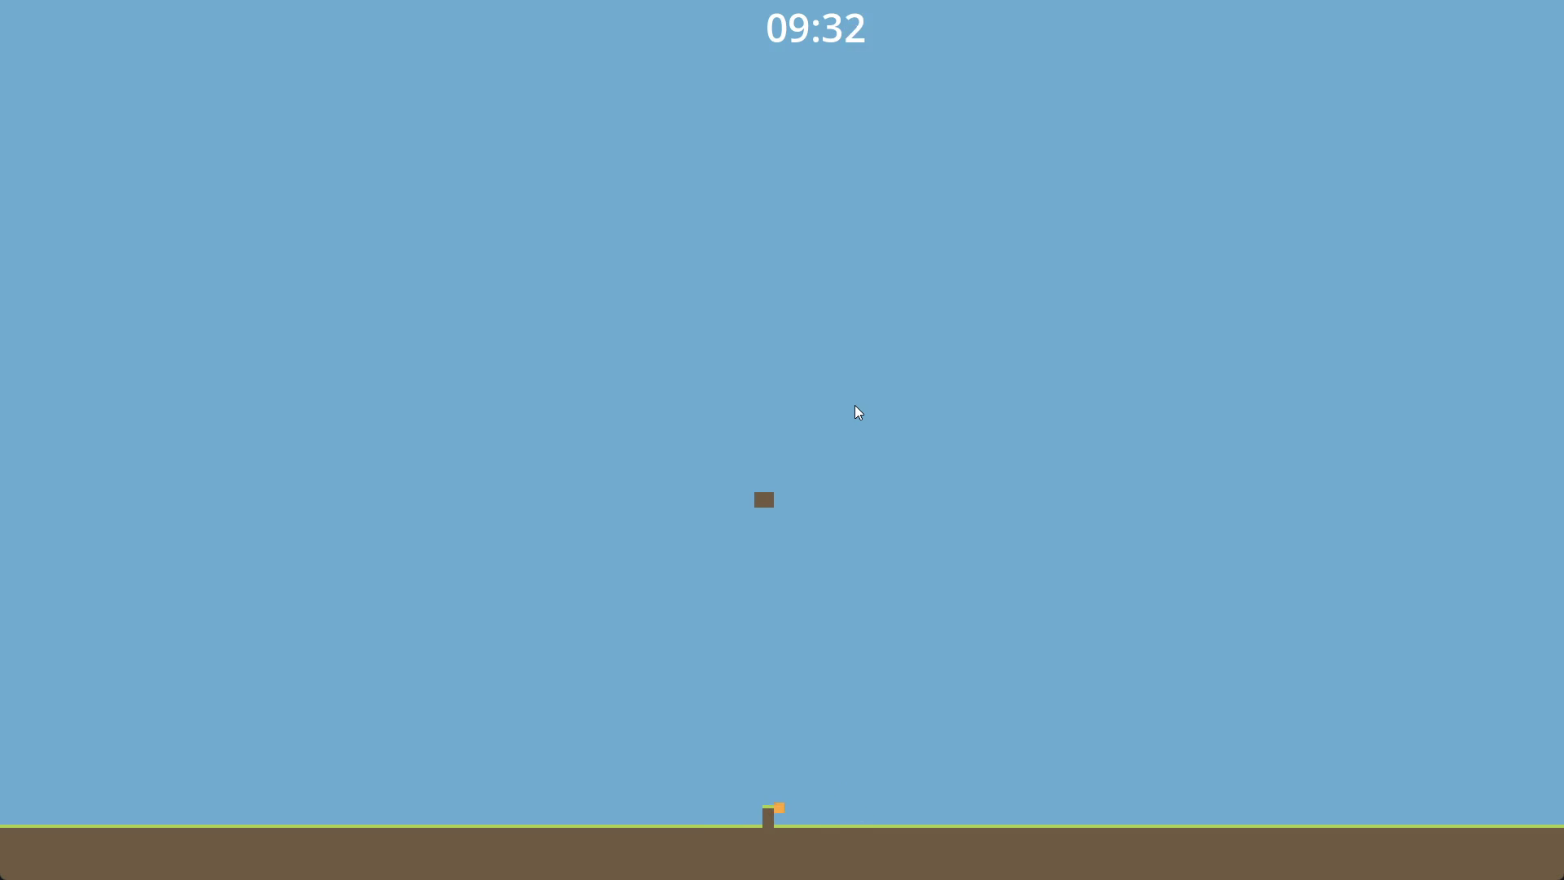
{"action": "key", "text": "Left"}
{"action": "key", "text": "Up"}
{"action": "key", "text": "Up"}
{"action": "key", "text": "Right"}
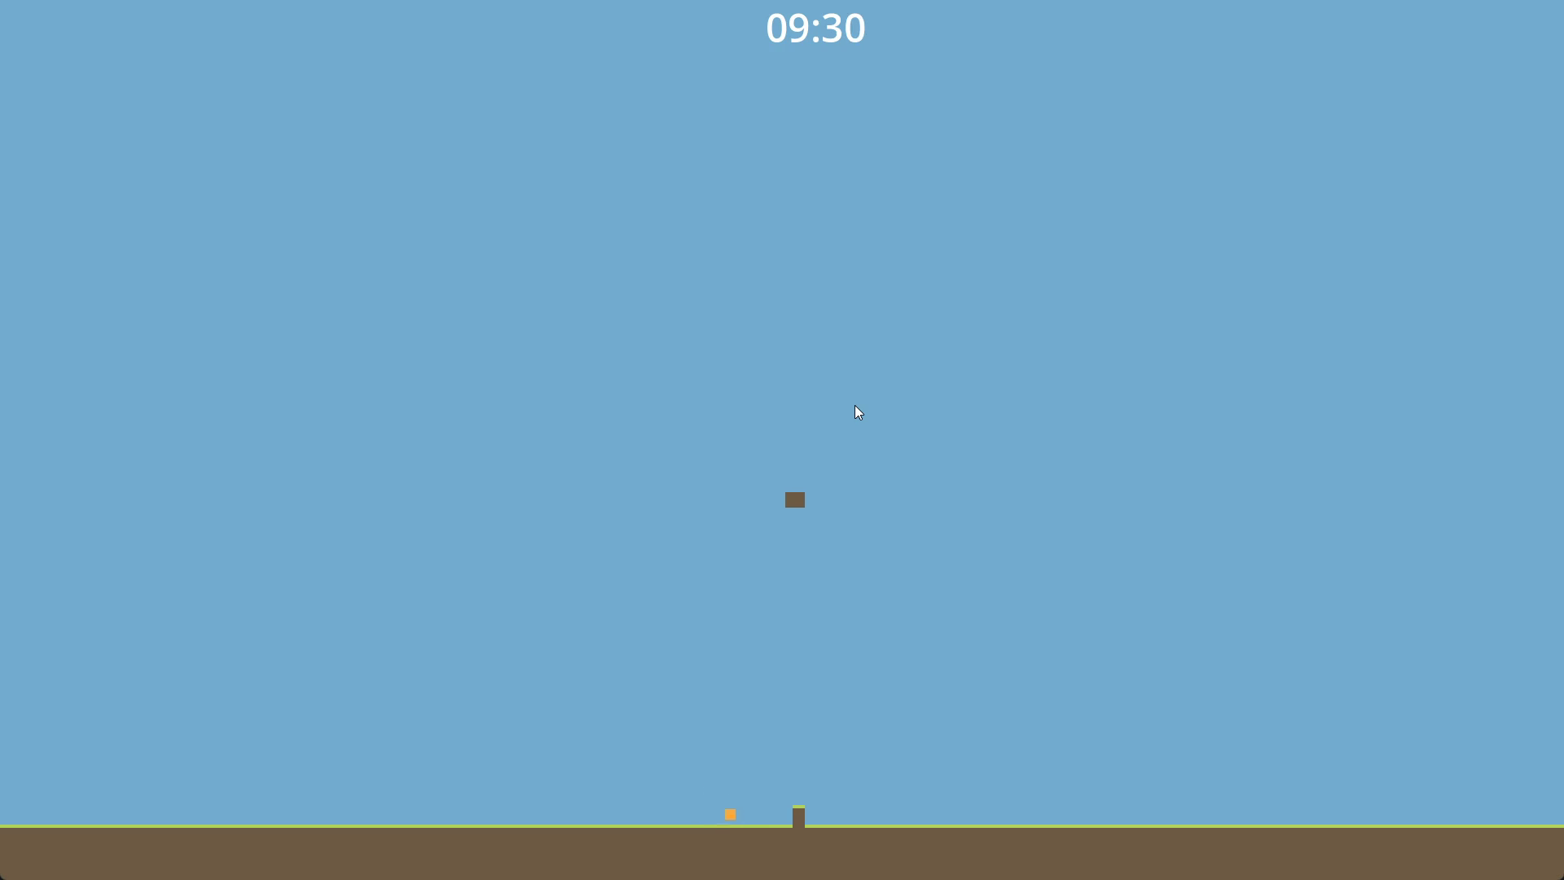
{"action": "key", "text": "Up"}
- Stop the game, confirm Total Enemies as 300, and run the game again
{"action": "key", "text": "Escape"}
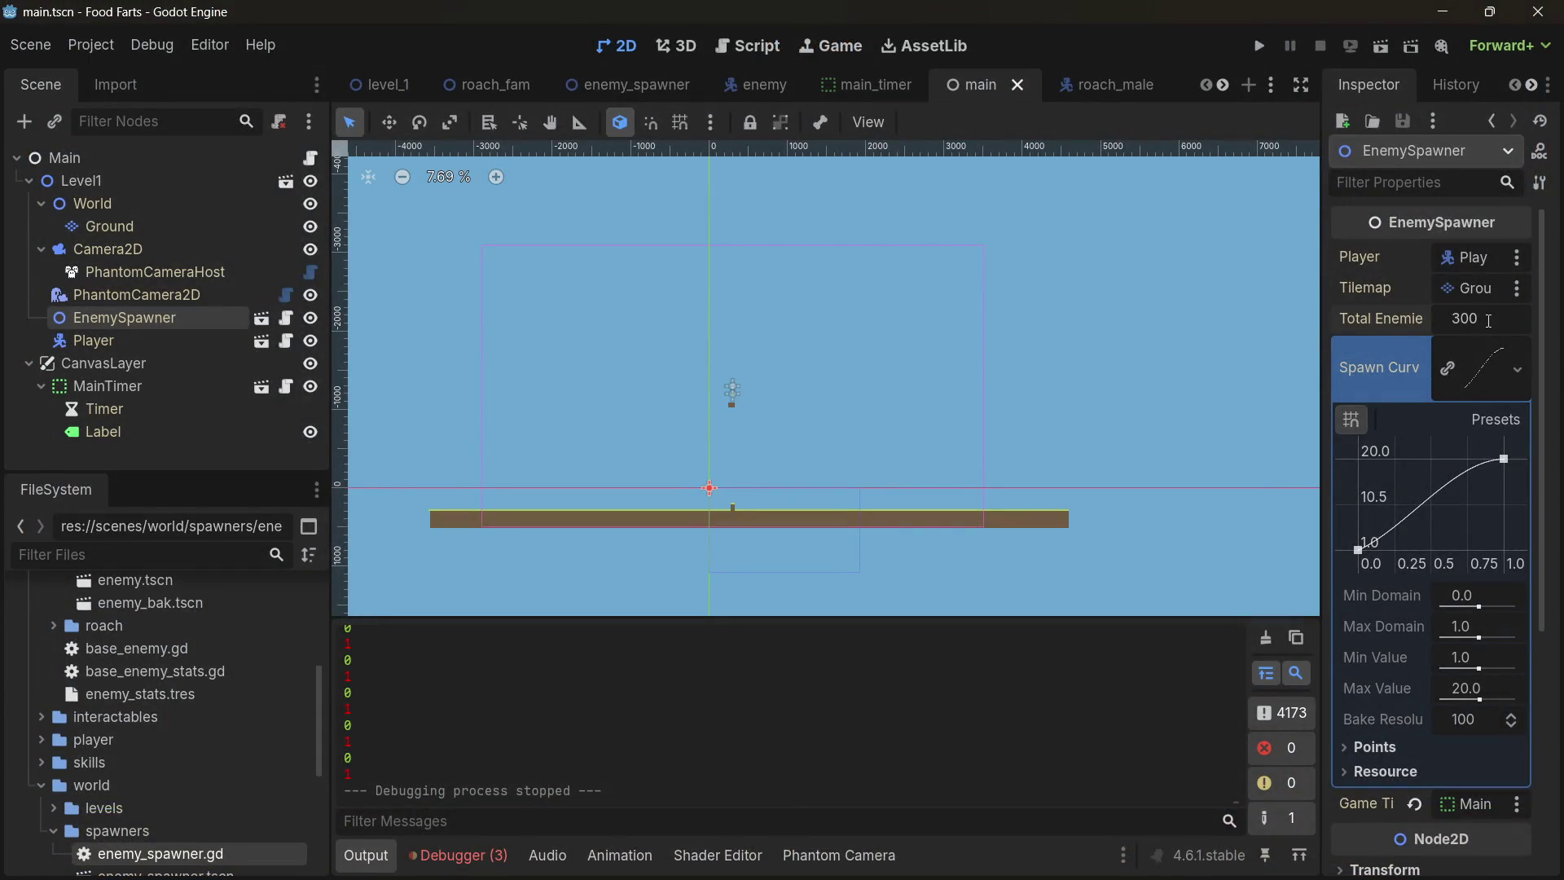
{"action": "key", "text": "Return"}
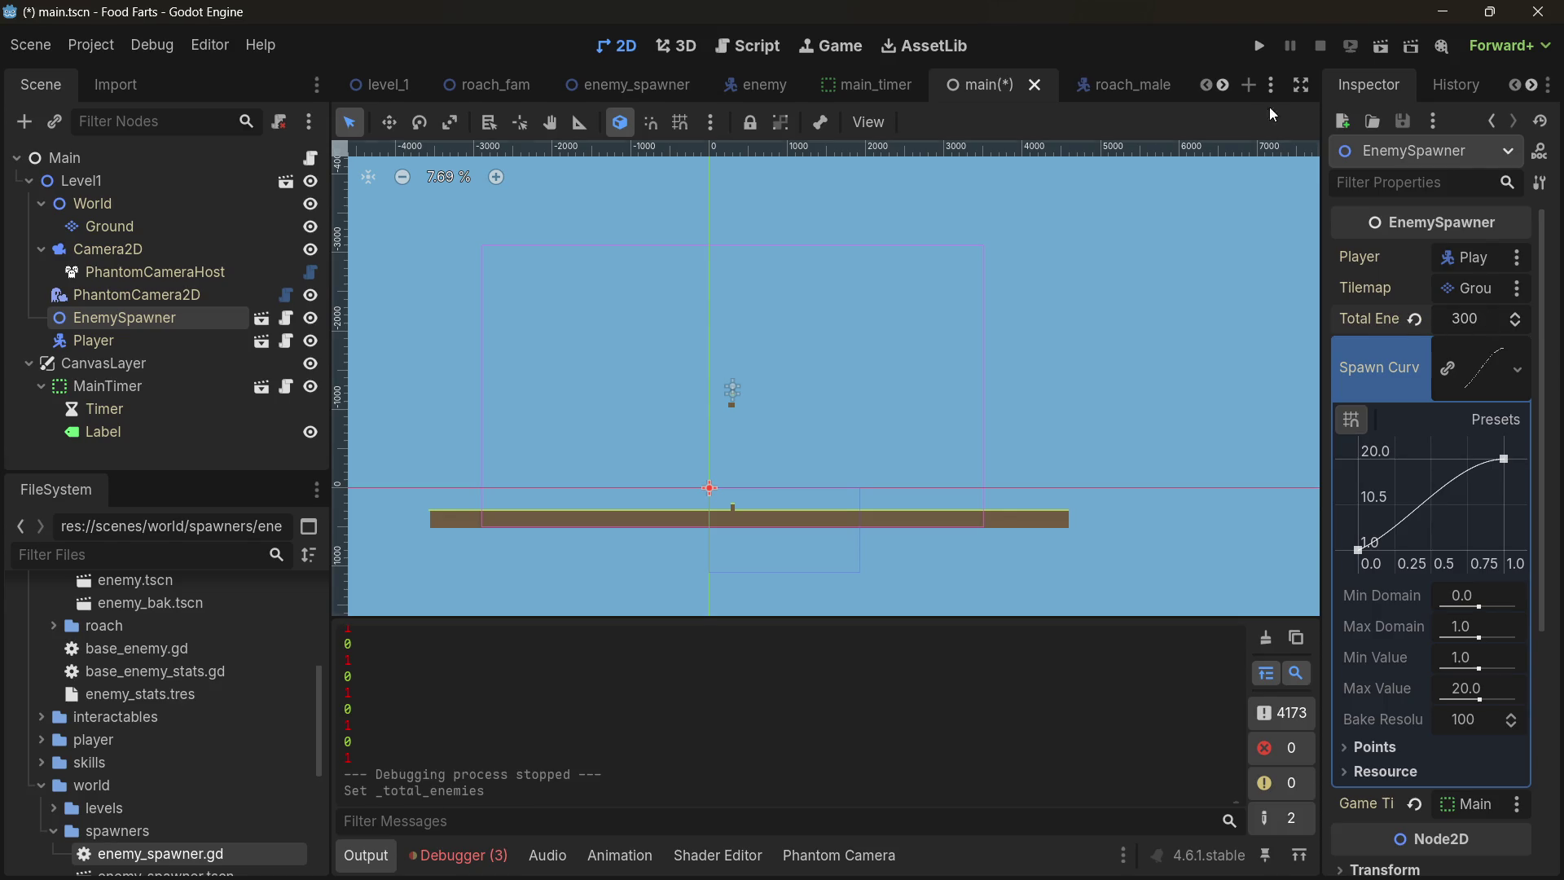
{"action": "left_click", "coordinate": [1259, 46]}
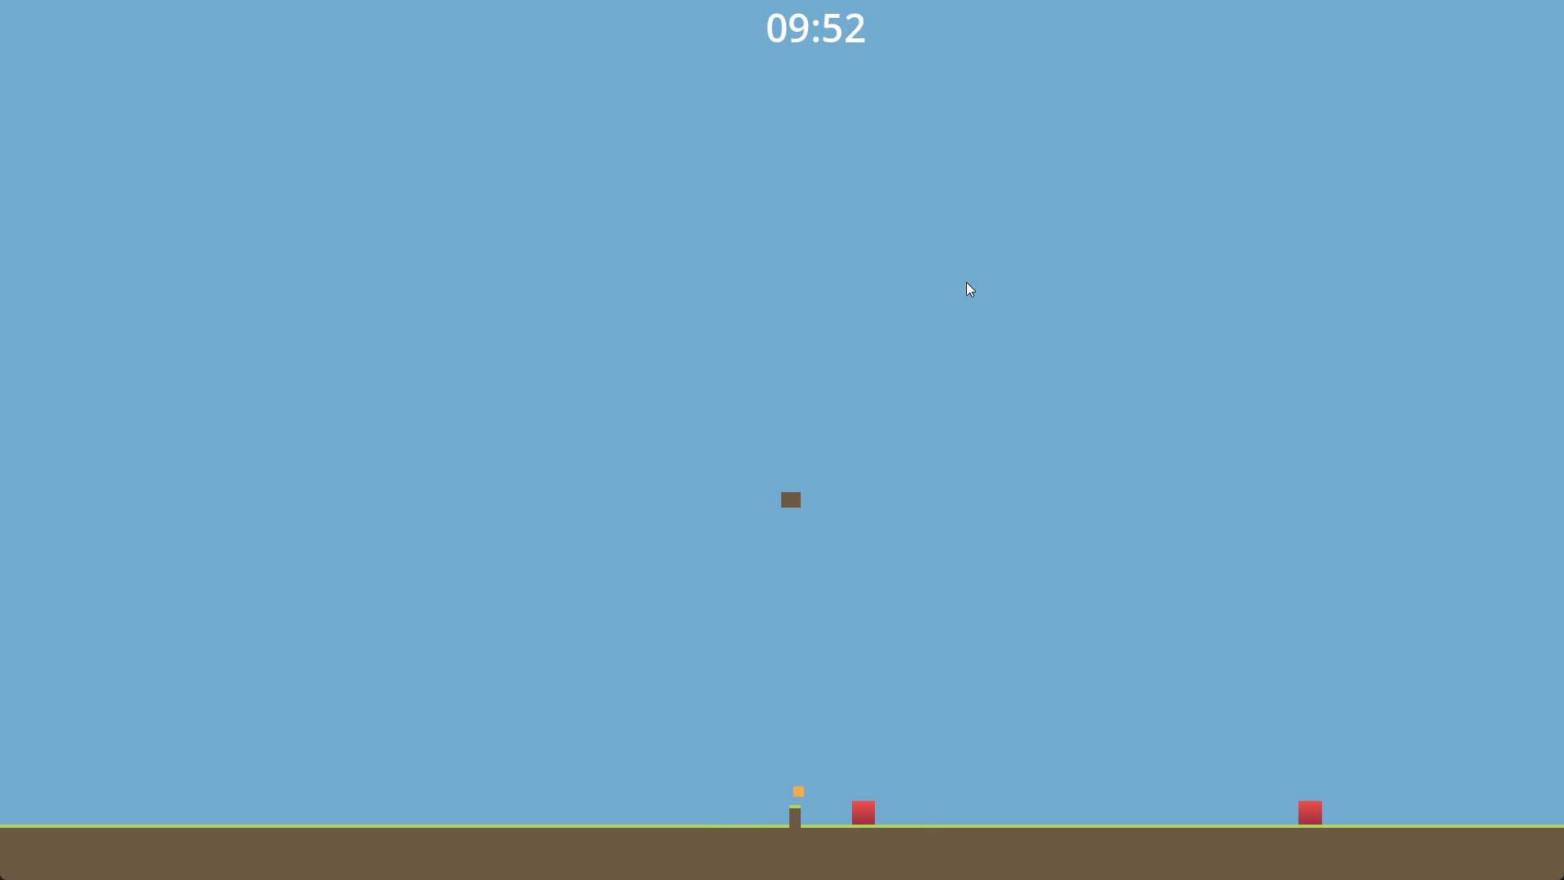
- Jump the player on and off the brown post among the red enemies
{"action": "key", "text": "Right"}
{"action": "key", "text": "Up"}
{"action": "key", "text": "Up"}
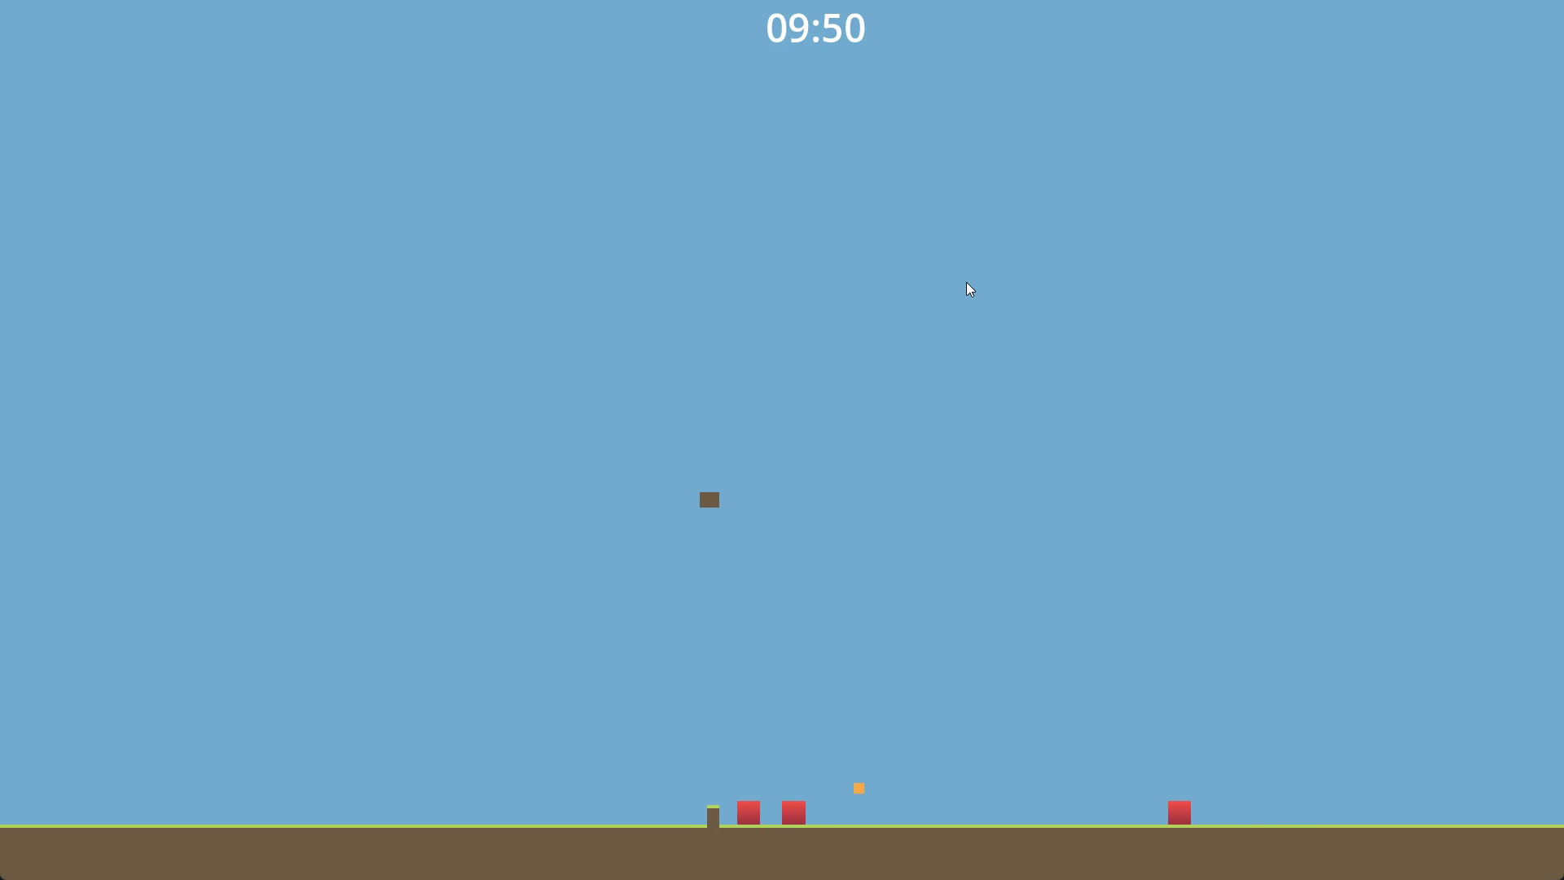
{"action": "key", "text": "Up"}
{"action": "key", "text": "Right"}
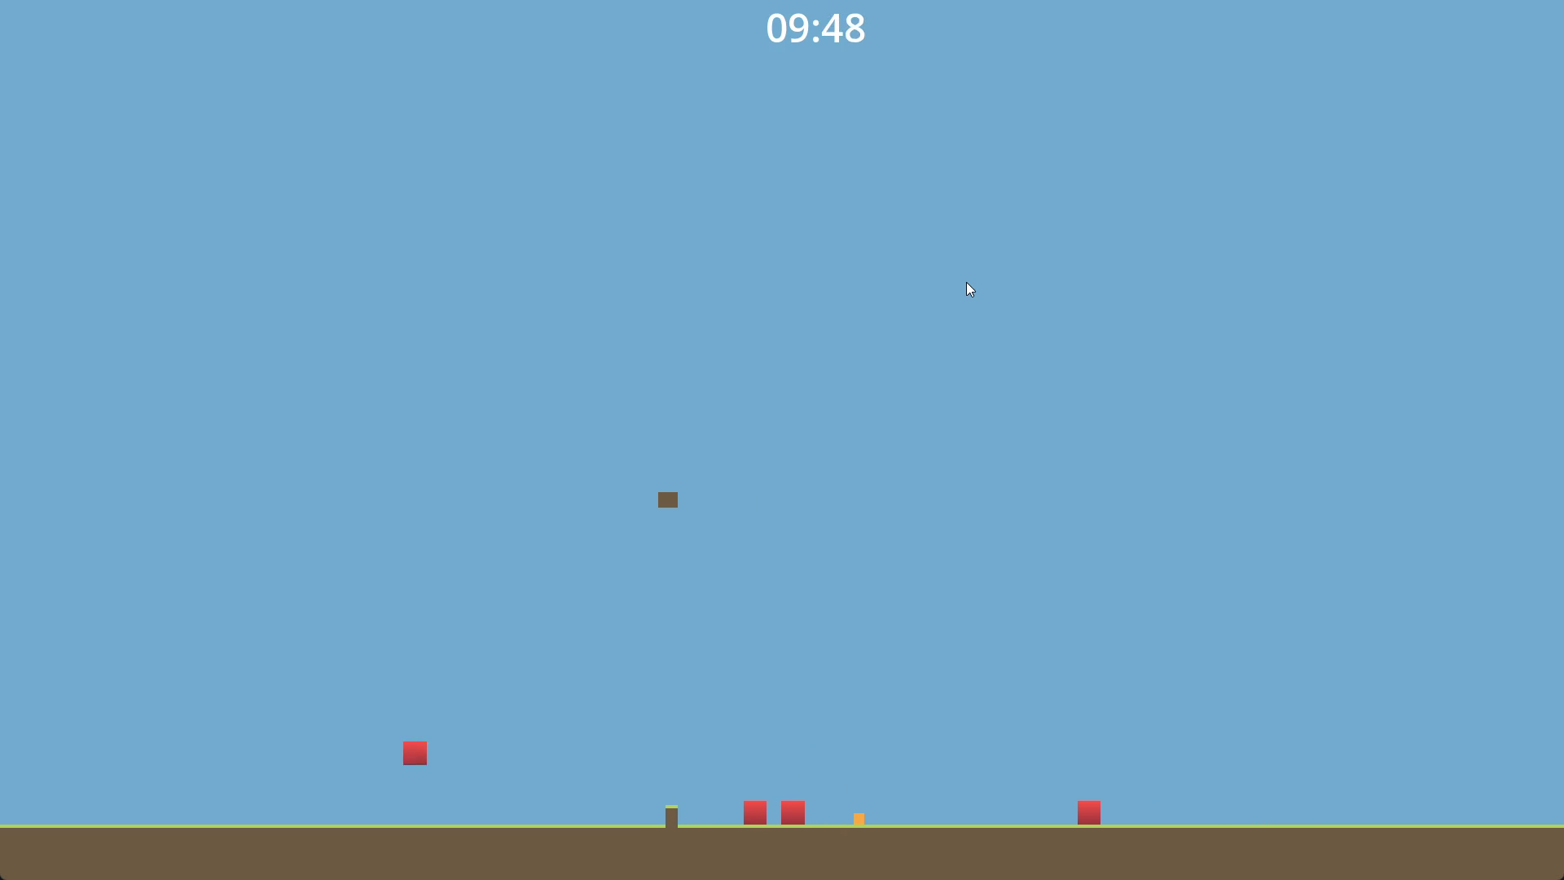
{"action": "key", "text": "Up"}
{"action": "key", "text": "Left"}
{"action": "key", "text": "Up"}
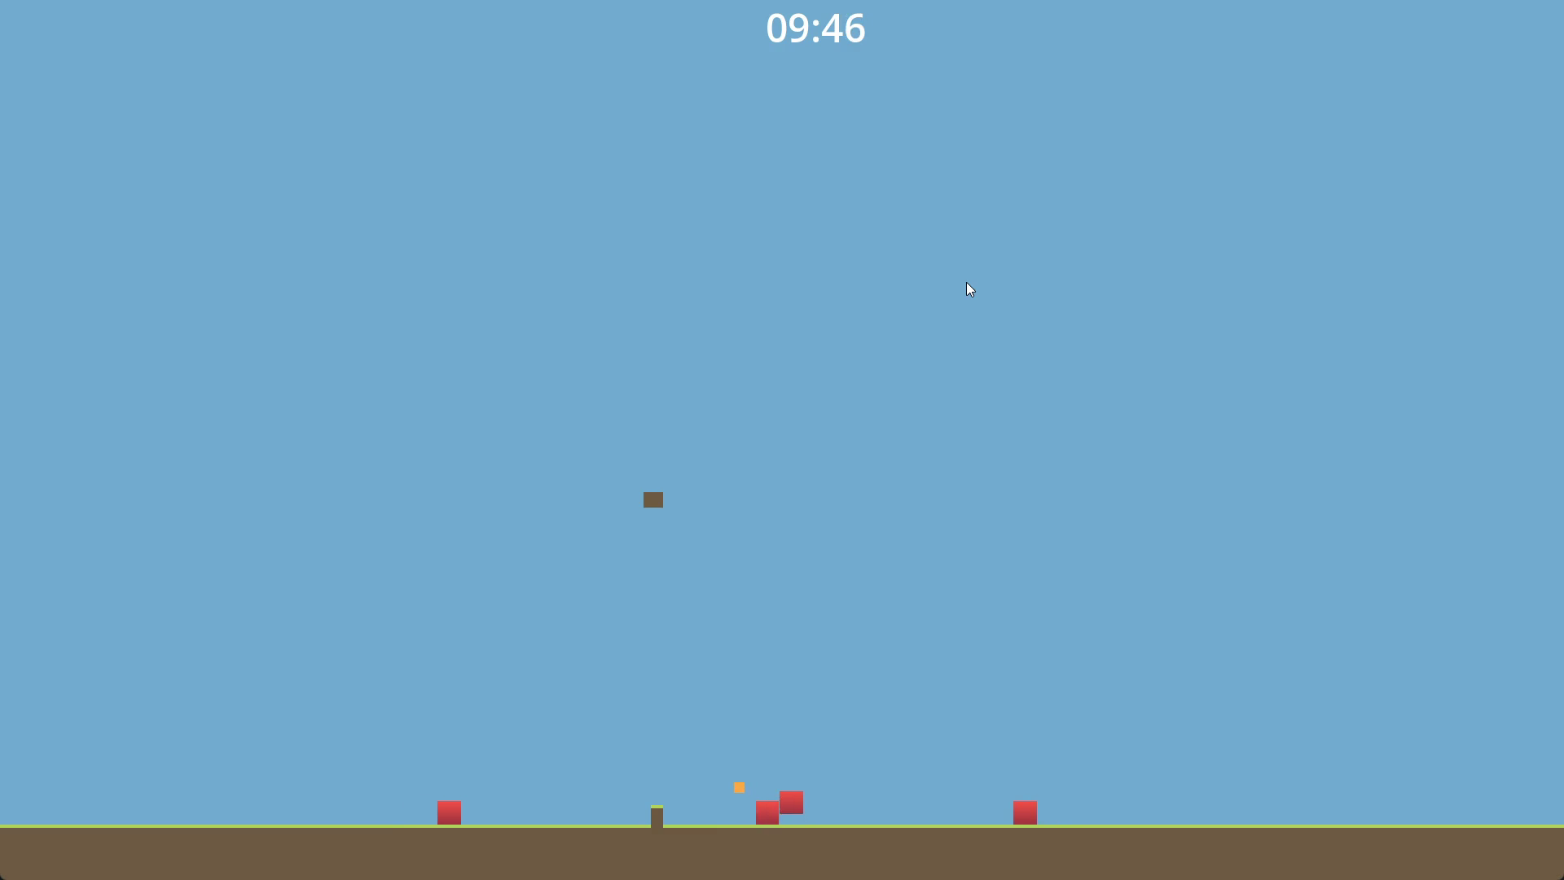
{"action": "key", "text": "Left"}
{"action": "key", "text": "Up"}
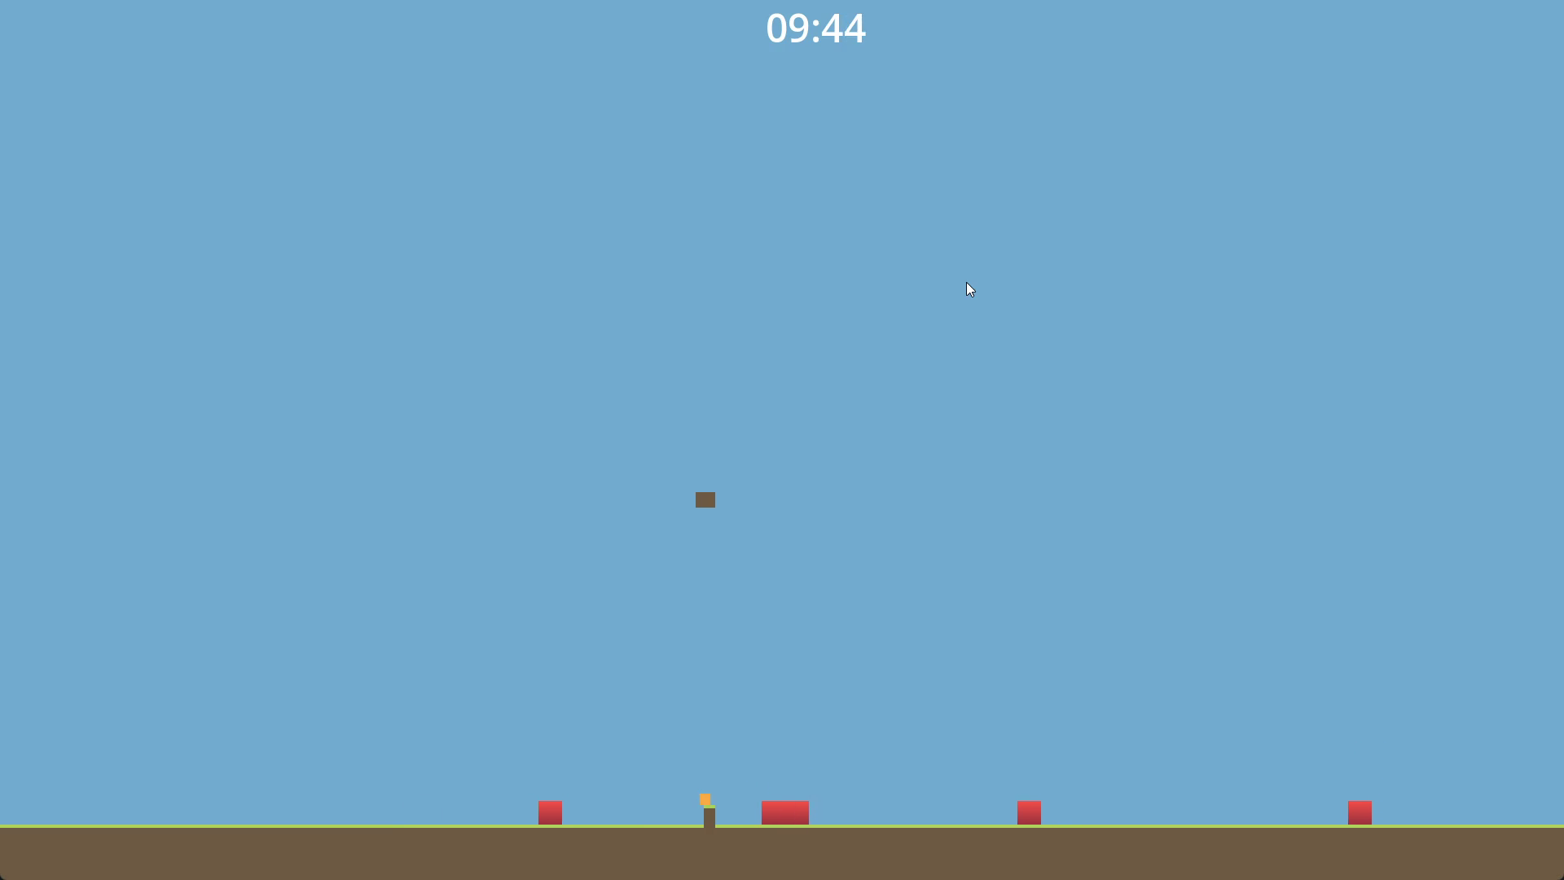
{"action": "key", "text": "Left"}
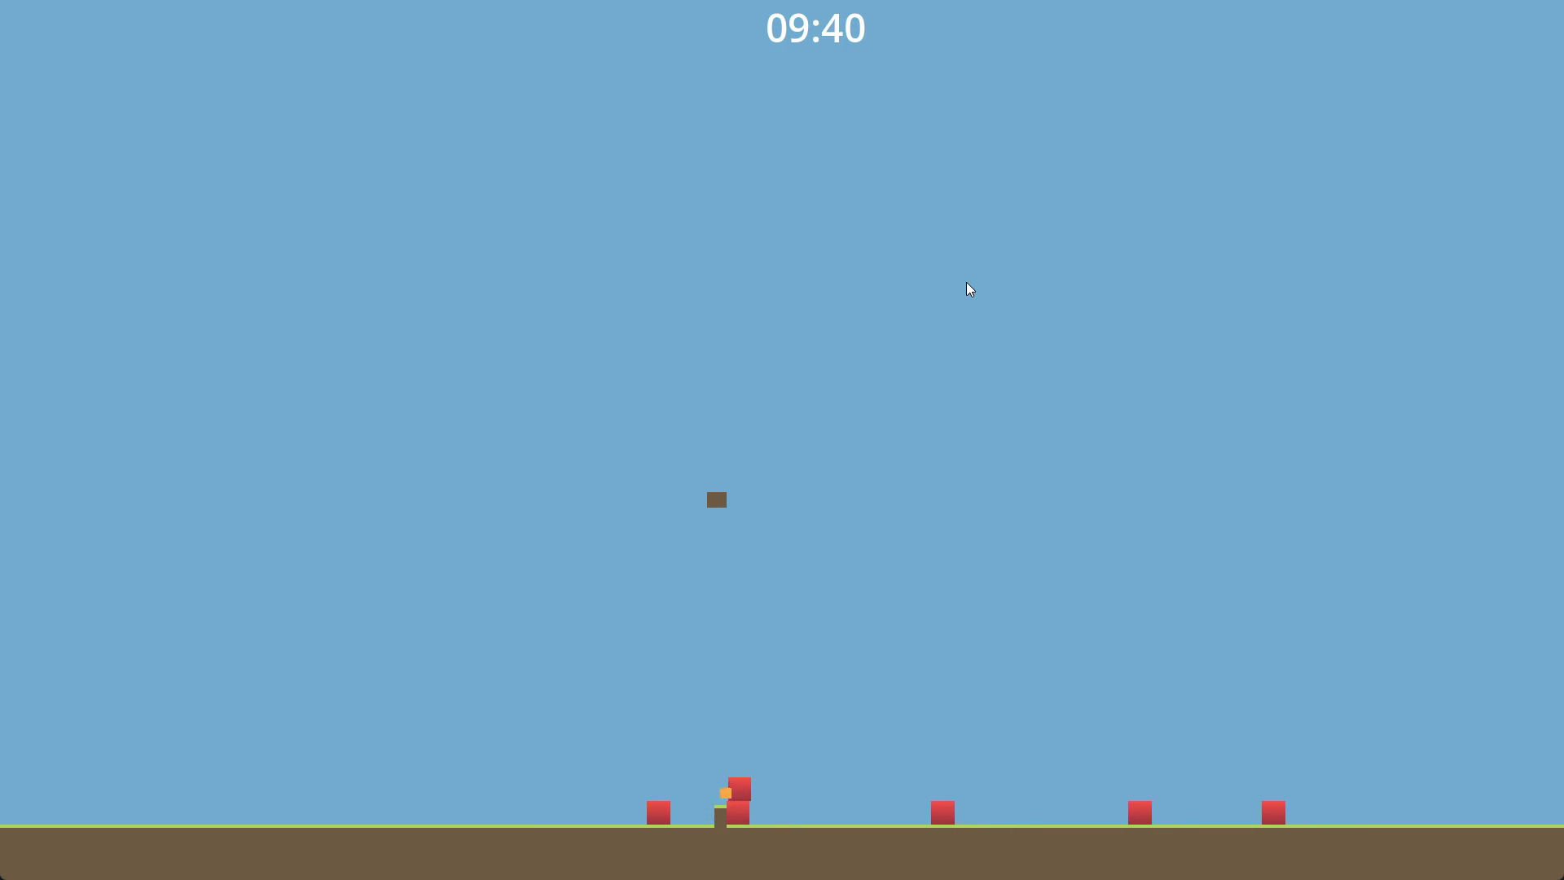
{"action": "key", "text": "Left"}
{"action": "key", "text": "Up"}
{"action": "key", "text": "Right"}
{"action": "key", "text": "Up"}
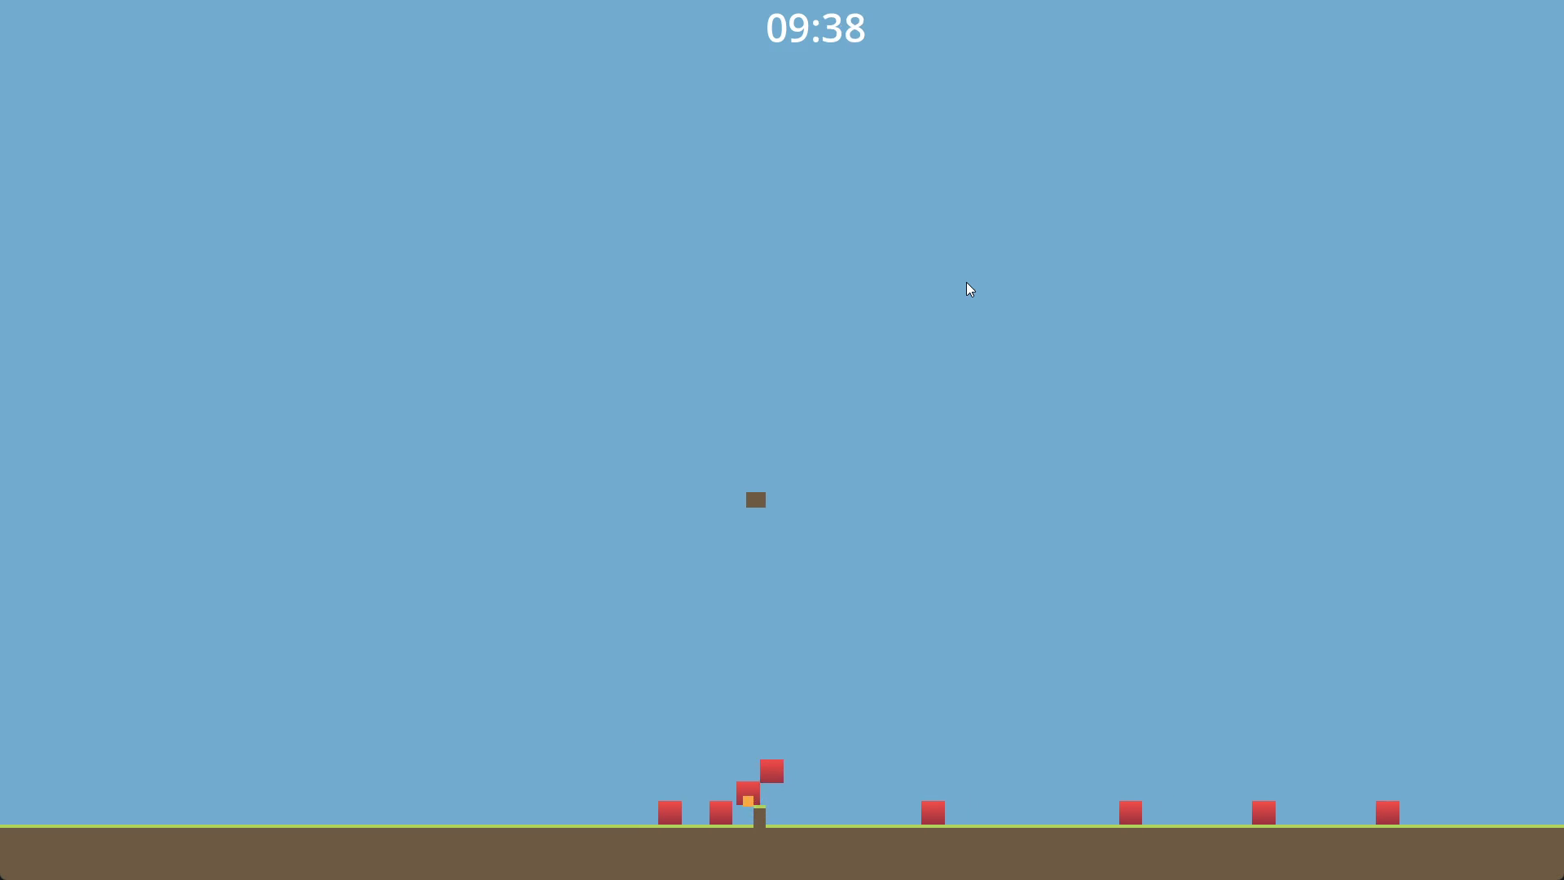
{"action": "key", "text": "Left"}
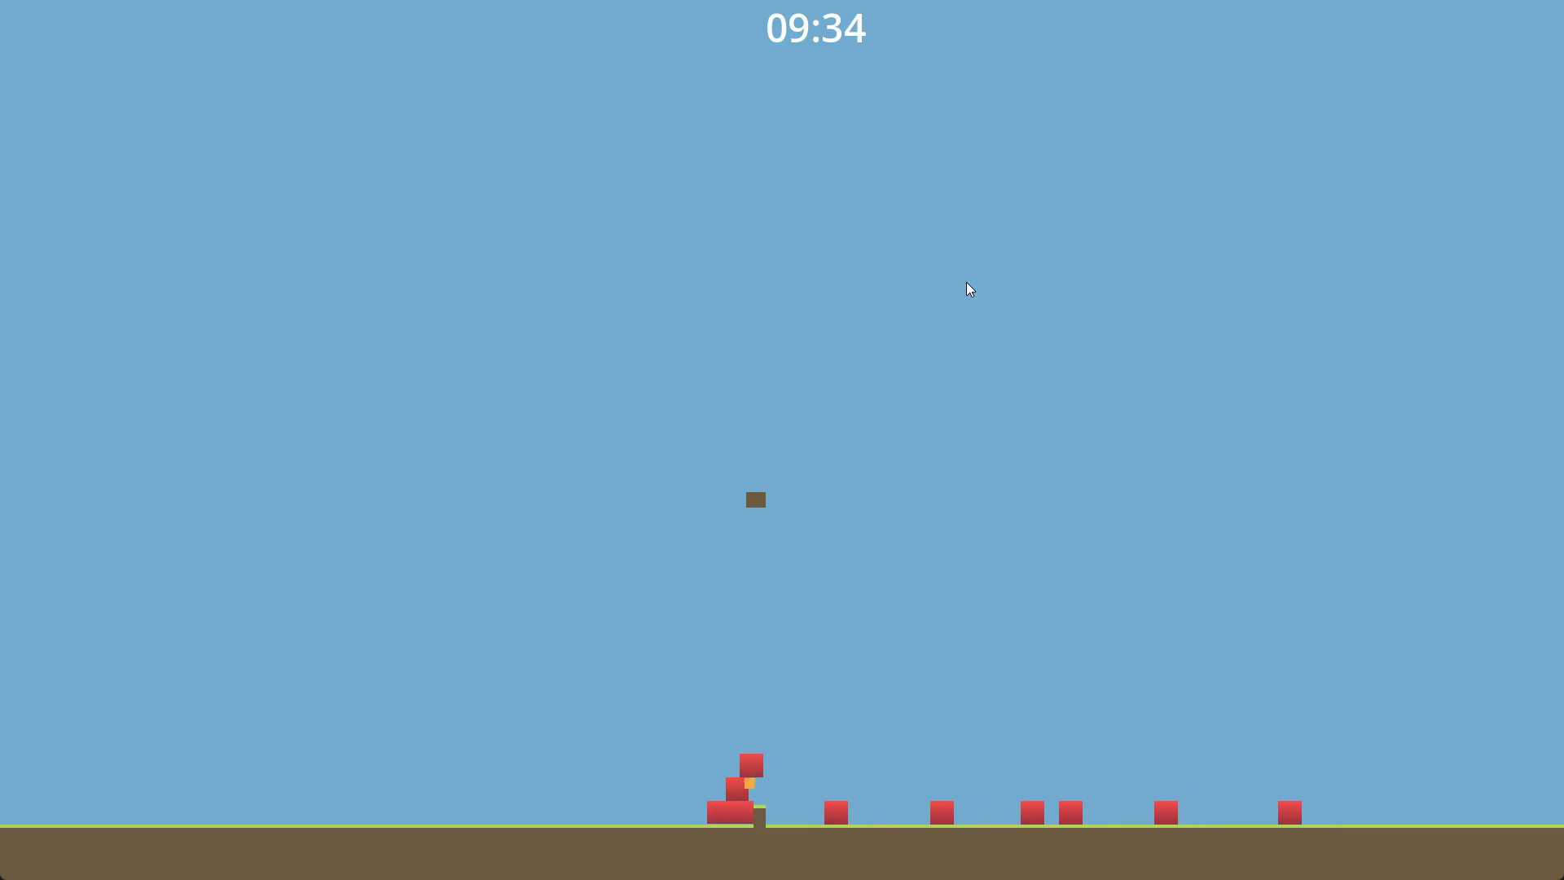
{"action": "key", "text": "Up"}
{"action": "key", "text": "Right"}
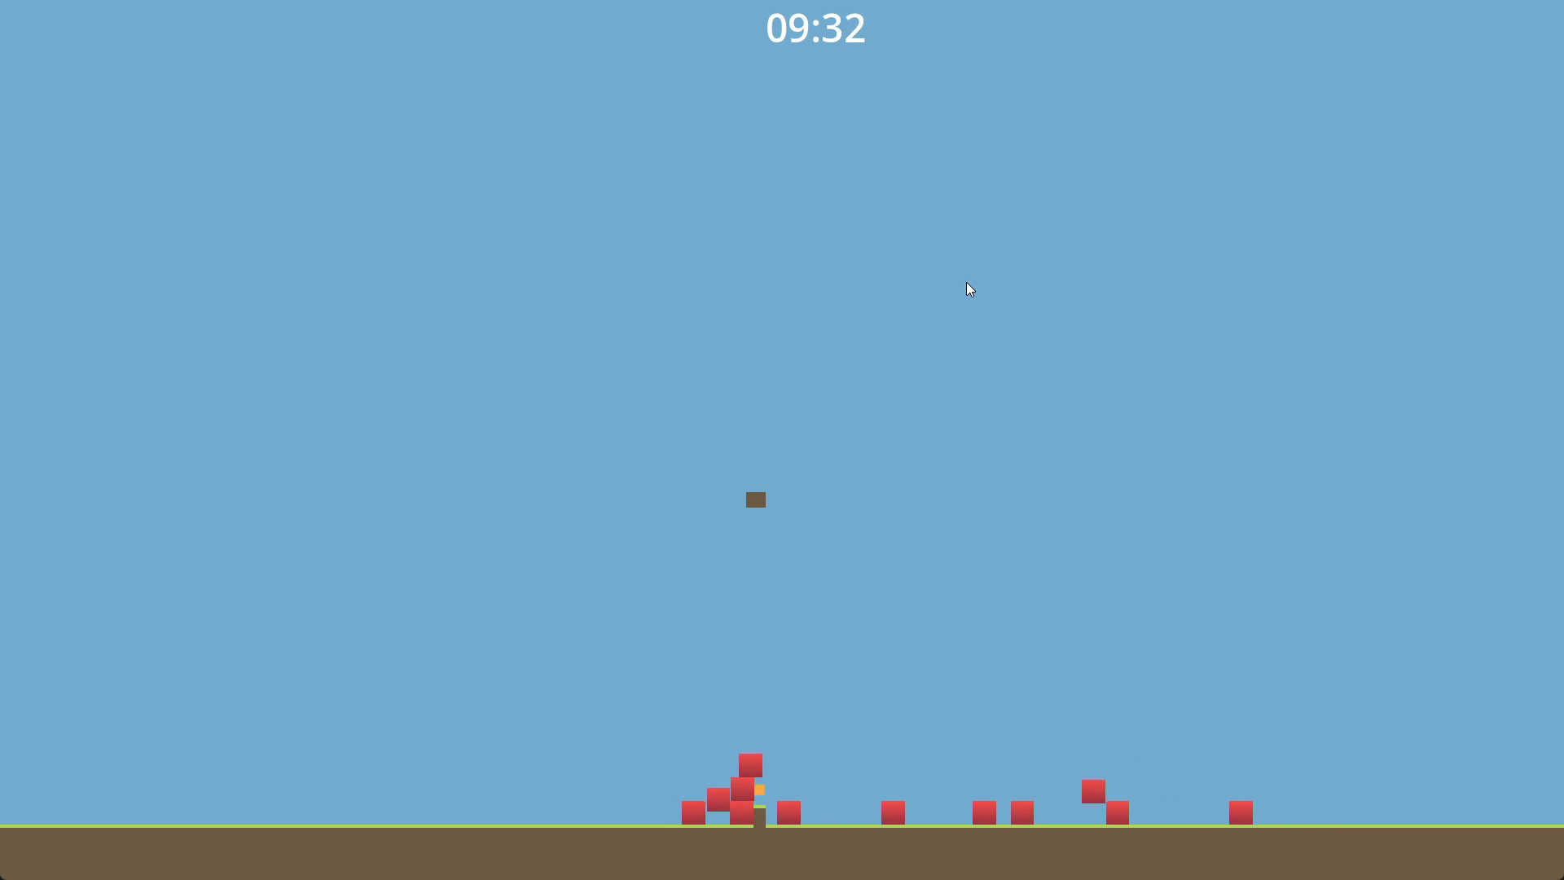
{"action": "key", "text": "Up"}
{"action": "key", "text": "Left"}
{"action": "key", "text": "Up"}
{"action": "key", "text": "Right"}
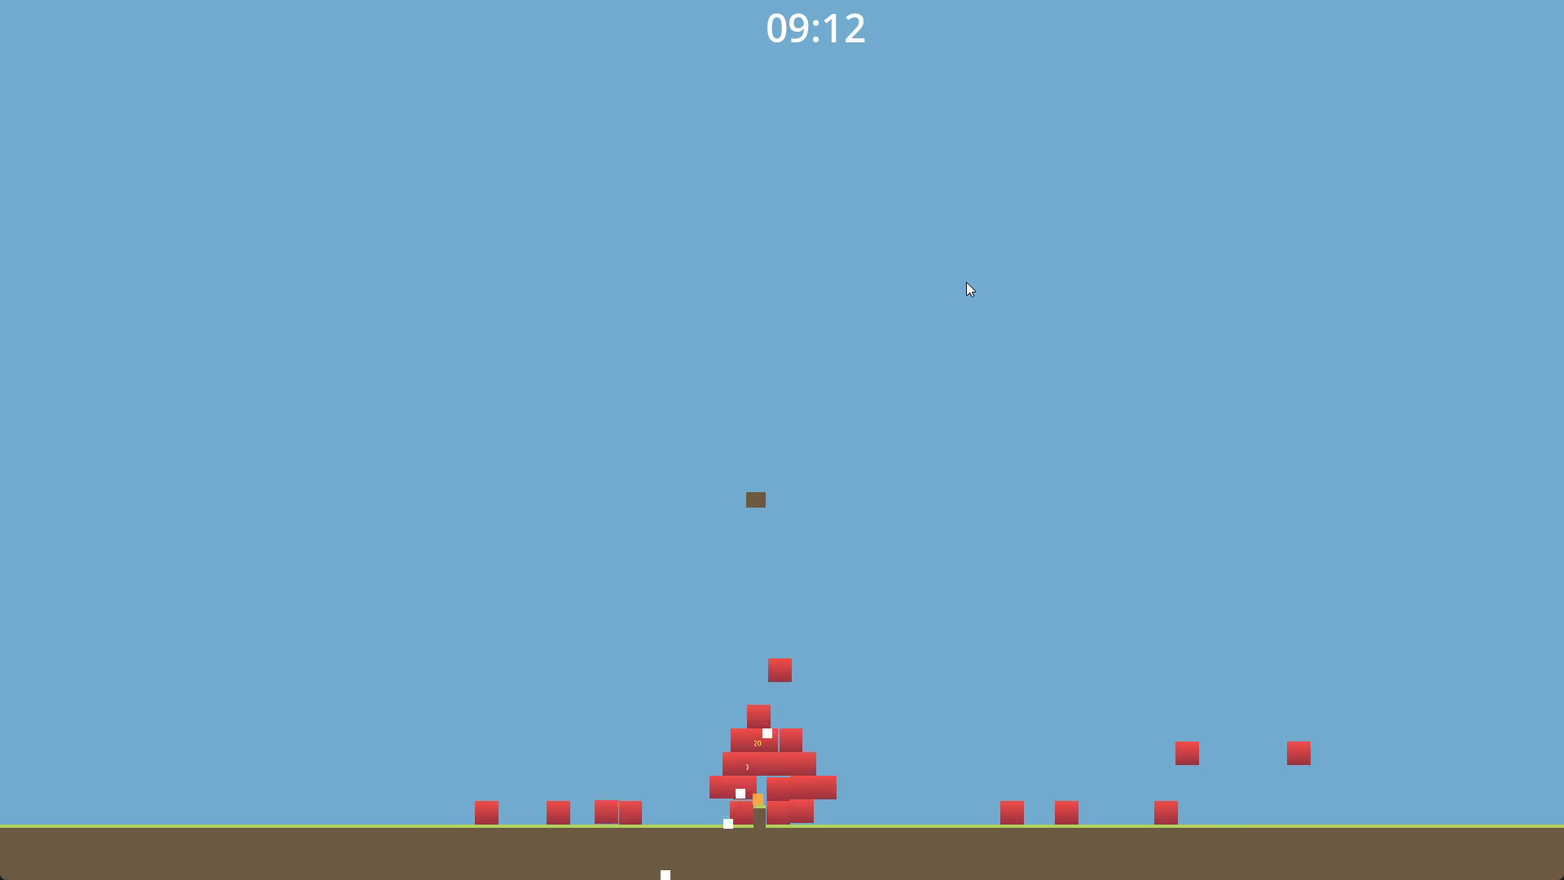
- Blast the red enemy pile with space, run the player right and left, then stop the game
{"action": "key", "text": "space"}
{"action": "key", "text": "Right"}
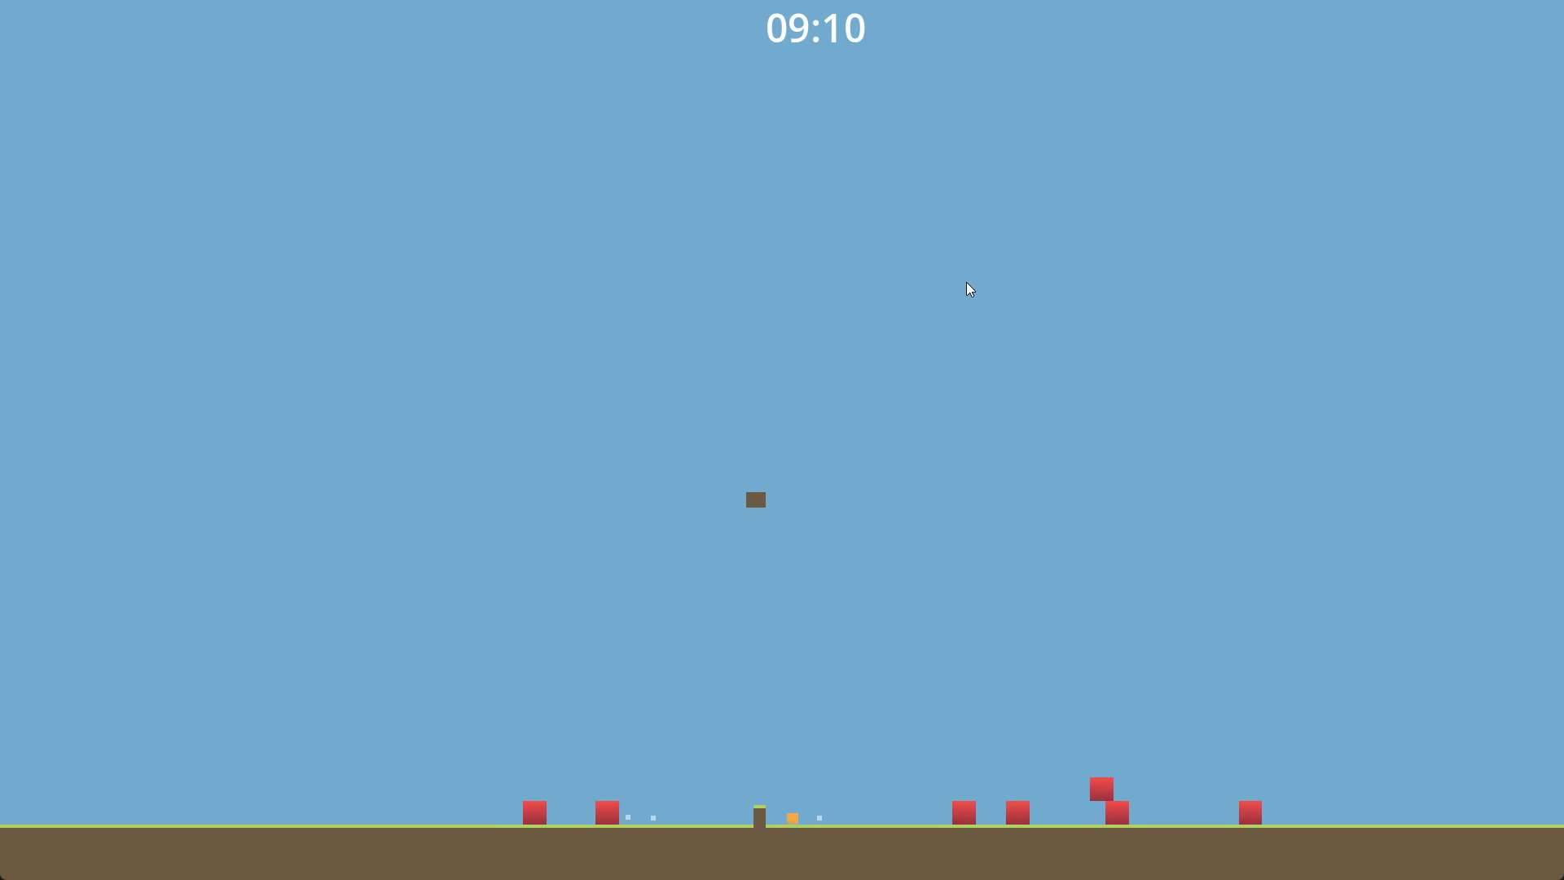
{"action": "key", "text": "Up"}
{"action": "key", "text": "Right"}
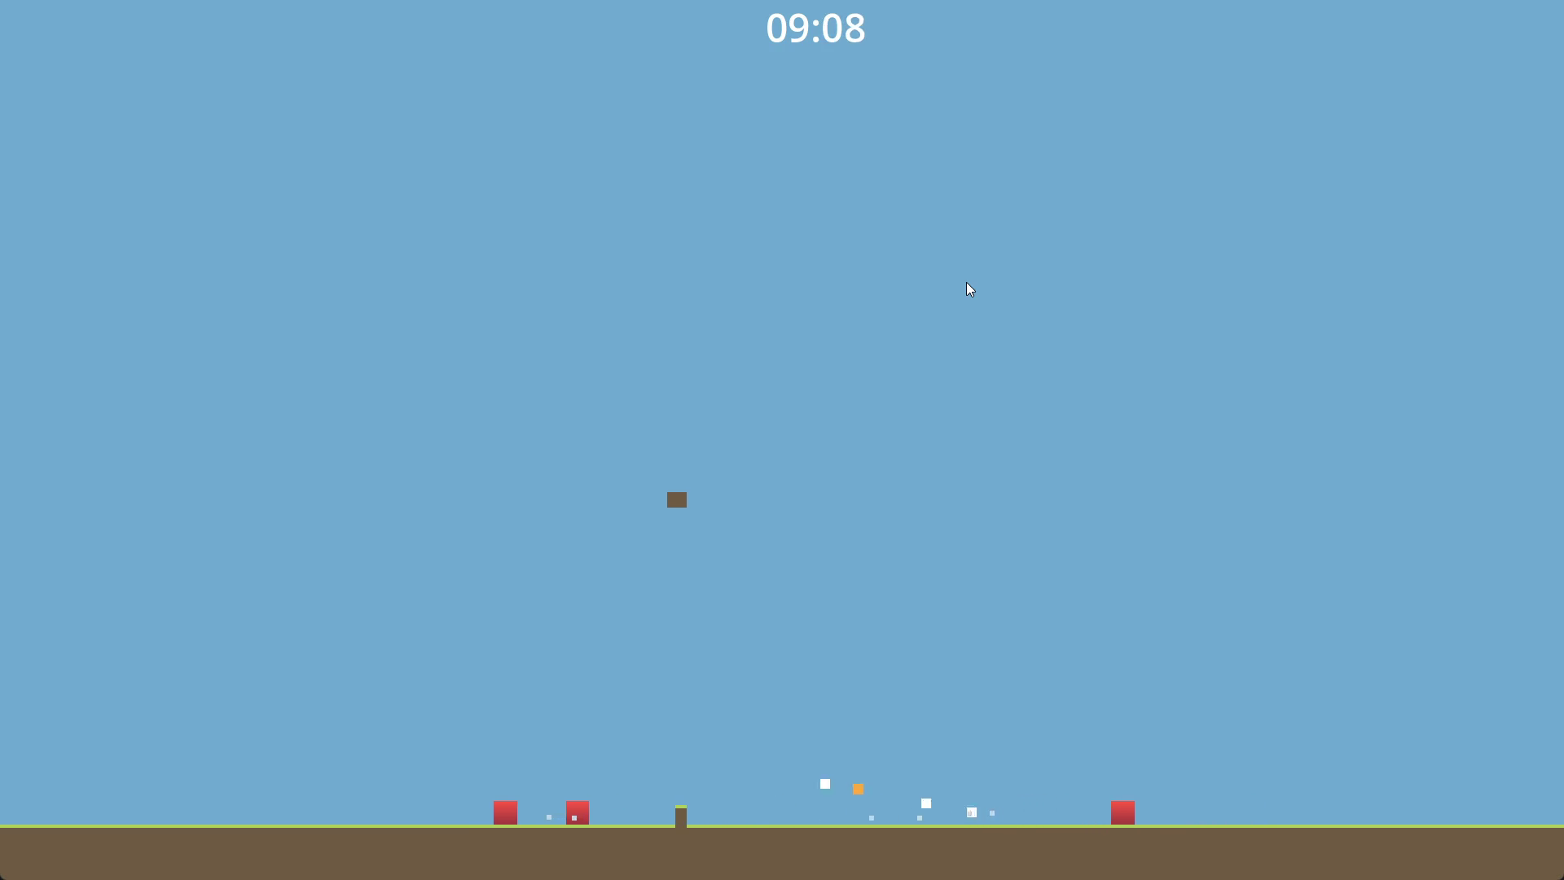
{"action": "key", "text": "Up"}
{"action": "key", "text": "Left"}
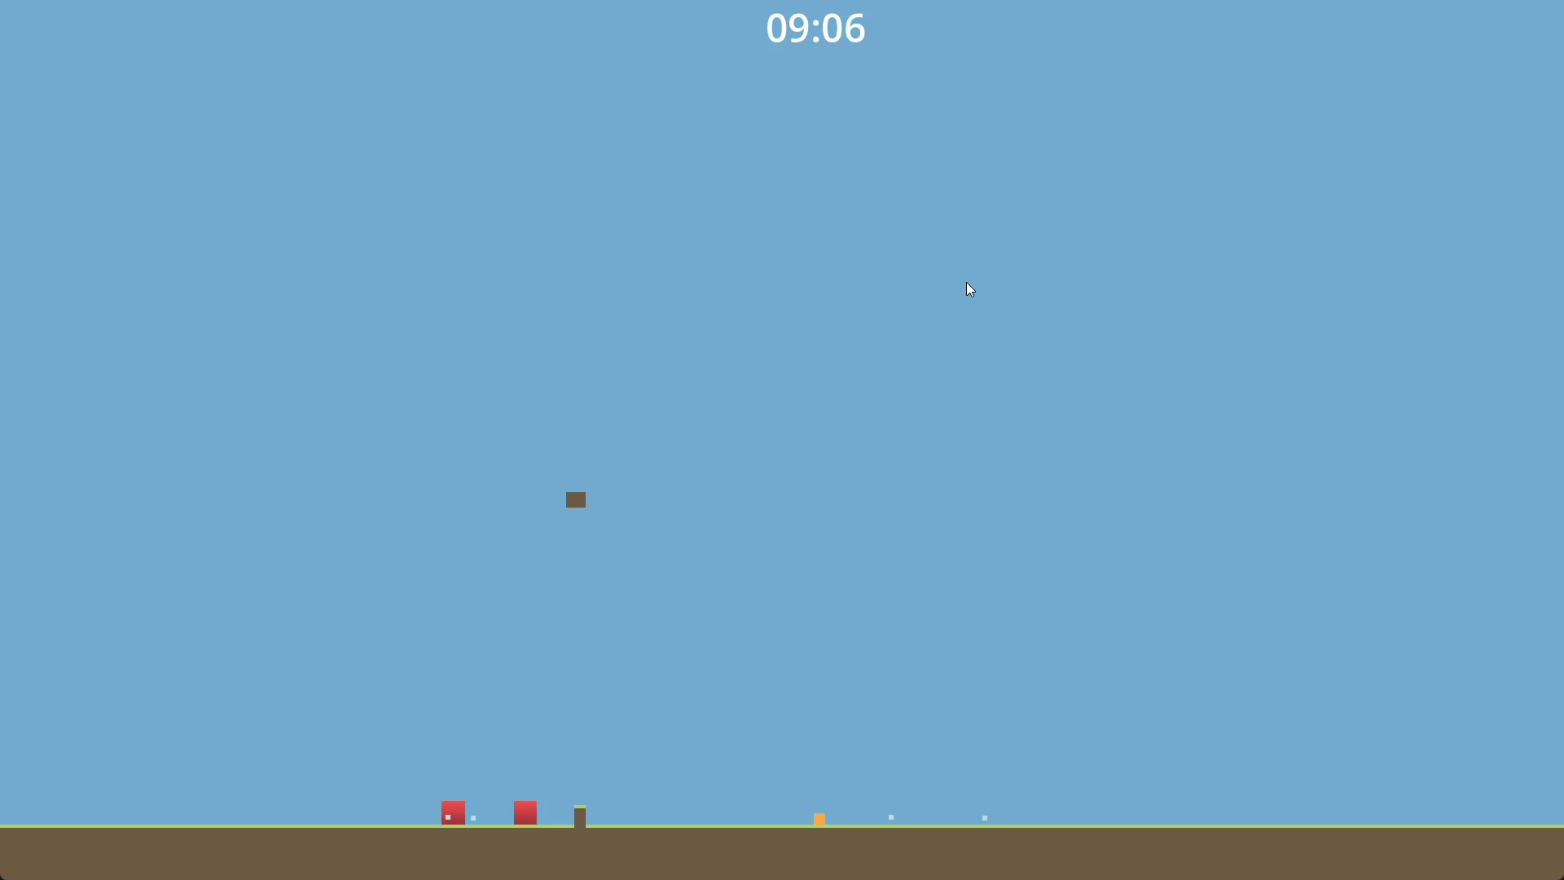
{"action": "key", "text": "Up"}
{"action": "key", "text": "Left"}
{"action": "key", "text": "Up"}
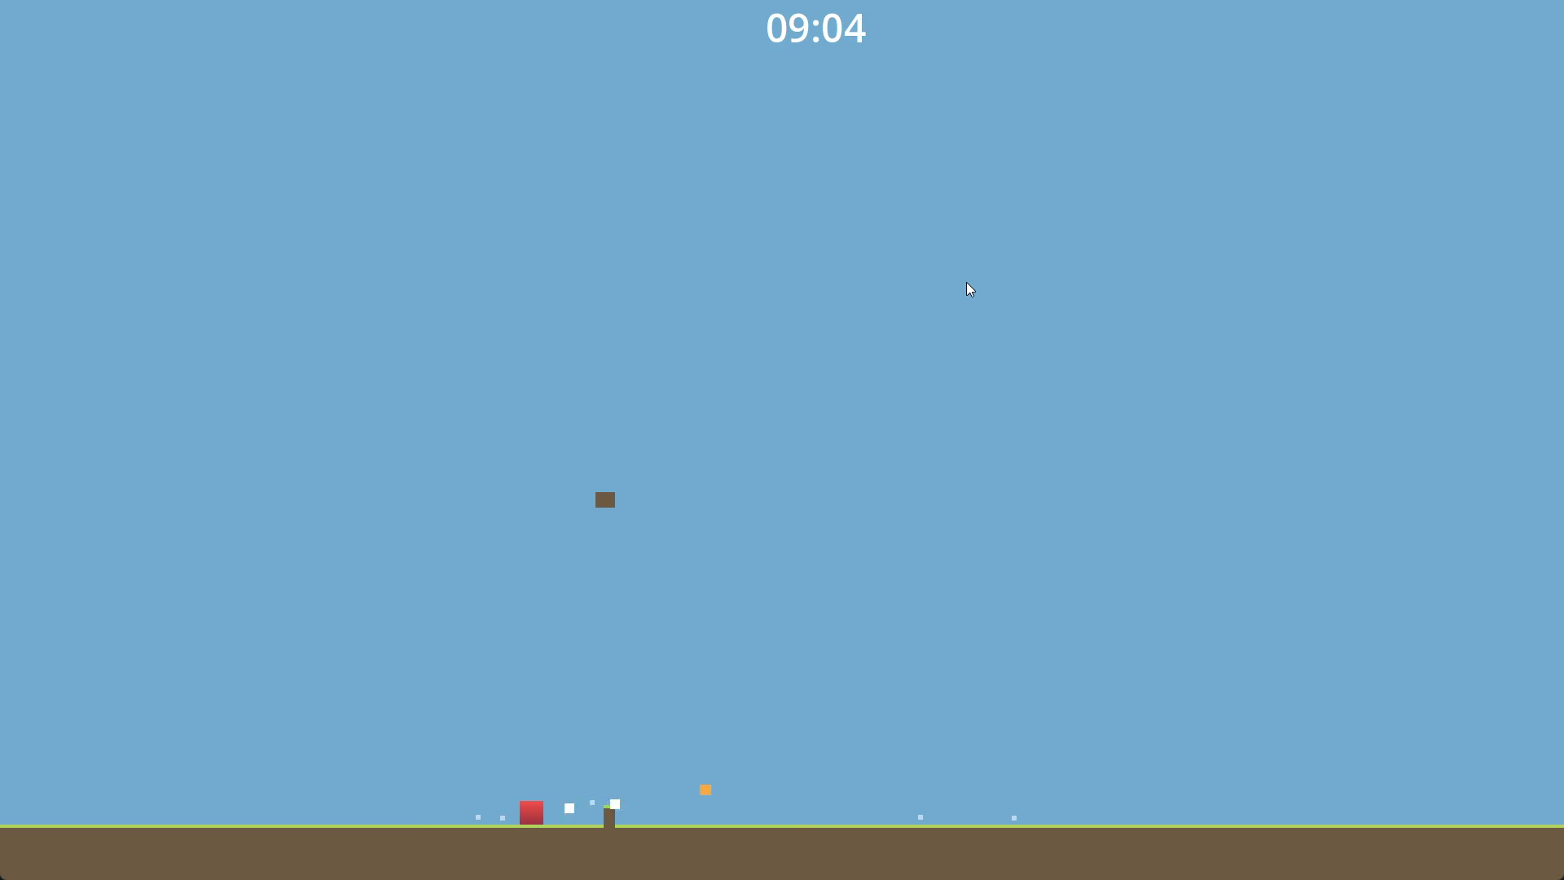
{"action": "key", "text": "Up"}
{"action": "key", "text": "Left"}
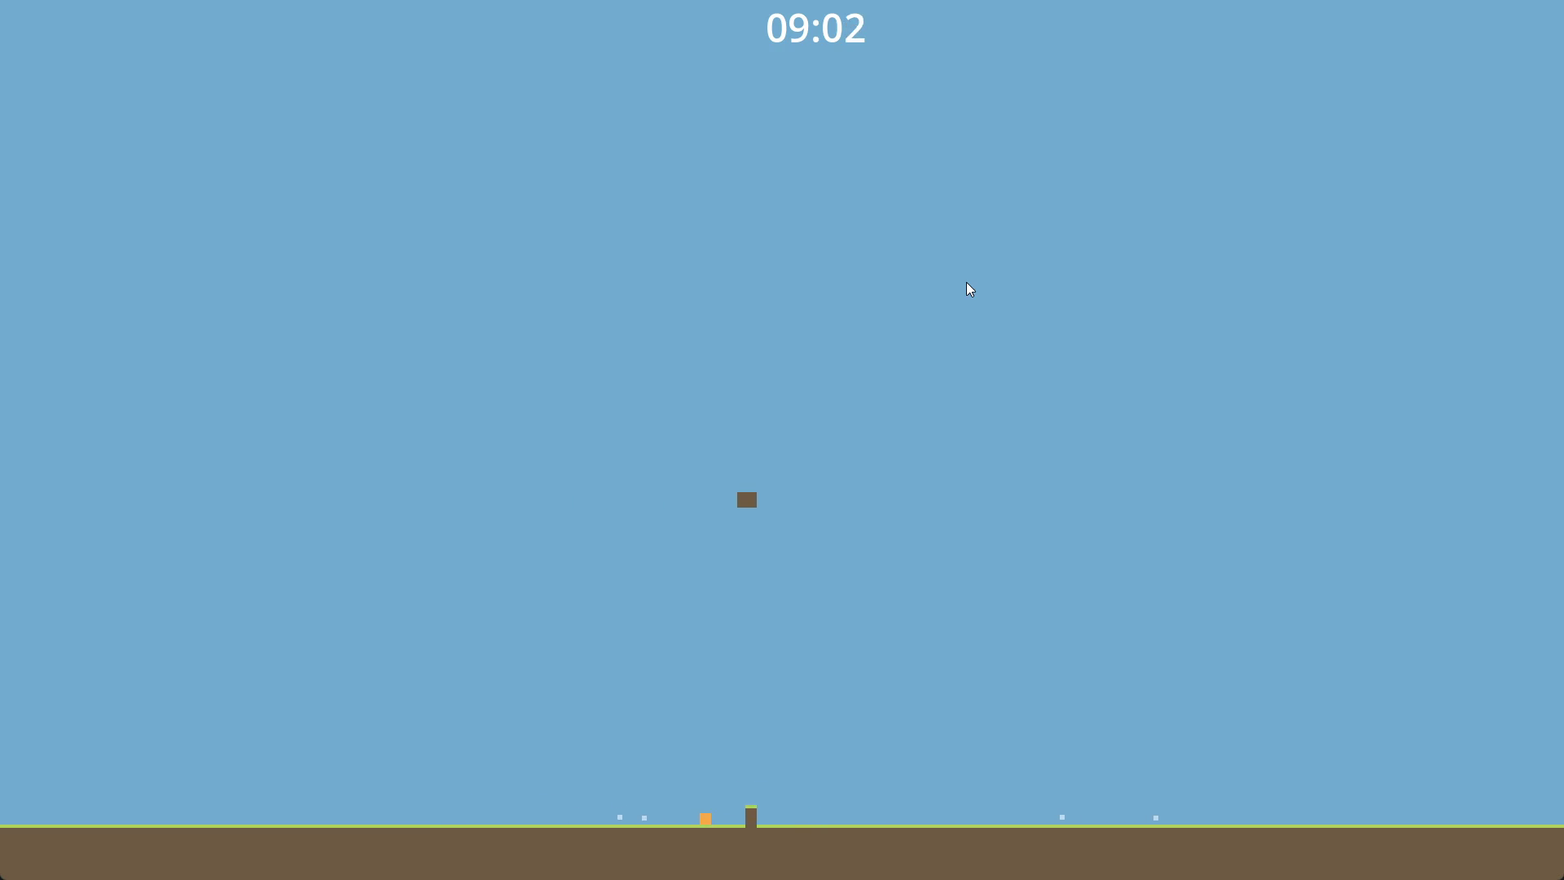
{"action": "key", "text": "Up"}
{"action": "key", "text": "Right"}
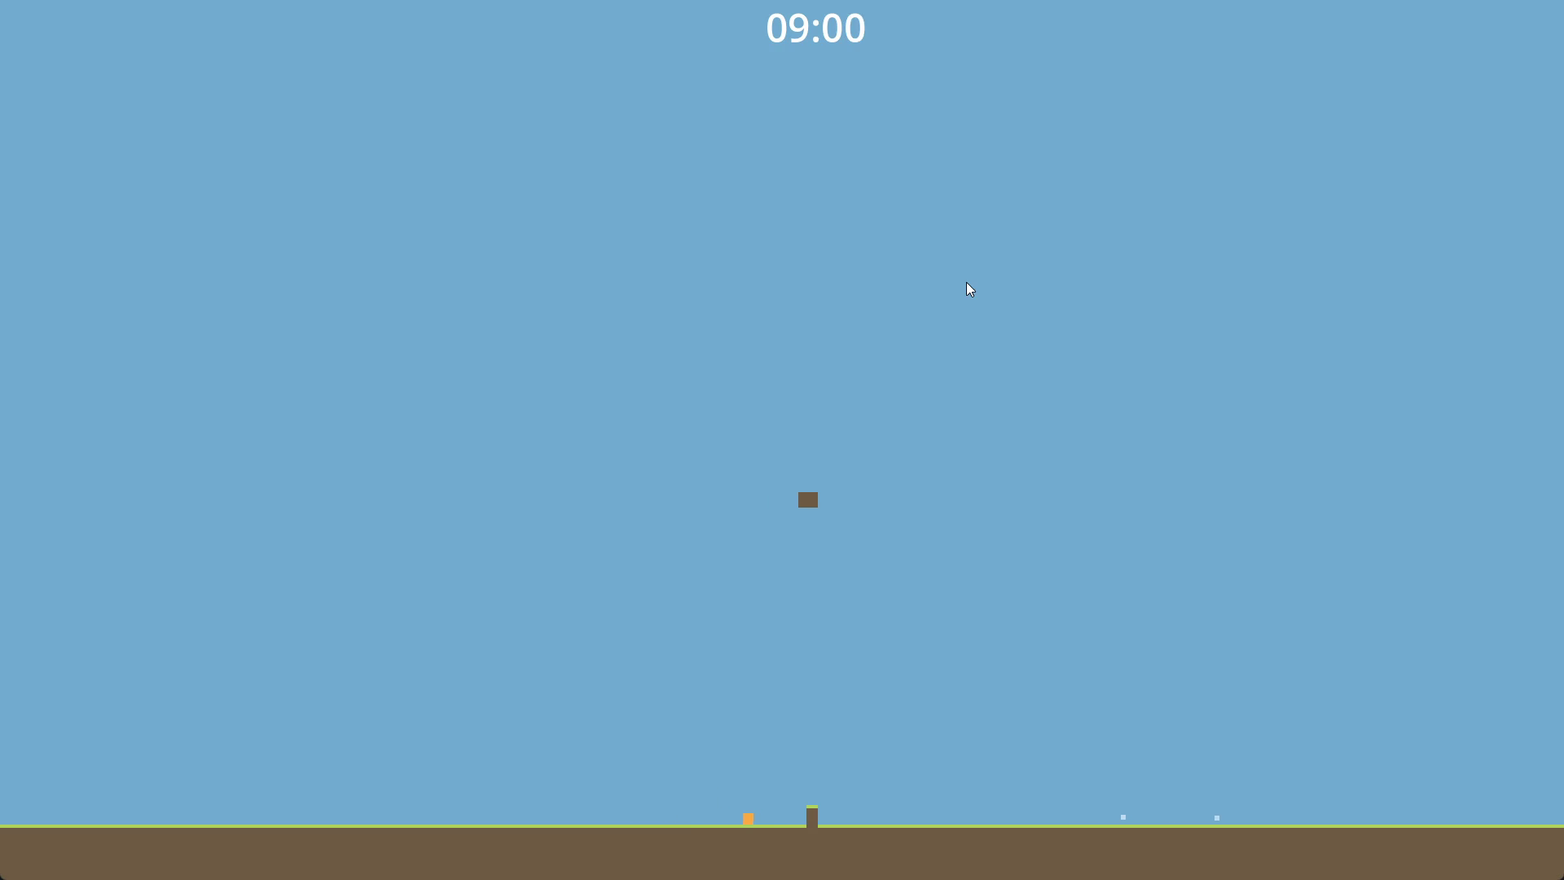
{"action": "key", "text": "Right"}
{"action": "key", "text": "Right"}
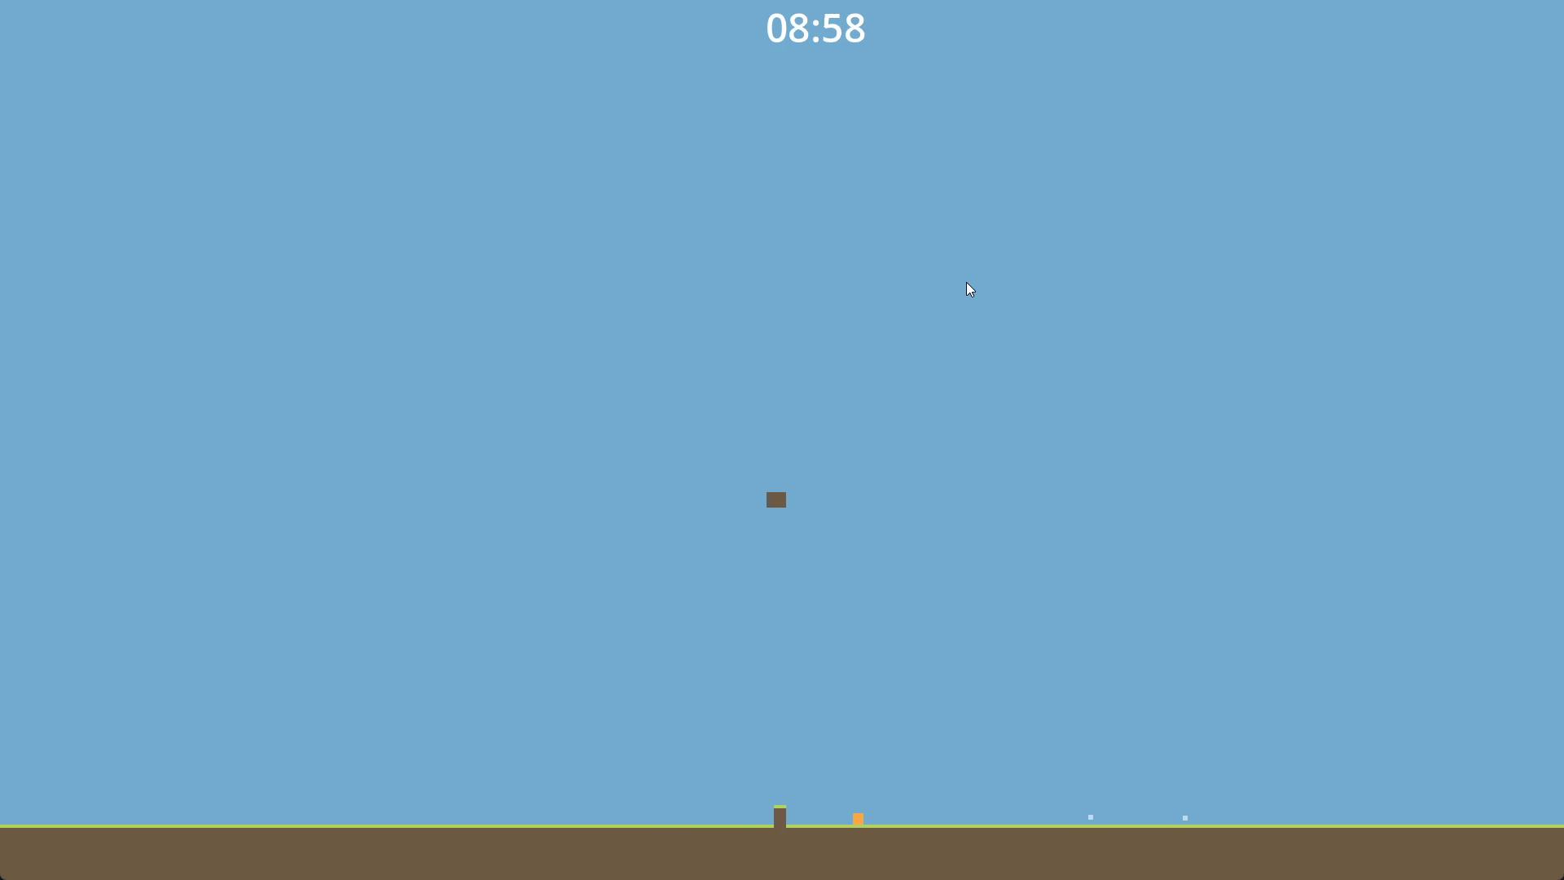
{"action": "key", "text": "Up"}
{"action": "key", "text": "Right"}
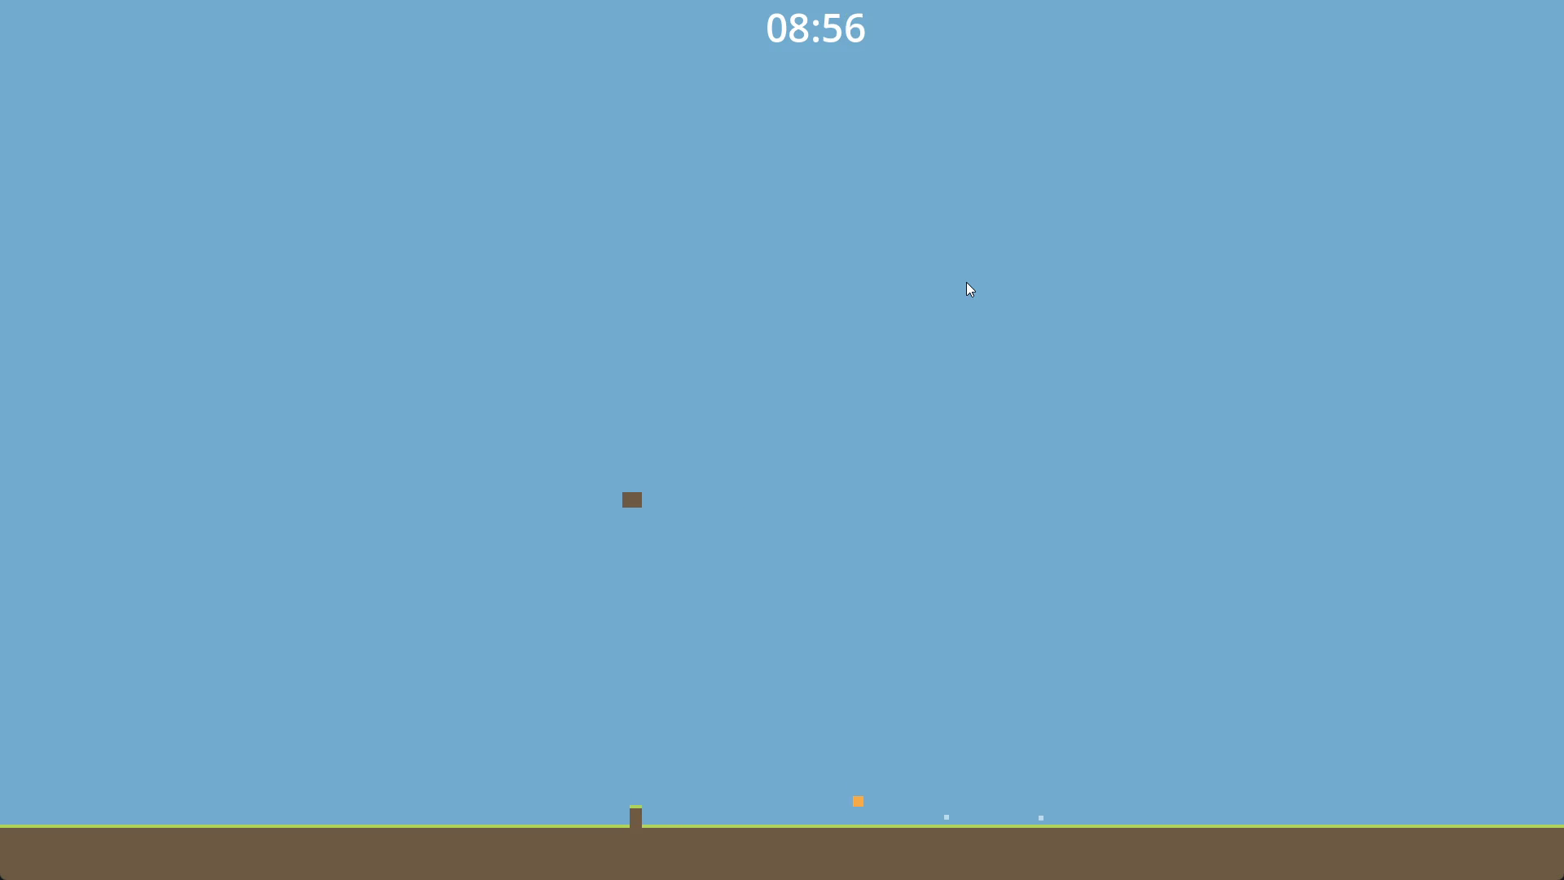
{"action": "key", "text": "Right"}
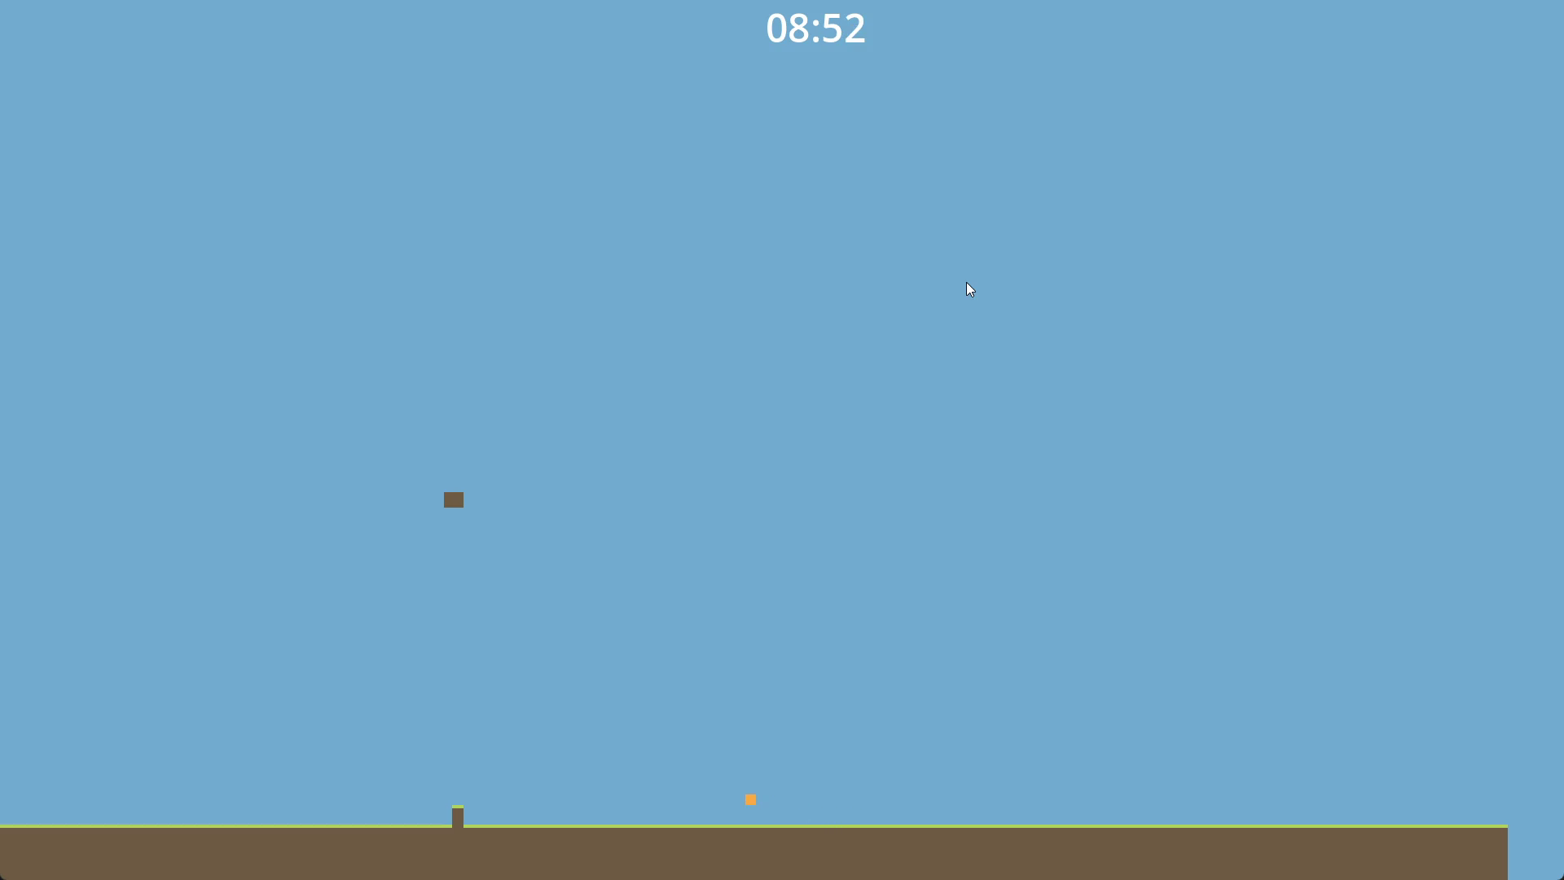
{"action": "key", "text": "Left"}
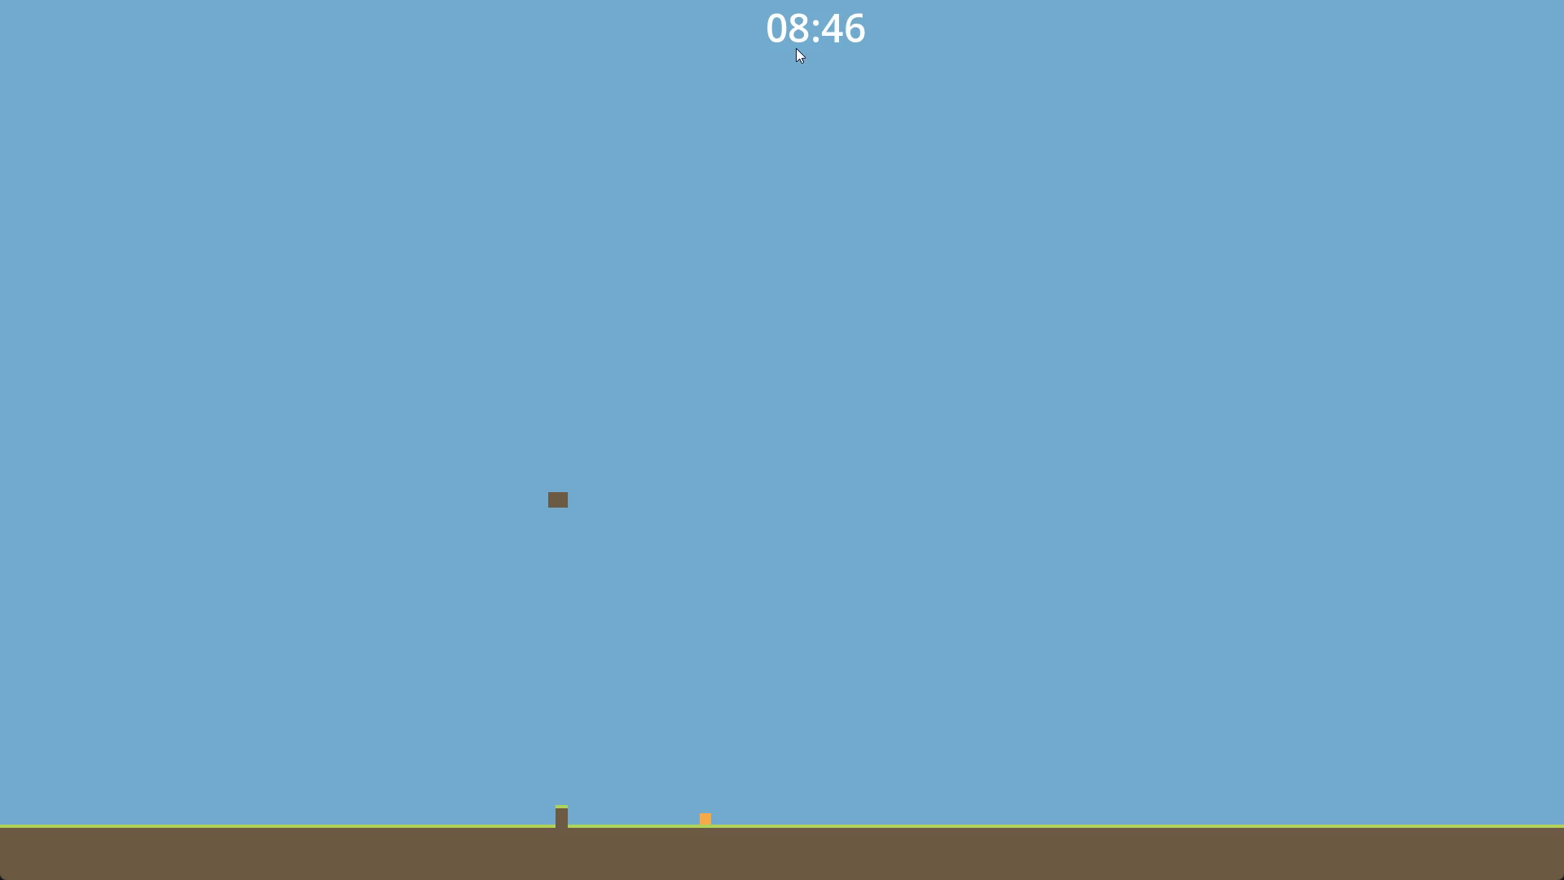
{"action": "key", "text": "F8"}
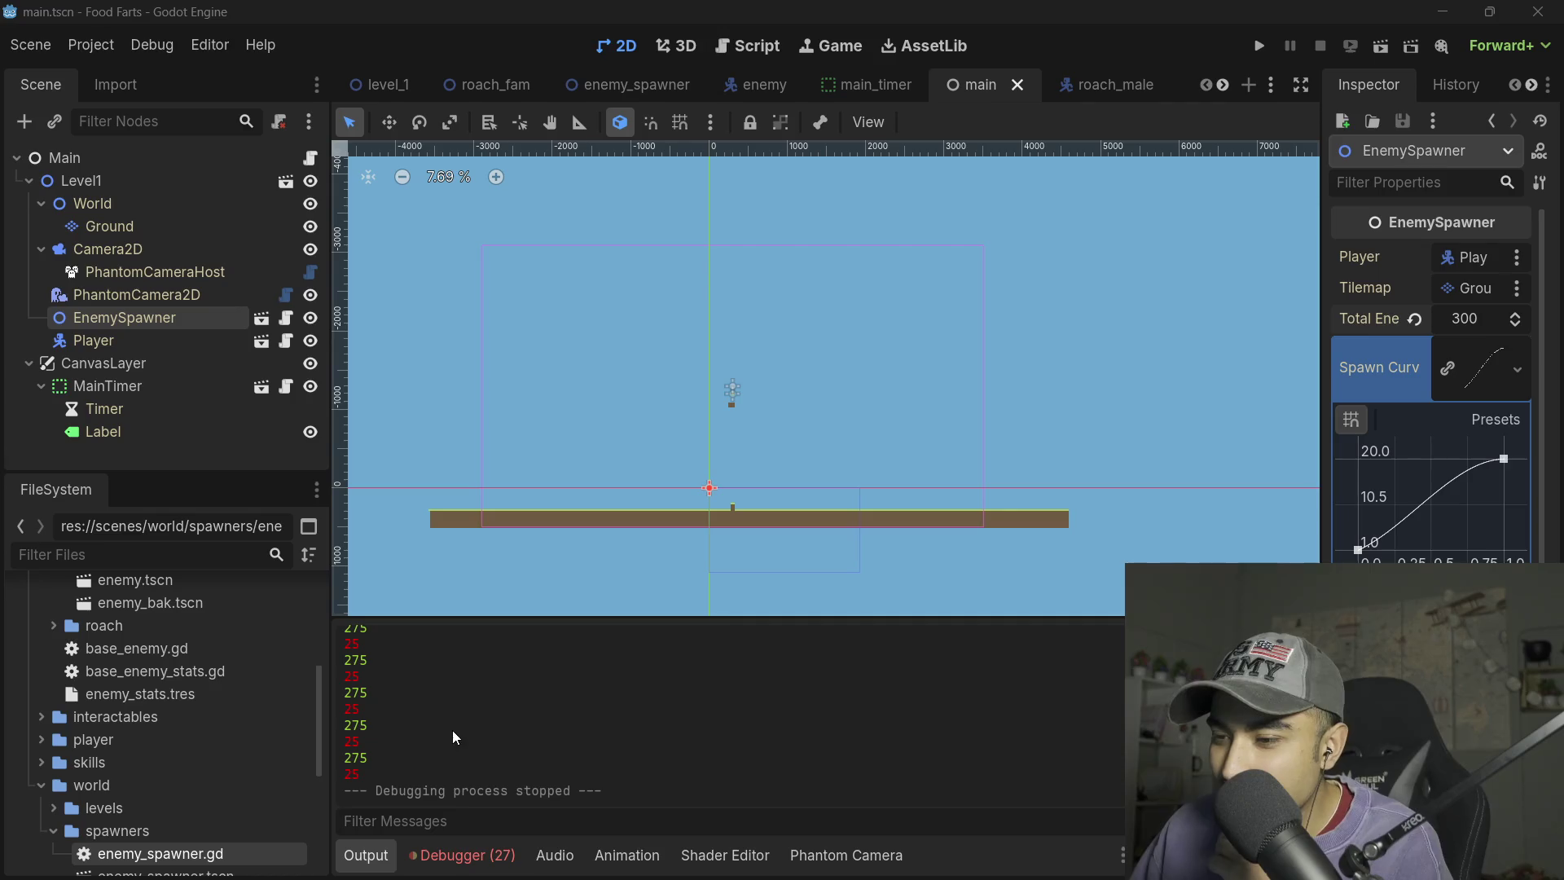
- Open the Debugger's Errors (27) list, enlarge the panel, and expand a line 85 add_child error
{"action": "left_click", "coordinate": [486, 856]}
{"action": "left_click", "coordinate": [498, 601]}
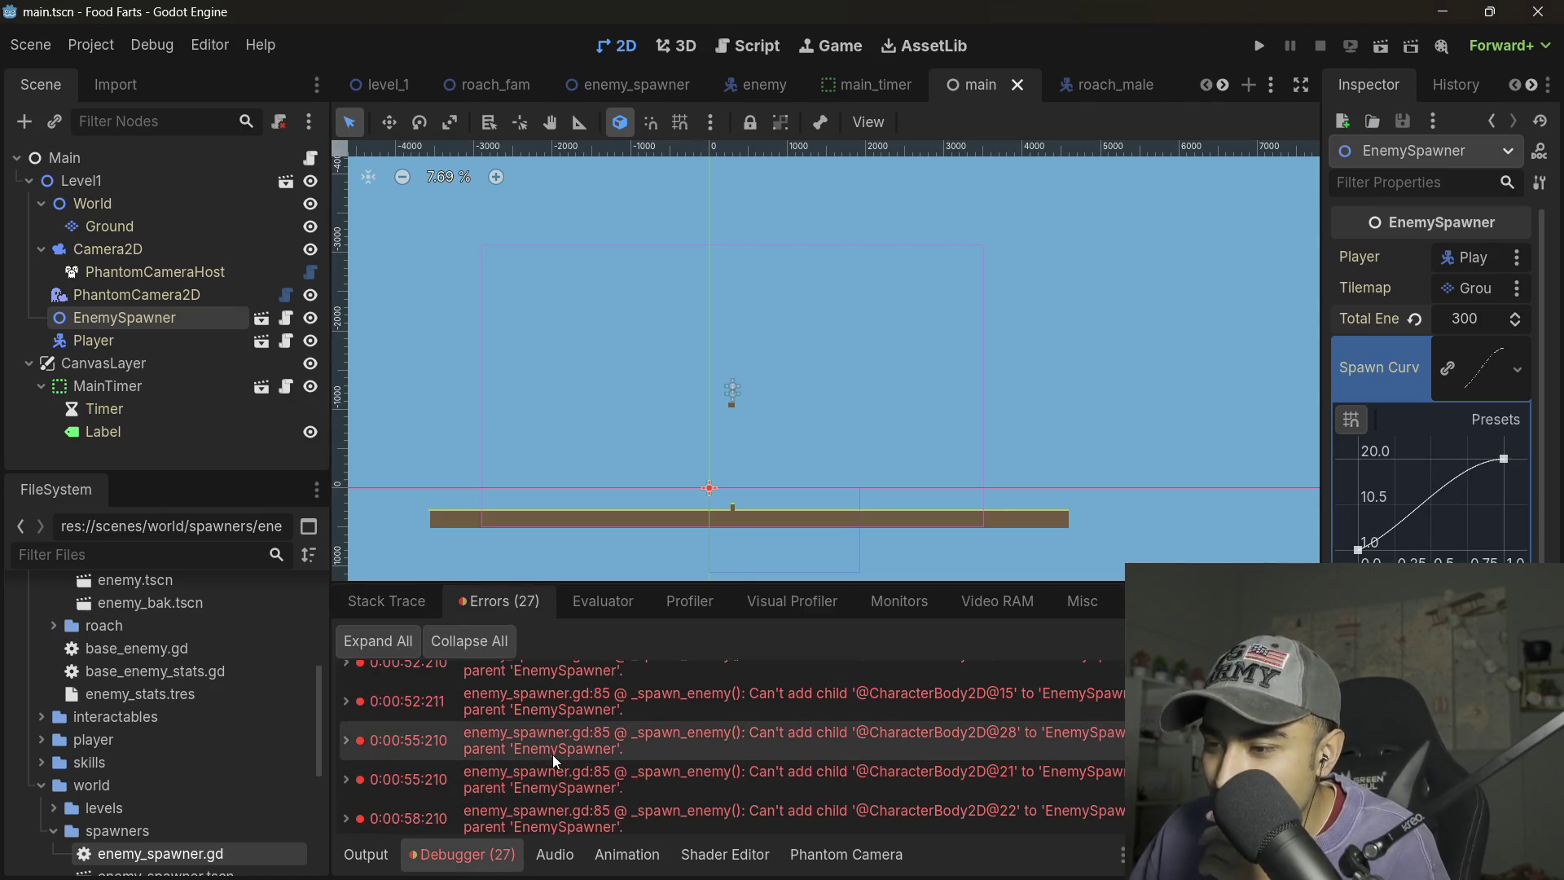
{"action": "mouse_move", "coordinate": [552, 754]}
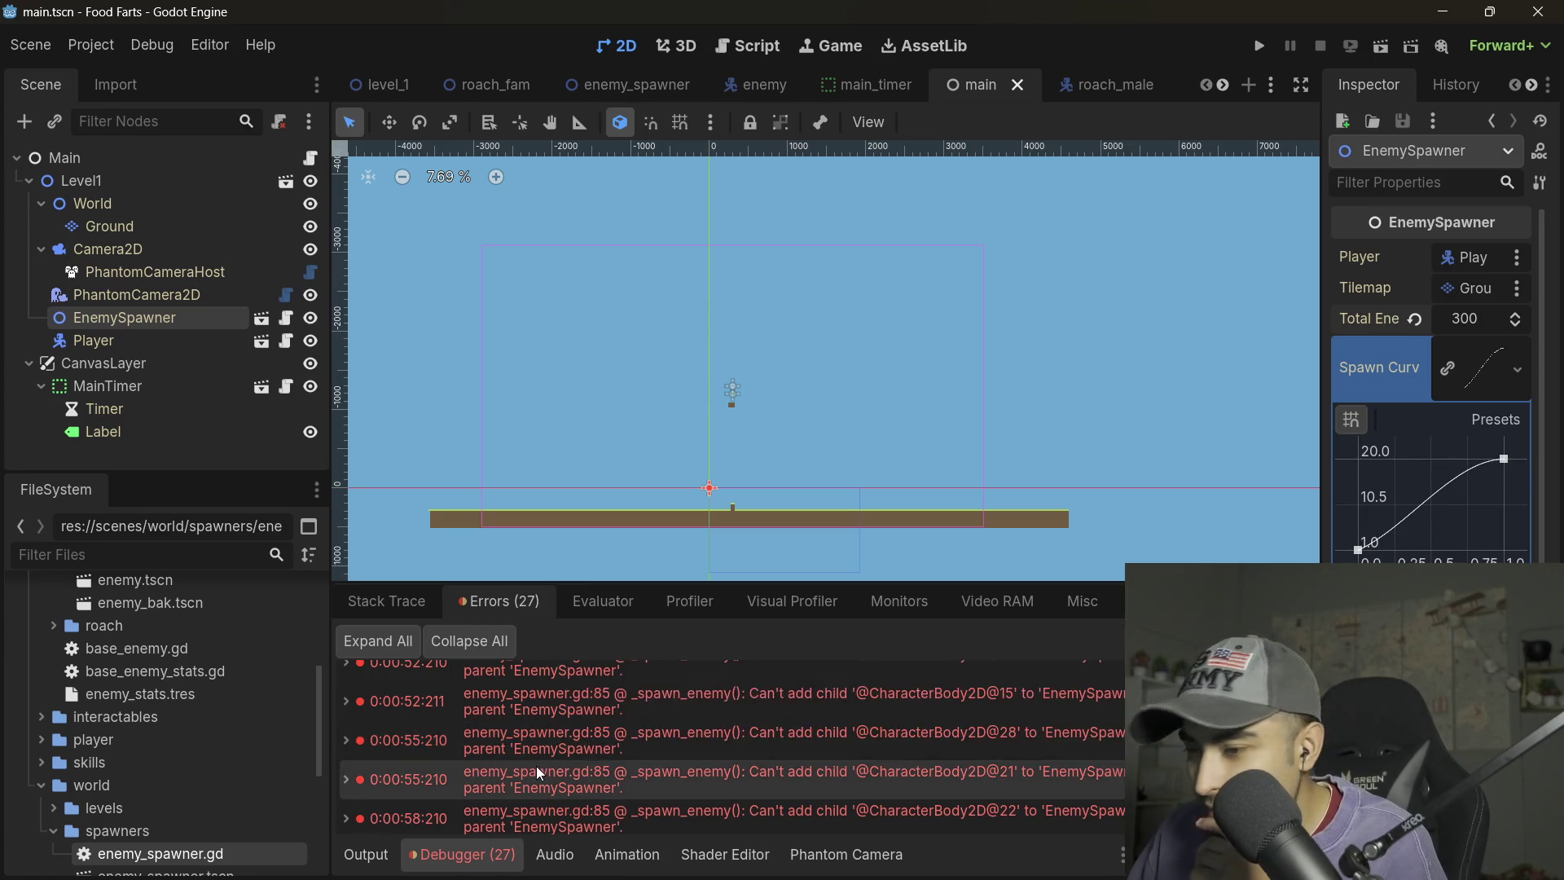
{"action": "scroll", "coordinate": [625, 747], "scroll_direction": "down", "scroll_amount": 5}
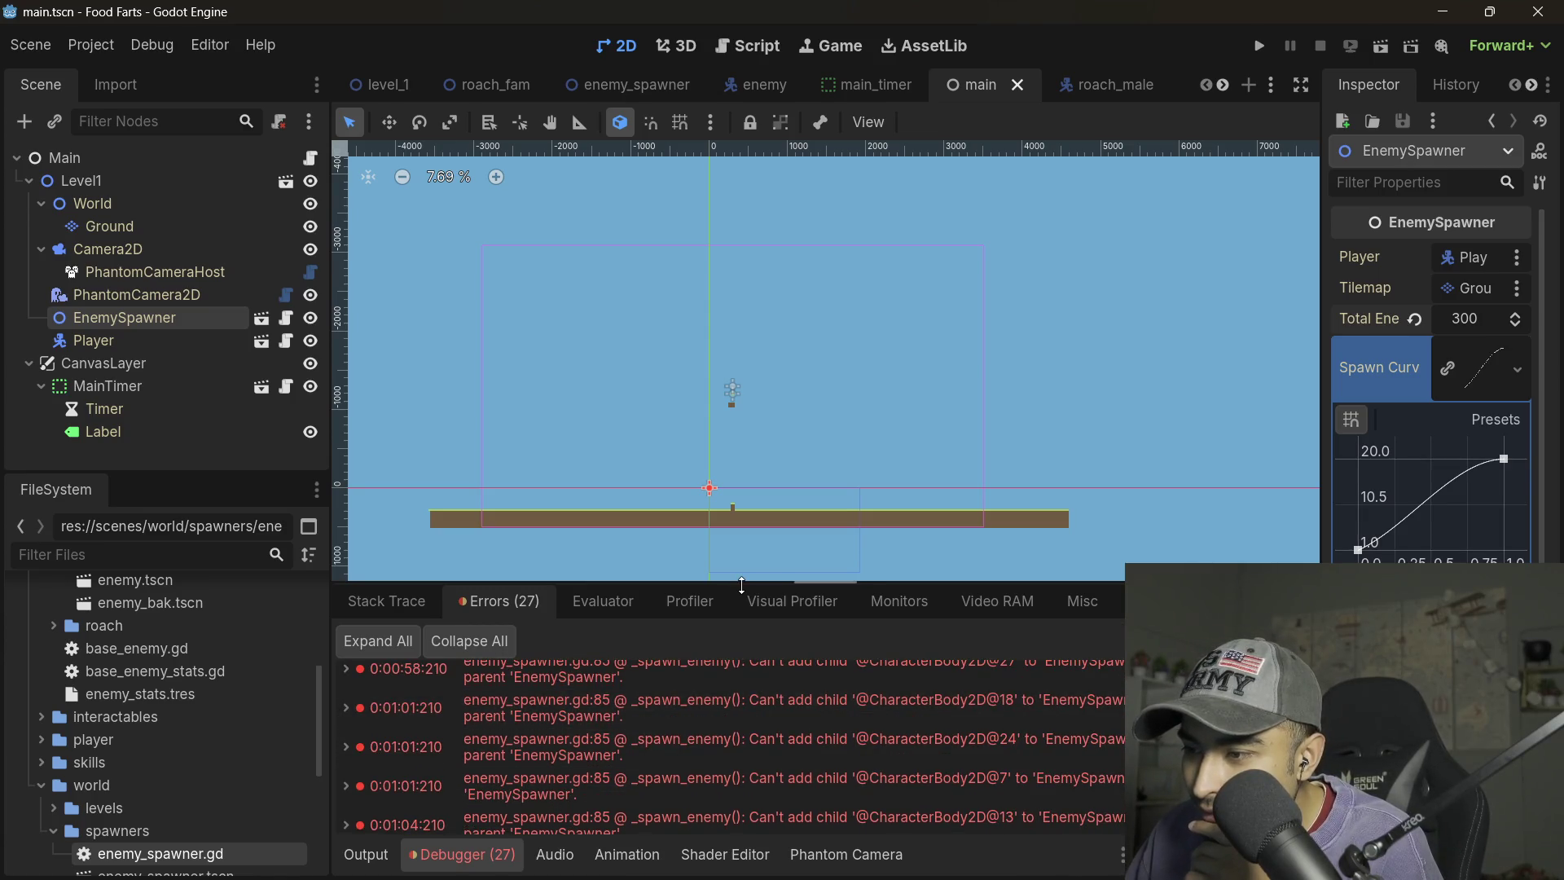
{"action": "left_click_drag", "start_coordinate": [744, 583], "coordinate": [744, 355]}
{"action": "scroll", "coordinate": [828, 603], "scroll_direction": "down", "scroll_amount": 3}
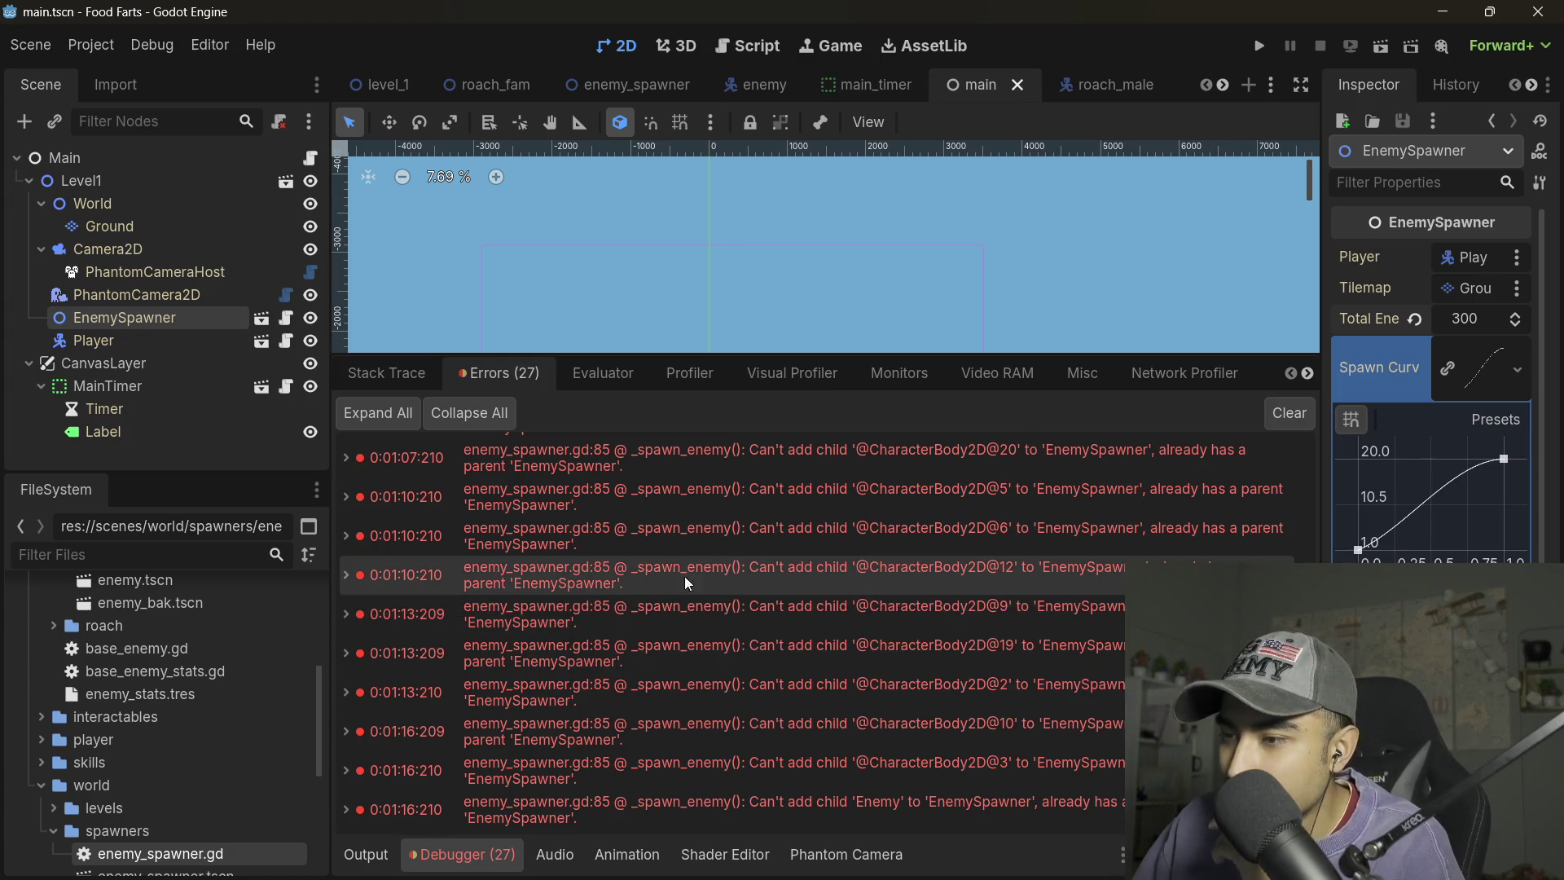
{"action": "left_click", "coordinate": [811, 568]}
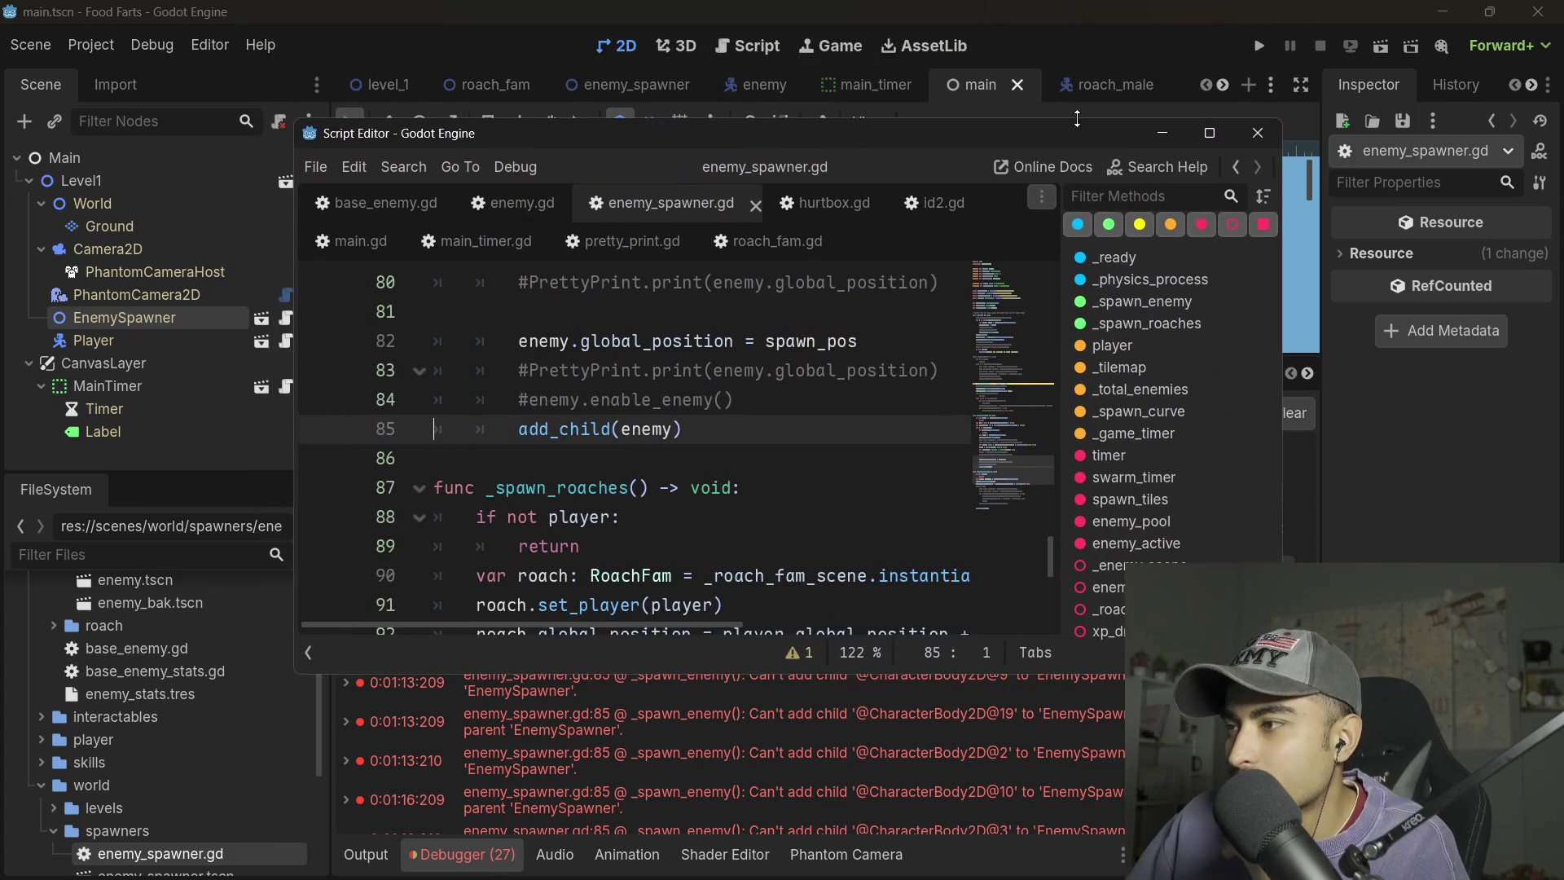
- In enemy_spawner.gd, replace add_child(enemy) with enemy.enable_enemy() and uncomment enemy.disable_enemy() in _ready
{"action": "left_click", "coordinate": [1210, 134]}
{"action": "scroll", "coordinate": [497, 460], "scroll_direction": "up", "scroll_amount": 4}
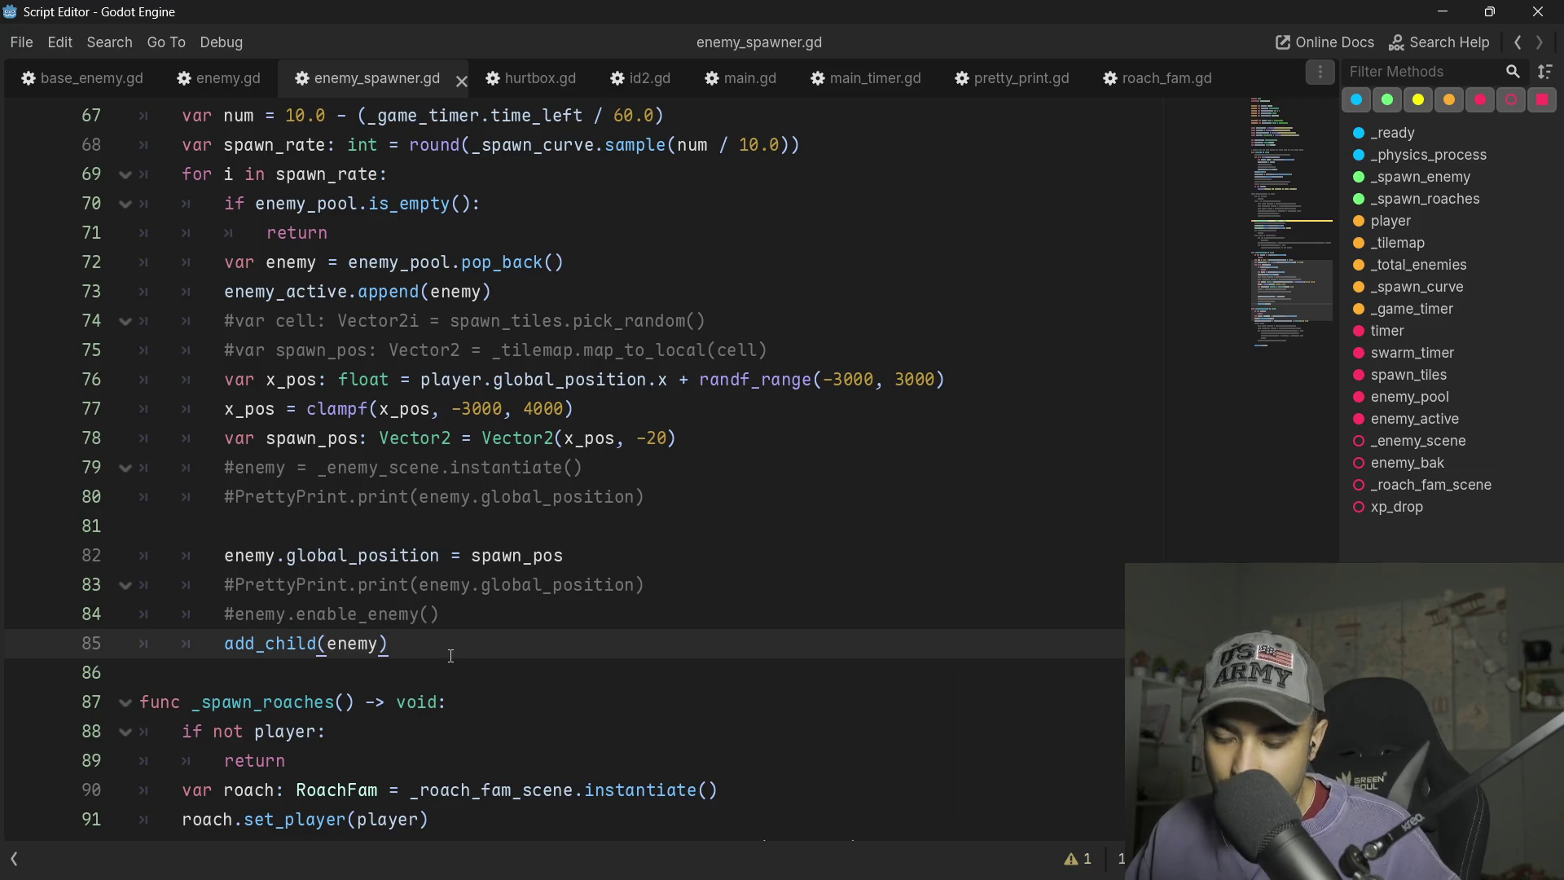
{"action": "key", "text": "Up"}
{"action": "key", "text": "ctrl+k"}
{"action": "key", "text": "ctrl+x"}
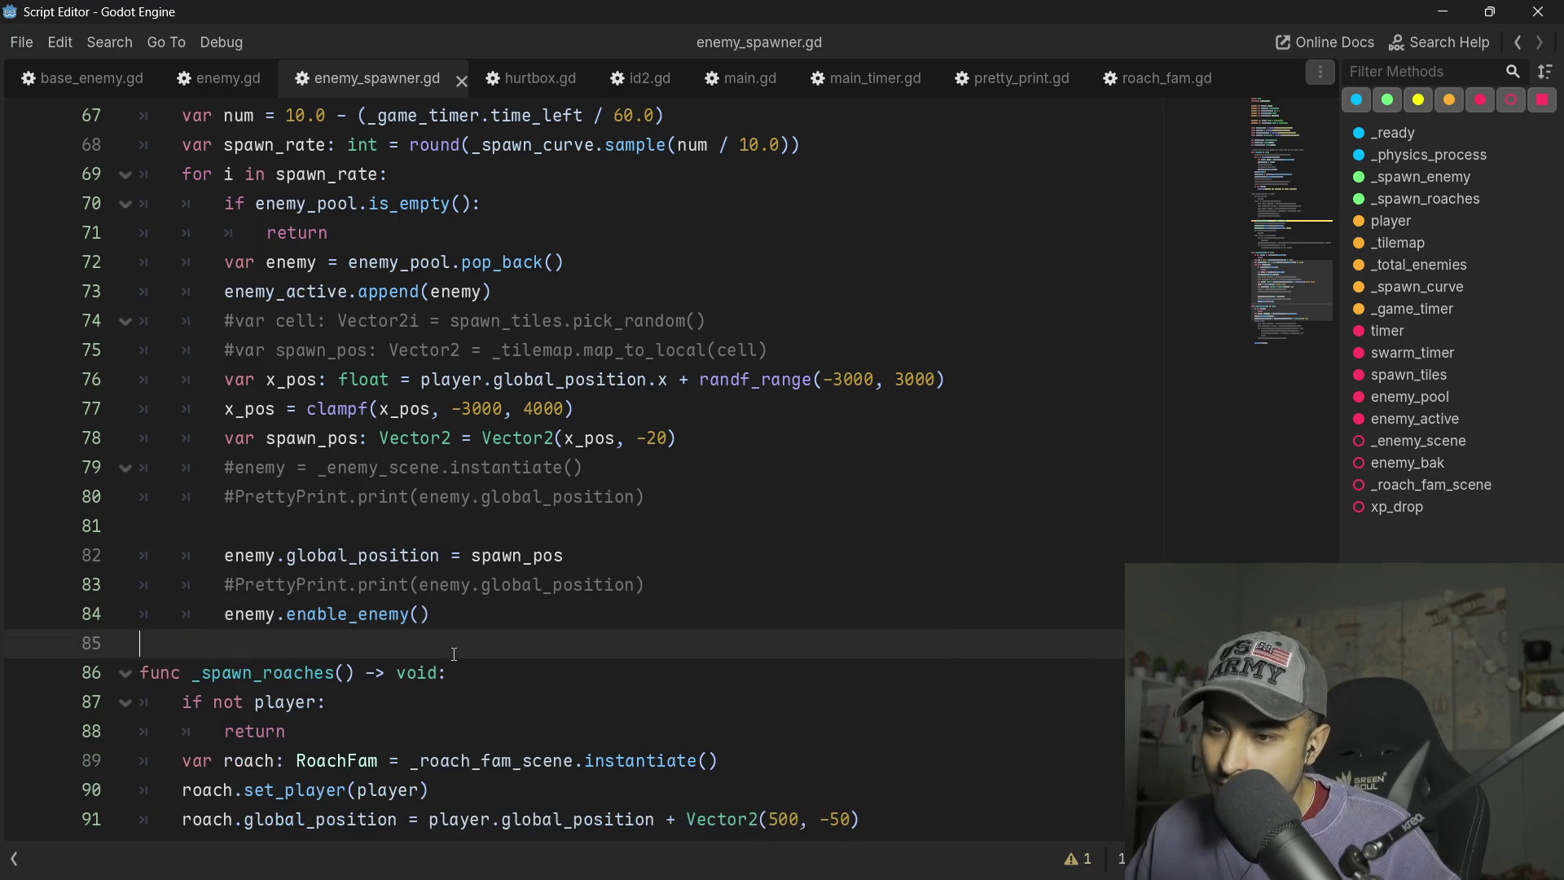
{"action": "key", "text": "alt+Left"}
{"action": "key", "text": "Down"}
{"action": "key", "text": "ctrl+k"}
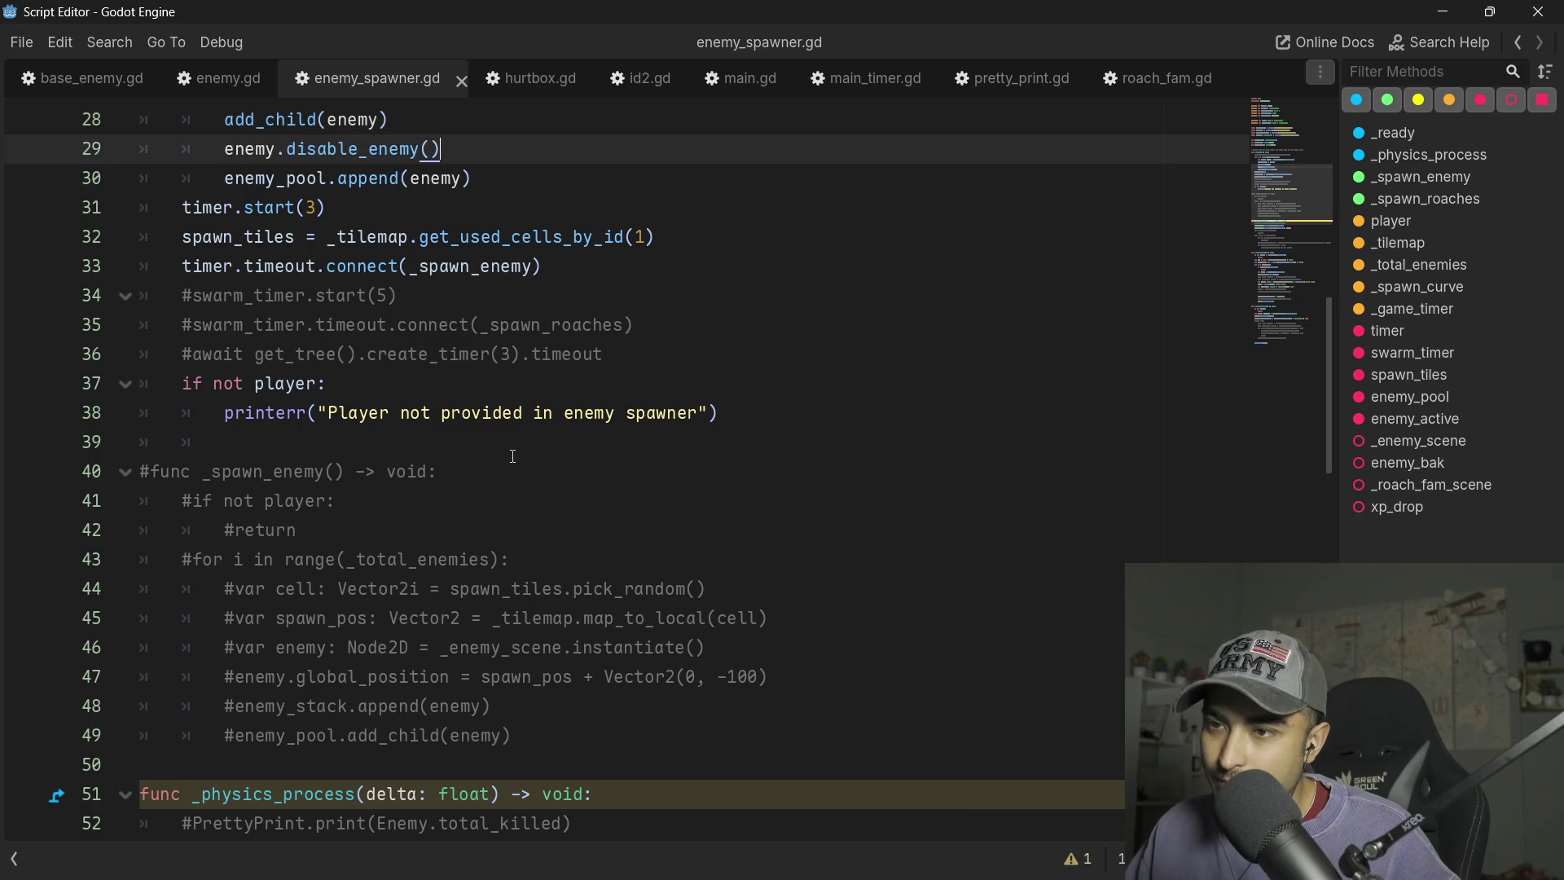
{"action": "scroll", "coordinate": [512, 455], "scroll_direction": "up", "scroll_amount": 2}
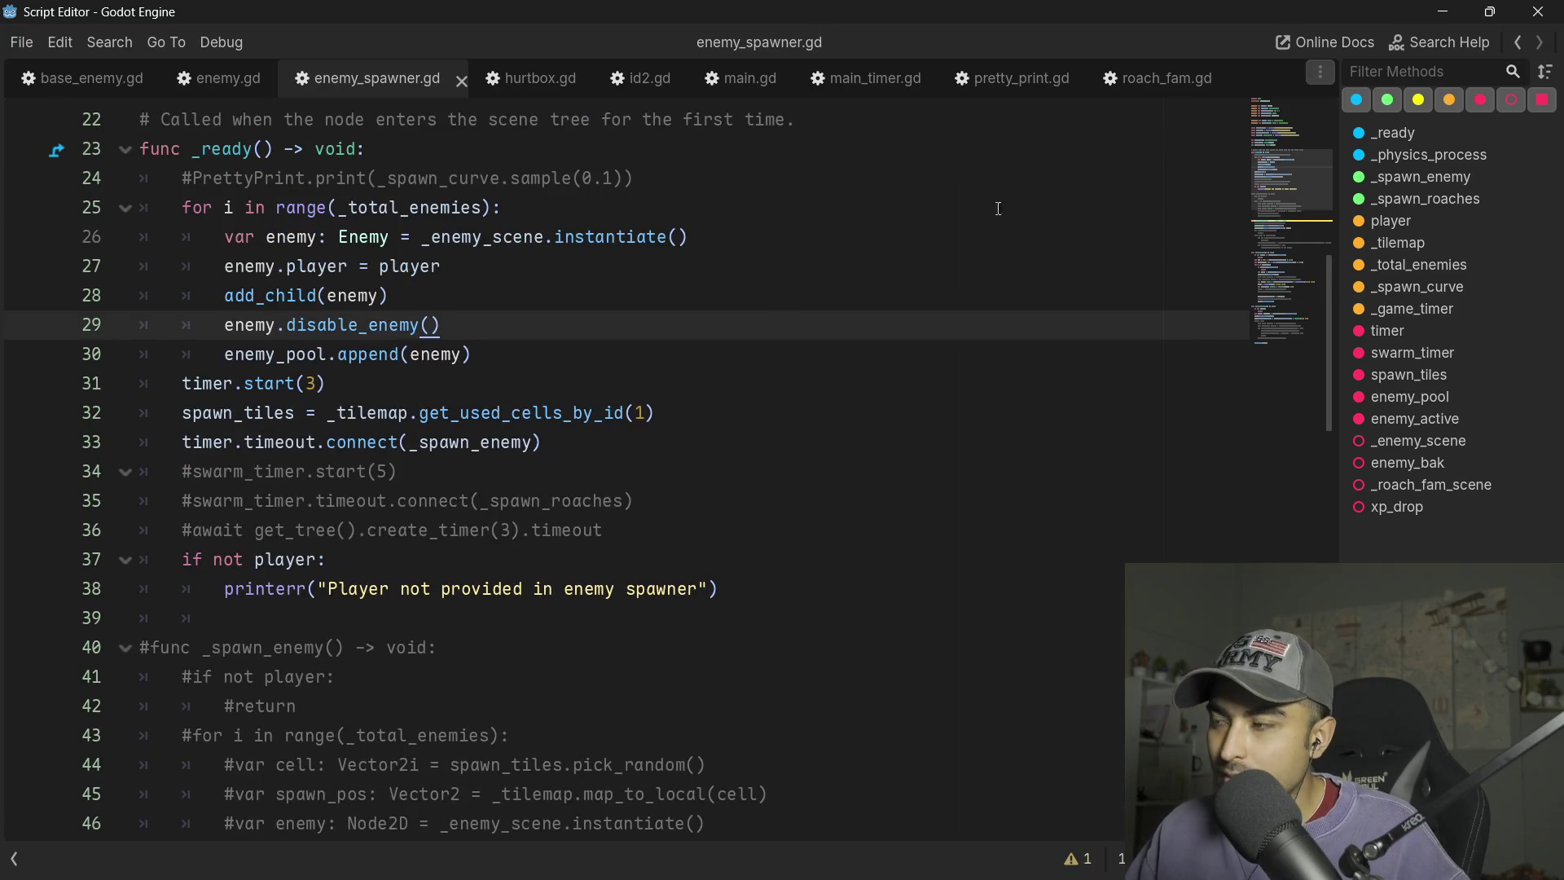
{"action": "key", "text": "alt+Tab"}
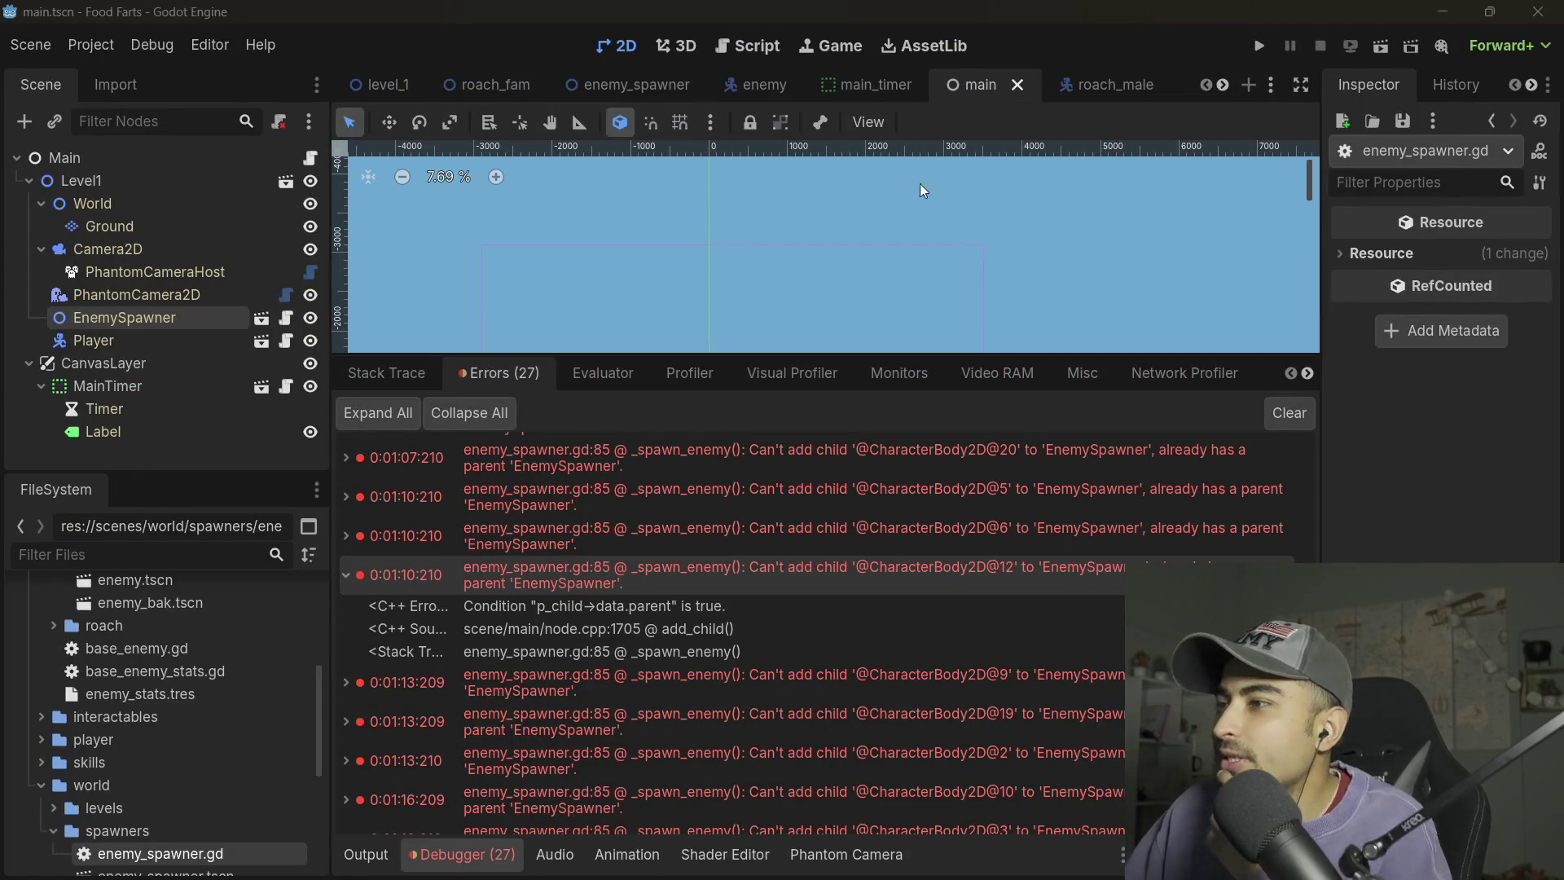
- Clear the old debugger errors, rerun the game, and fire a projectile into the red enemy pile
{"action": "left_click", "coordinate": [1288, 413]}
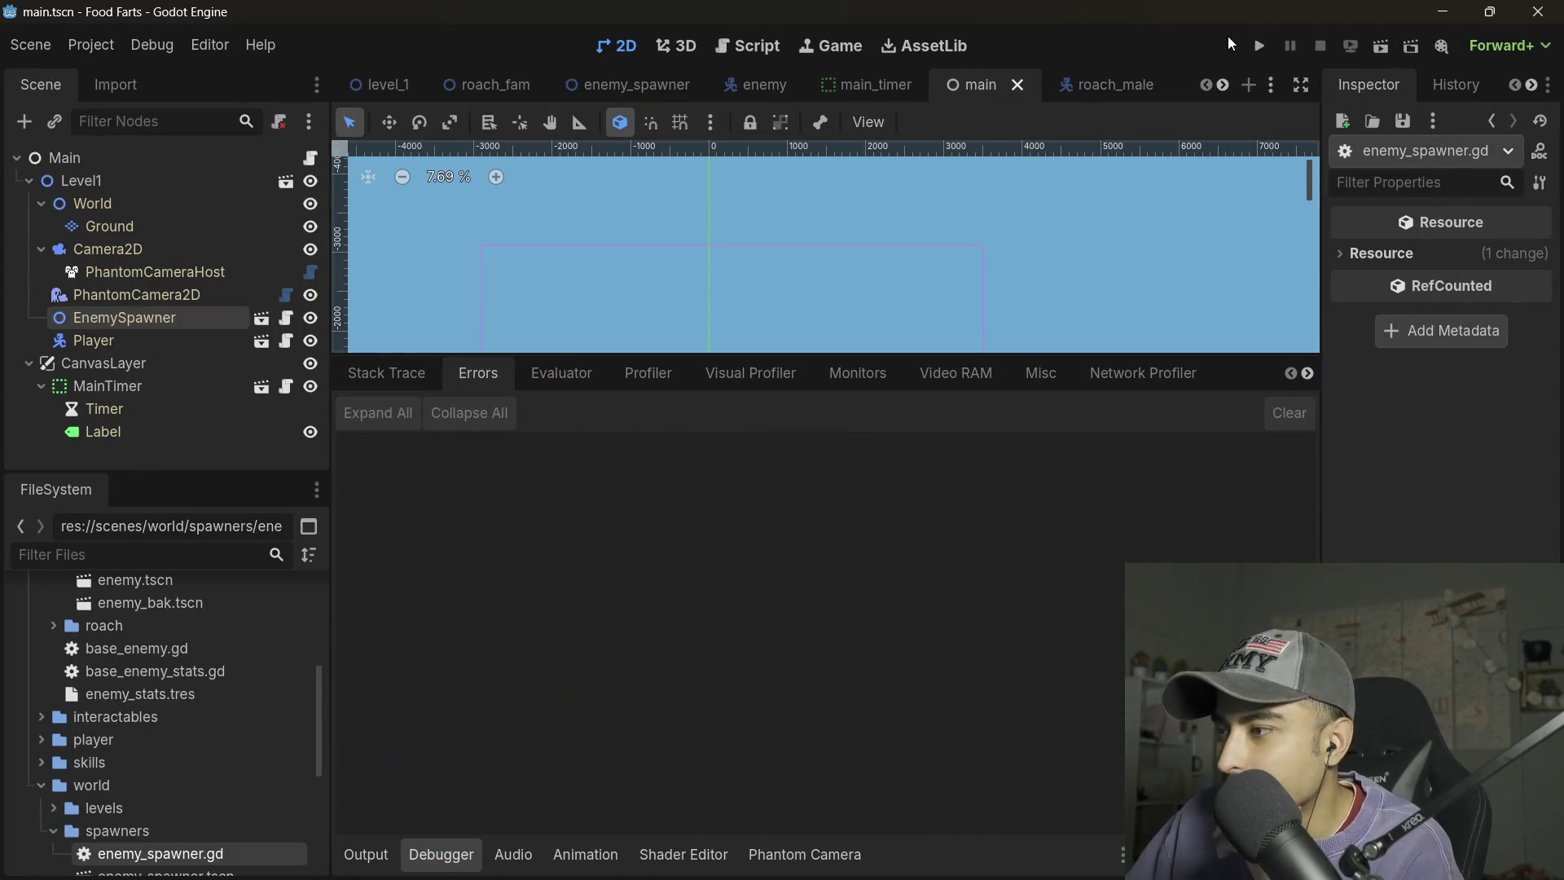
{"action": "left_click", "coordinate": [1258, 47]}
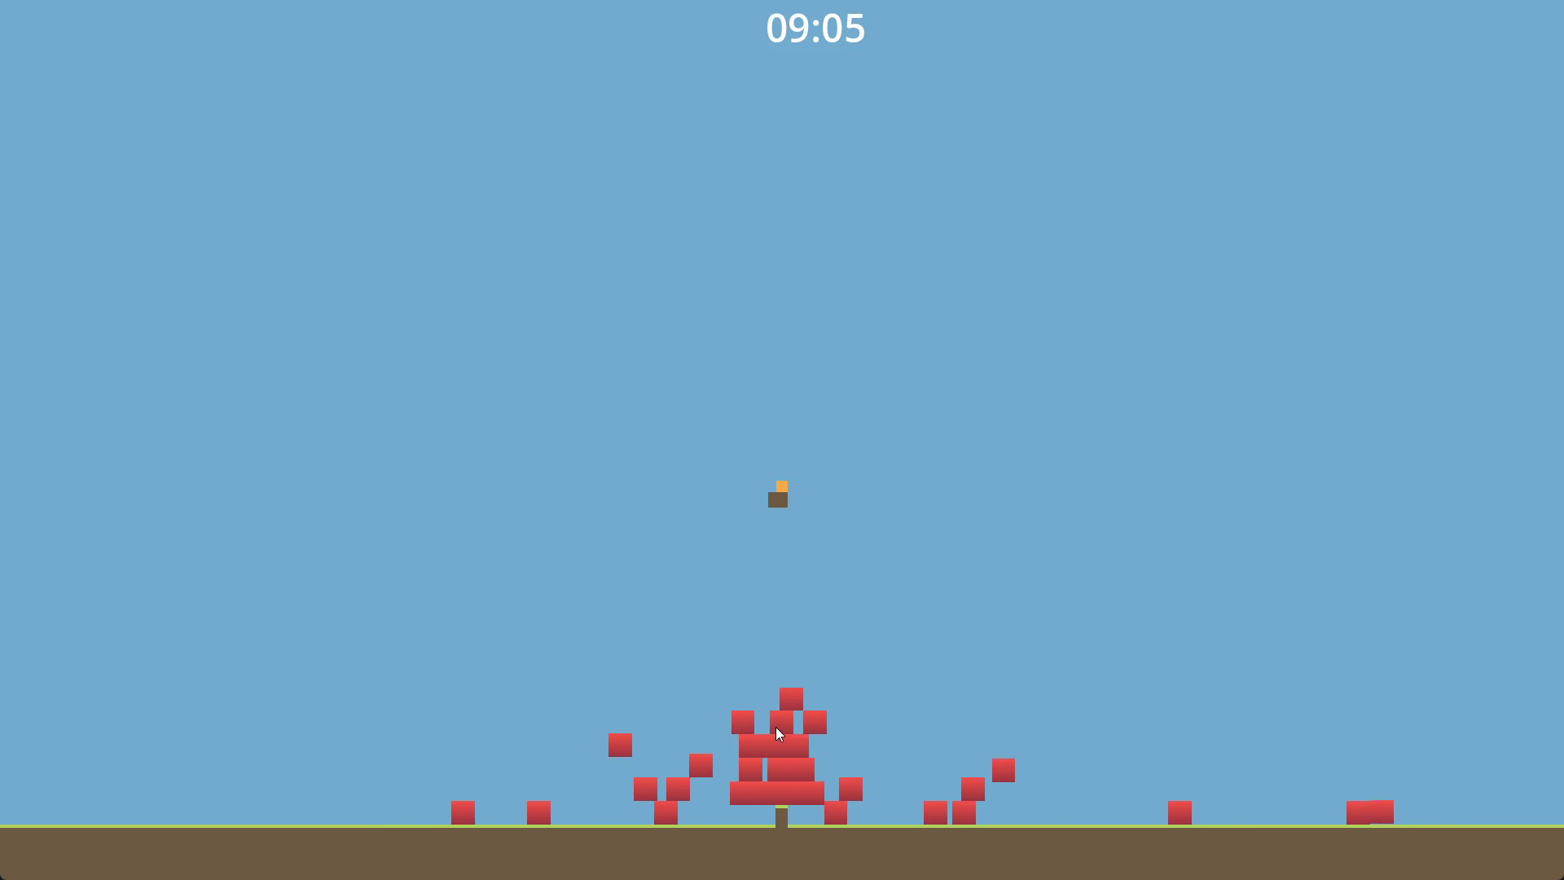
{"action": "left_click", "coordinate": [783, 540]}
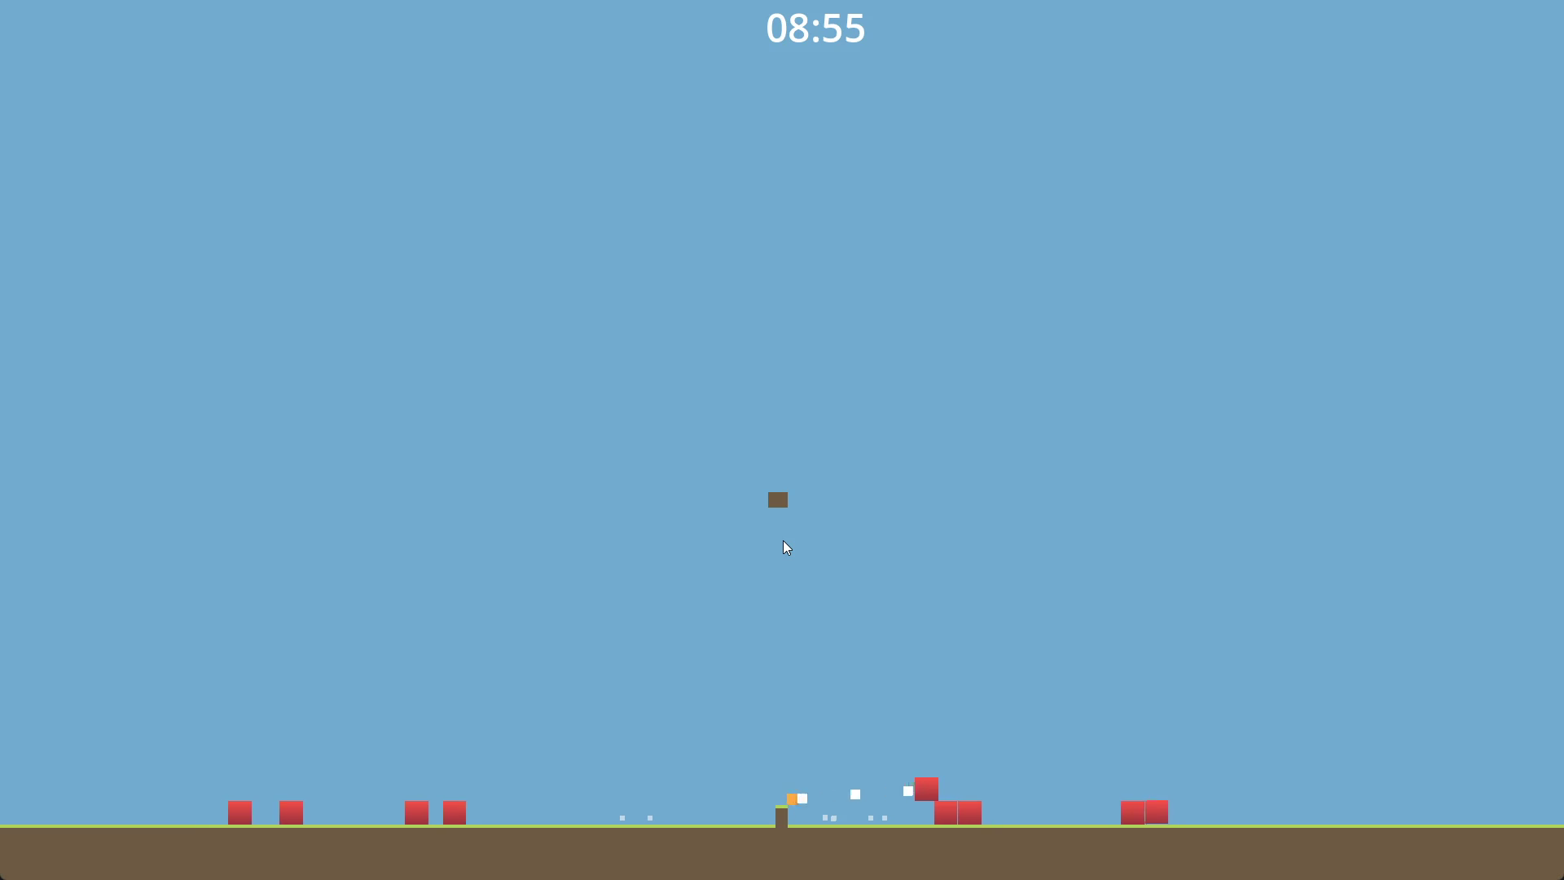
- Move the player left and right with A and D, then stop the game with F8
{"action": "key", "text": "a"}
{"action": "key", "text": "a"}
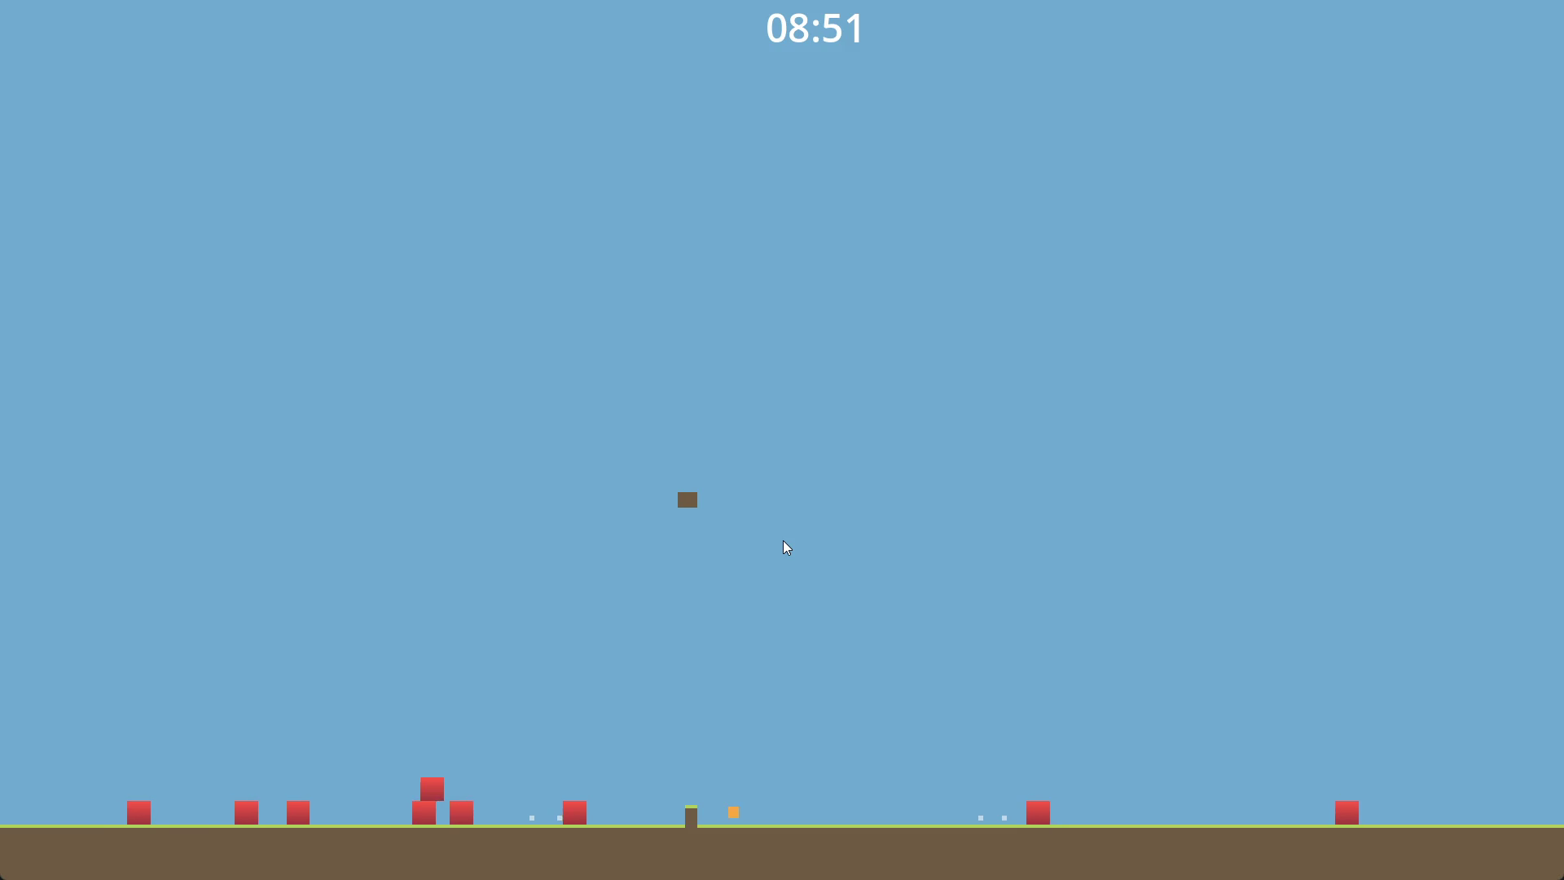
{"action": "key", "text": "d"}
{"action": "key", "text": "d"}
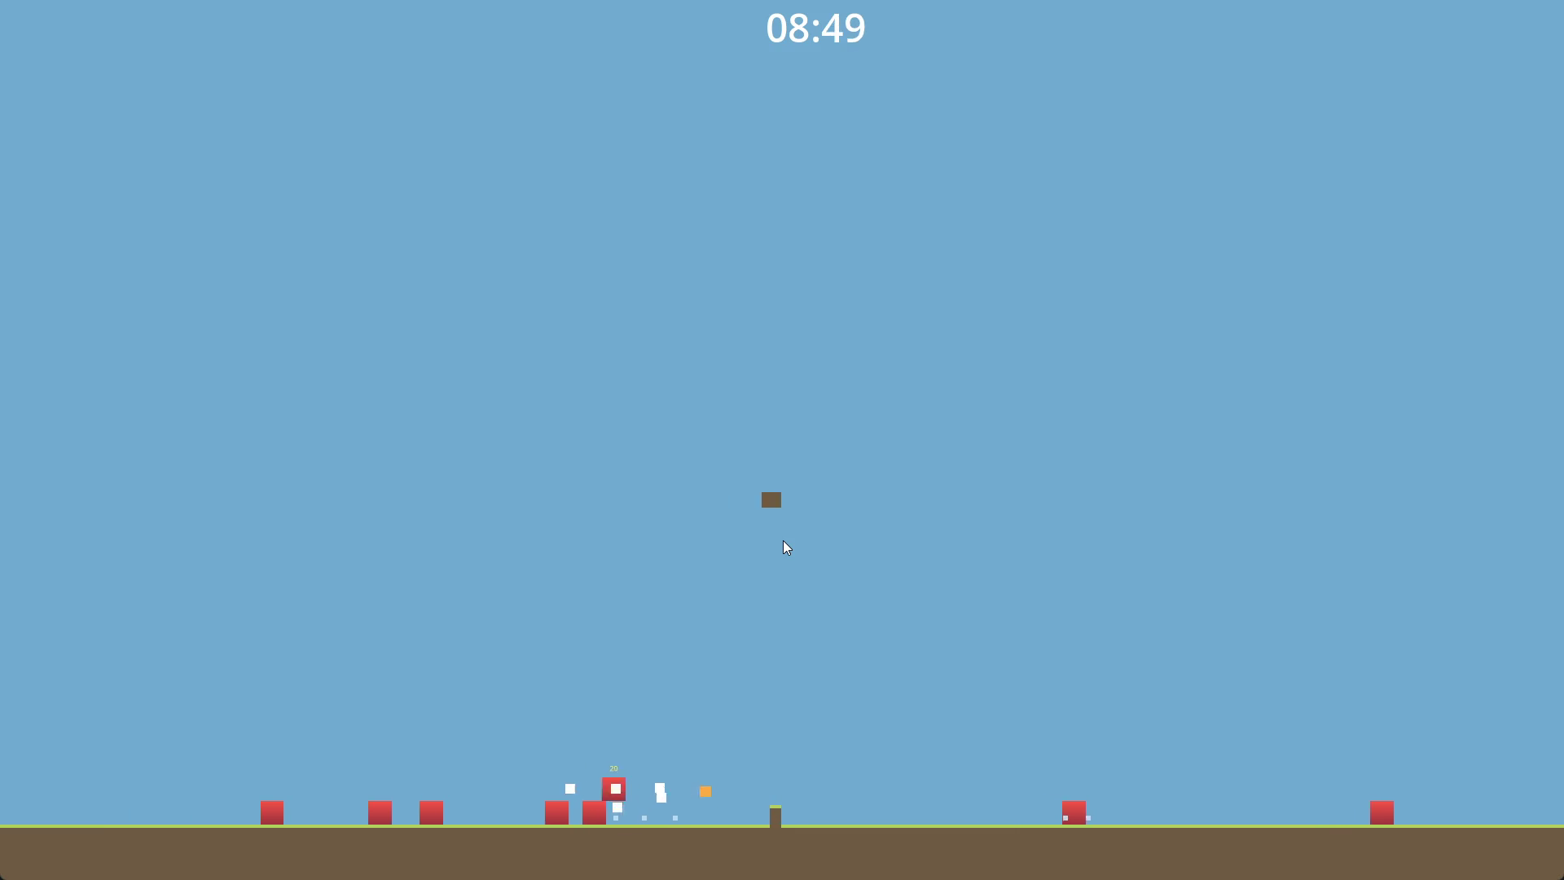
{"action": "key", "text": "d"}
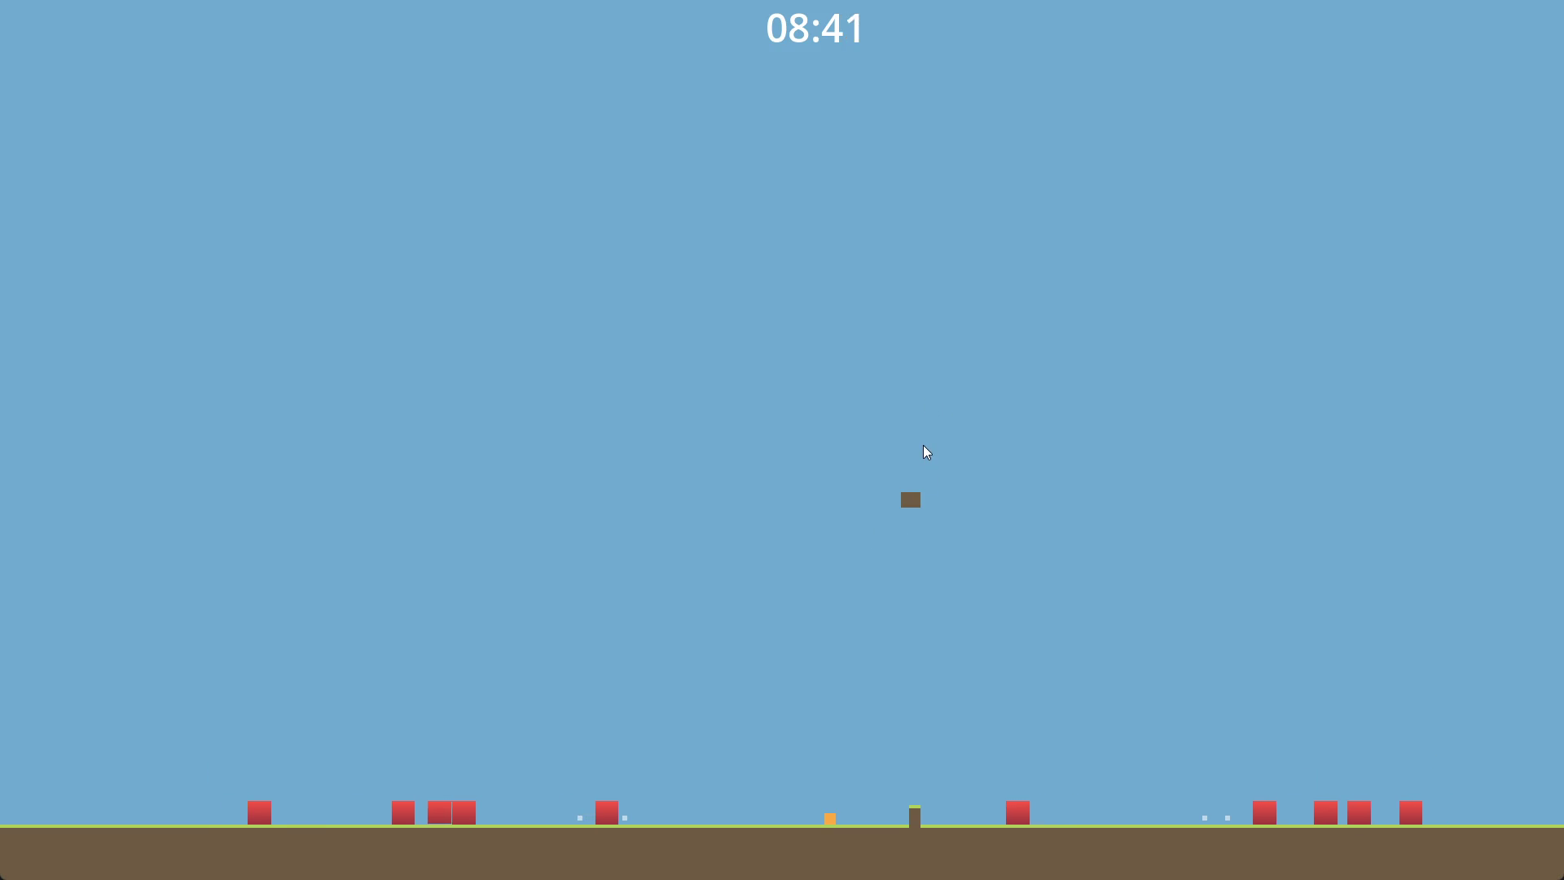
{"action": "key", "text": "a"}
{"action": "key", "text": "a"}
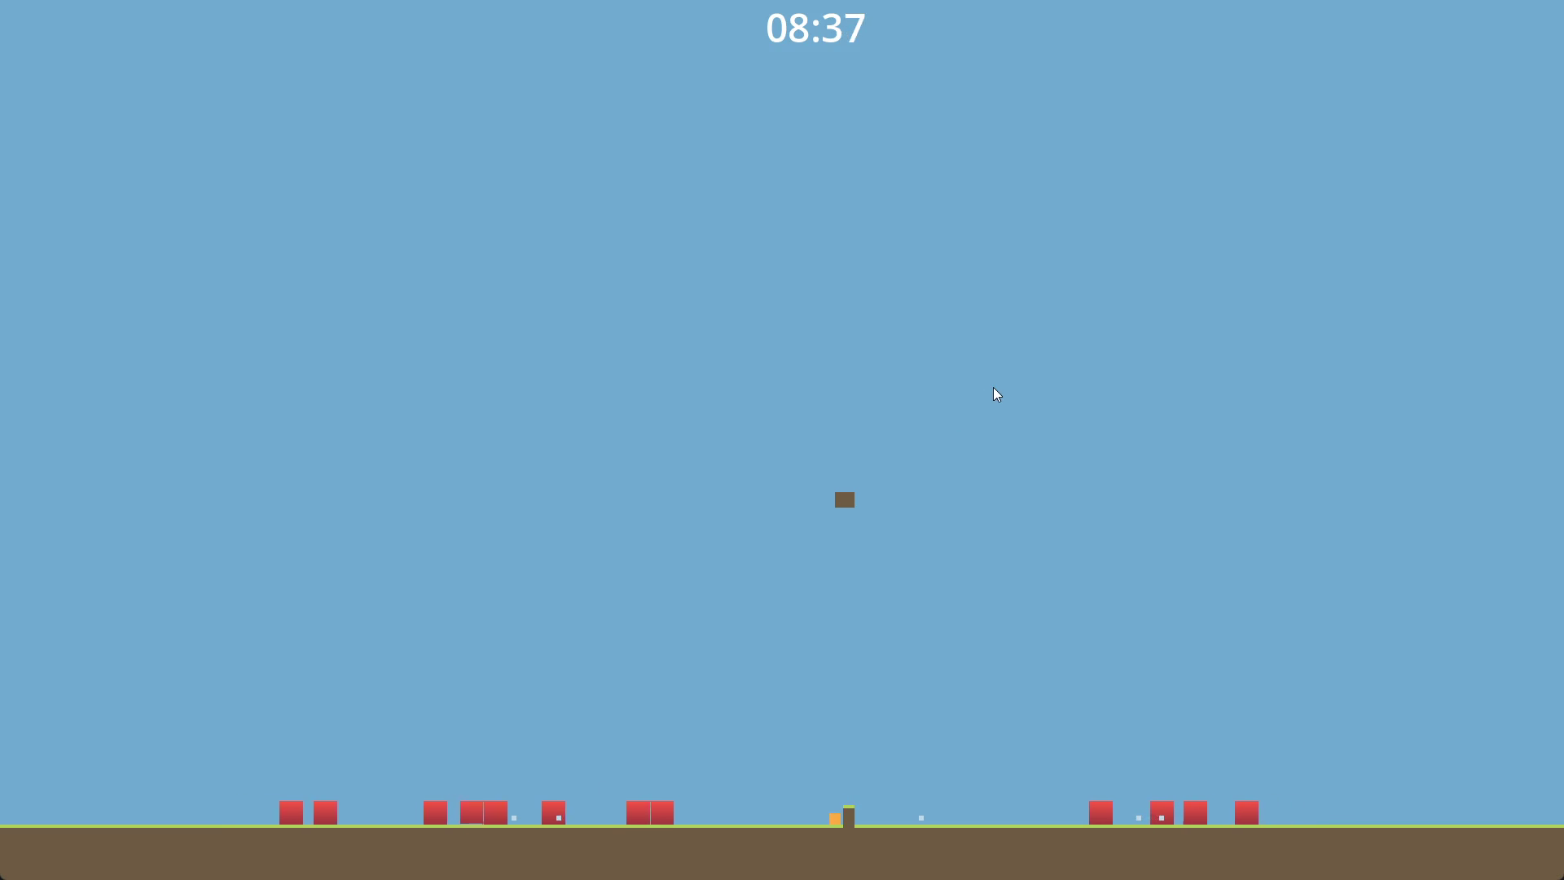
{"action": "key", "text": "F8"}
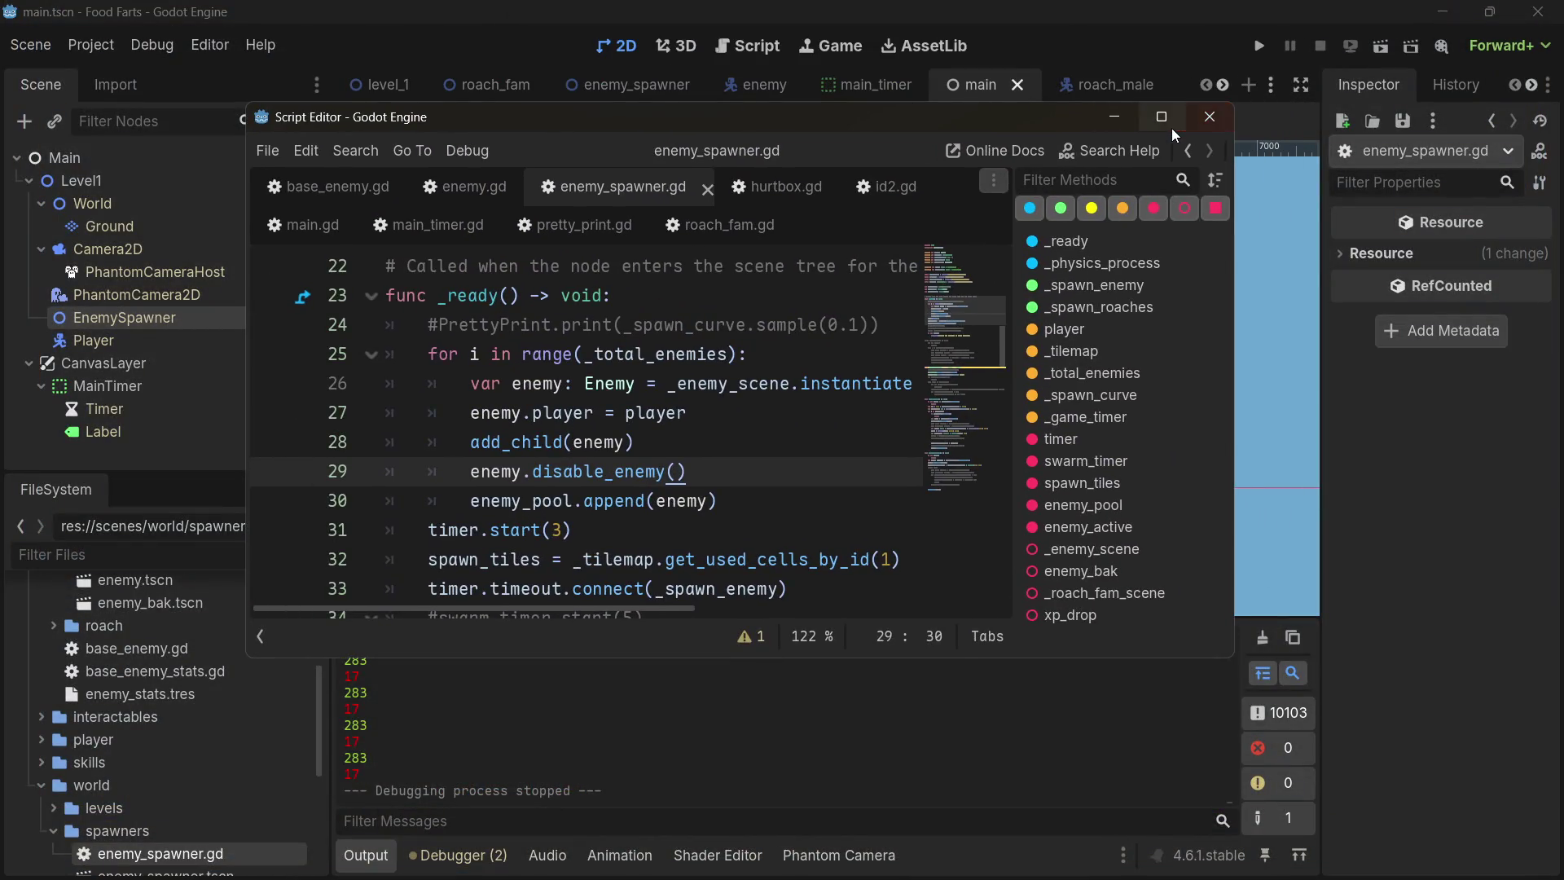
- Maximize the floating Script Editor and scroll through enemy_spawner.gd
{"action": "left_click", "coordinate": [1170, 124]}
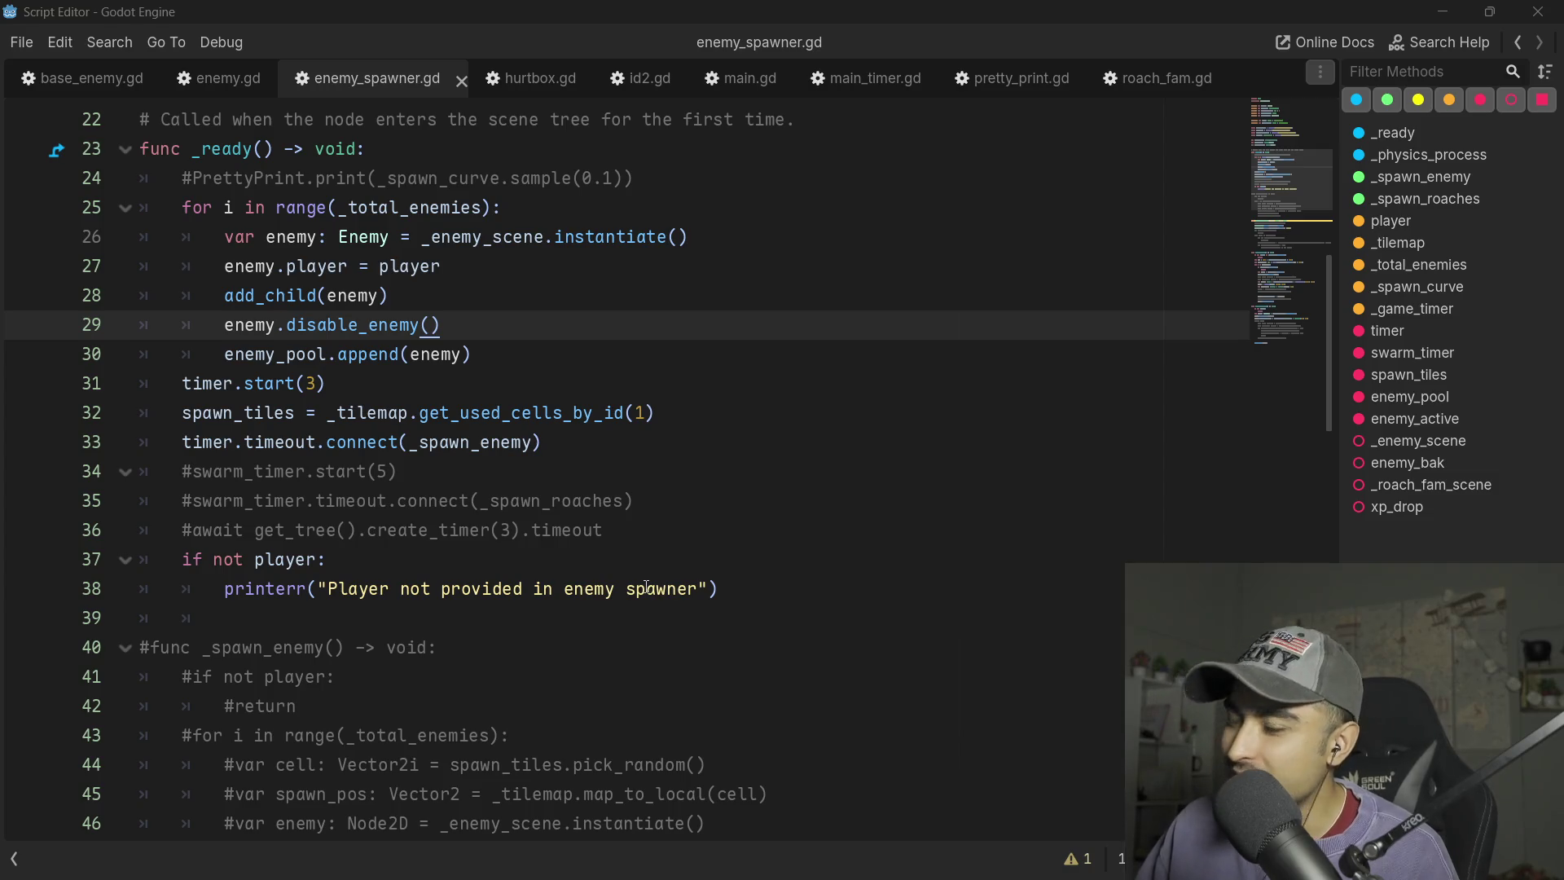
{"action": "scroll", "coordinate": [487, 500], "scroll_direction": "down", "scroll_amount": 13}
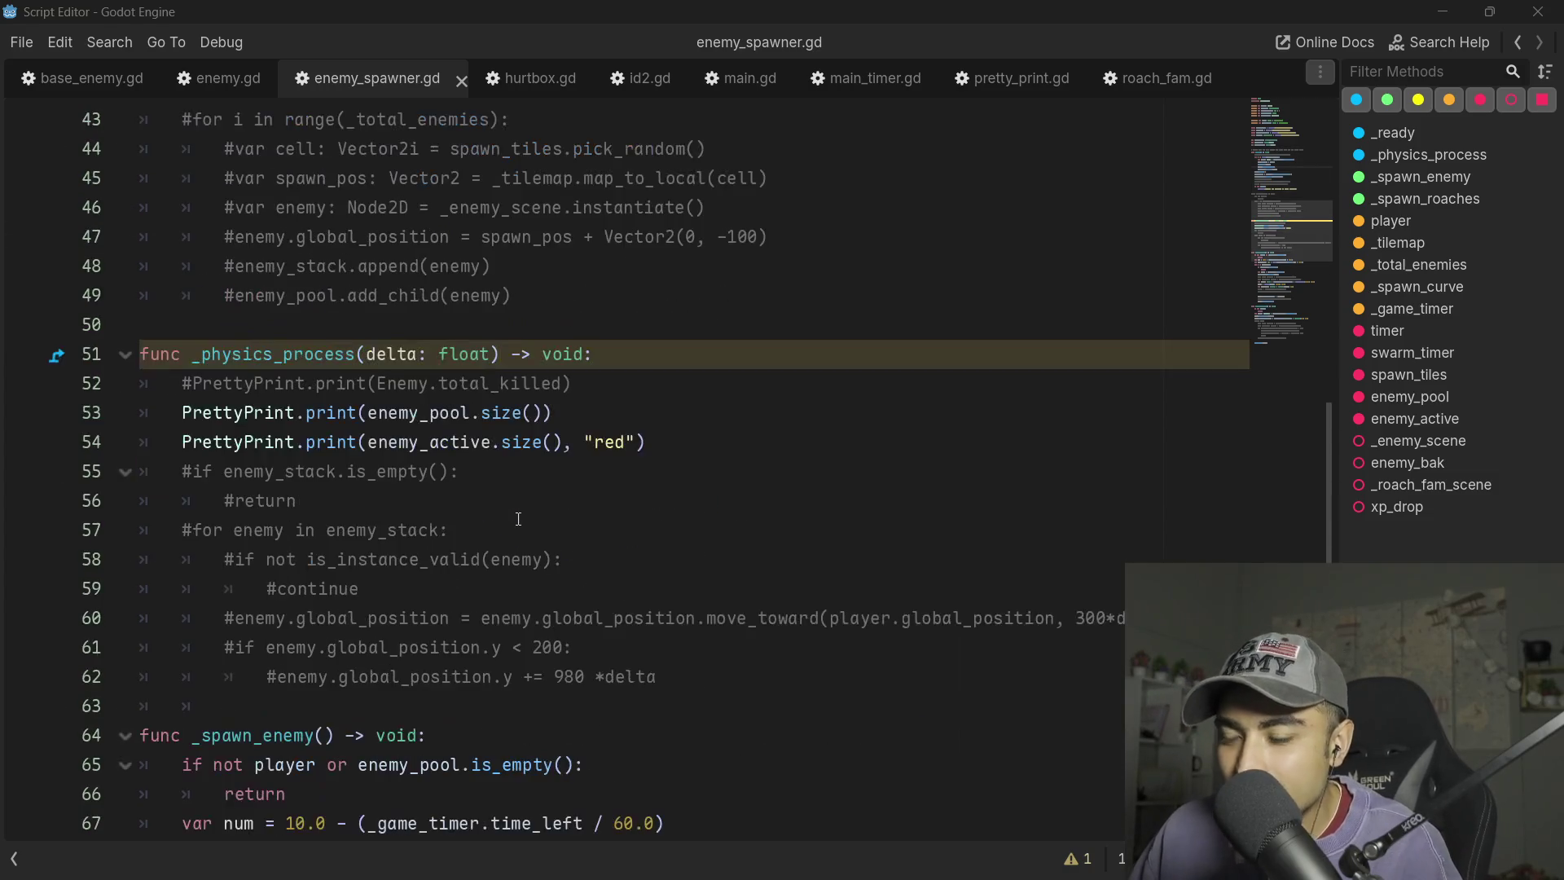
{"action": "scroll", "coordinate": [518, 518], "scroll_direction": "down", "scroll_amount": 6}
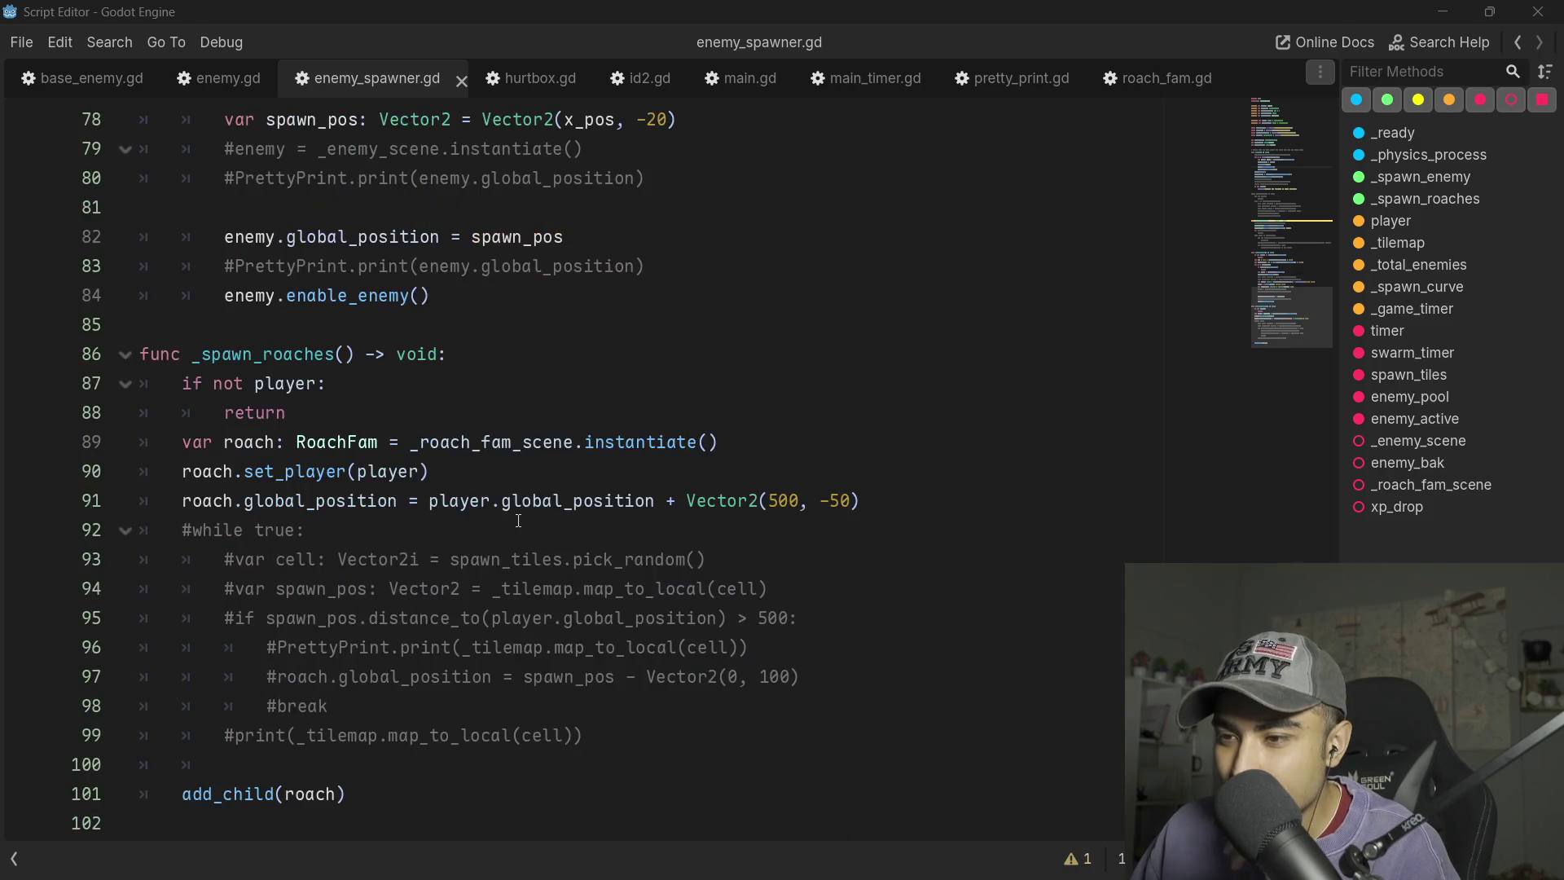
{"action": "scroll", "coordinate": [518, 521], "scroll_direction": "up", "scroll_amount": 2}
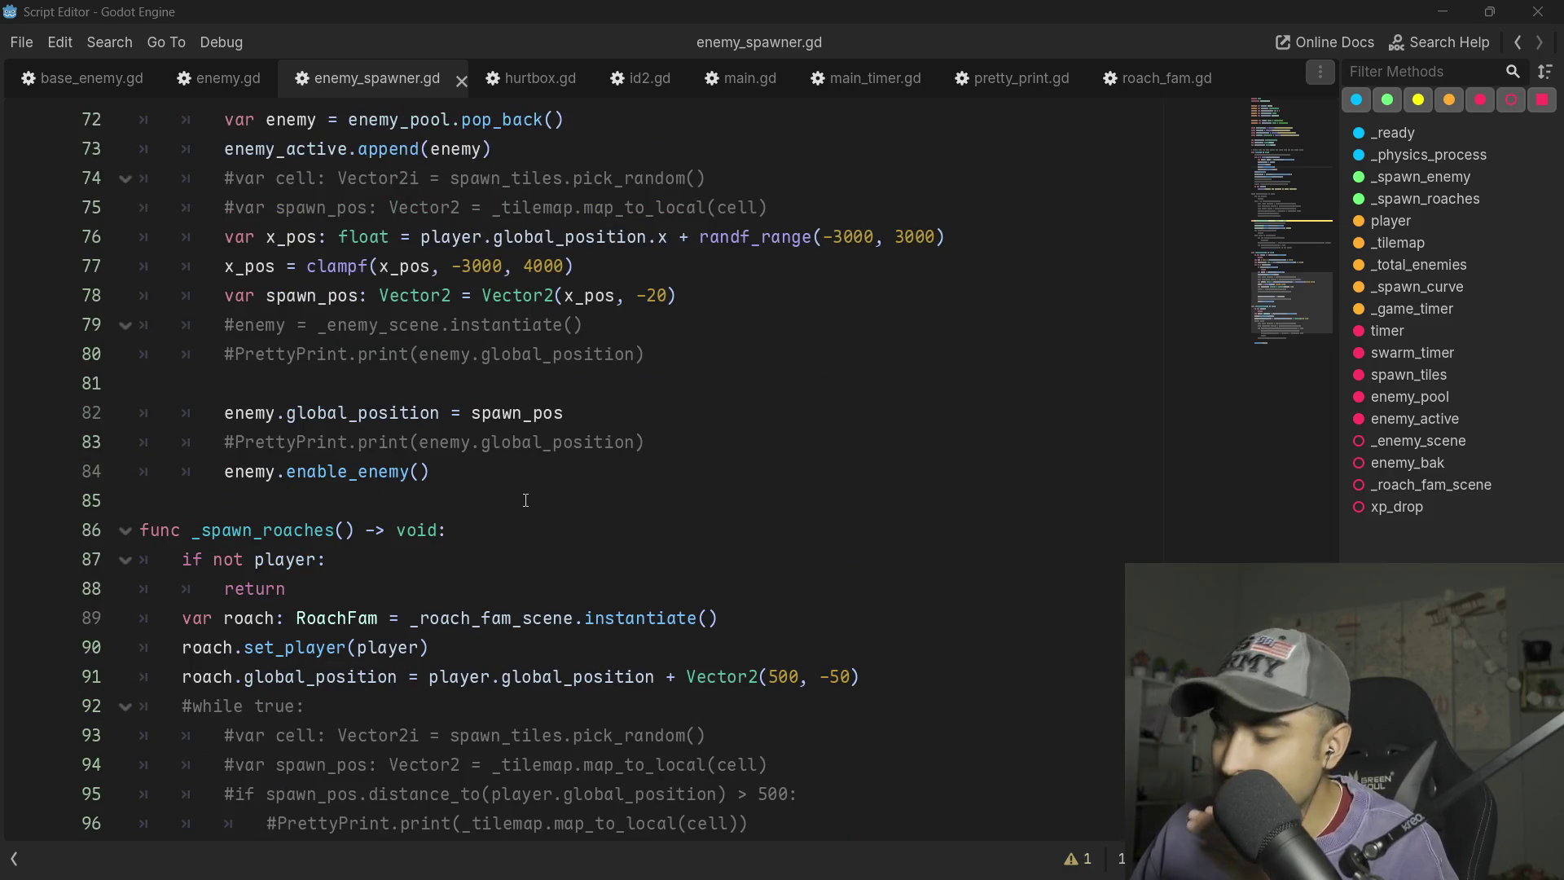
{"action": "scroll", "coordinate": [519, 503], "scroll_direction": "up", "scroll_amount": 4}
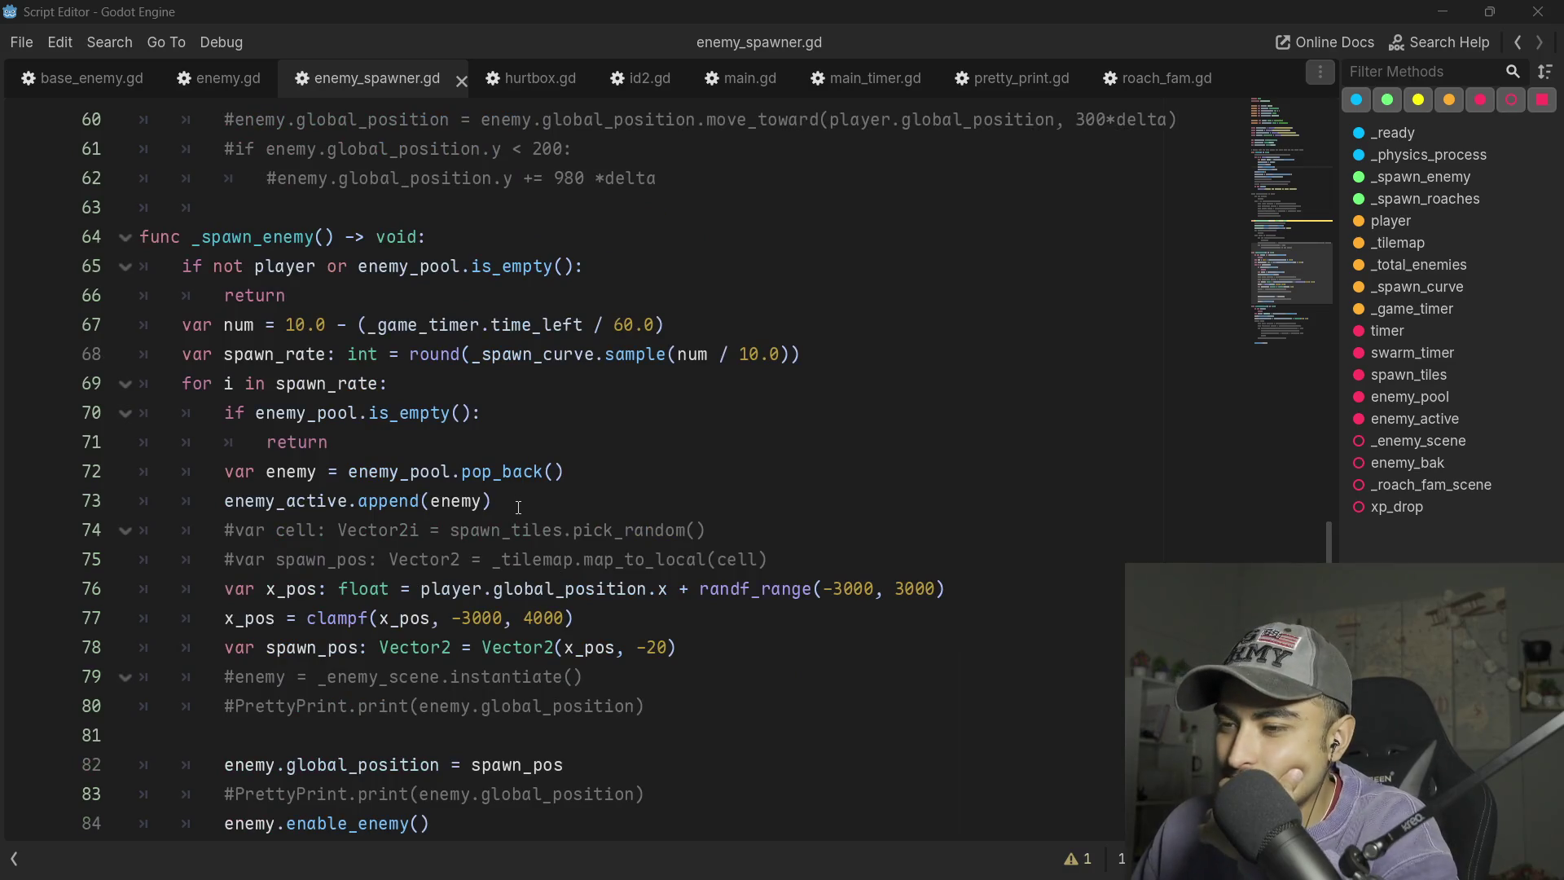
{"action": "scroll", "coordinate": [518, 506], "scroll_direction": "up", "scroll_amount": 5}
{"action": "scroll", "coordinate": [518, 506], "scroll_direction": "down", "scroll_amount": 2}
{"action": "scroll", "coordinate": [518, 507], "scroll_direction": "up", "scroll_amount": 4}
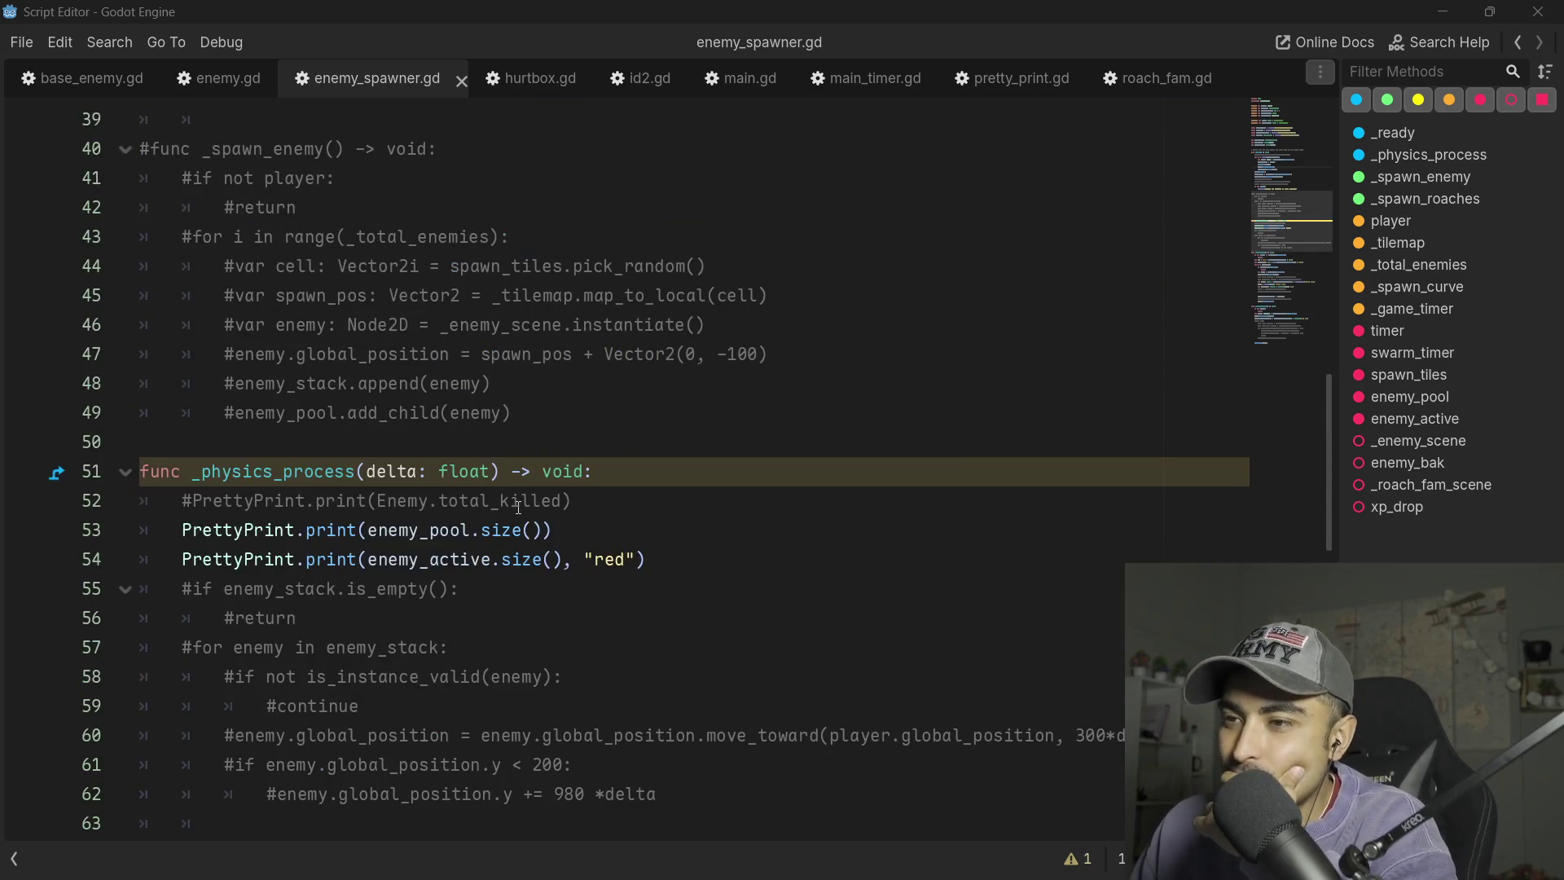
{"action": "scroll", "coordinate": [518, 507], "scroll_direction": "up", "scroll_amount": 1}
{"action": "scroll", "coordinate": [518, 507], "scroll_direction": "down", "scroll_amount": 6}
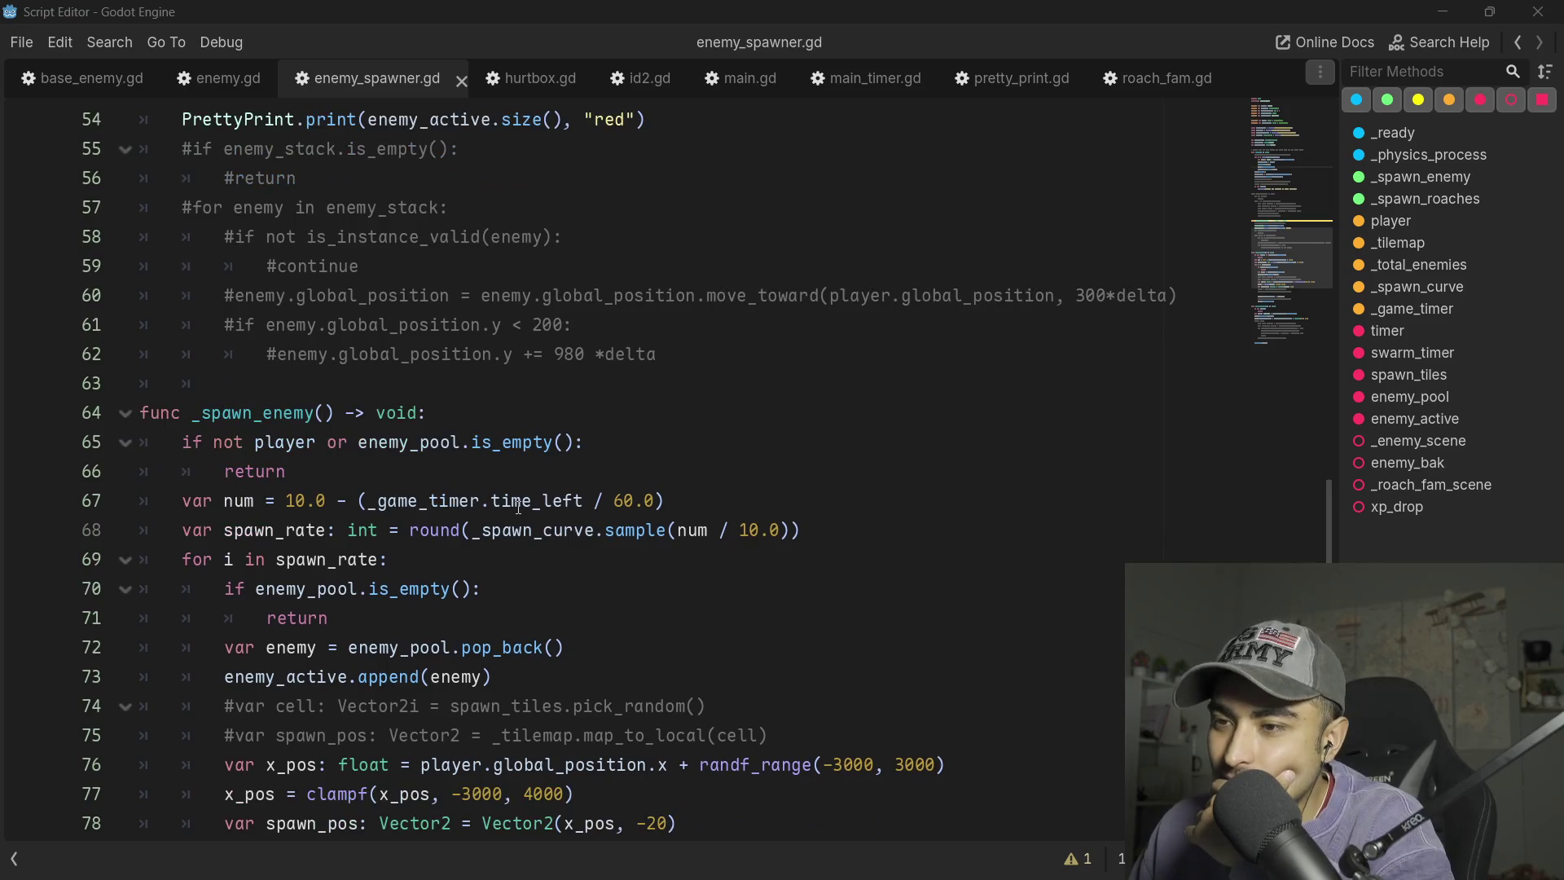
{"action": "scroll", "coordinate": [518, 507], "scroll_direction": "up", "scroll_amount": 8}
{"action": "scroll", "coordinate": [518, 506], "scroll_direction": "up", "scroll_amount": 5}
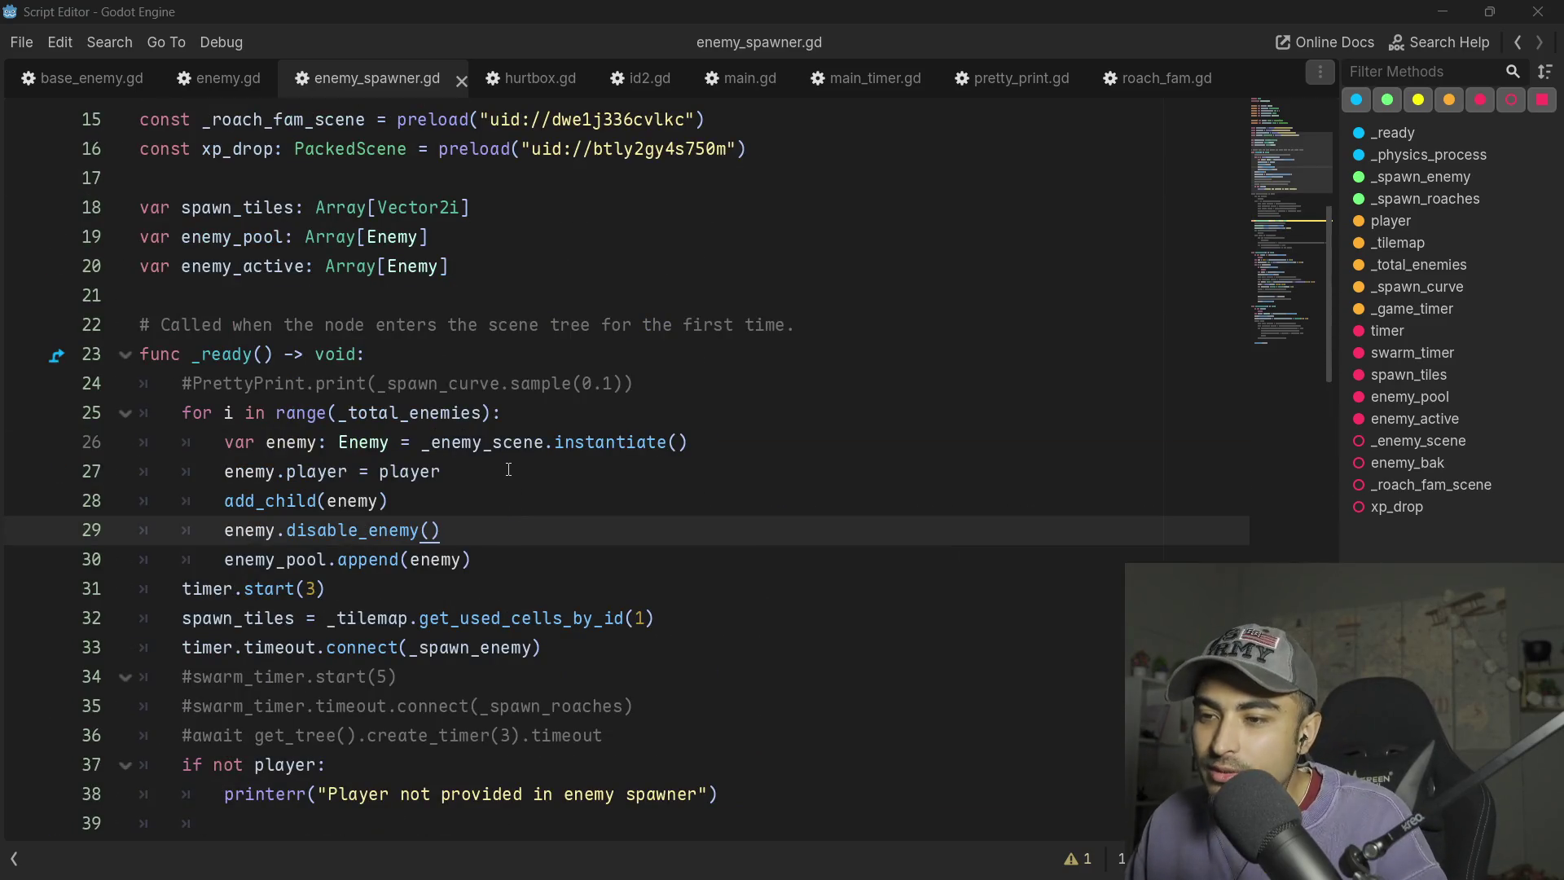
- Select the enemy pooling loop on lines 25–30 of _ready, then highlight _total_enemies
{"action": "mouse_move", "coordinate": [501, 566]}
{"action": "left_mouse_down"}
{"action": "mouse_move", "coordinate": [228, 417]}
{"action": "mouse_move", "coordinate": [195, 420]}
{"action": "left_mouse_up"}
{"action": "left_click", "coordinate": [390, 500]}
{"action": "left_click_drag", "start_coordinate": [472, 562], "coordinate": [2, 416]}
{"action": "scroll", "coordinate": [567, 530], "scroll_direction": "up", "scroll_amount": 5}
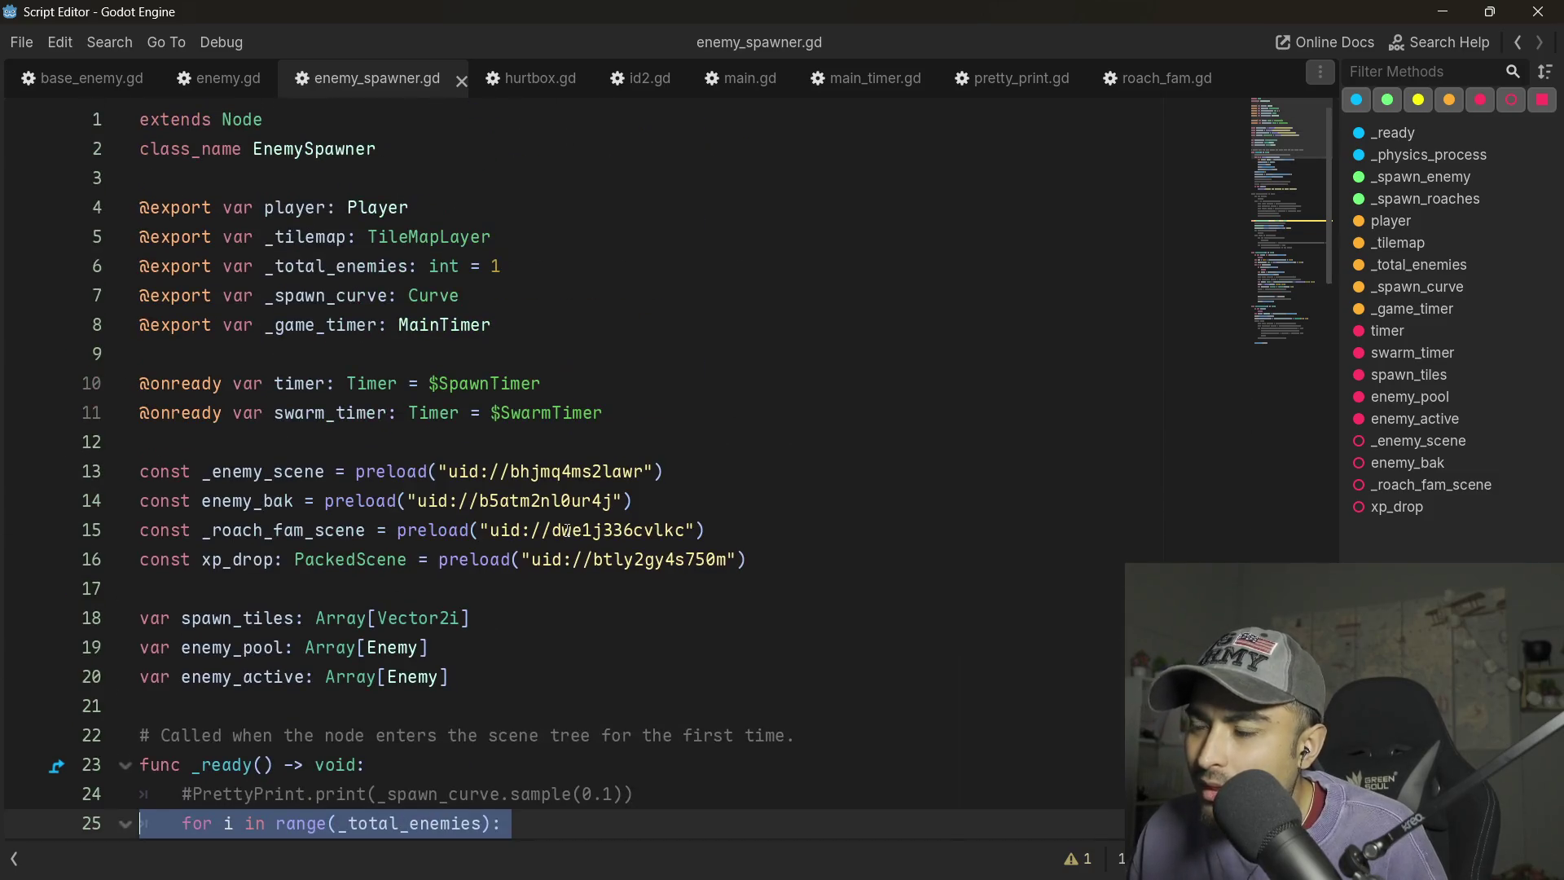
{"action": "scroll", "coordinate": [566, 531], "scroll_direction": "down", "scroll_amount": 4}
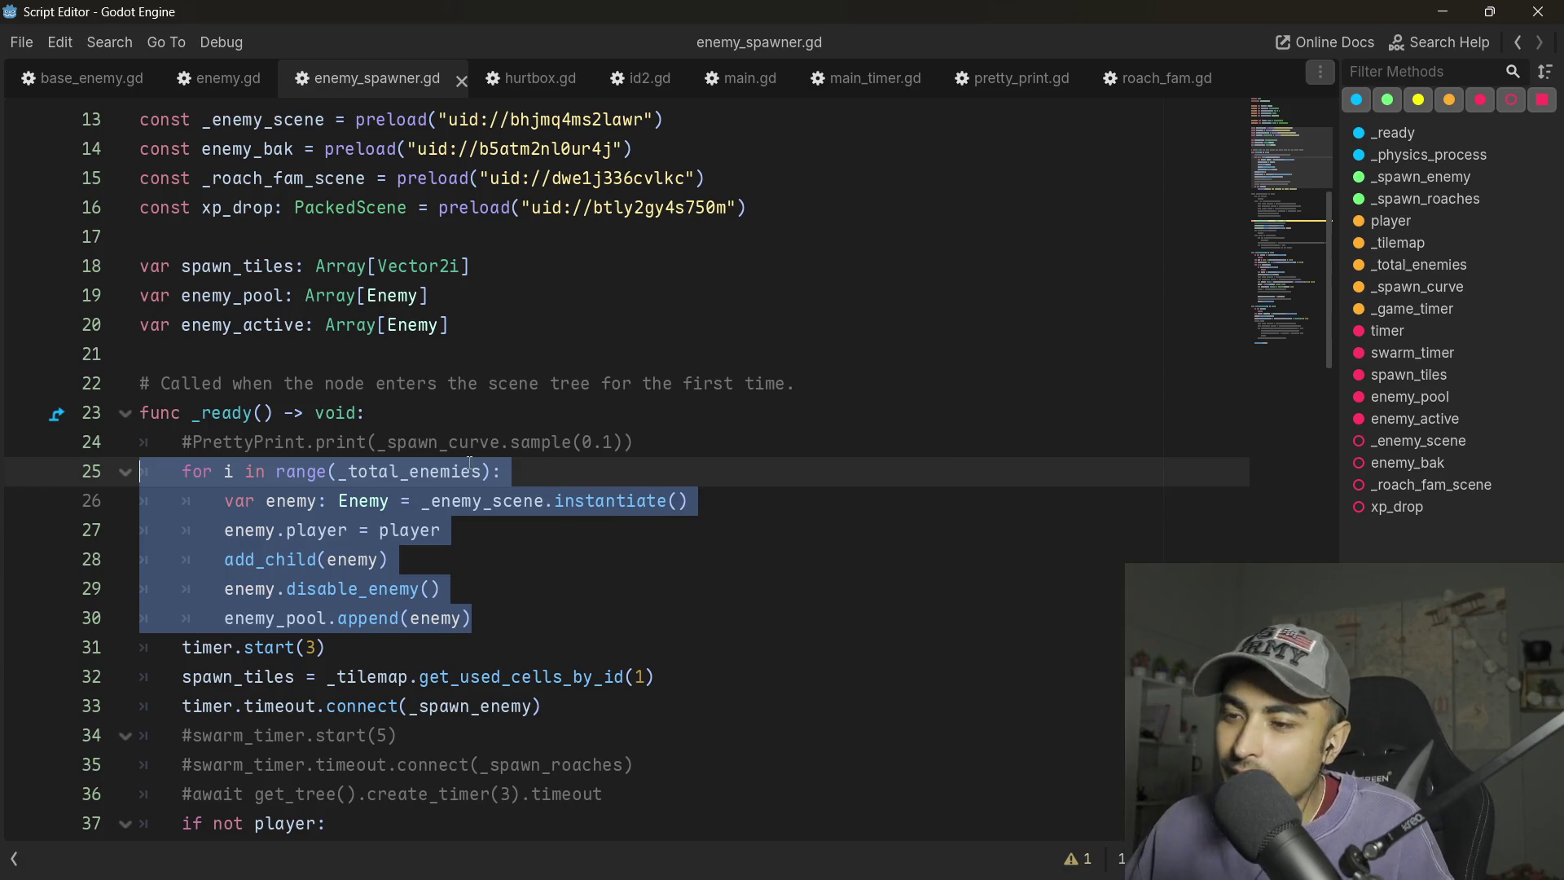
{"action": "left_click", "coordinate": [545, 635]}
{"action": "left_click_drag", "start_coordinate": [545, 628], "coordinate": [52, 484]}
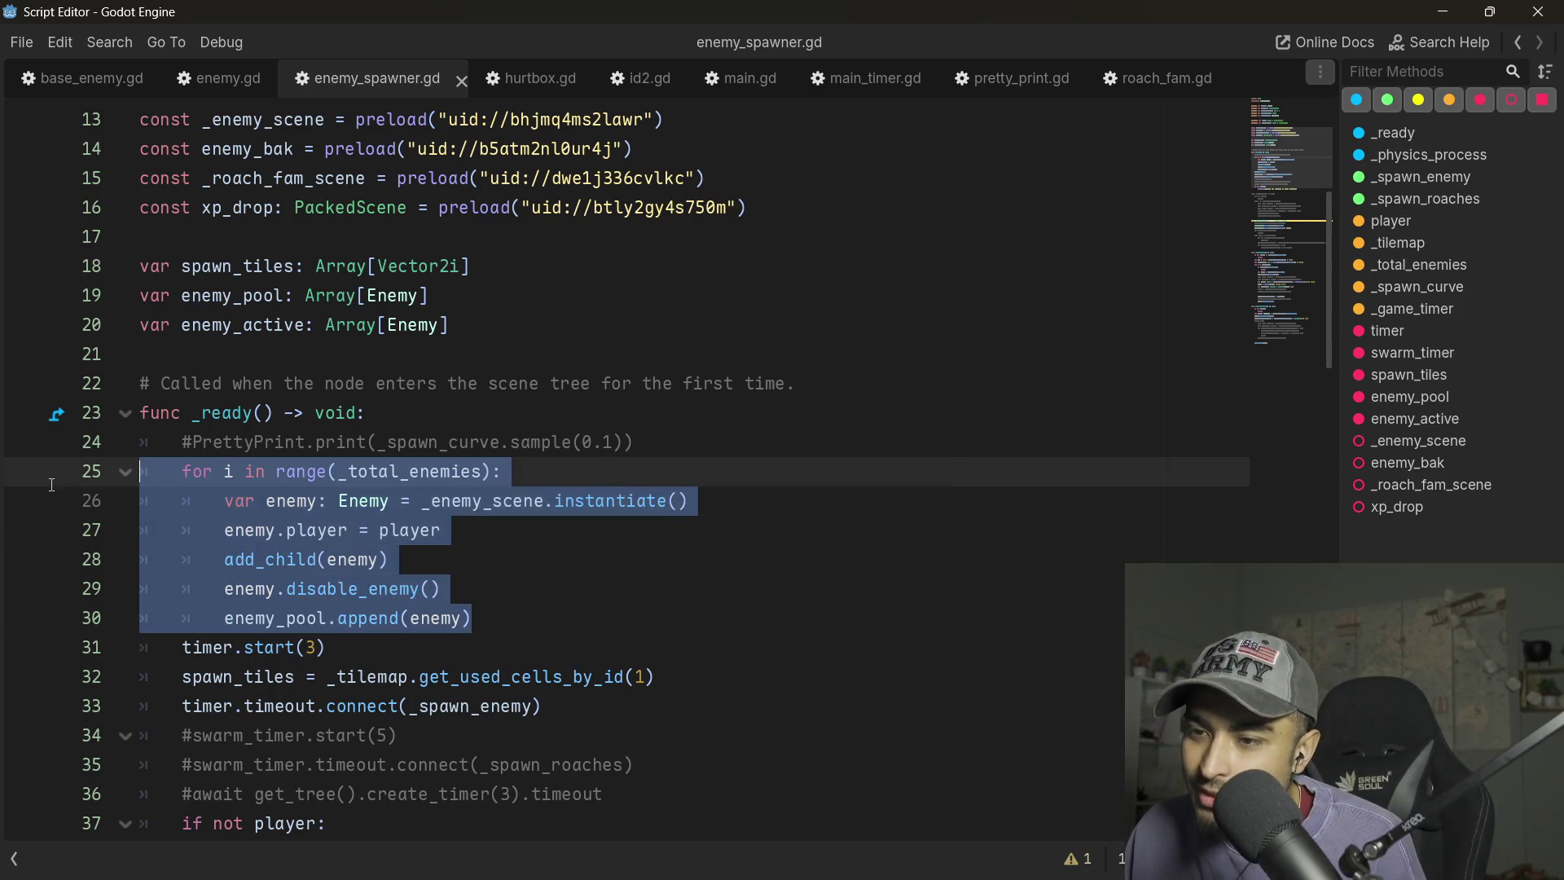
{"action": "double_click", "coordinate": [445, 472]}
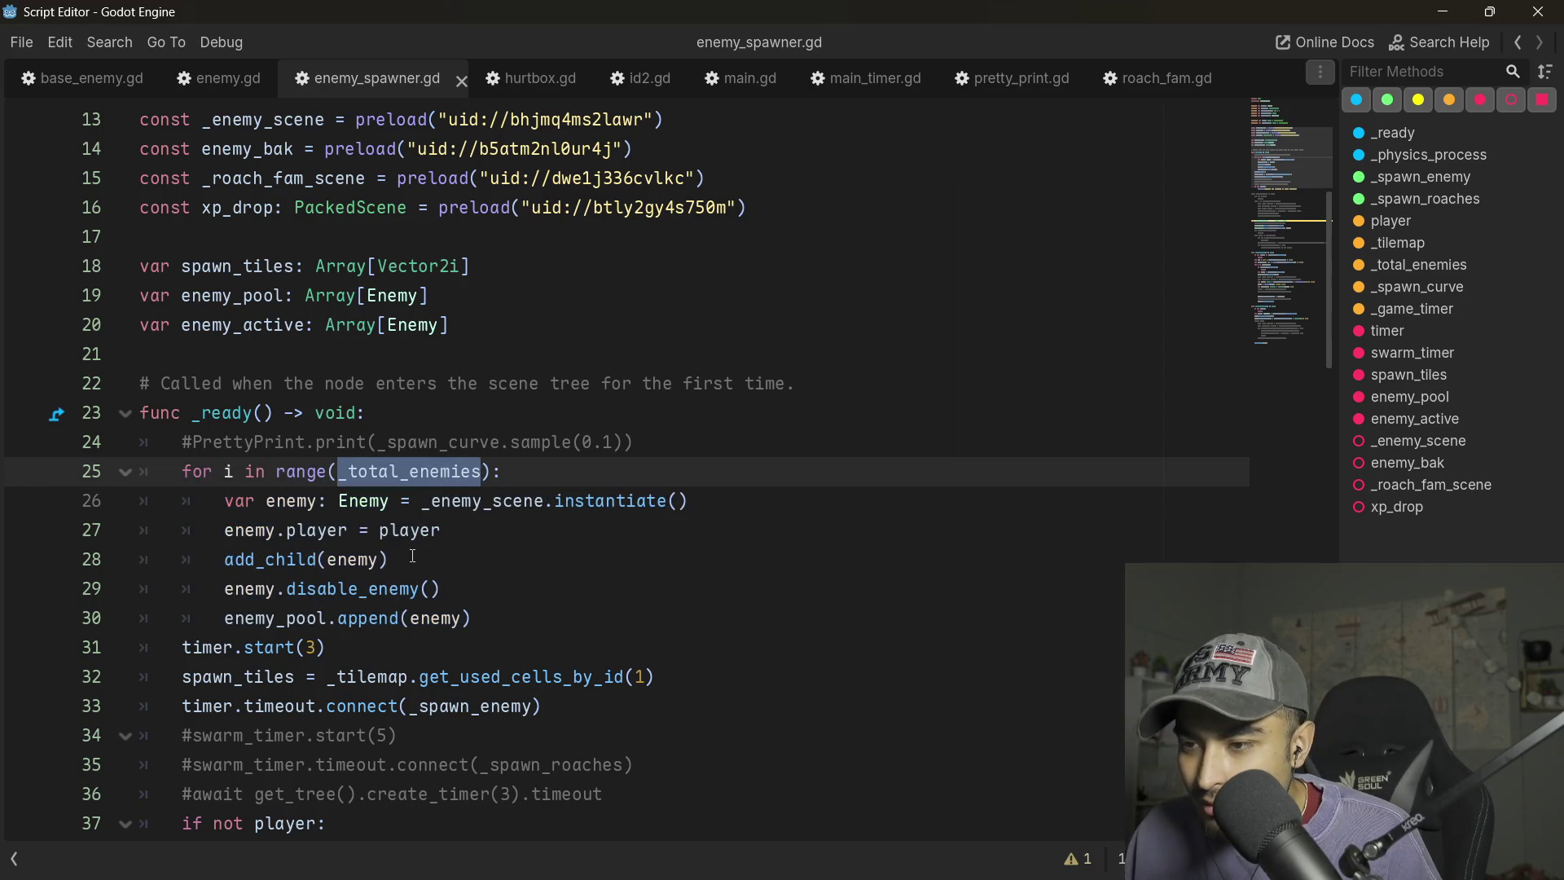
- Review _spawn_enemy's spawn position code on lines 74–75
{"action": "scroll", "coordinate": [412, 555], "scroll_direction": "down", "scroll_amount": 19}
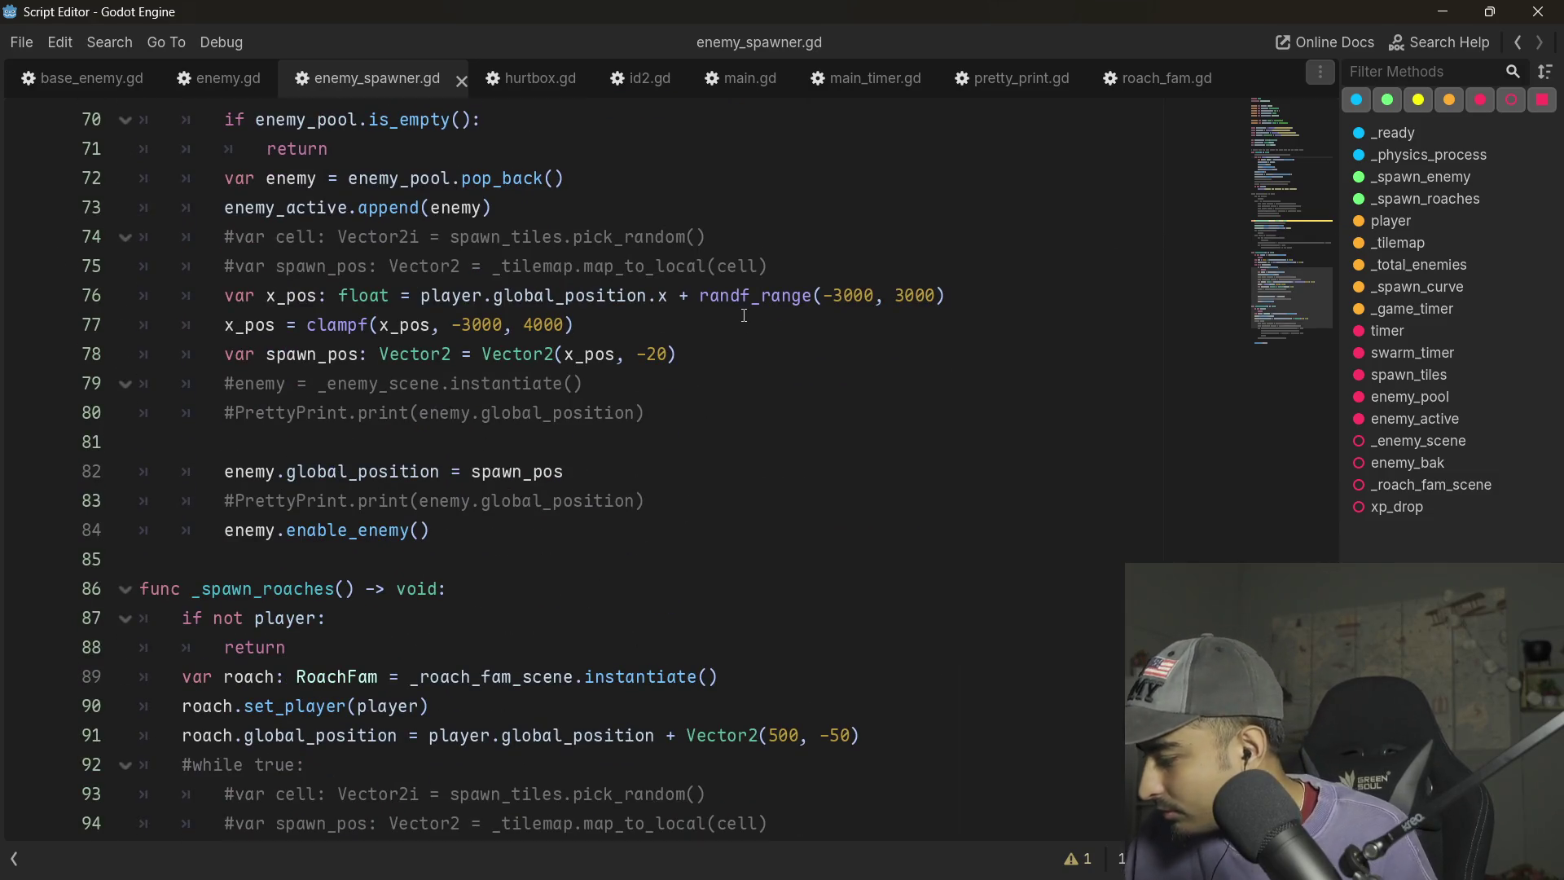
{"action": "scroll", "coordinate": [744, 315], "scroll_direction": "up", "scroll_amount": 8}
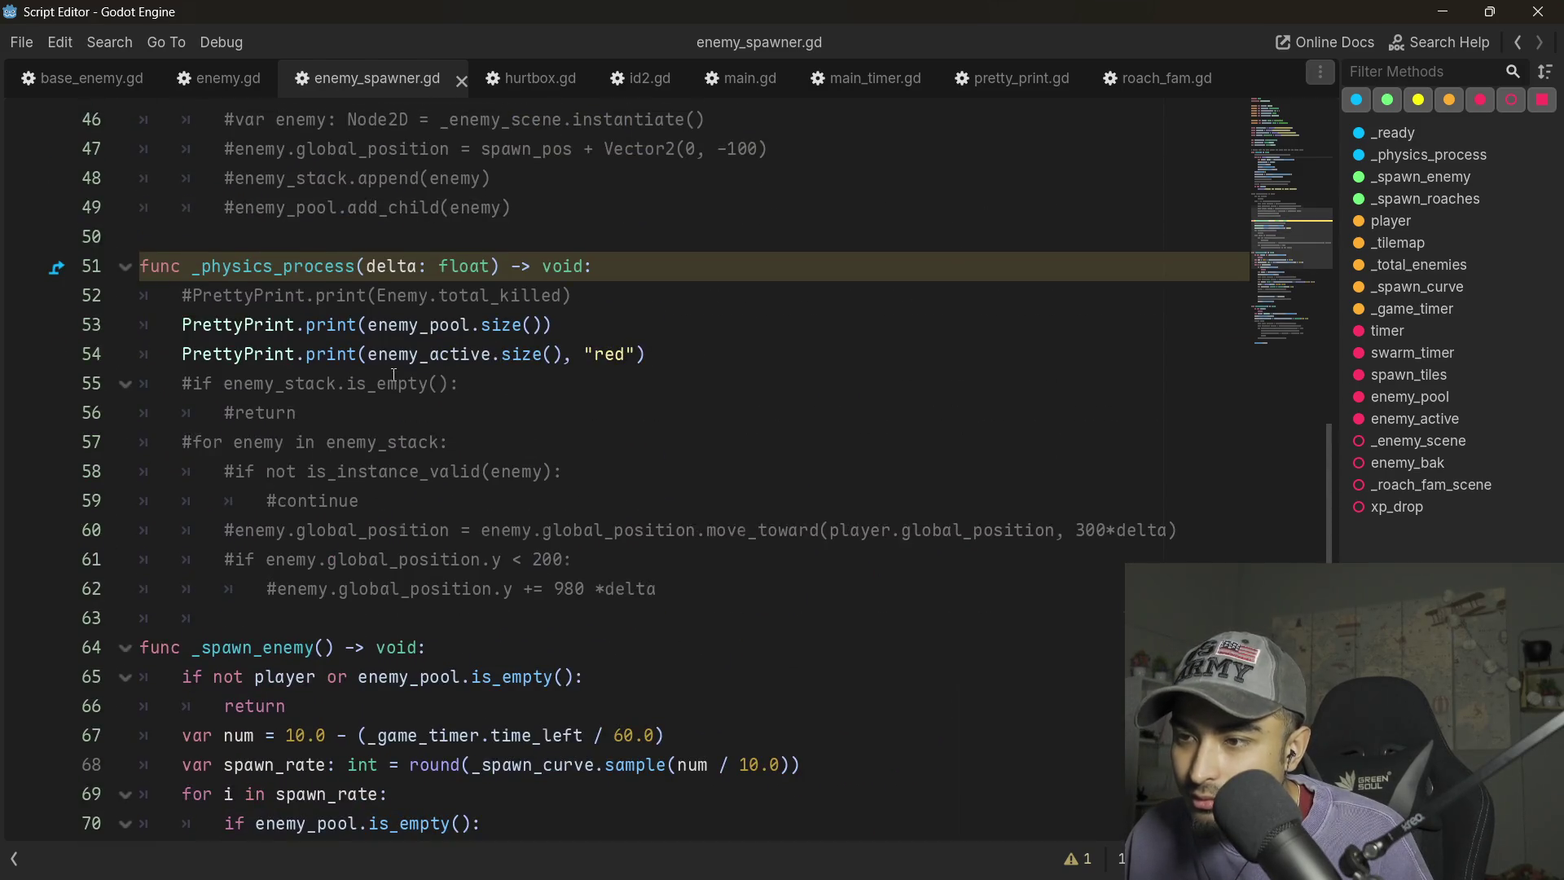
{"action": "scroll", "coordinate": [394, 374], "scroll_direction": "up", "scroll_amount": 2}
{"action": "scroll", "coordinate": [475, 394], "scroll_direction": "up", "scroll_amount": 8}
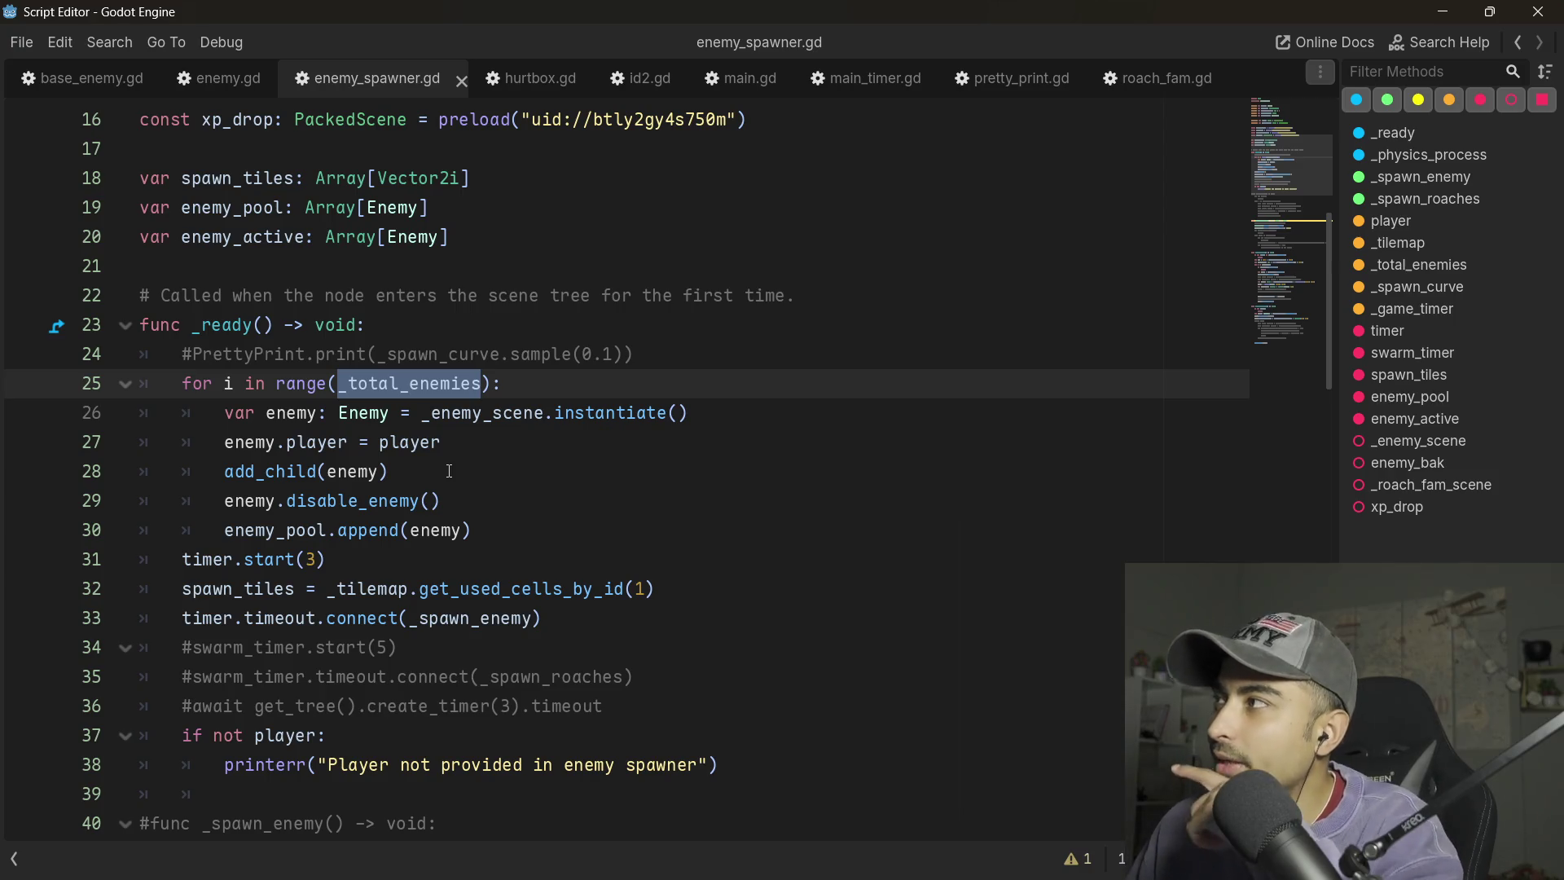
{"action": "scroll", "coordinate": [448, 472], "scroll_direction": "down", "scroll_amount": 15}
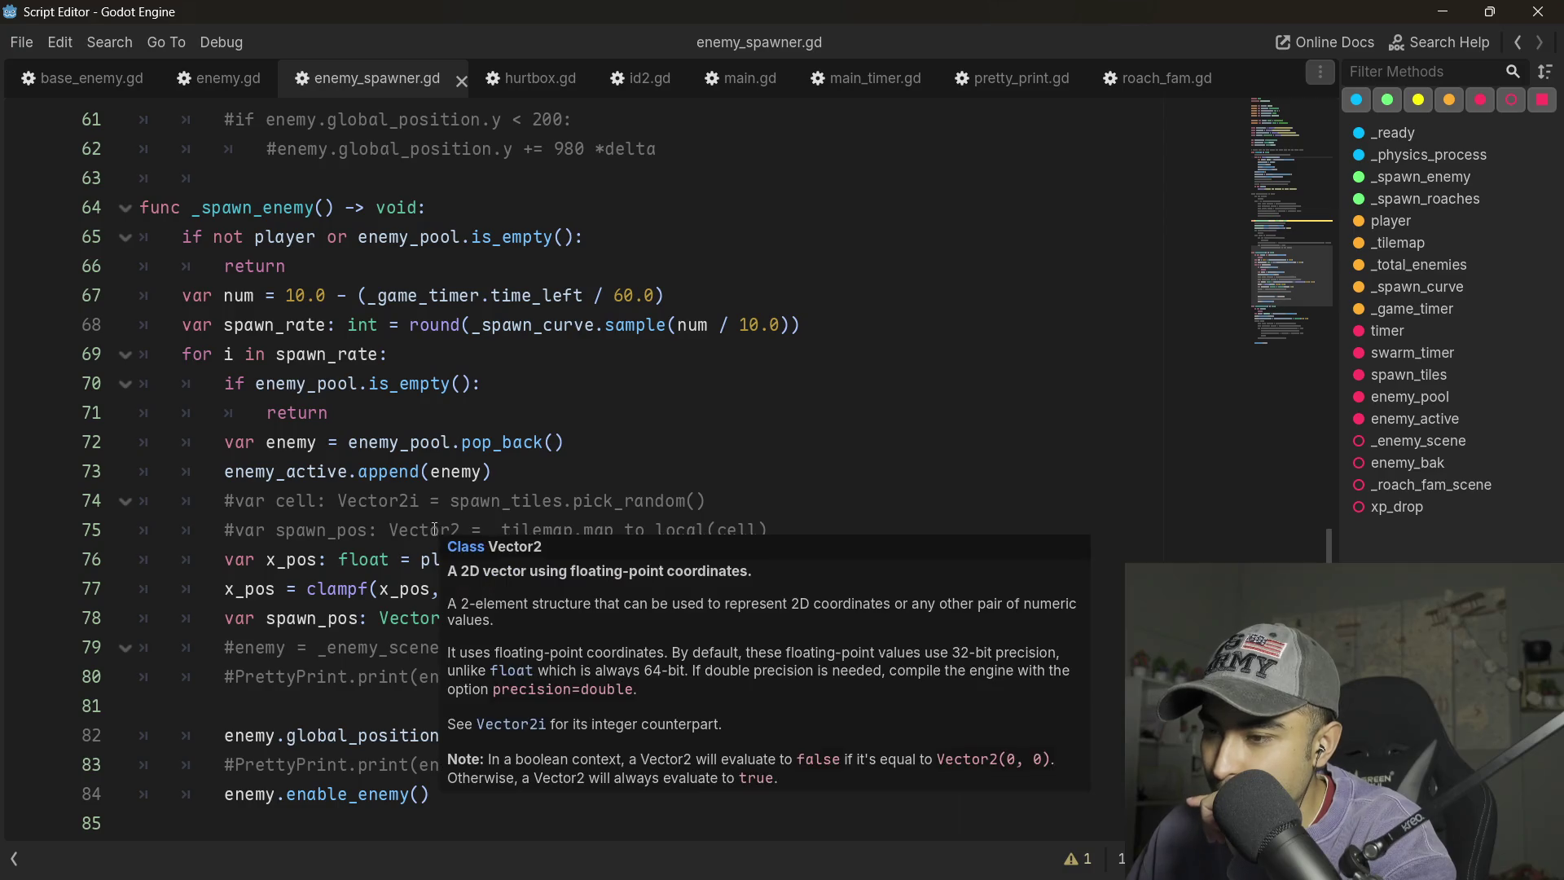
{"action": "left_click", "coordinate": [337, 539]}
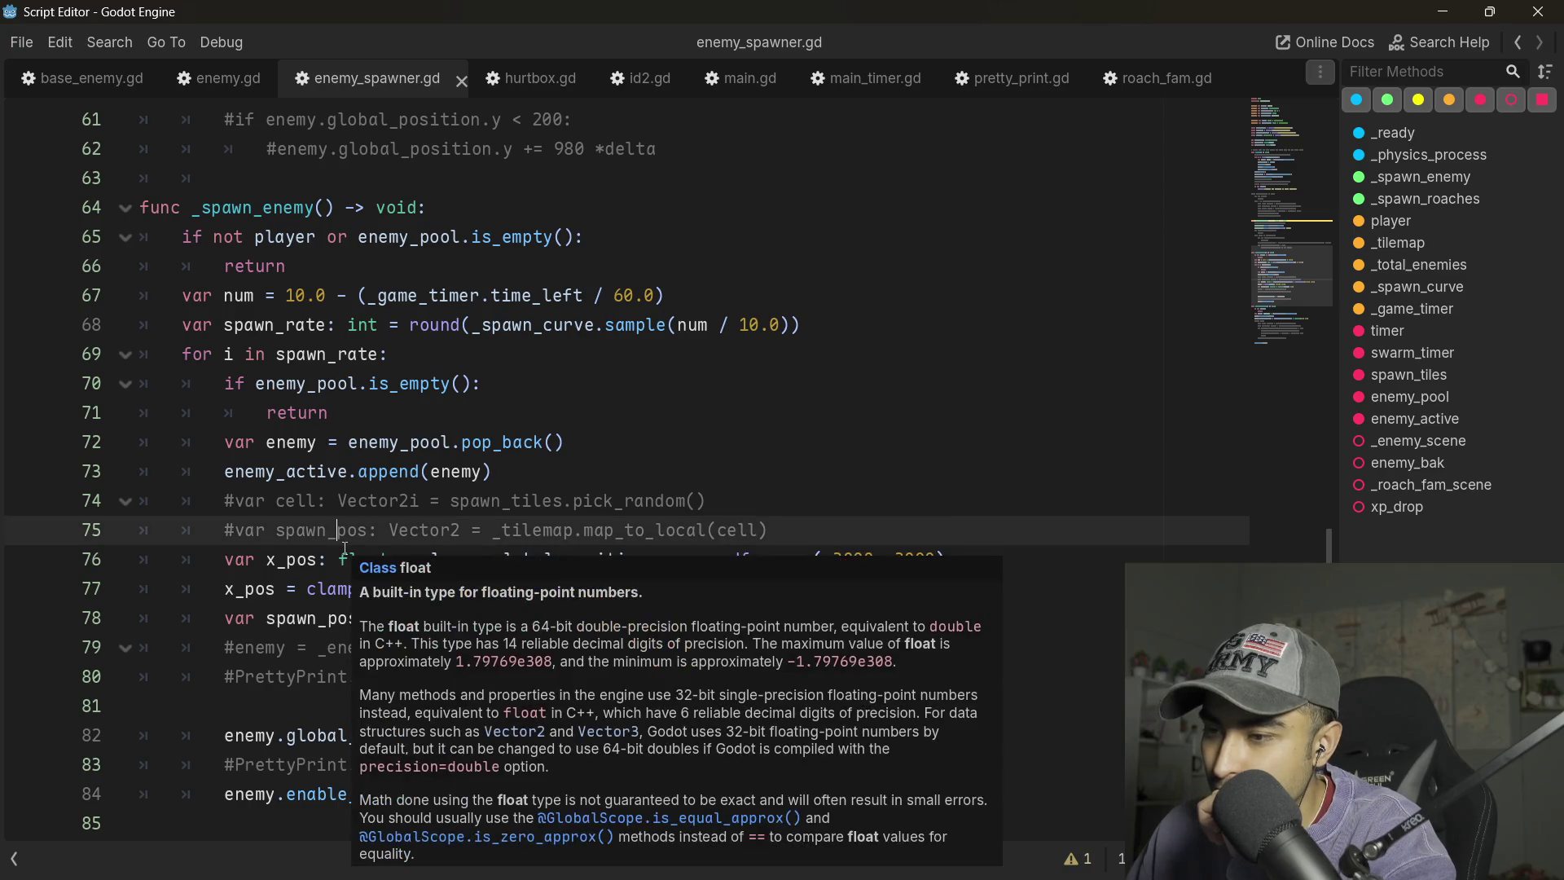
{"action": "left_click", "coordinate": [931, 510]}
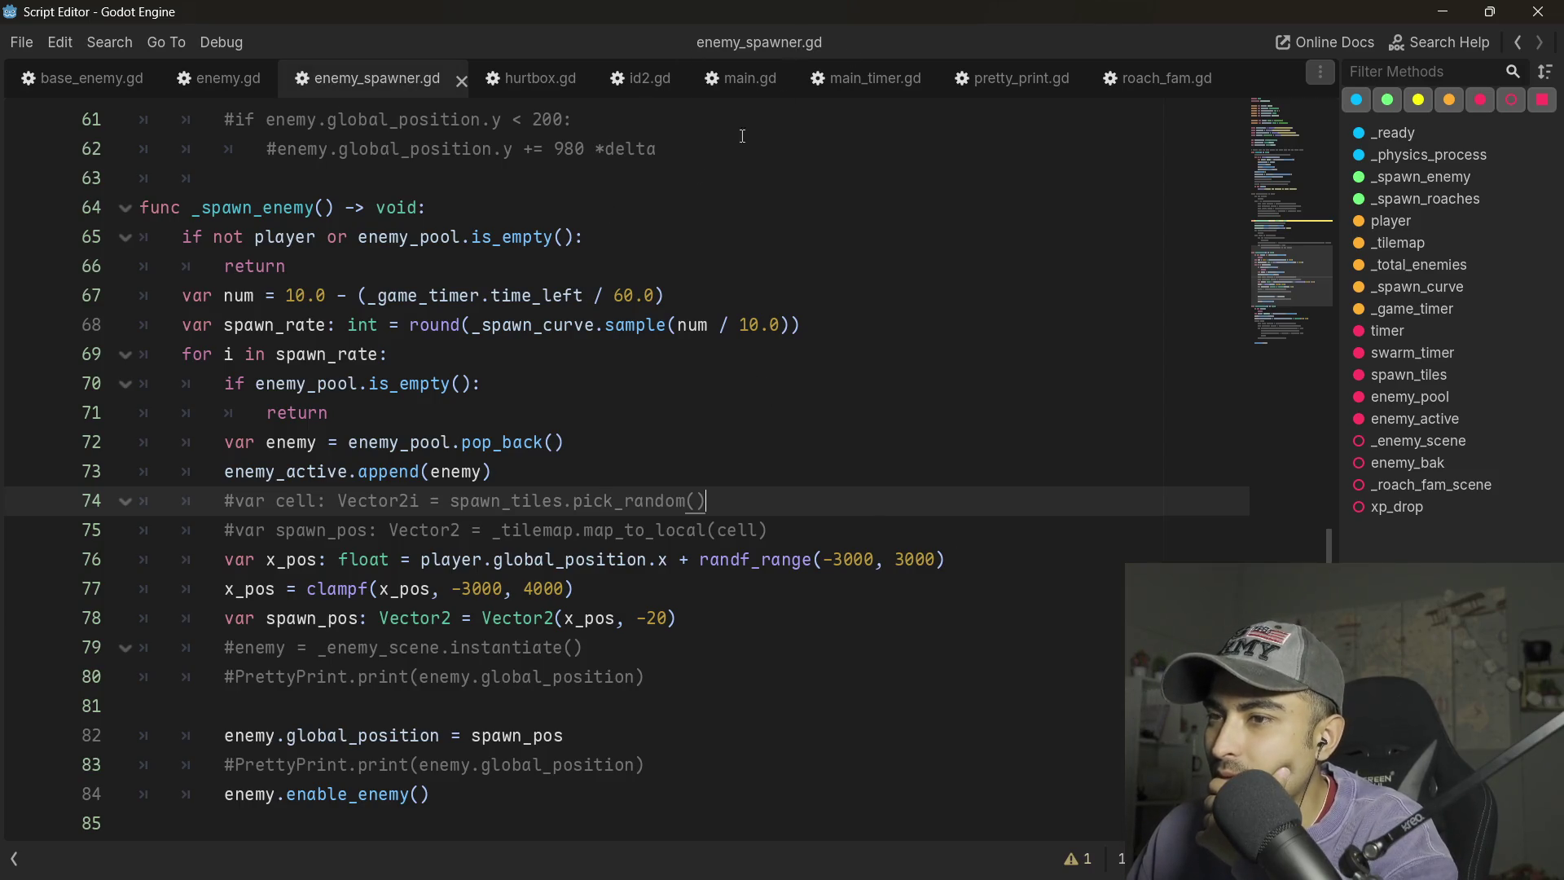
- Return to the main scene's 2D view, deselect EnemySpawner, and reopen enemy_spawner.gd in its own window
{"action": "key", "text": "alt+Tab"}
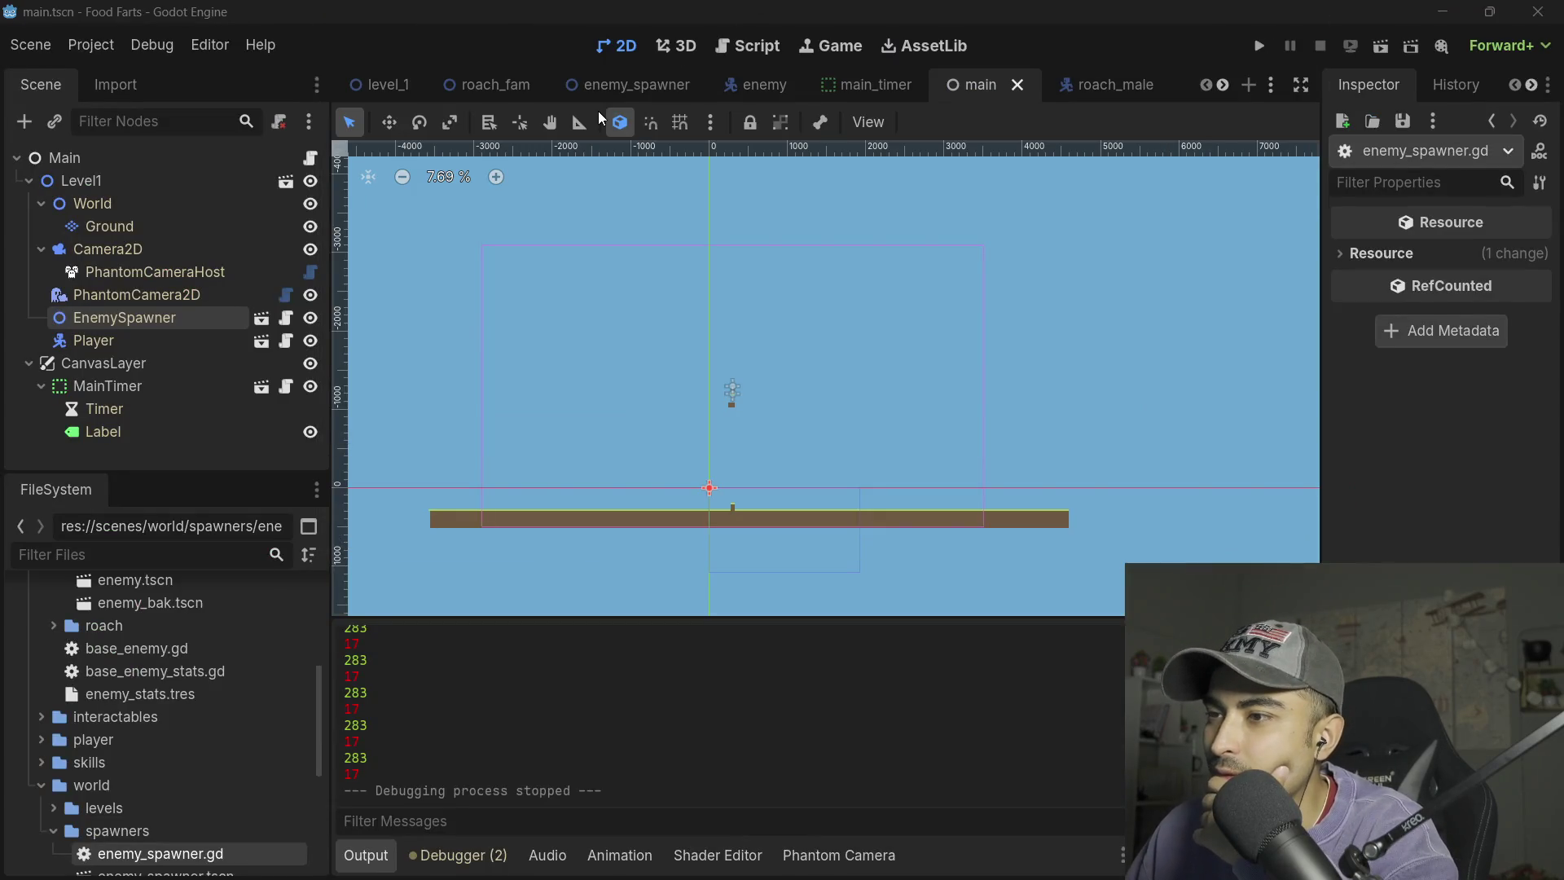
{"action": "scroll", "coordinate": [740, 356], "scroll_direction": "up", "scroll_amount": 2}
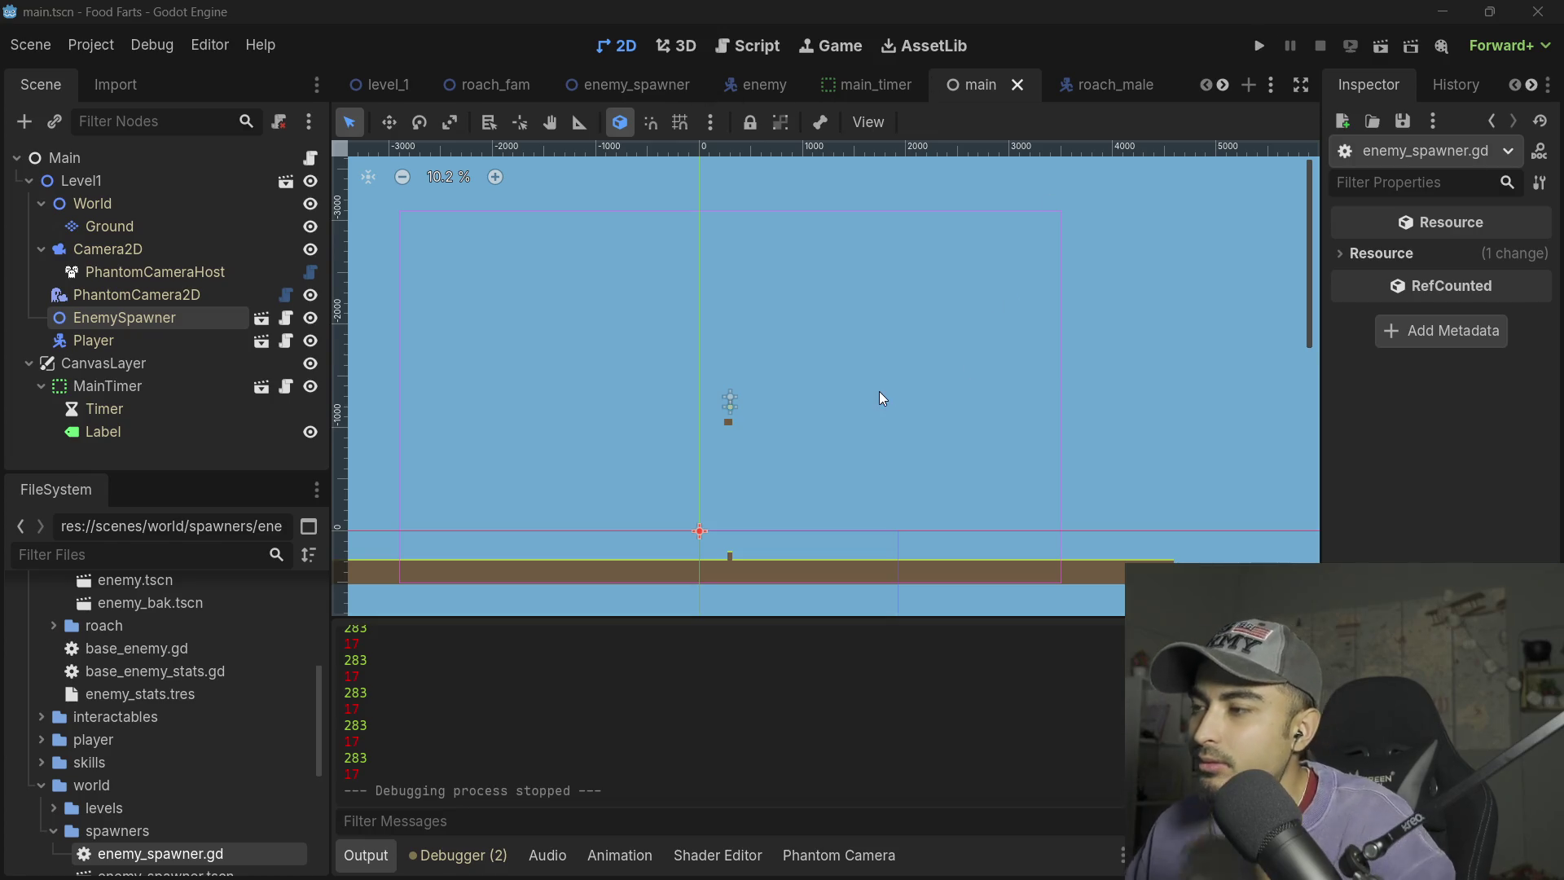
{"action": "left_click", "coordinate": [730, 338]}
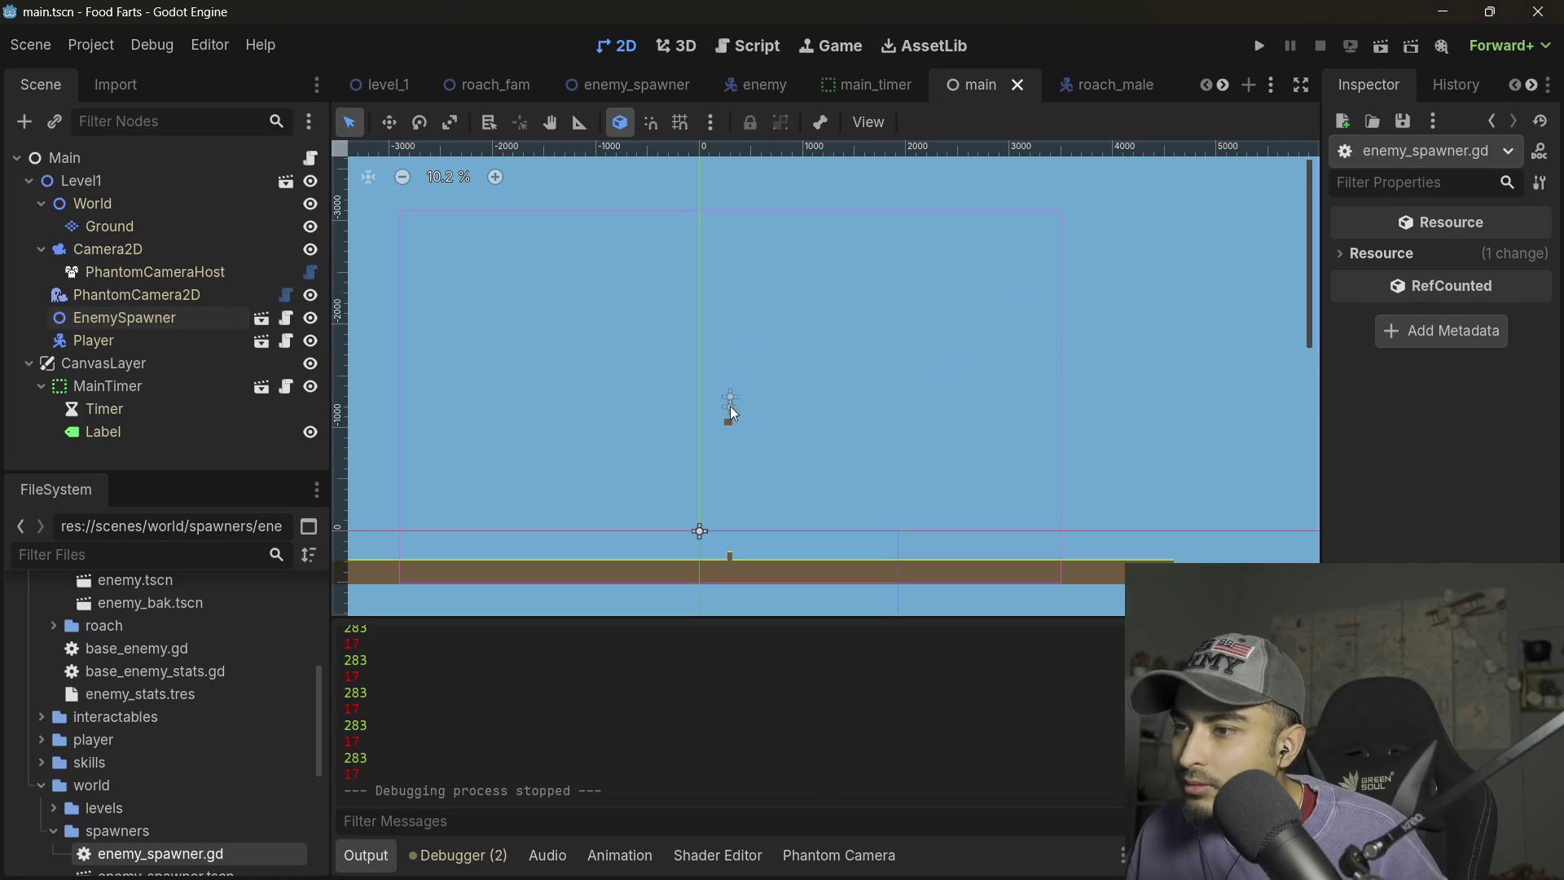
{"action": "scroll", "coordinate": [727, 454], "scroll_direction": "up", "scroll_amount": 6}
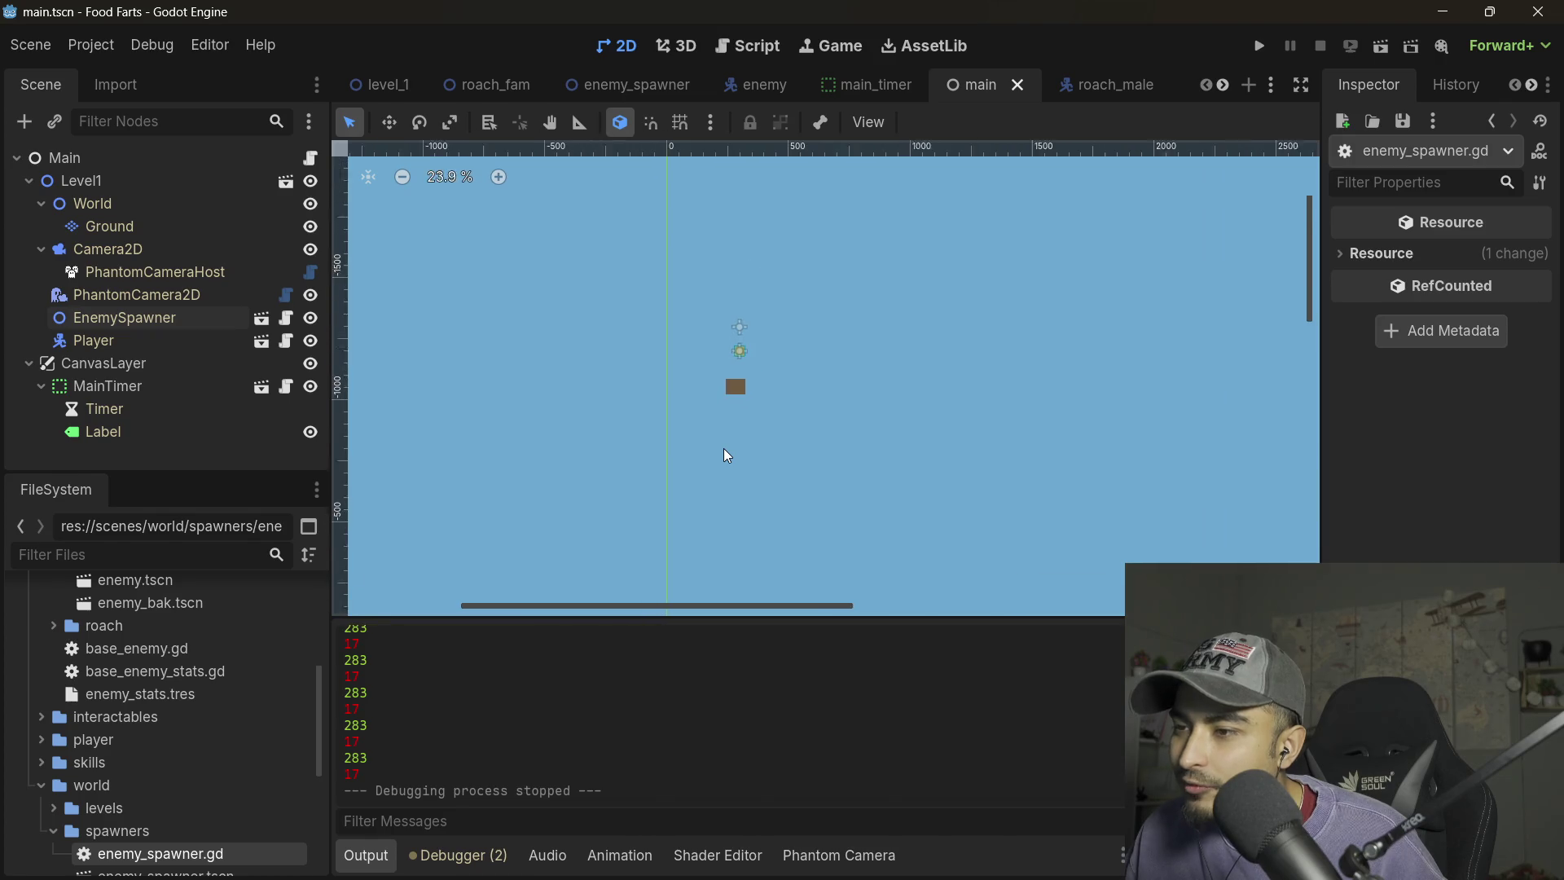
{"action": "scroll", "coordinate": [729, 448], "scroll_direction": "down", "scroll_amount": 2}
{"action": "scroll", "coordinate": [730, 441], "scroll_direction": "down", "scroll_amount": 2}
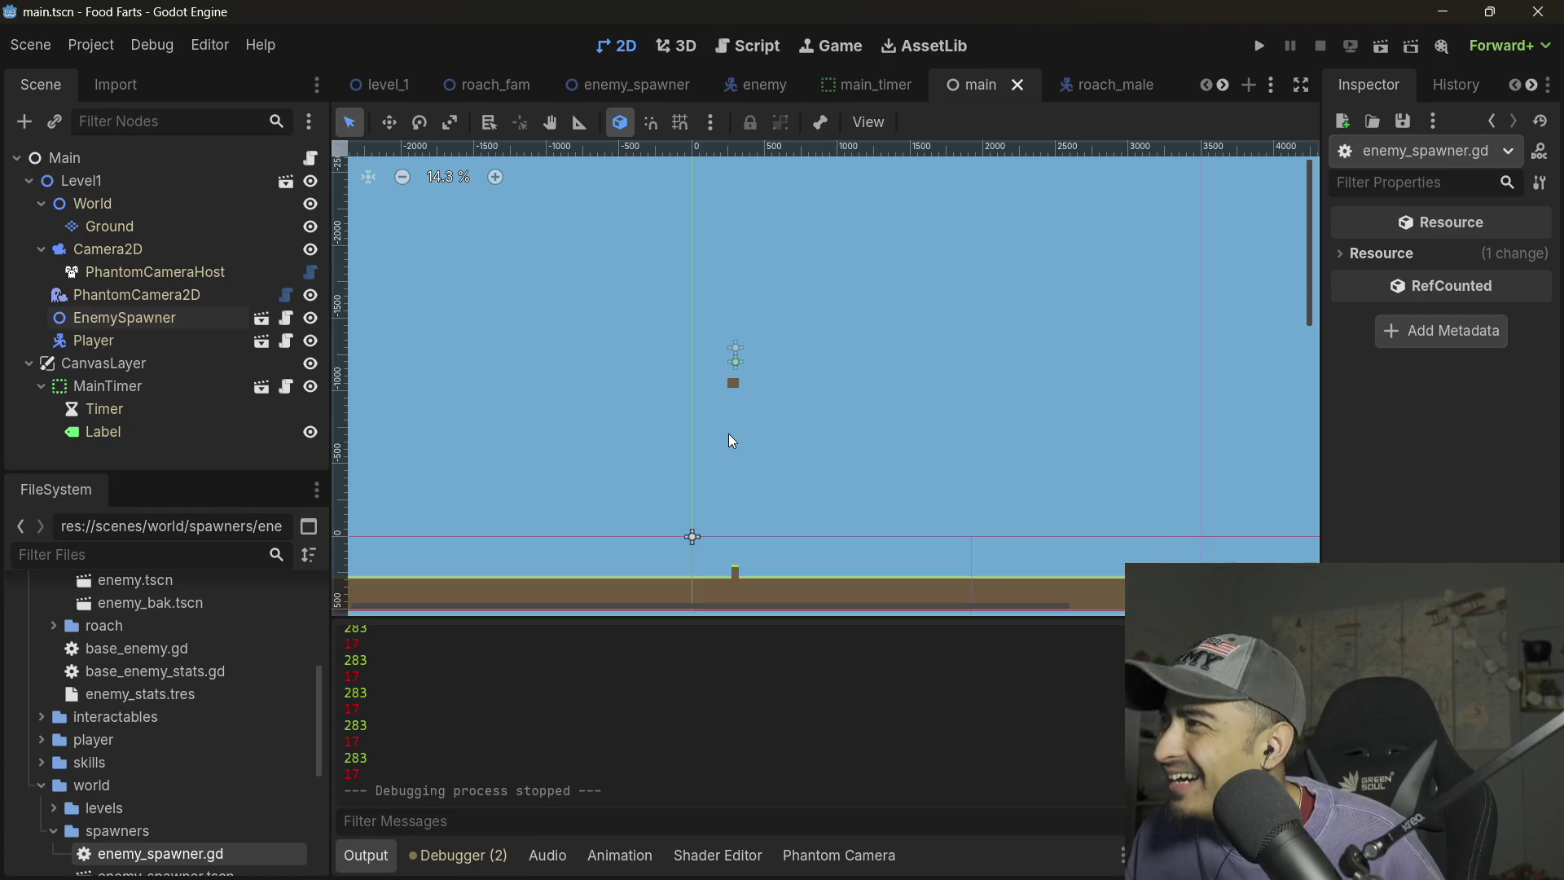
{"action": "scroll", "coordinate": [721, 431], "scroll_direction": "down", "scroll_amount": 1}
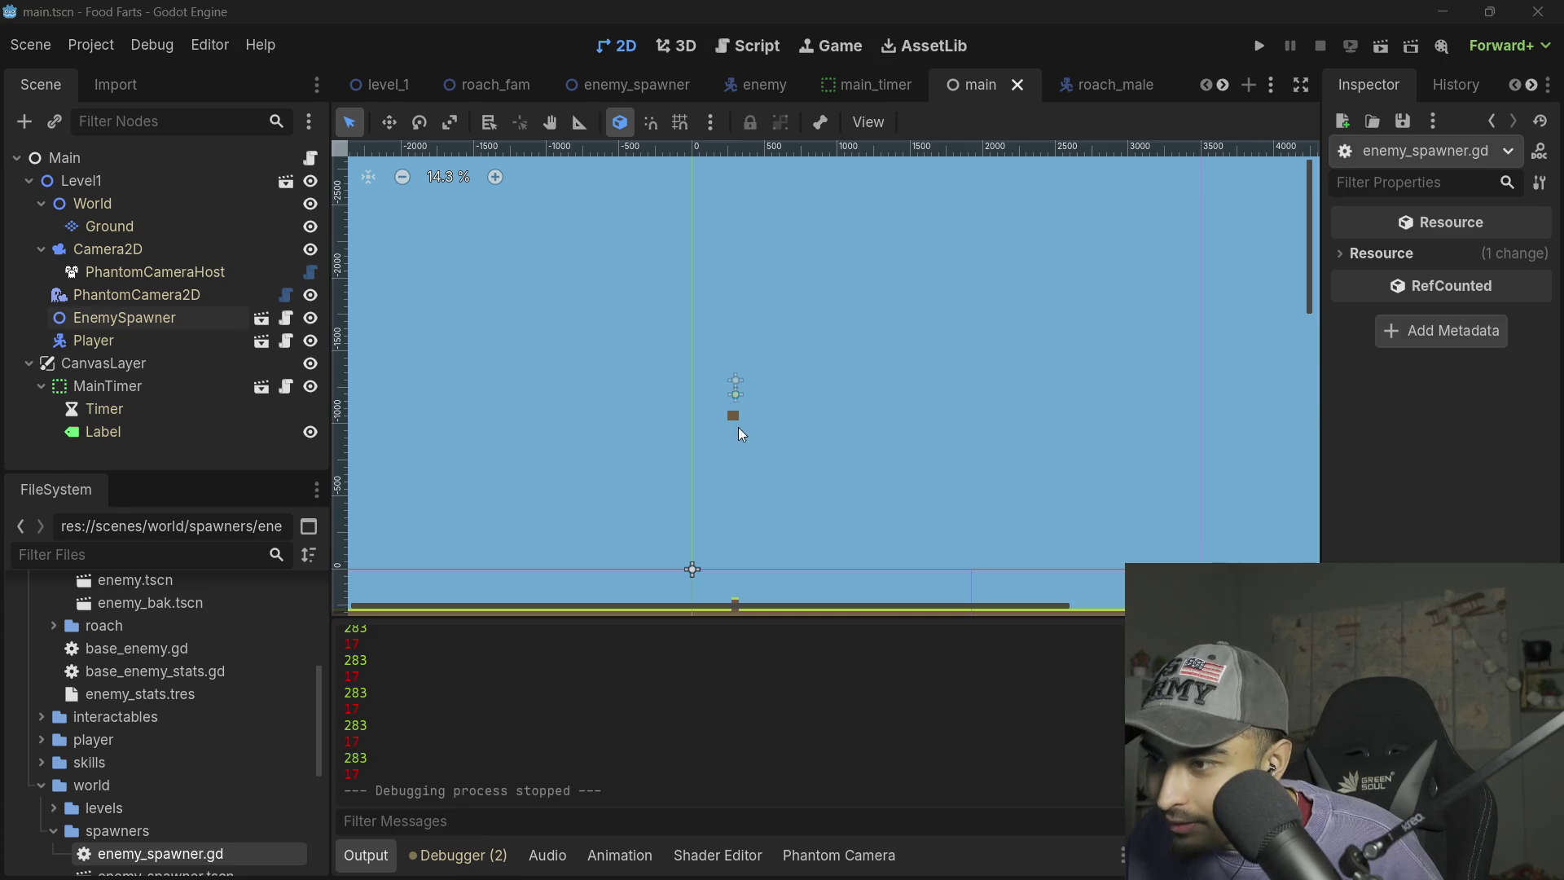
{"action": "scroll", "coordinate": [740, 432], "scroll_direction": "up", "scroll_amount": 8}
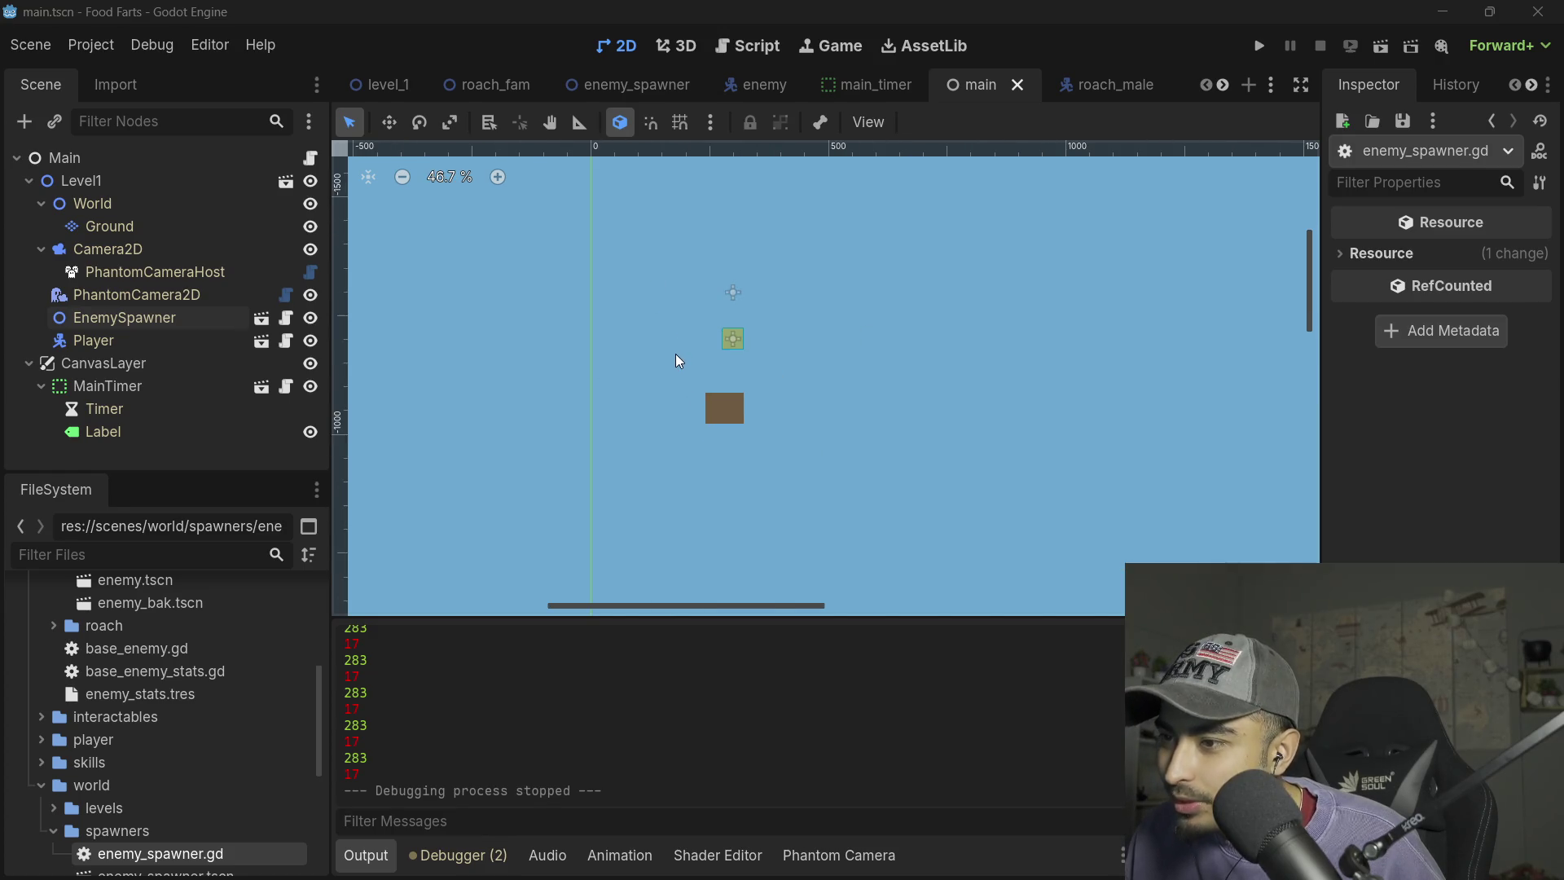
{"action": "scroll", "coordinate": [675, 350], "scroll_direction": "down", "scroll_amount": 5}
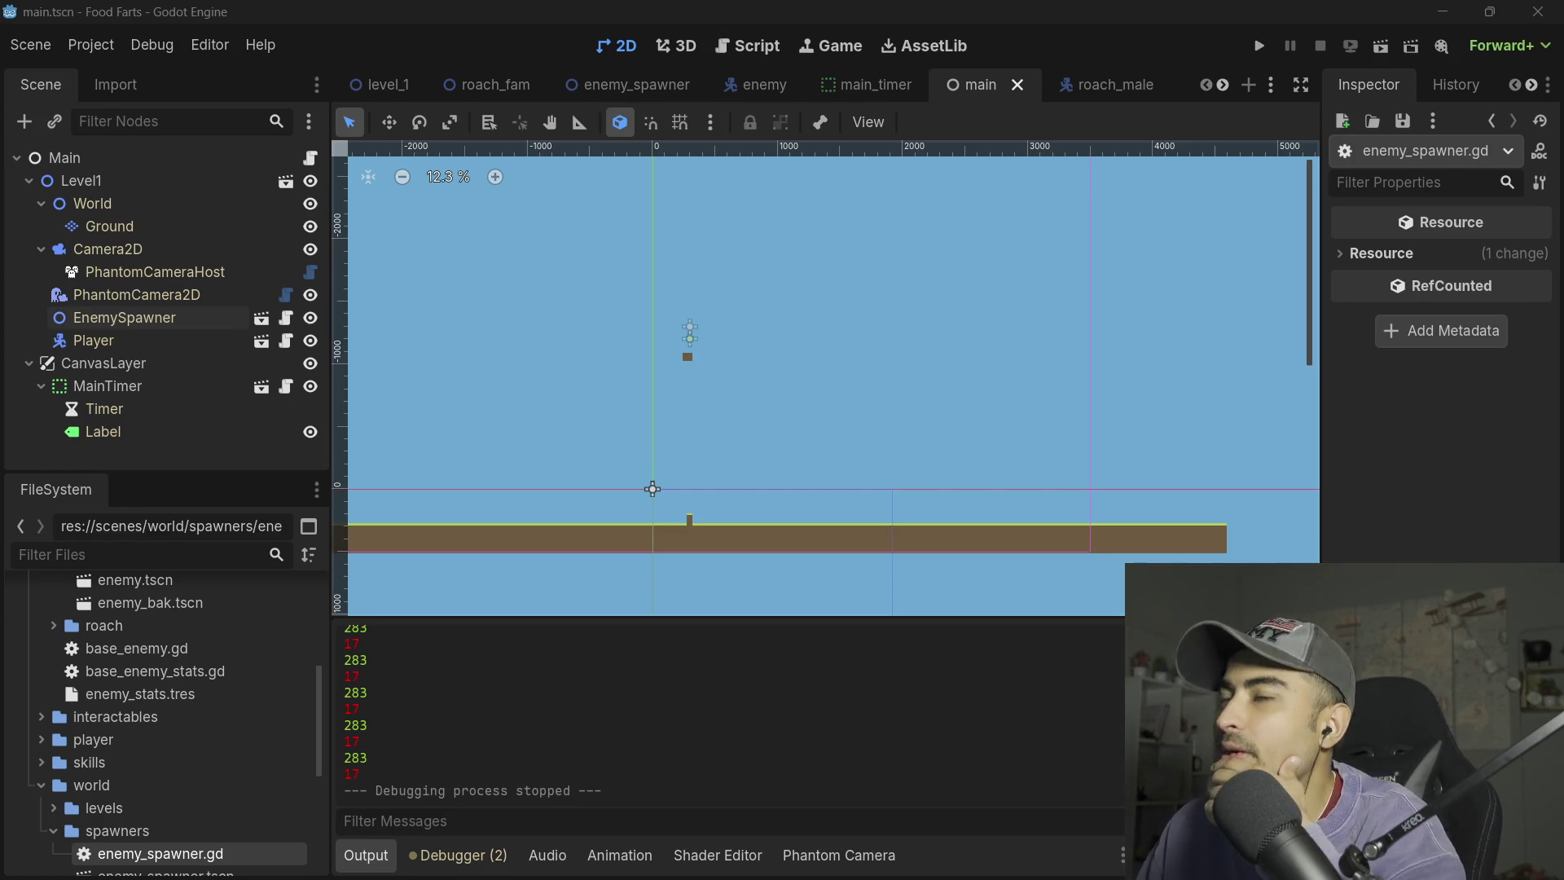
{"action": "key", "text": "ctrl+F3"}
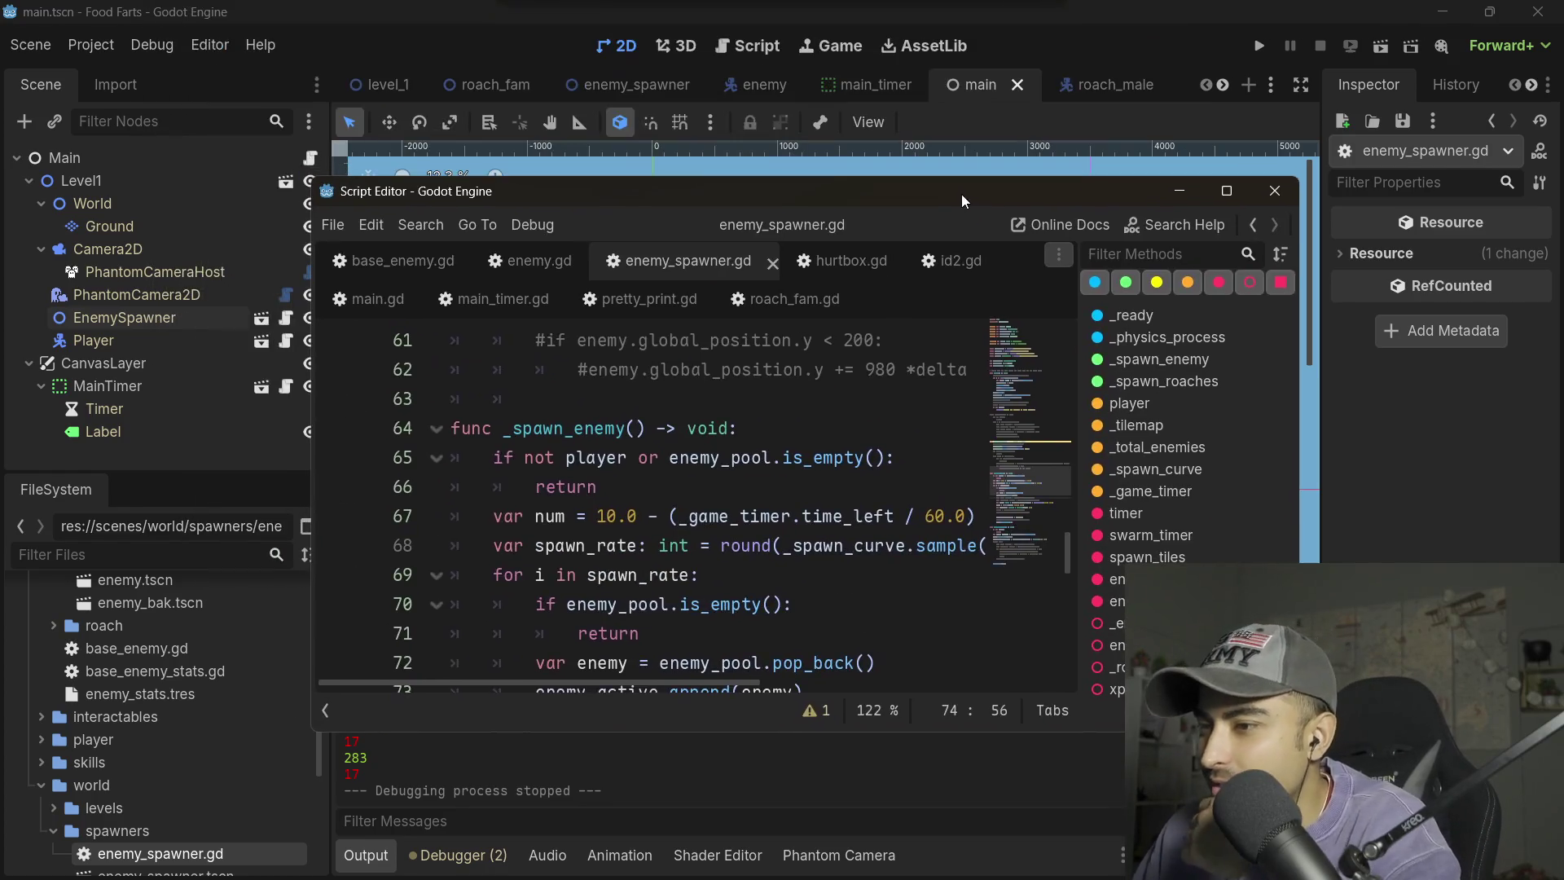
- Maximize the script window and scroll through enemy_spawner.gd
{"action": "left_click", "coordinate": [1225, 195]}
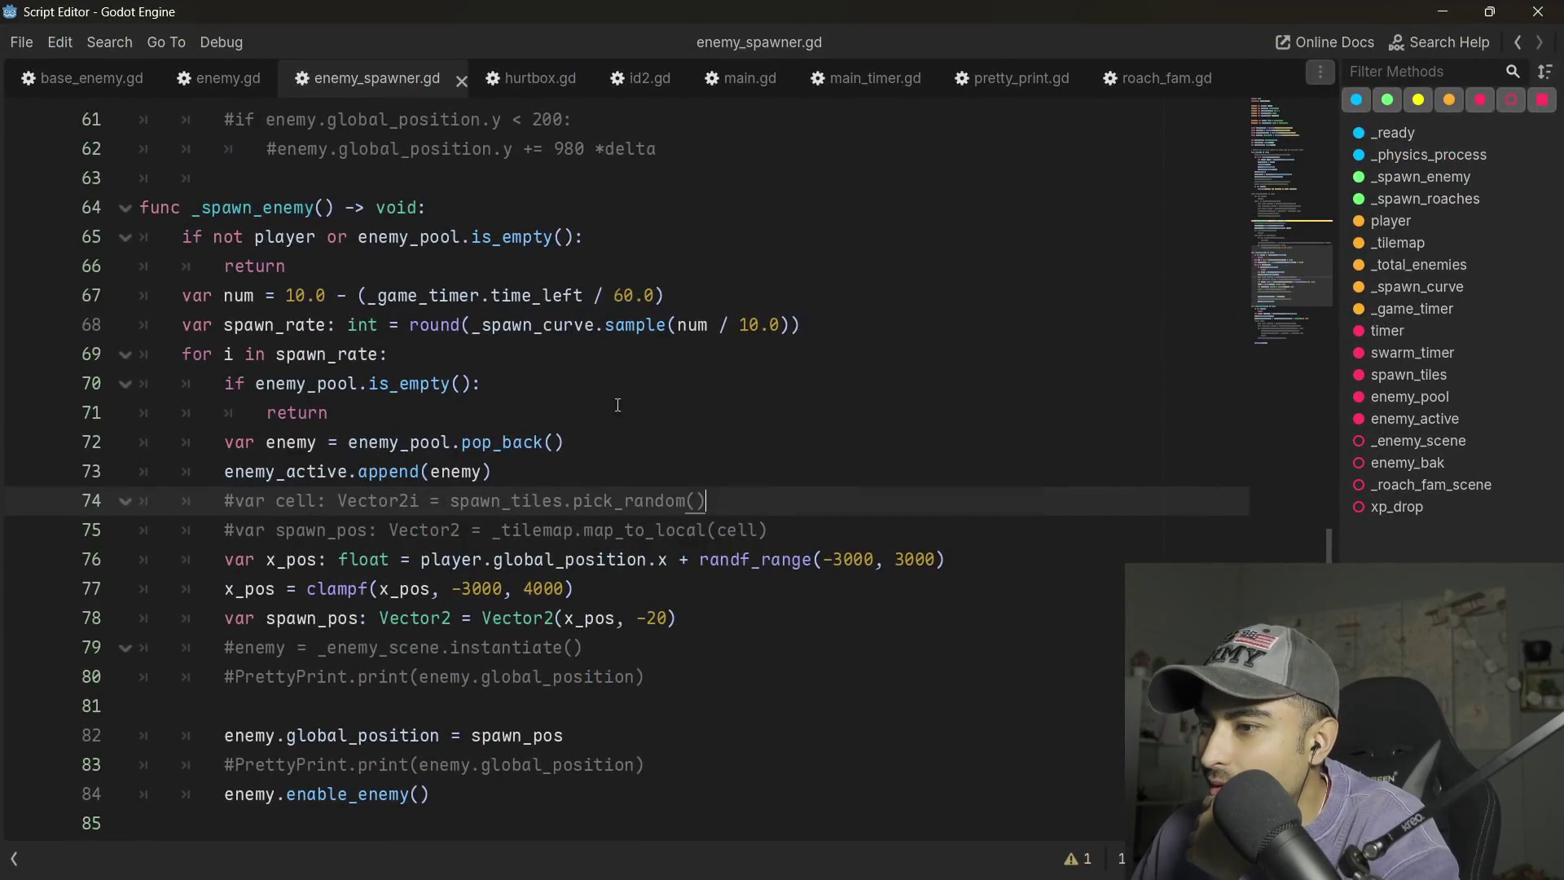
{"action": "scroll", "coordinate": [530, 518], "scroll_direction": "down", "scroll_amount": 5}
{"action": "scroll", "coordinate": [530, 518], "scroll_direction": "up", "scroll_amount": 6}
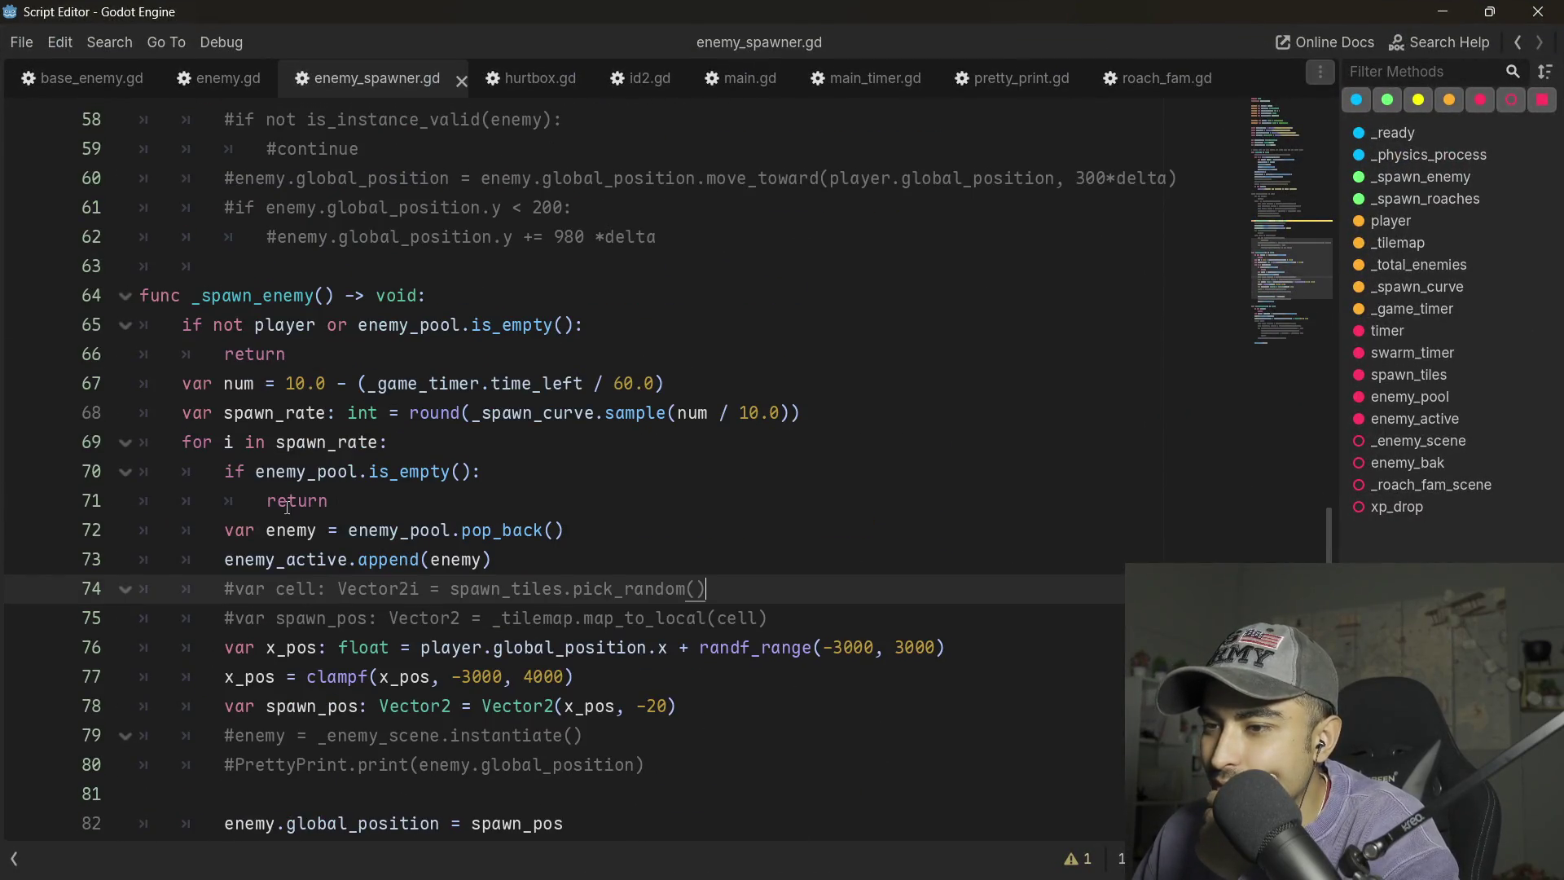
{"action": "scroll", "coordinate": [286, 506], "scroll_direction": "down", "scroll_amount": 5}
{"action": "scroll", "coordinate": [450, 507], "scroll_direction": "up", "scroll_amount": 10}
{"action": "scroll", "coordinate": [449, 506], "scroll_direction": "down", "scroll_amount": 4}
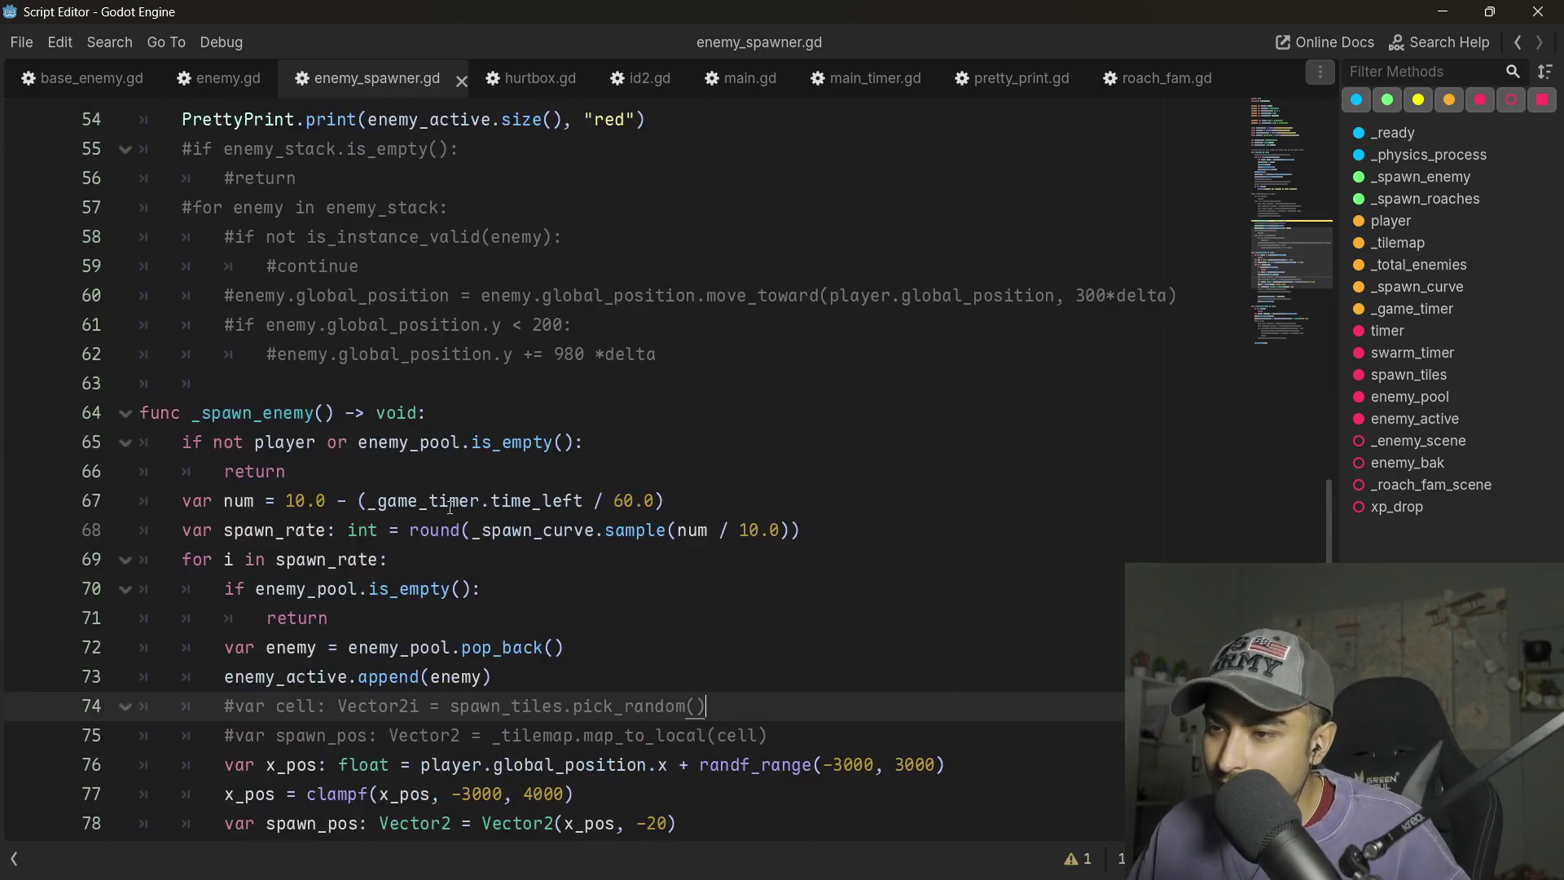
{"action": "scroll", "coordinate": [449, 506], "scroll_direction": "up", "scroll_amount": 4}
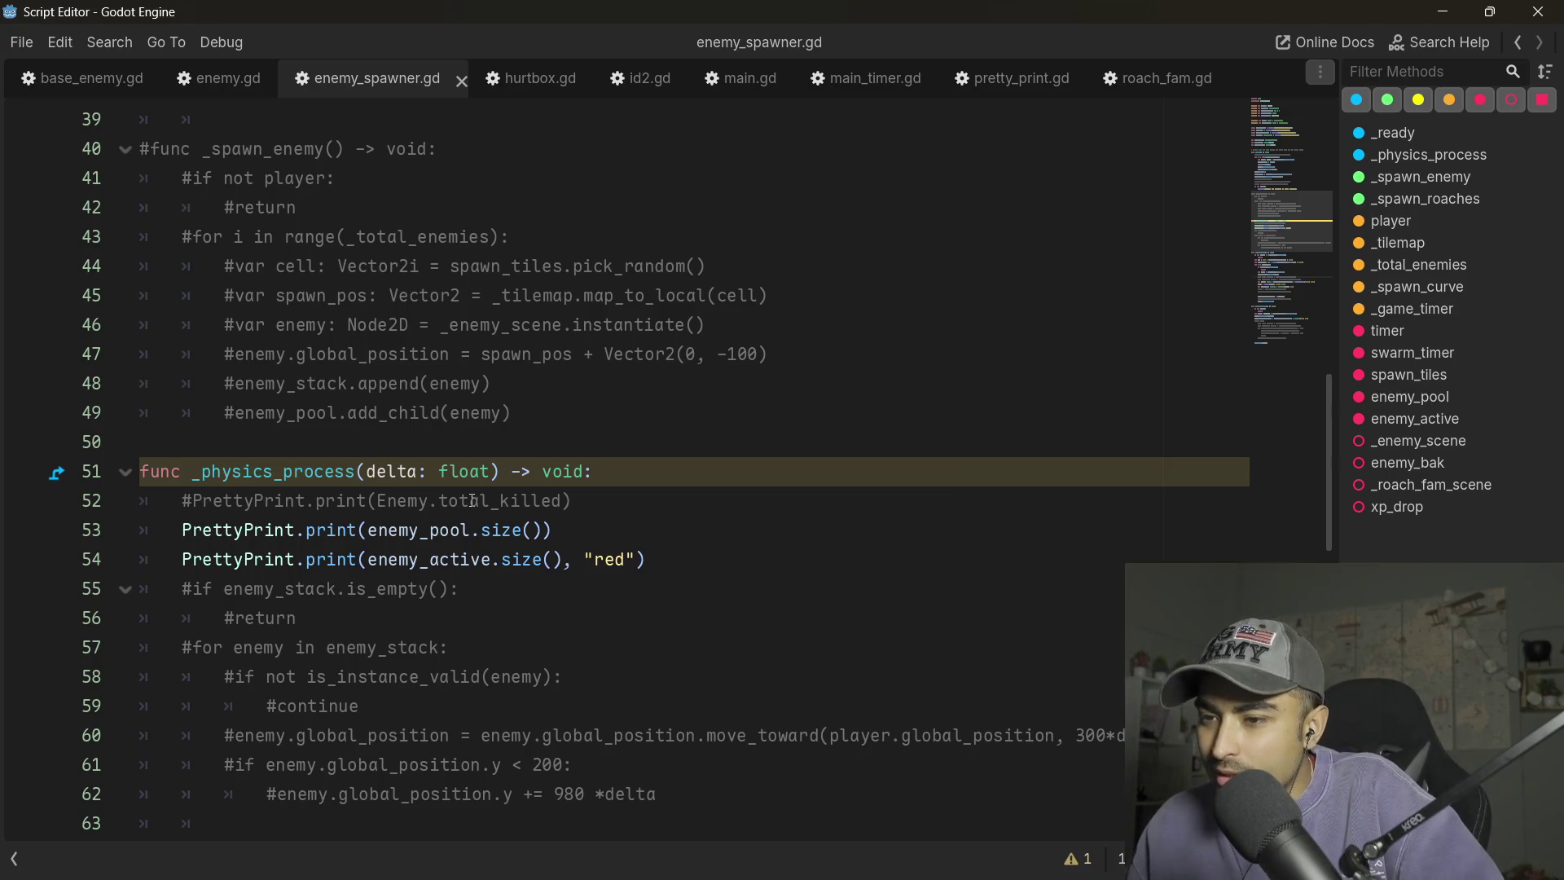
{"action": "scroll", "coordinate": [473, 500], "scroll_direction": "down", "scroll_amount": 4}
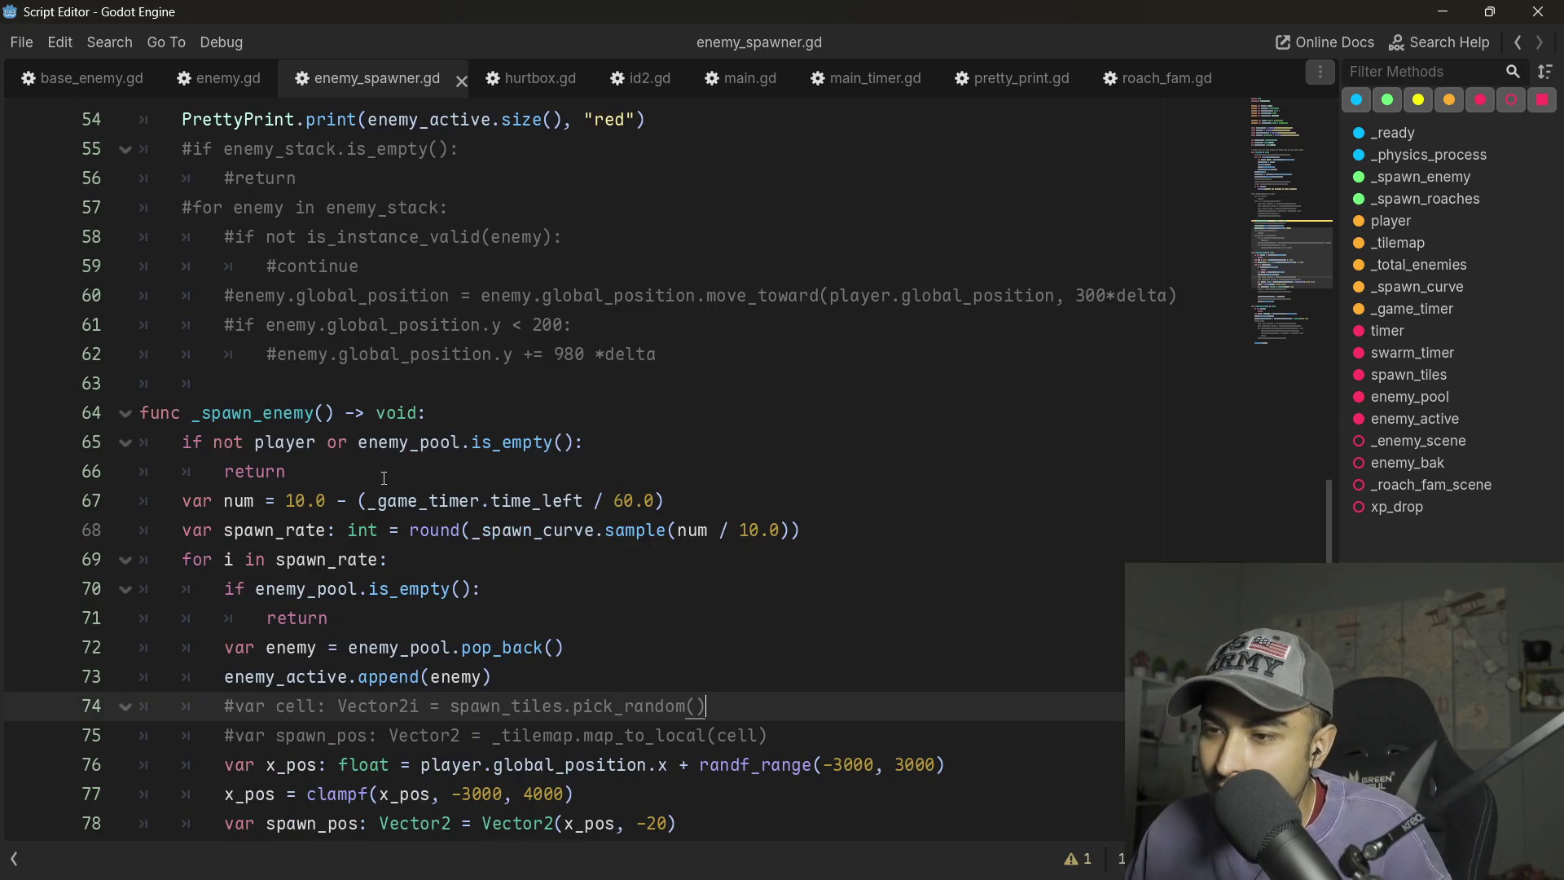
{"action": "scroll", "coordinate": [383, 478], "scroll_direction": "down", "scroll_amount": 4}
{"action": "scroll", "coordinate": [375, 472], "scroll_direction": "up", "scroll_amount": 11}
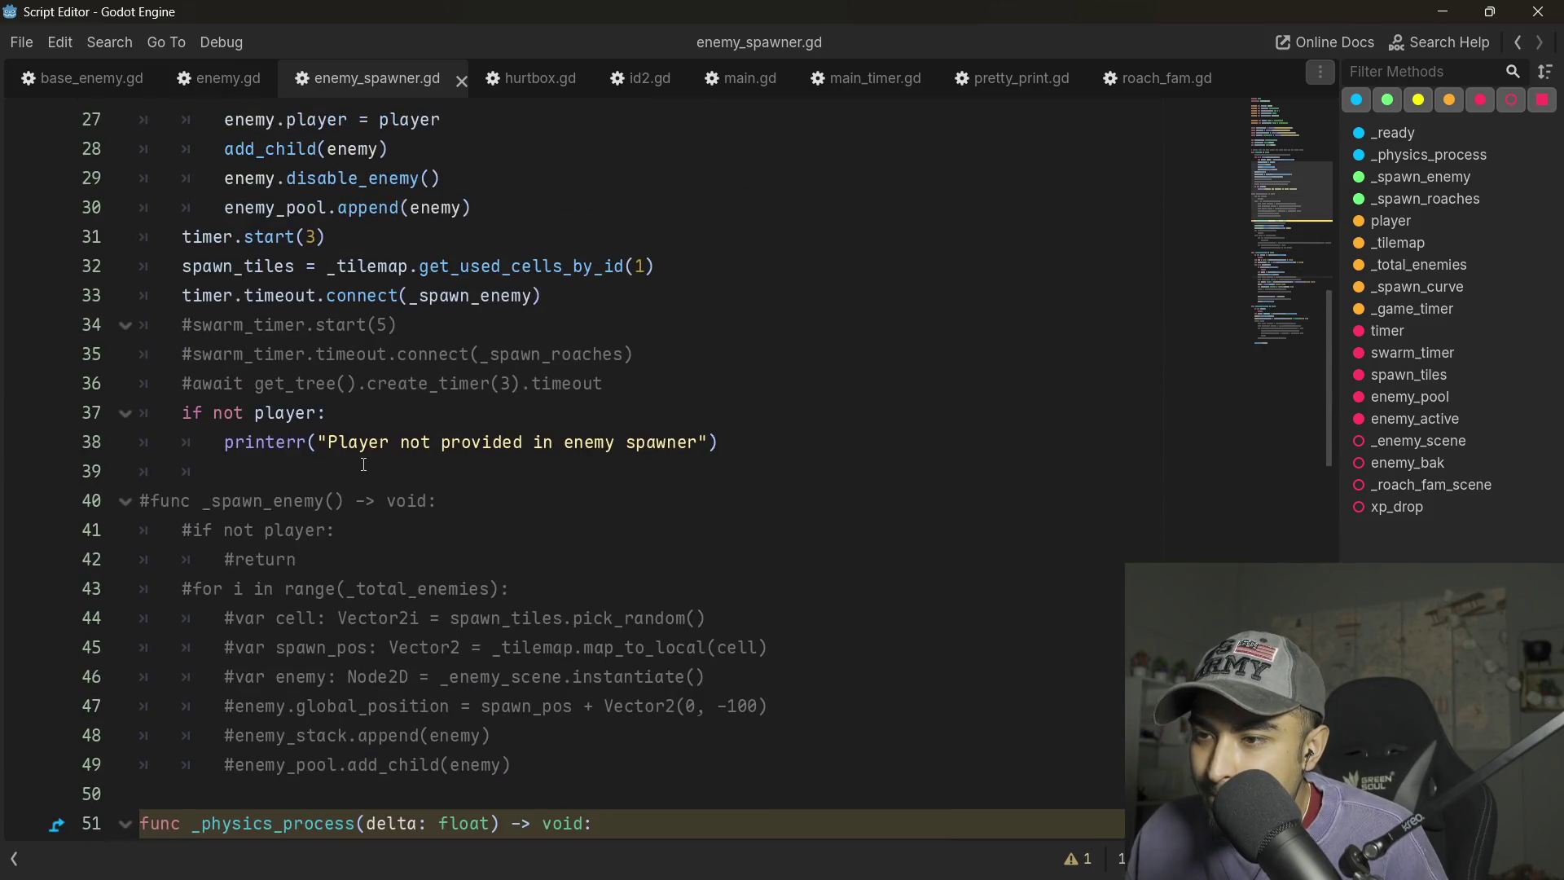
{"action": "scroll", "coordinate": [363, 464], "scroll_direction": "up", "scroll_amount": 7}
{"action": "scroll", "coordinate": [364, 465], "scroll_direction": "down", "scroll_amount": 2}
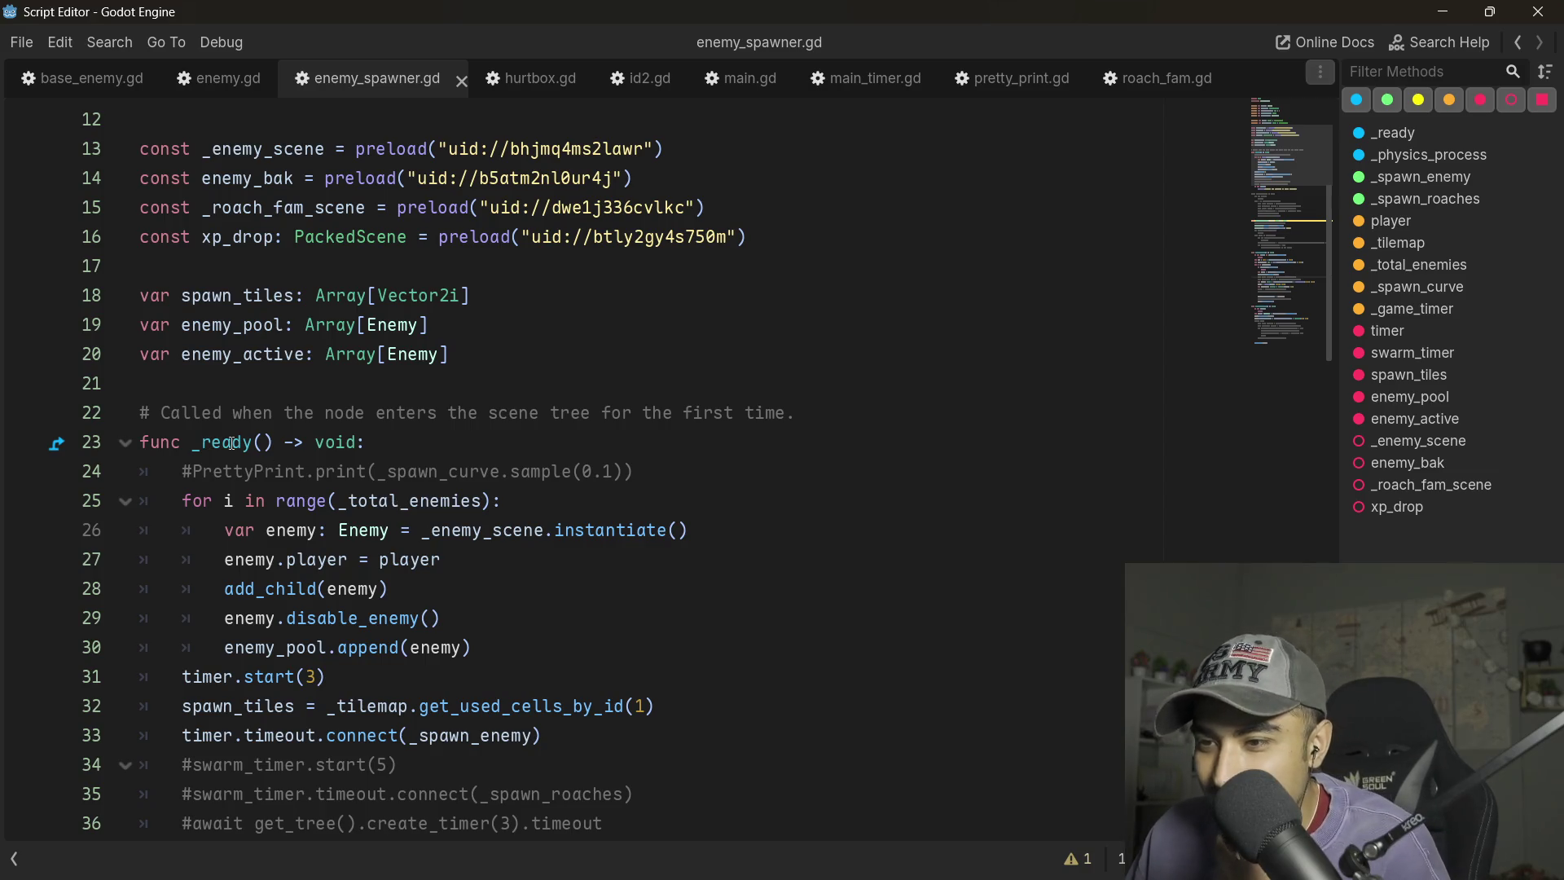
- Highlight the func _ready() header and the add_child call on line 28, then reopen the script window
{"action": "left_click_drag", "start_coordinate": [421, 449], "coordinate": [75, 444]}
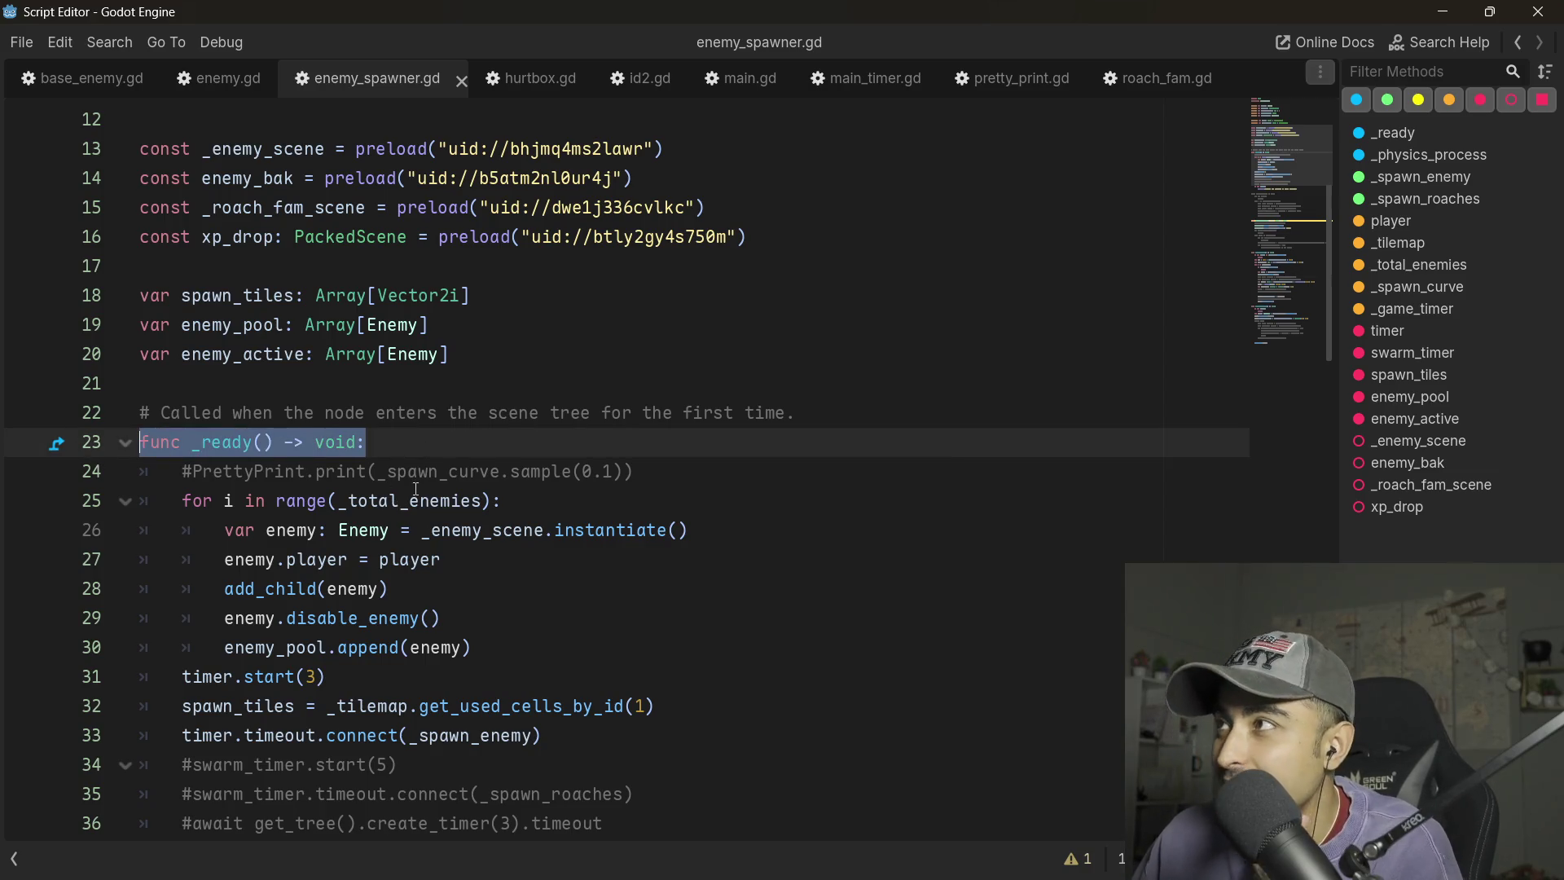
{"action": "mouse_move", "coordinate": [408, 593]}
{"action": "left_mouse_down"}
{"action": "mouse_move", "coordinate": [183, 589]}
{"action": "mouse_move", "coordinate": [257, 590]}
{"action": "left_mouse_up"}
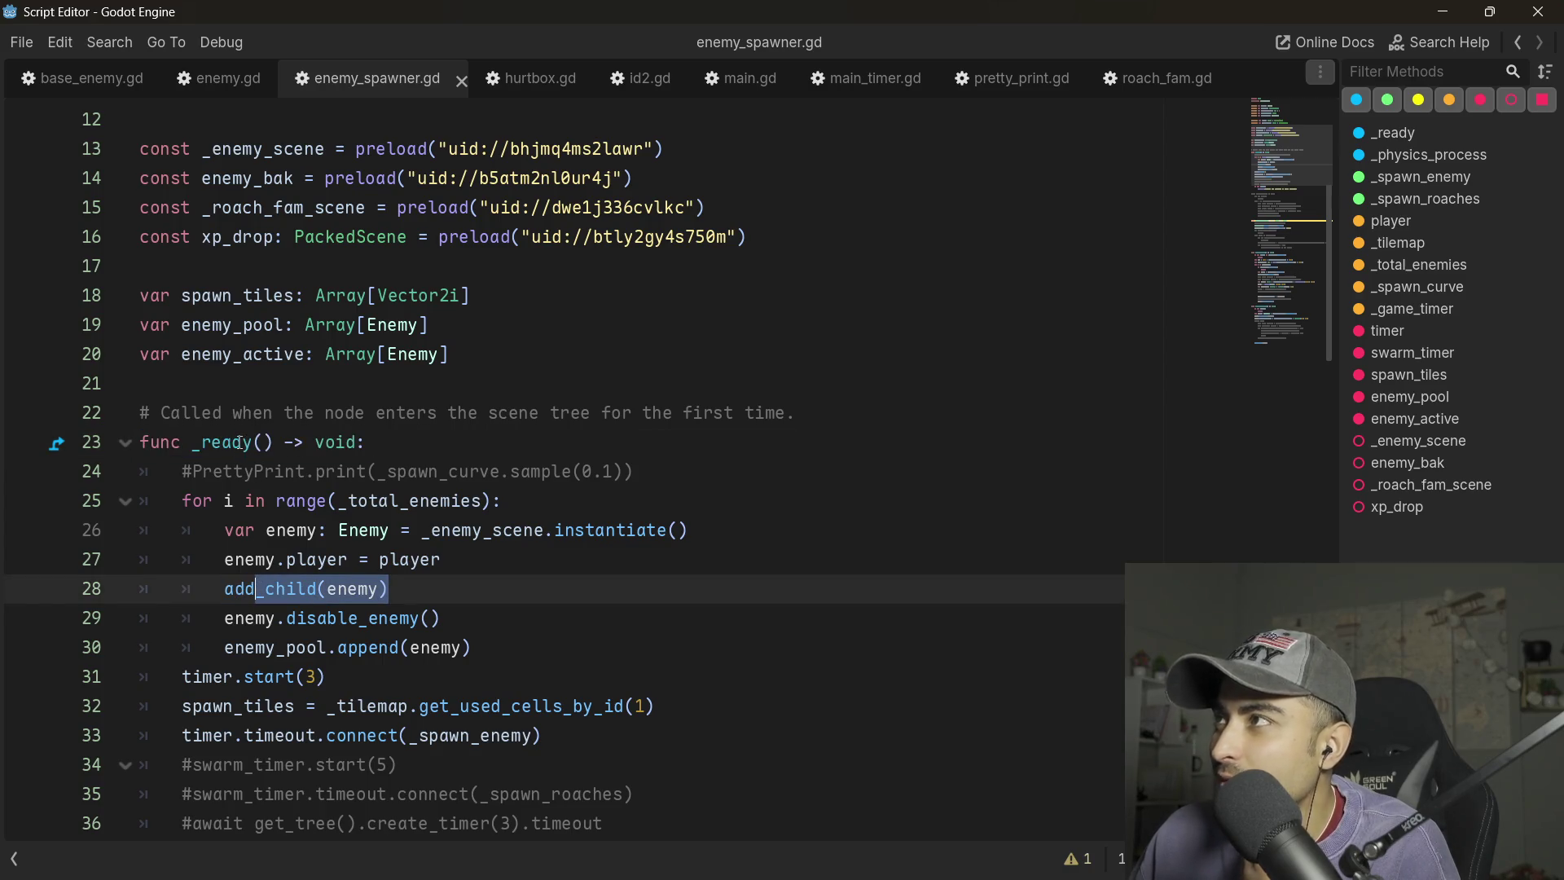
{"action": "mouse_move", "coordinate": [237, 442]}
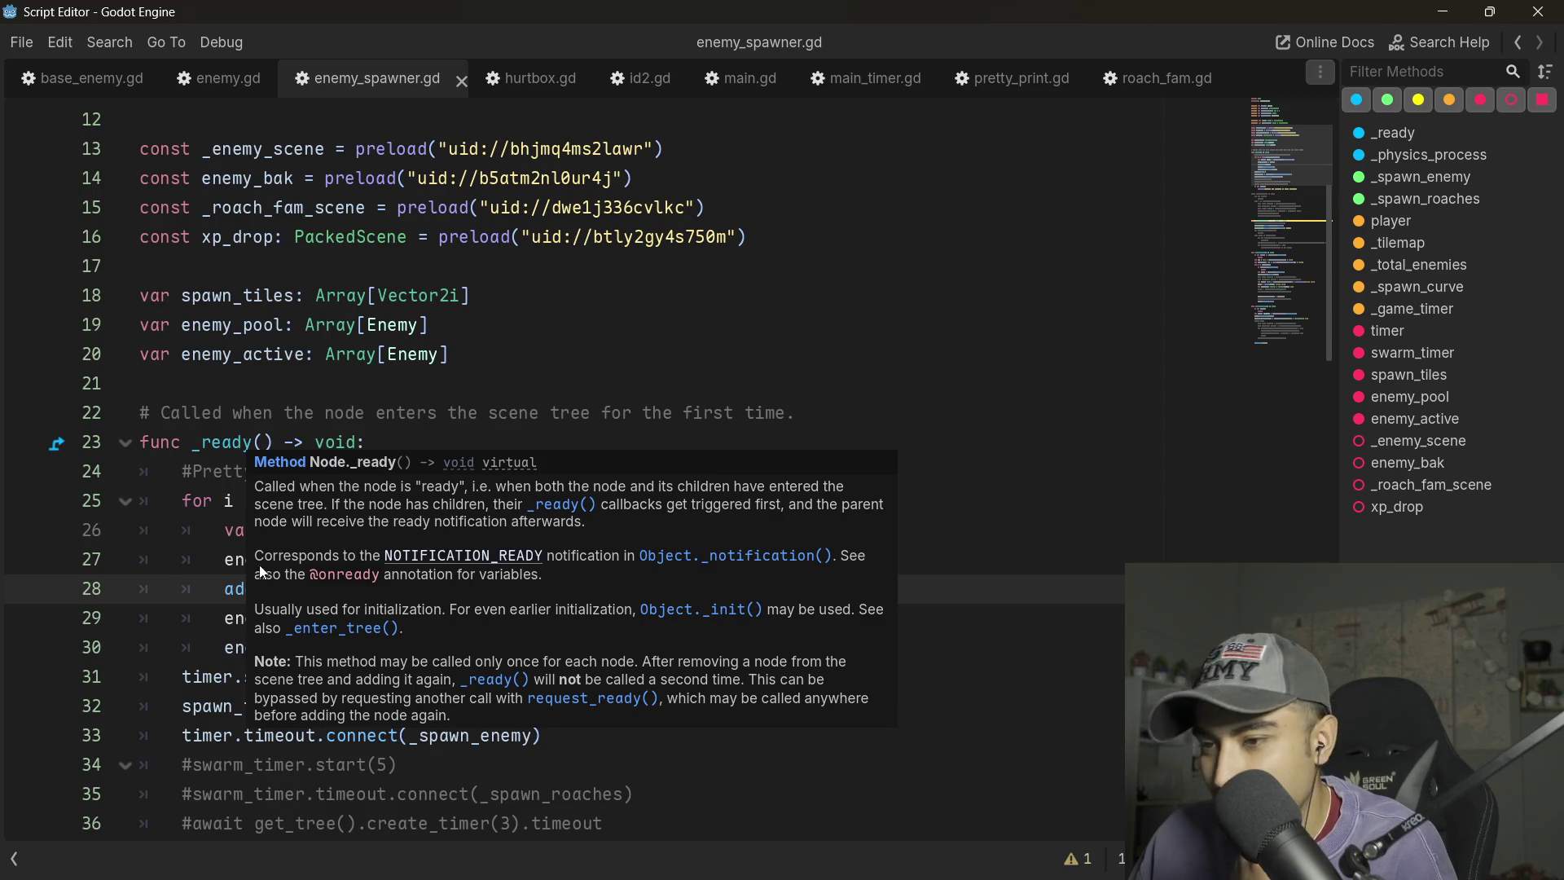
{"action": "left_click", "coordinate": [179, 500]}
{"action": "triple_click", "coordinate": [229, 441]}
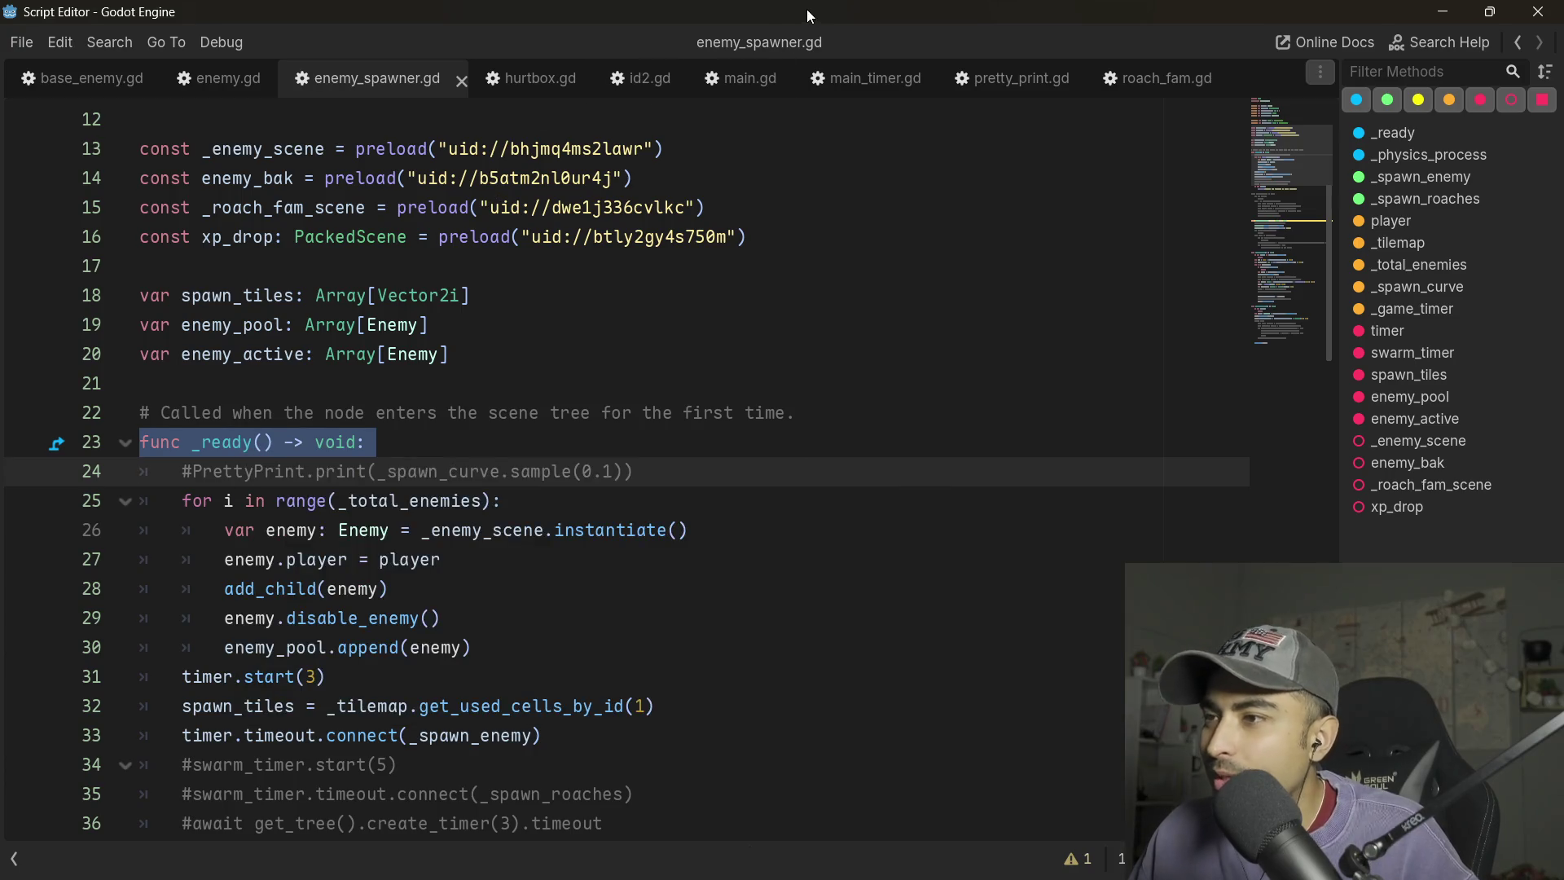
{"action": "key", "text": "alt+Tab"}
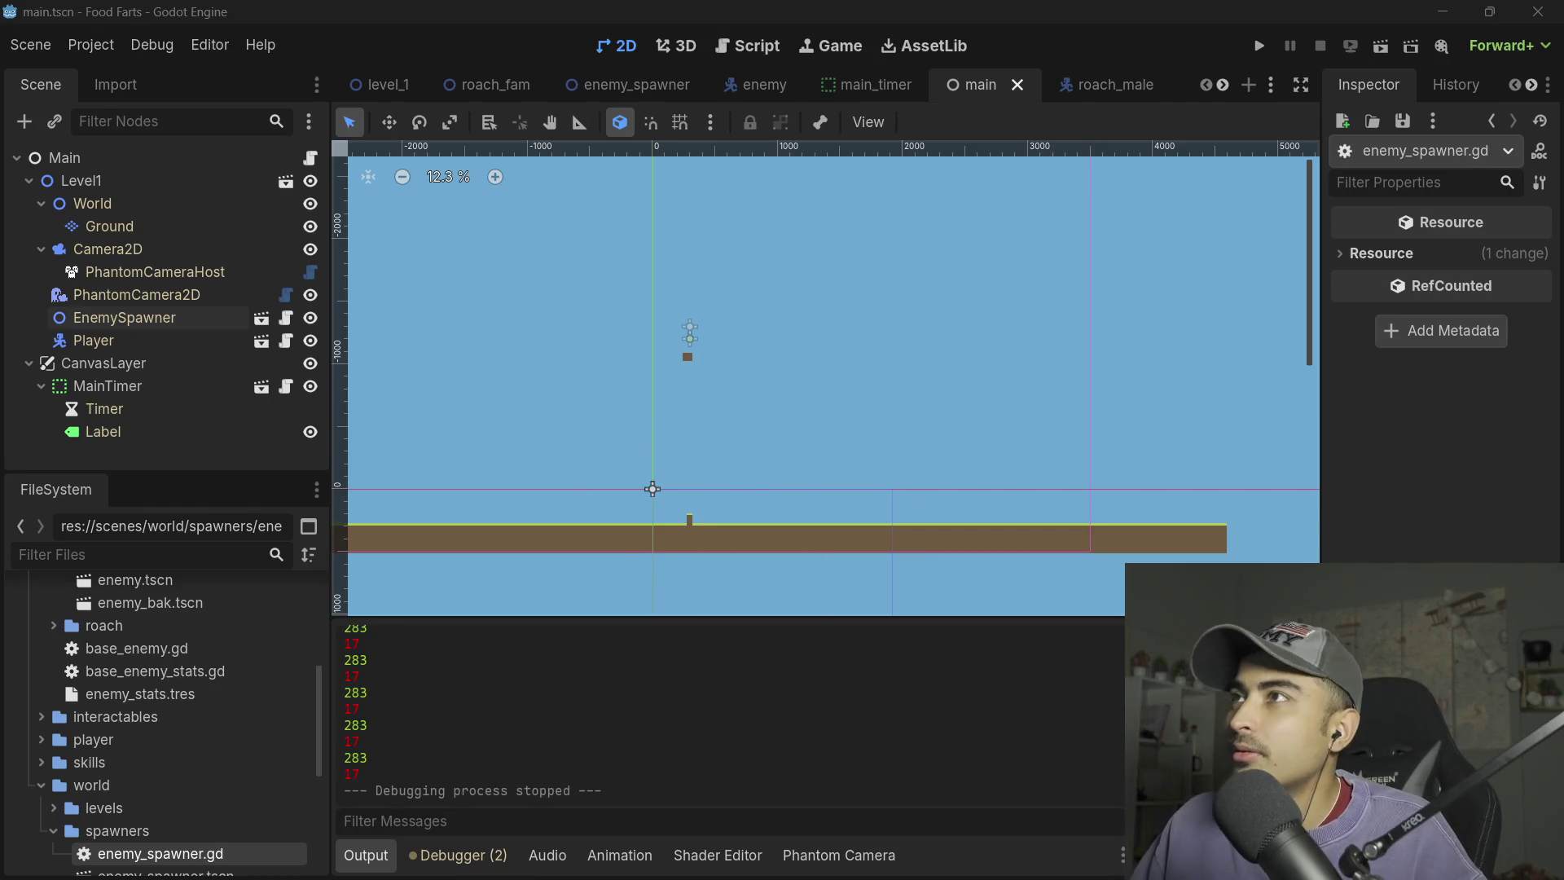
{"action": "key", "text": "ctrl+F3"}
- Maximize the script and trace enemy_pool through the empty-pool check to the pooled enemy variable
{"action": "left_click", "coordinate": [1101, 89]}
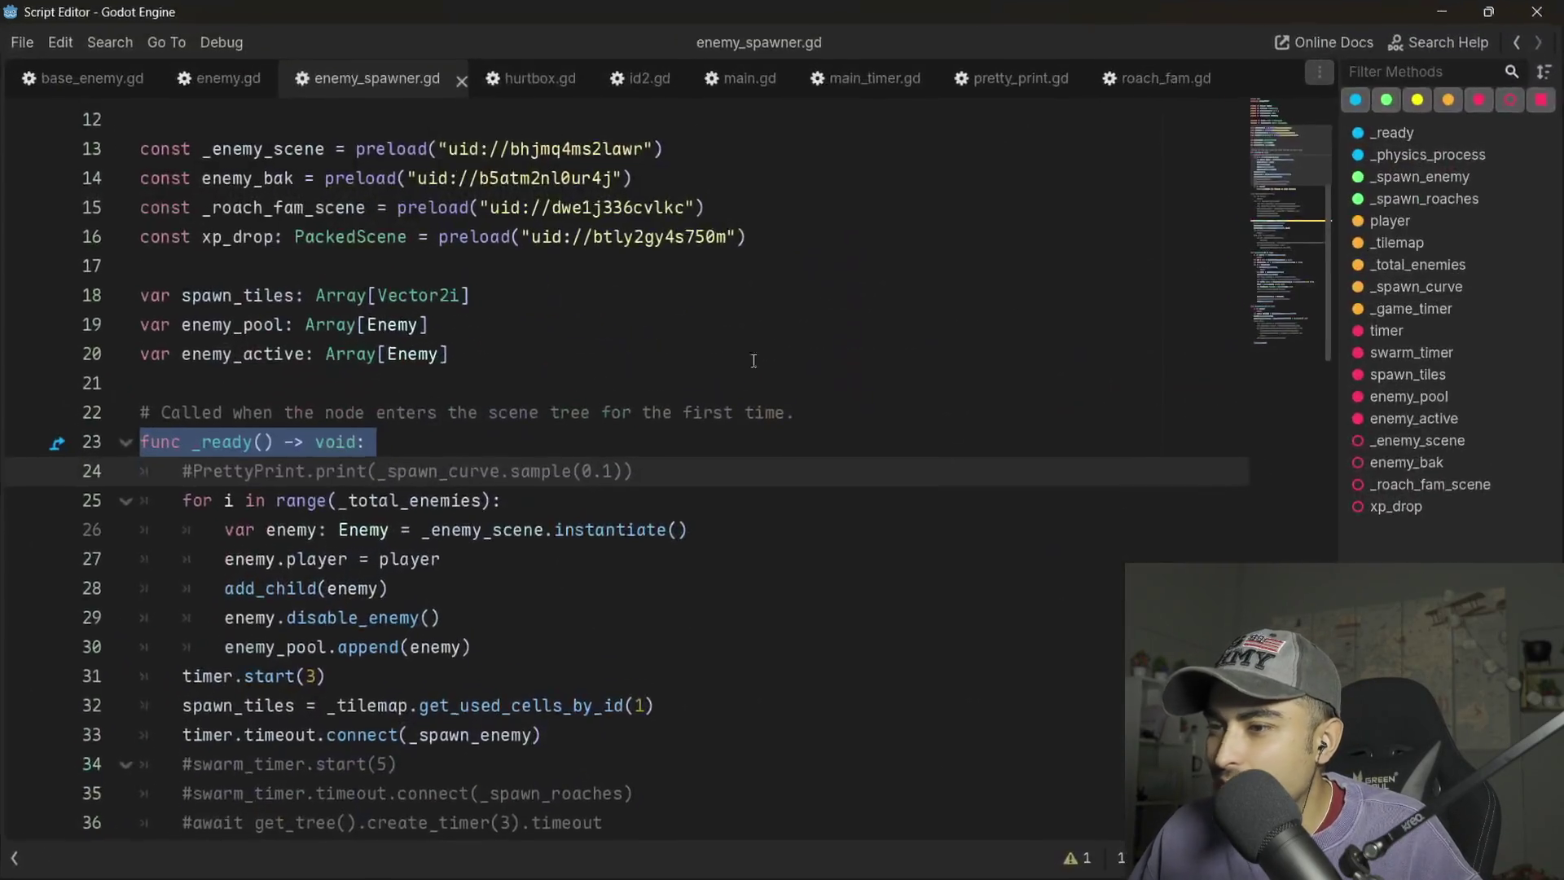
{"action": "scroll", "coordinate": [407, 488], "scroll_direction": "down", "scroll_amount": 1}
{"action": "left_click_drag", "start_coordinate": [470, 559], "coordinate": [143, 492]}
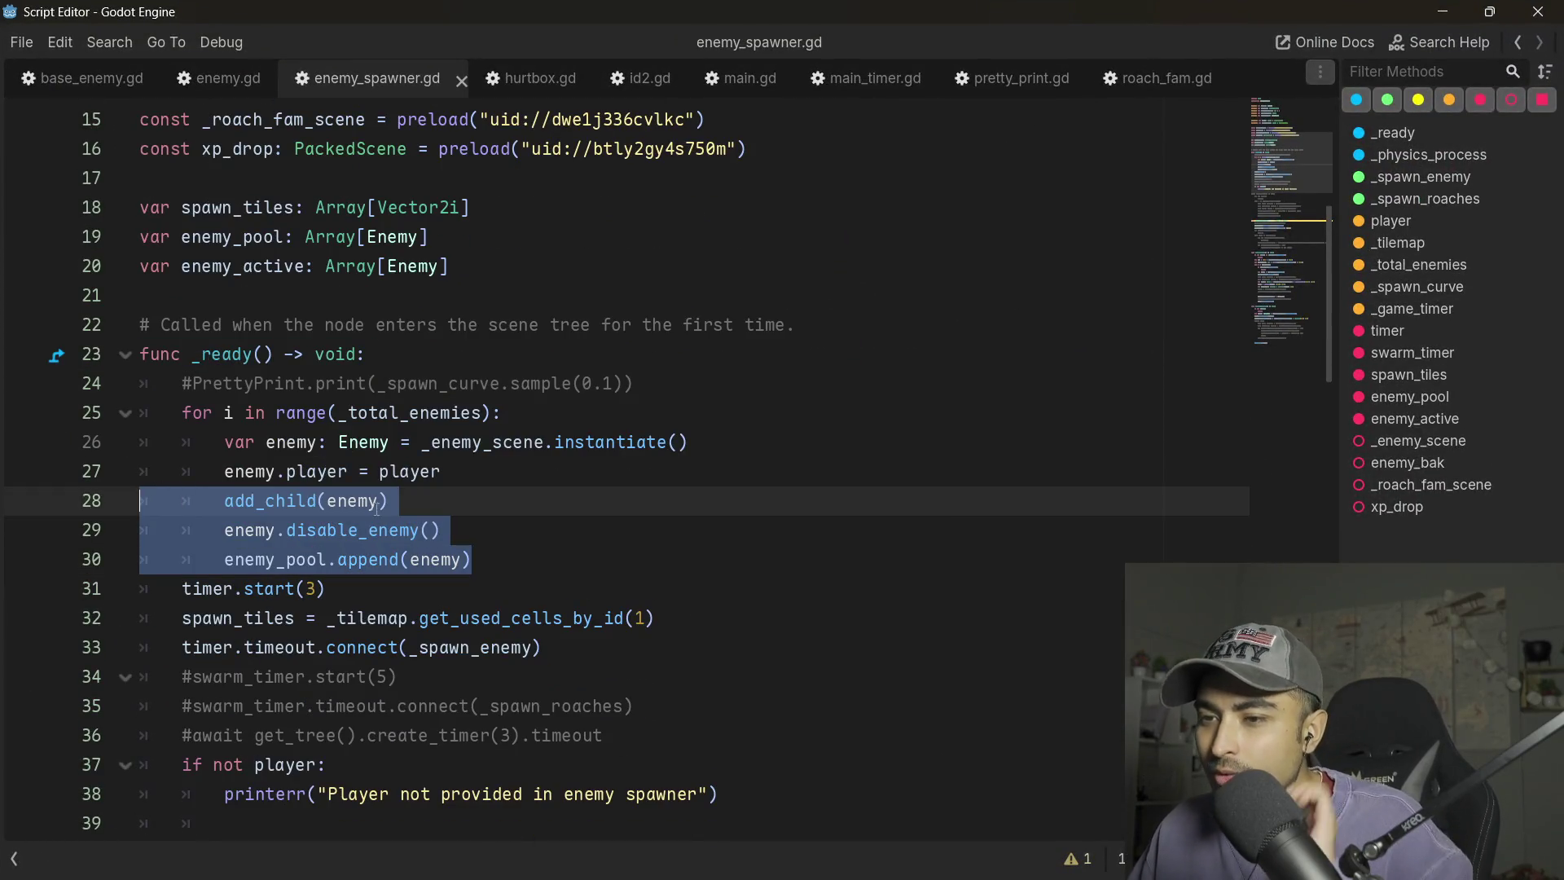
{"action": "double_click", "coordinate": [245, 239]}
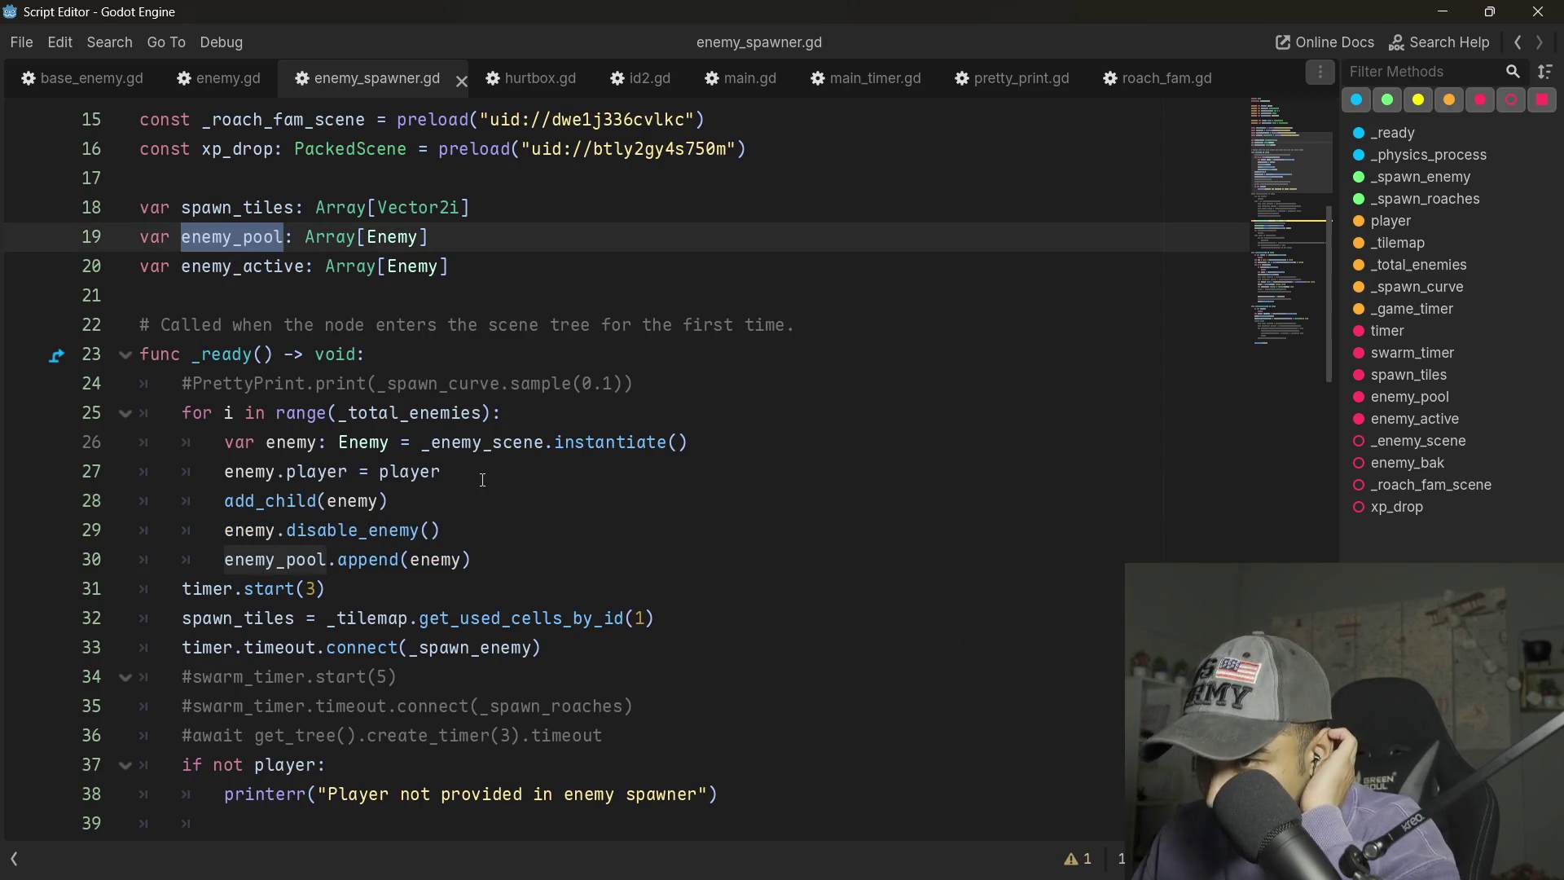
{"action": "scroll", "coordinate": [169, 221], "scroll_direction": "down", "scroll_amount": 15}
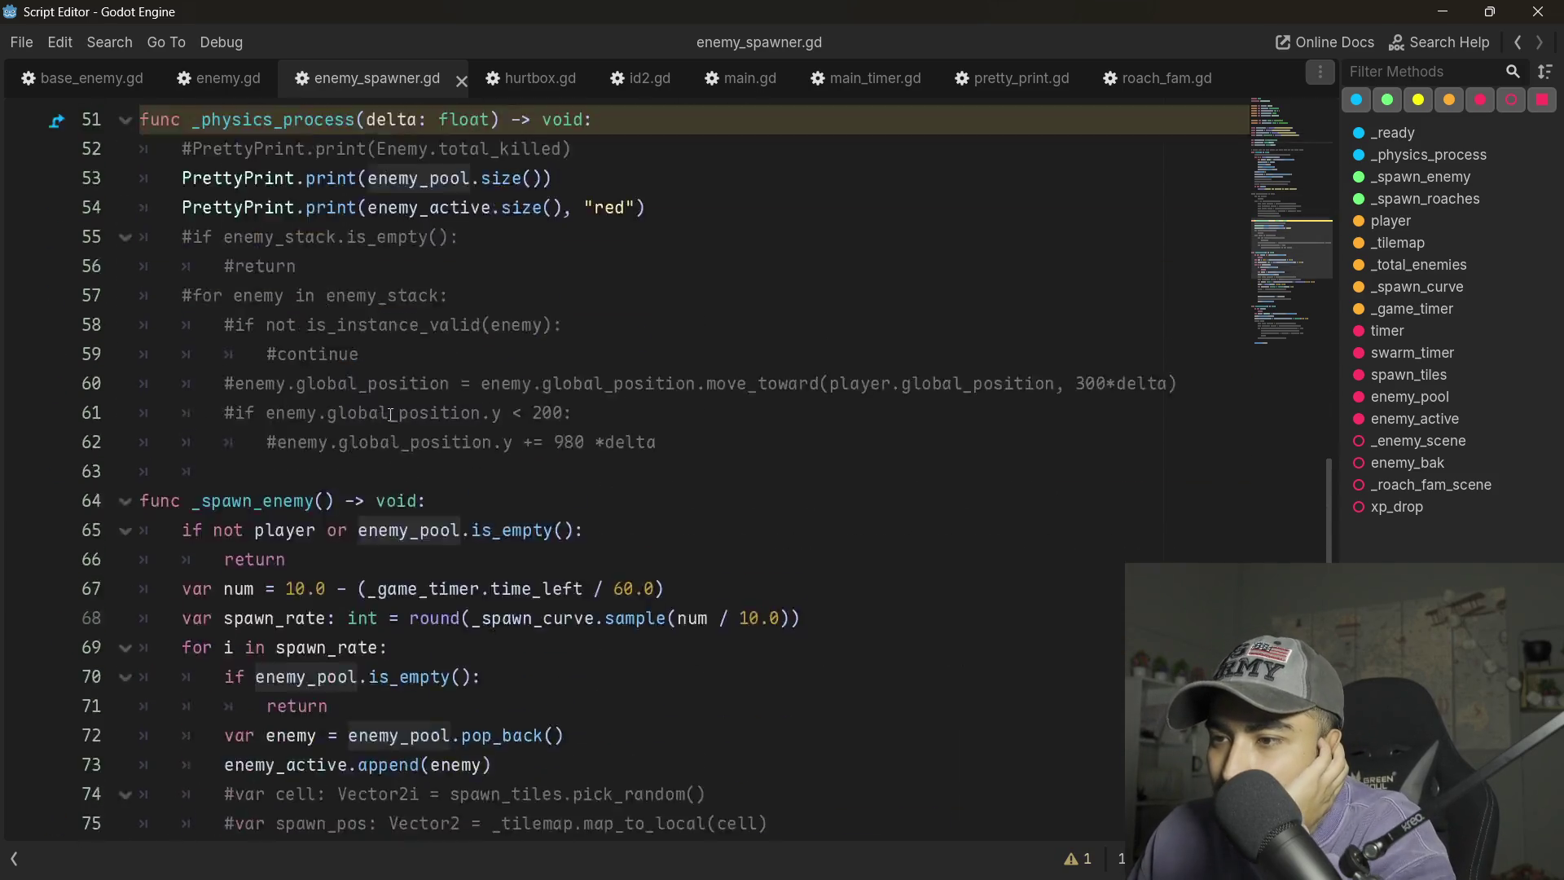
{"action": "double_click", "coordinate": [312, 327]}
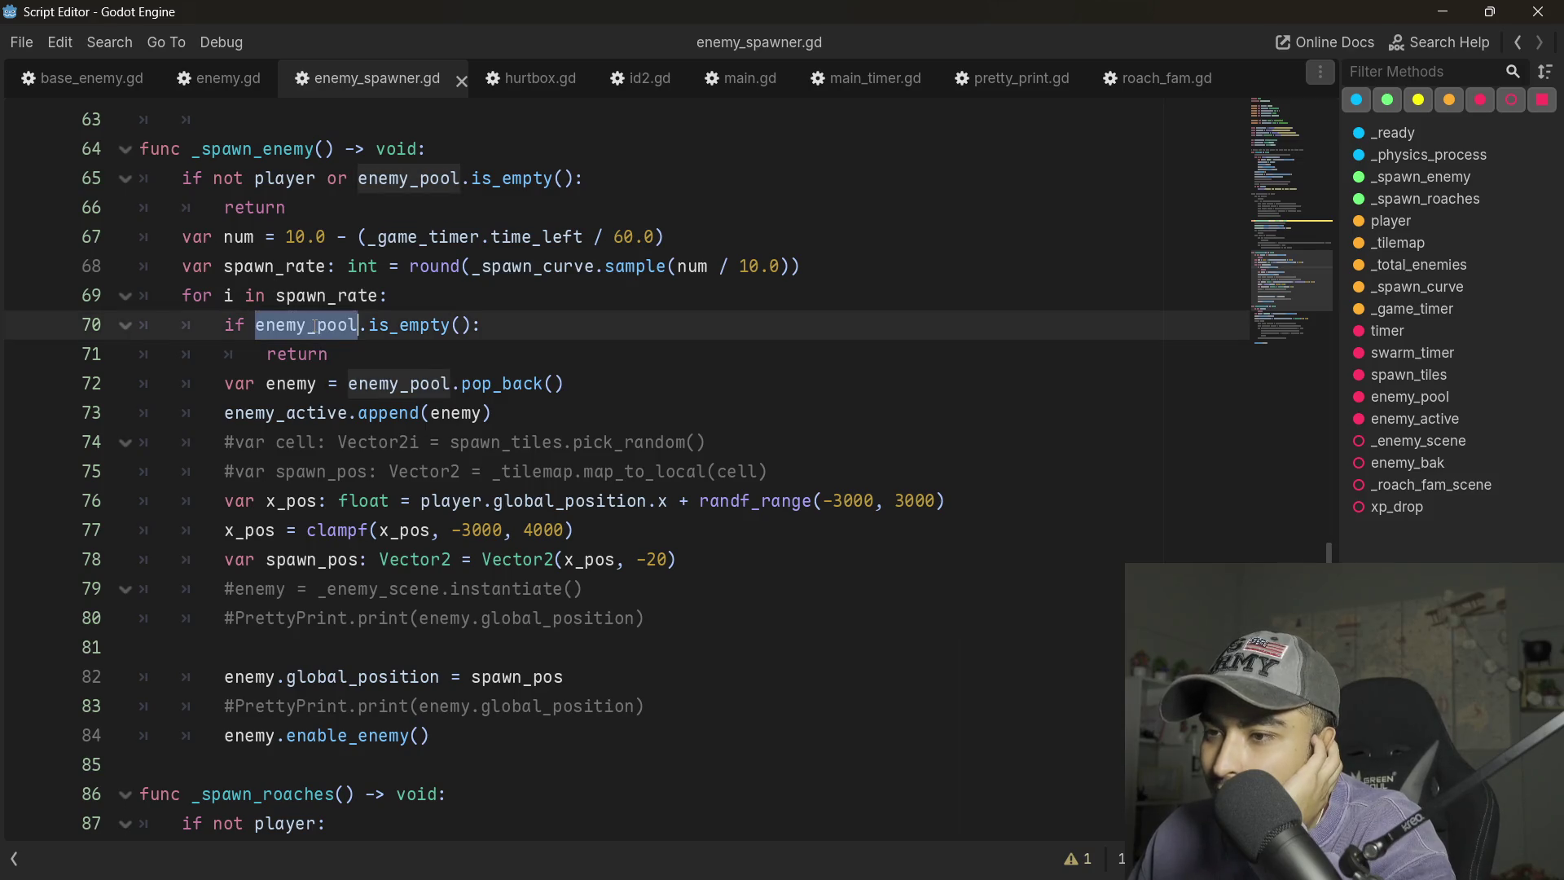
{"action": "scroll", "coordinate": [336, 315], "scroll_direction": "down", "scroll_amount": 3}
{"action": "scroll", "coordinate": [253, 211], "scroll_direction": "up", "scroll_amount": 1}
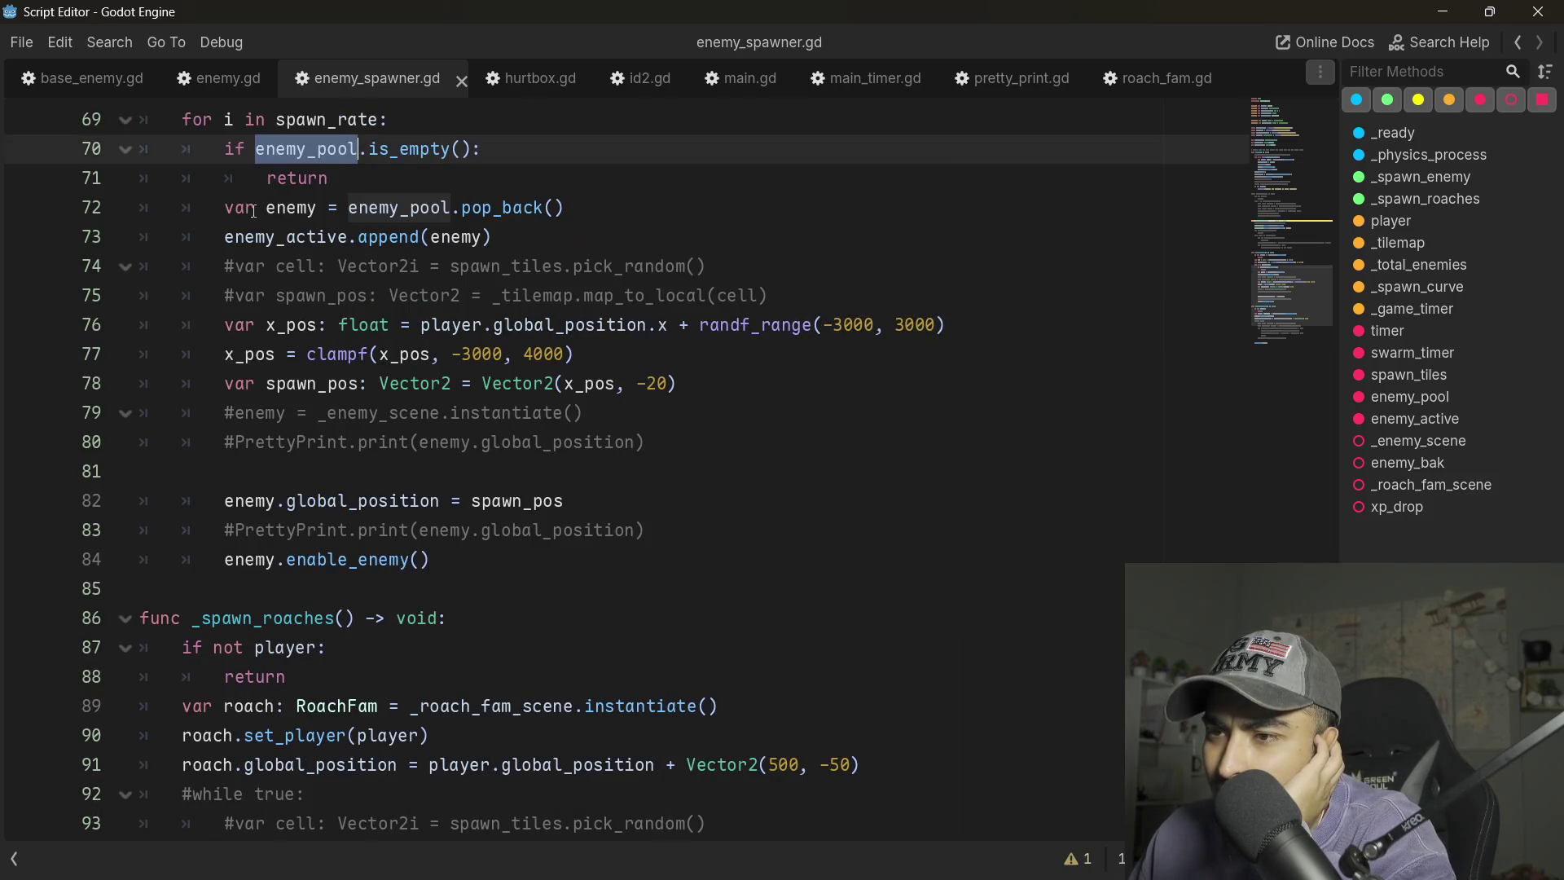
{"action": "double_click", "coordinate": [291, 208]}
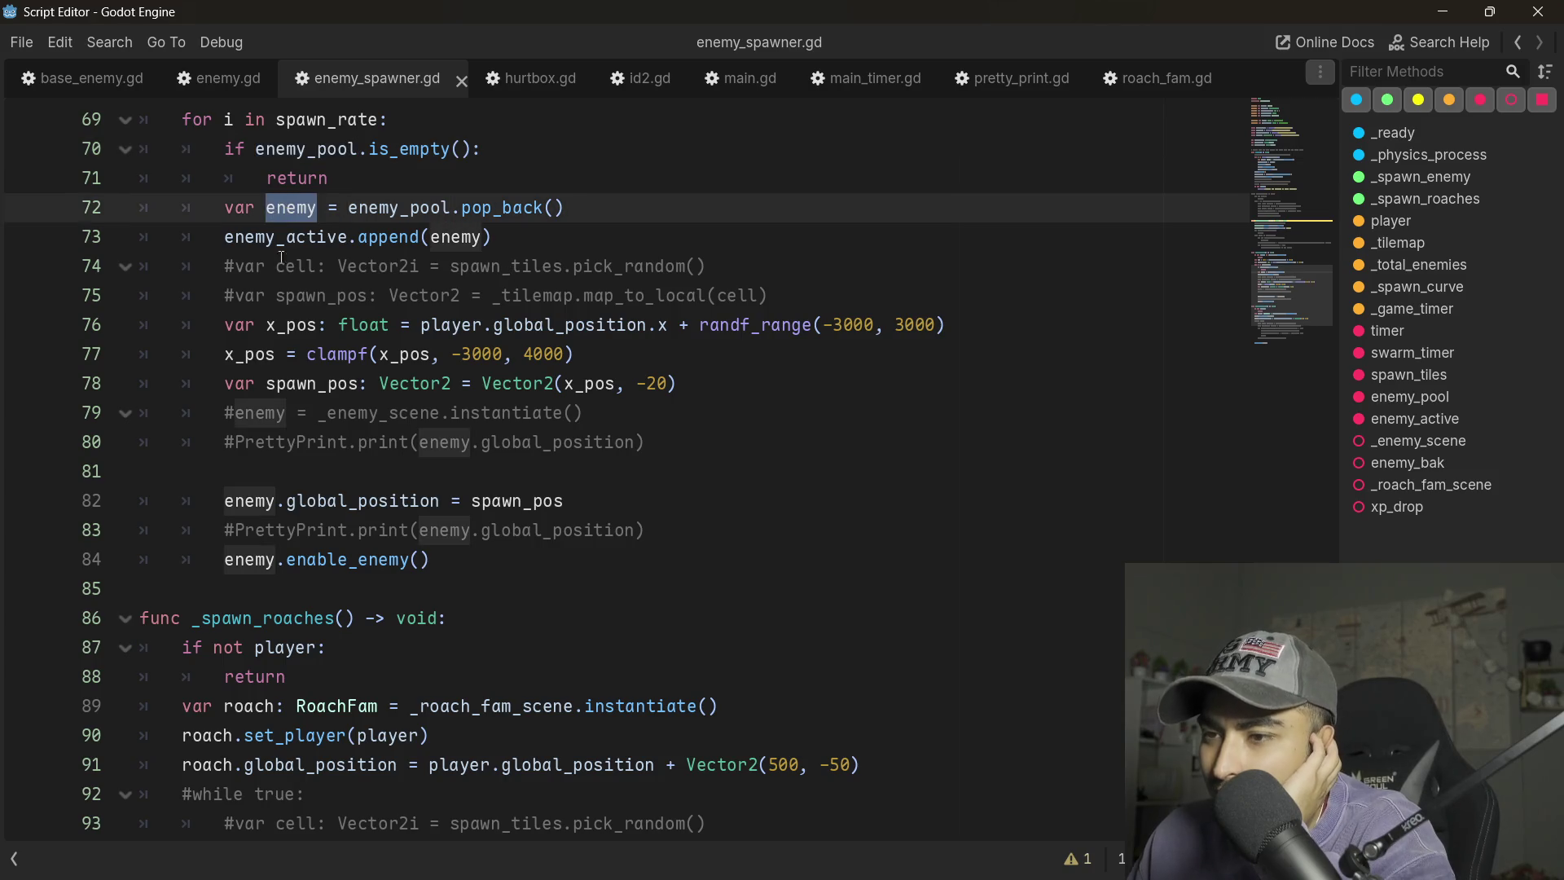
- Review the spawn-position lines and the enable_enemy call on line 84, then restore the floating window
{"action": "left_click_drag", "start_coordinate": [738, 374], "coordinate": [154, 319]}
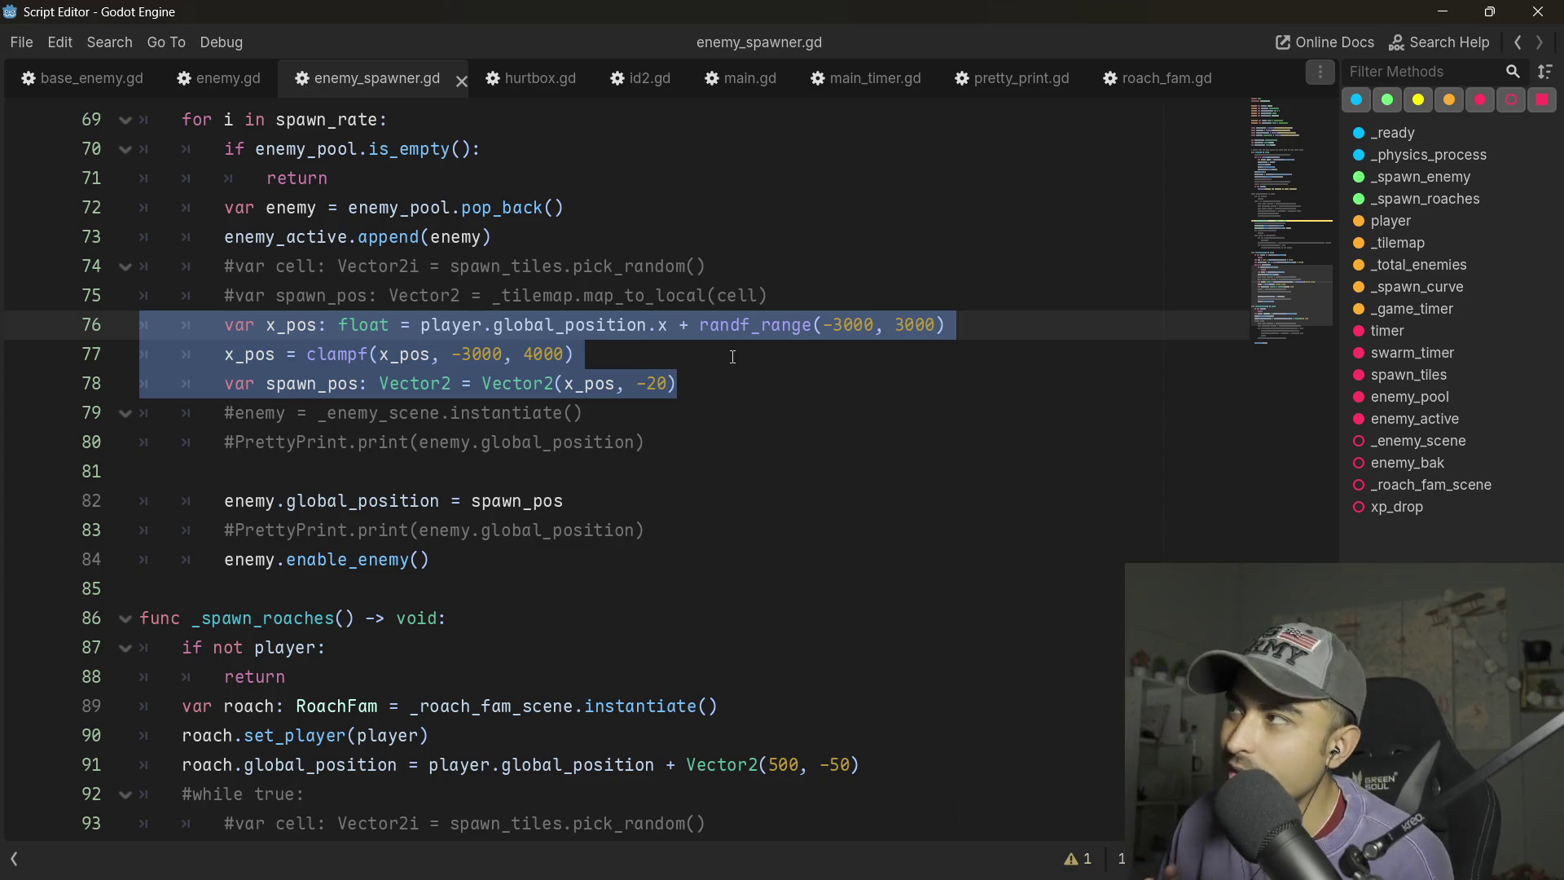
{"action": "left_click", "coordinate": [737, 390]}
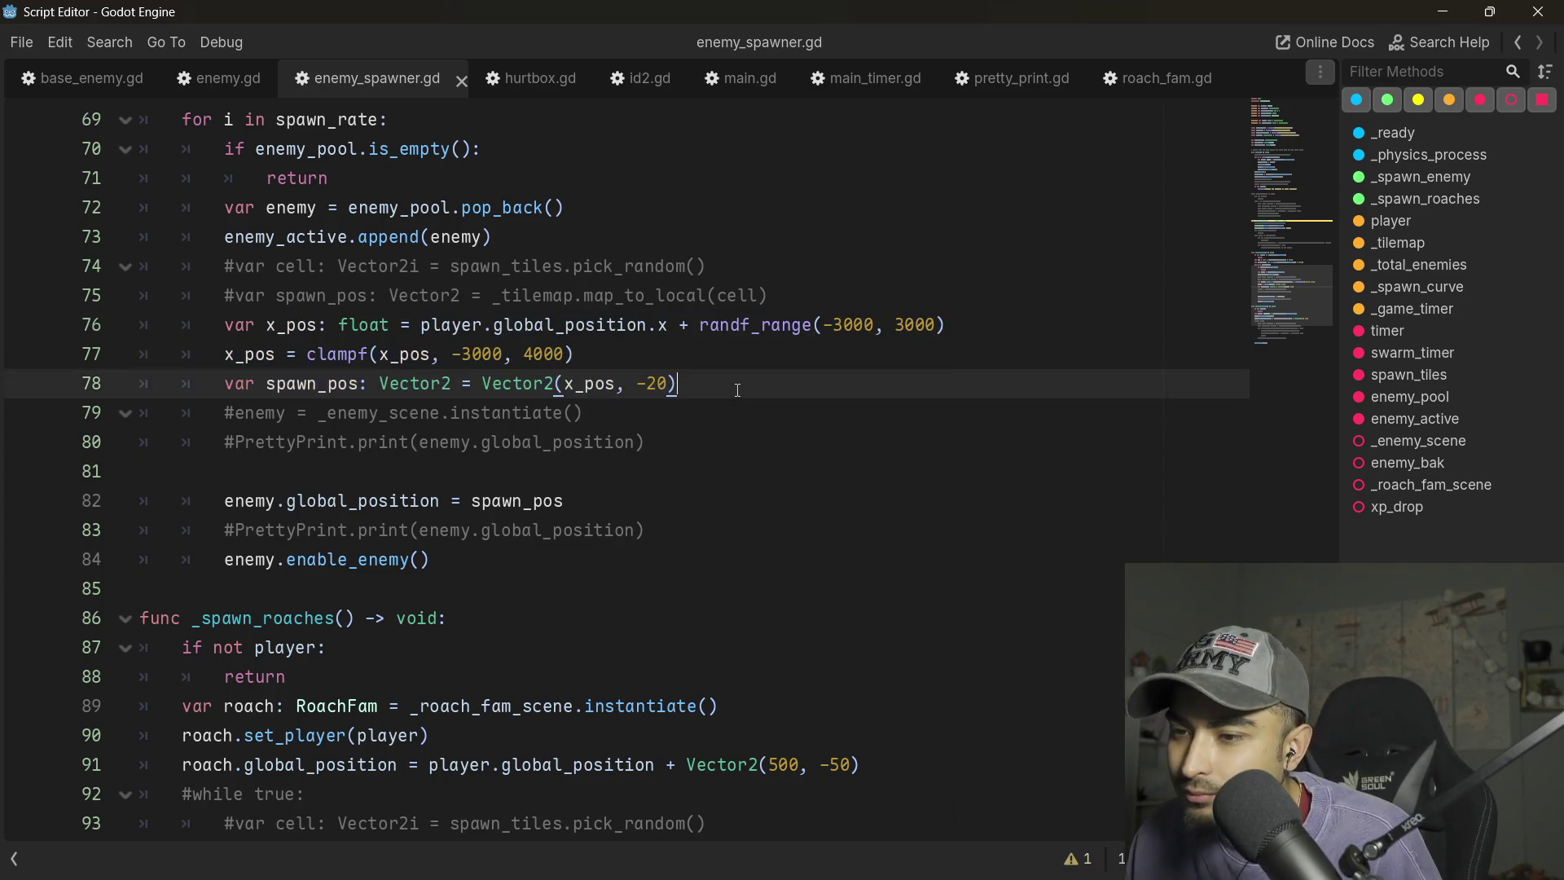
{"action": "left_click", "coordinate": [447, 563]}
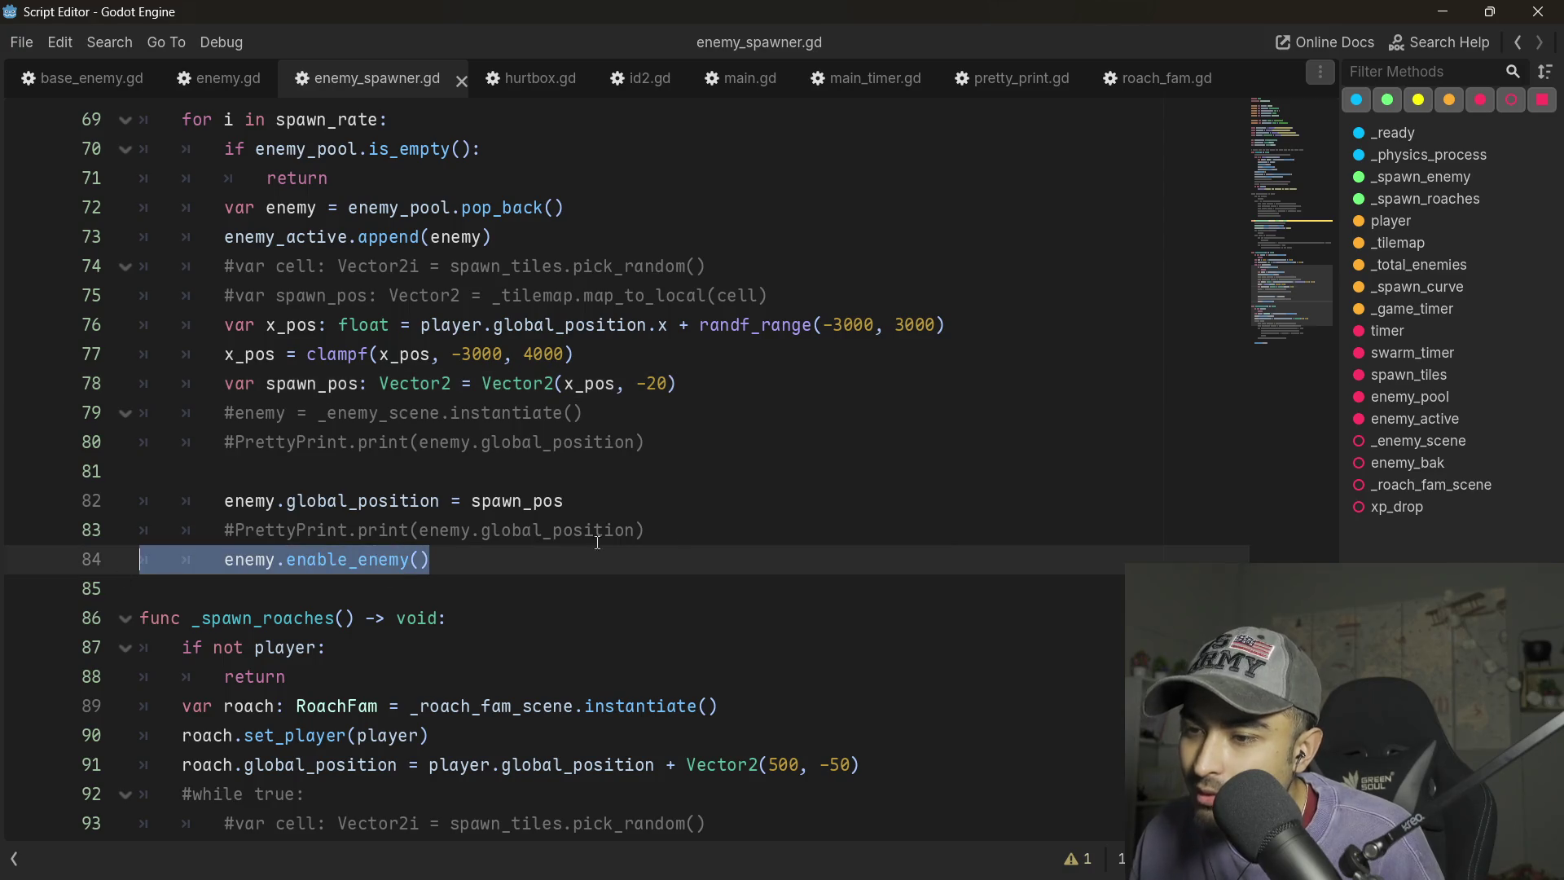
{"action": "scroll", "coordinate": [720, 614], "scroll_direction": "up", "scroll_amount": 15}
{"action": "scroll", "coordinate": [720, 614], "scroll_direction": "down", "scroll_amount": 3}
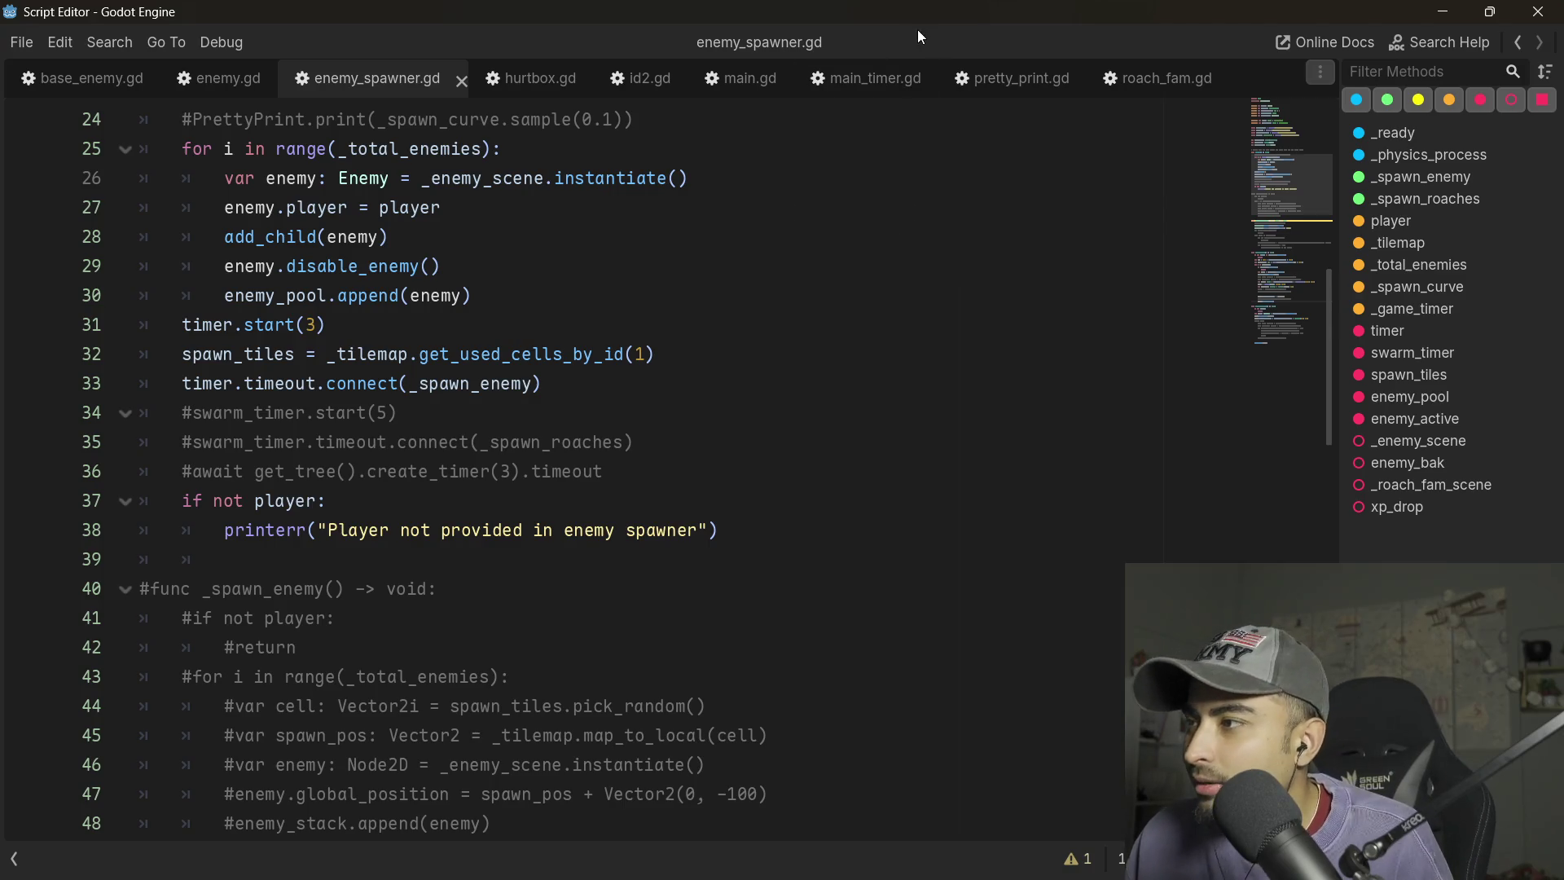
{"action": "double_click", "coordinate": [935, 7]}
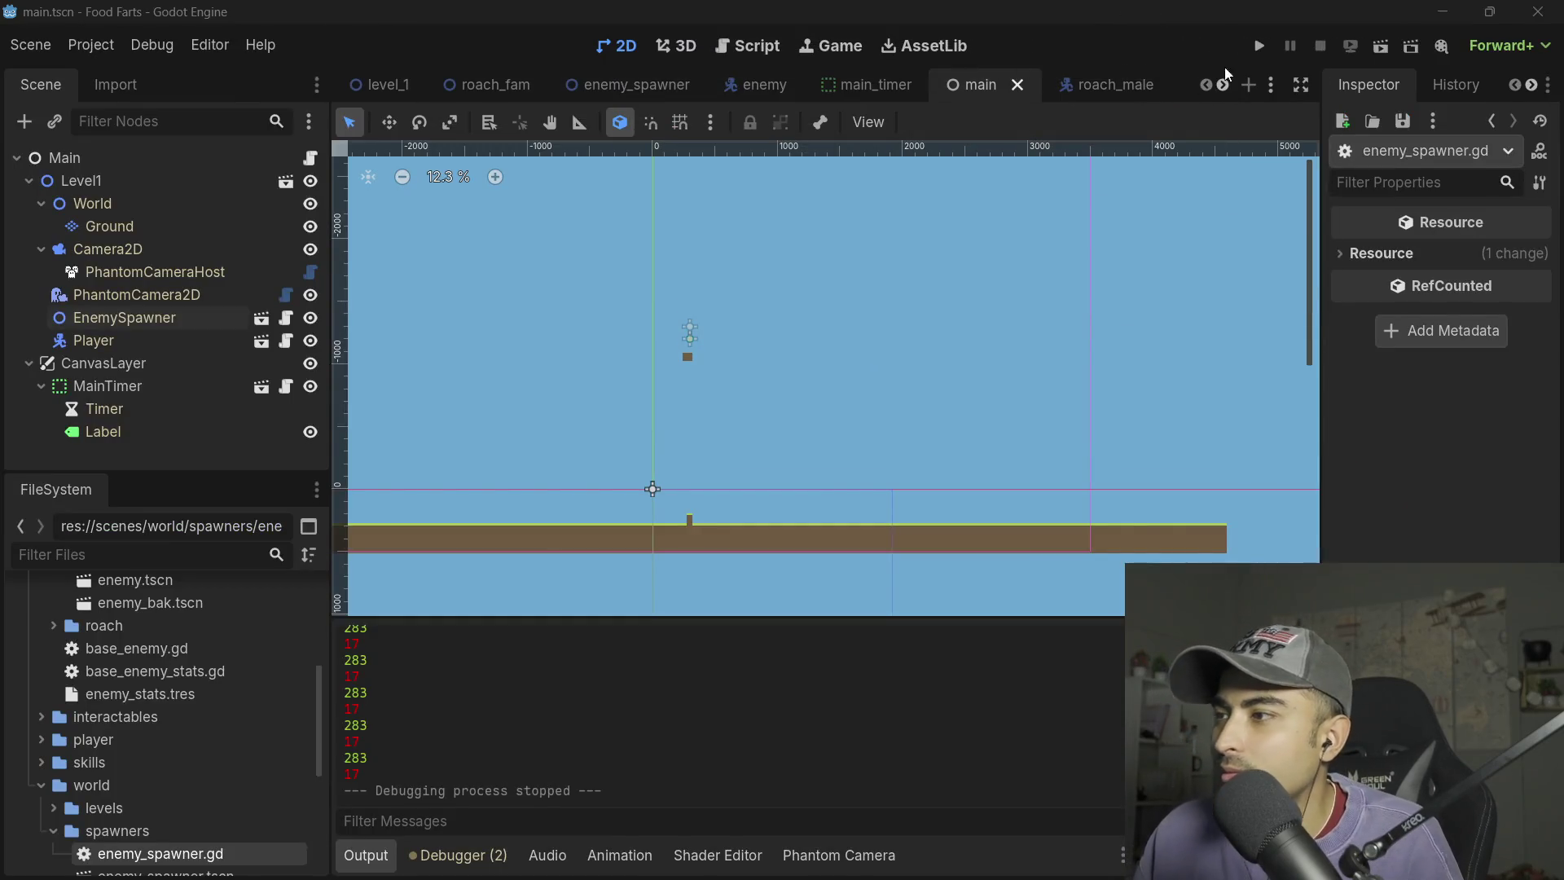
- Run the game, watch the red enemies spawn, and stop it with F8
{"action": "left_click", "coordinate": [1263, 42]}
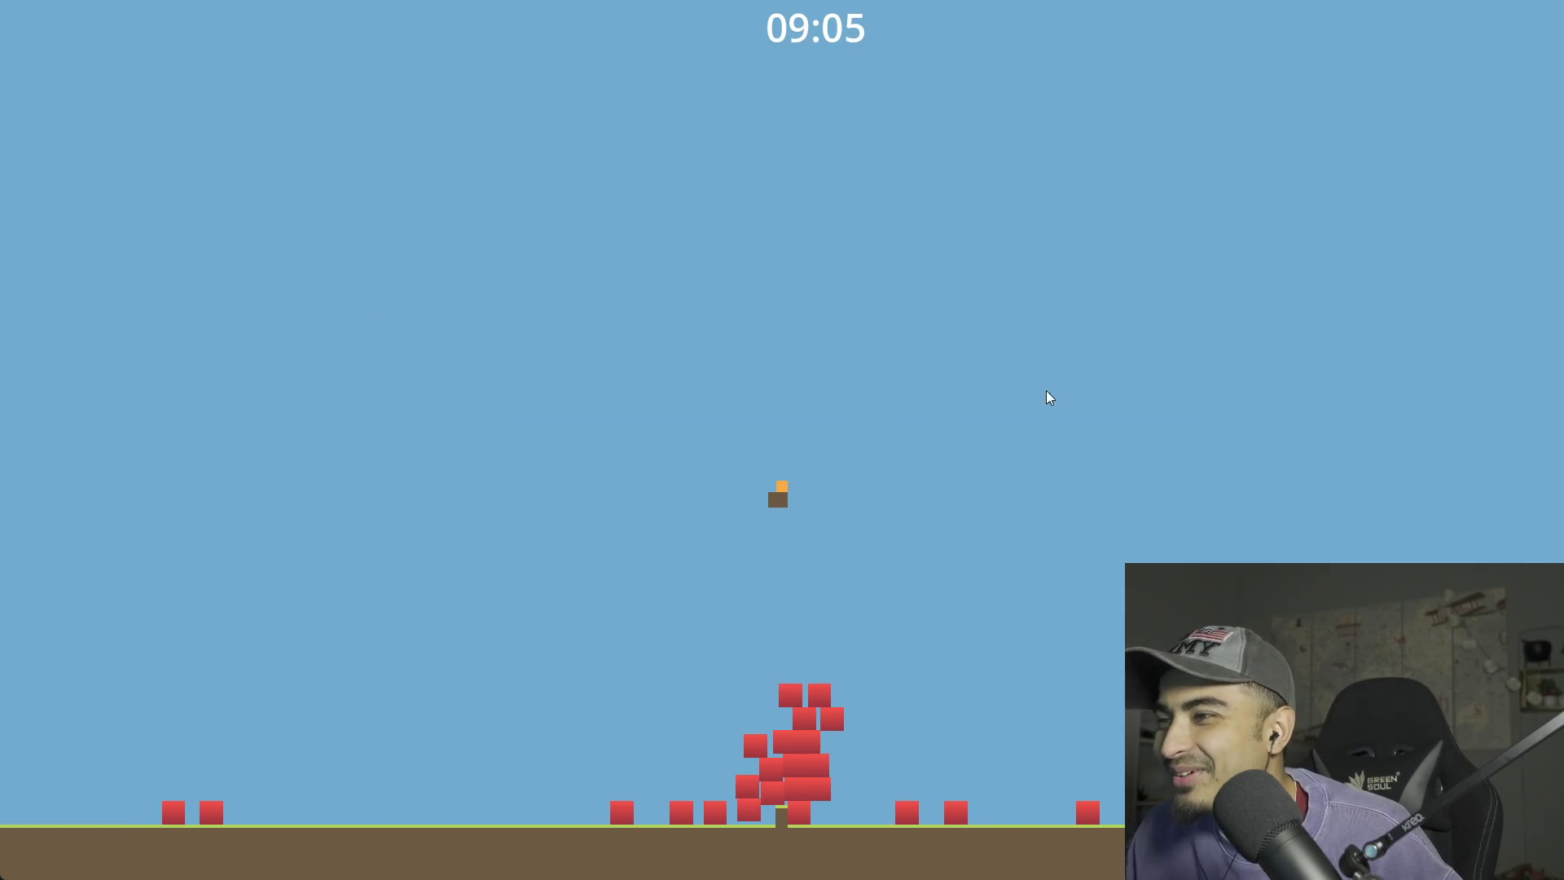
{"action": "key", "text": "F8"}
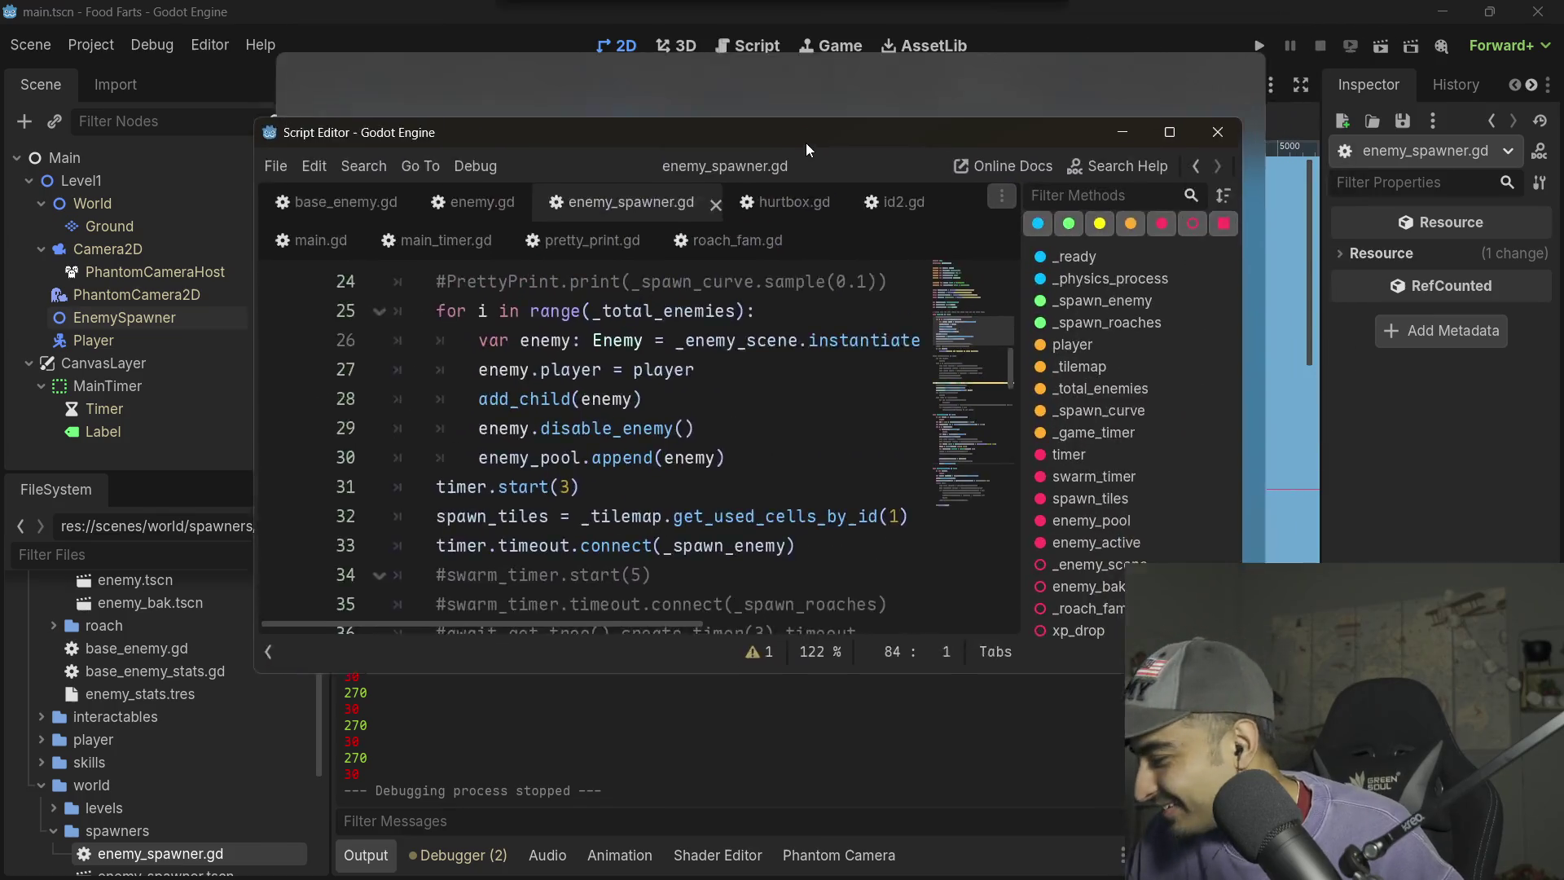
- Maximize the script window and copy the enemy.global_position = spawn_pos line
{"action": "left_click_drag", "start_coordinate": [804, 144], "coordinate": [750, 252]}
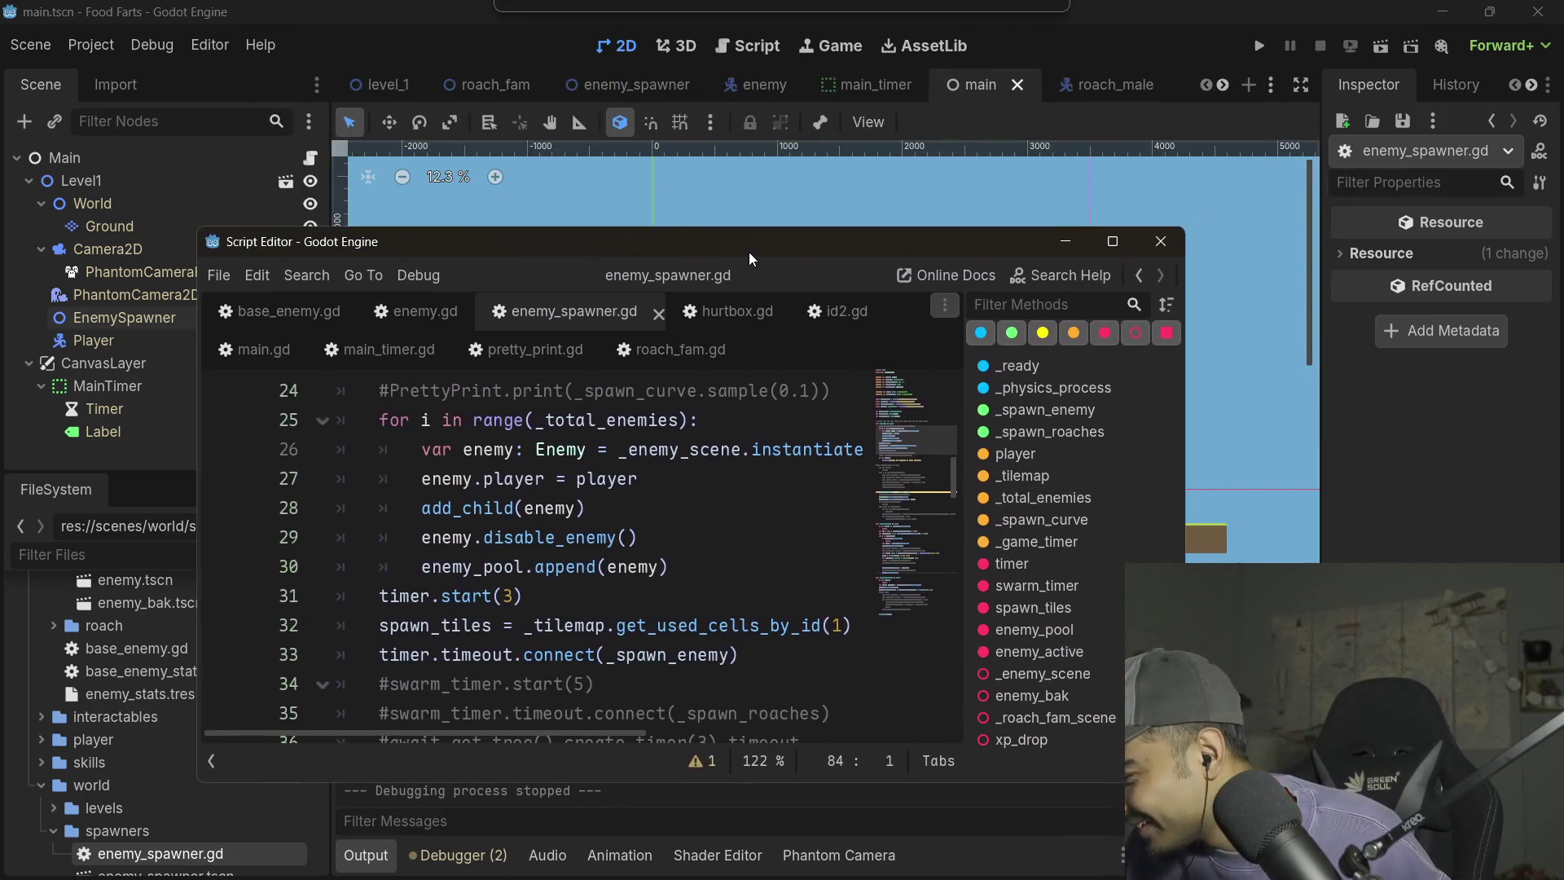
{"action": "left_click", "coordinate": [1112, 241]}
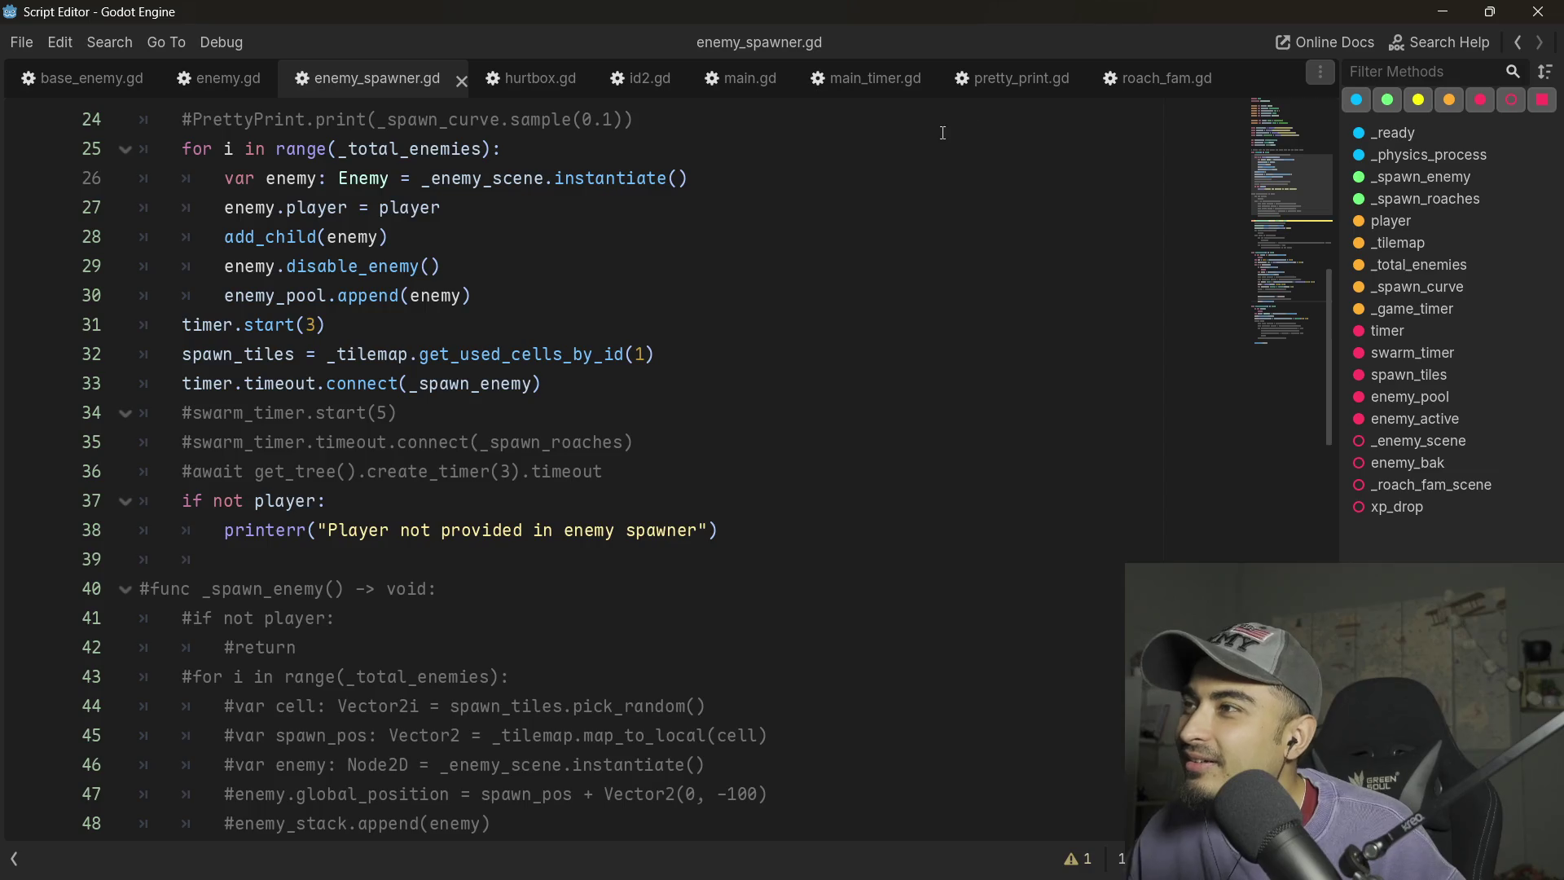
{"action": "scroll", "coordinate": [311, 188], "scroll_direction": "up", "scroll_amount": 2}
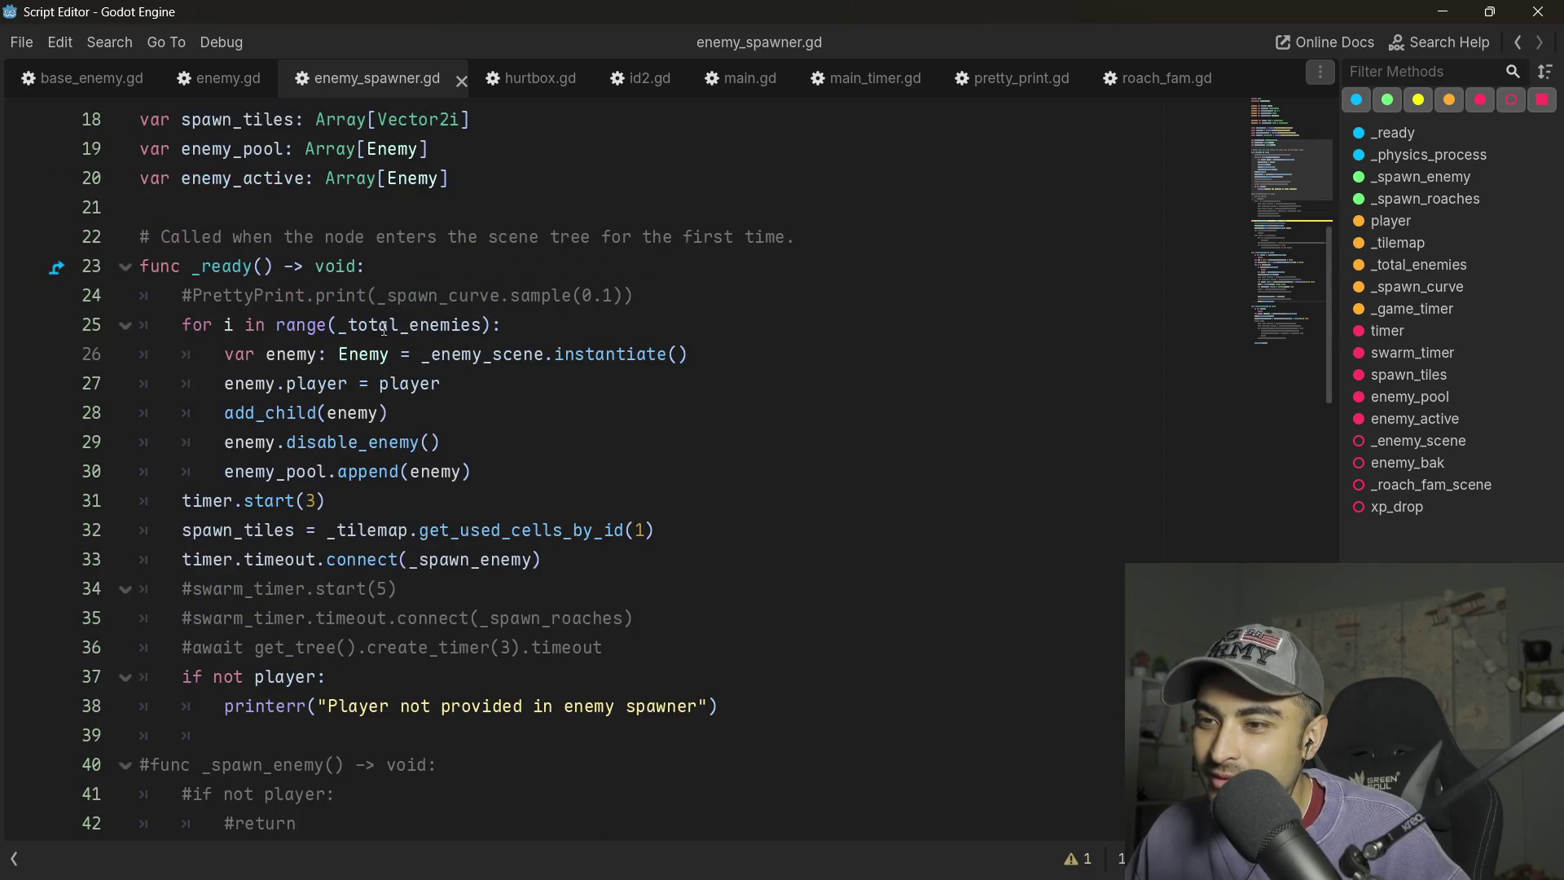
{"action": "left_click", "coordinate": [731, 356]}
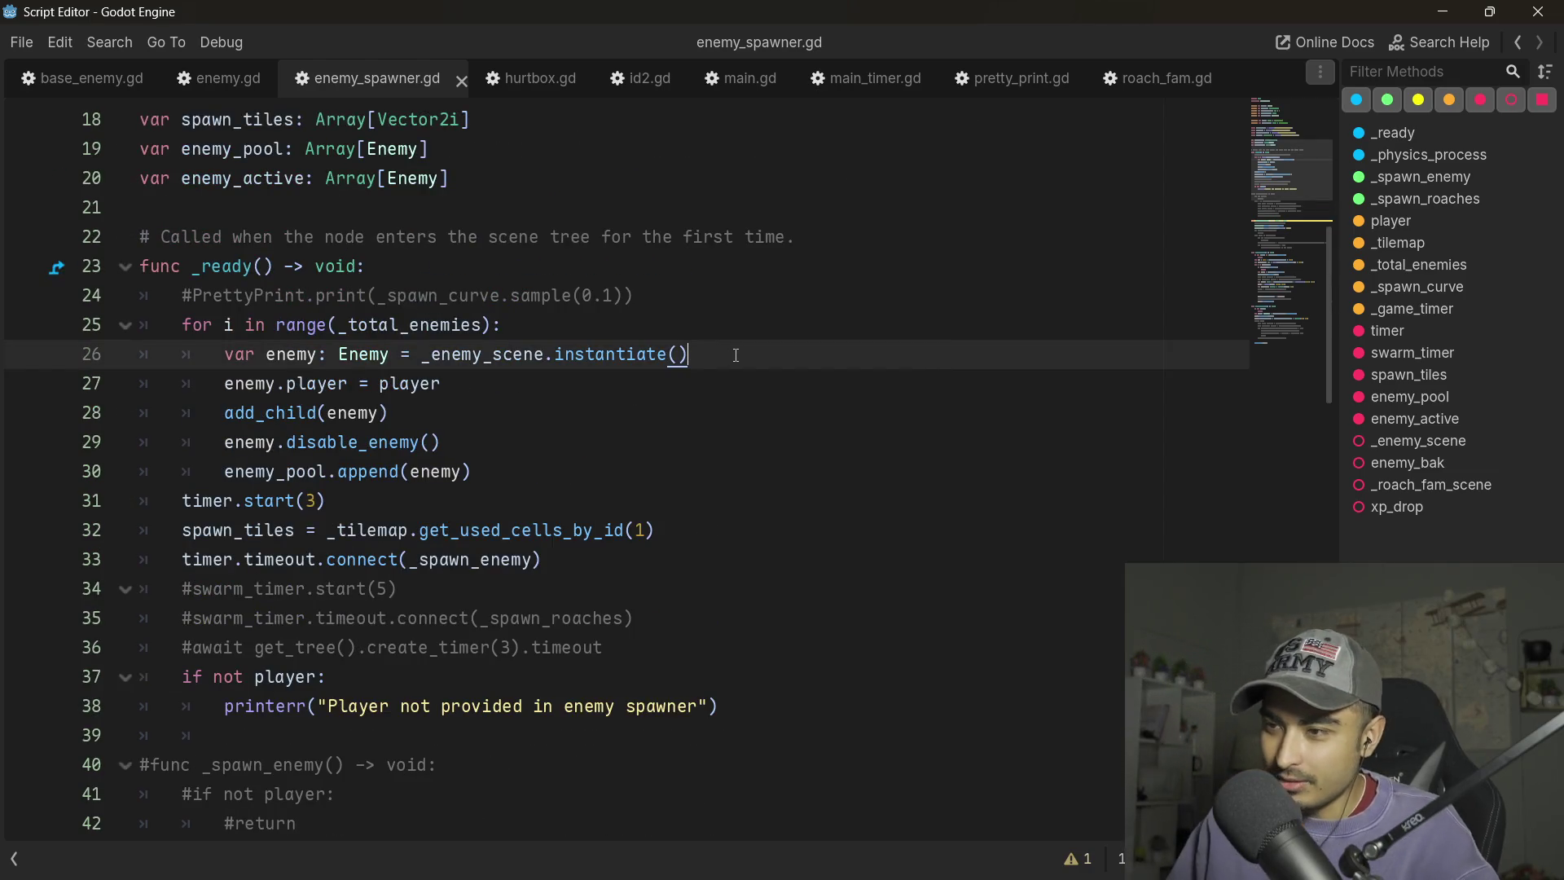
{"action": "scroll", "coordinate": [735, 322], "scroll_direction": "down", "scroll_amount": 18}
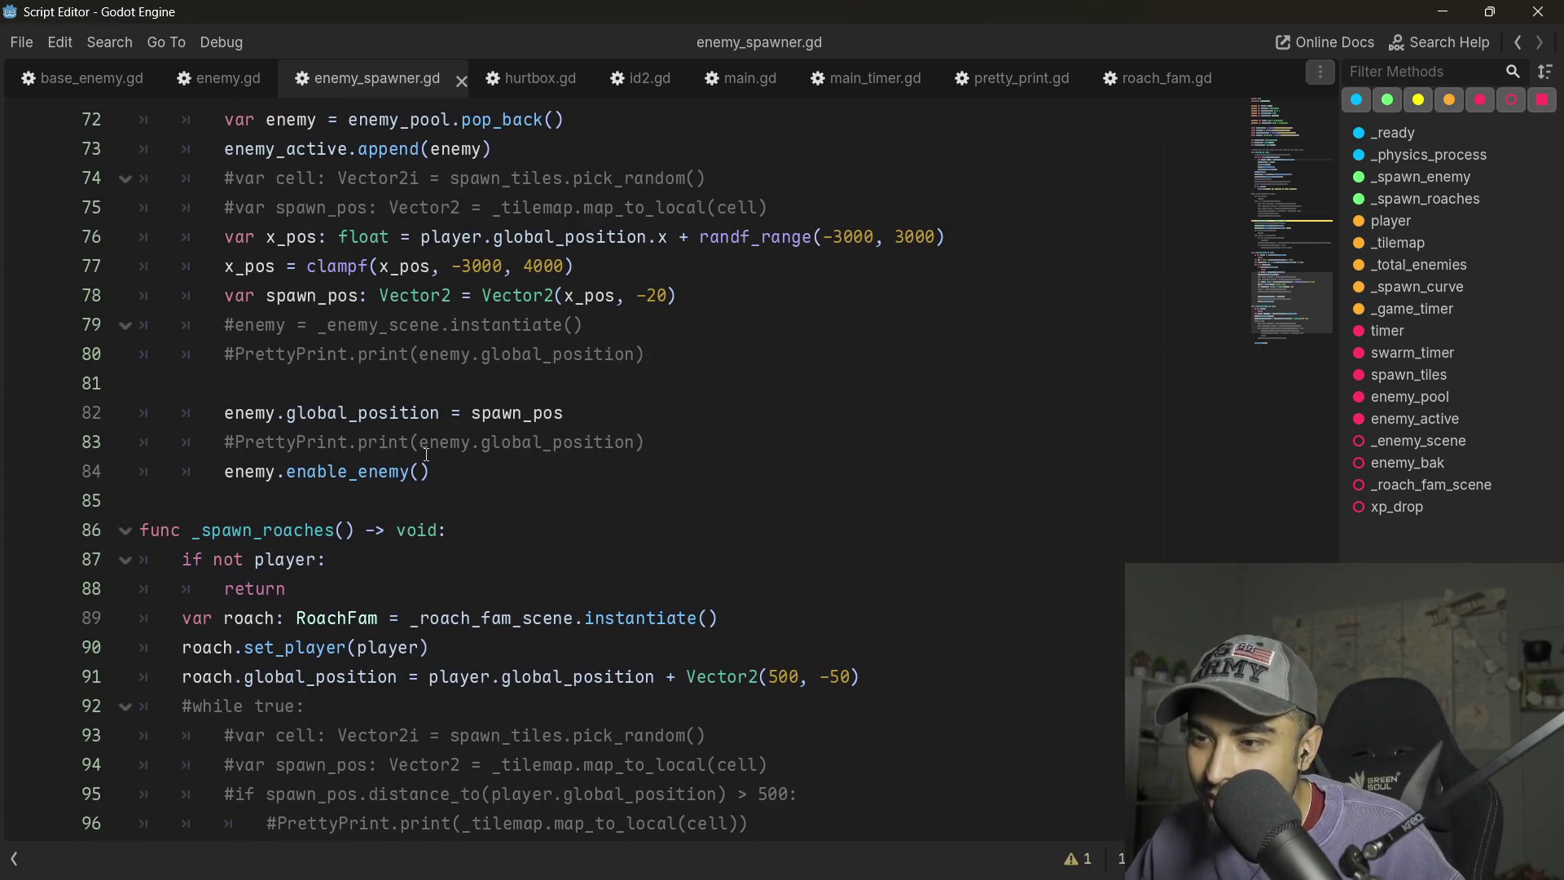
{"action": "mouse_move", "coordinate": [583, 419]}
{"action": "left_mouse_down"}
{"action": "mouse_move", "coordinate": [182, 418]}
{"action": "mouse_move", "coordinate": [224, 419]}
{"action": "left_mouse_up"}
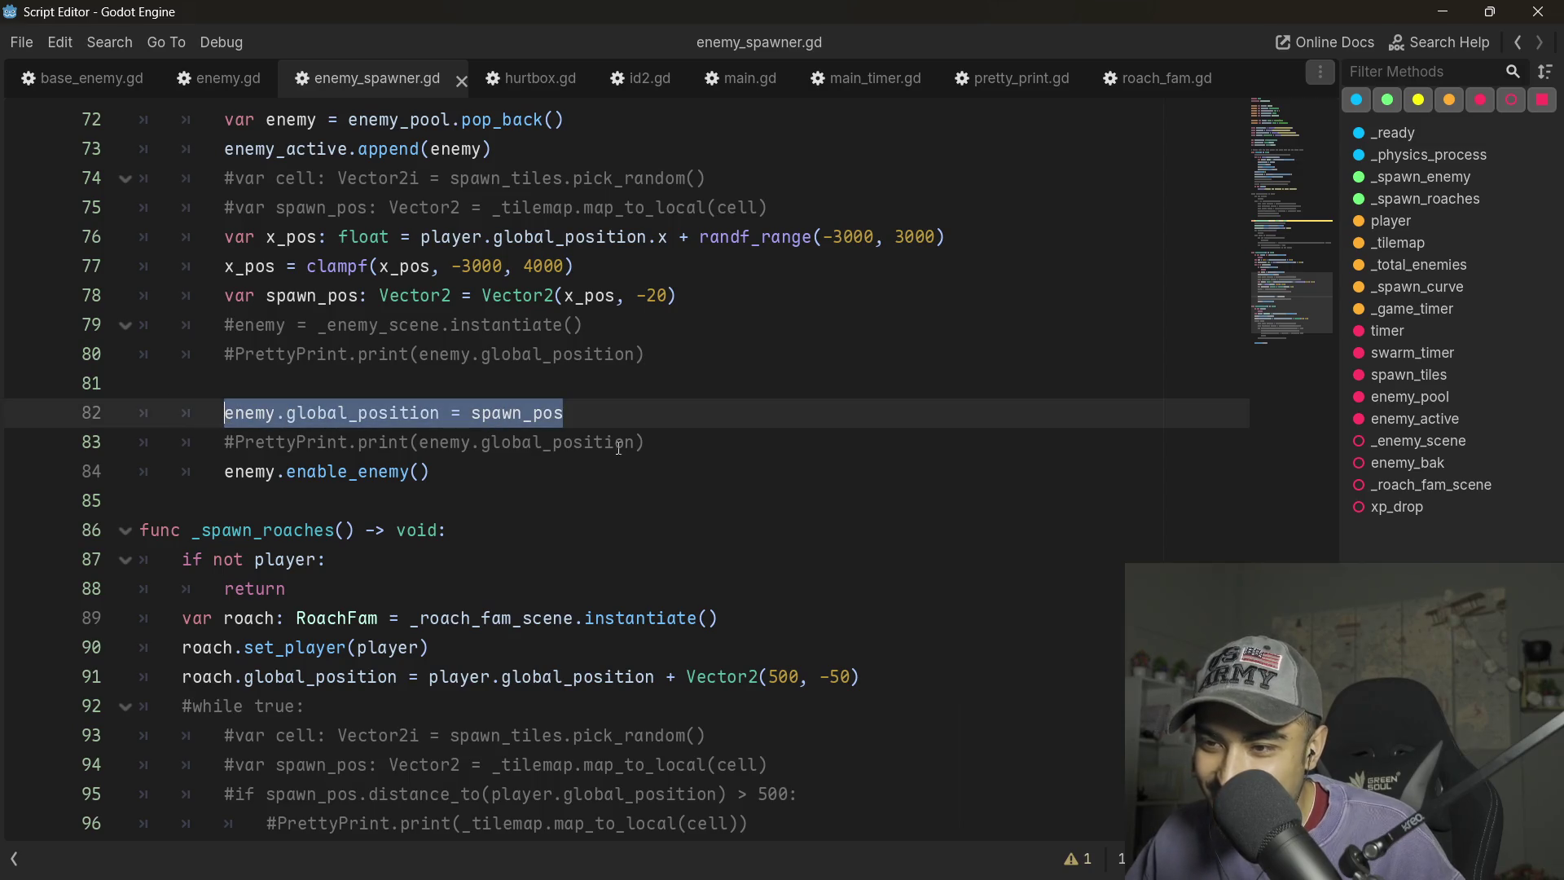
{"action": "left_click", "coordinate": [639, 419]}
- Insert enemy.global_position = Vector2(-2000, 0) above add_child(enemy) in _ready and save the script
{"action": "scroll", "coordinate": [639, 418], "scroll_direction": "up", "scroll_amount": 17}
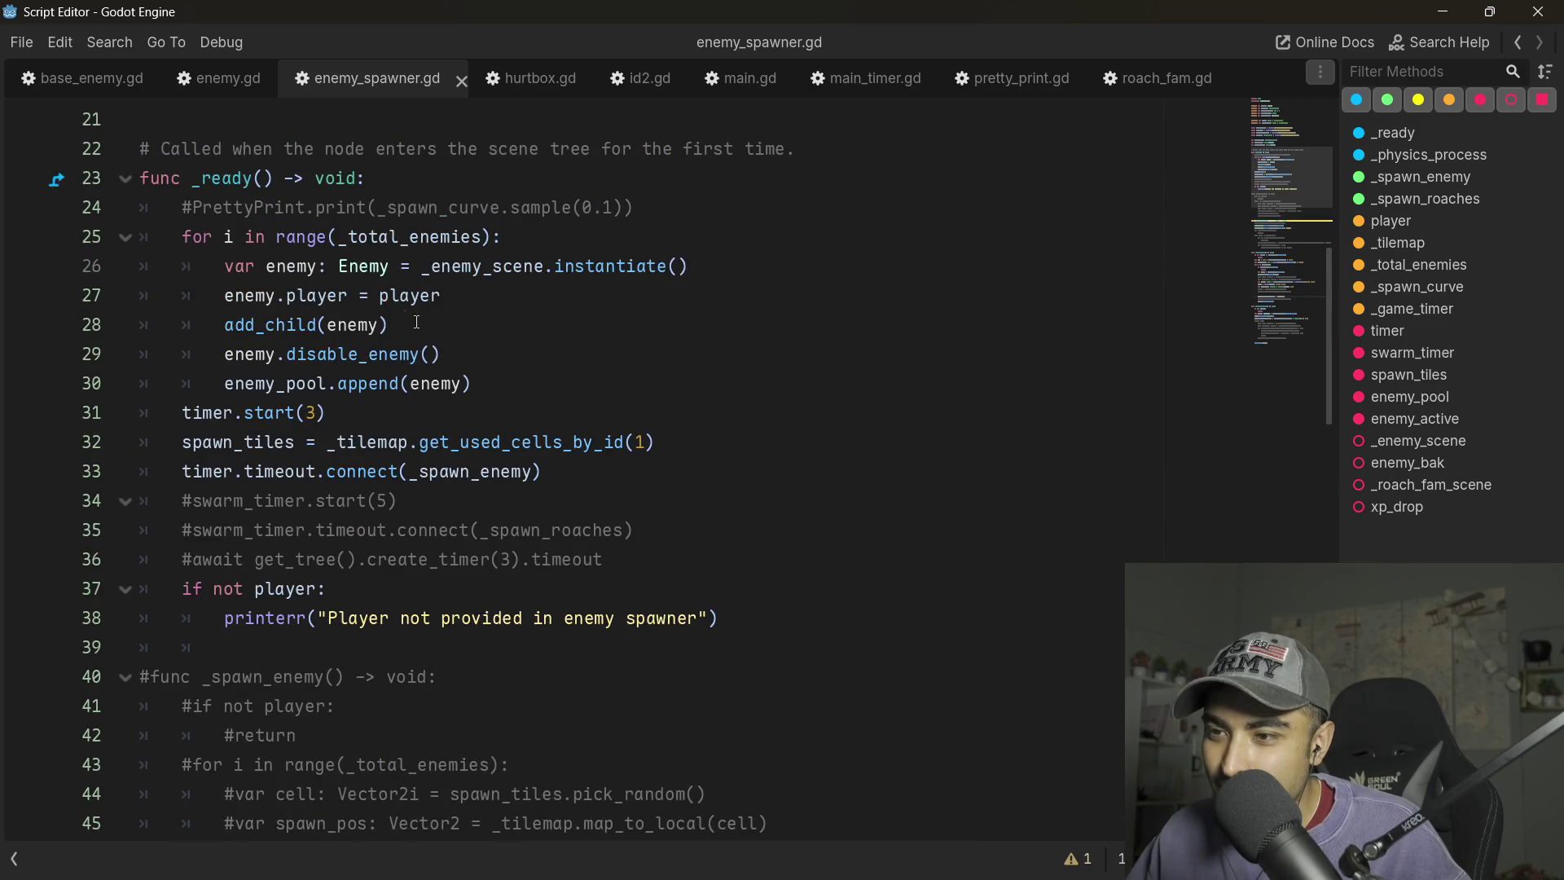
{"action": "left_click", "coordinate": [399, 327]}
{"action": "type", "text": "enemy.global_position = spawn_pos"}
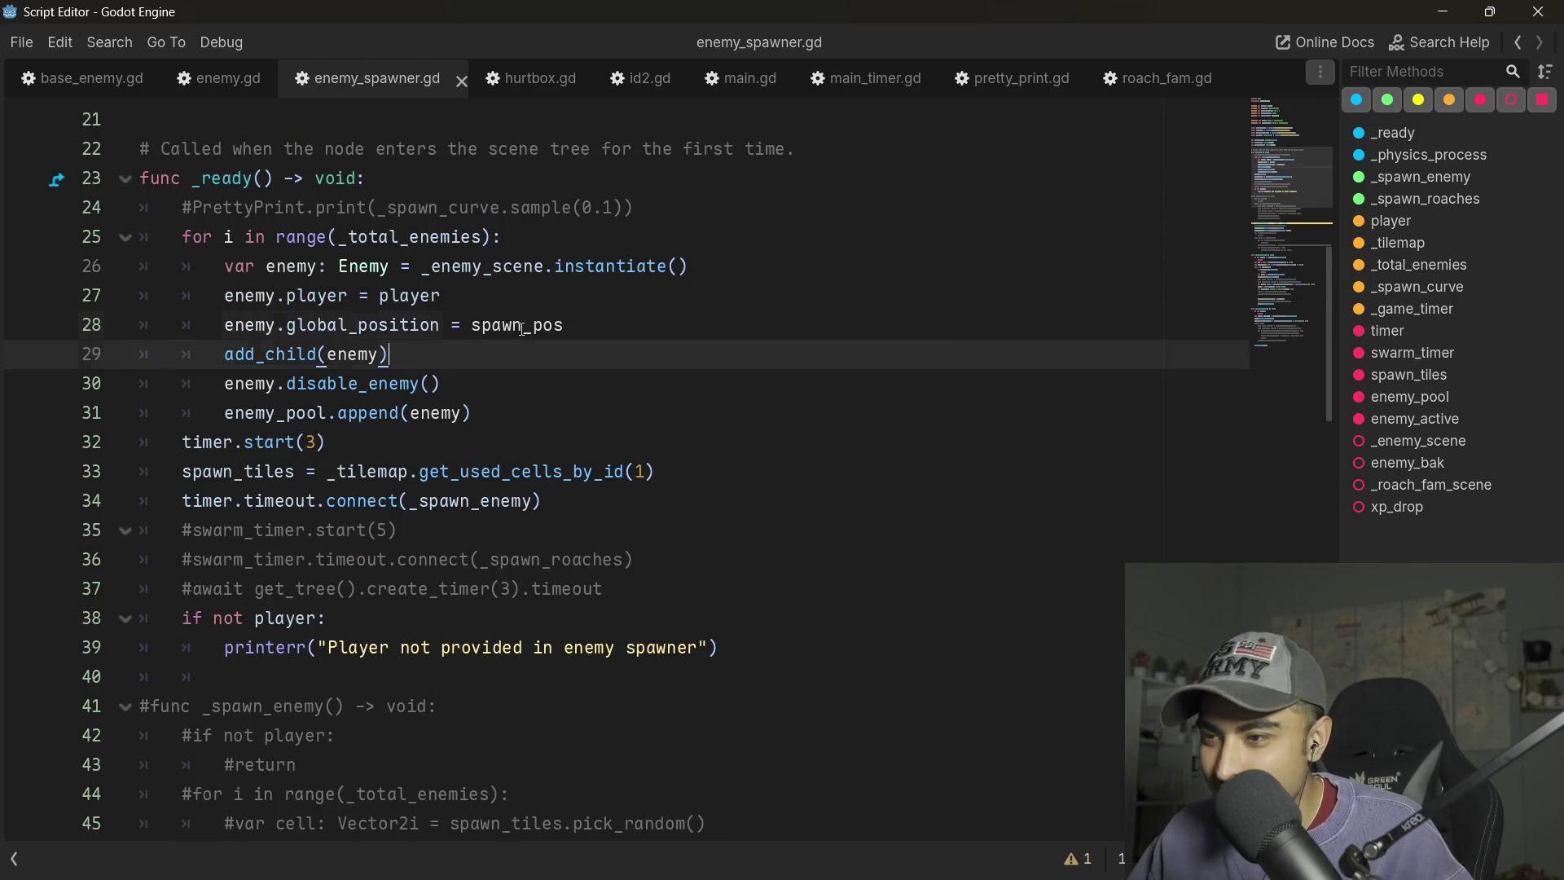
{"action": "double_click", "coordinate": [522, 328]}
{"action": "key", "text": "BackSpace"}
{"action": "type", "text": "Vect"}
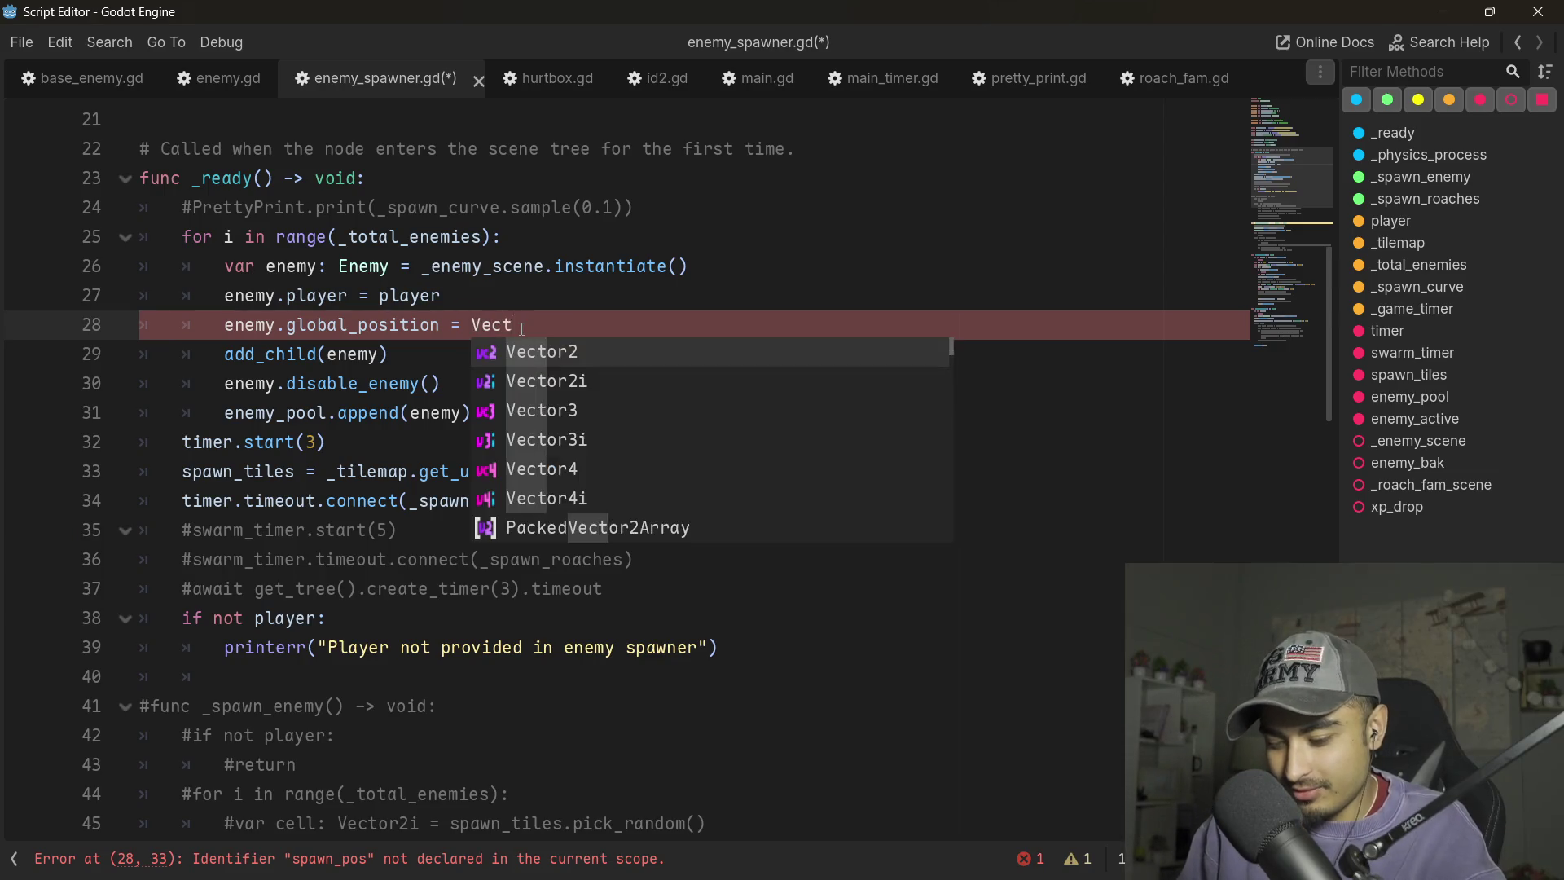
{"action": "type", "text": "or"}
{"action": "key", "text": "Return"}
{"action": "type", "text": "("}
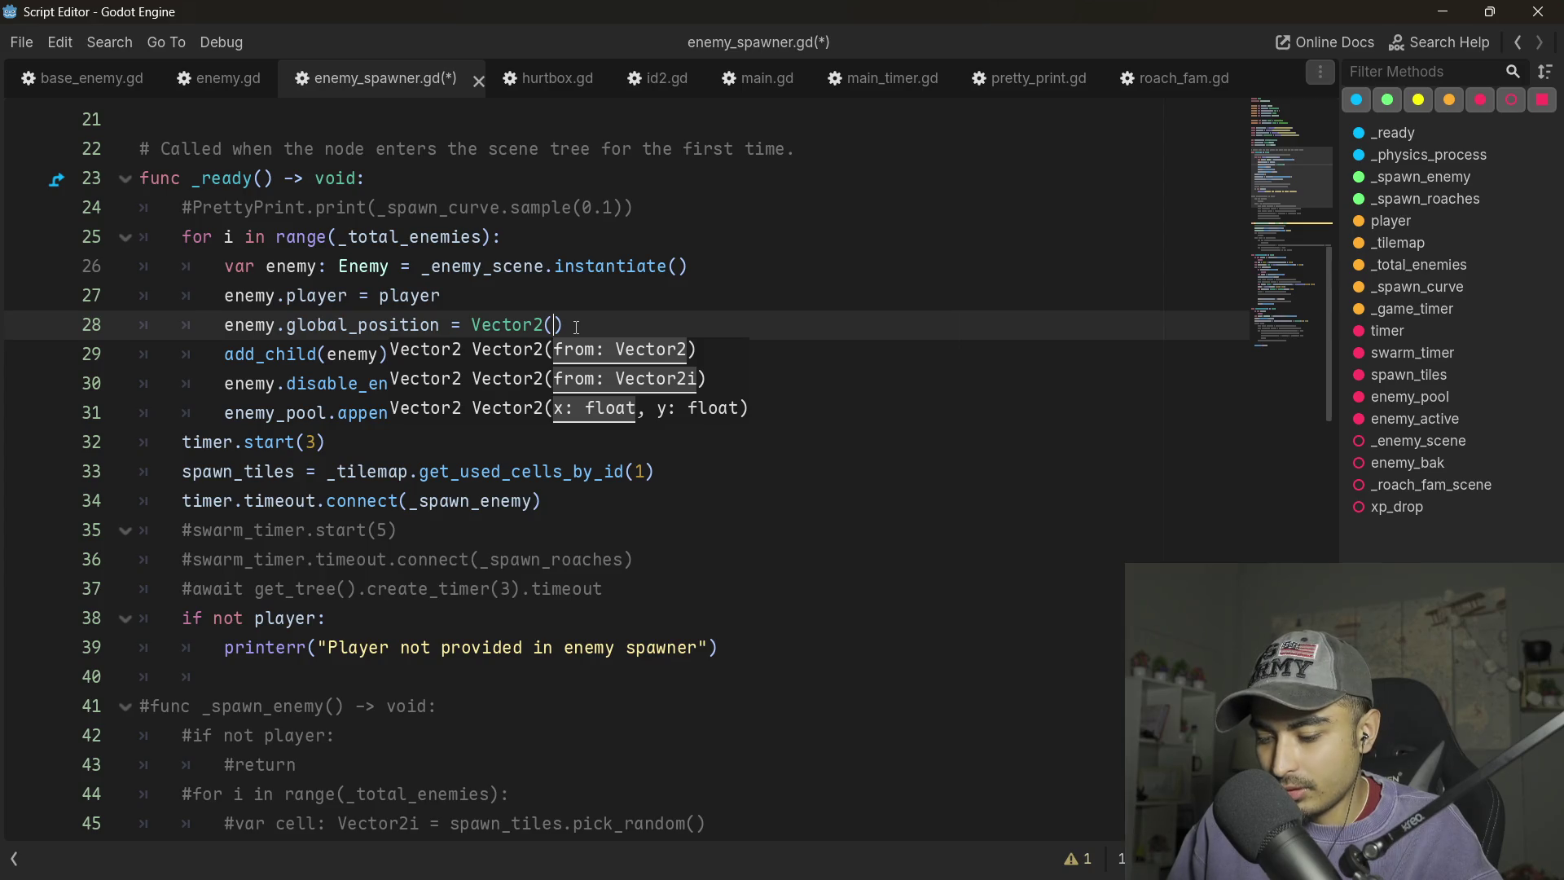
{"action": "type", "text": "-2000"}
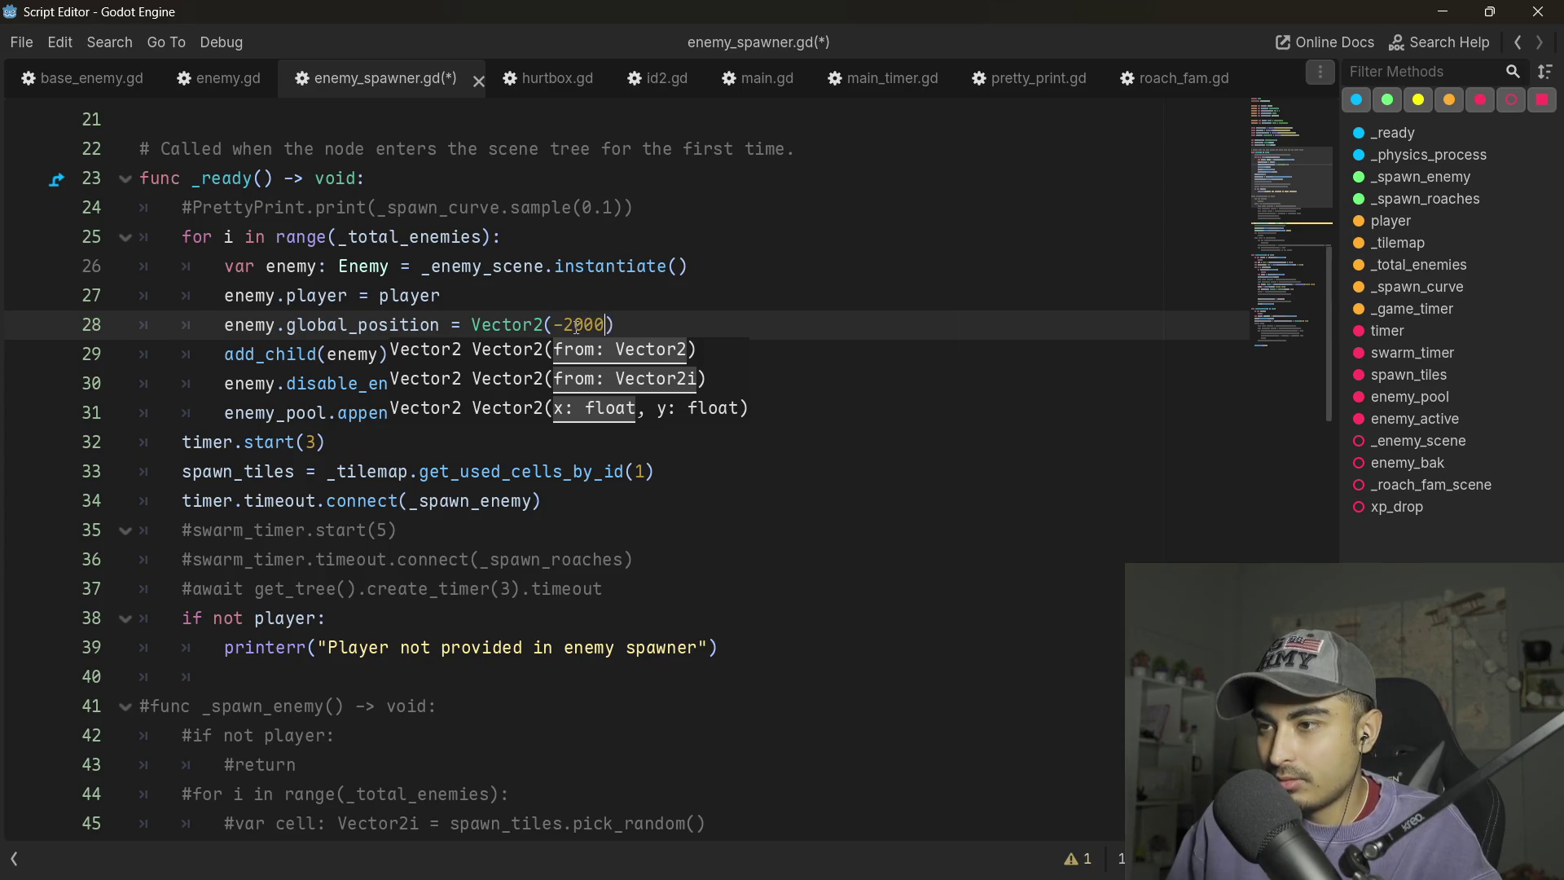
{"action": "type", "text": ","}
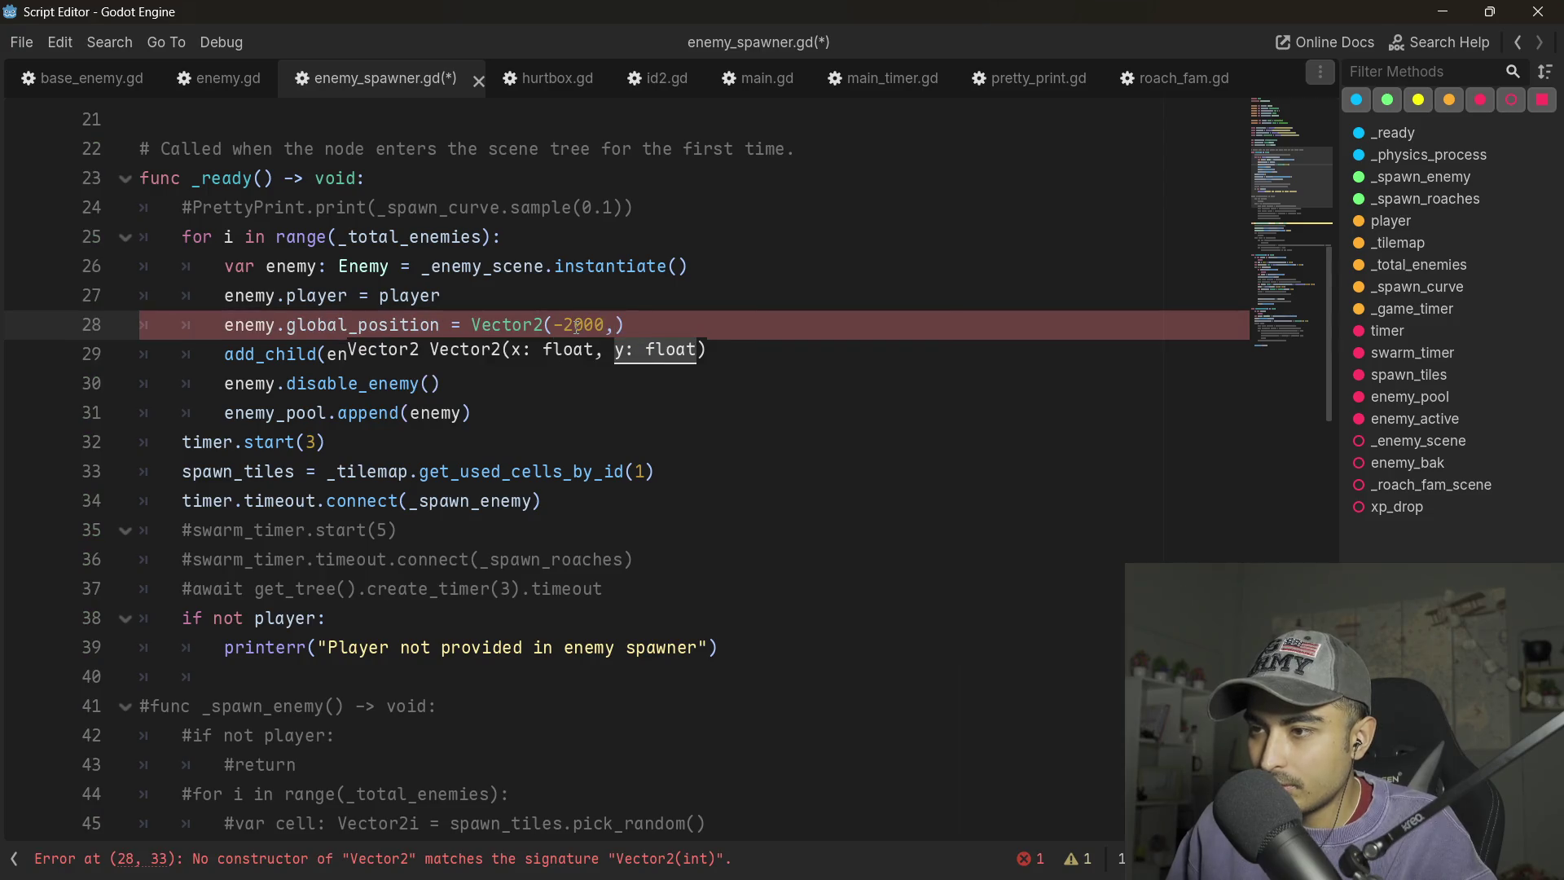
{"action": "type", "text": " 0"}
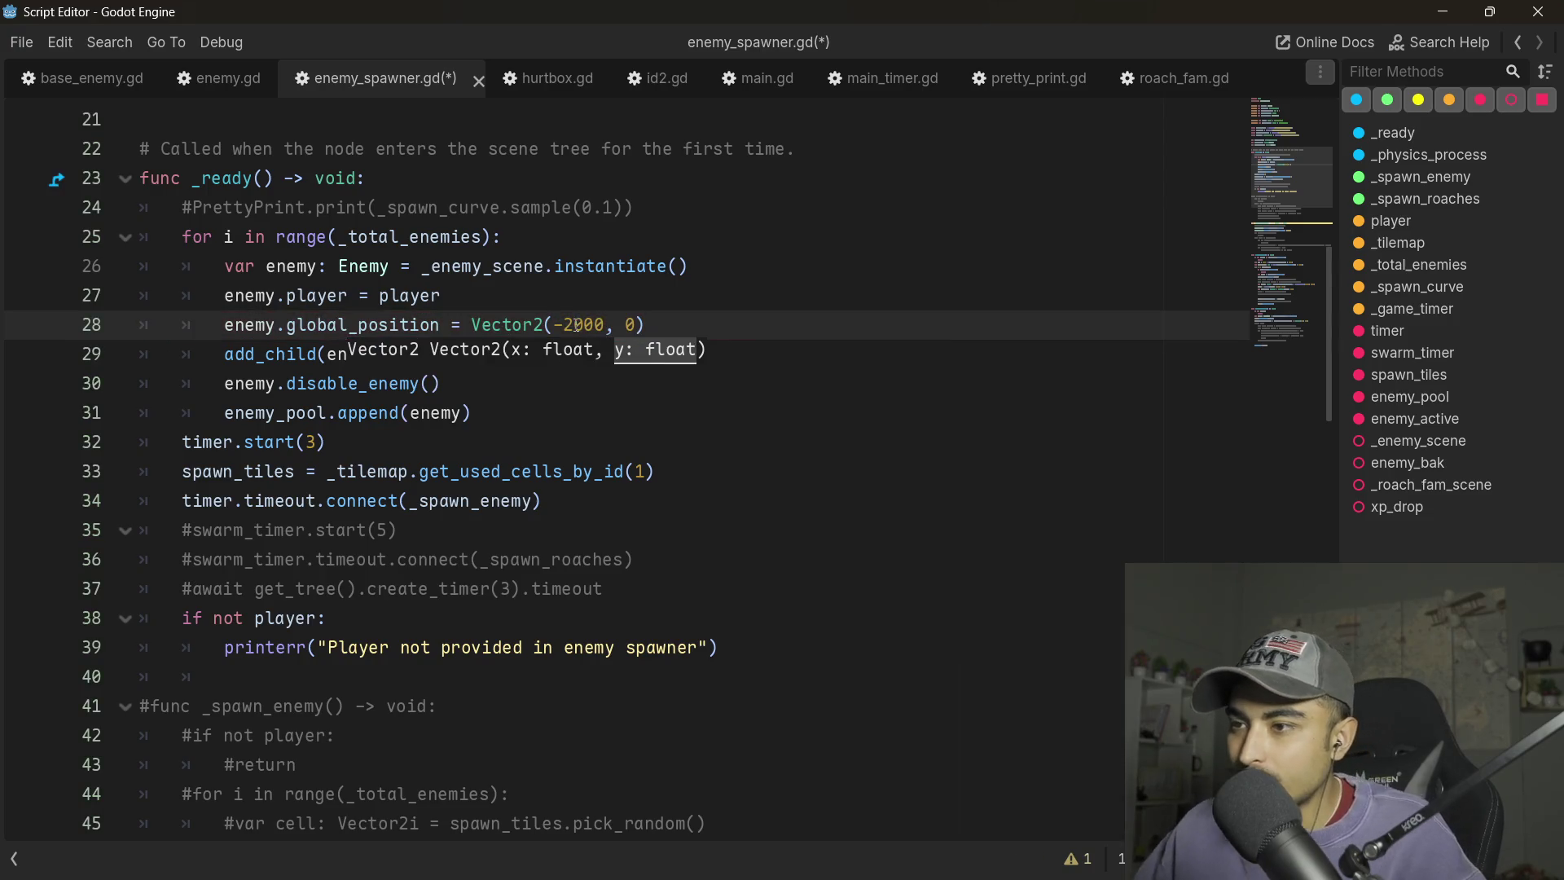
{"action": "key", "text": "ctrl+s"}
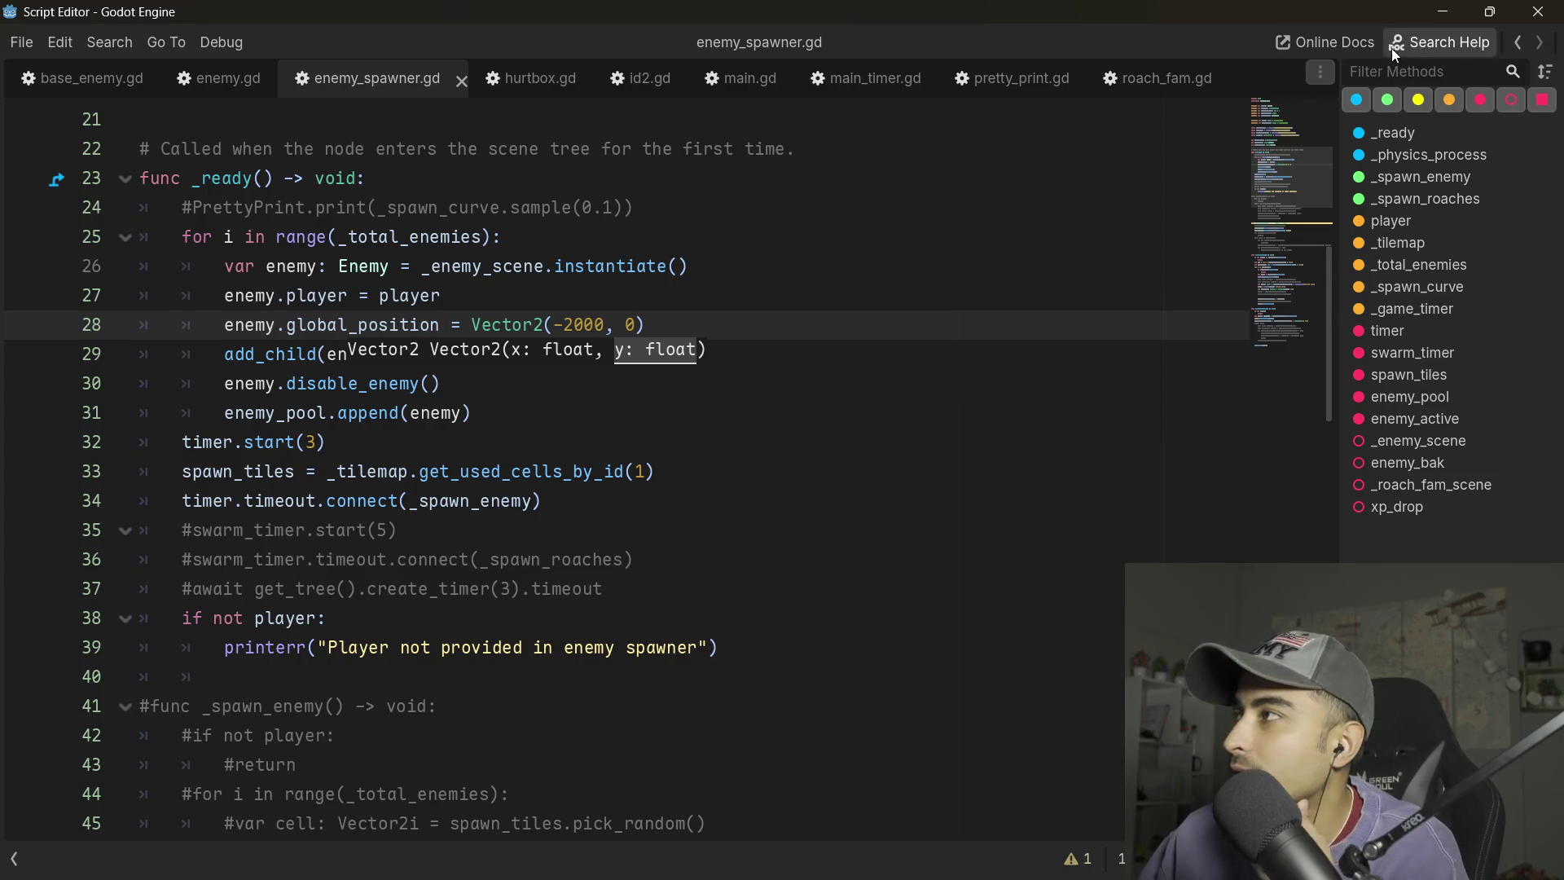
{"action": "key", "text": "alt+Tab"}
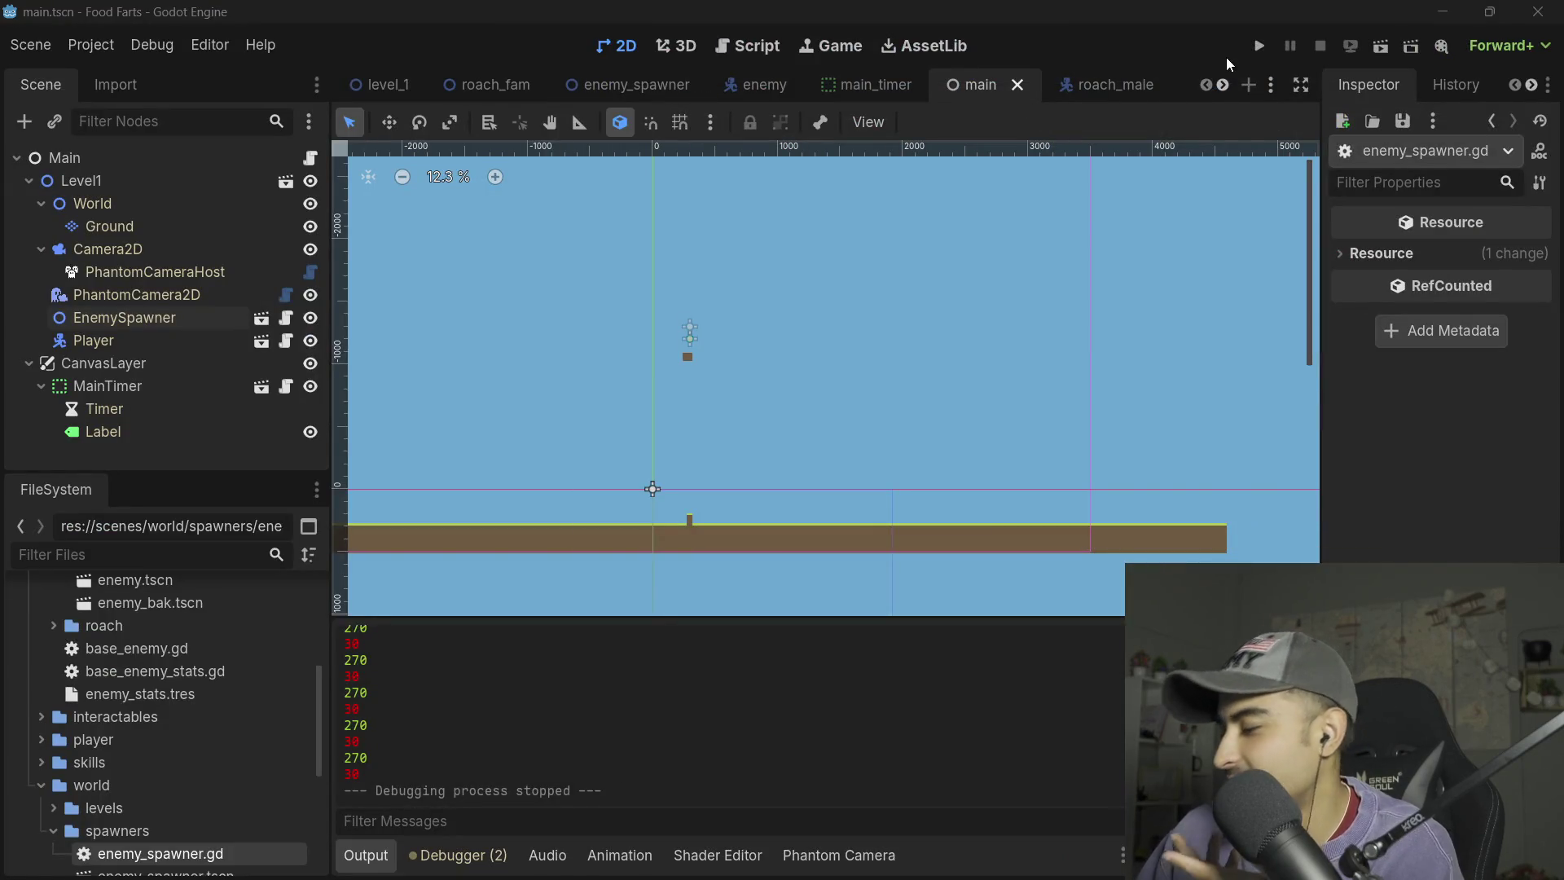
- Run the game and pick out the 2000 in the pooled enemies' start position
{"action": "left_click", "coordinate": [1259, 43]}
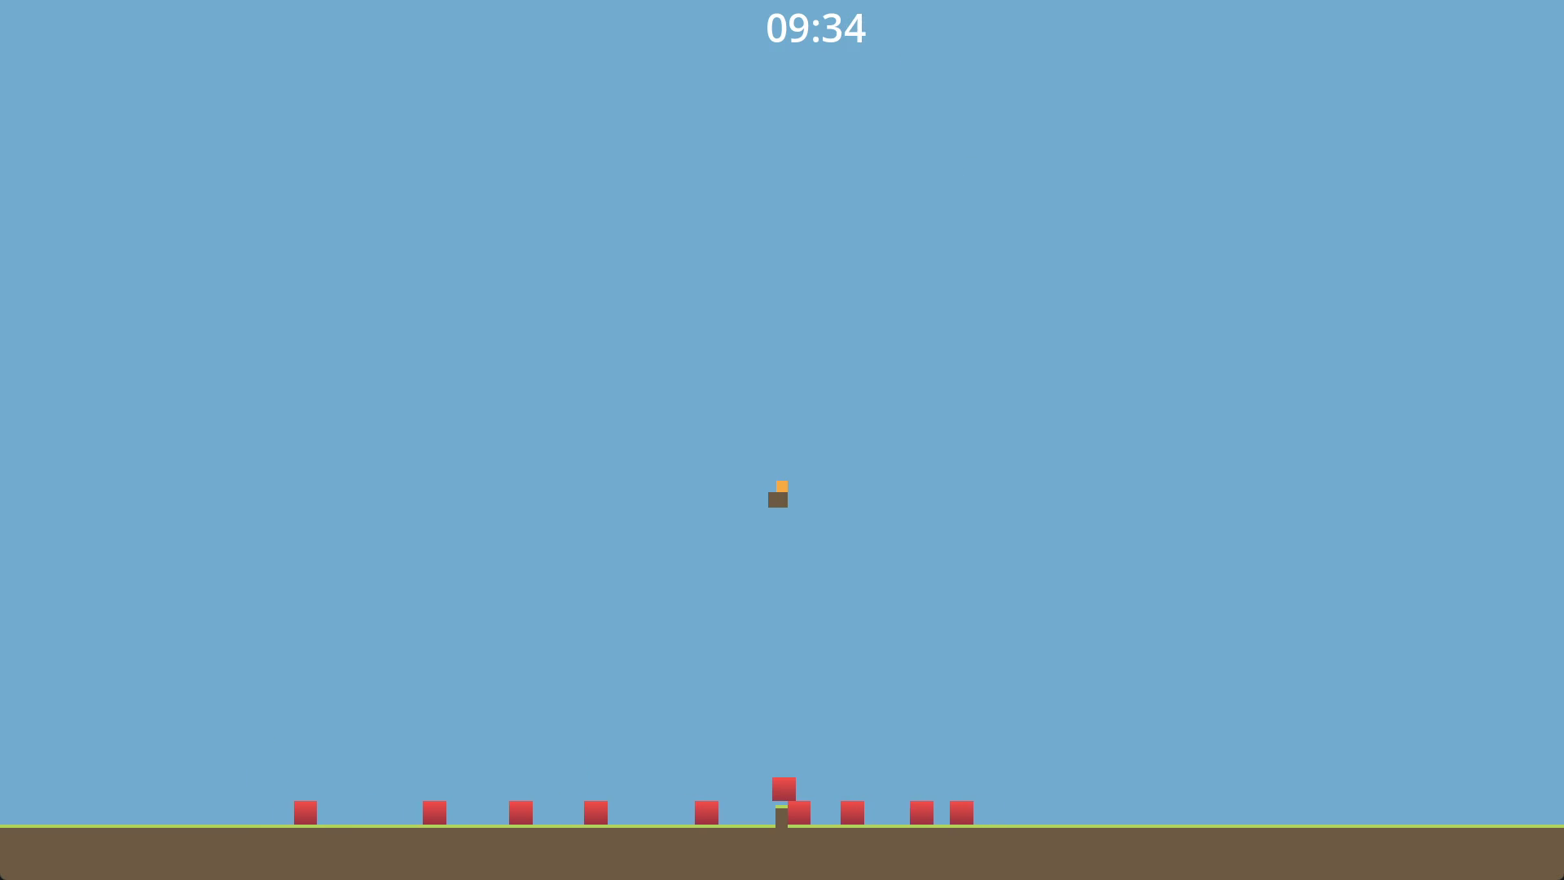
{"action": "key", "text": "alt+Tab"}
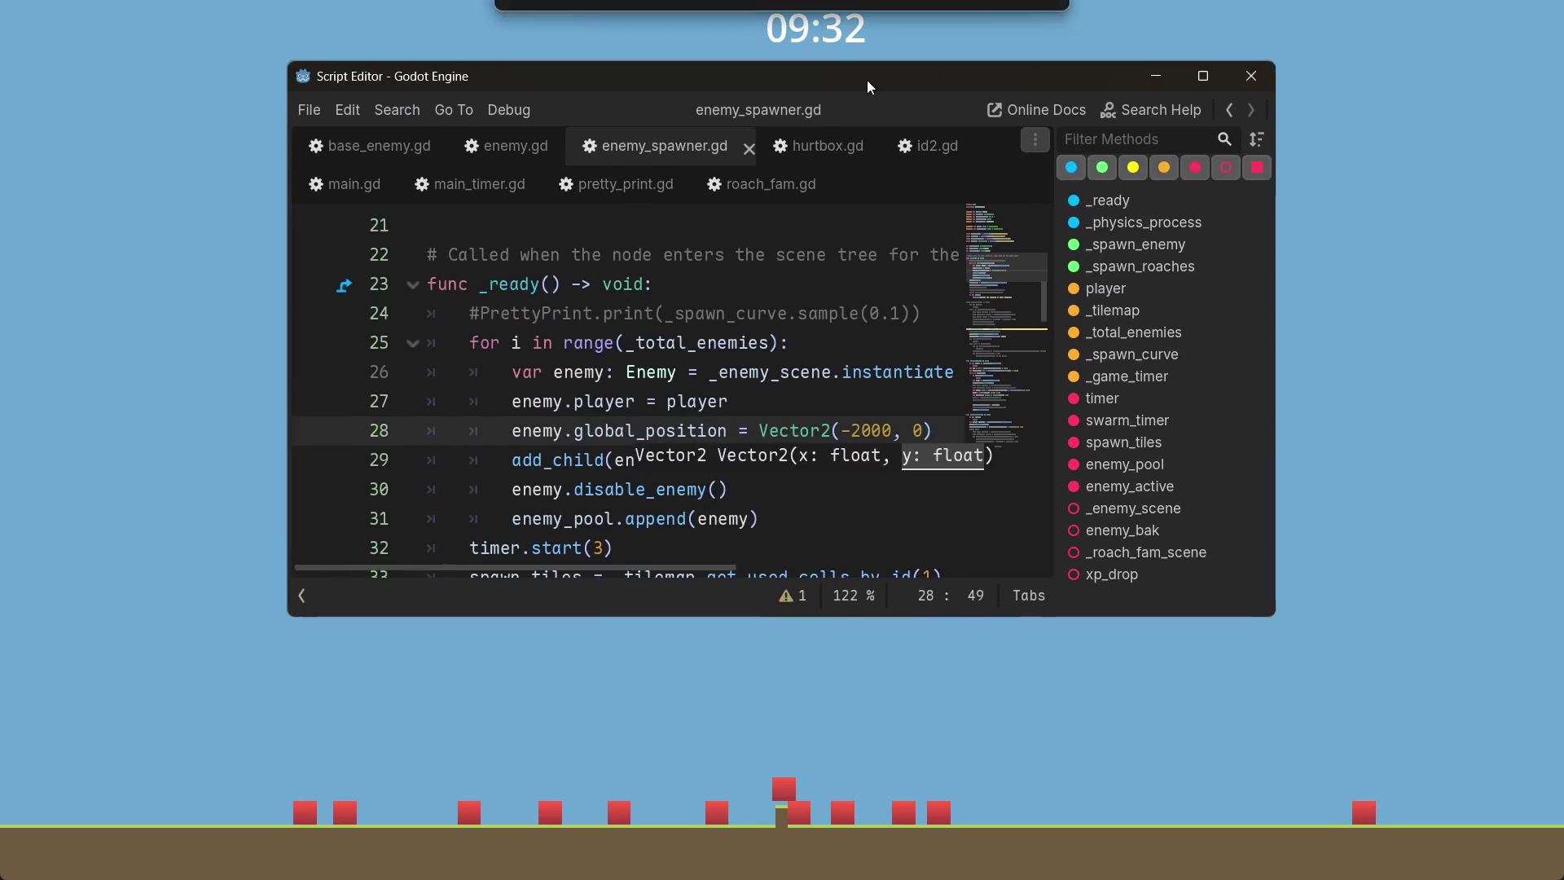
{"action": "double_click", "coordinate": [871, 432]}
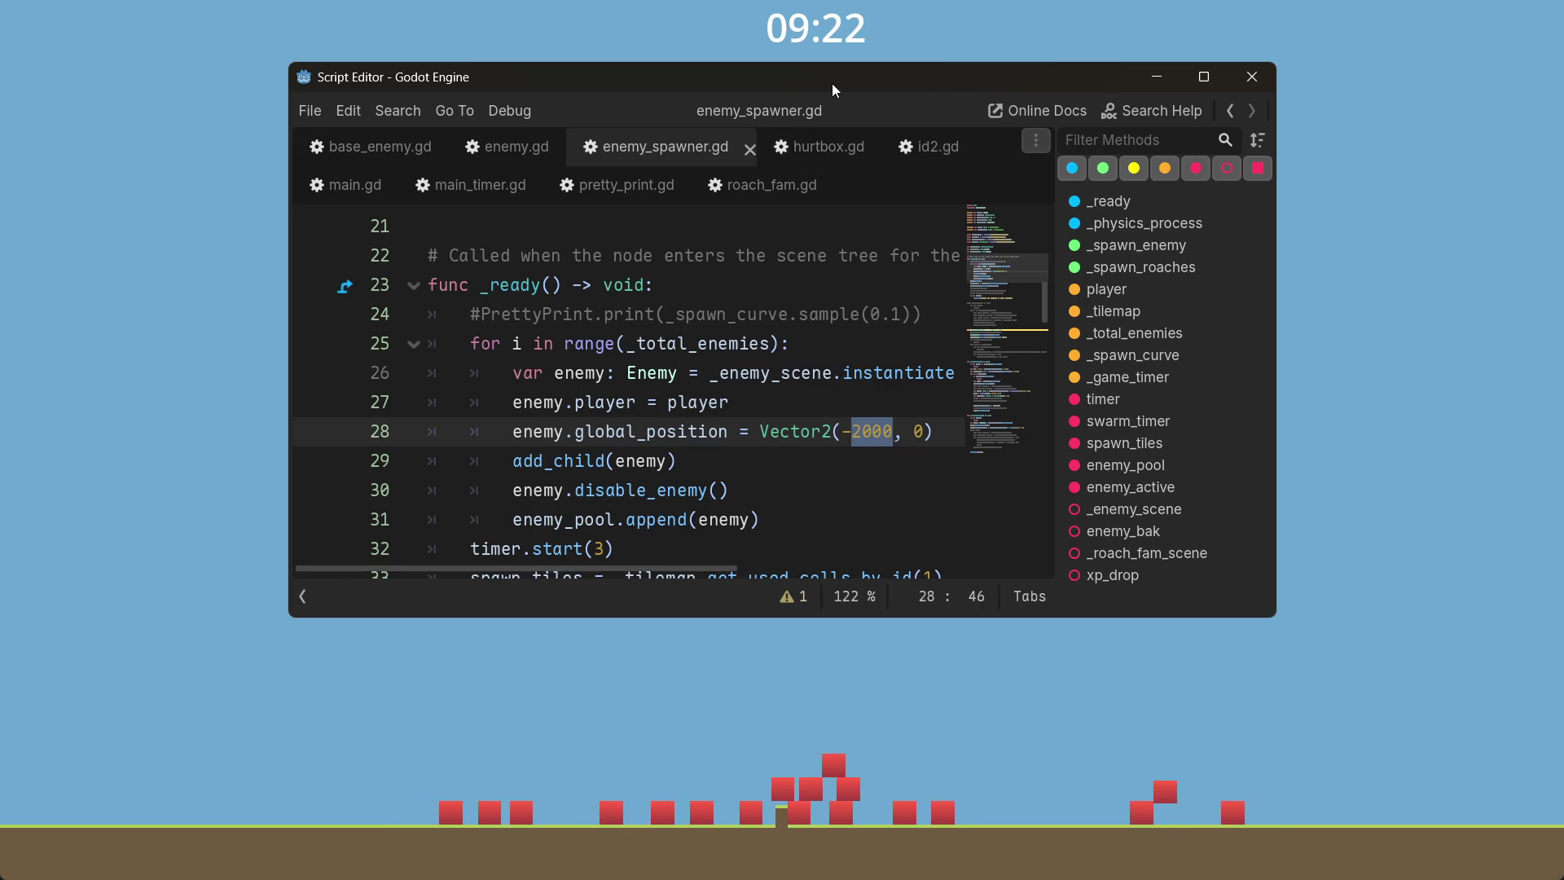
{"action": "left_click_drag", "start_coordinate": [832, 83], "coordinate": [828, 0]}
{"action": "key", "text": "alt+Tab"}
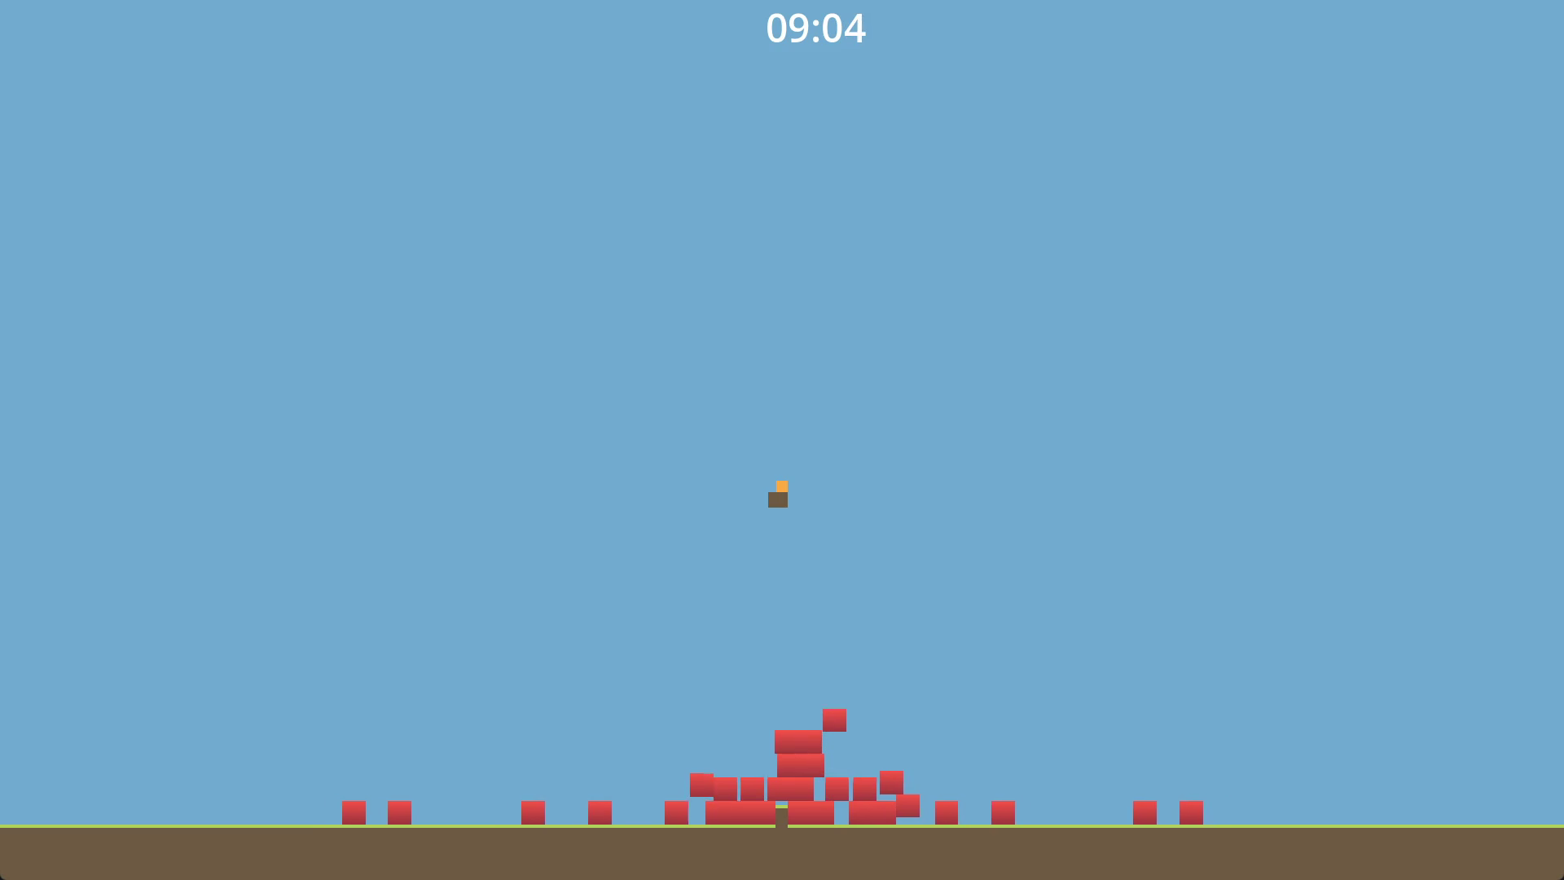
- Change the start position on line 28 to Vector2(-10000, 0)
{"action": "key", "text": "alt+Tab"}
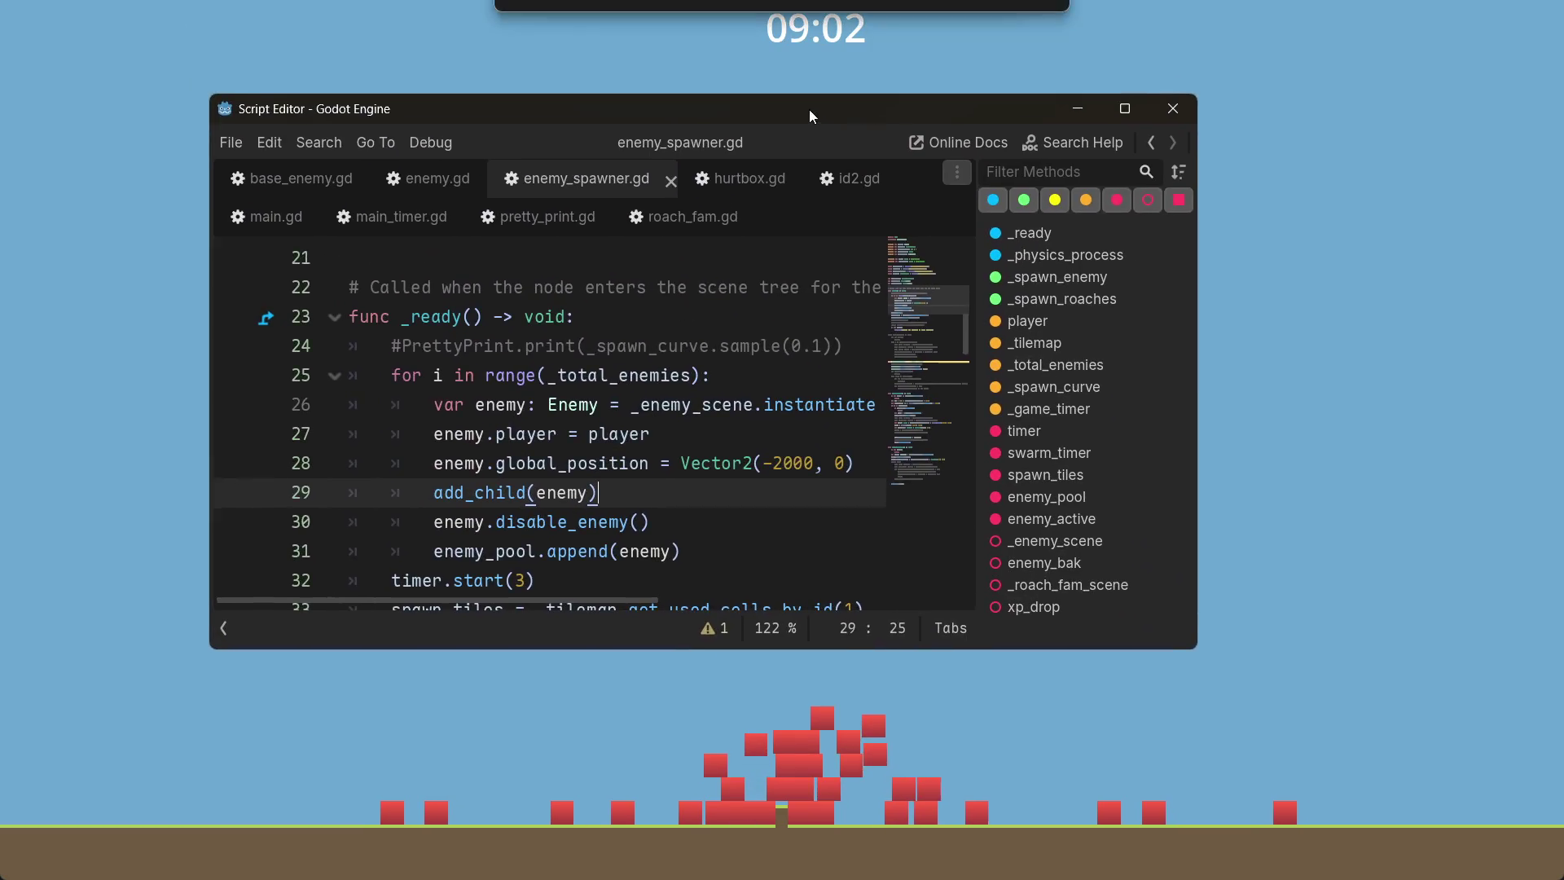
{"action": "left_click", "coordinate": [785, 463]}
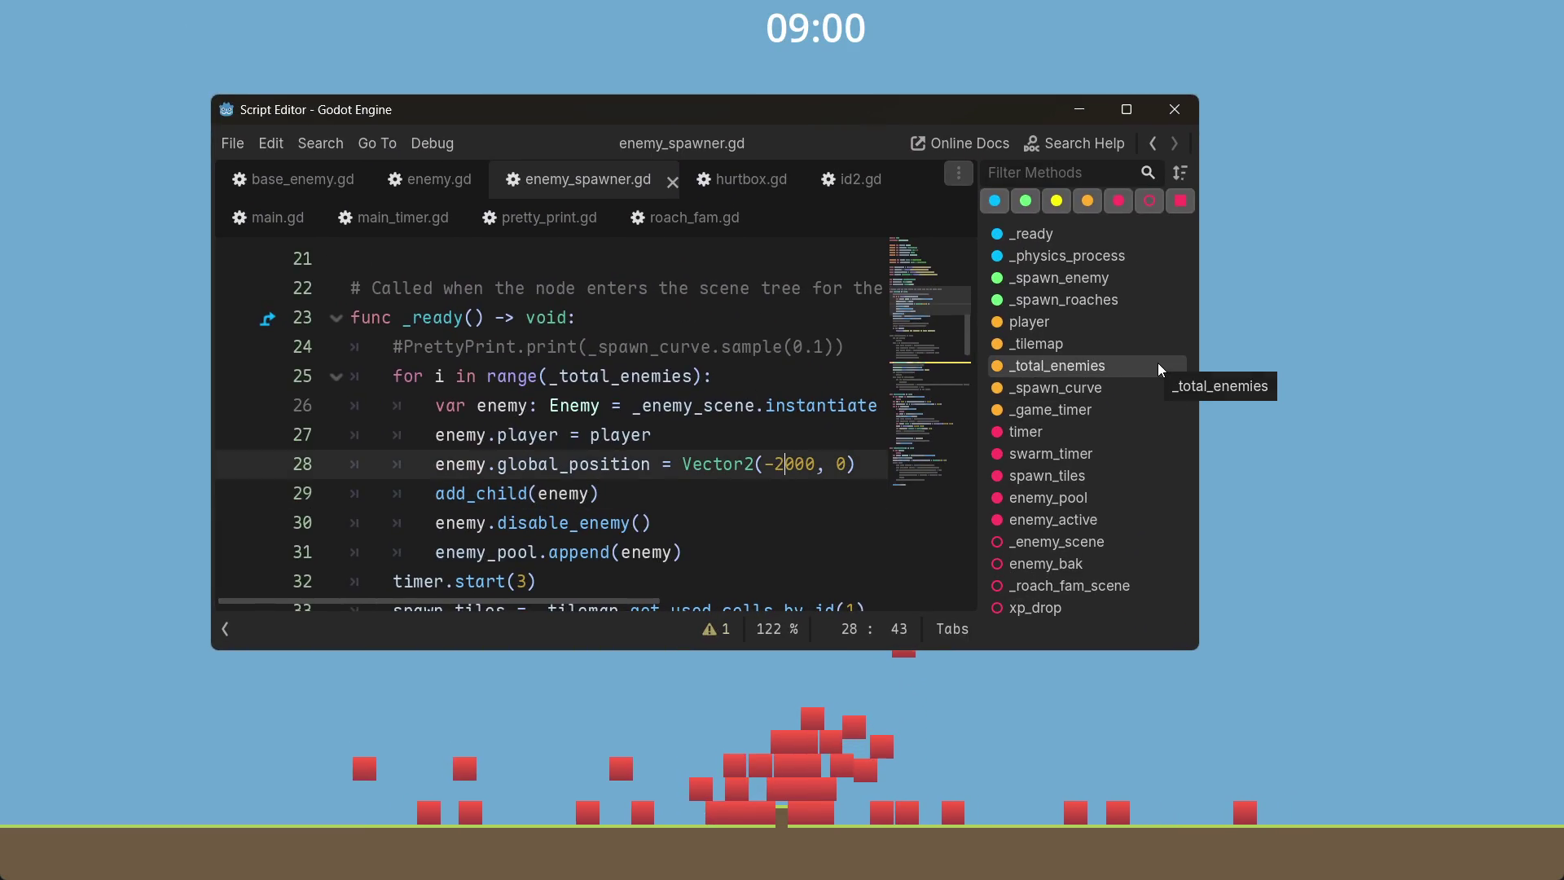
{"action": "key", "text": "BackSpace"}
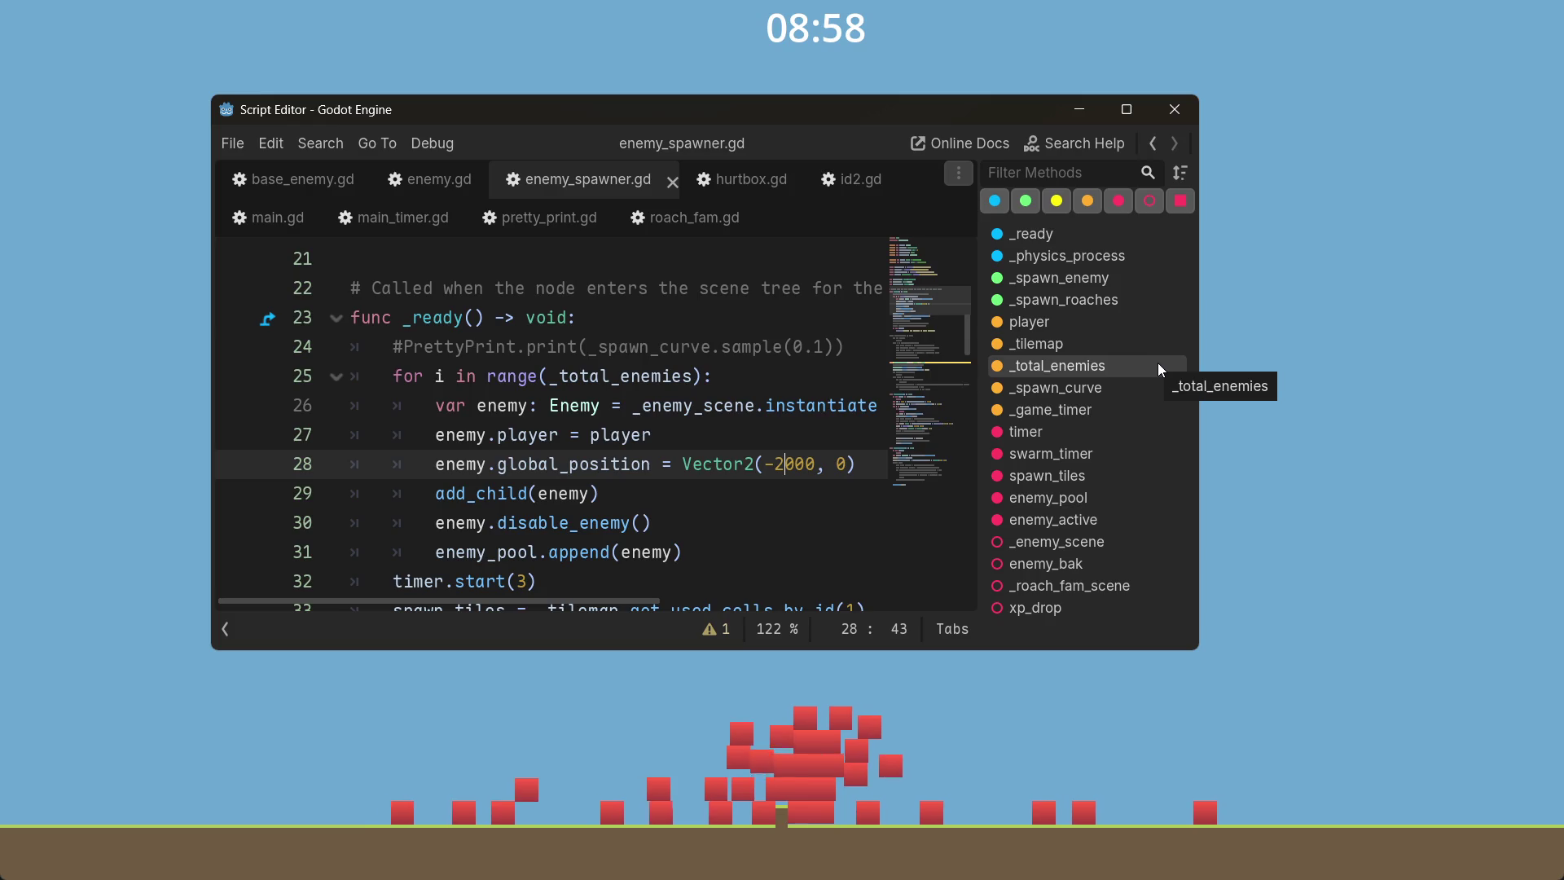
{"action": "type", "text": "10"}
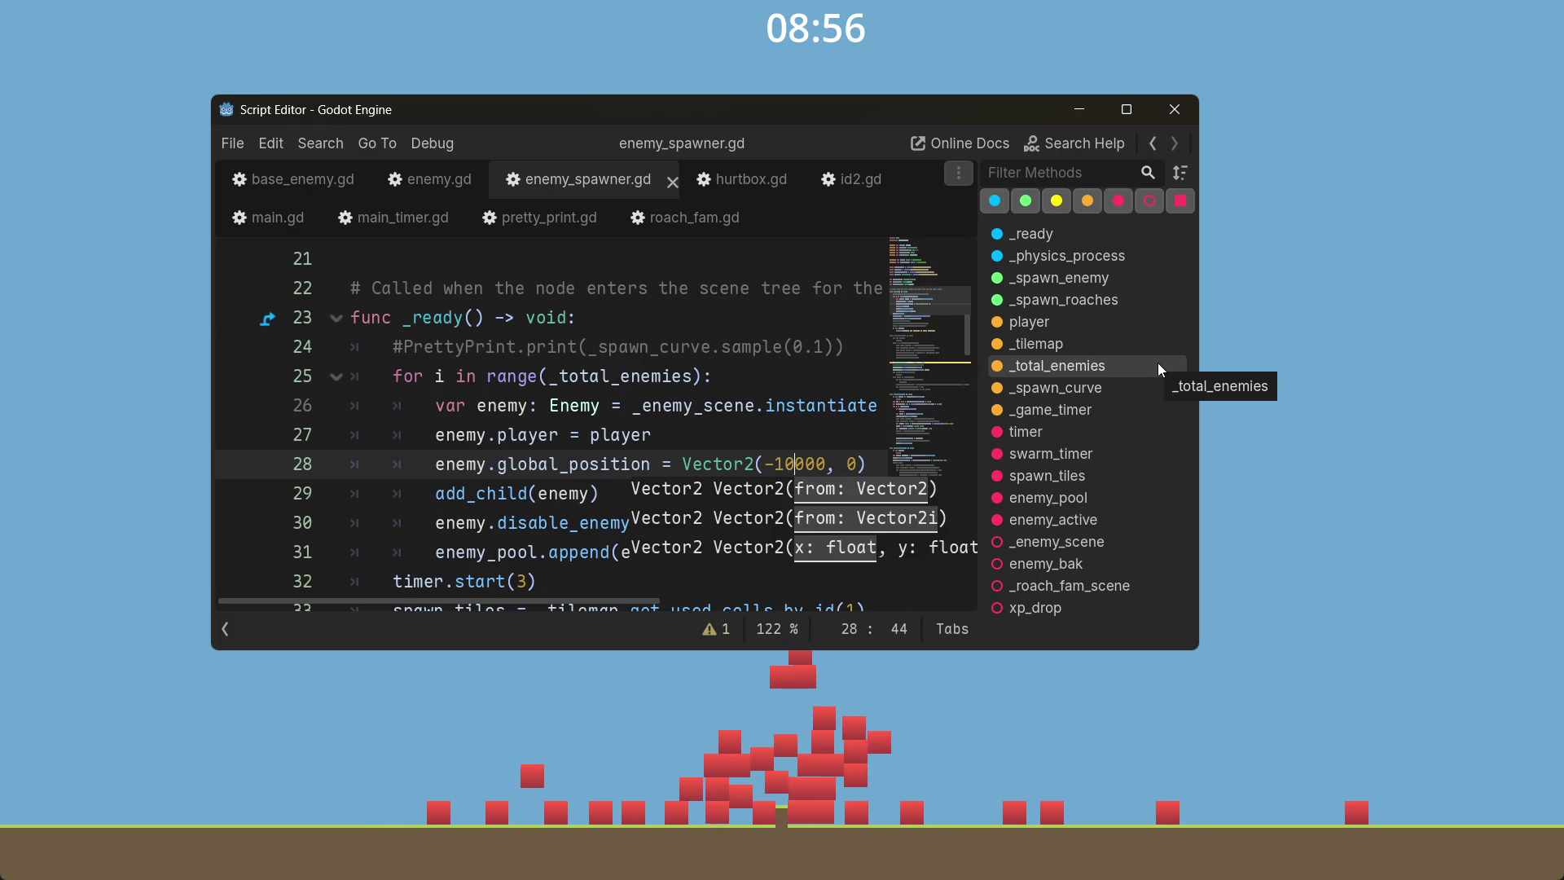
{"action": "key", "text": "super+Down"}
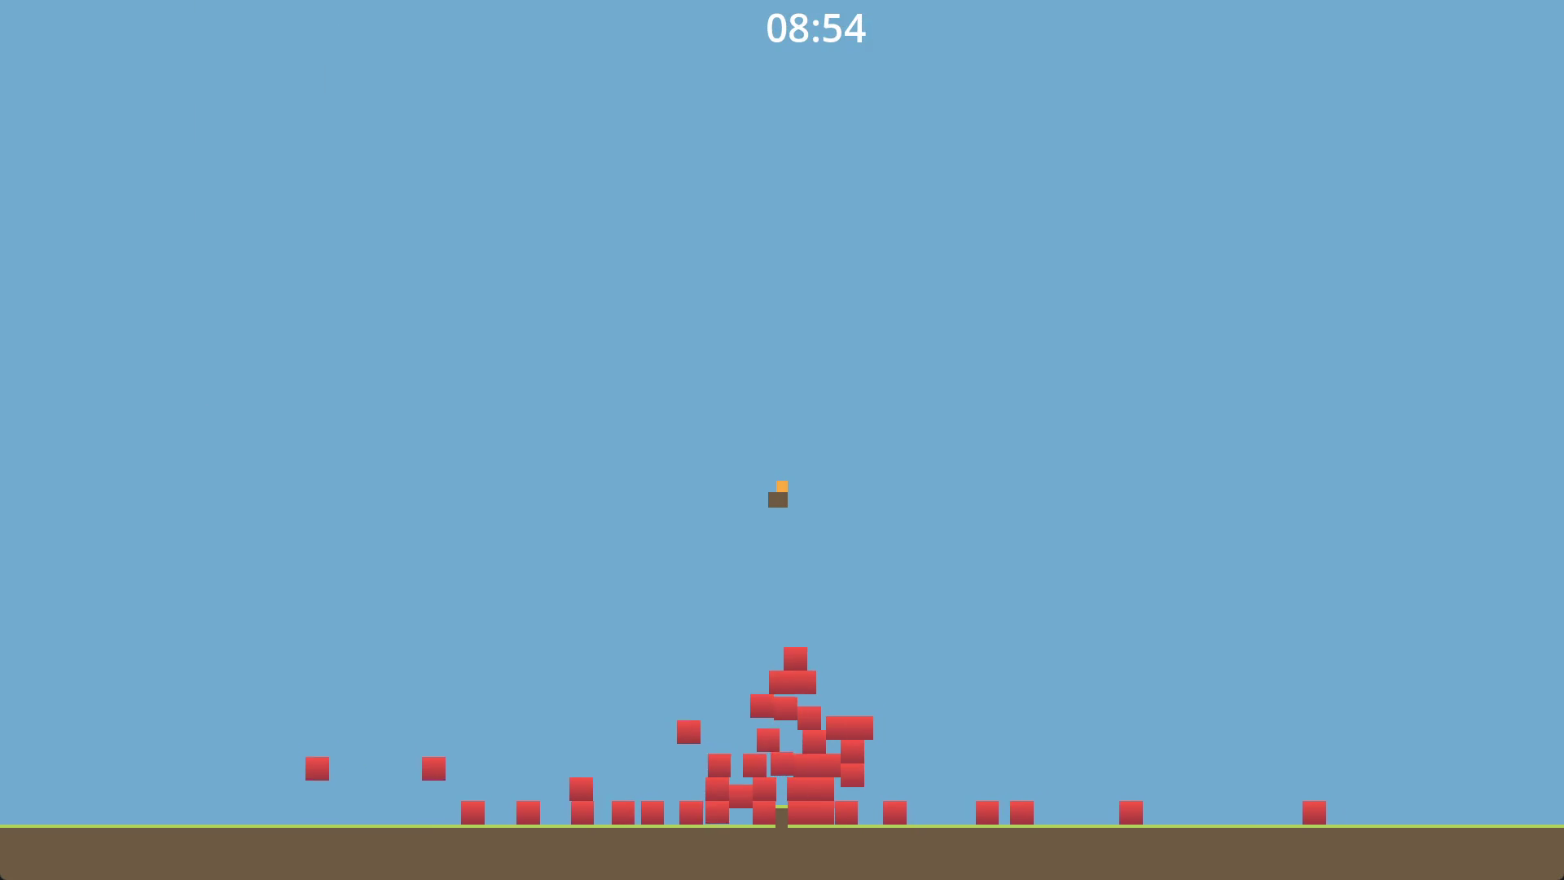
- Stop the game, re-run it with the -10000 start position, stop again, and reopen enemy_spawner.gd
{"action": "key", "text": "Escape"}
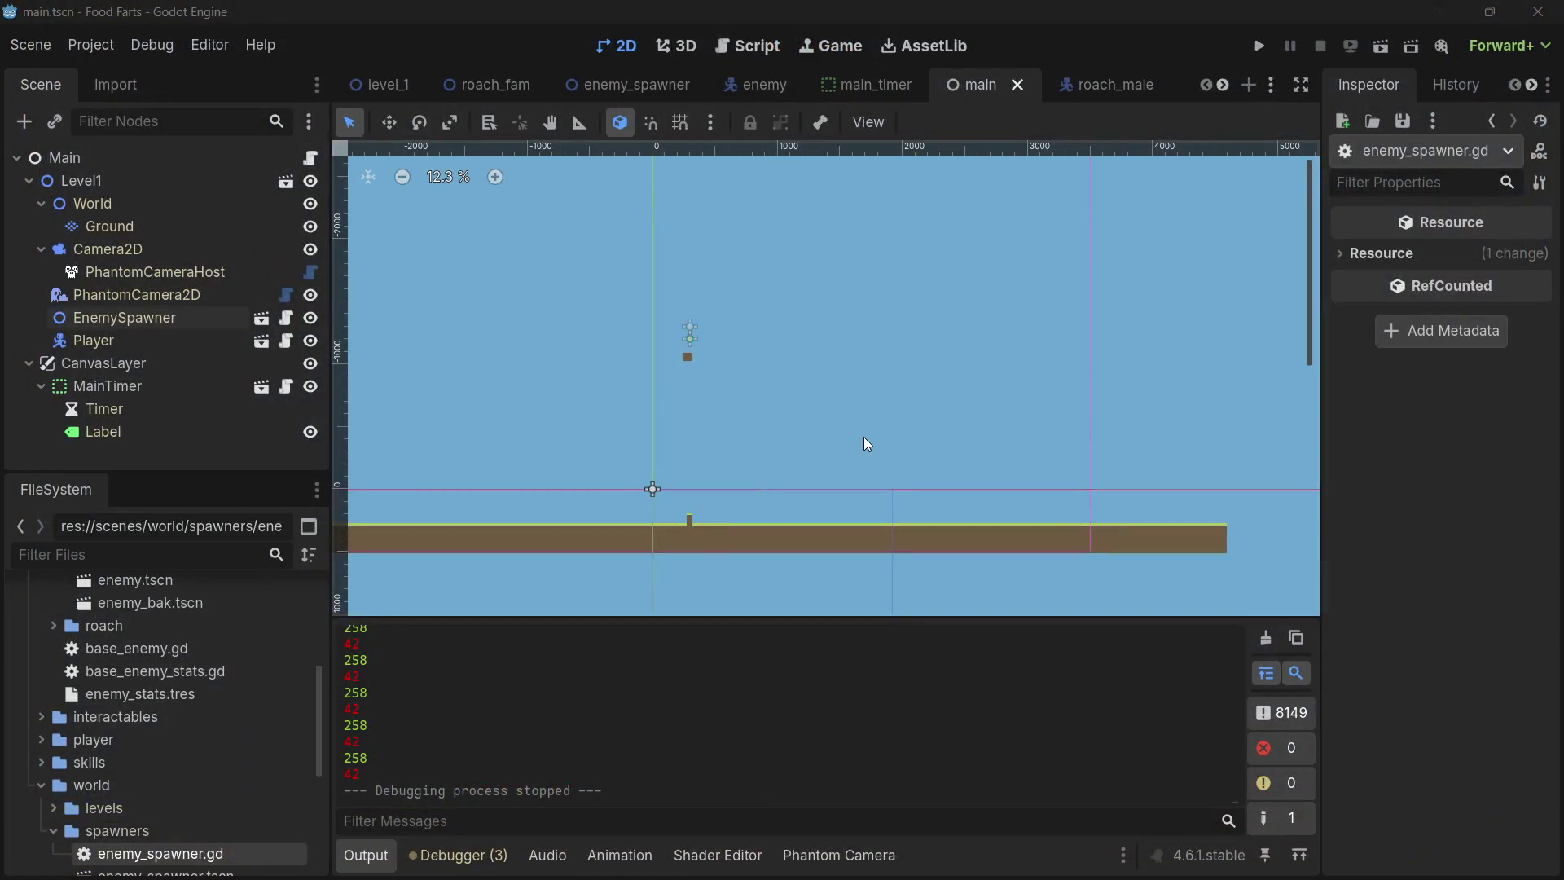
{"action": "left_click", "coordinate": [1259, 47]}
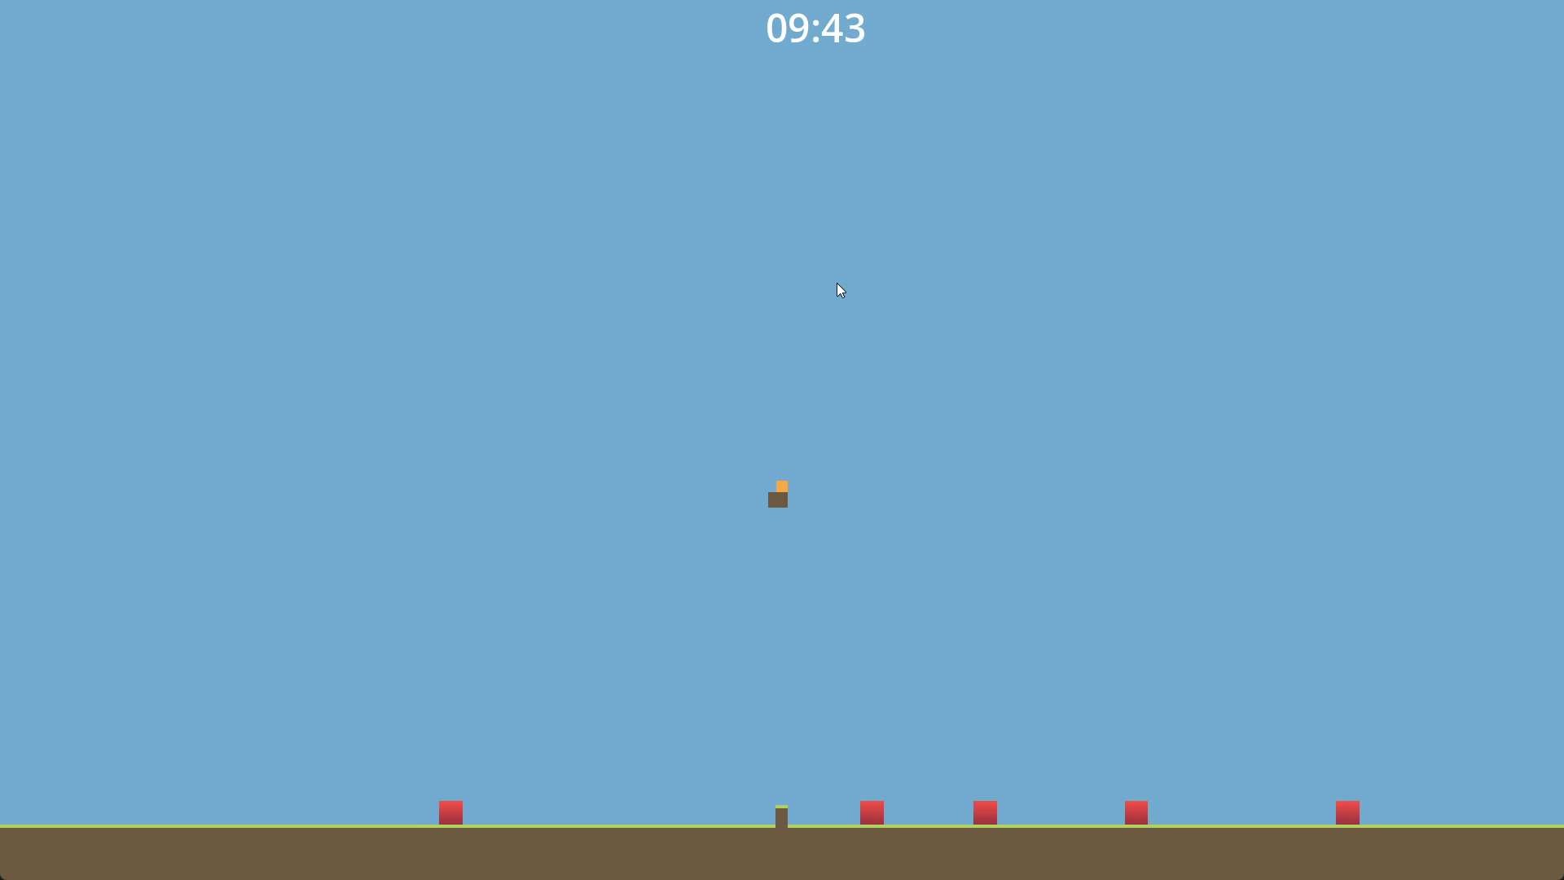
{"action": "key", "text": "F8"}
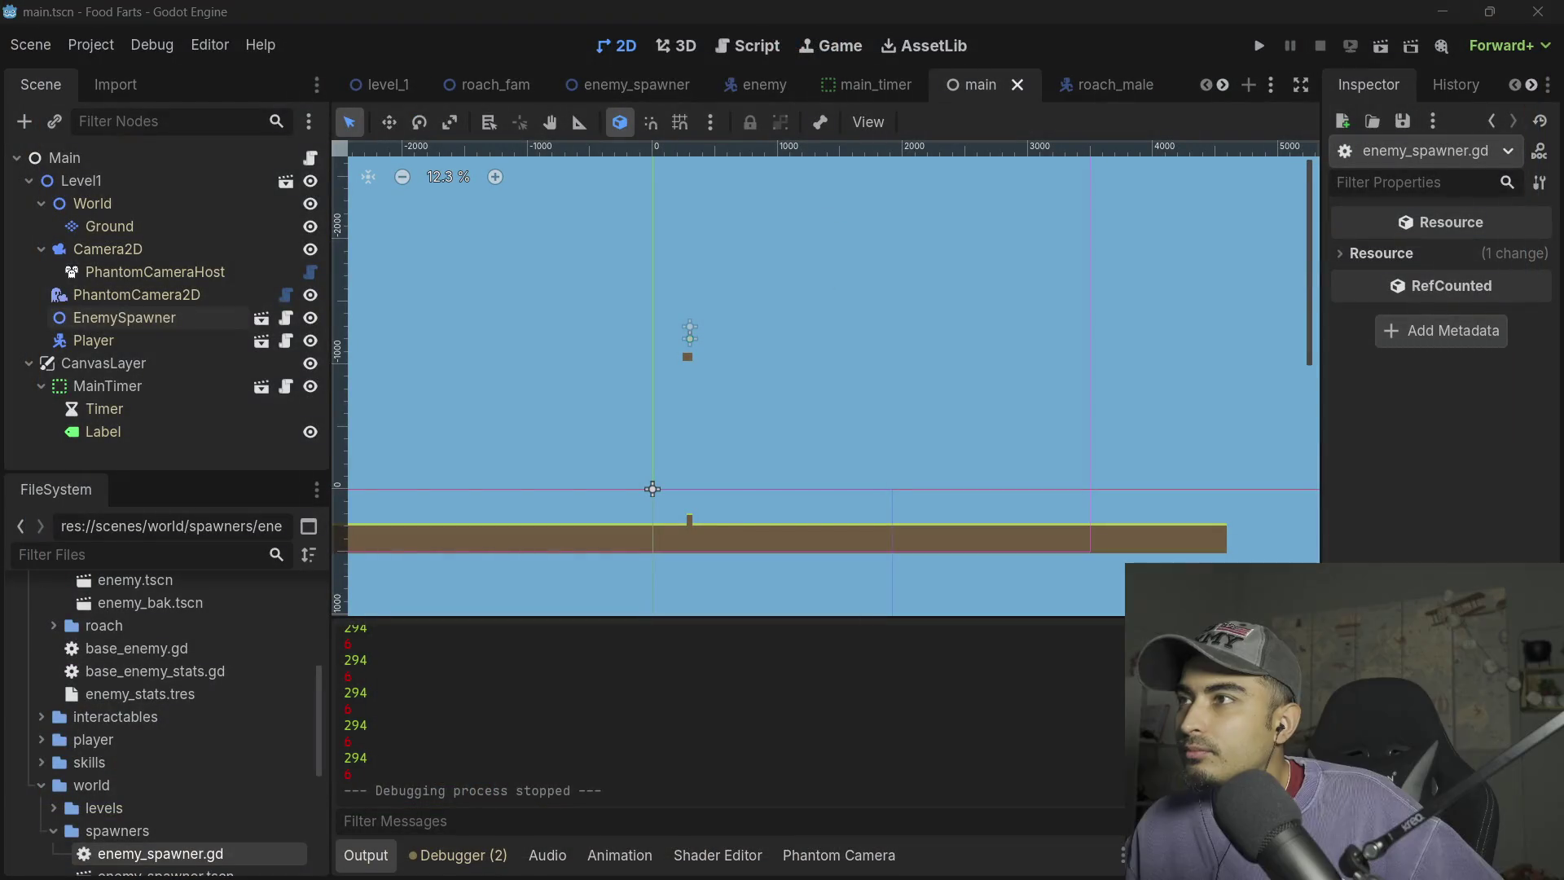
{"action": "left_click", "coordinate": [748, 46]}
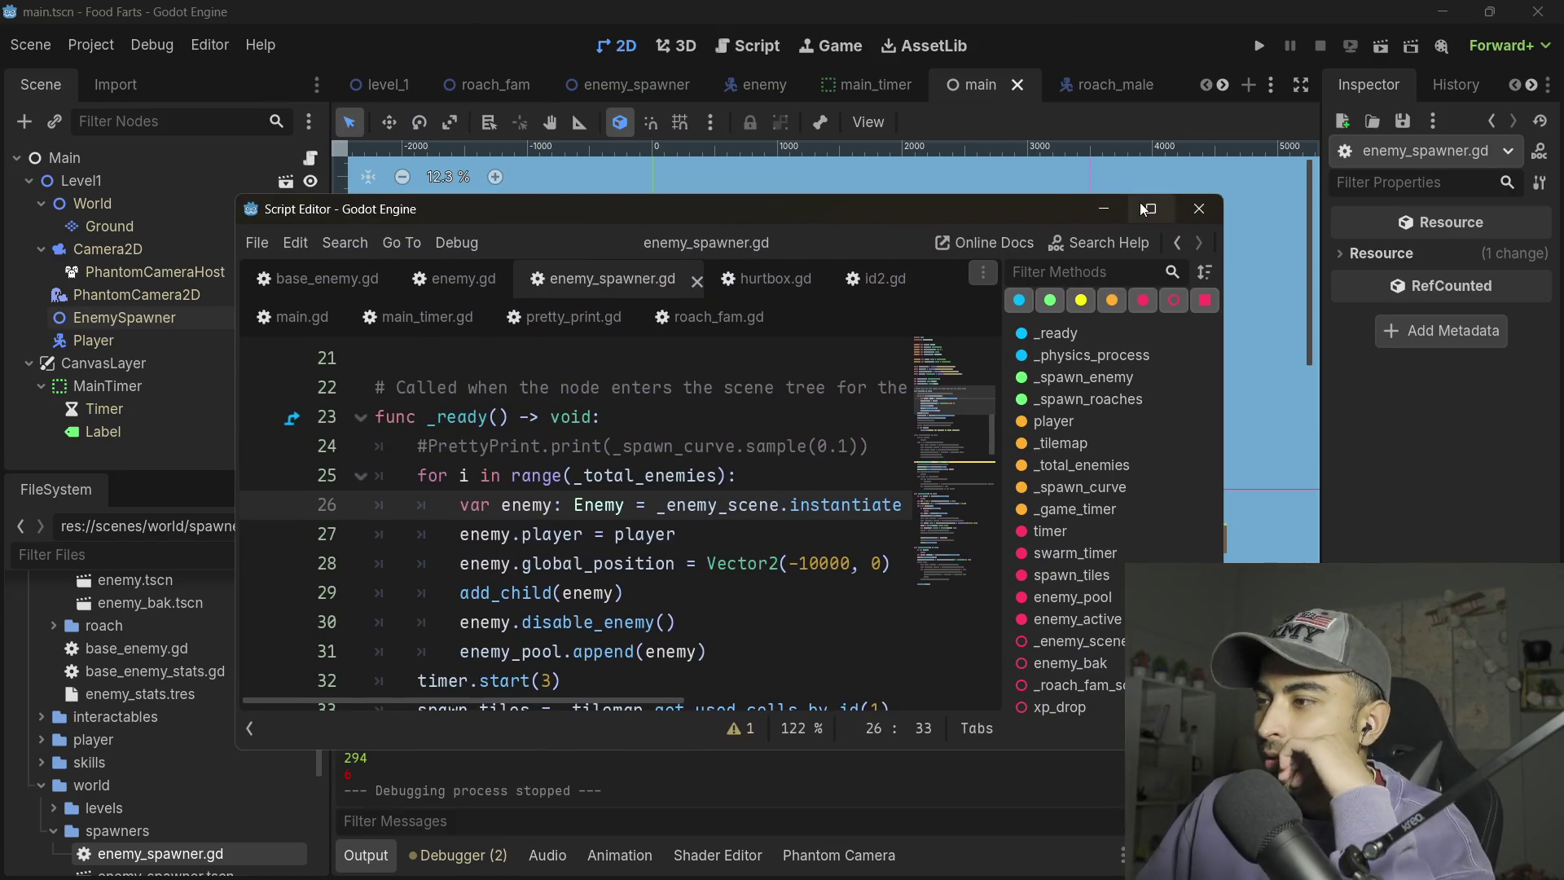
- In enemy.gd's disable_enemy, comment out the global_position = Vector2.ZERO line 65 with Ctrl+K
{"action": "left_click", "coordinate": [1150, 208]}
{"action": "scroll", "coordinate": [570, 530], "scroll_direction": "down", "scroll_amount": 2}
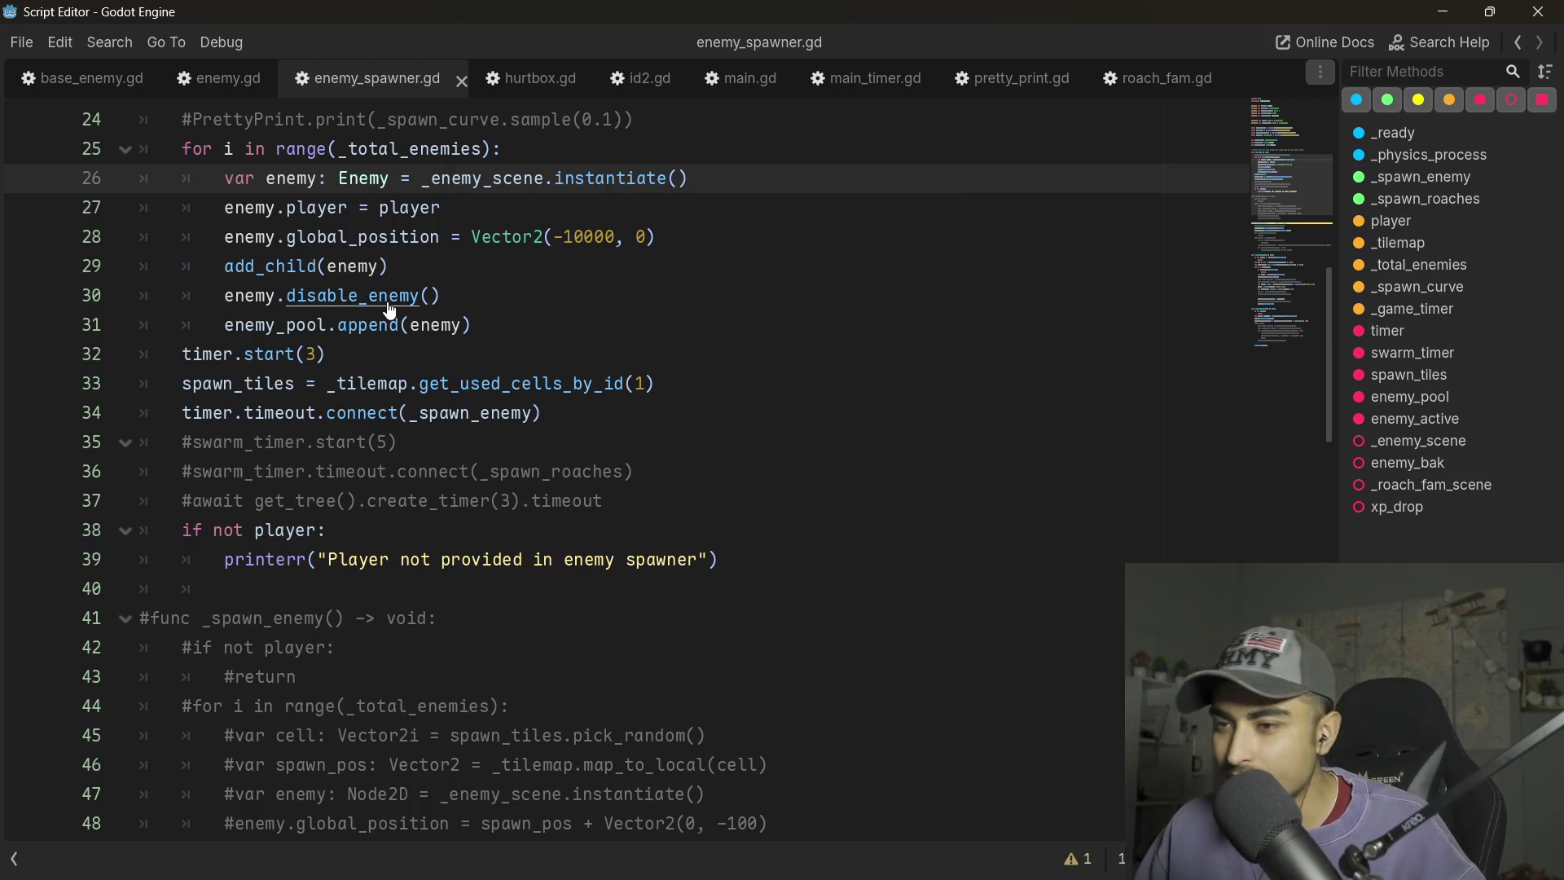
{"action": "left_click", "coordinate": [389, 305], "text": "ctrl"}
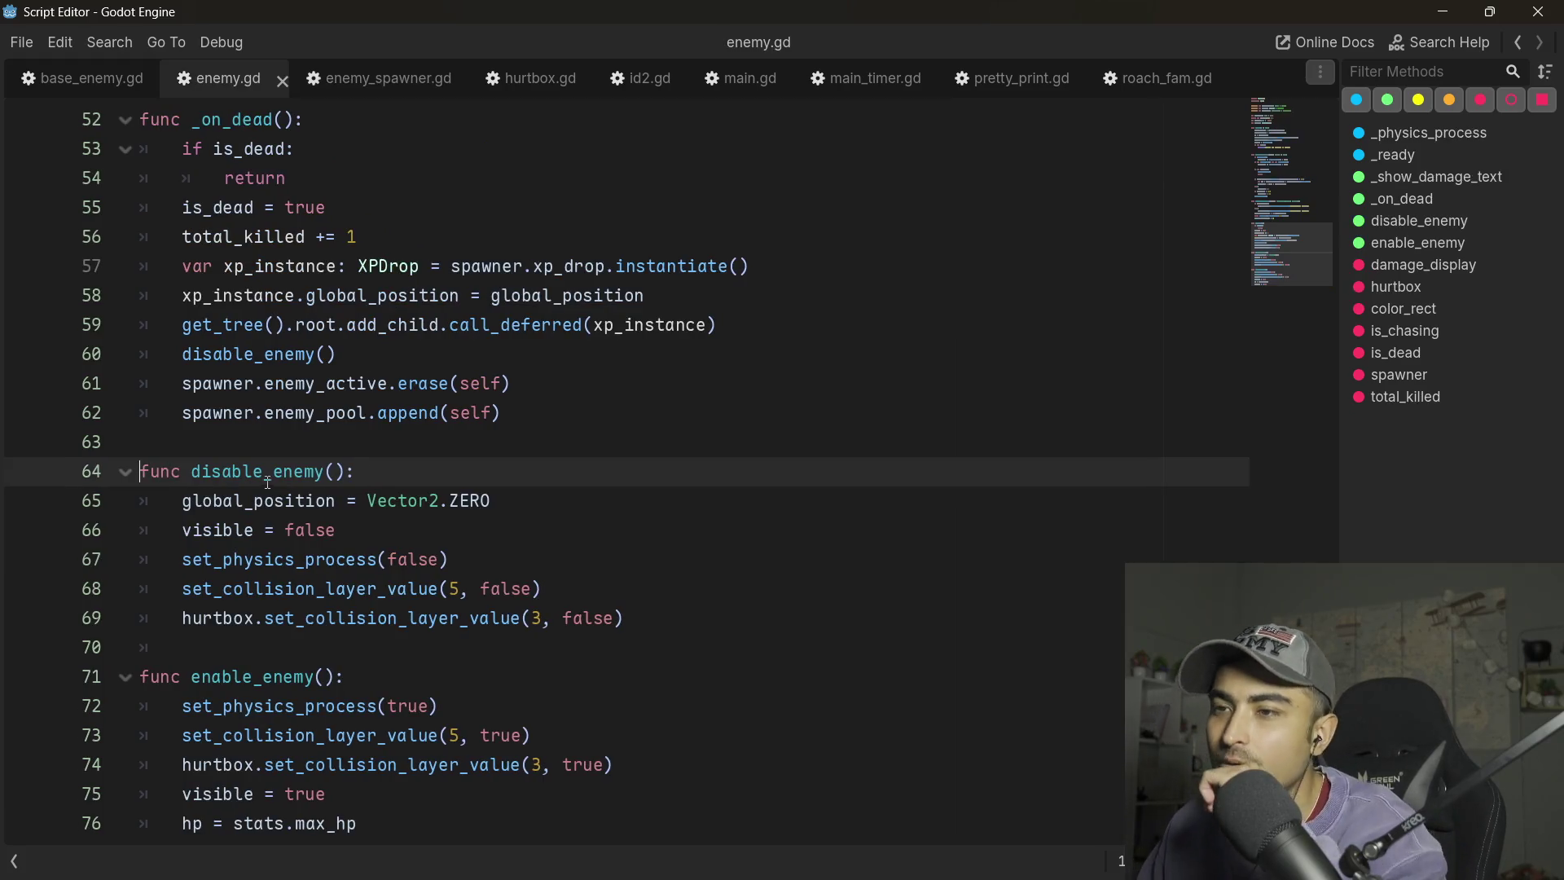
{"action": "scroll", "coordinate": [272, 491], "scroll_direction": "down", "scroll_amount": 1}
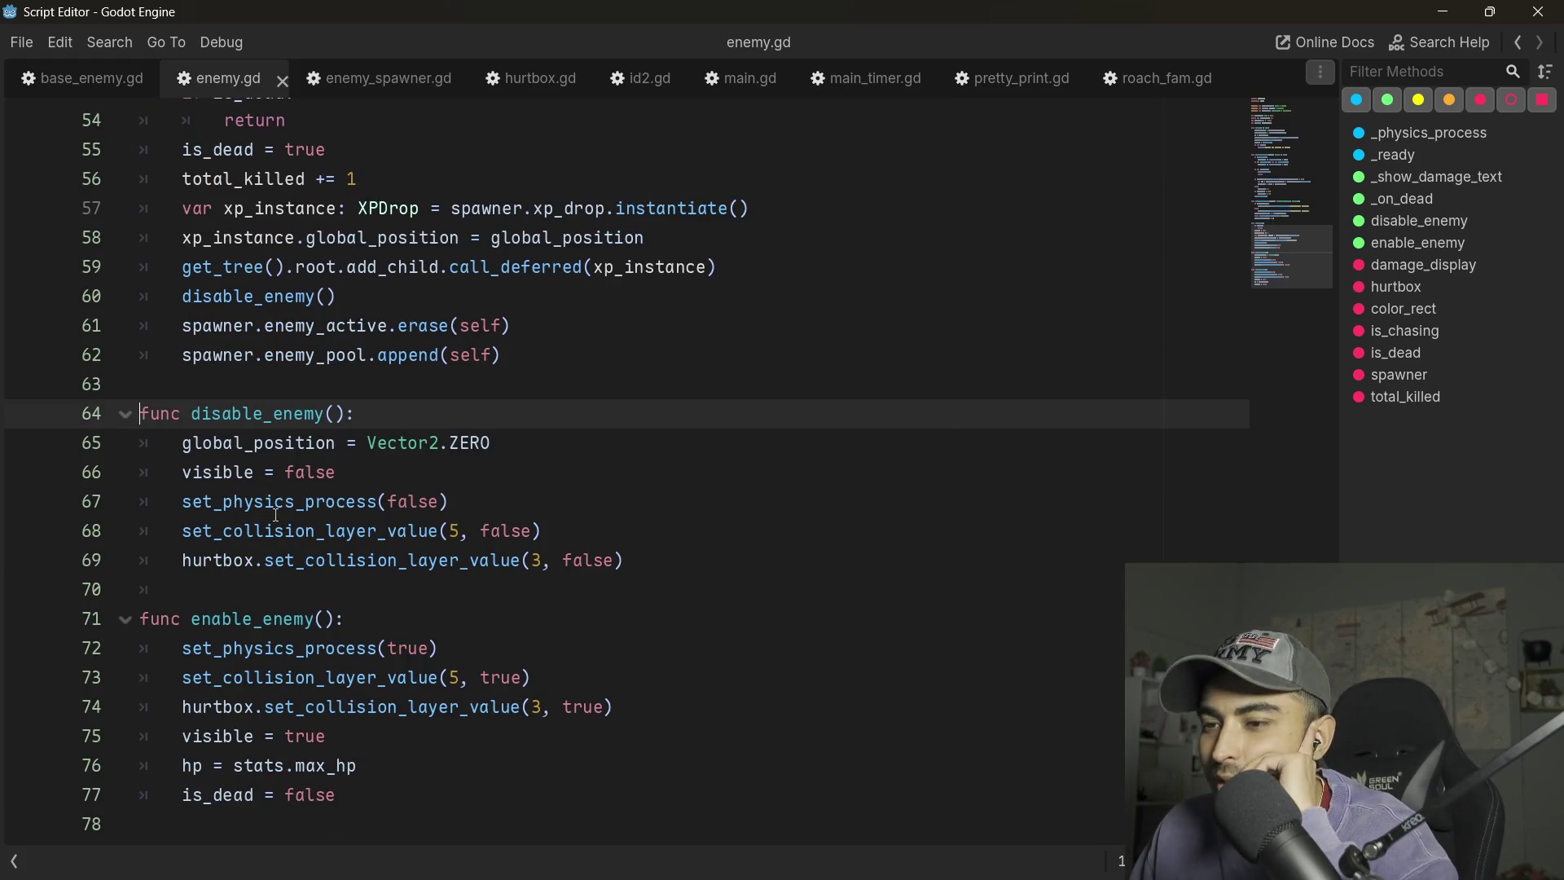
{"action": "double_click", "coordinate": [250, 499]}
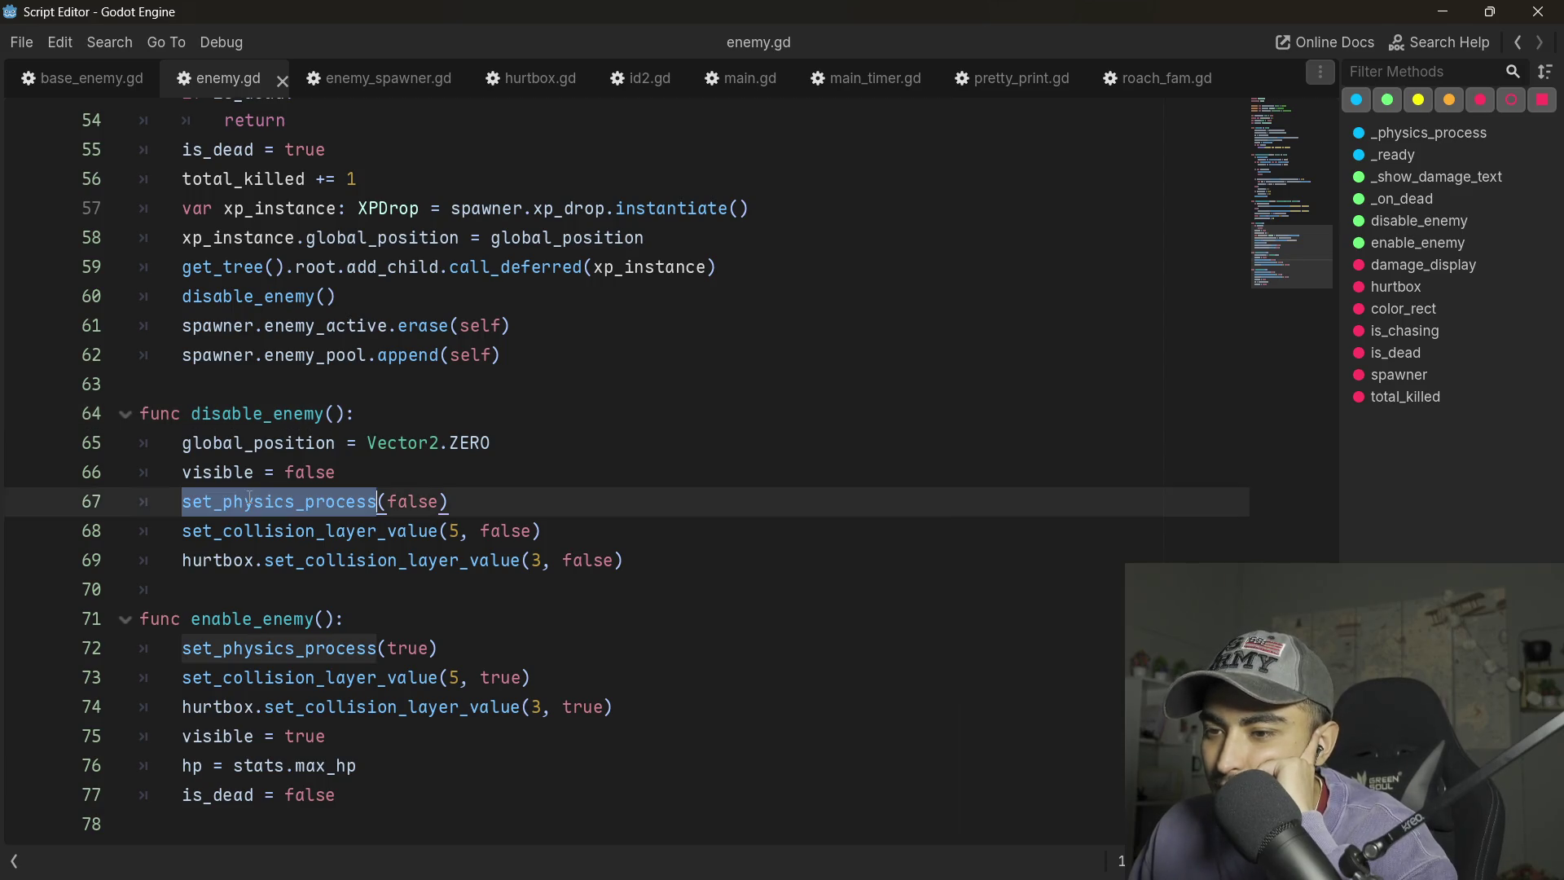
{"action": "double_click", "coordinate": [252, 440]}
{"action": "left_click_drag", "start_coordinate": [493, 442], "coordinate": [93, 444]}
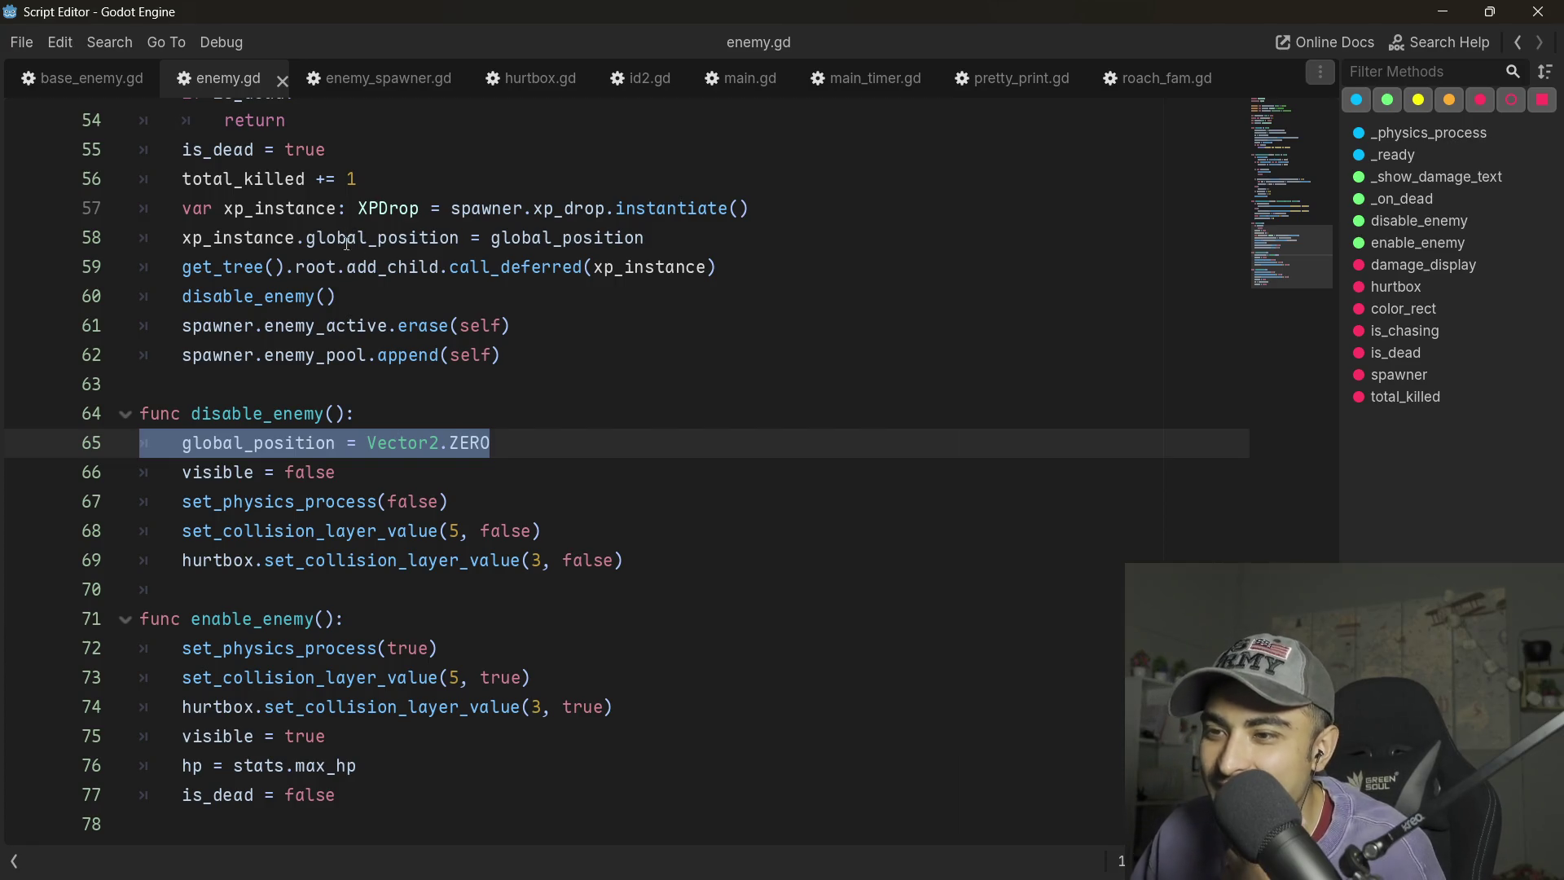
{"action": "double_click", "coordinate": [470, 442]}
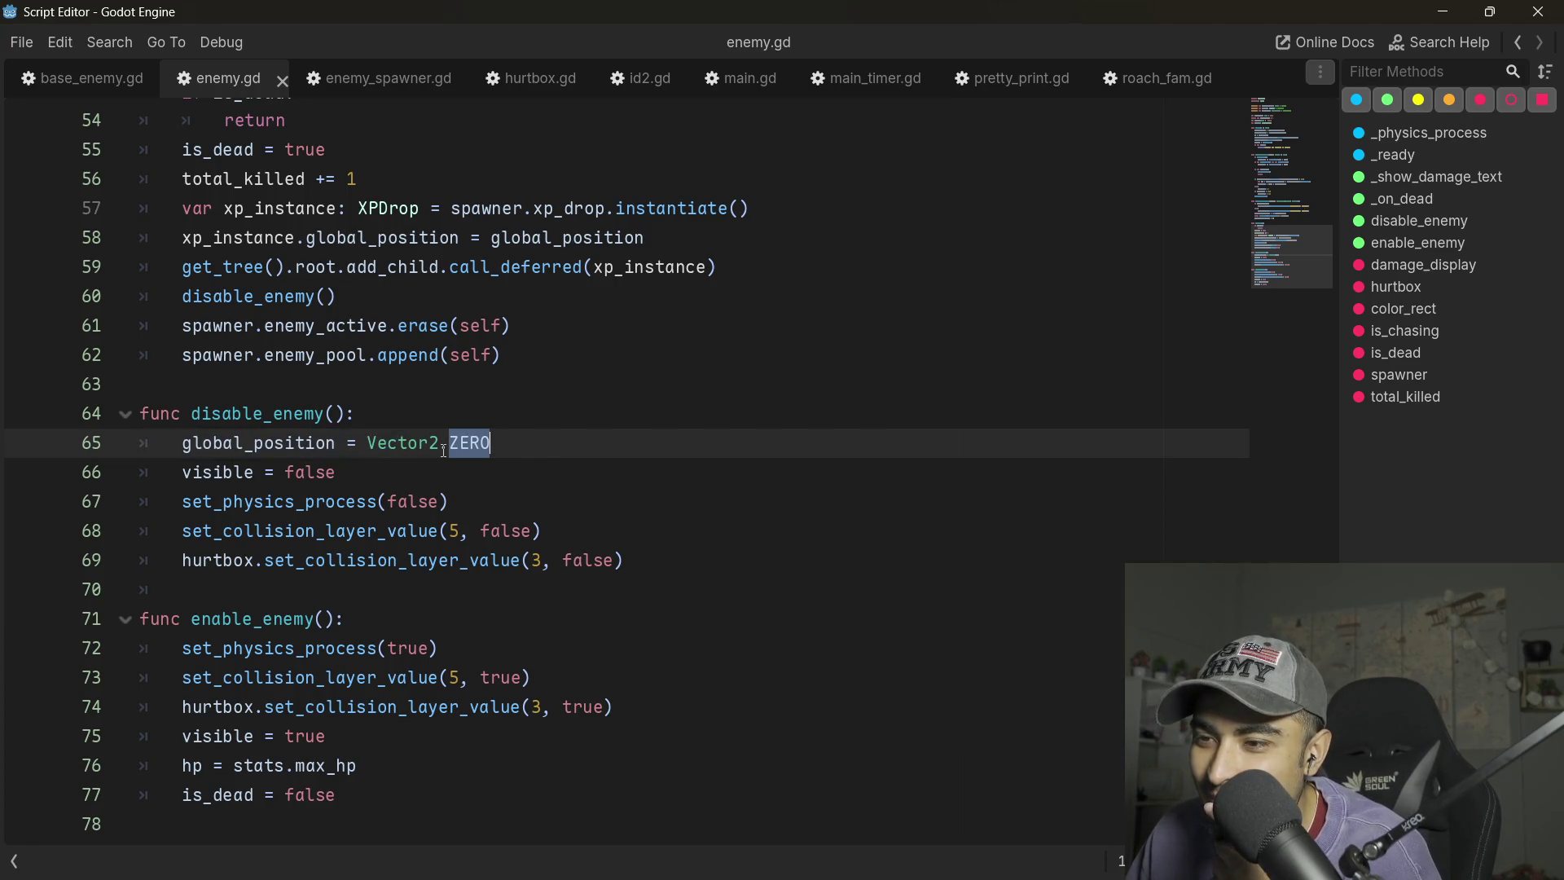
{"action": "key", "text": "Right"}
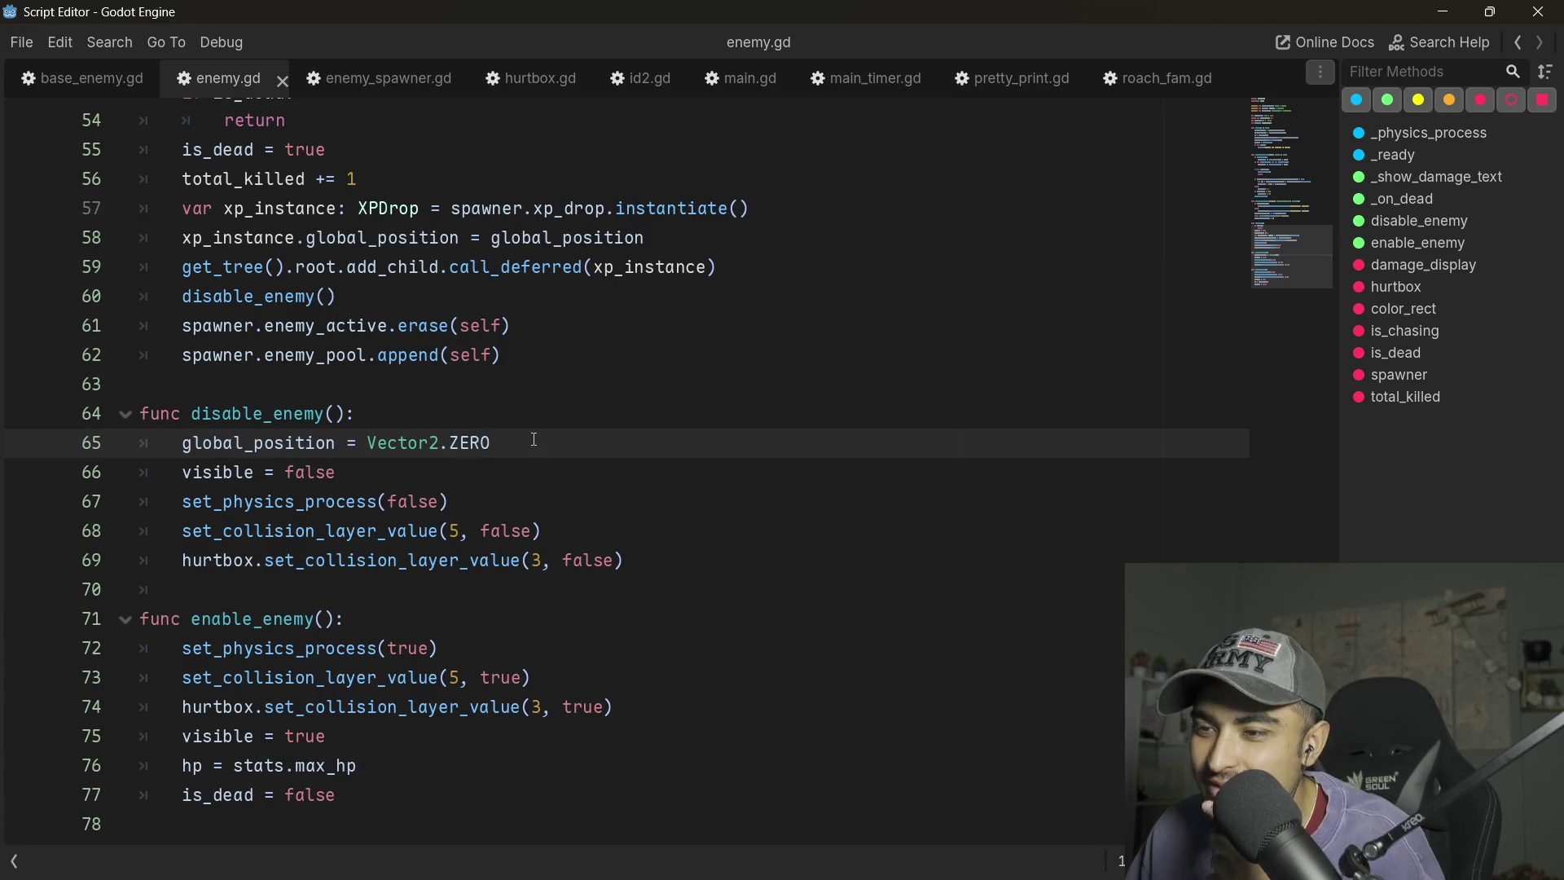
{"action": "left_click_drag", "start_coordinate": [524, 444], "coordinate": [60, 445]}
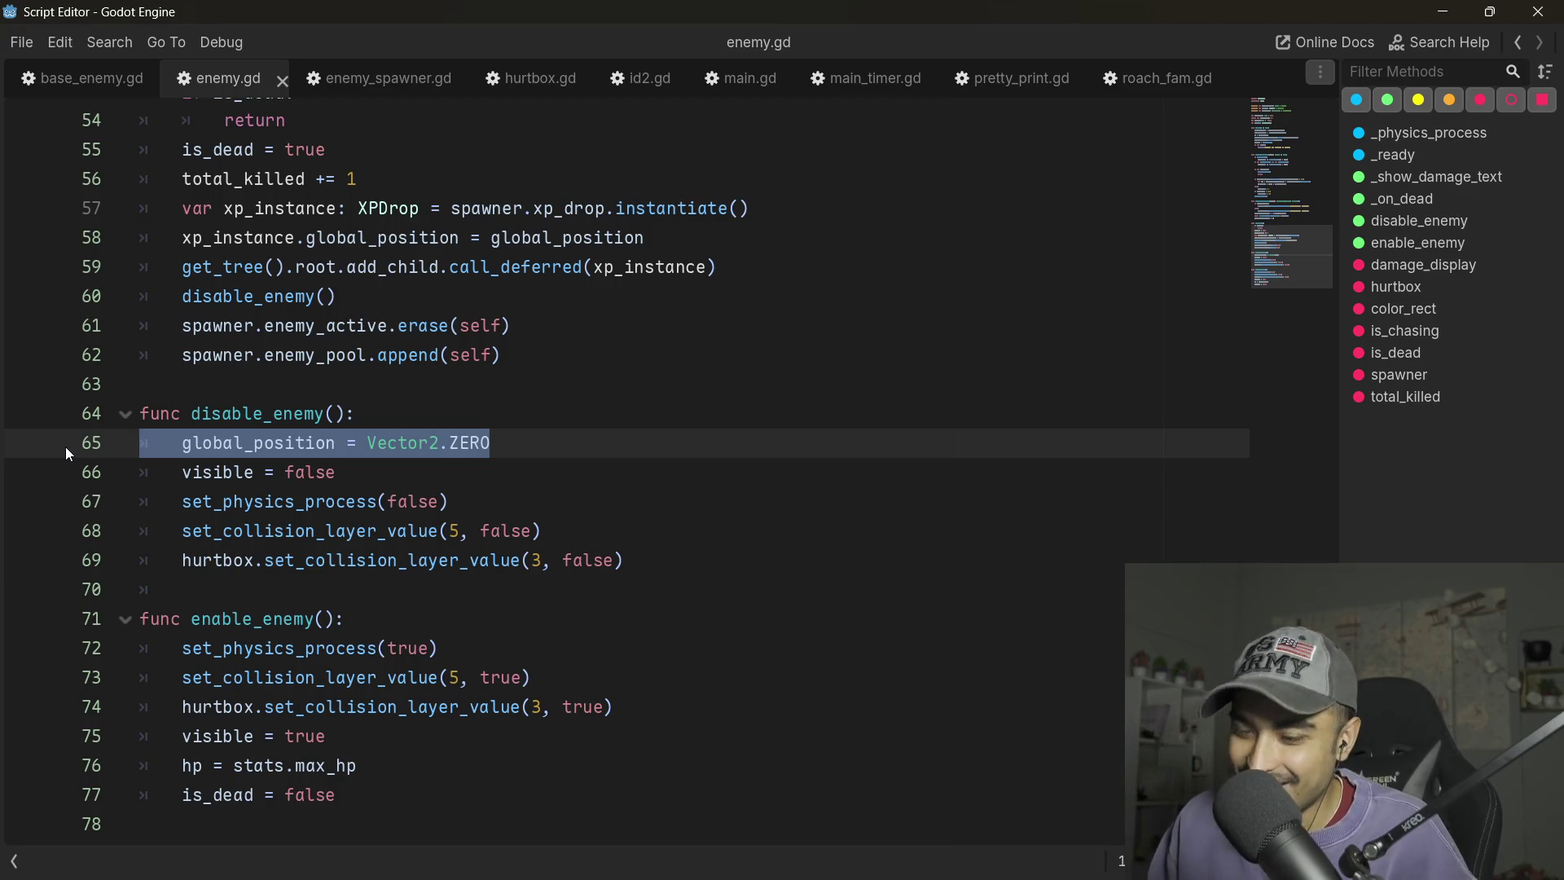
{"action": "key", "text": "ctrl+k"}
- Review enable_enemy, check enemy_spawner.gd, and close the floating script window
{"action": "scroll", "coordinate": [388, 453], "scroll_direction": "up", "scroll_amount": 10}
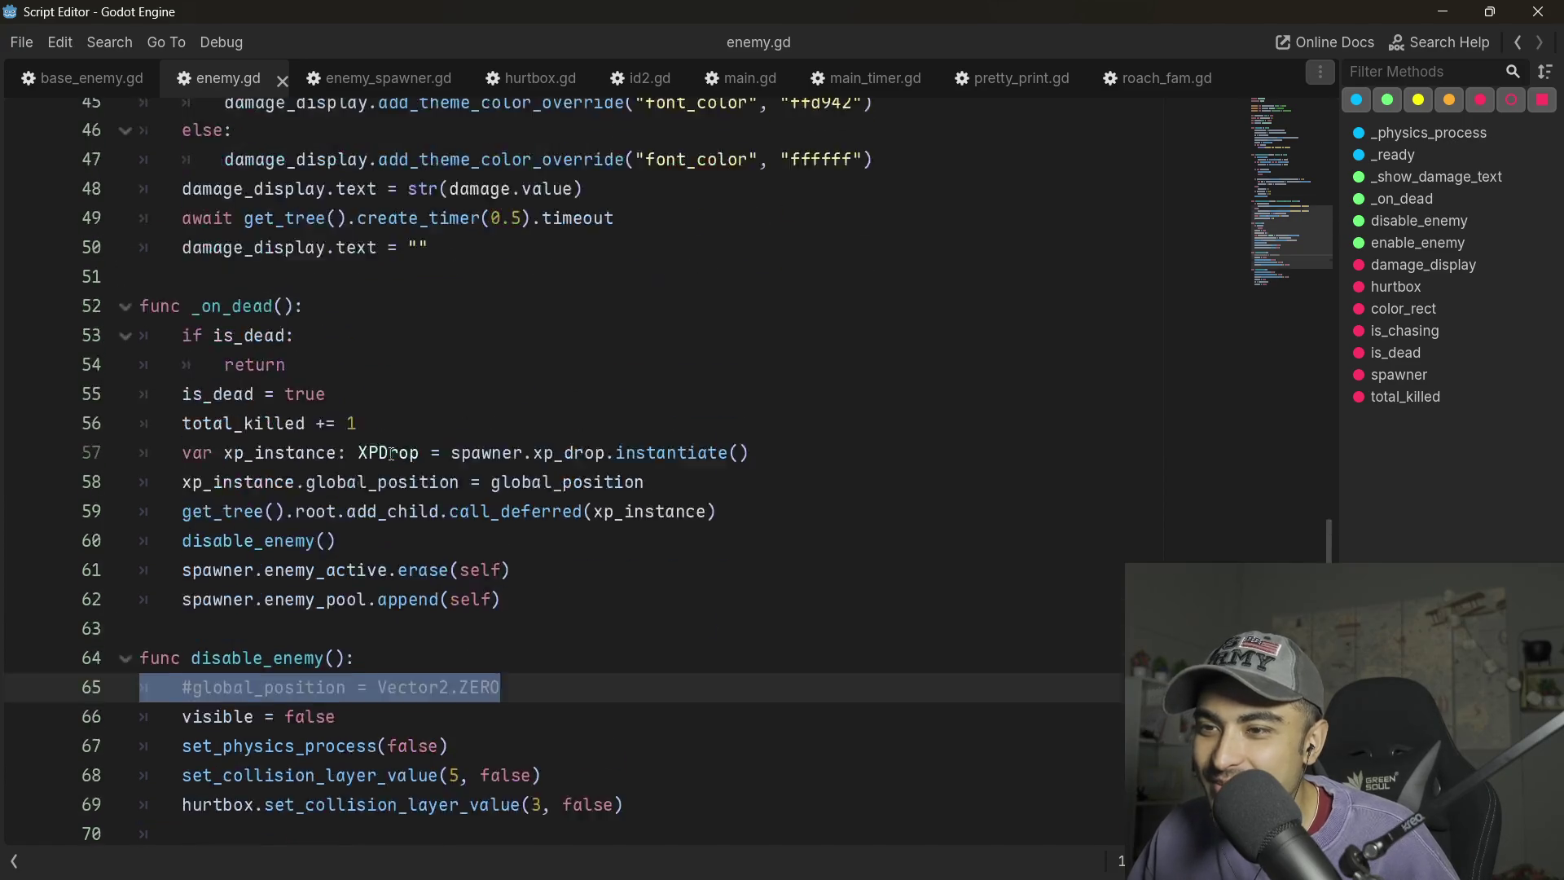
{"action": "scroll", "coordinate": [388, 454], "scroll_direction": "up", "scroll_amount": 5}
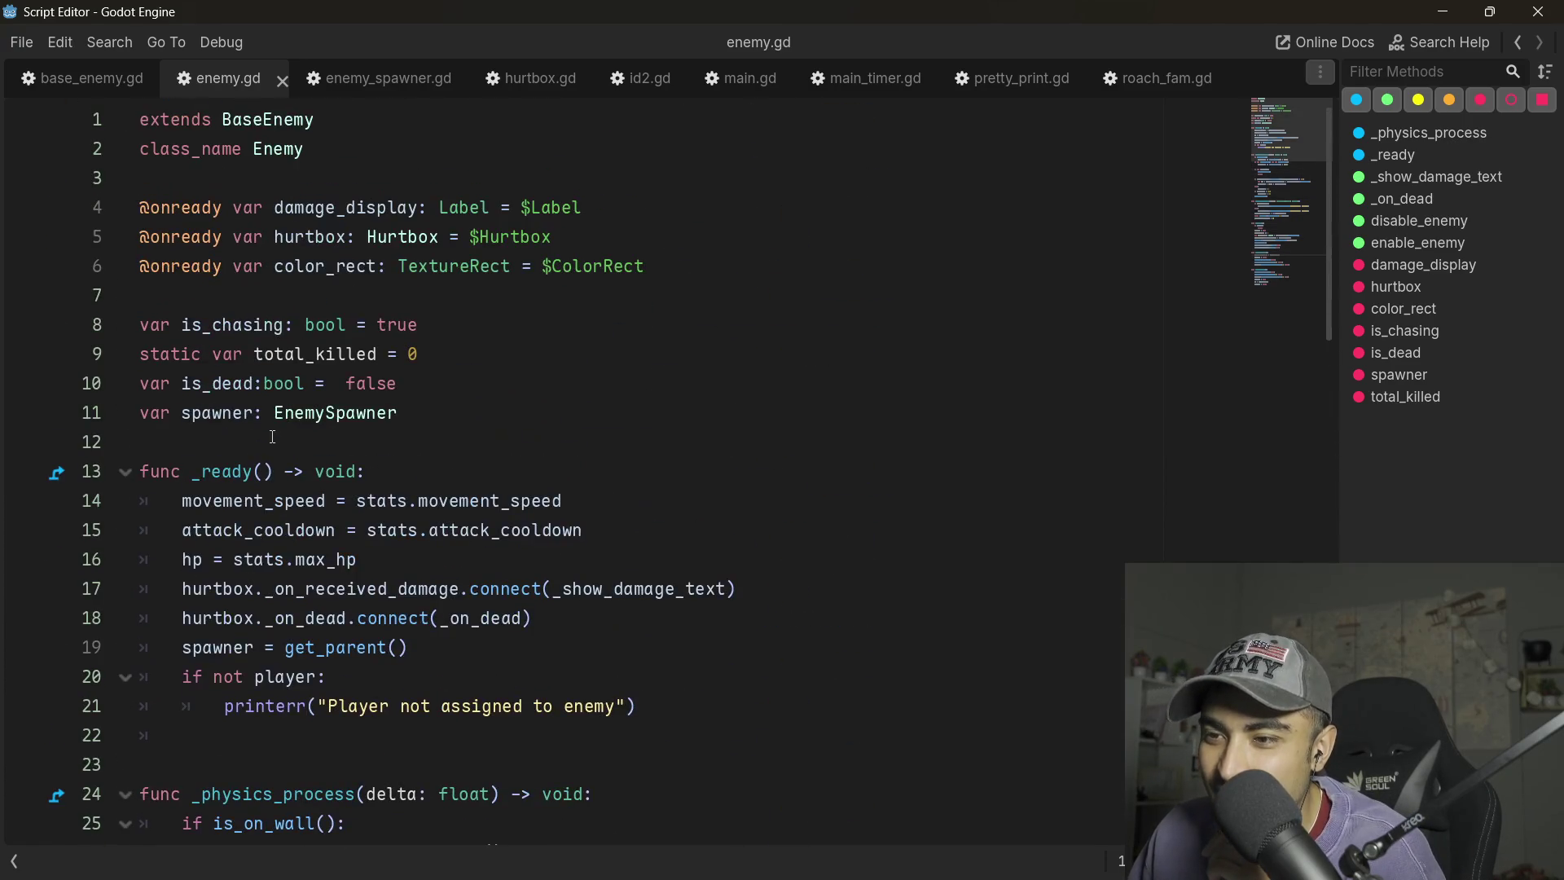
{"action": "scroll", "coordinate": [342, 436], "scroll_direction": "down", "scroll_amount": 1}
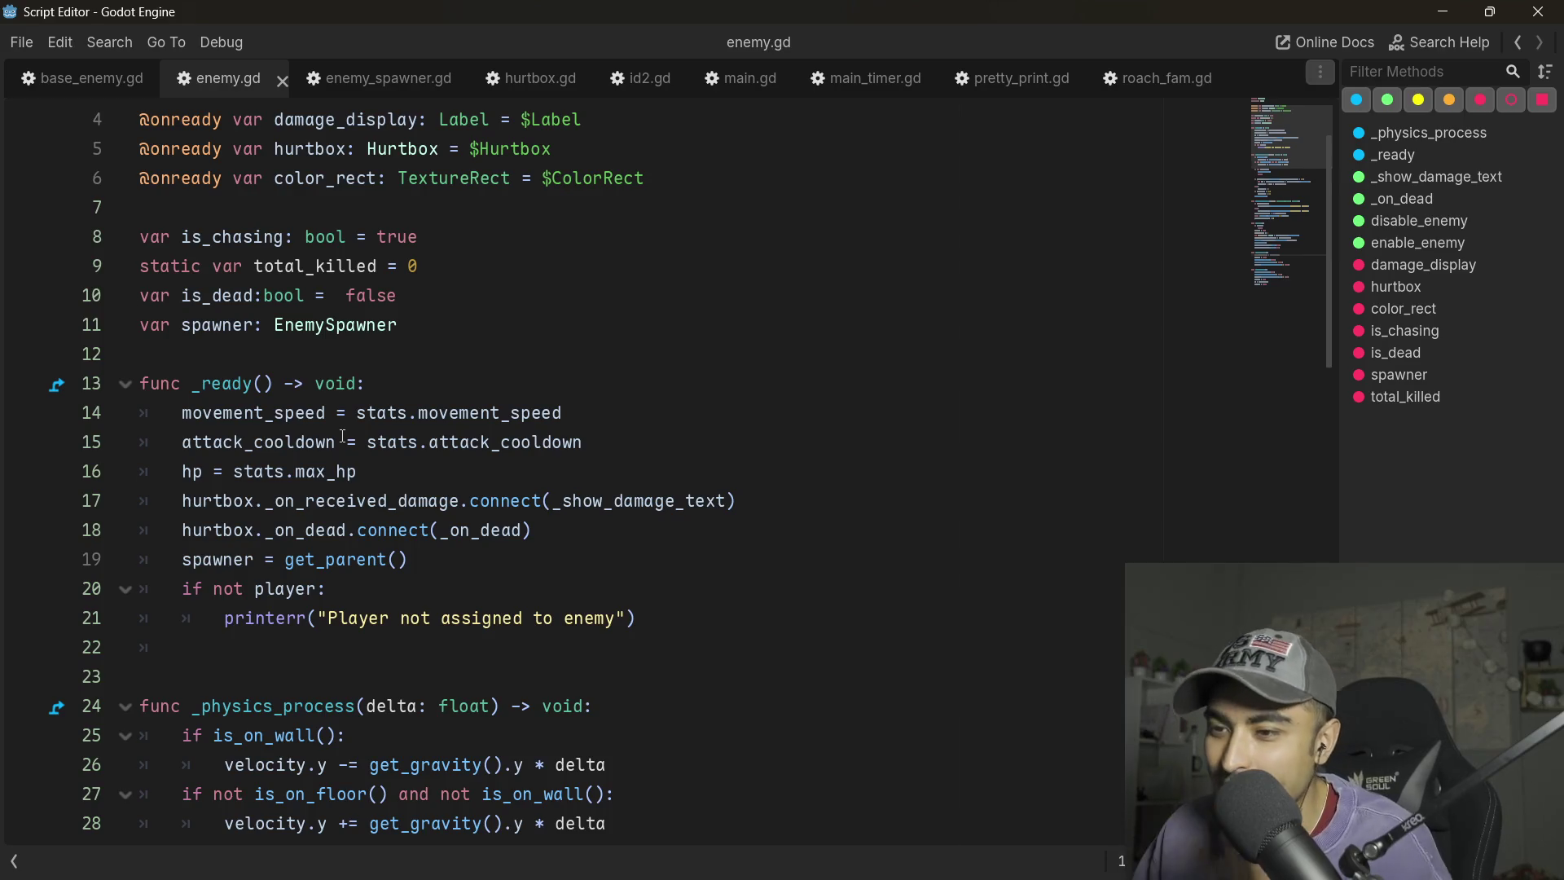
{"action": "scroll", "coordinate": [342, 436], "scroll_direction": "down", "scroll_amount": 1}
{"action": "scroll", "coordinate": [248, 429], "scroll_direction": "up", "scroll_amount": 2}
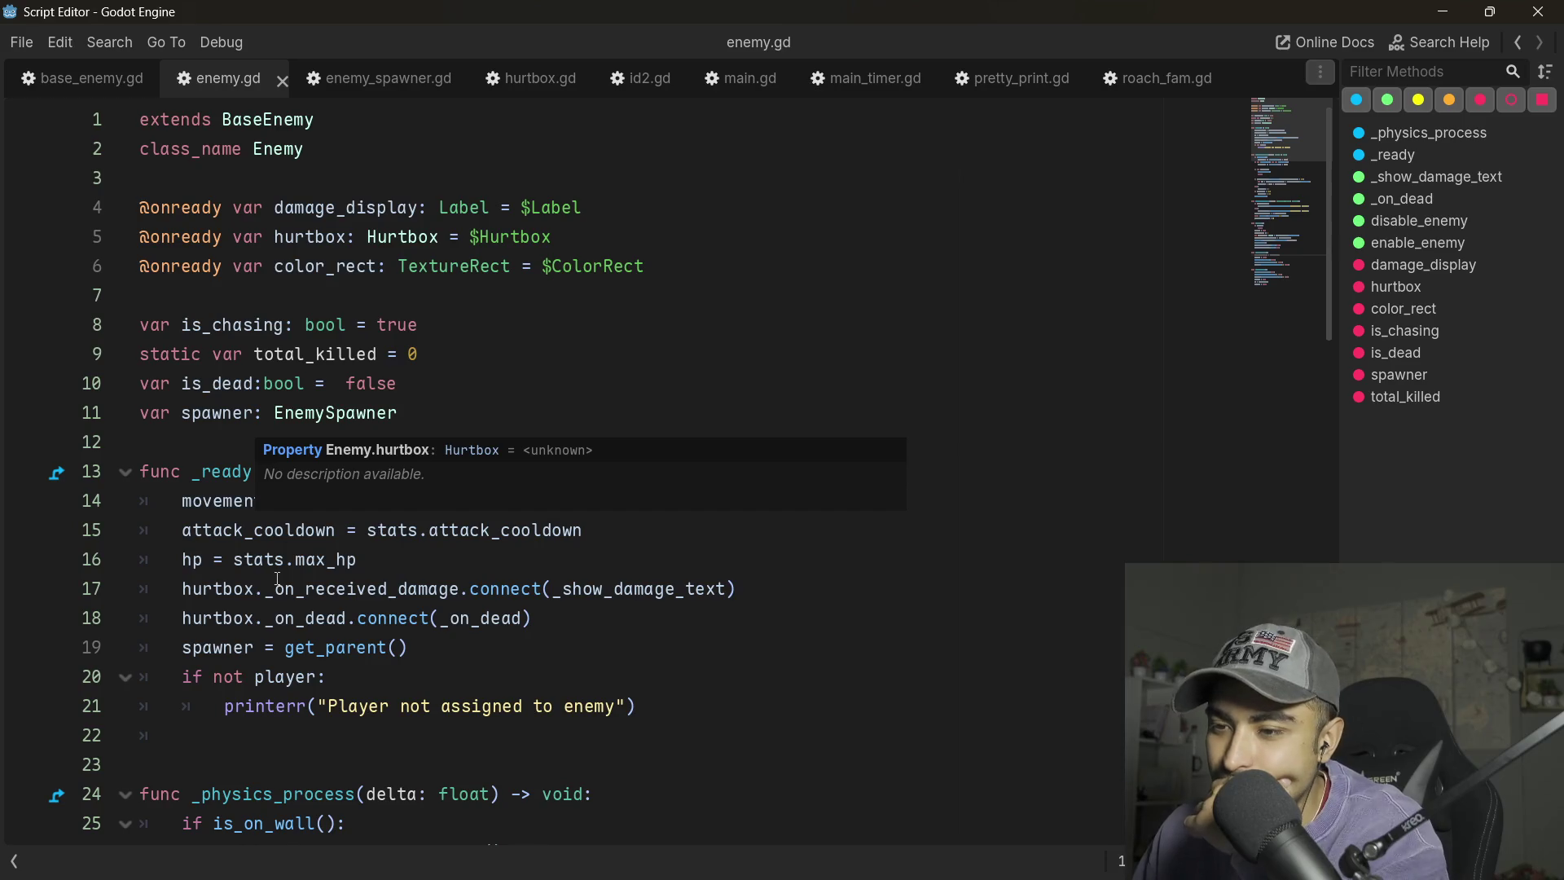
{"action": "scroll", "coordinate": [518, 666], "scroll_direction": "down", "scroll_amount": 11}
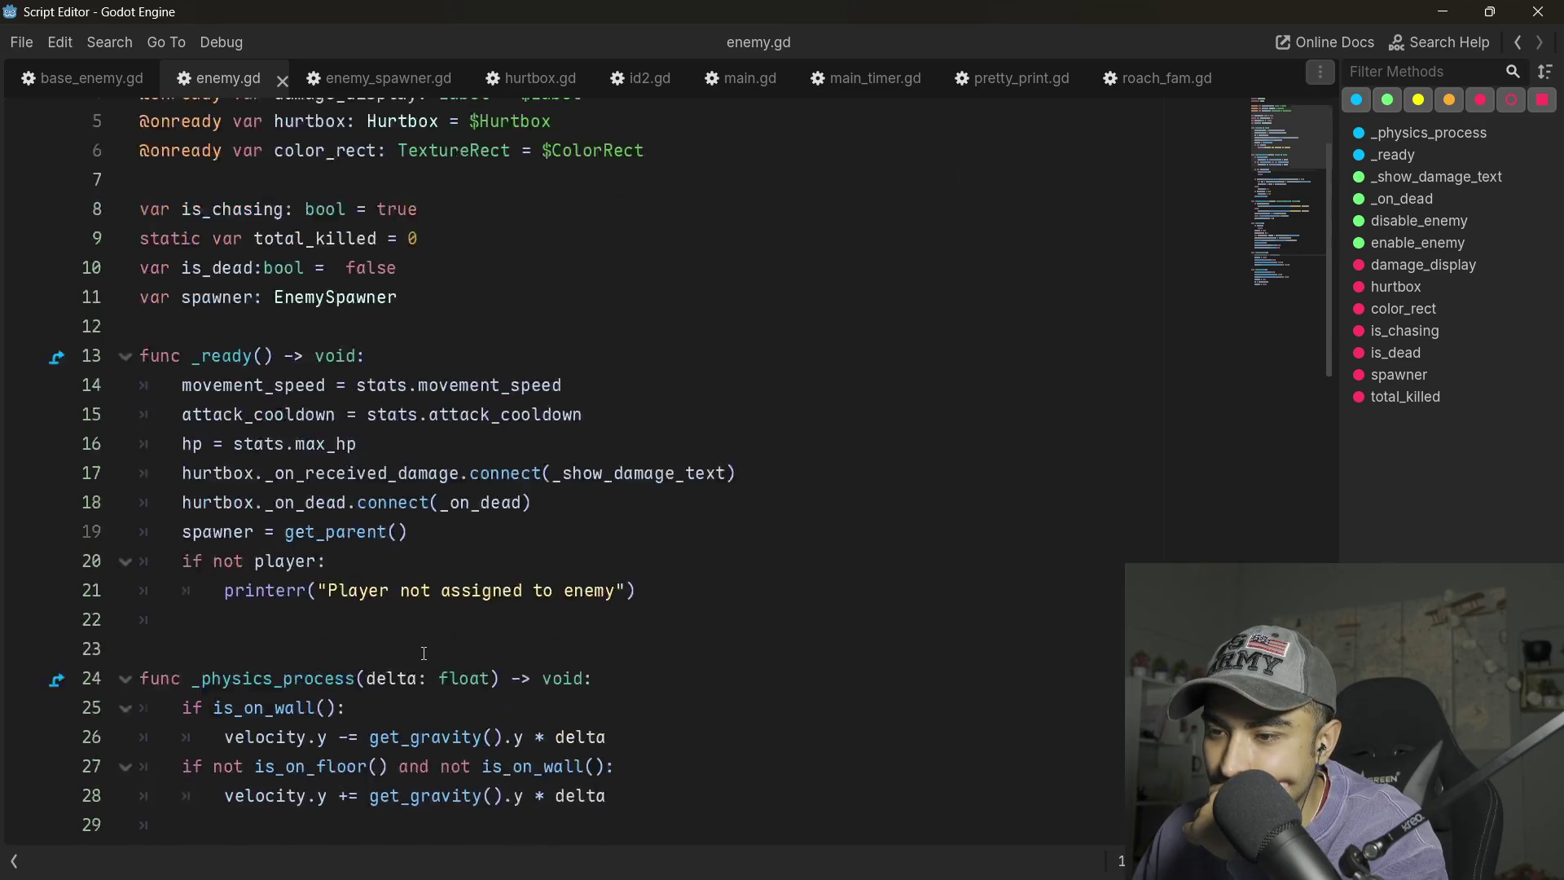
{"action": "scroll", "coordinate": [207, 392], "scroll_direction": "down", "scroll_amount": 7}
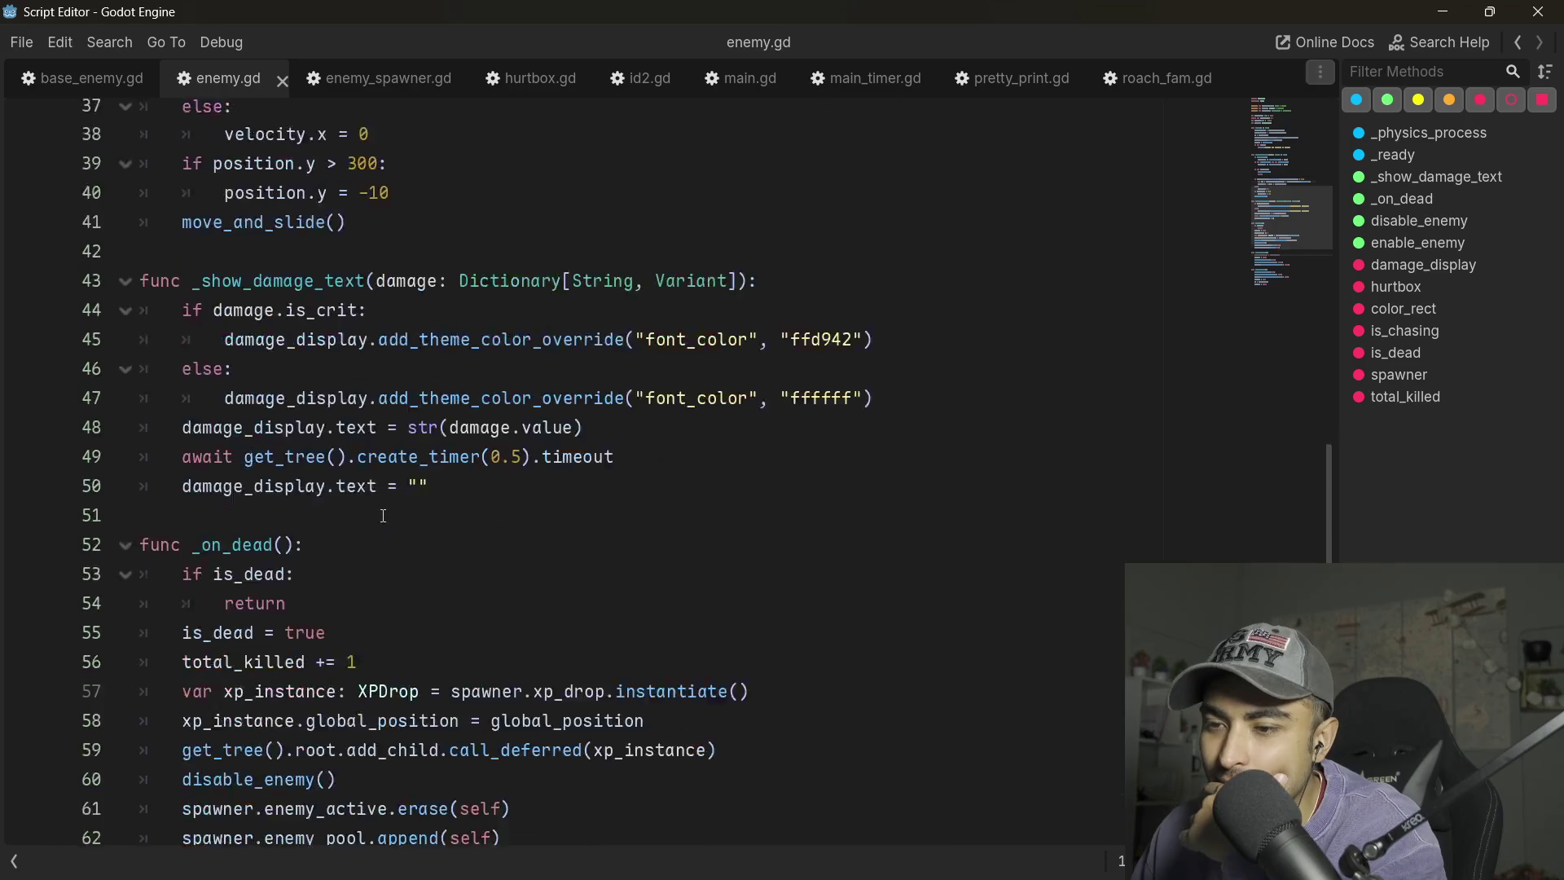
{"action": "left_click", "coordinate": [383, 620]}
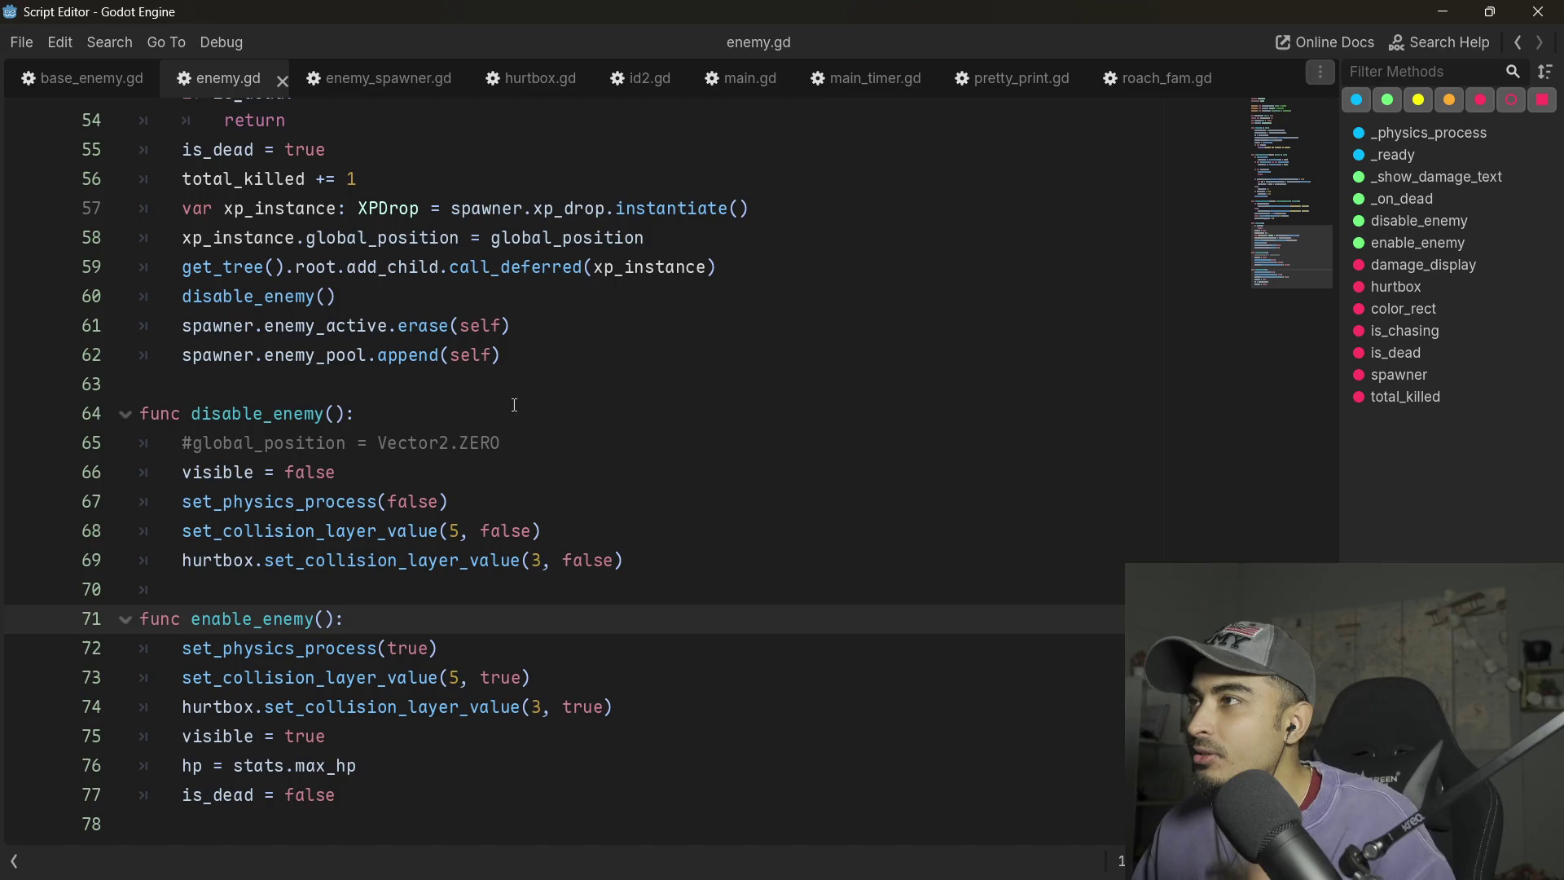
{"action": "left_click", "coordinate": [379, 78]}
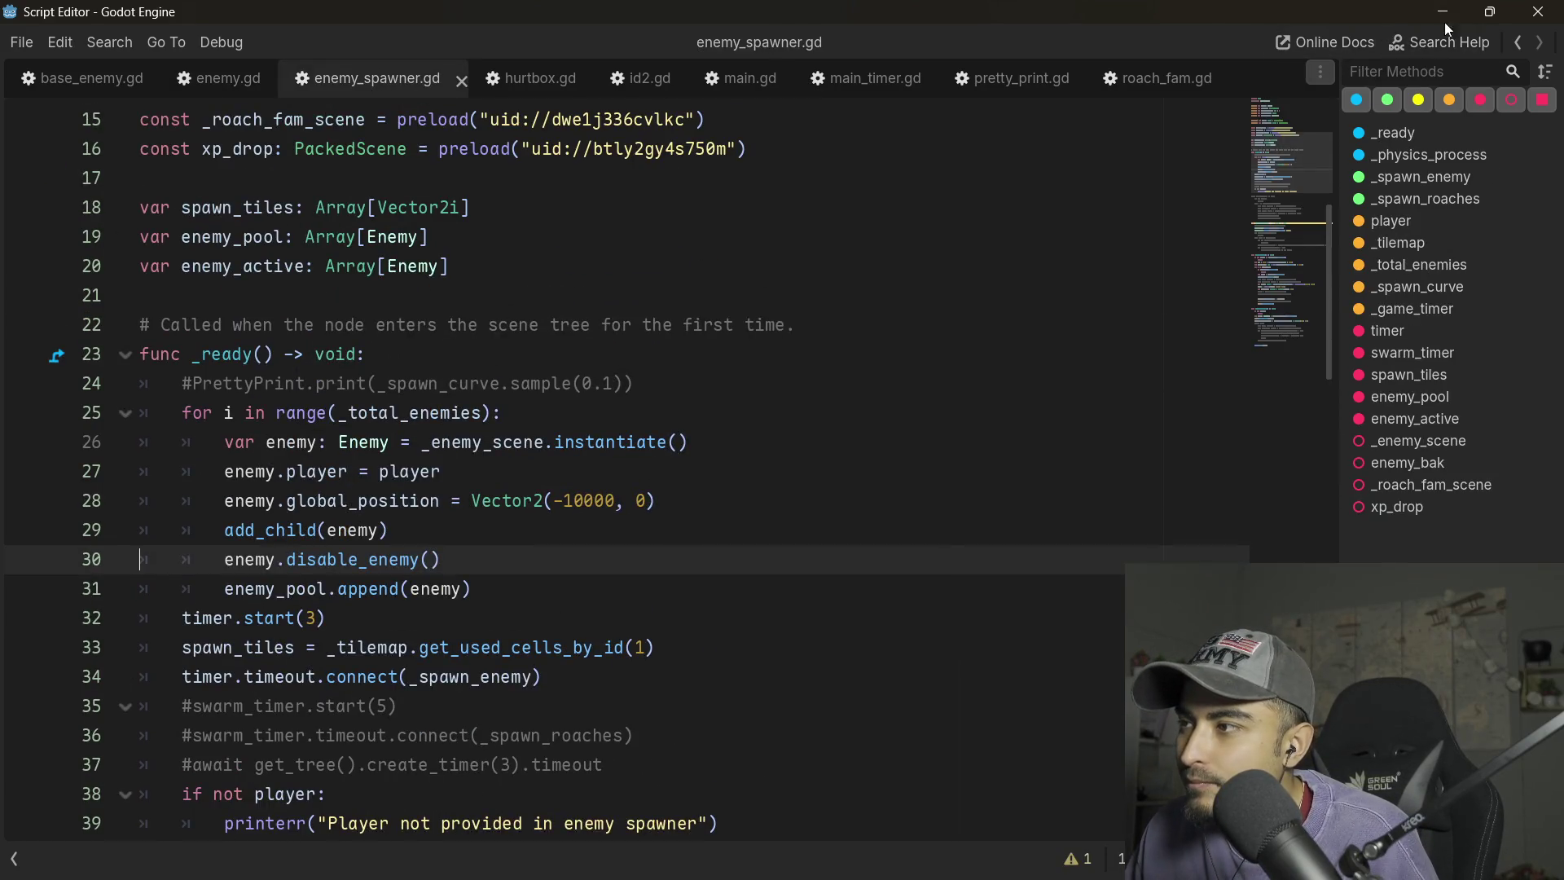
{"action": "left_click", "coordinate": [1443, 11]}
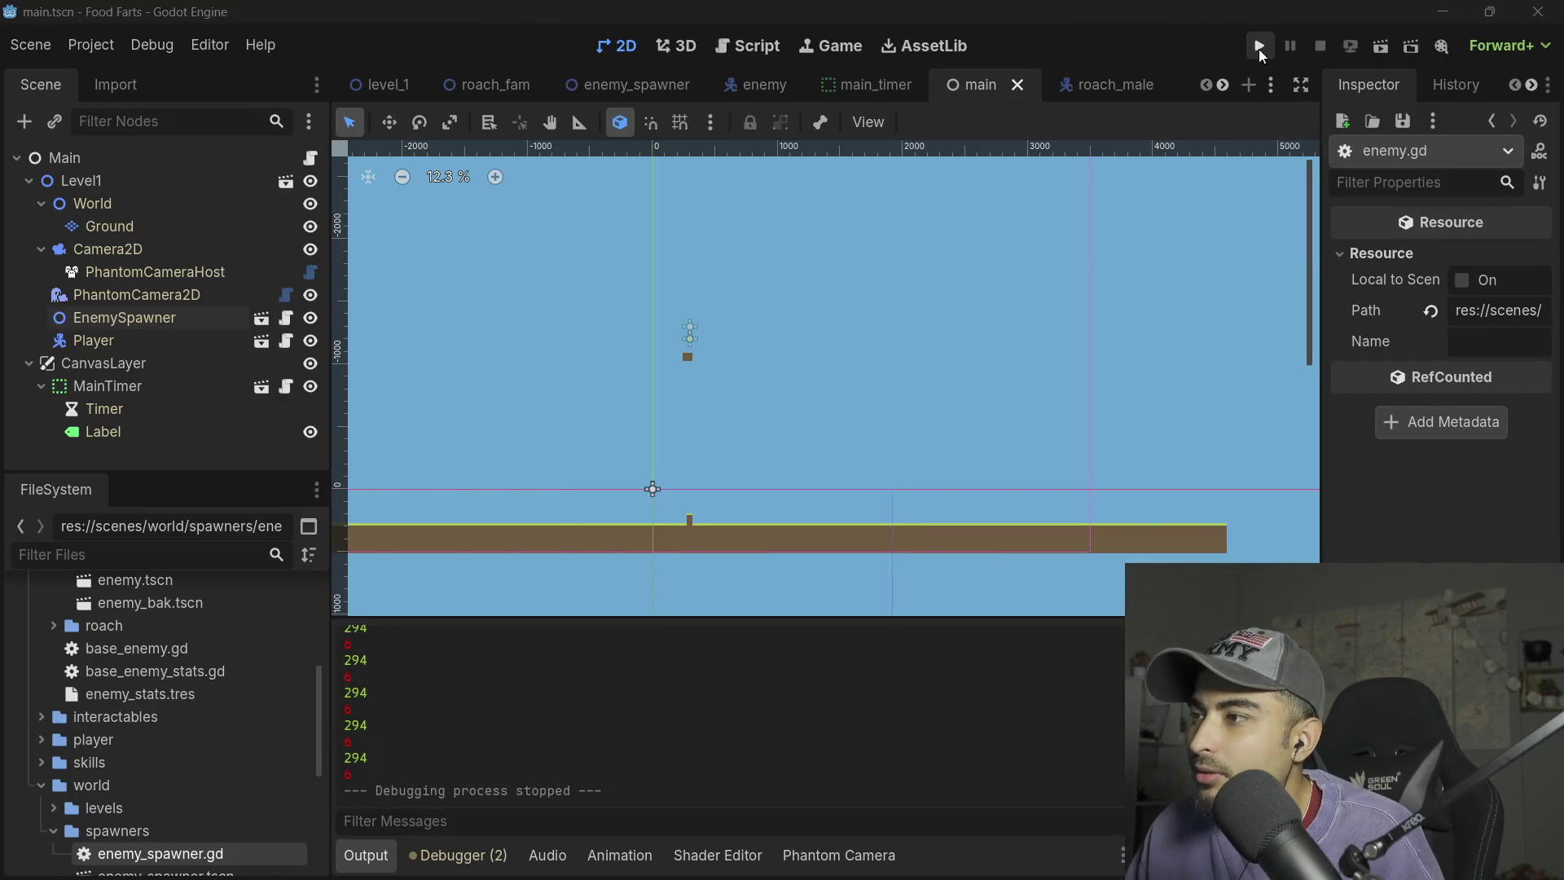
- Launch the game with Play and watch red enemies cluster near the player
{"action": "left_click", "coordinate": [1258, 47]}
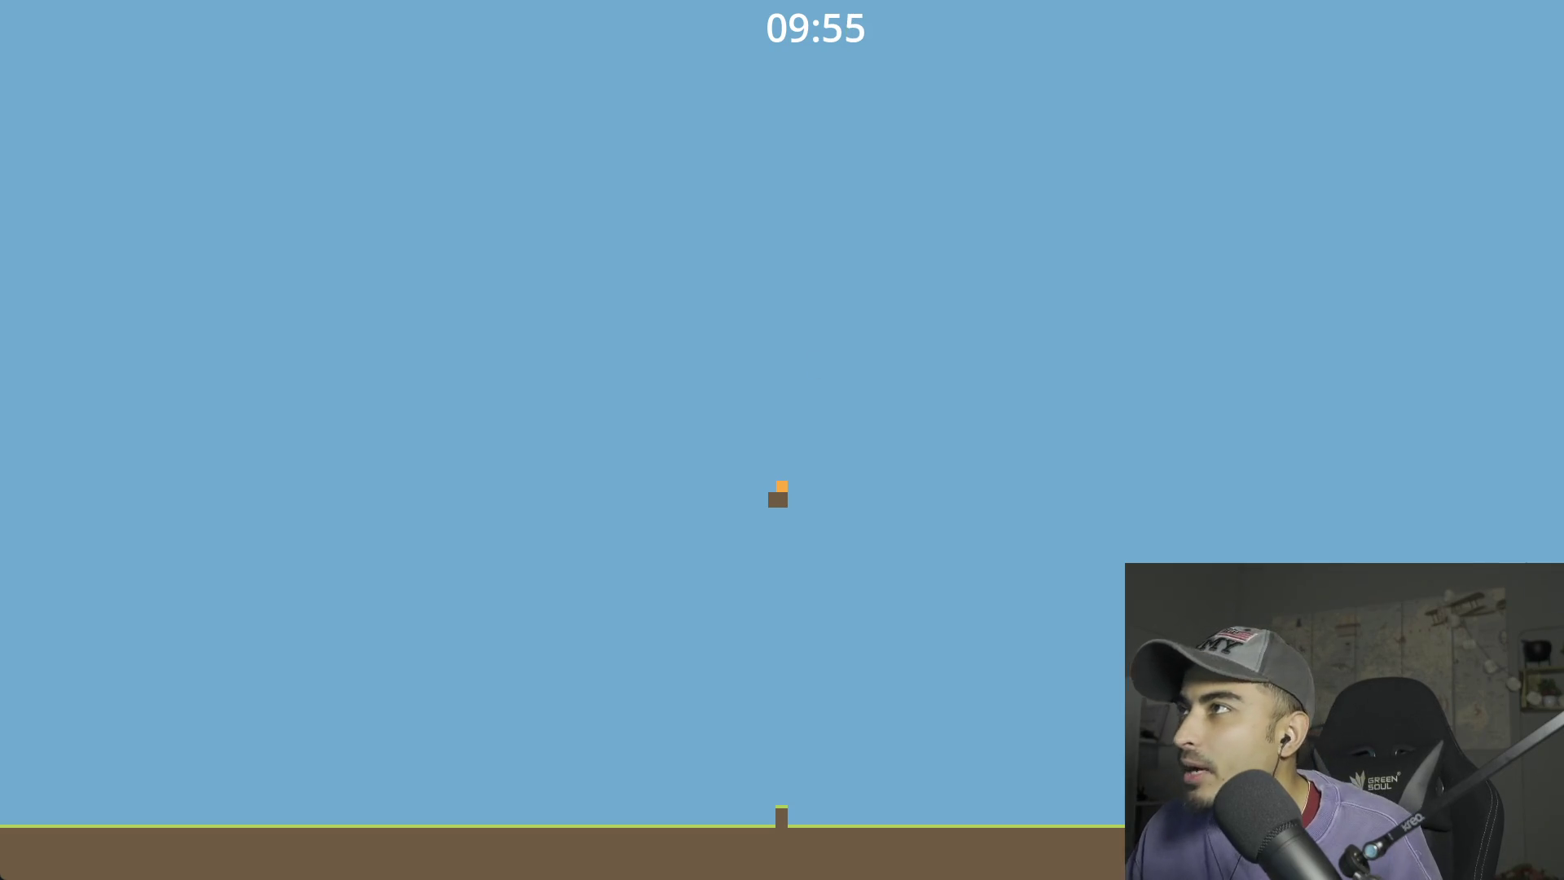
{"action": "key", "text": "Right"}
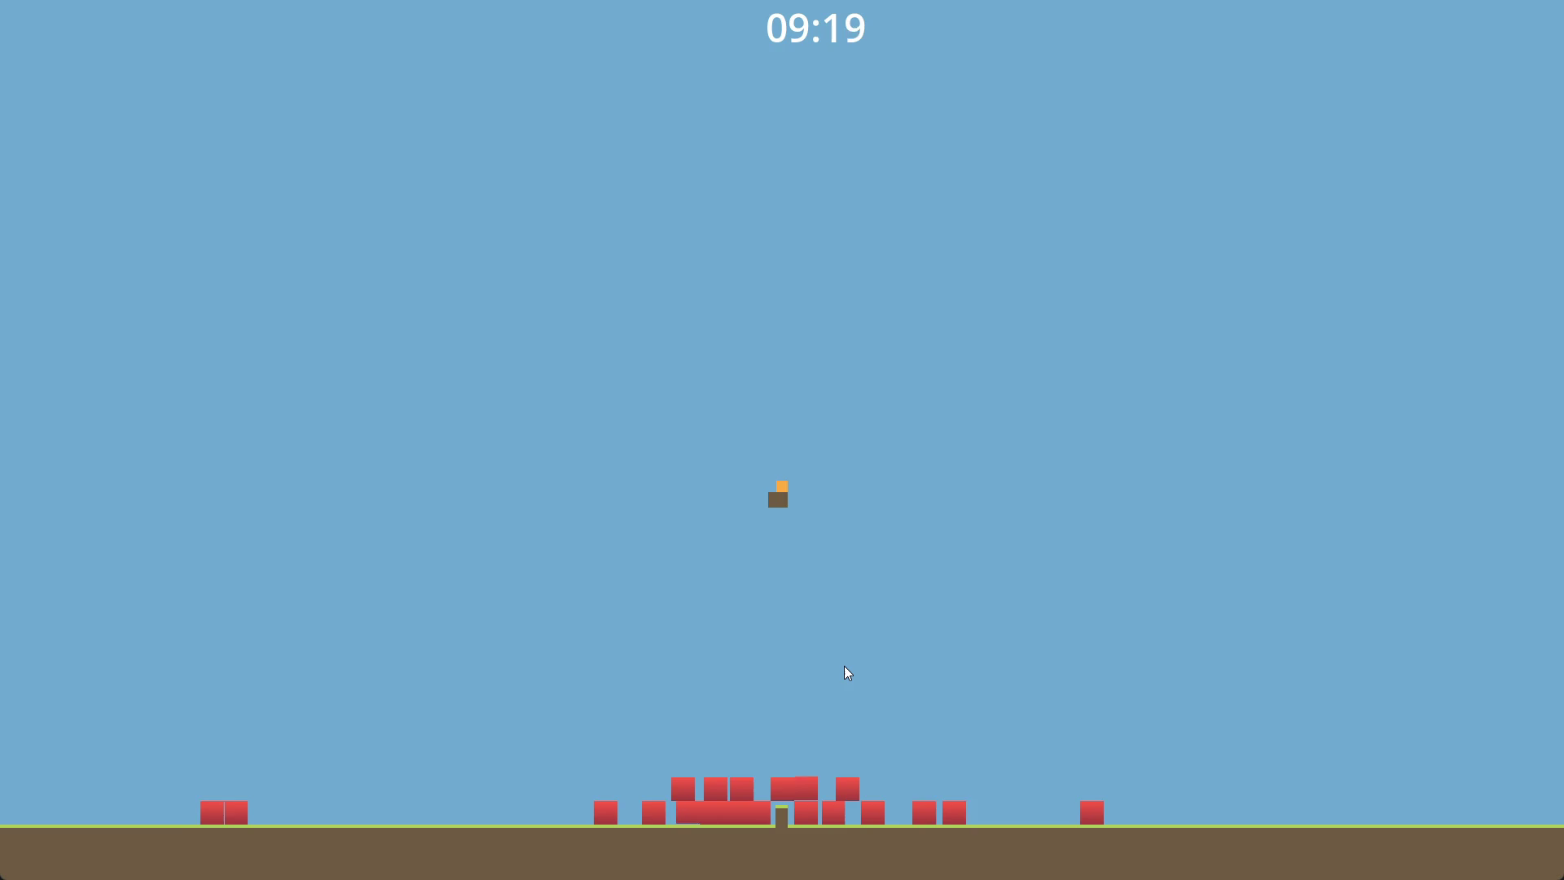
- Stop the running test game so the output log reports debugging stopped
{"action": "key", "text": "F8"}
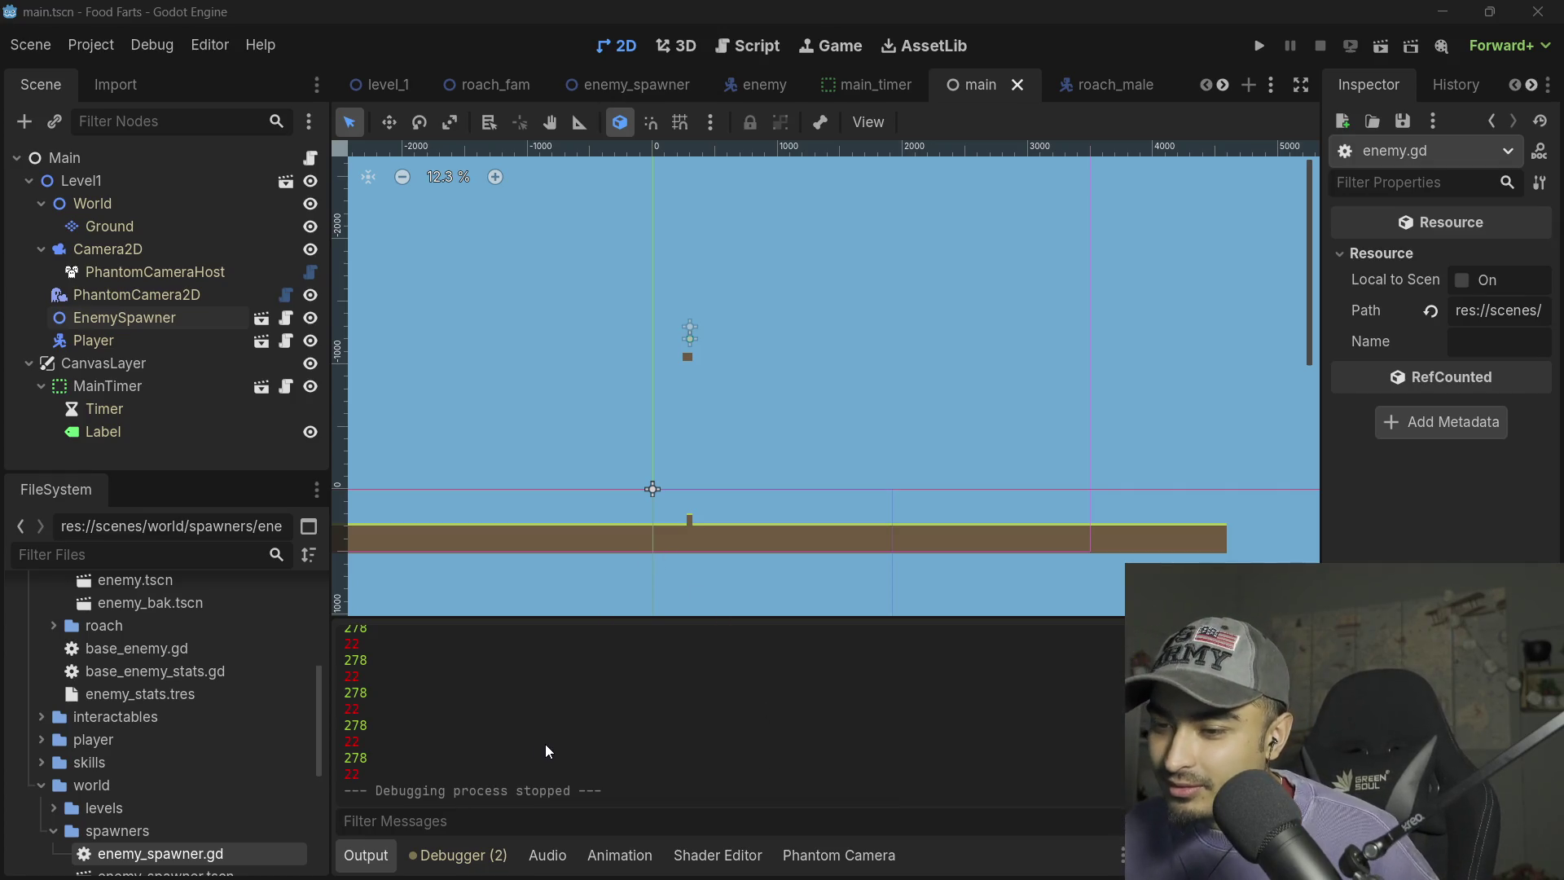
{"action": "scroll", "coordinate": [546, 746], "scroll_direction": "up", "scroll_amount": 1}
{"action": "scroll", "coordinate": [545, 745], "scroll_direction": "down", "scroll_amount": 1}
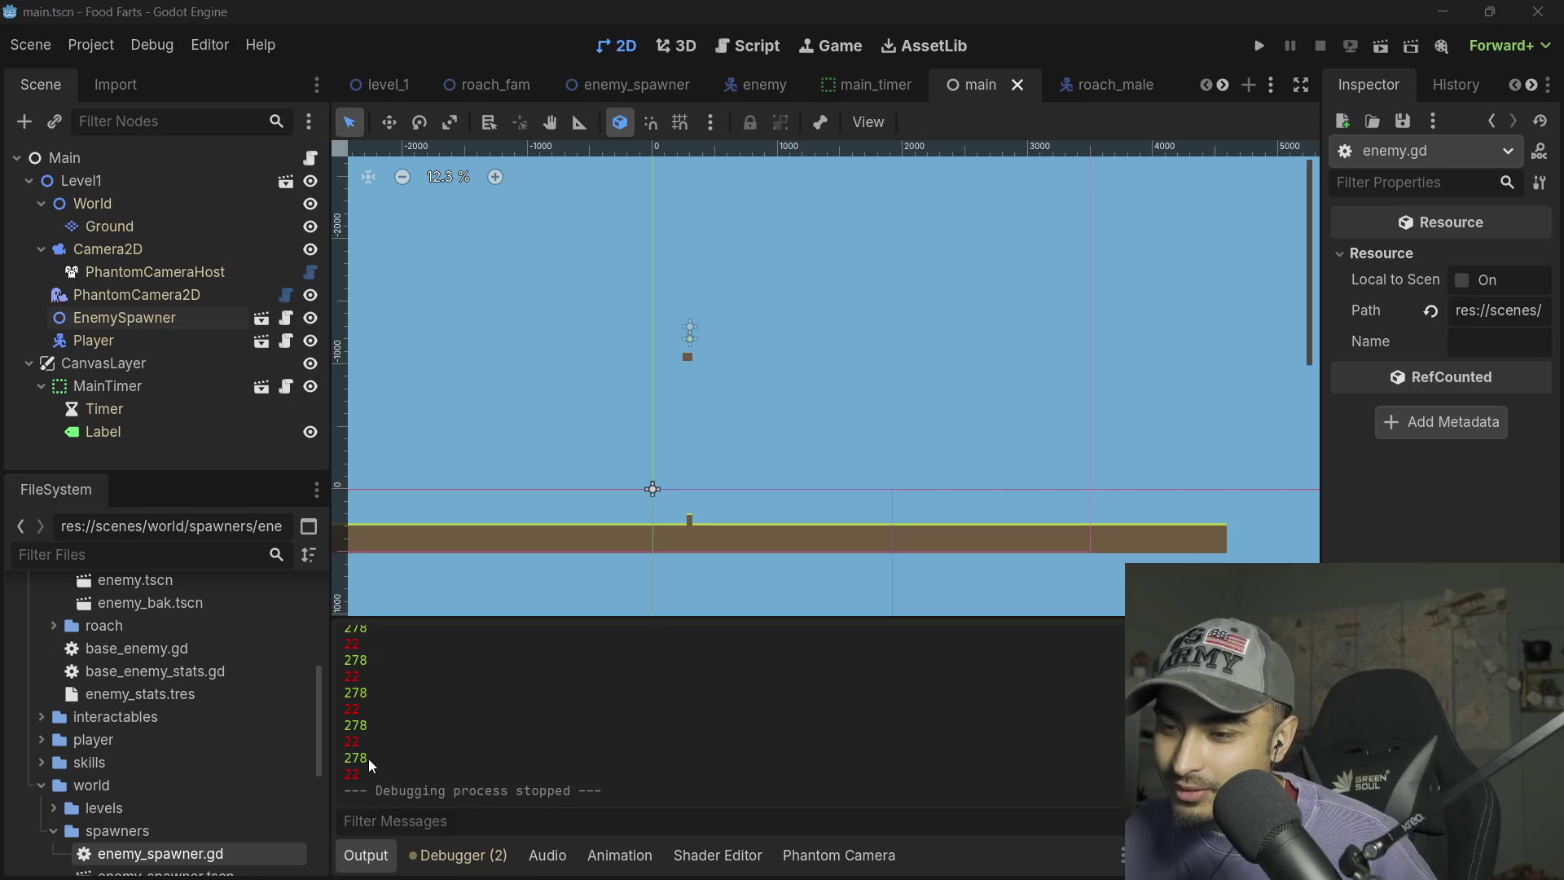
{"action": "left_click_drag", "start_coordinate": [364, 783], "coordinate": [346, 743]}
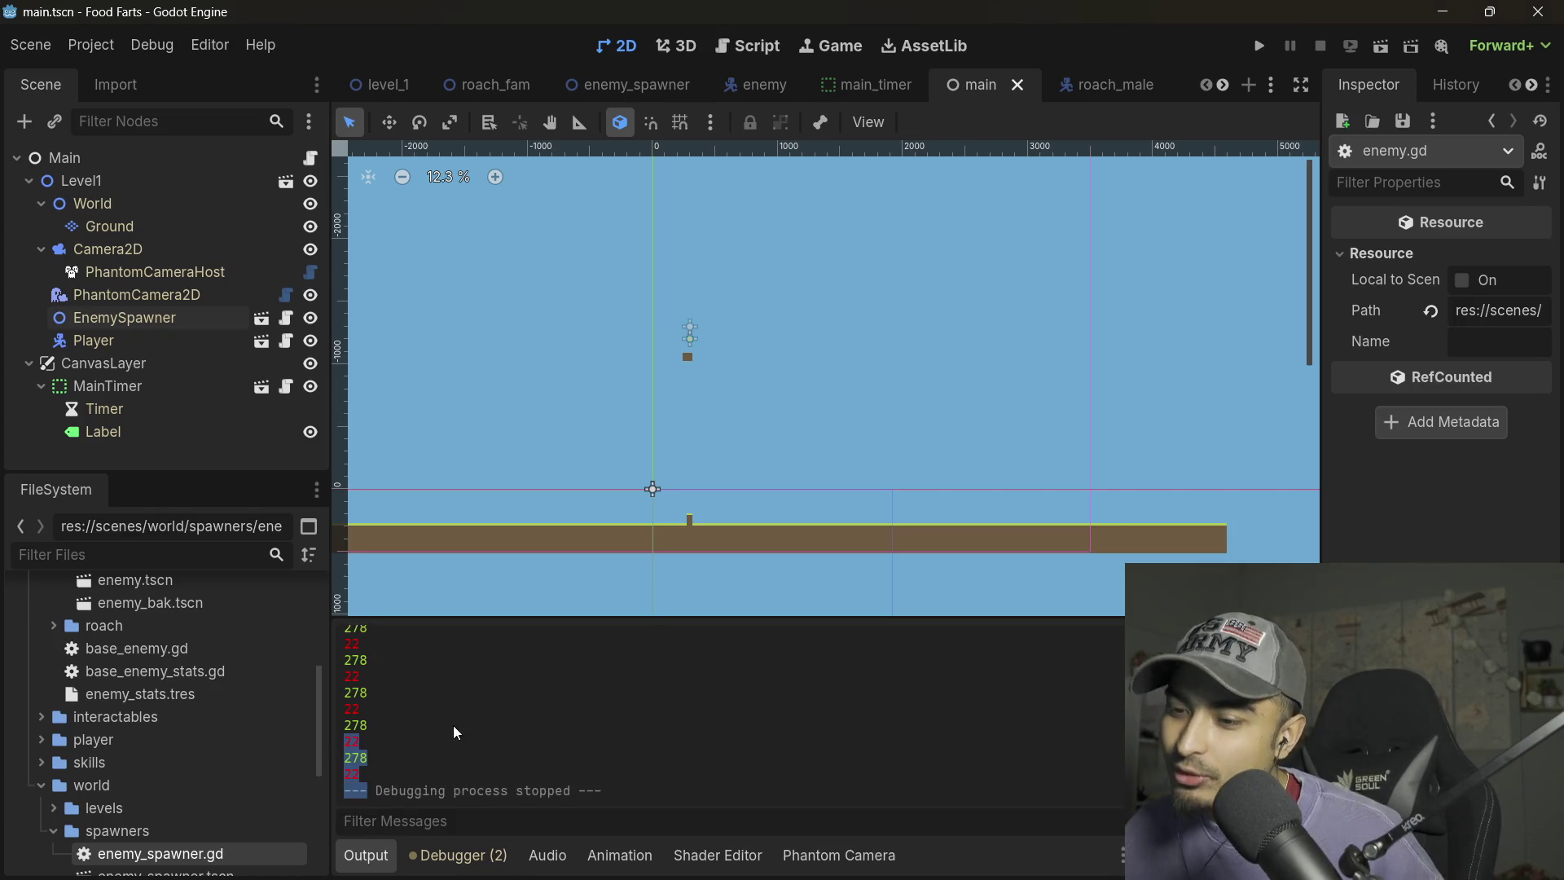
{"action": "mouse_move", "coordinate": [358, 781]}
{"action": "left_mouse_down"}
{"action": "mouse_move", "coordinate": [346, 635]}
{"action": "mouse_move", "coordinate": [329, 674]}
{"action": "left_mouse_up"}
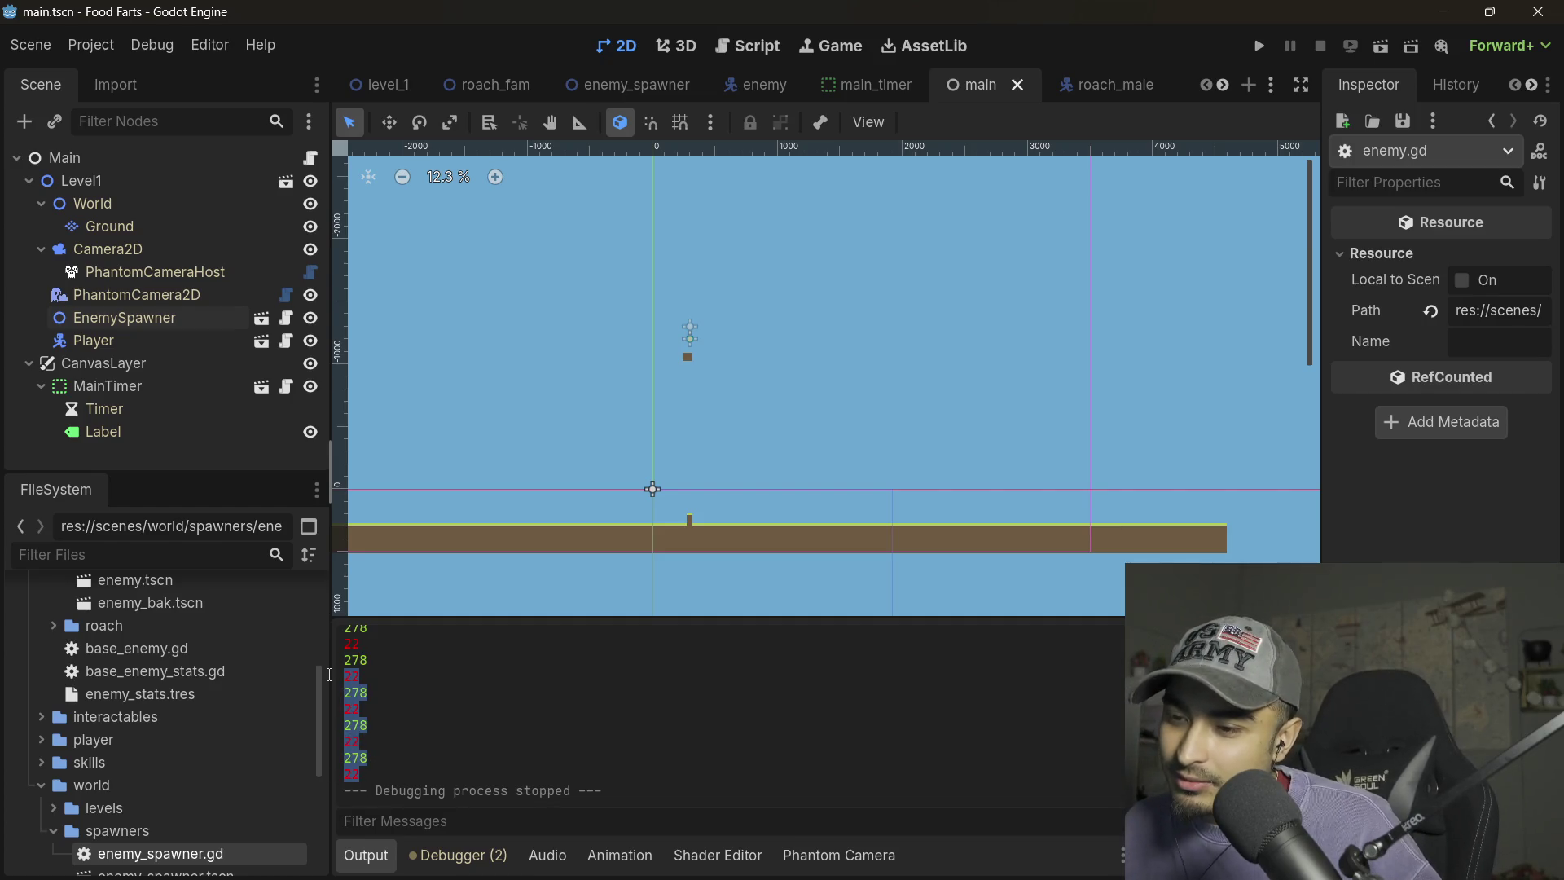
{"action": "left_click", "coordinate": [563, 732]}
{"action": "mouse_move", "coordinate": [371, 737]}
{"action": "left_mouse_down"}
{"action": "mouse_move", "coordinate": [383, 655]}
{"action": "mouse_move", "coordinate": [575, 707]}
{"action": "left_mouse_up"}
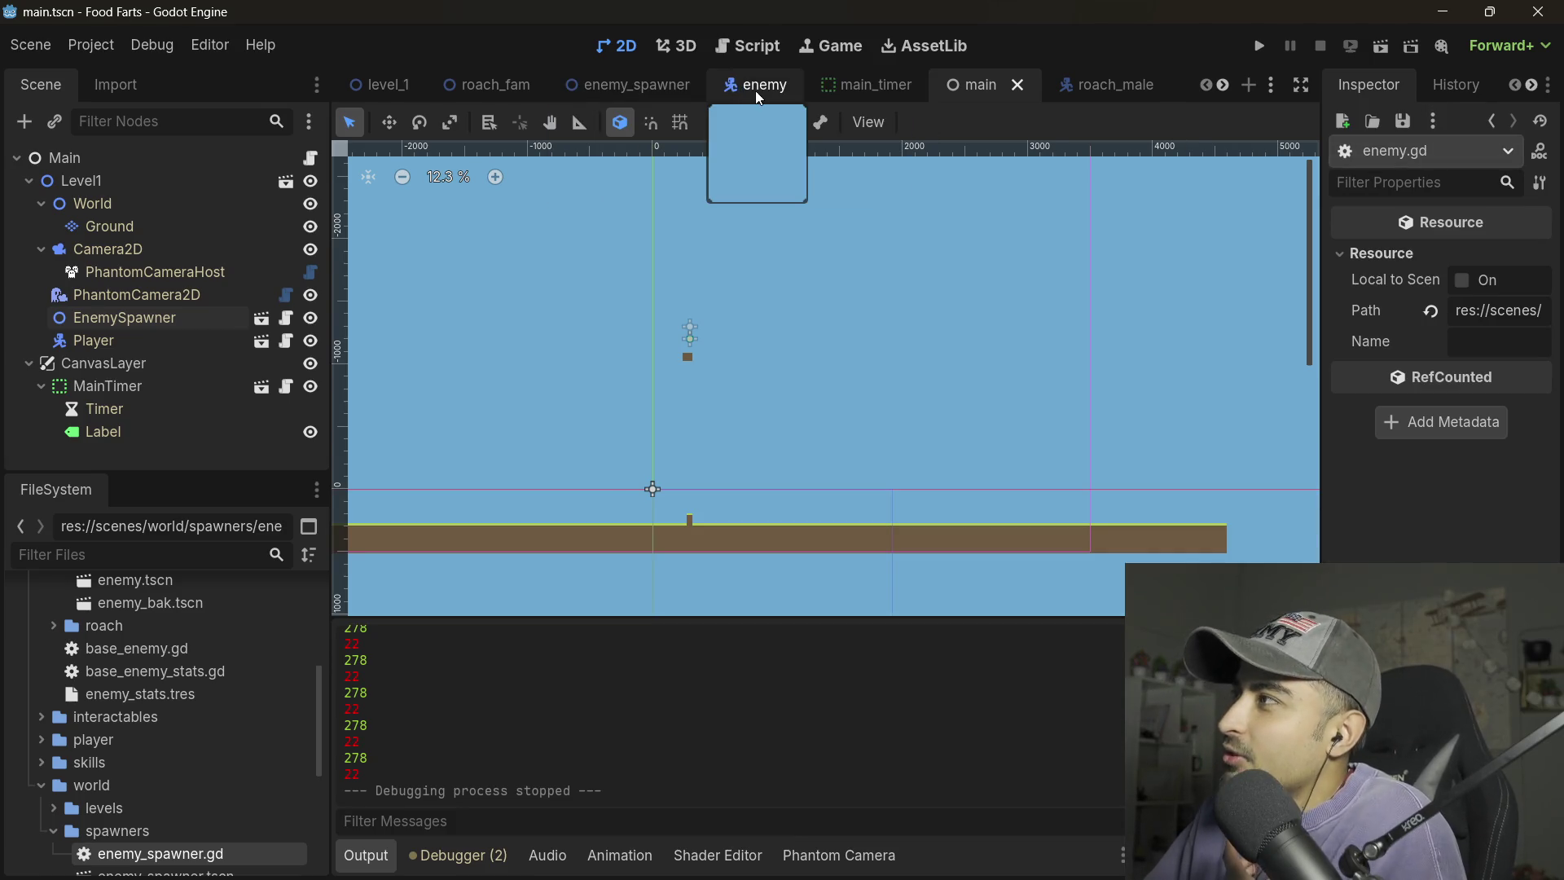
- Glance at the enemy scene tabs, then inspect the main scene's EnemySpawner: 300 Total Enemies and its spawn curve
{"action": "left_click", "coordinate": [637, 85]}
{"action": "left_click", "coordinate": [794, 86]}
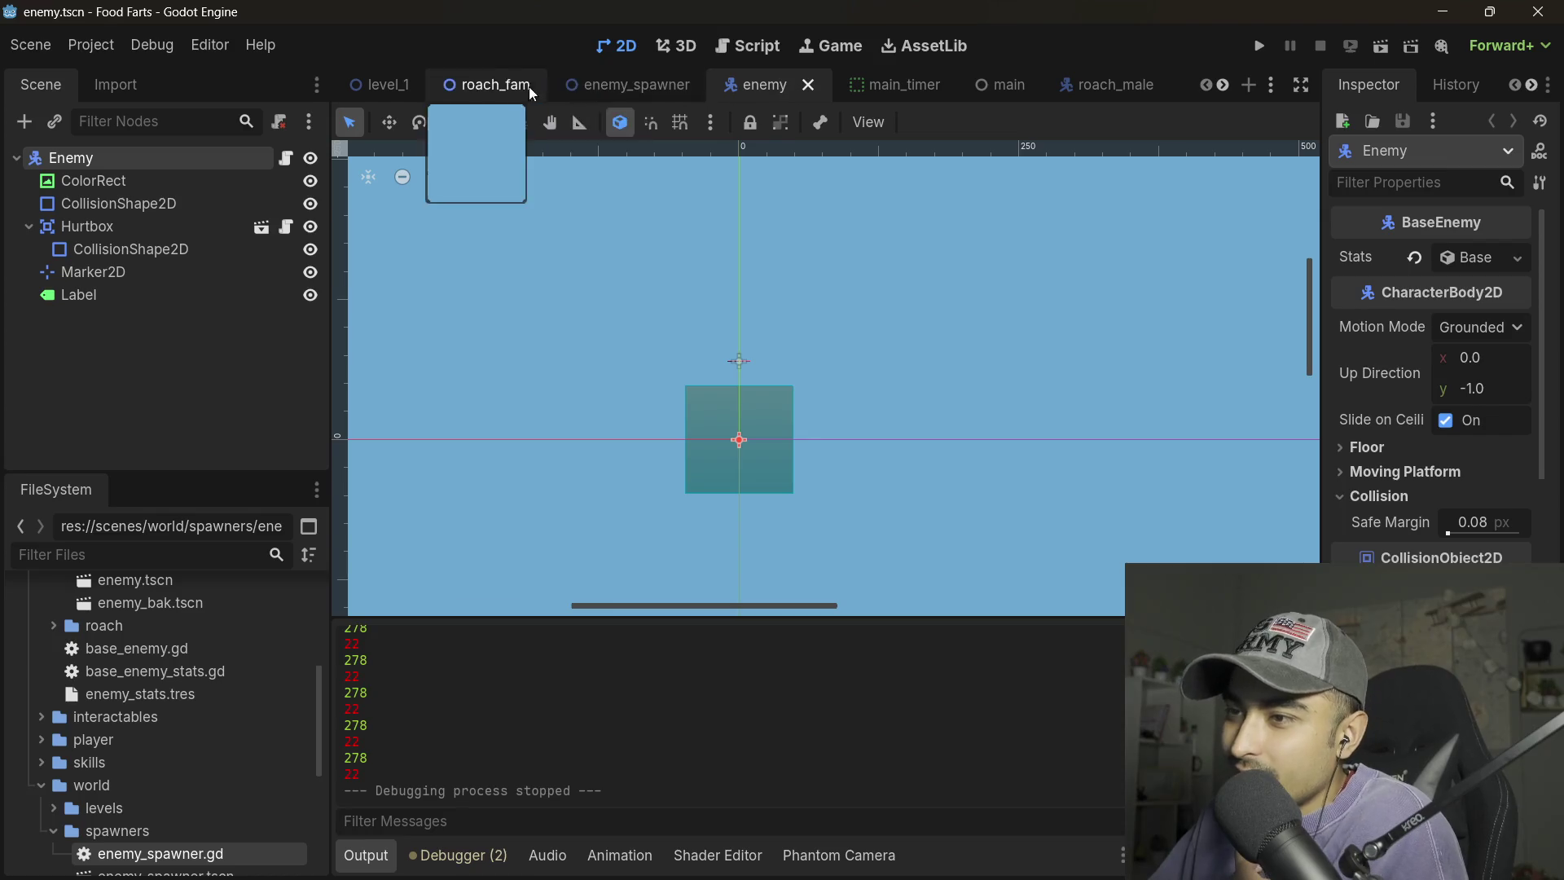
{"action": "left_click", "coordinate": [1000, 85]}
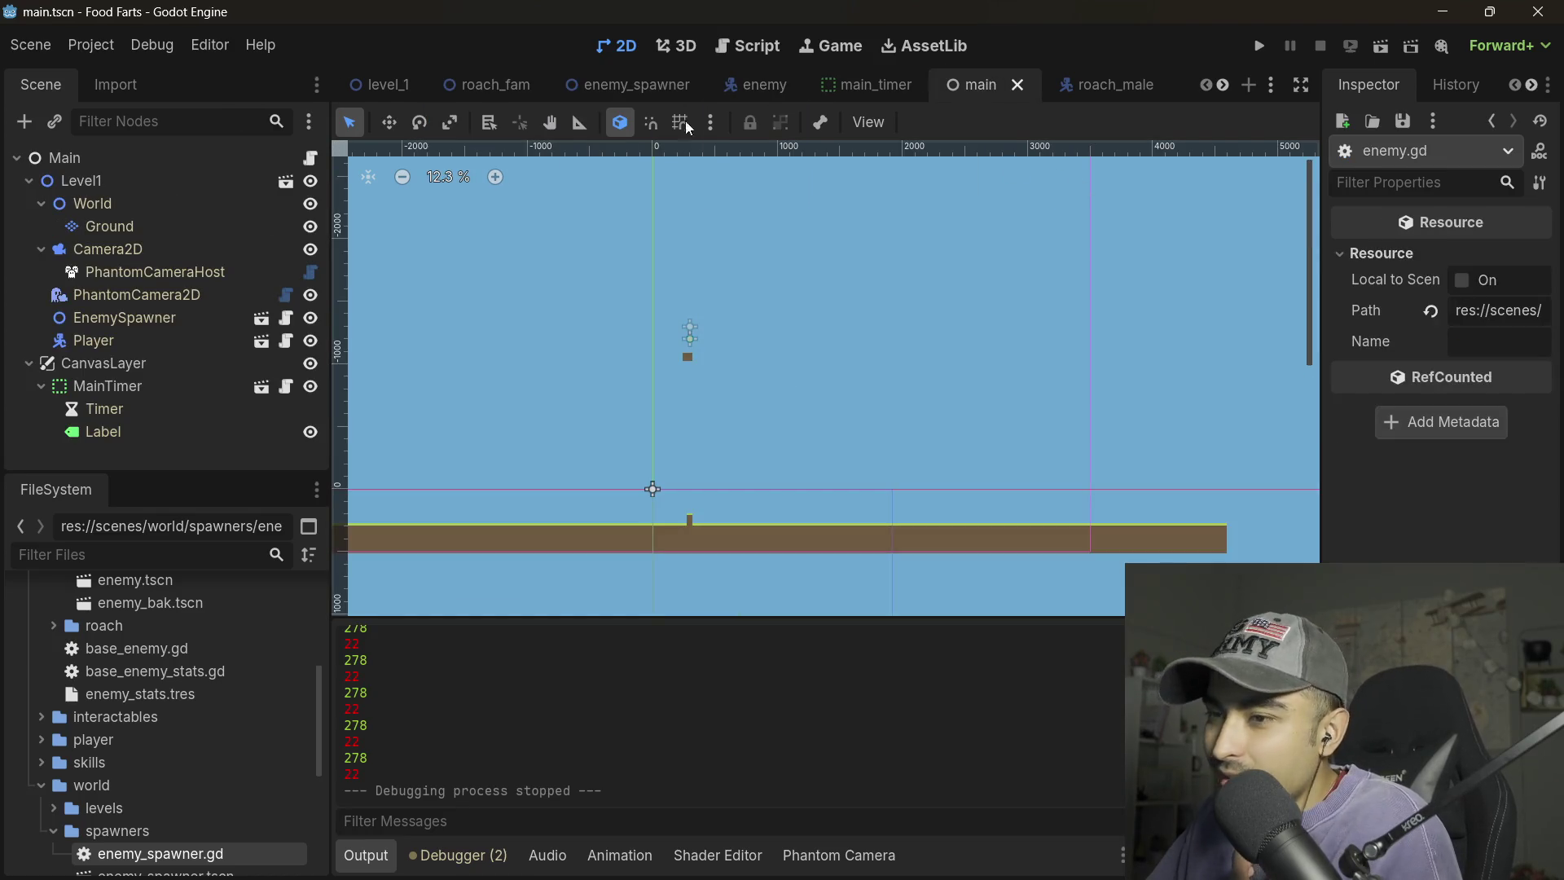
{"action": "left_click", "coordinate": [116, 316]}
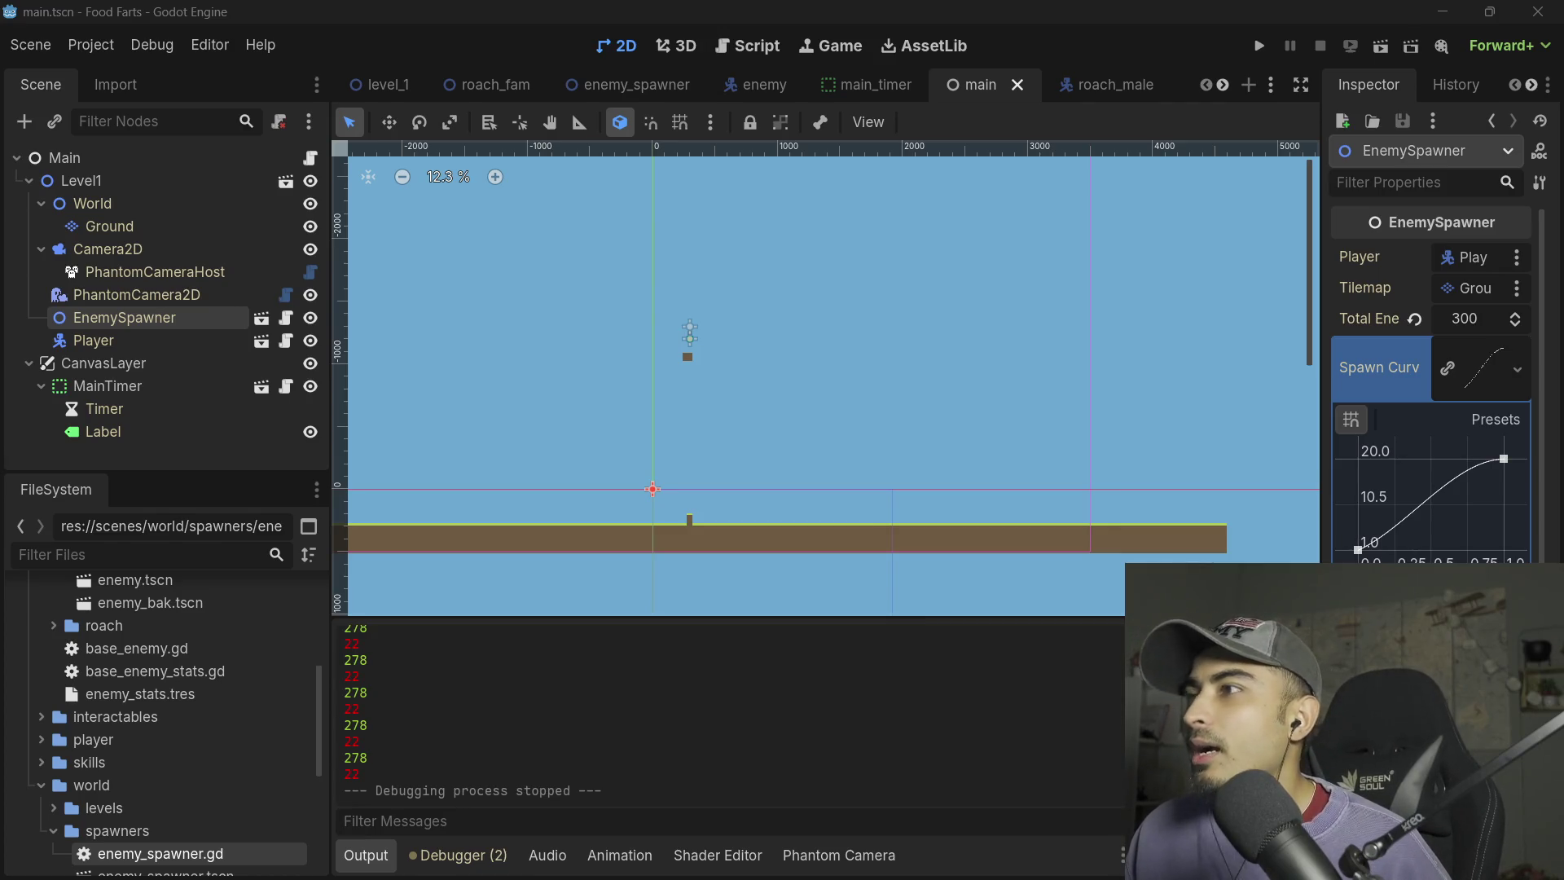
- Open enemy_spawner.gd full-screen and review the disable_enemy() call in _ready
{"action": "key", "text": "ctrl+F3"}
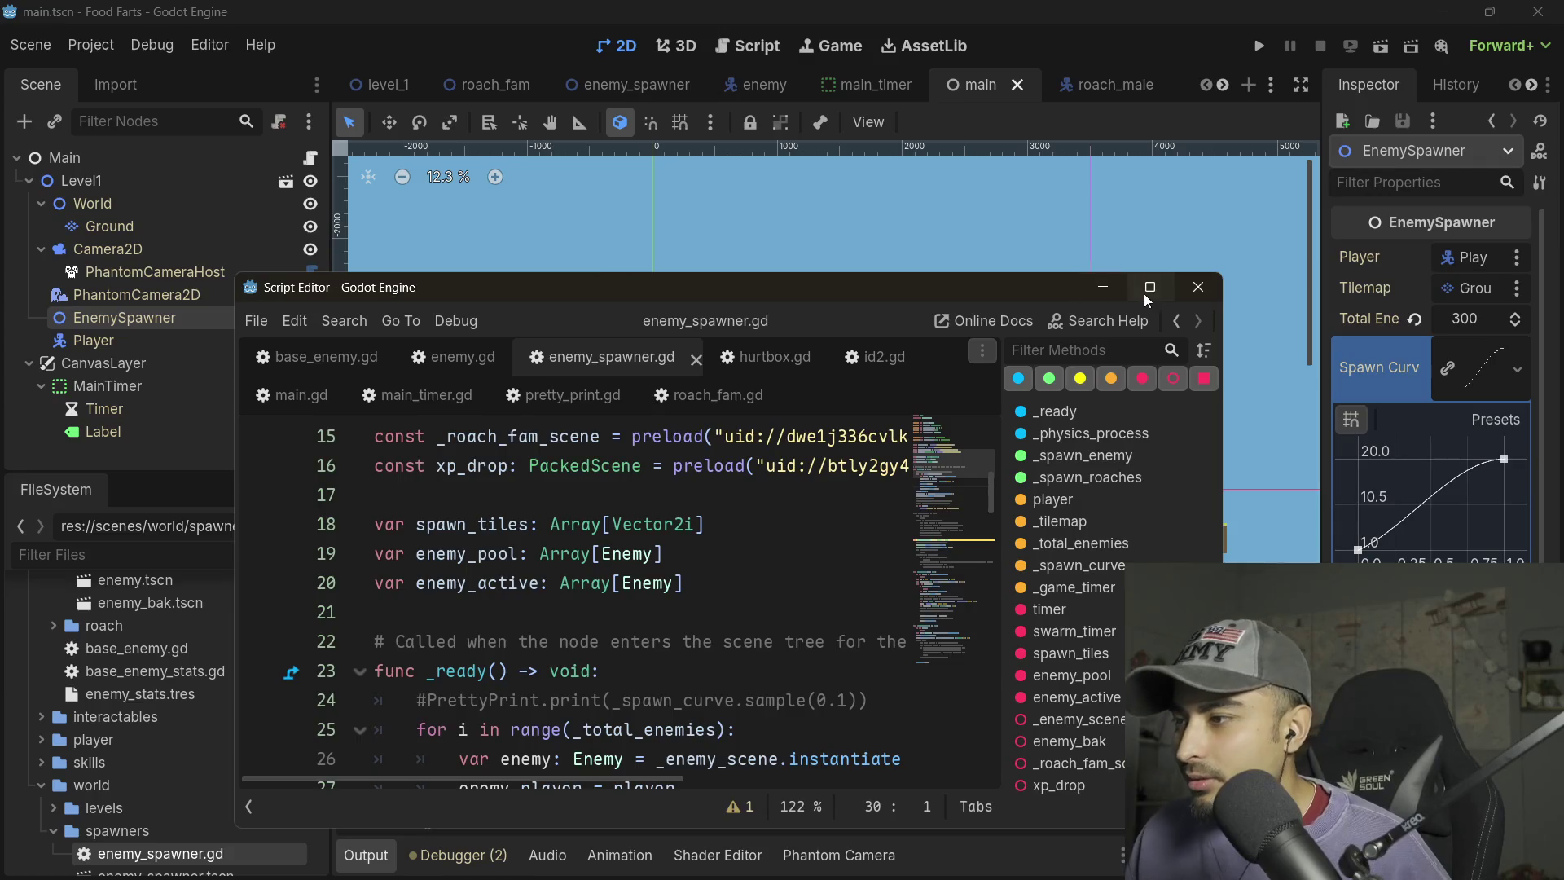
{"action": "double_click", "coordinate": [1144, 293]}
{"action": "scroll", "coordinate": [402, 359], "scroll_direction": "up", "scroll_amount": 5}
{"action": "scroll", "coordinate": [258, 421], "scroll_direction": "down", "scroll_amount": 6}
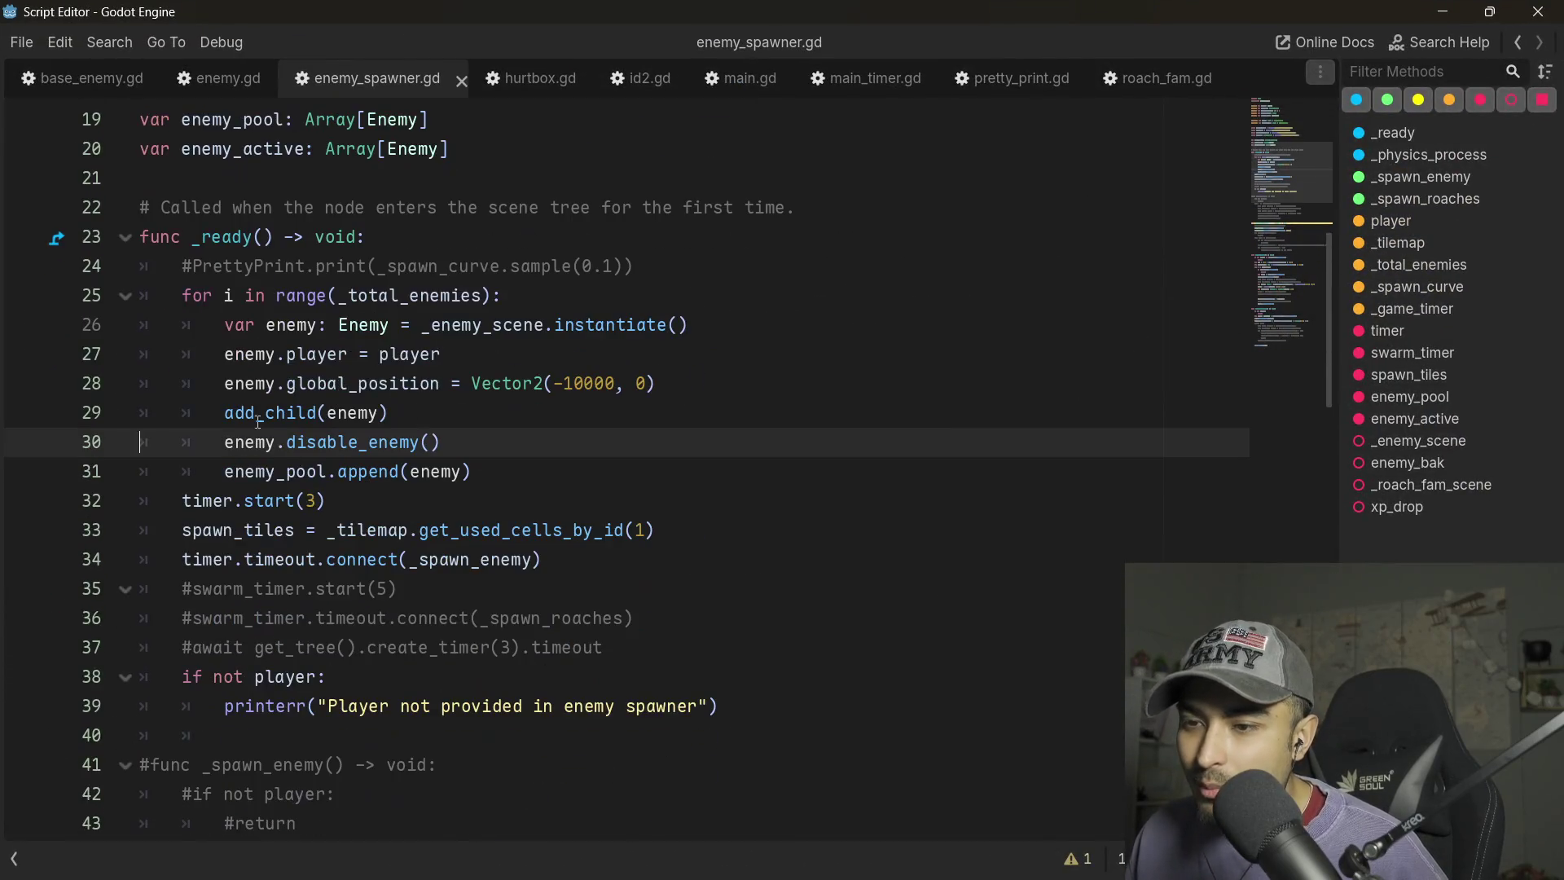
{"action": "triple_click", "coordinate": [505, 440]}
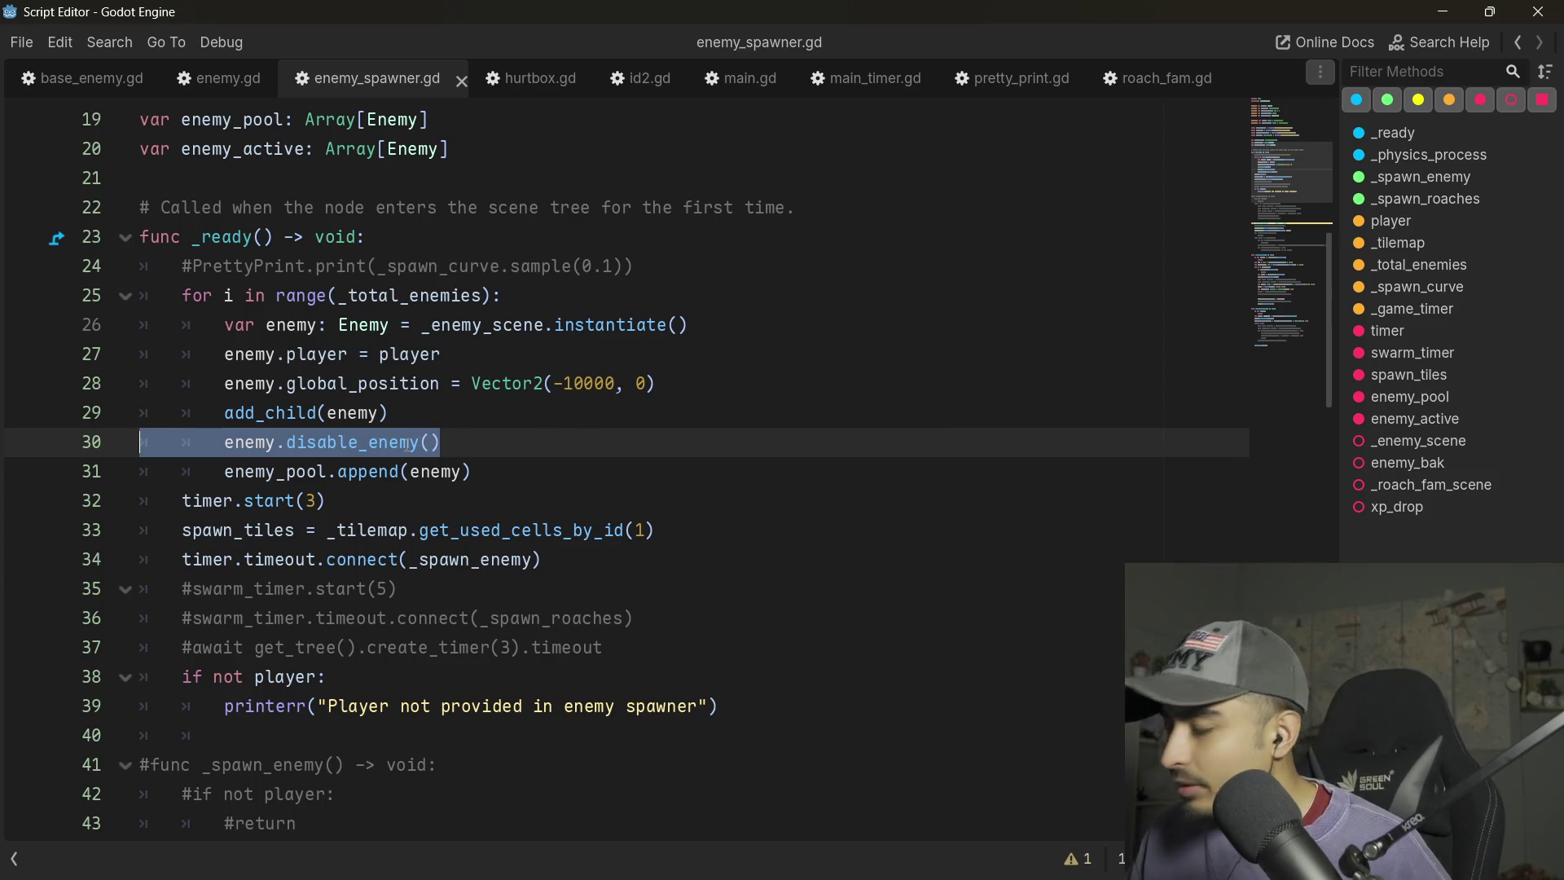
{"action": "scroll", "coordinate": [378, 289], "scroll_direction": "down", "scroll_amount": 14}
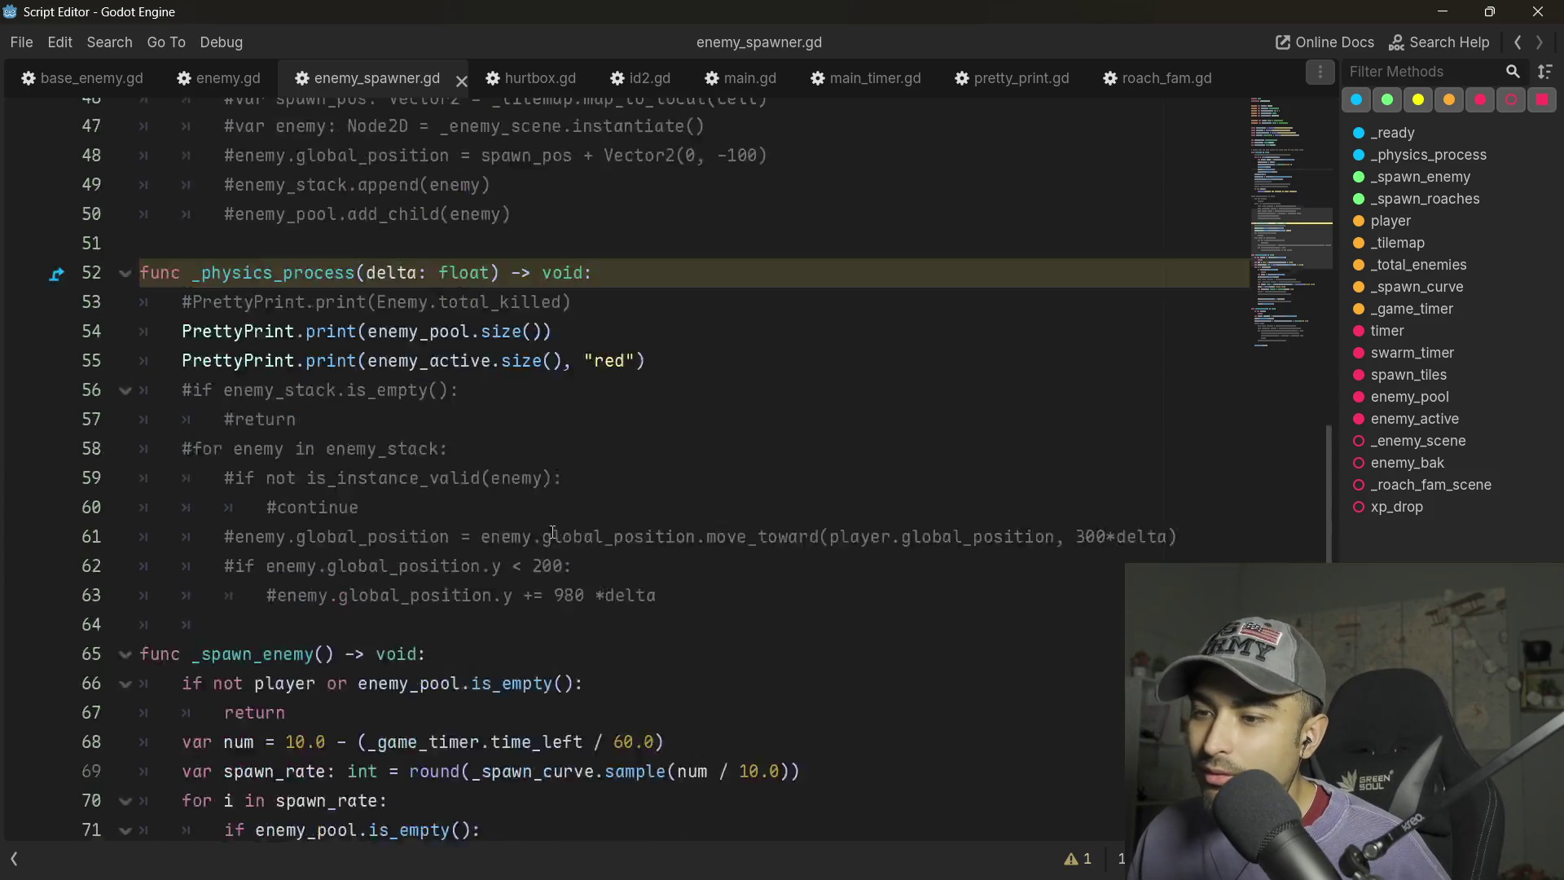
{"action": "scroll", "coordinate": [415, 526], "scroll_direction": "down", "scroll_amount": 1}
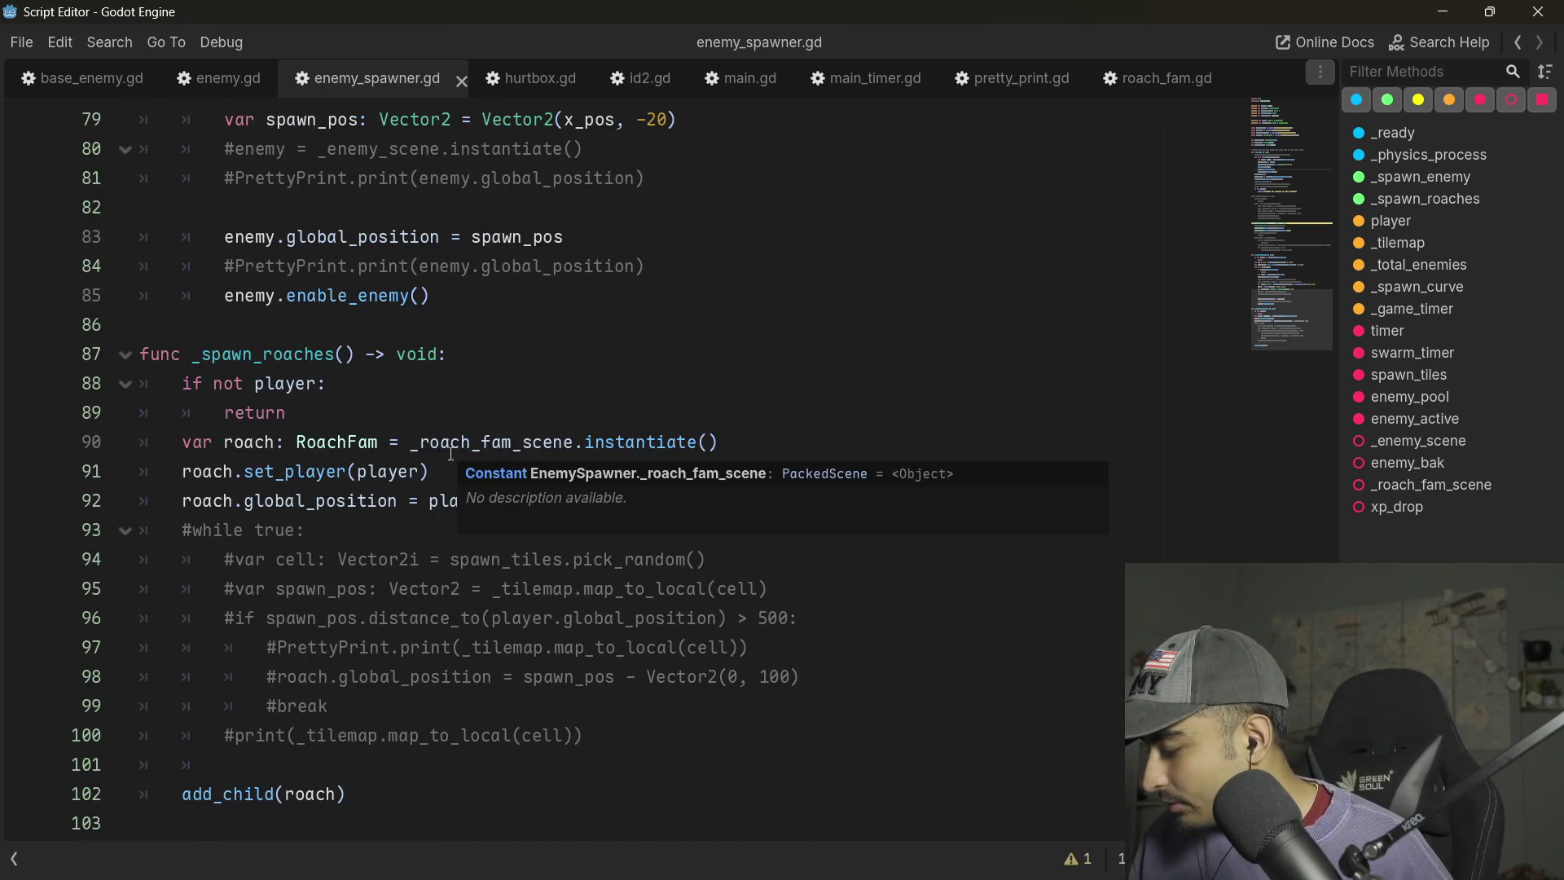
{"action": "scroll", "coordinate": [450, 454], "scroll_direction": "up", "scroll_amount": 4}
{"action": "scroll", "coordinate": [623, 440], "scroll_direction": "up", "scroll_amount": 4}
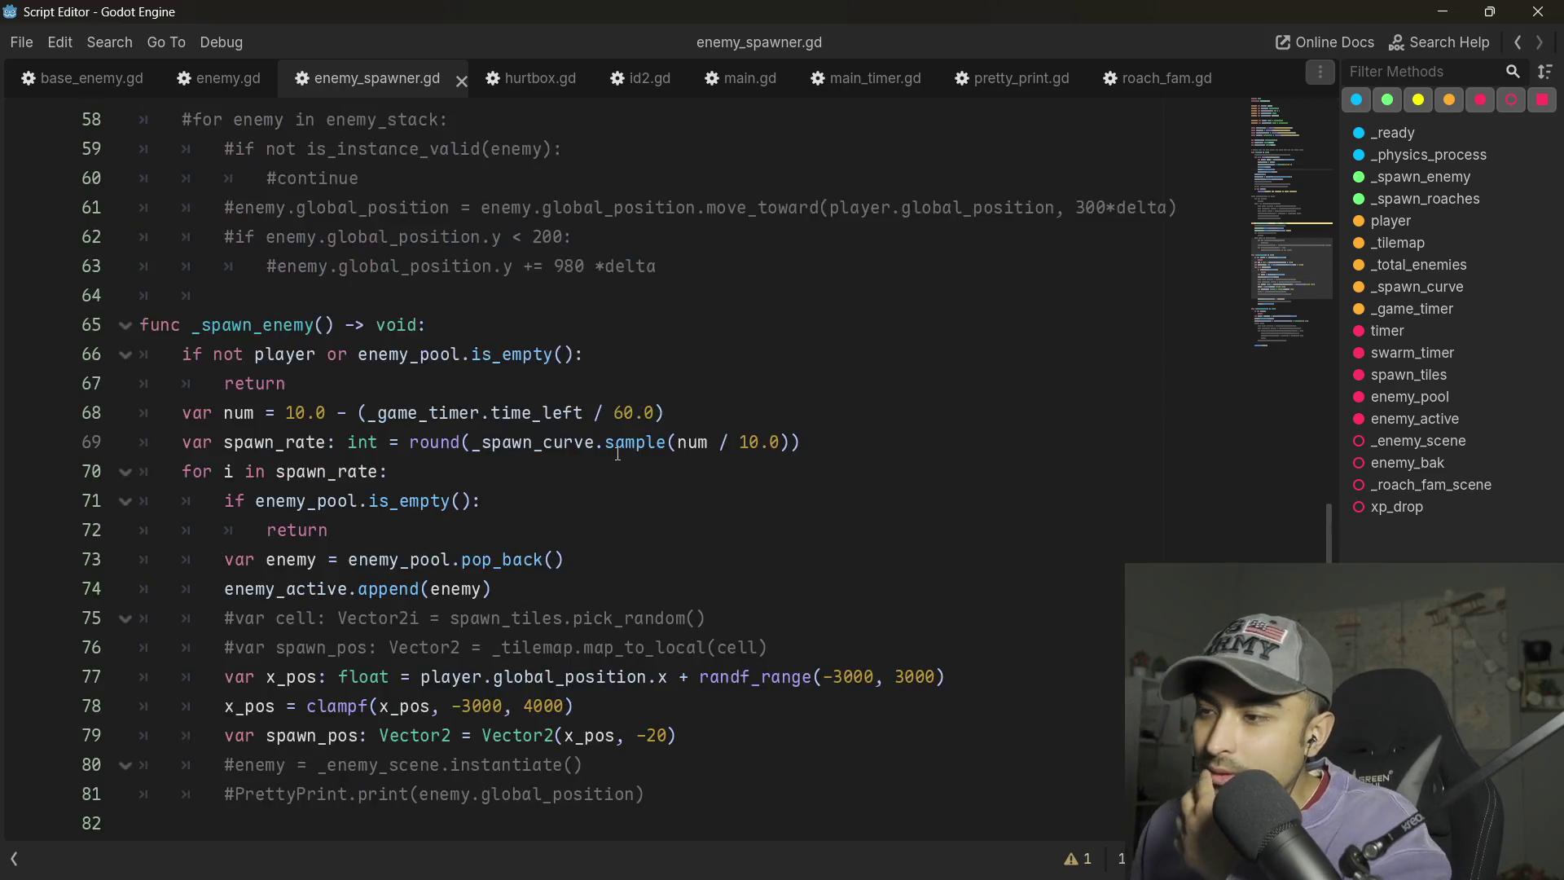
{"action": "scroll", "coordinate": [465, 521], "scroll_direction": "down", "scroll_amount": 4}
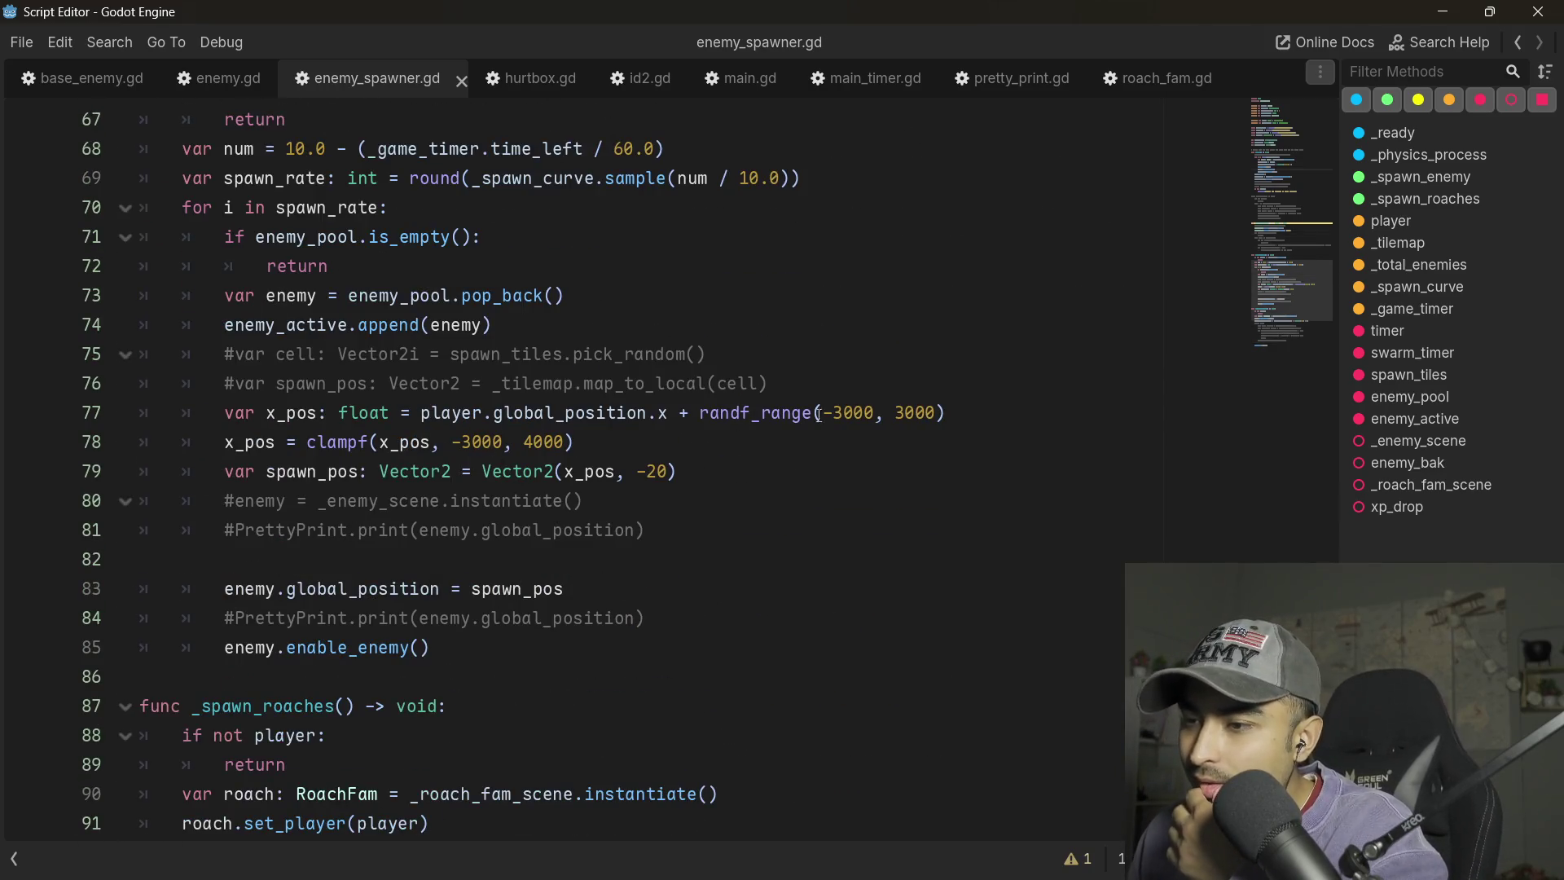
{"action": "scroll", "coordinate": [855, 415], "scroll_direction": "up", "scroll_amount": 4}
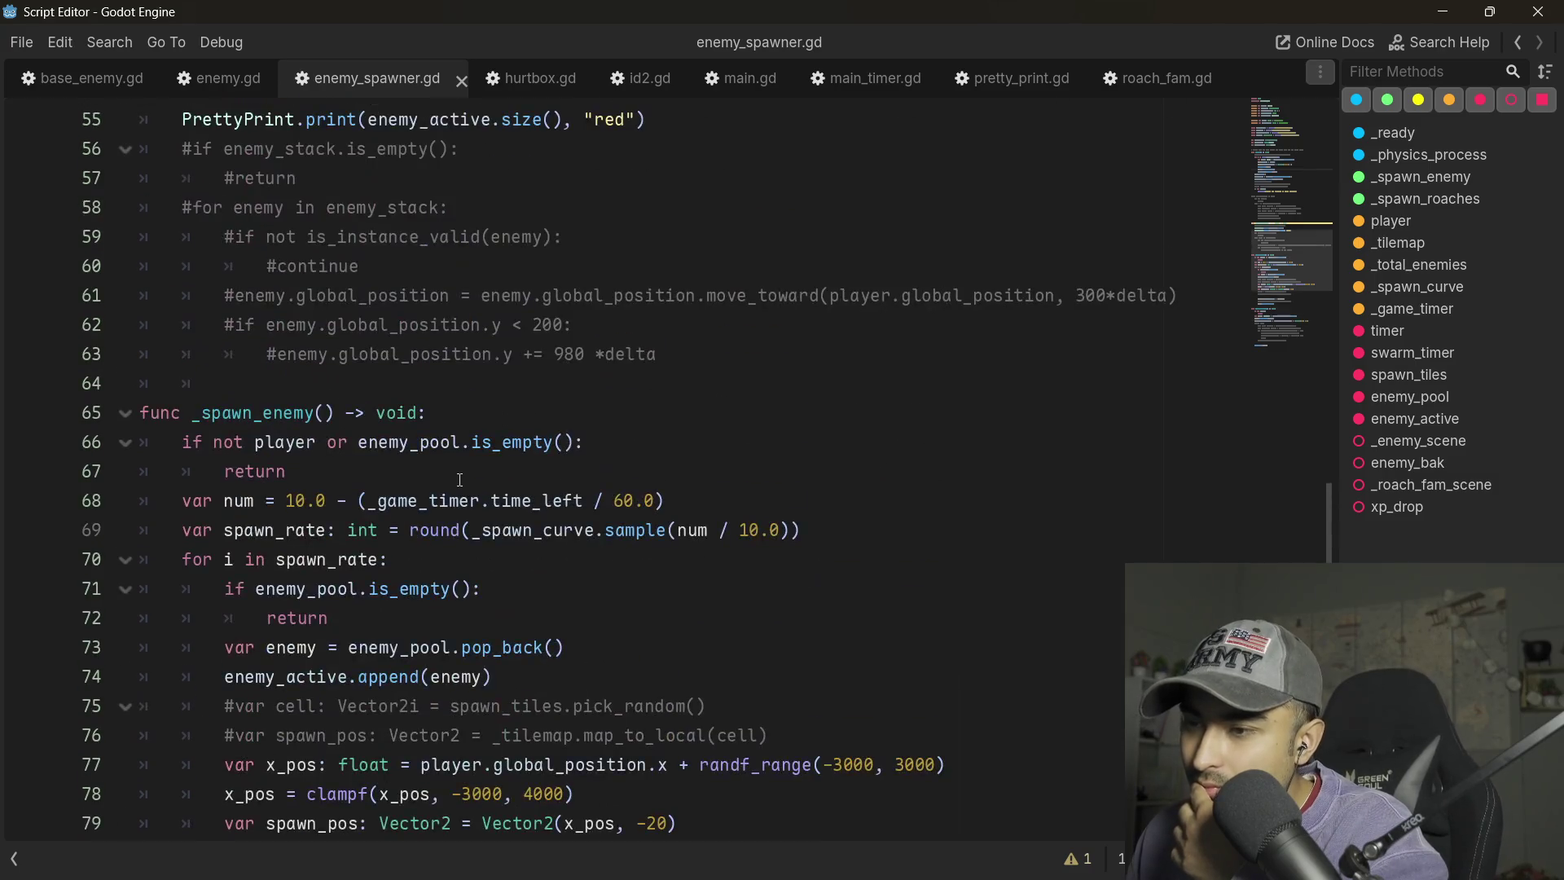
{"action": "scroll", "coordinate": [489, 470], "scroll_direction": "down", "scroll_amount": 4}
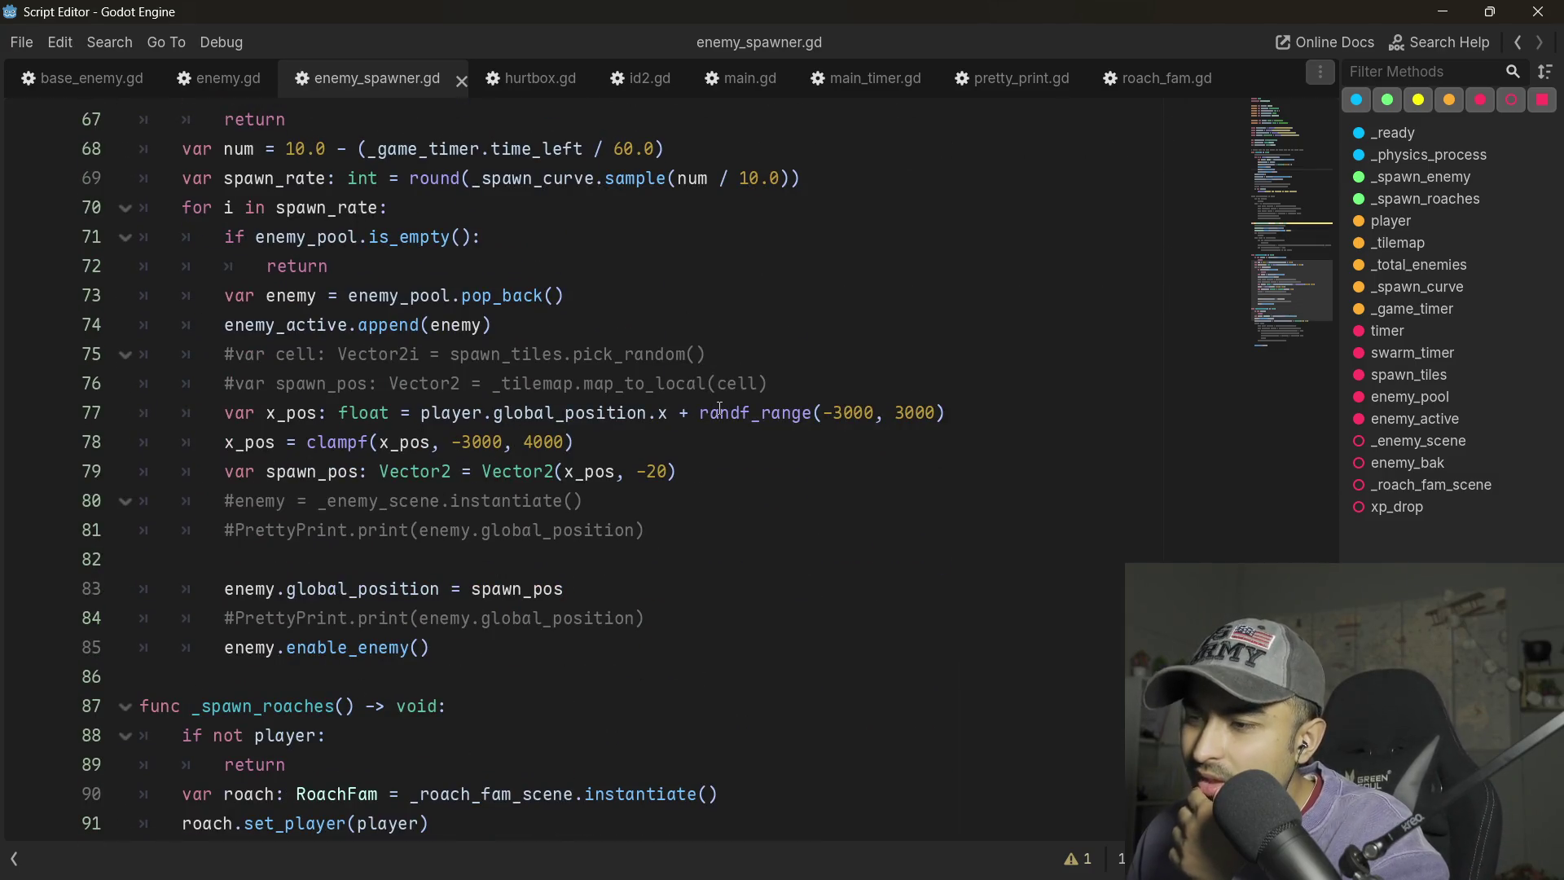
- Review the spawn code's random x range up to 3000 and the line enabling each enemy
{"action": "left_click", "coordinate": [836, 406]}
{"action": "double_click", "coordinate": [915, 413]}
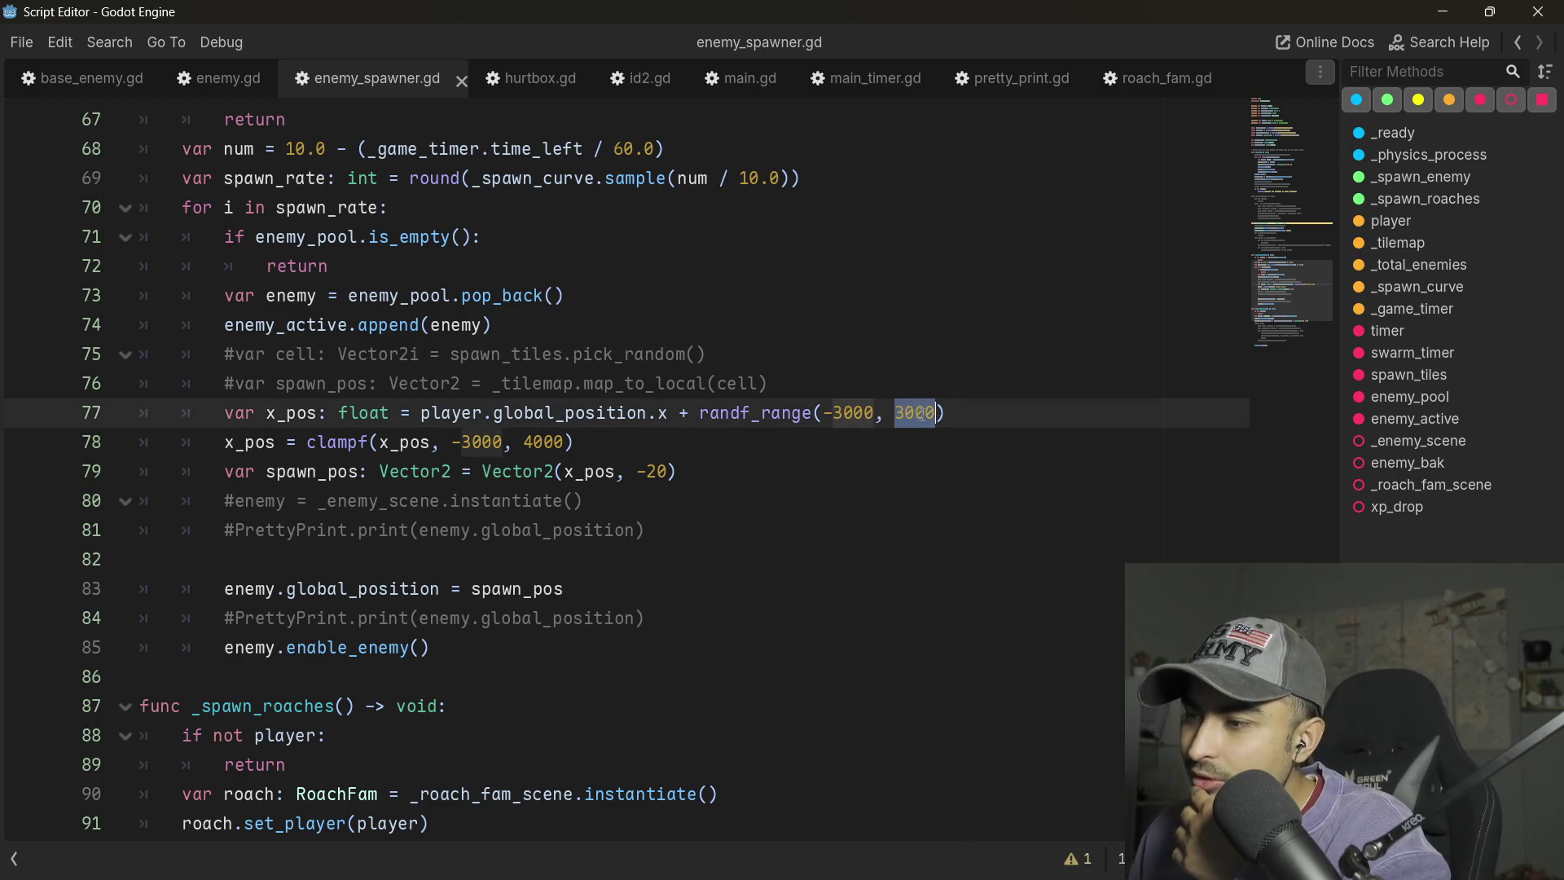
{"action": "scroll", "coordinate": [791, 449], "scroll_direction": "up", "scroll_amount": 2}
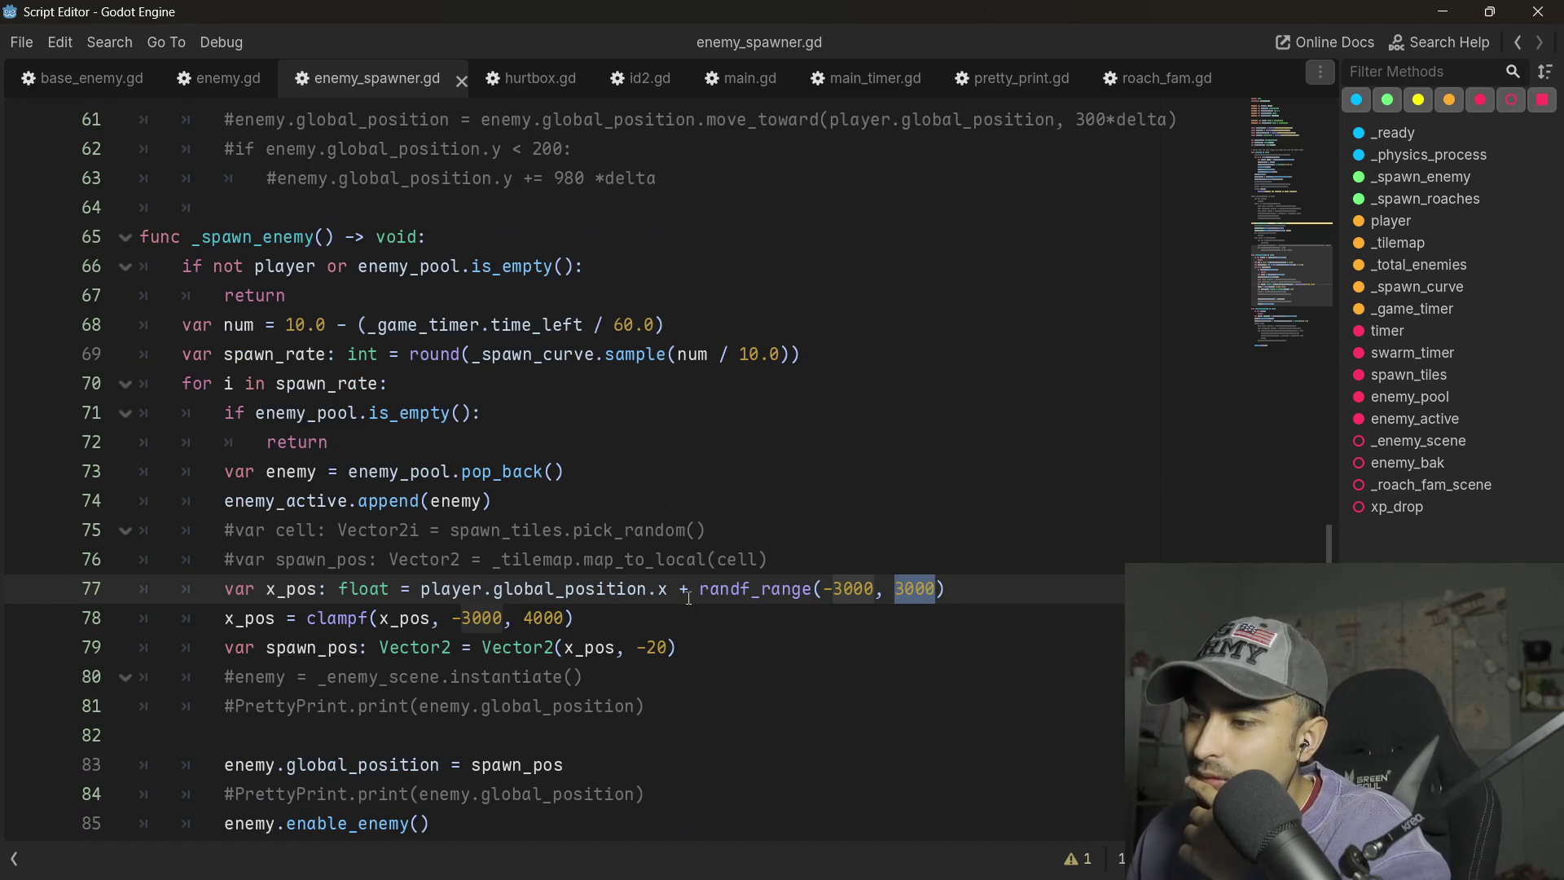
{"action": "scroll", "coordinate": [685, 583], "scroll_direction": "down", "scroll_amount": 6}
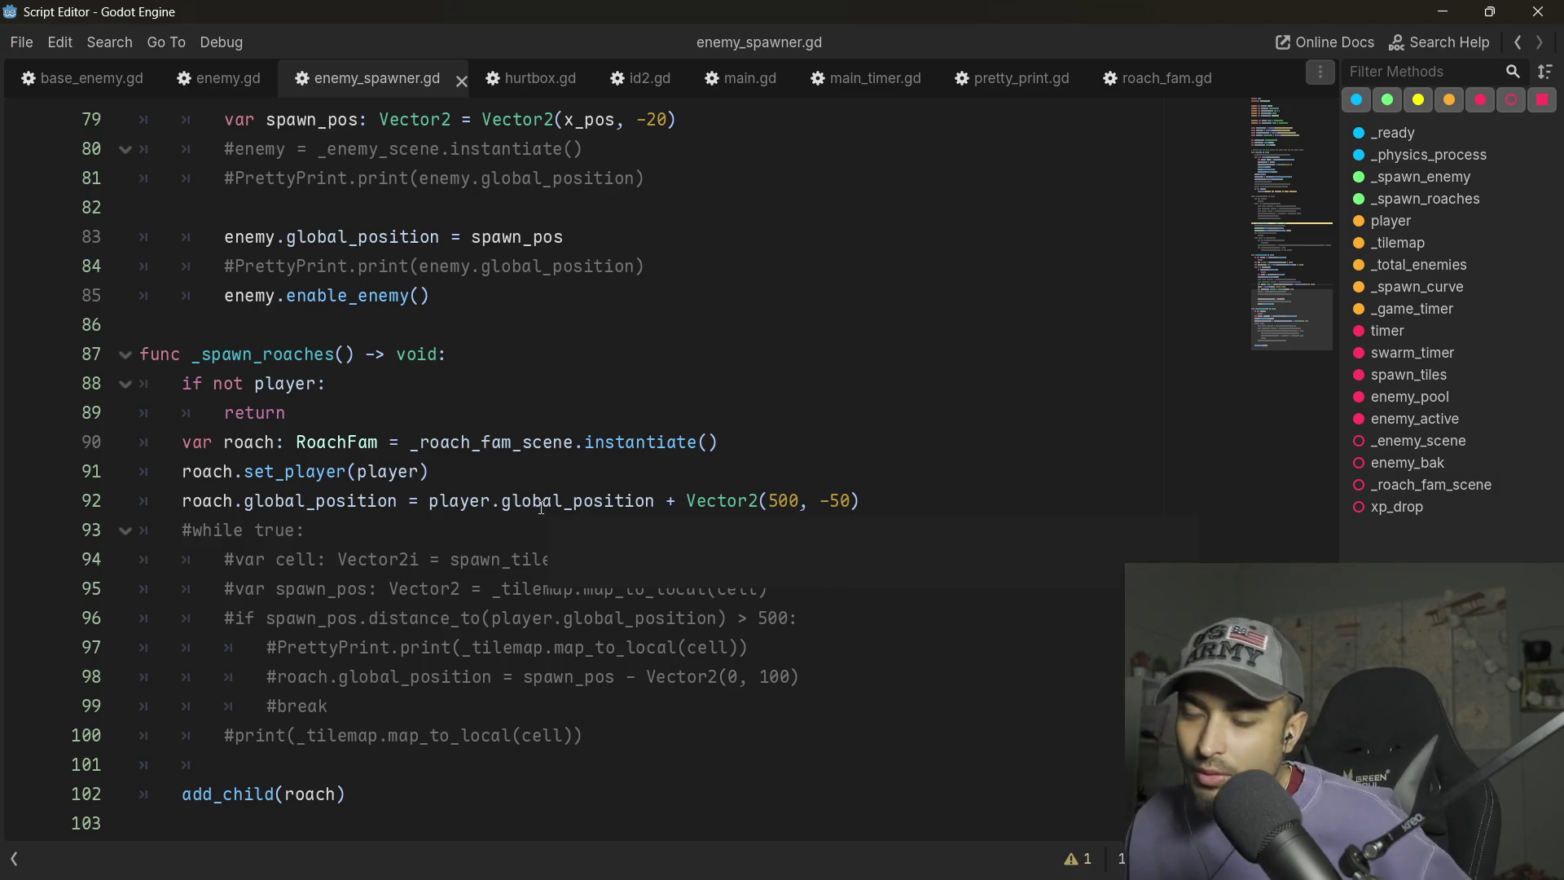
{"action": "mouse_move", "coordinate": [541, 507]}
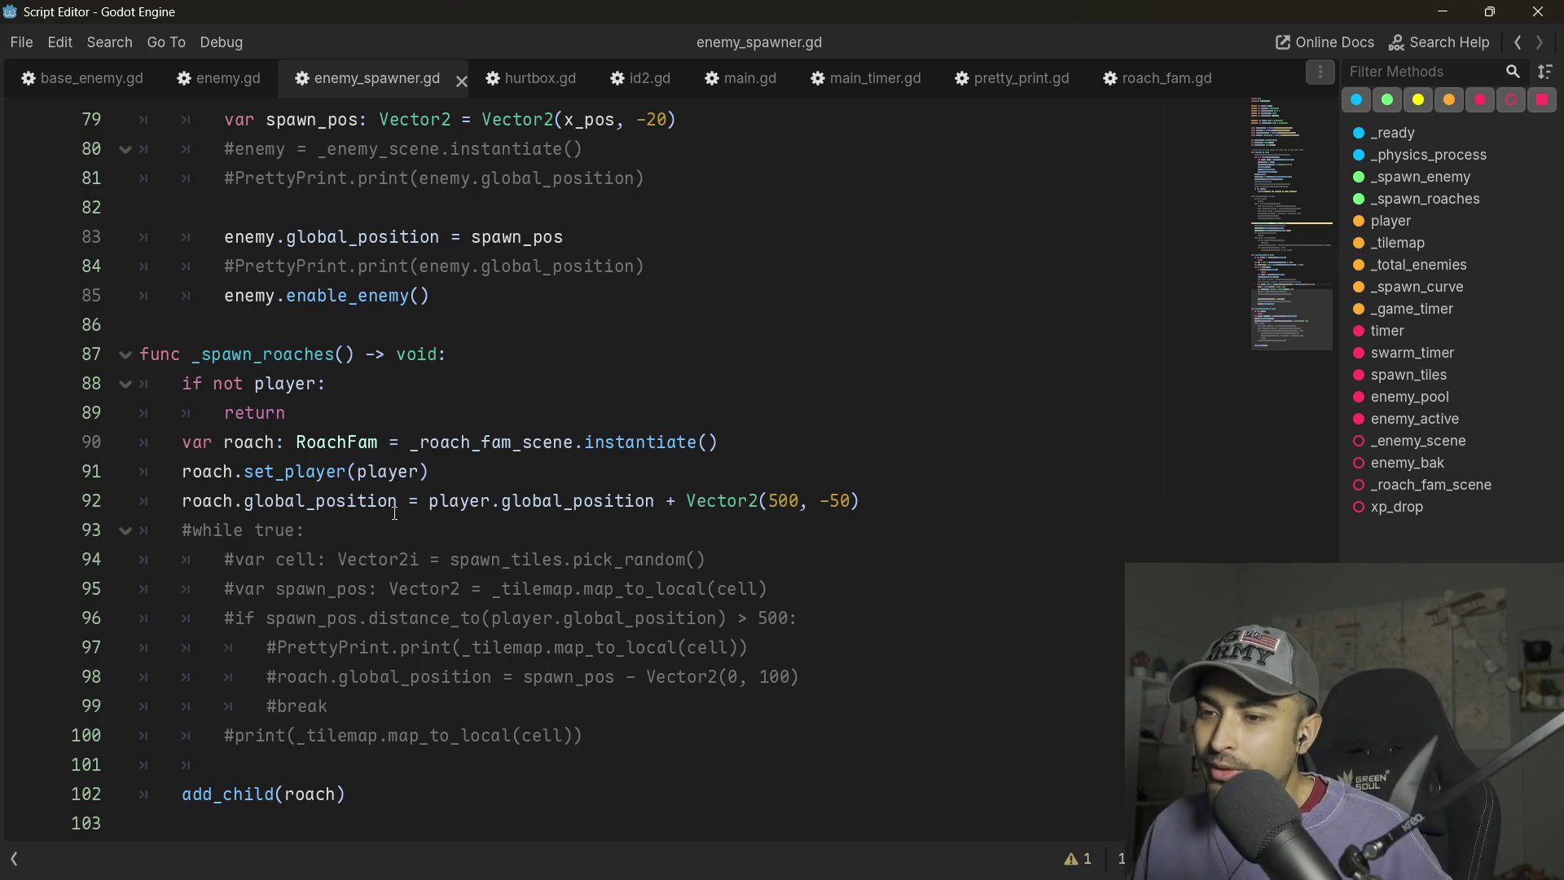
{"action": "scroll", "coordinate": [394, 511], "scroll_direction": "up", "scroll_amount": 3}
{"action": "scroll", "coordinate": [265, 458], "scroll_direction": "up", "scroll_amount": 4}
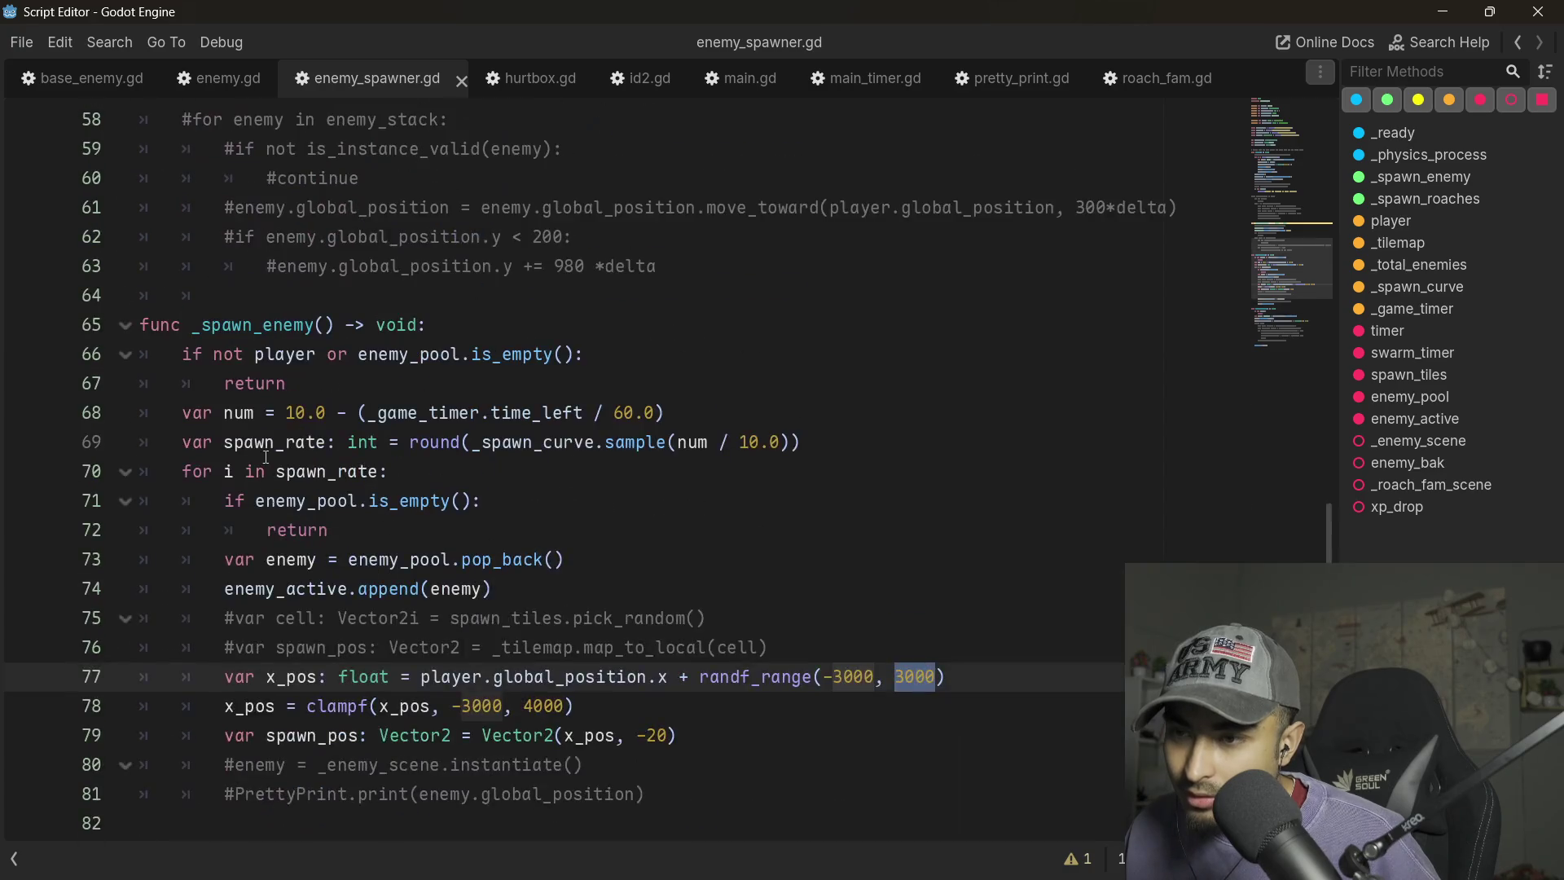
{"action": "scroll", "coordinate": [266, 457], "scroll_direction": "down", "scroll_amount": 4}
{"action": "triple_click", "coordinate": [473, 569]}
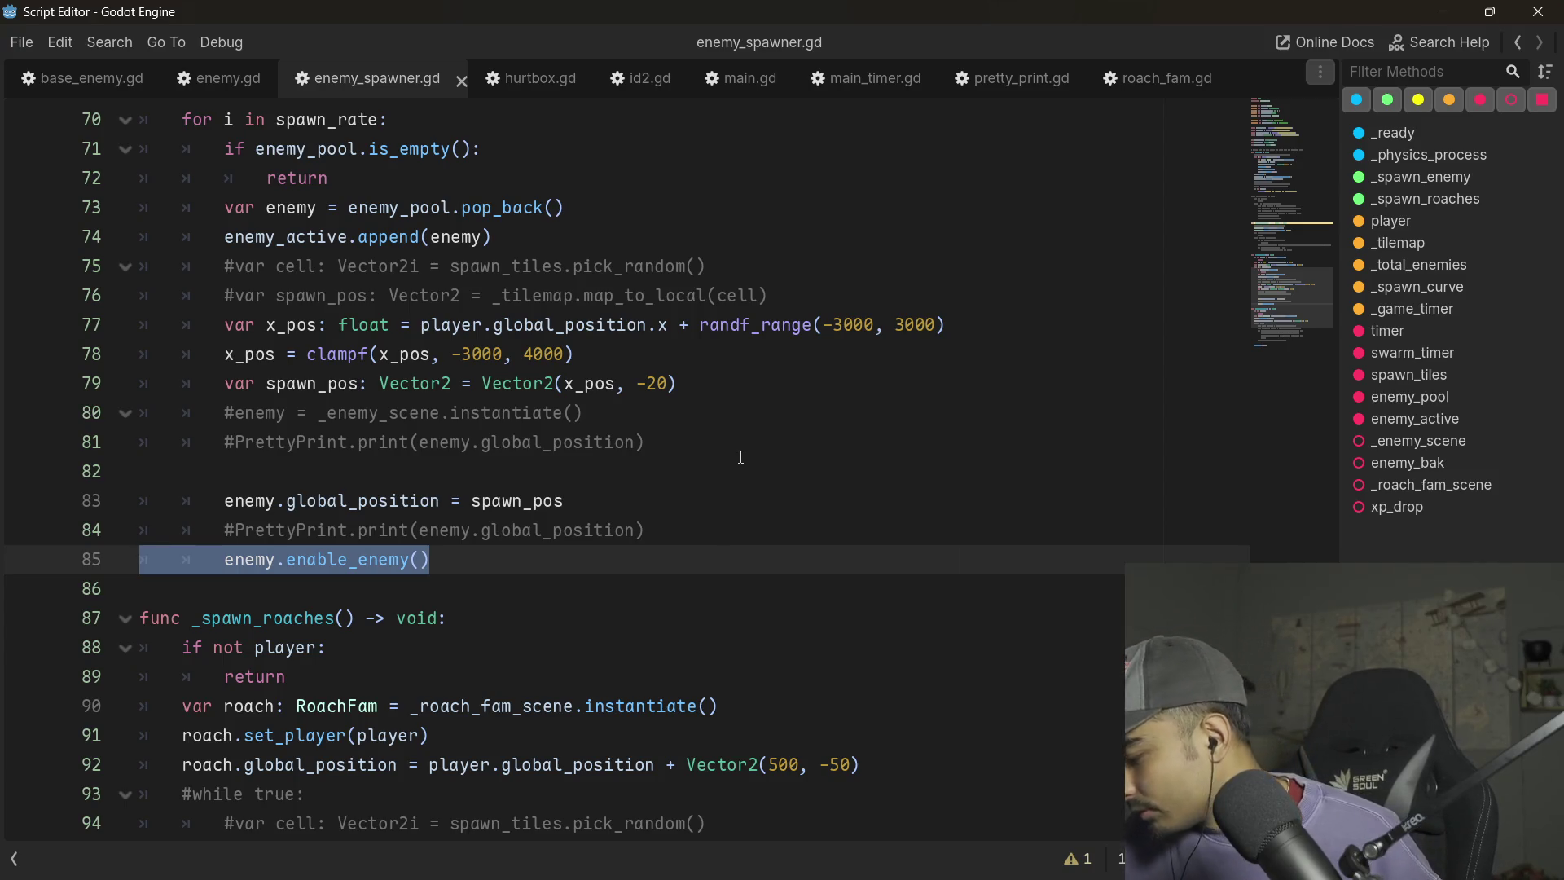
{"action": "scroll", "coordinate": [741, 457], "scroll_direction": "up", "scroll_amount": 14}
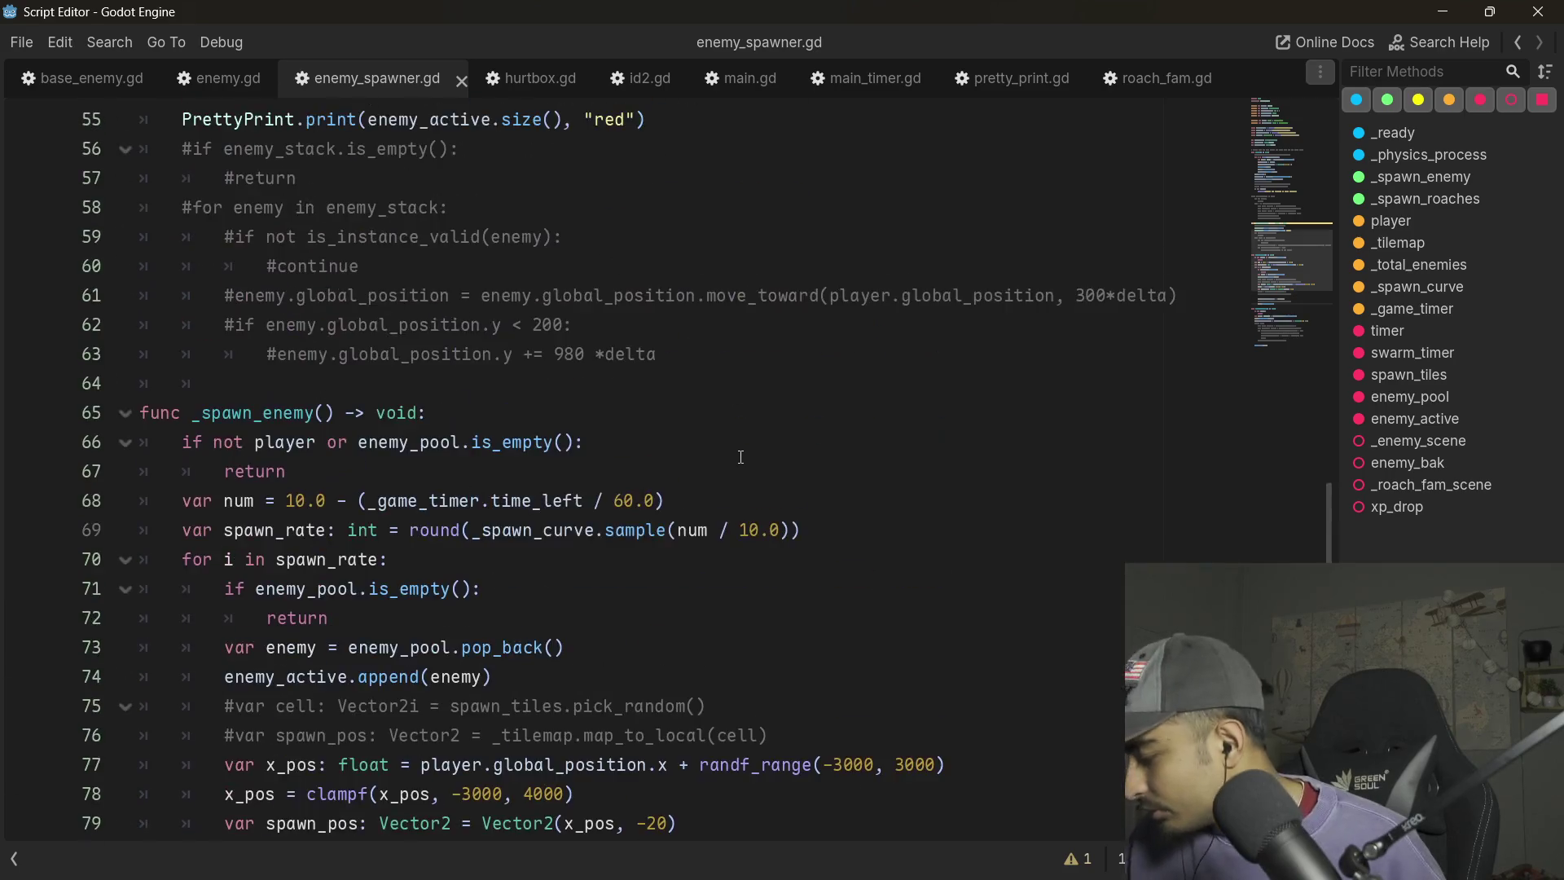
{"action": "scroll", "coordinate": [711, 454], "scroll_direction": "up", "scroll_amount": 2}
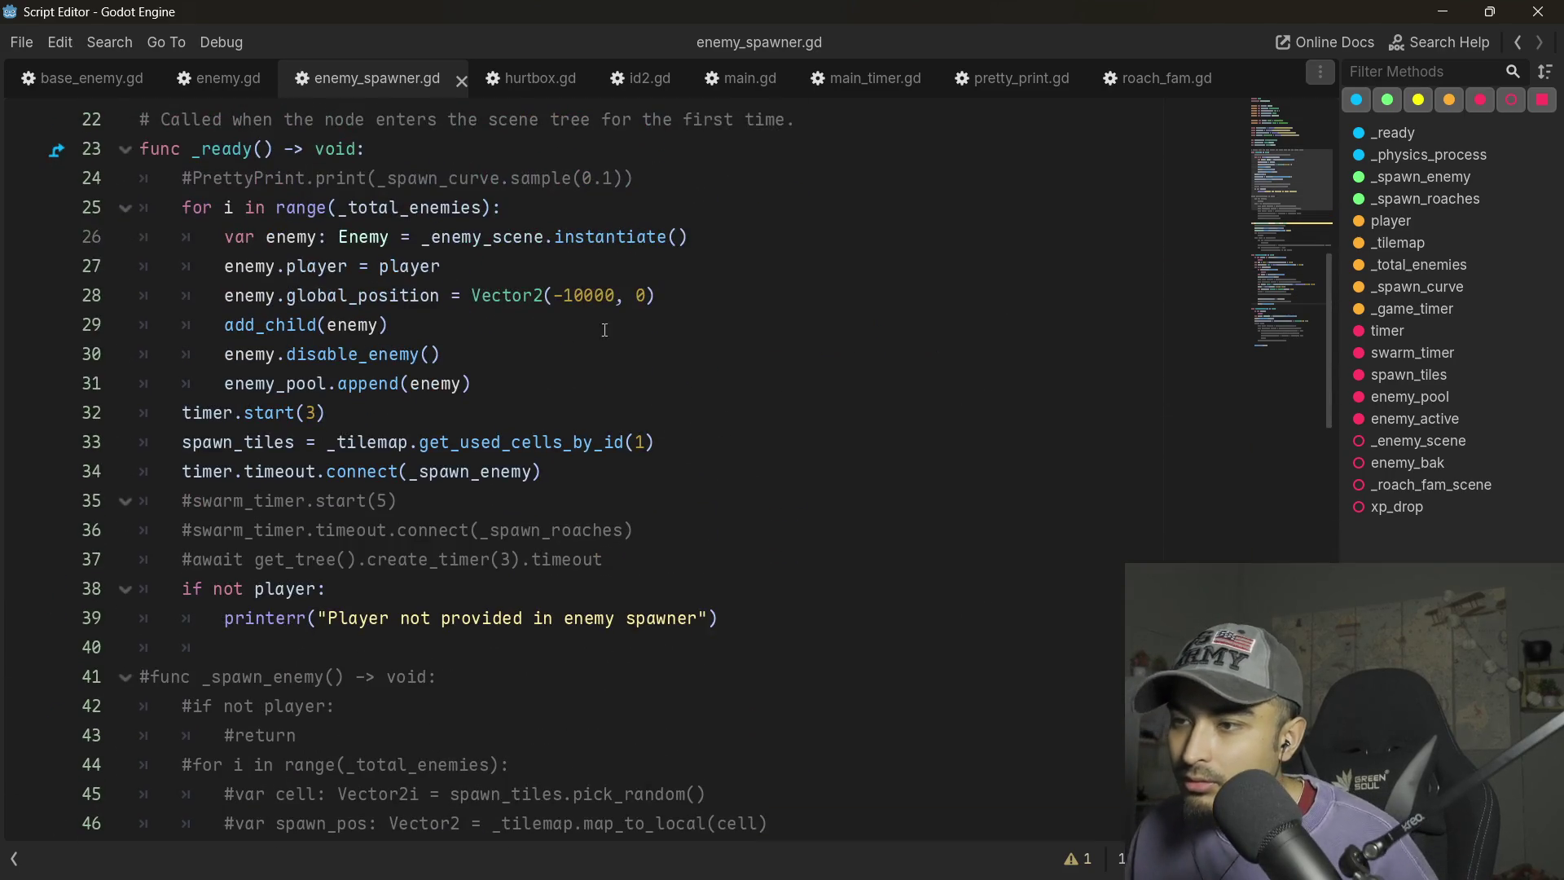
- Change the pooled enemies' starting x position from -10000 to 0
{"action": "double_click", "coordinate": [593, 296]}
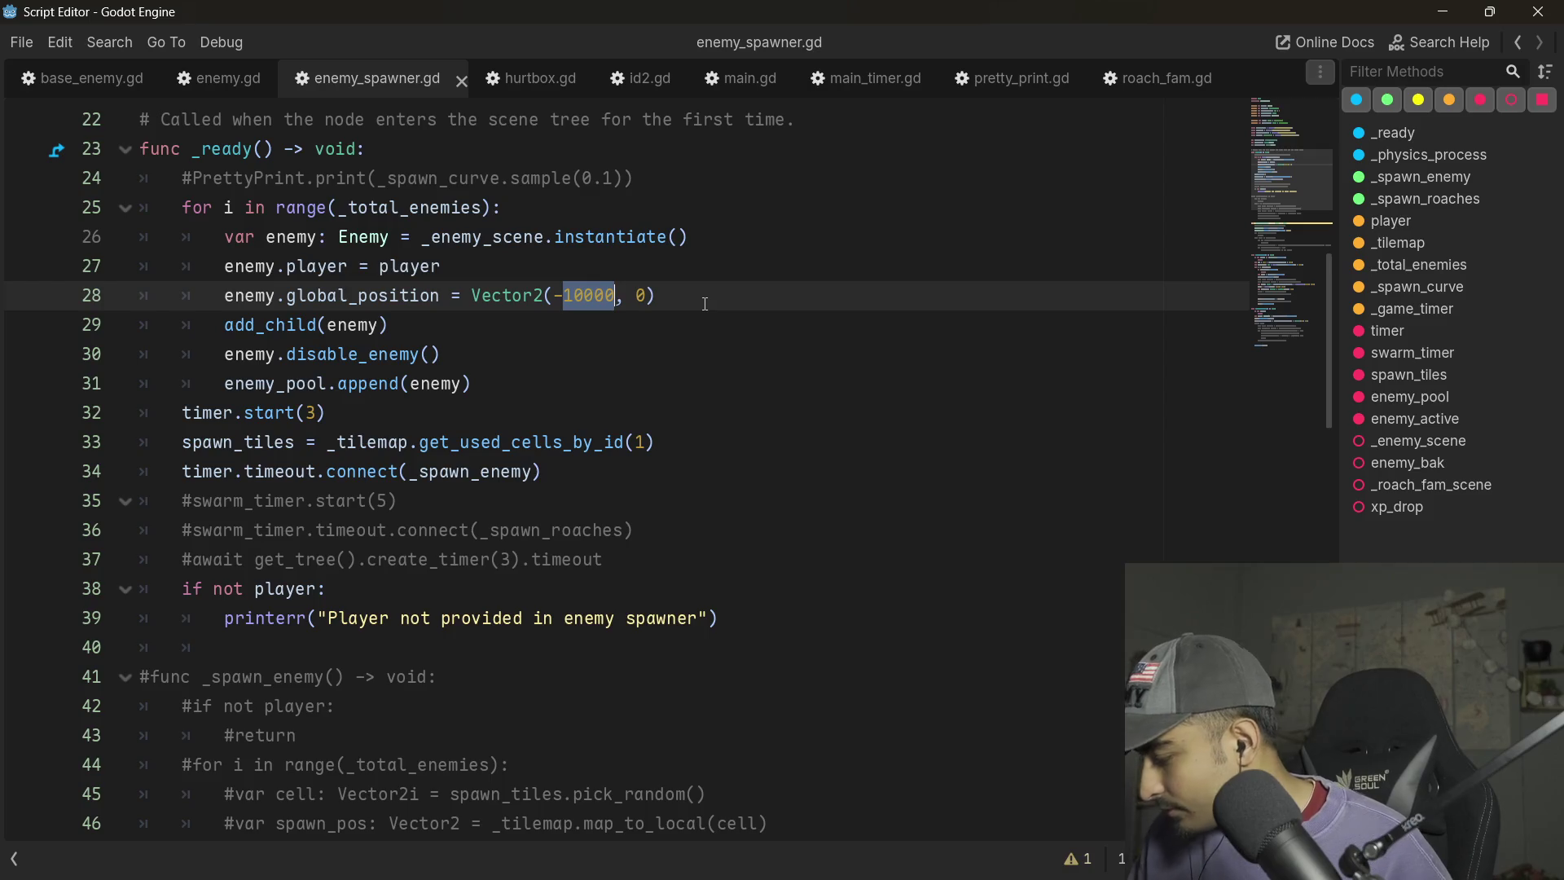
{"action": "key", "text": "BackSpace"}
{"action": "key", "text": "BackSpace"}
{"action": "type", "text": "0, "}
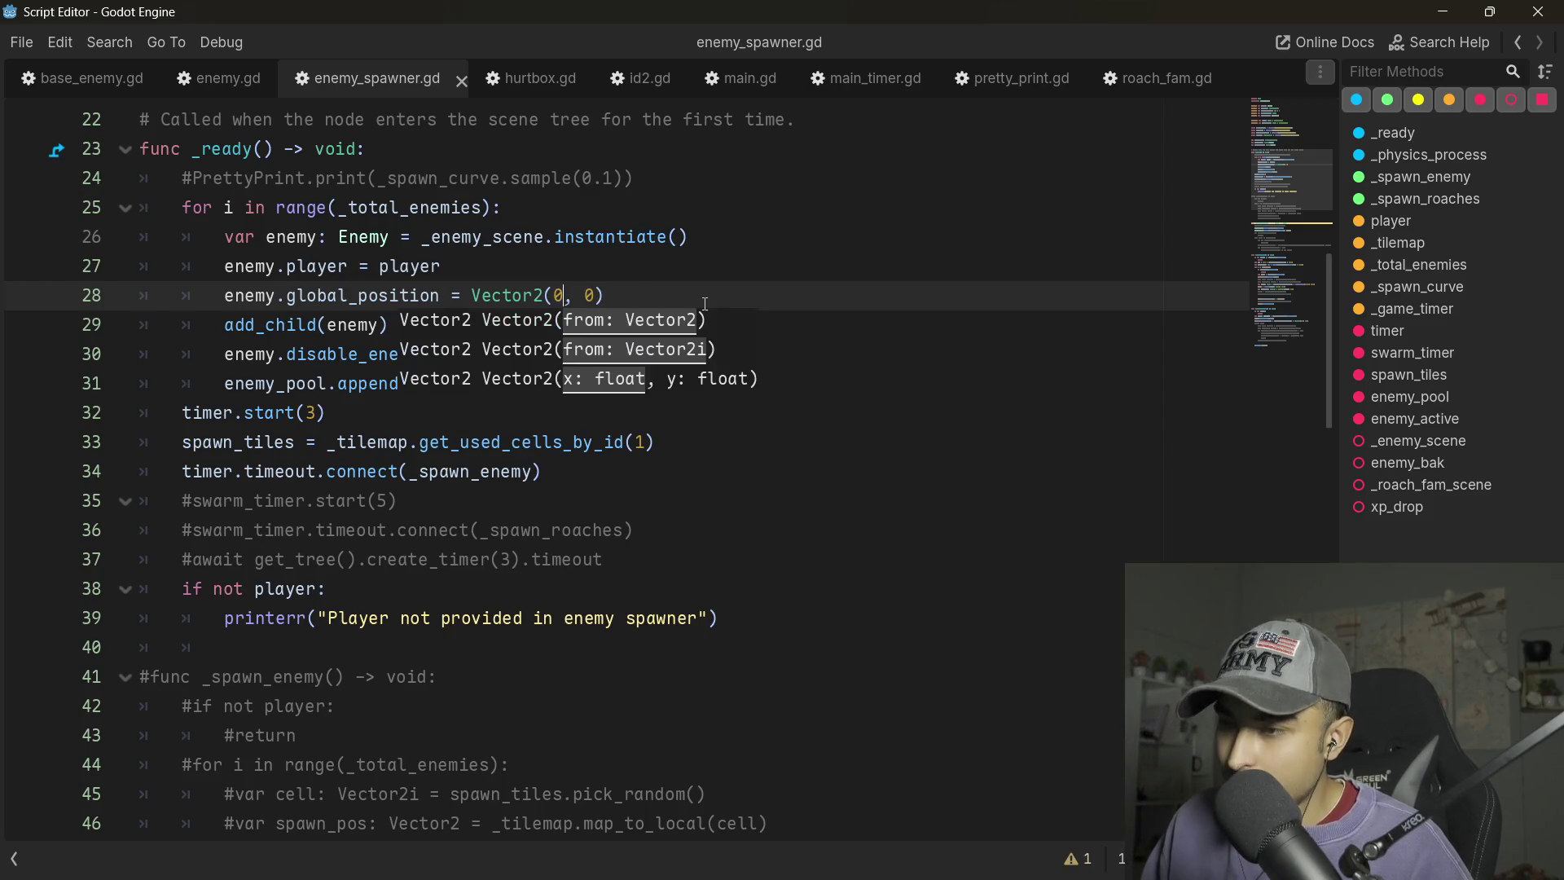
{"action": "type", "text": "-2"}
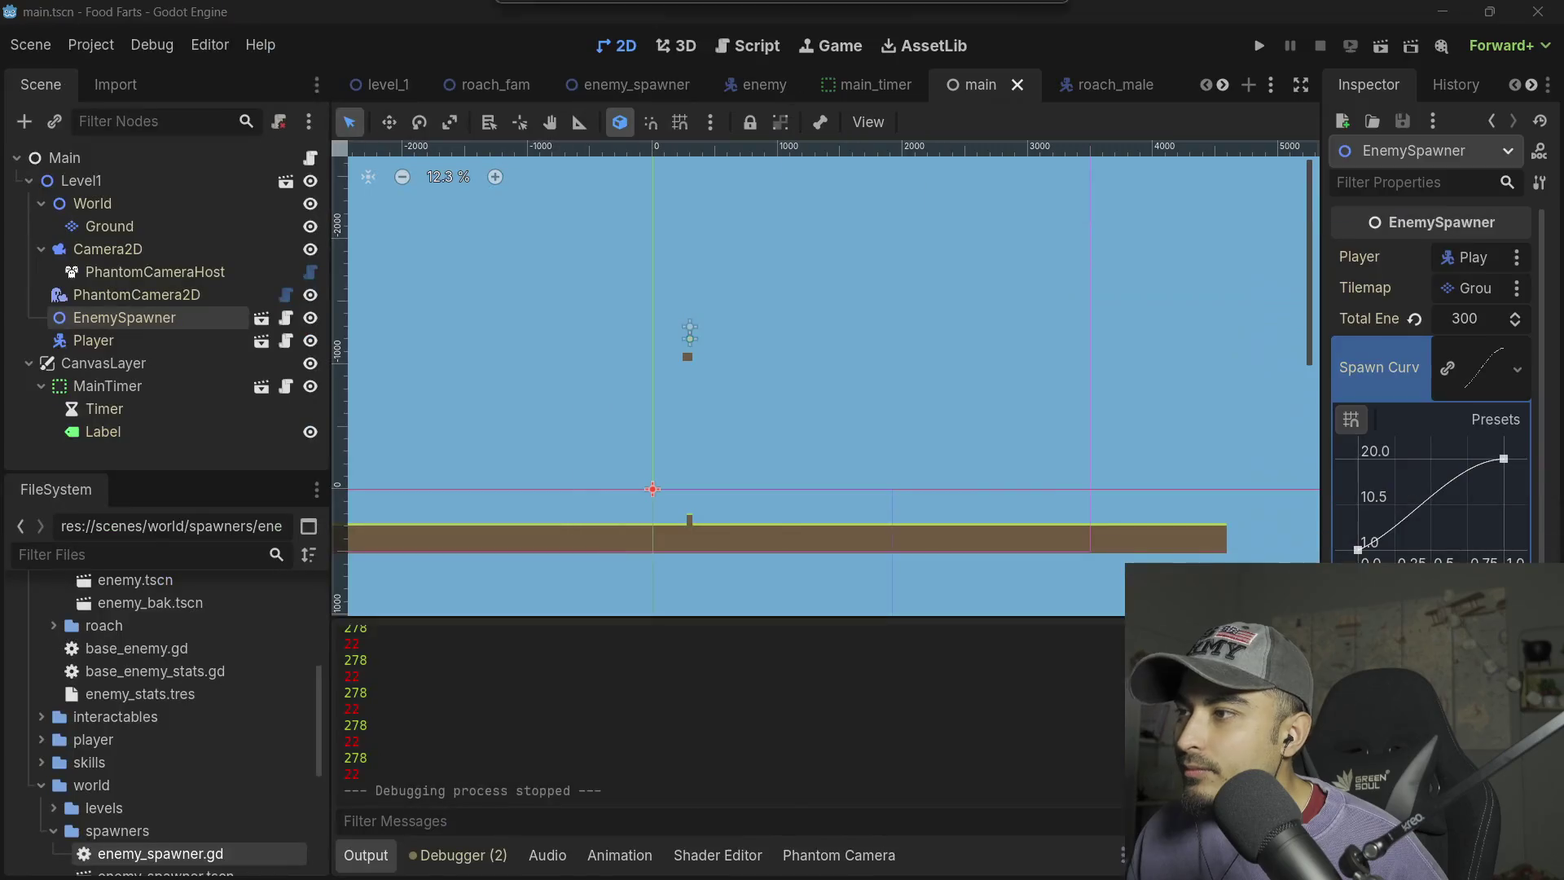
- Run the project to watch the pooled enemies spawn, then stop it
{"action": "key", "text": "alt+Tab"}
{"action": "left_click", "coordinate": [1259, 46]}
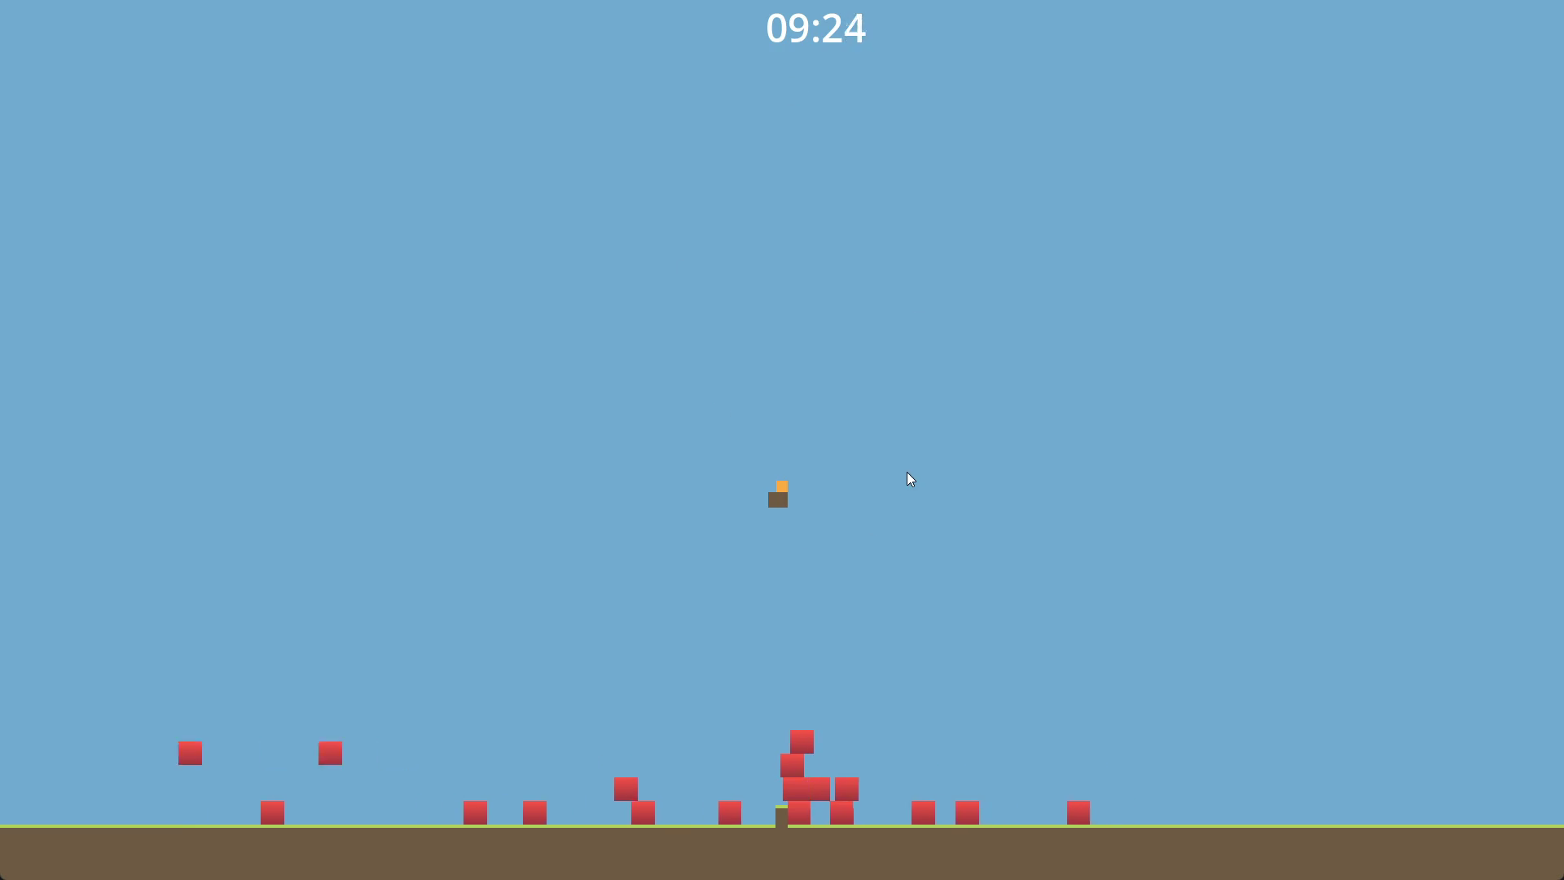
{"action": "key", "text": "F8"}
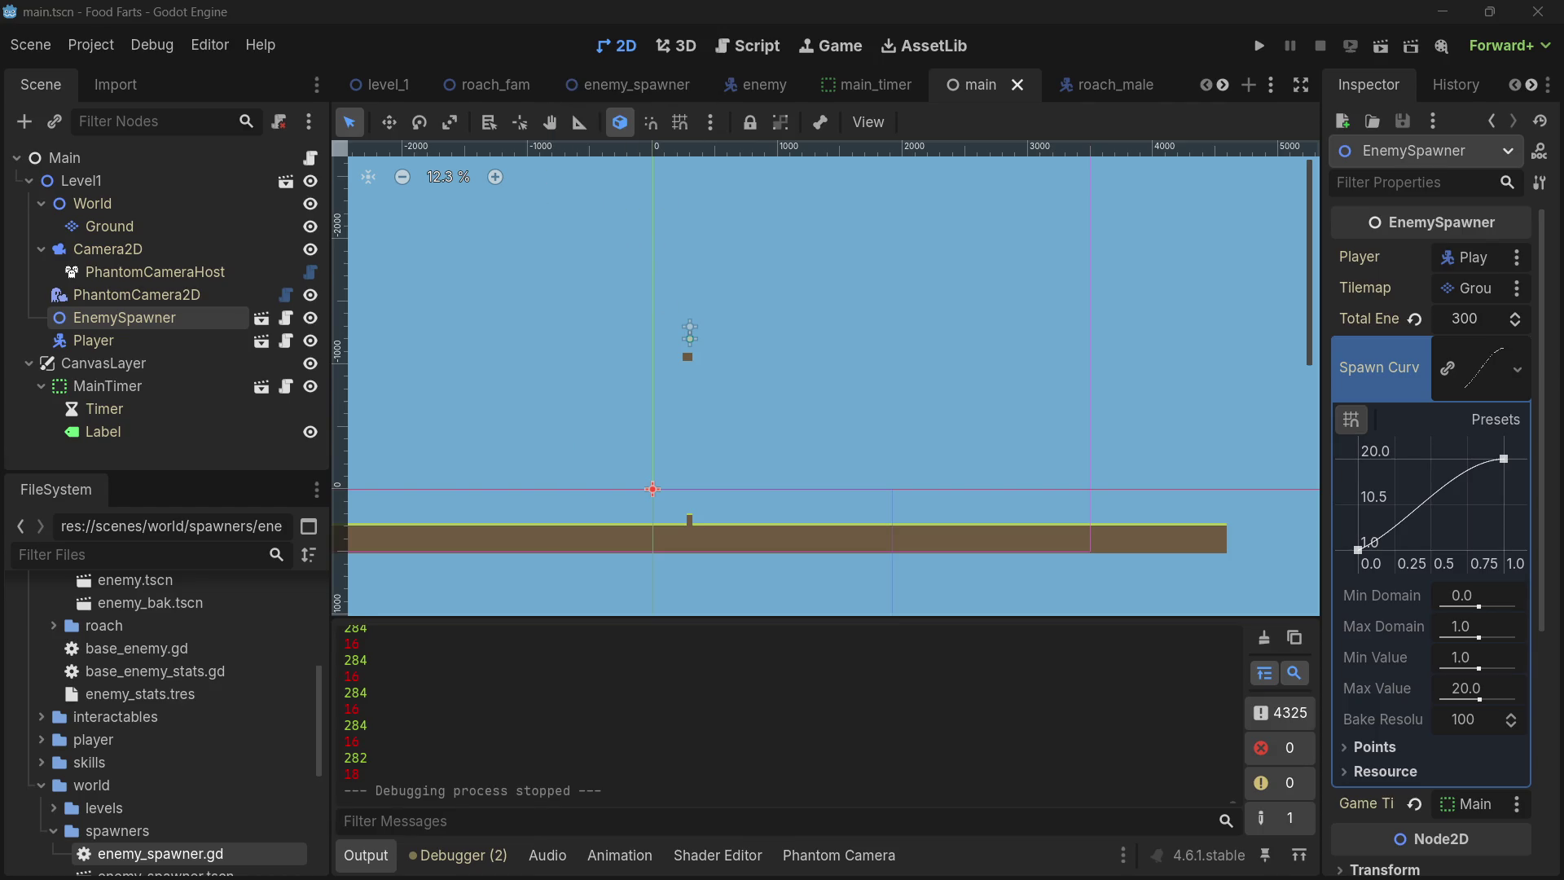
- Bring enemy_spawner.gd back up maximised, showing the updated starting position in _ready
{"action": "left_click", "coordinate": [748, 46]}
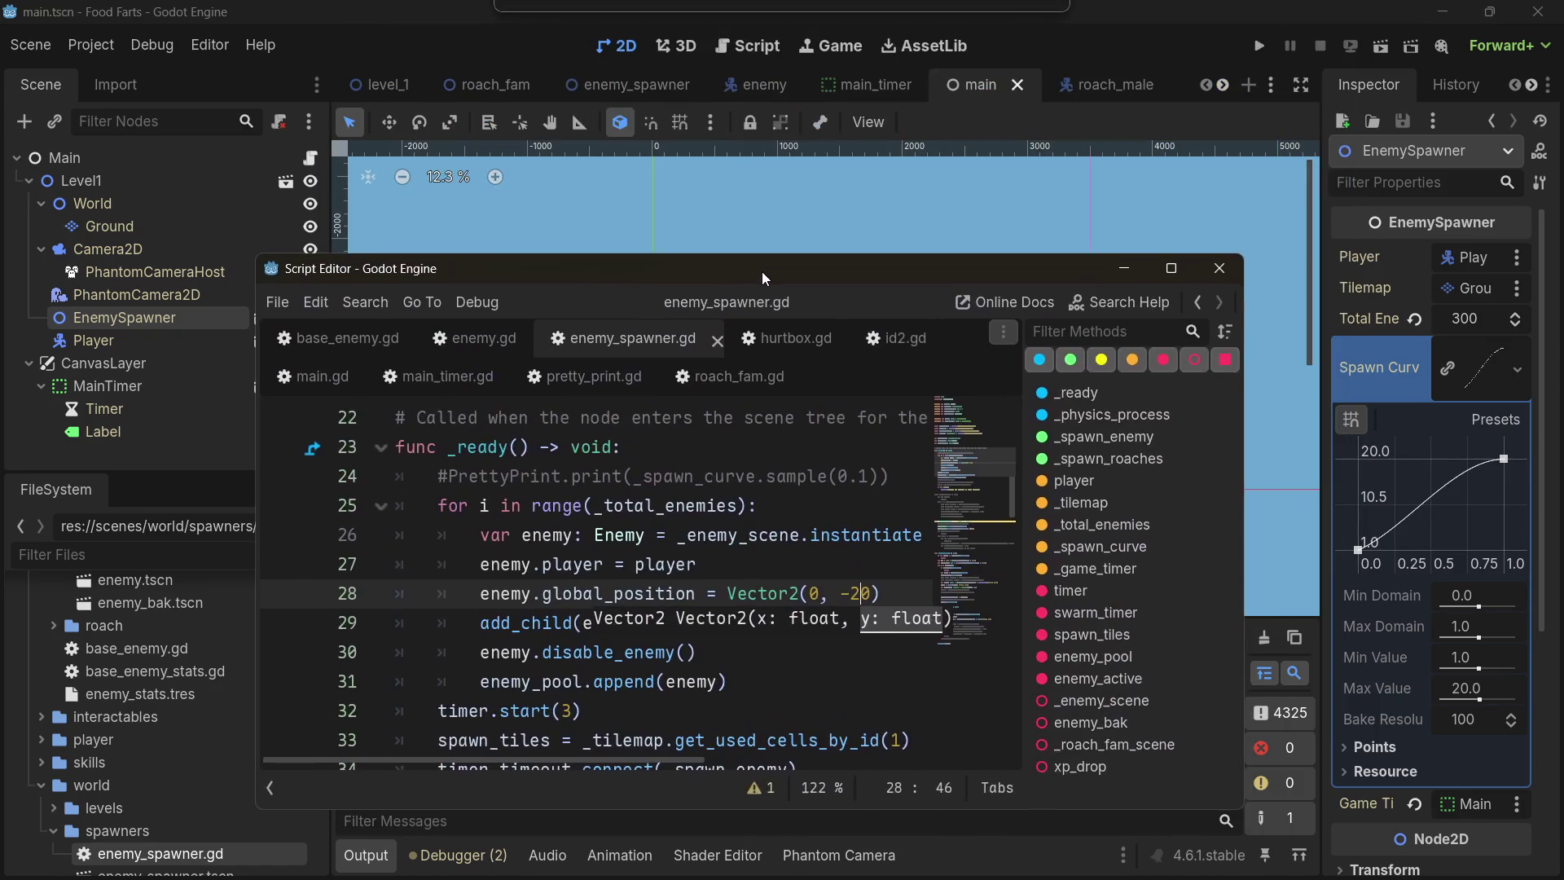
{"action": "double_click", "coordinate": [1155, 257]}
{"action": "scroll", "coordinate": [505, 476], "scroll_direction": "up", "scroll_amount": 5}
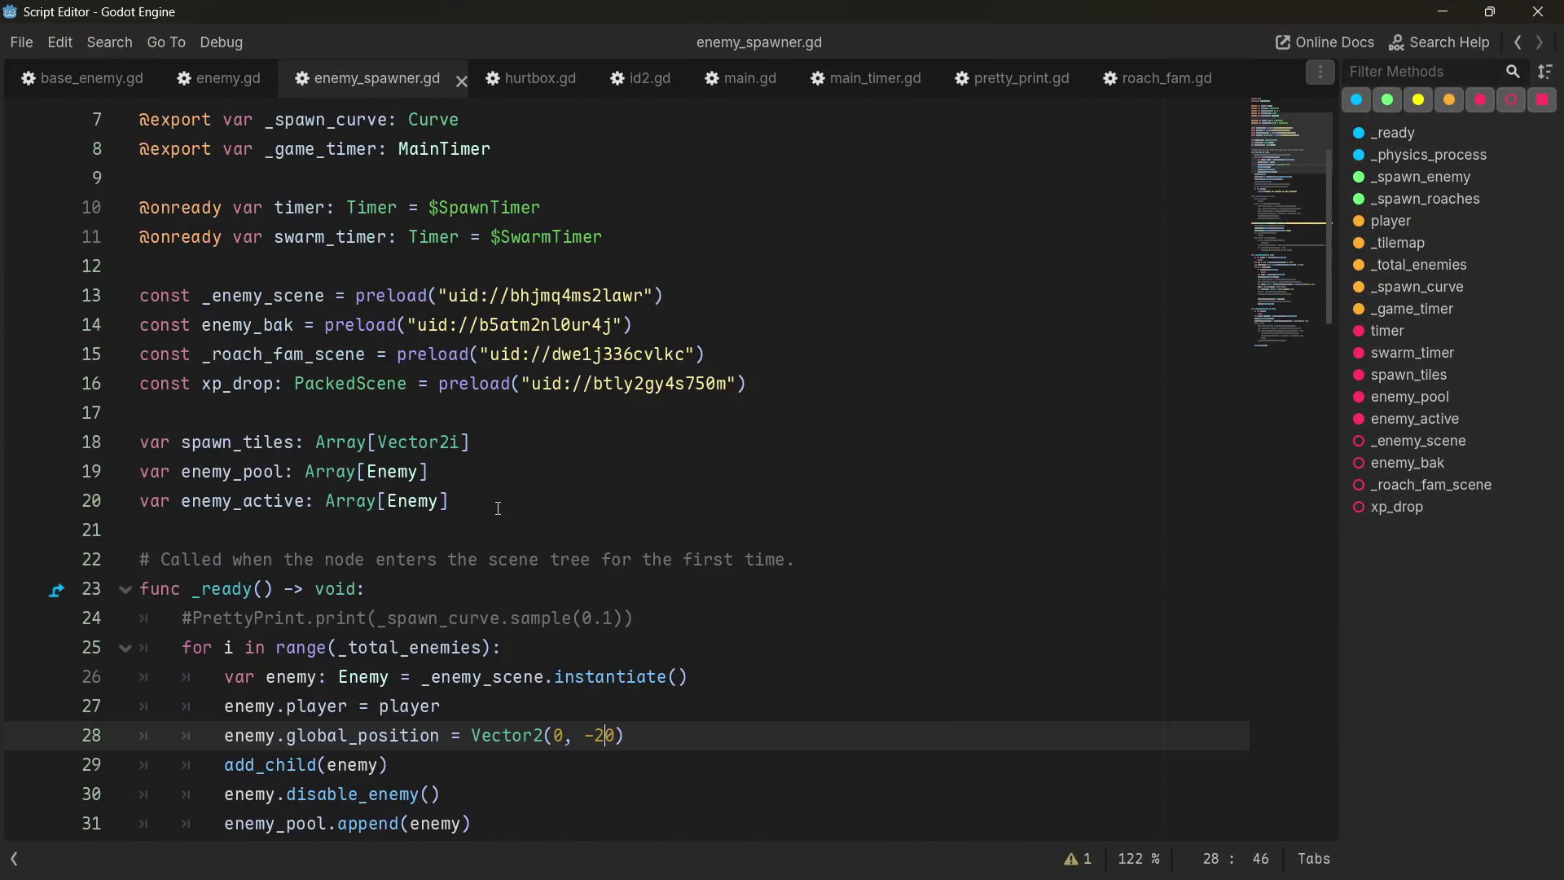
{"action": "scroll", "coordinate": [484, 489], "scroll_direction": "down", "scroll_amount": 5}
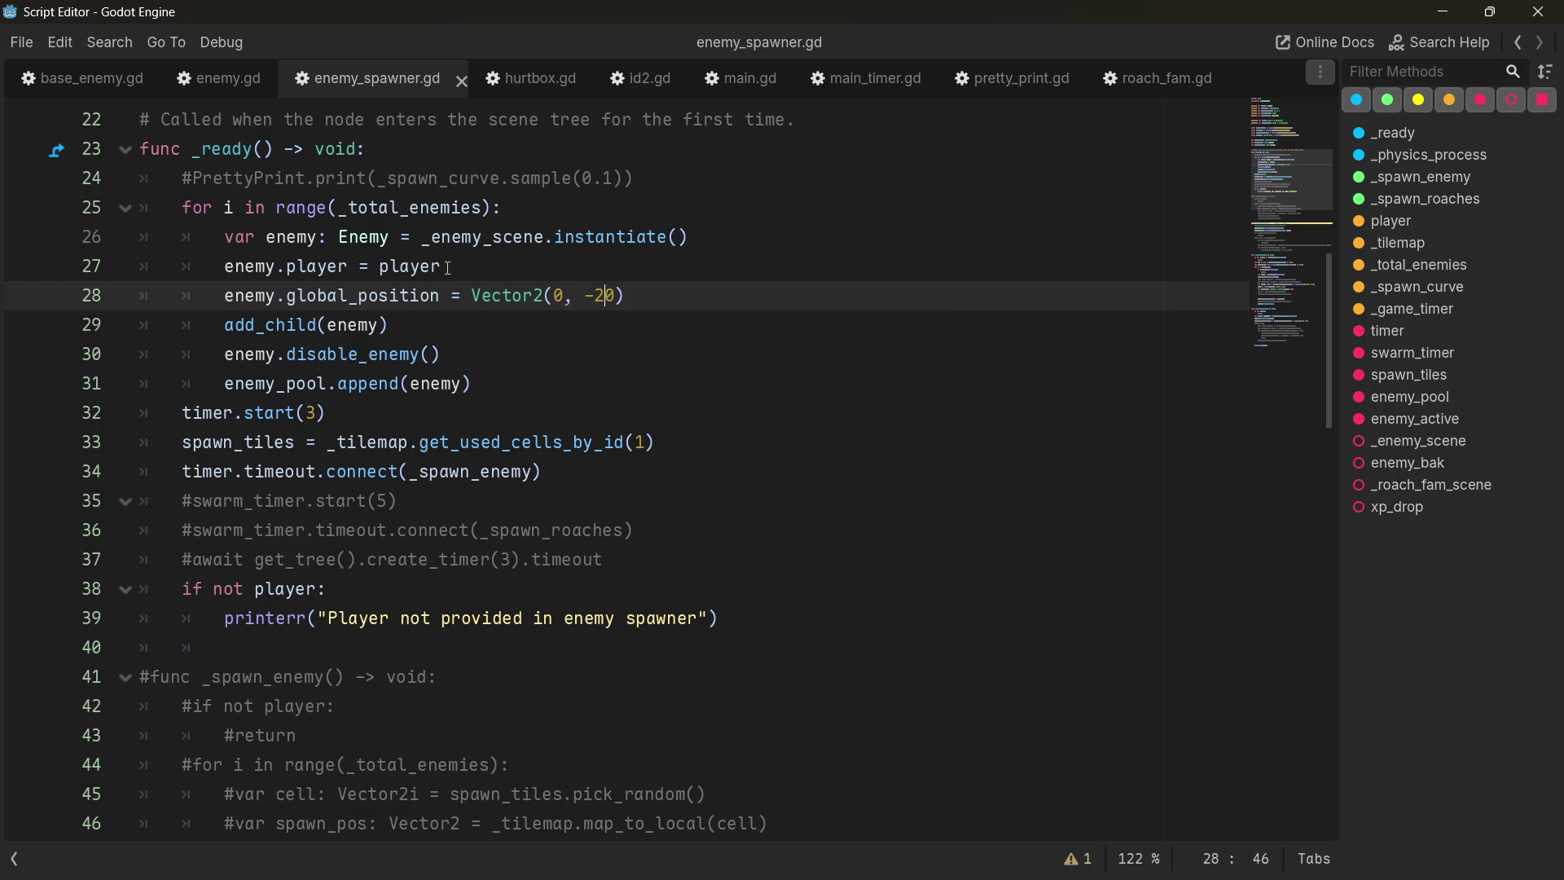
{"action": "scroll", "coordinate": [380, 388], "scroll_direction": "down", "scroll_amount": 2}
{"action": "scroll", "coordinate": [380, 388], "scroll_direction": "up", "scroll_amount": 4}
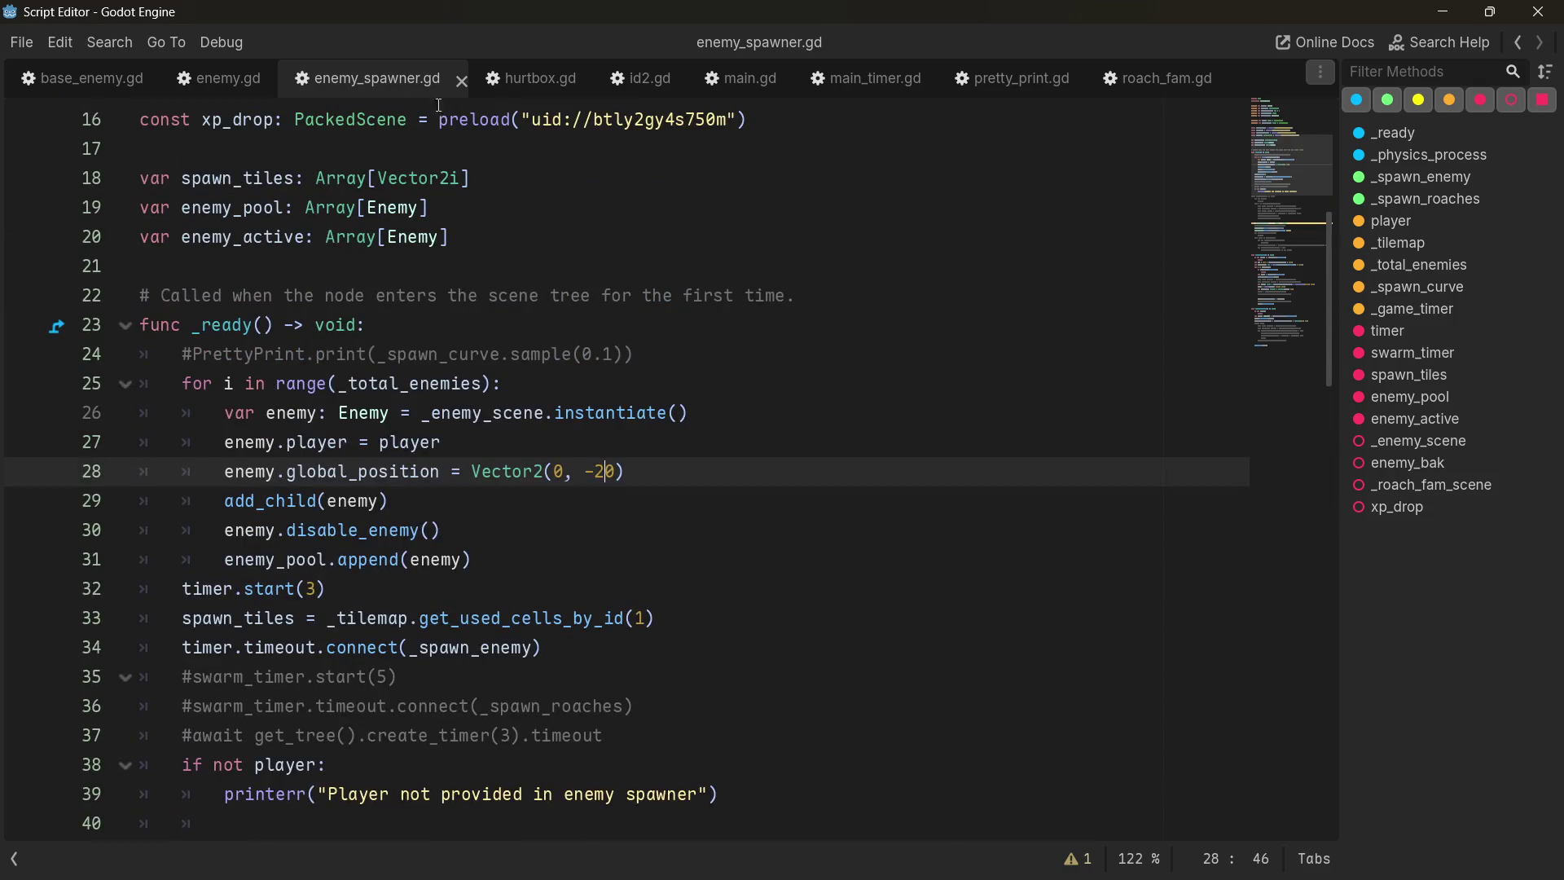
- In enemy.gd, select both the disable_enemy and enable_enemy functions, lines 63–77
{"action": "left_click", "coordinate": [227, 80]}
{"action": "scroll", "coordinate": [324, 564], "scroll_direction": "down", "scroll_amount": 1}
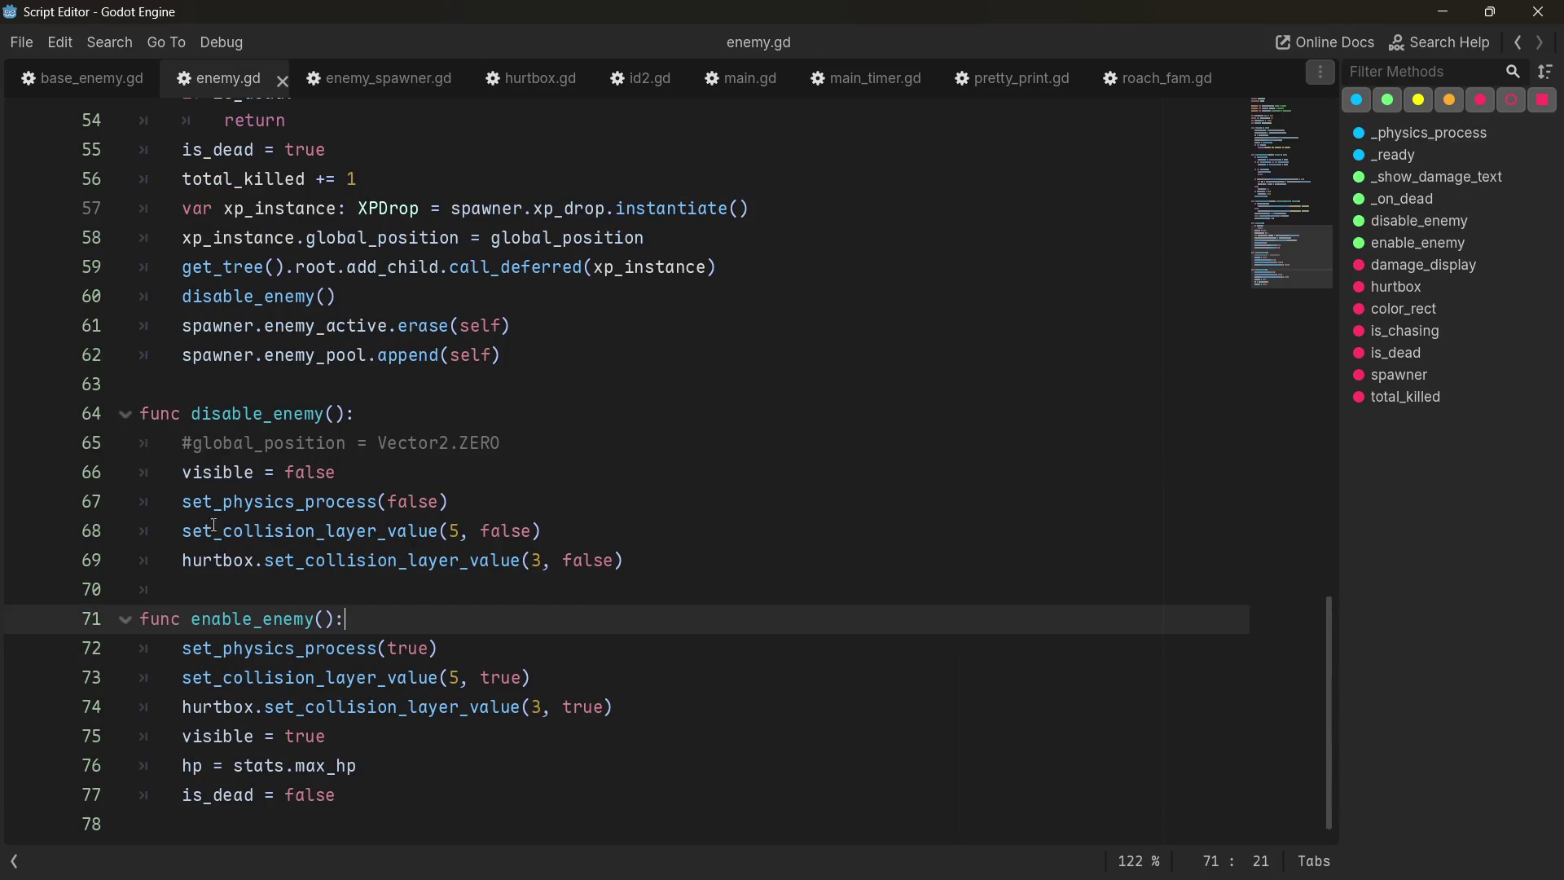
{"action": "mouse_move", "coordinate": [358, 795]}
{"action": "left_mouse_down"}
{"action": "mouse_move", "coordinate": [189, 648]}
{"action": "mouse_move", "coordinate": [140, 560]}
{"action": "left_mouse_up"}
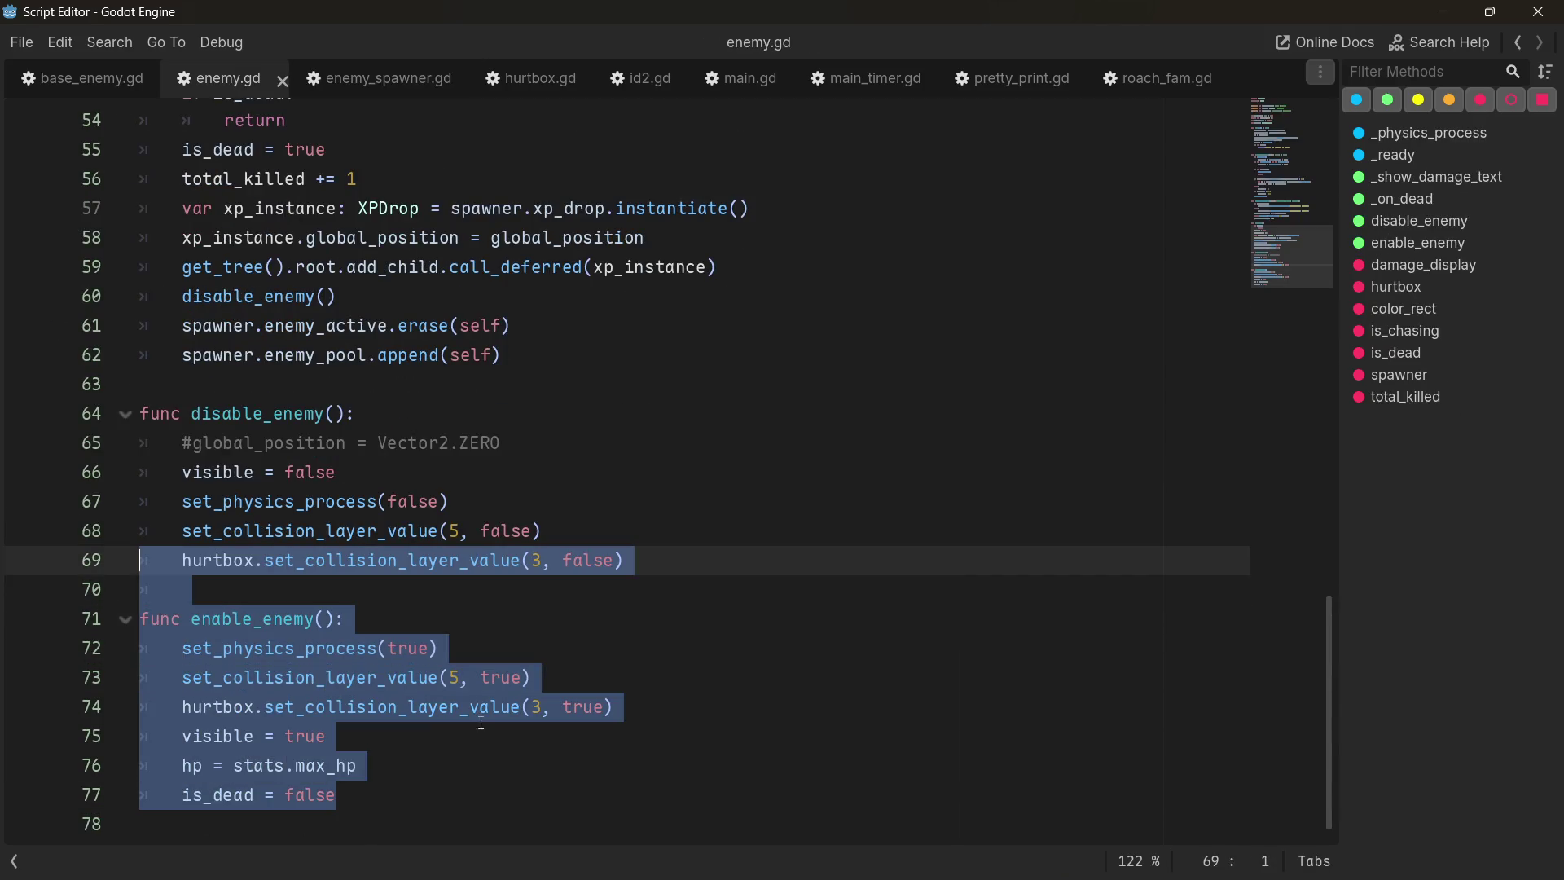
{"action": "mouse_move", "coordinate": [418, 789]}
{"action": "left_mouse_down"}
{"action": "mouse_move", "coordinate": [383, 802]}
{"action": "mouse_move", "coordinate": [115, 396]}
{"action": "left_mouse_up"}
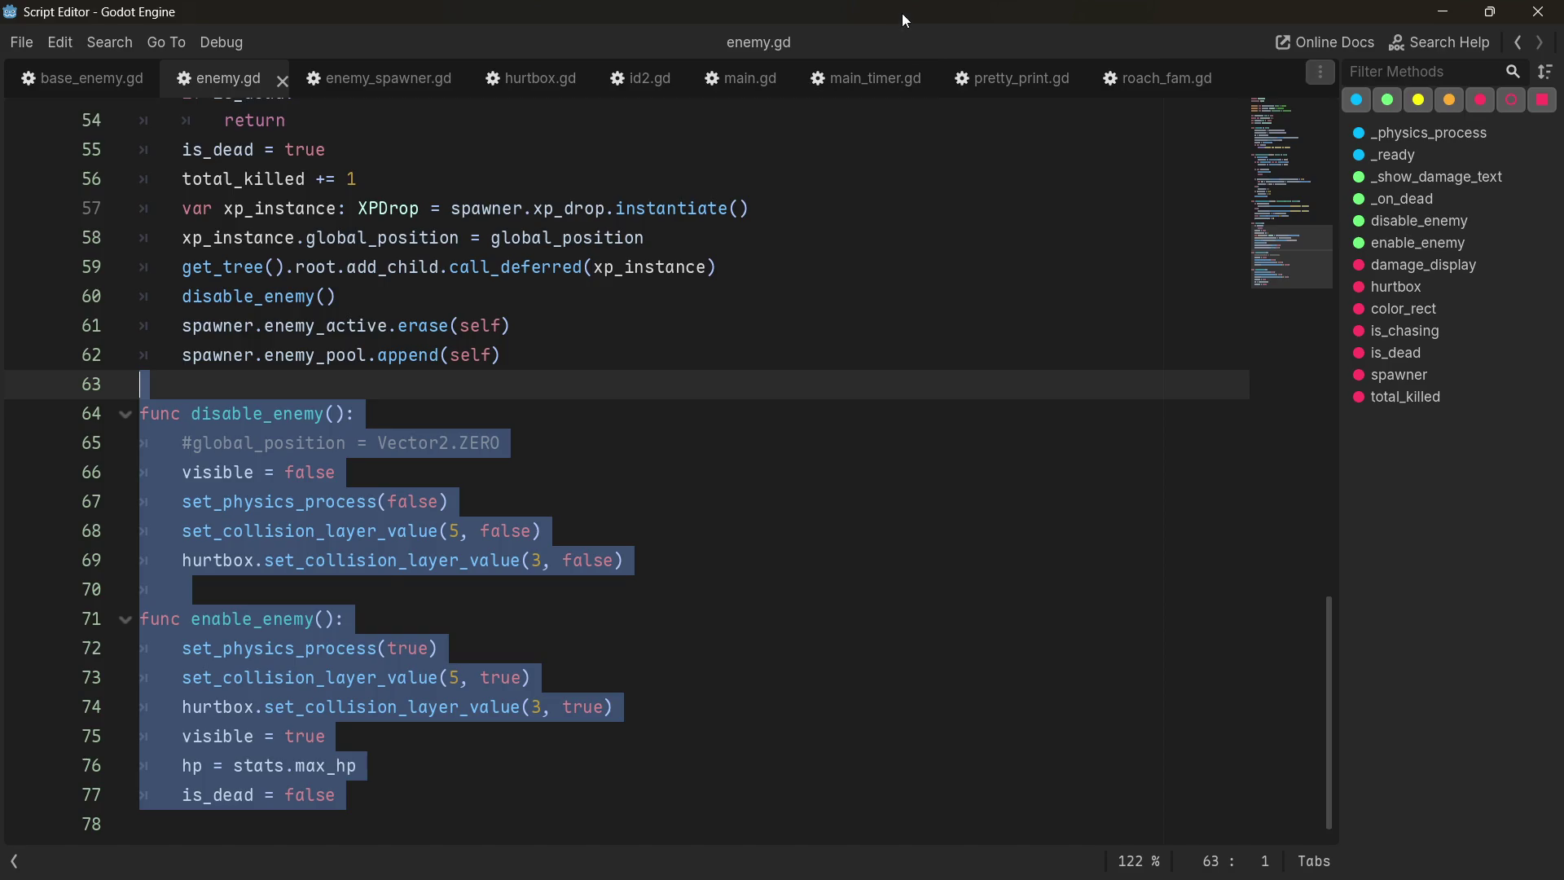
- Return to the 2D view of main.tscn and launch the game for a test run
{"action": "key", "text": "alt+Tab"}
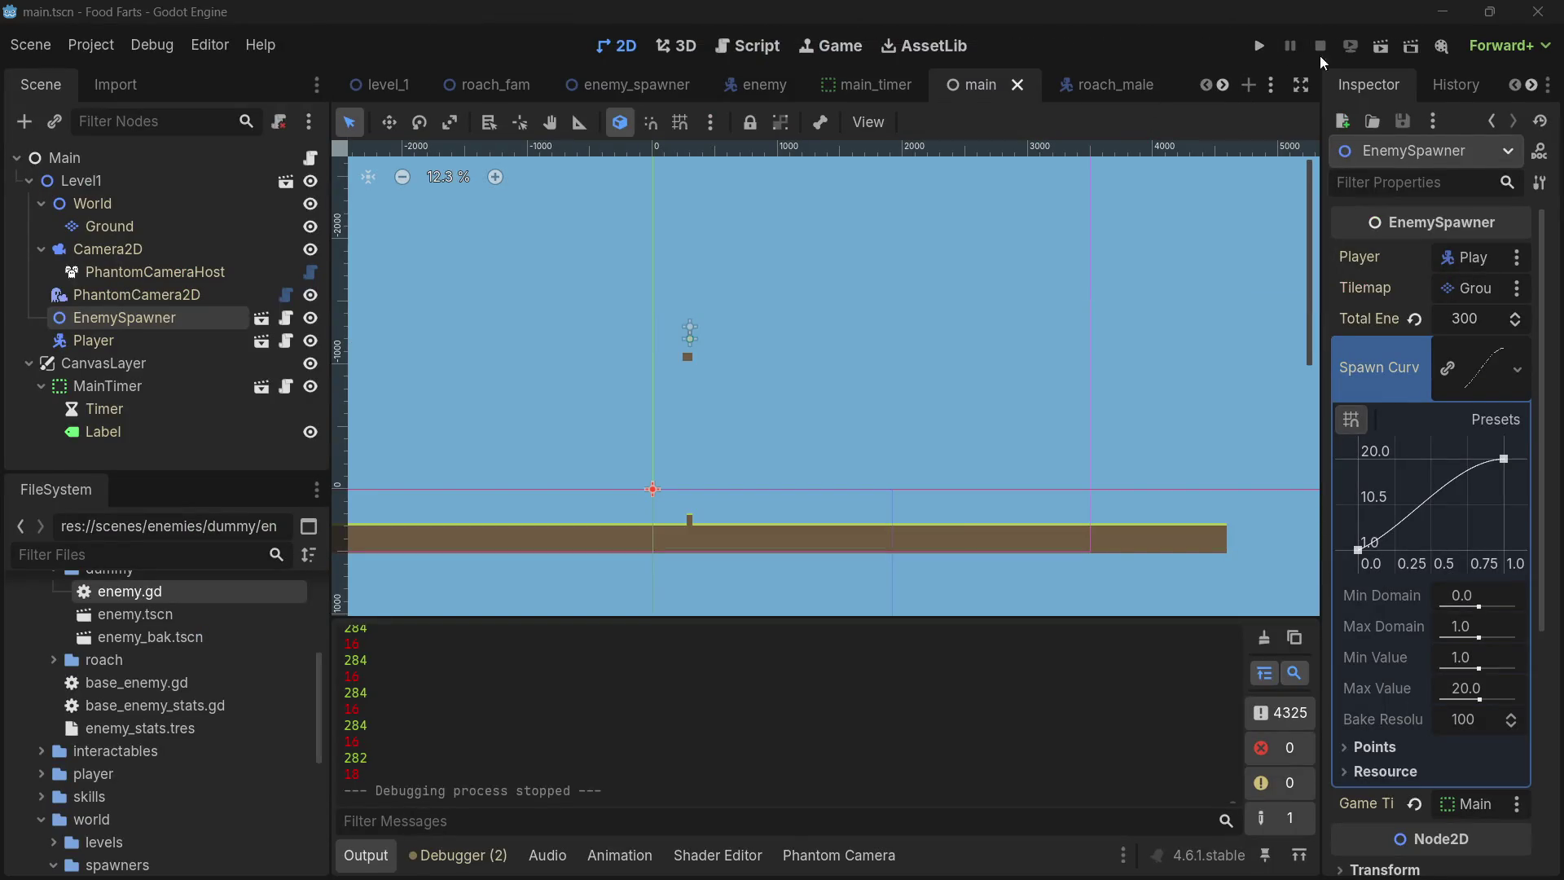
{"action": "scroll", "coordinate": [735, 393], "scroll_direction": "down", "scroll_amount": 2}
{"action": "scroll", "coordinate": [593, 362], "scroll_direction": "up", "scroll_amount": 3}
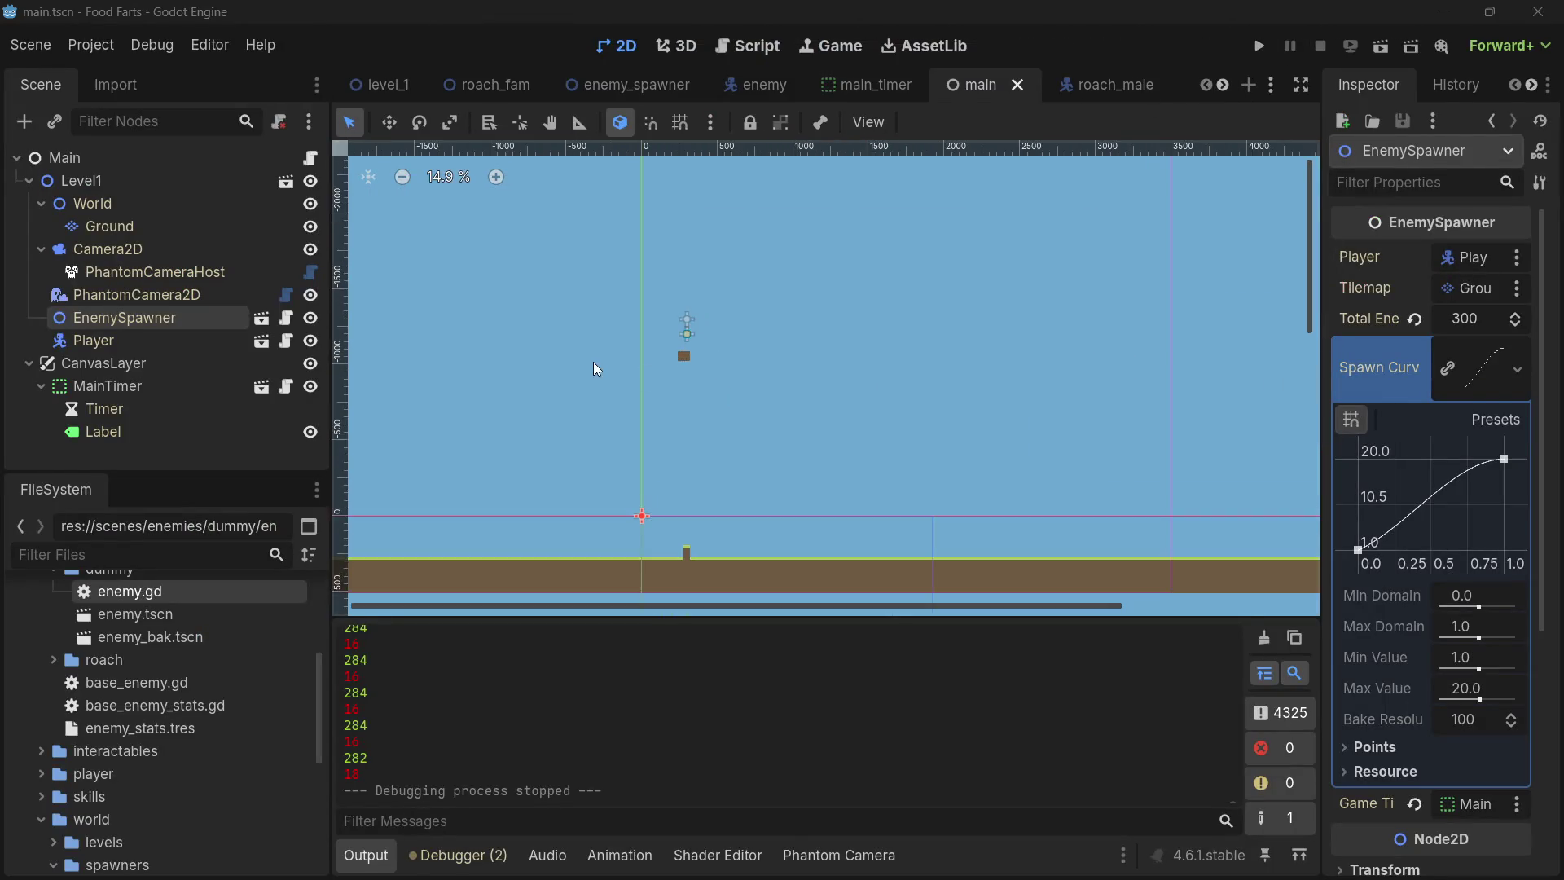
{"action": "left_click", "coordinate": [1264, 55]}
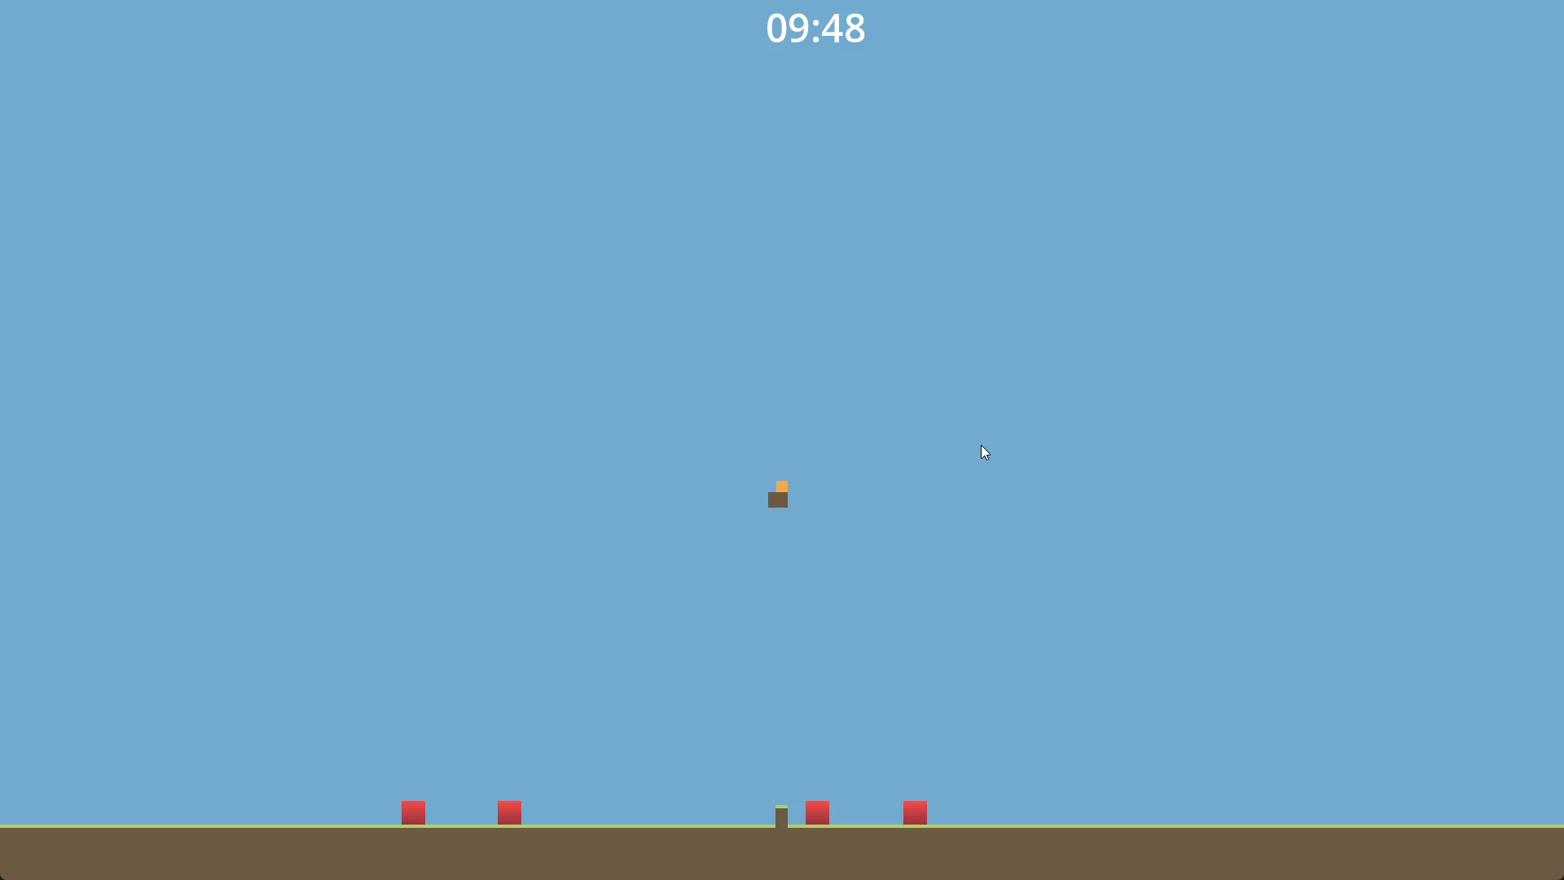
- Watch the red enemies spawn along the ground, then stop the running game with Escape
{"action": "key", "text": "Escape"}
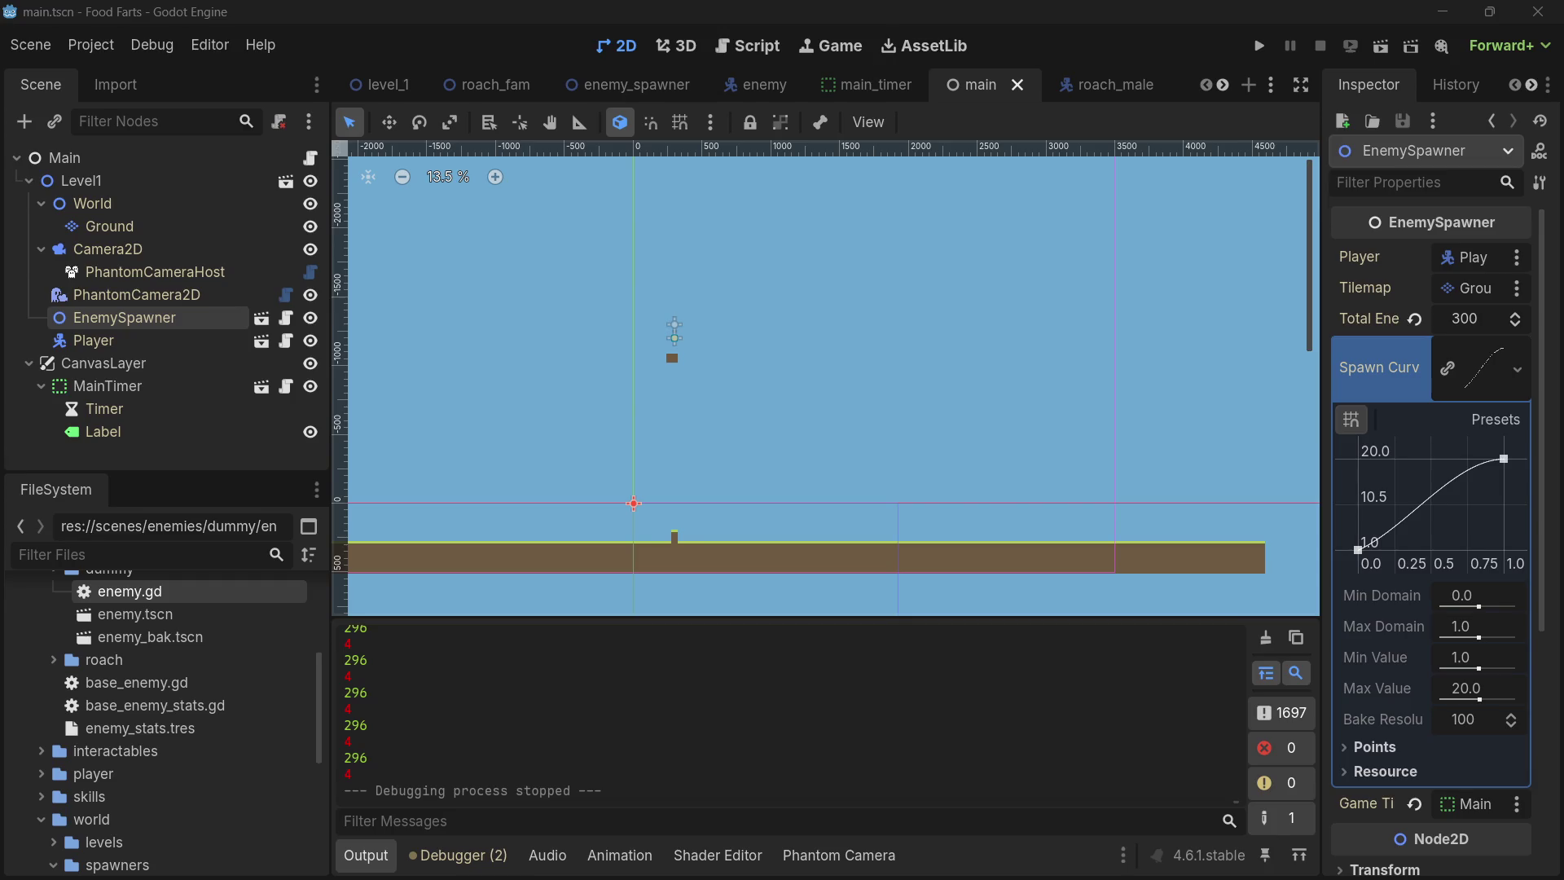
{"action": "key", "text": "ctrl+F3"}
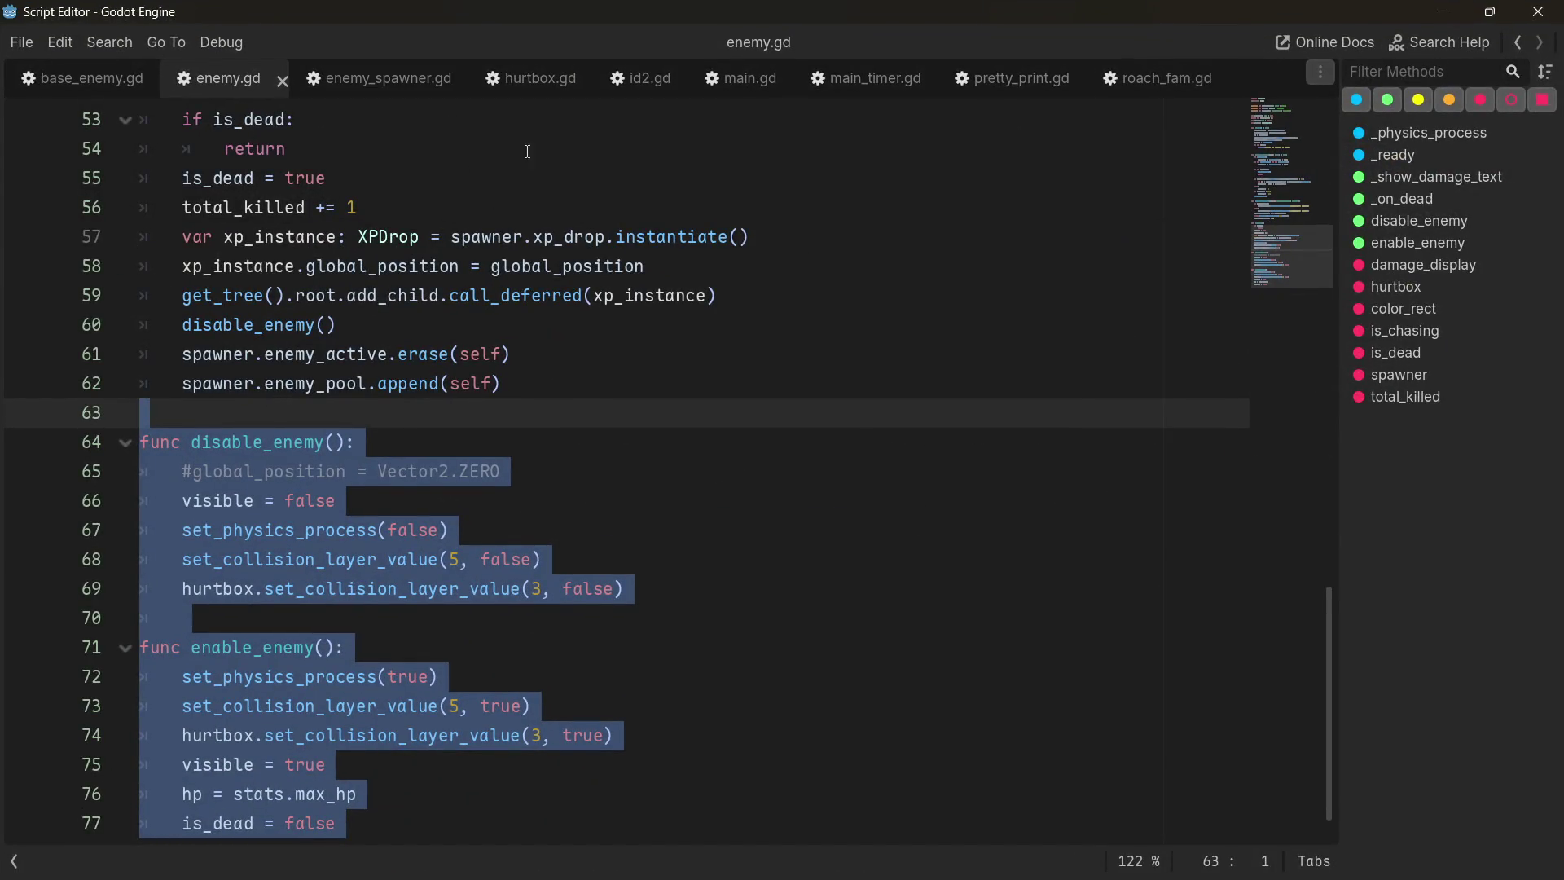
{"action": "left_click", "coordinate": [371, 79]}
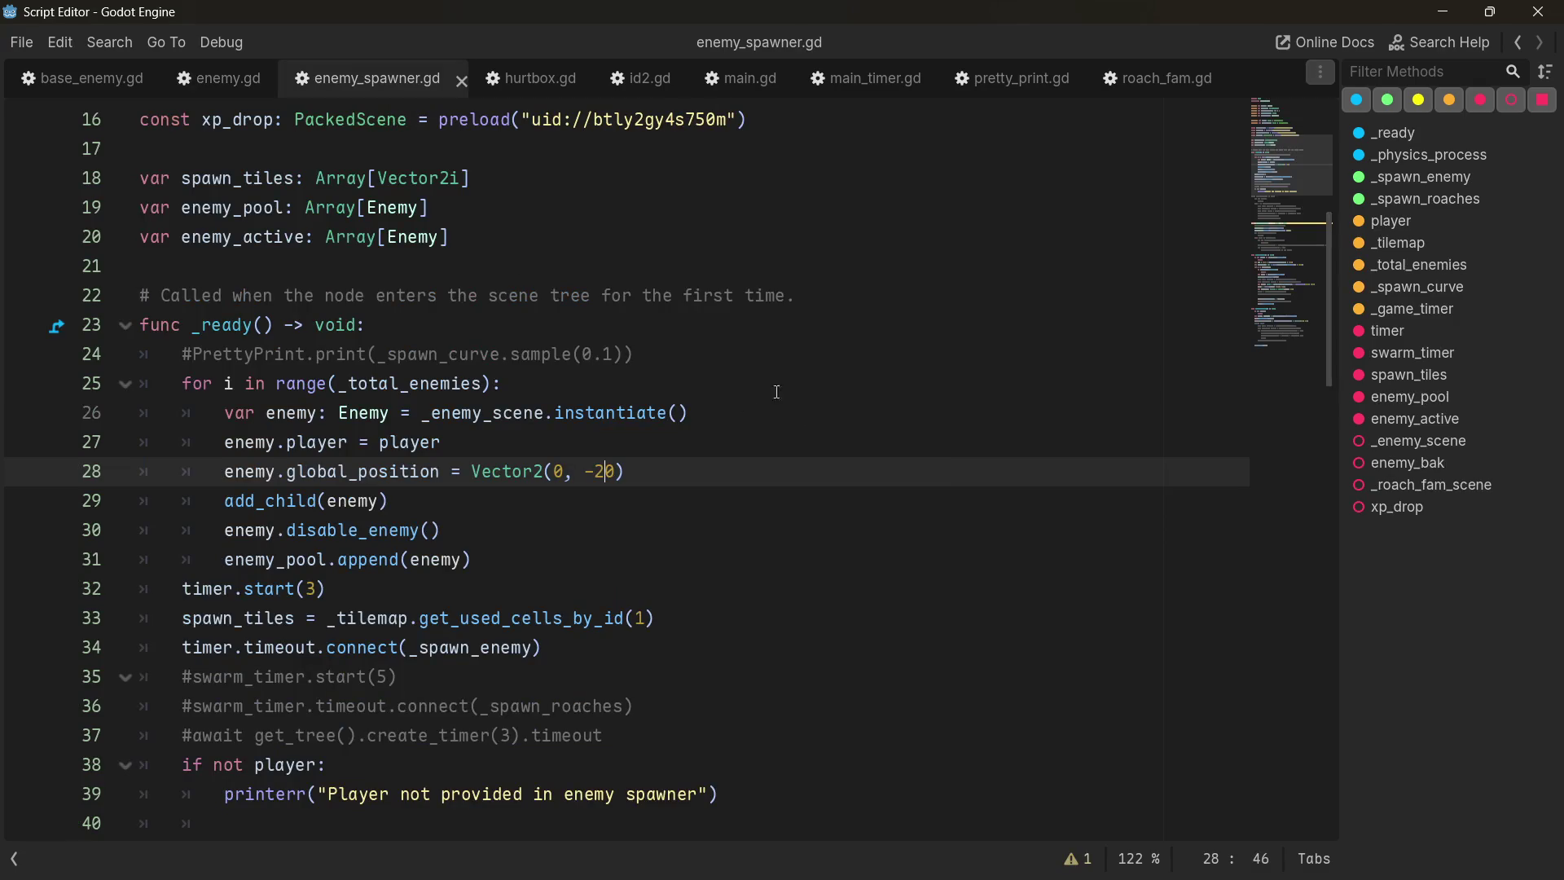
{"action": "key", "text": "alt+Tab"}
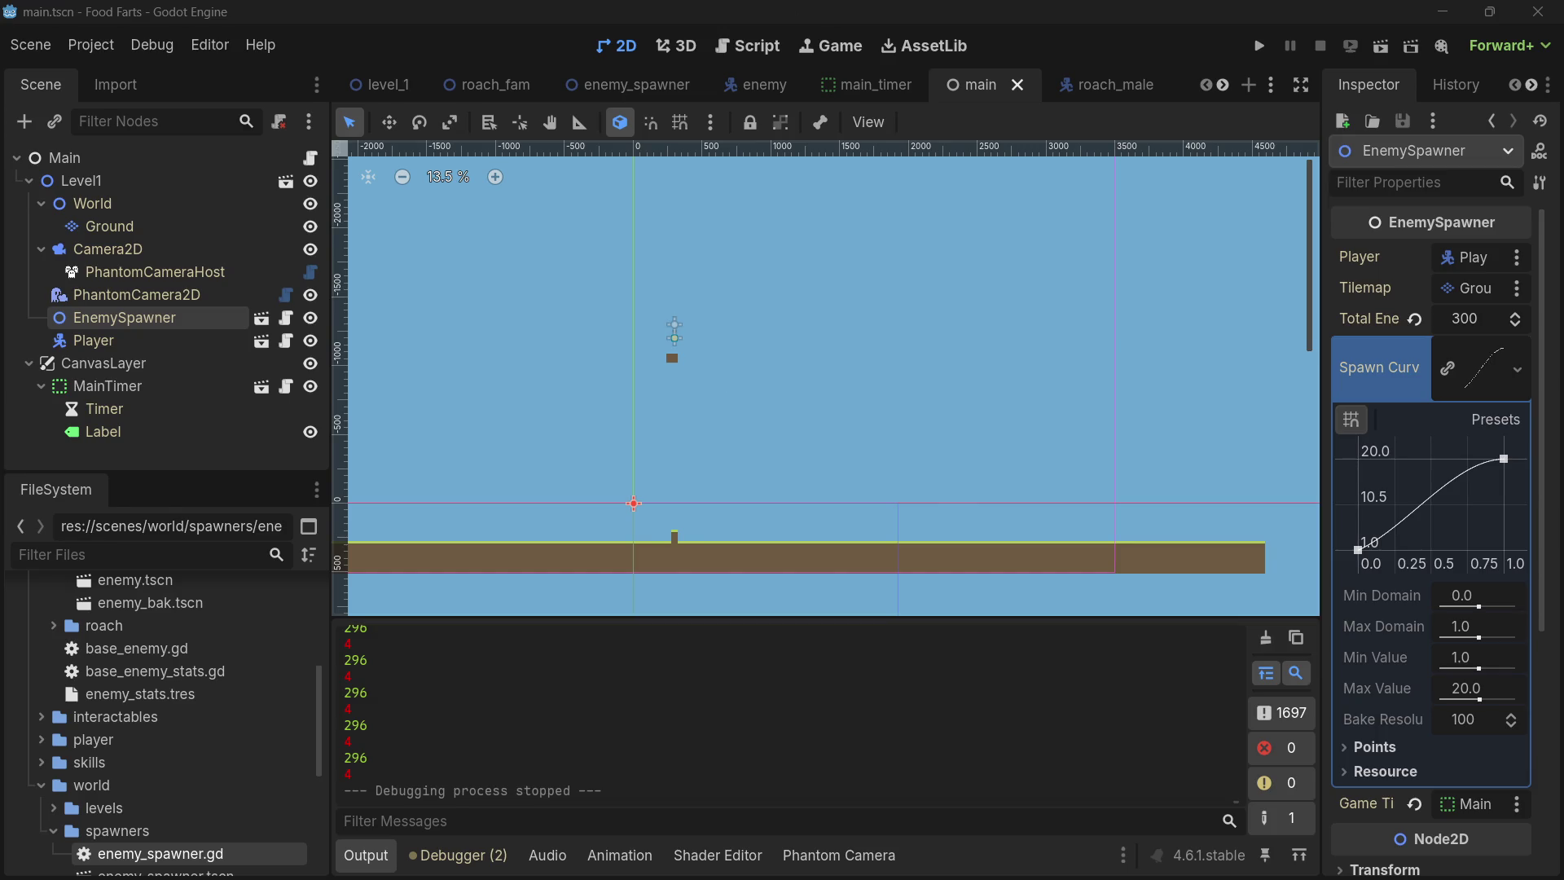
{"action": "key", "text": "alt+Tab"}
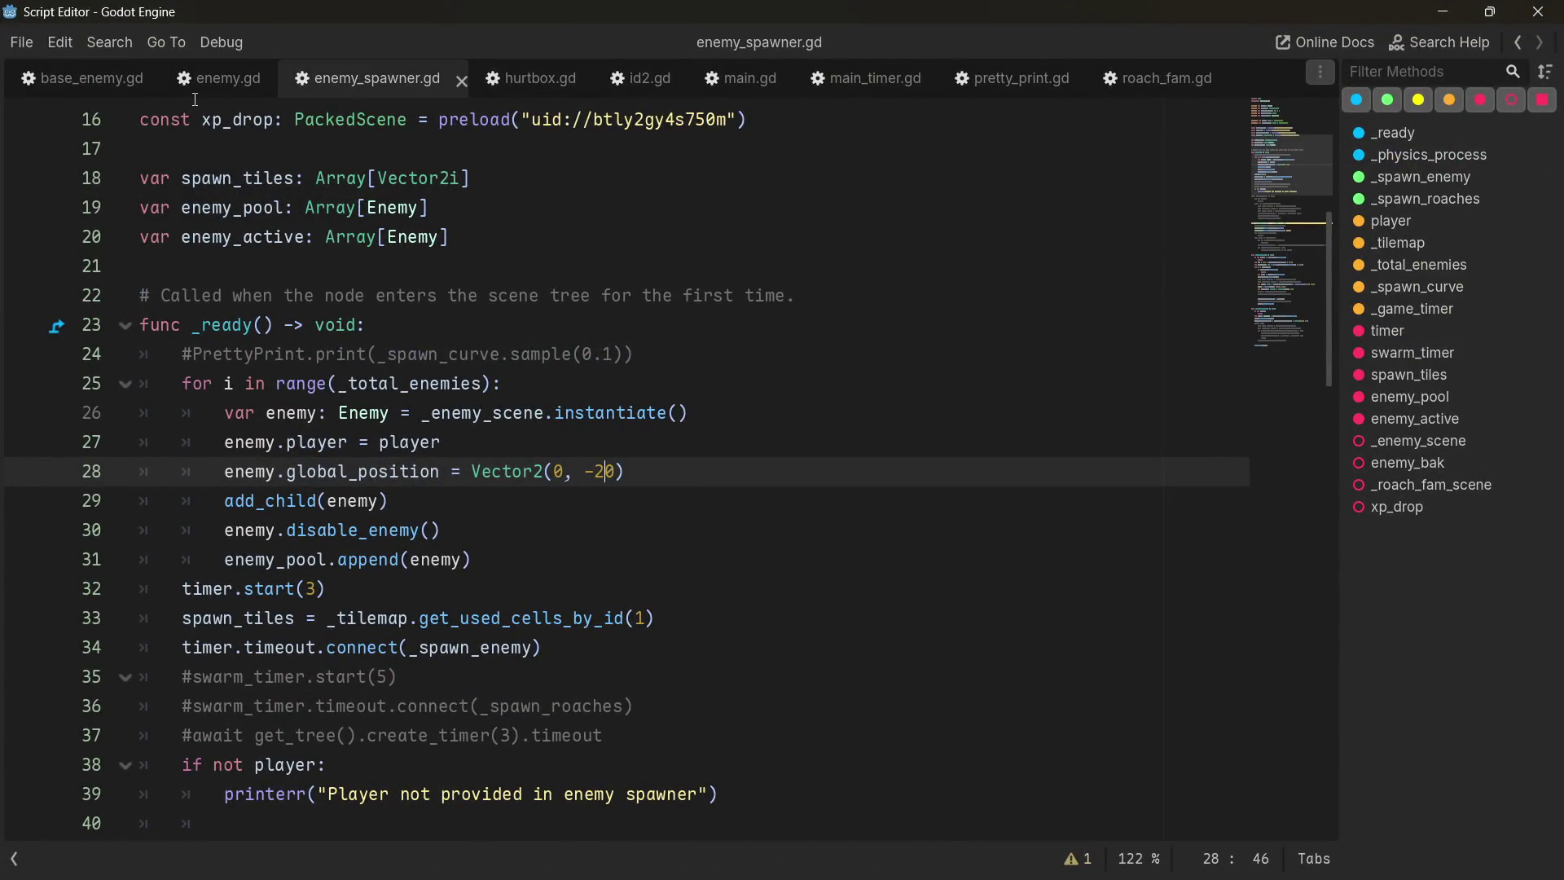
{"action": "left_click", "coordinate": [209, 85]}
{"action": "scroll", "coordinate": [402, 571], "scroll_direction": "up", "scroll_amount": 10}
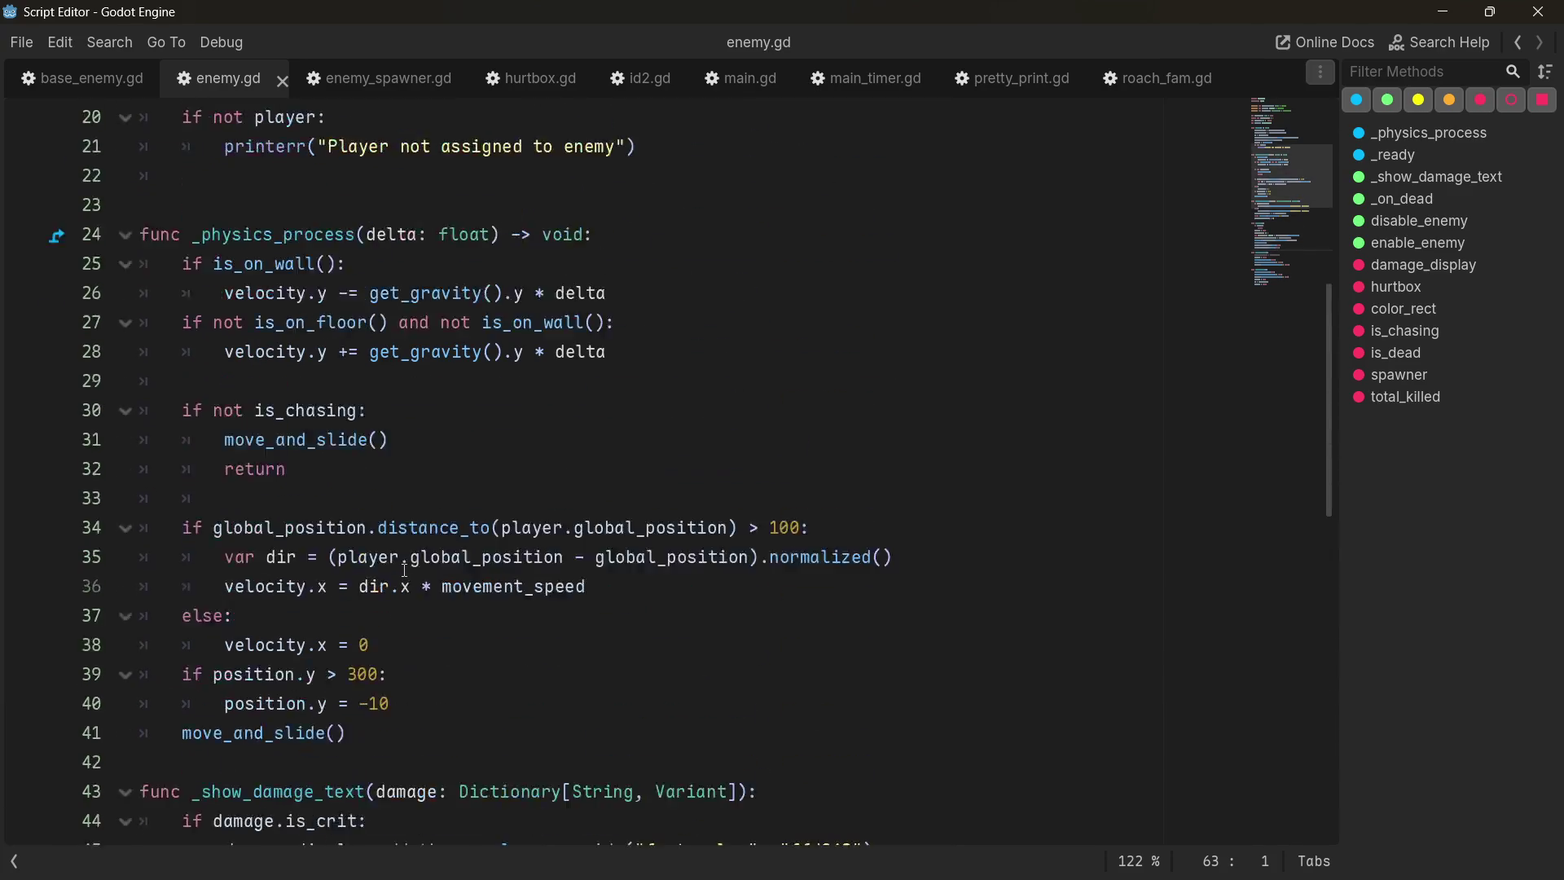
{"action": "scroll", "coordinate": [363, 506], "scroll_direction": "down", "scroll_amount": 4}
{"action": "scroll", "coordinate": [362, 505], "scroll_direction": "down", "scroll_amount": 1}
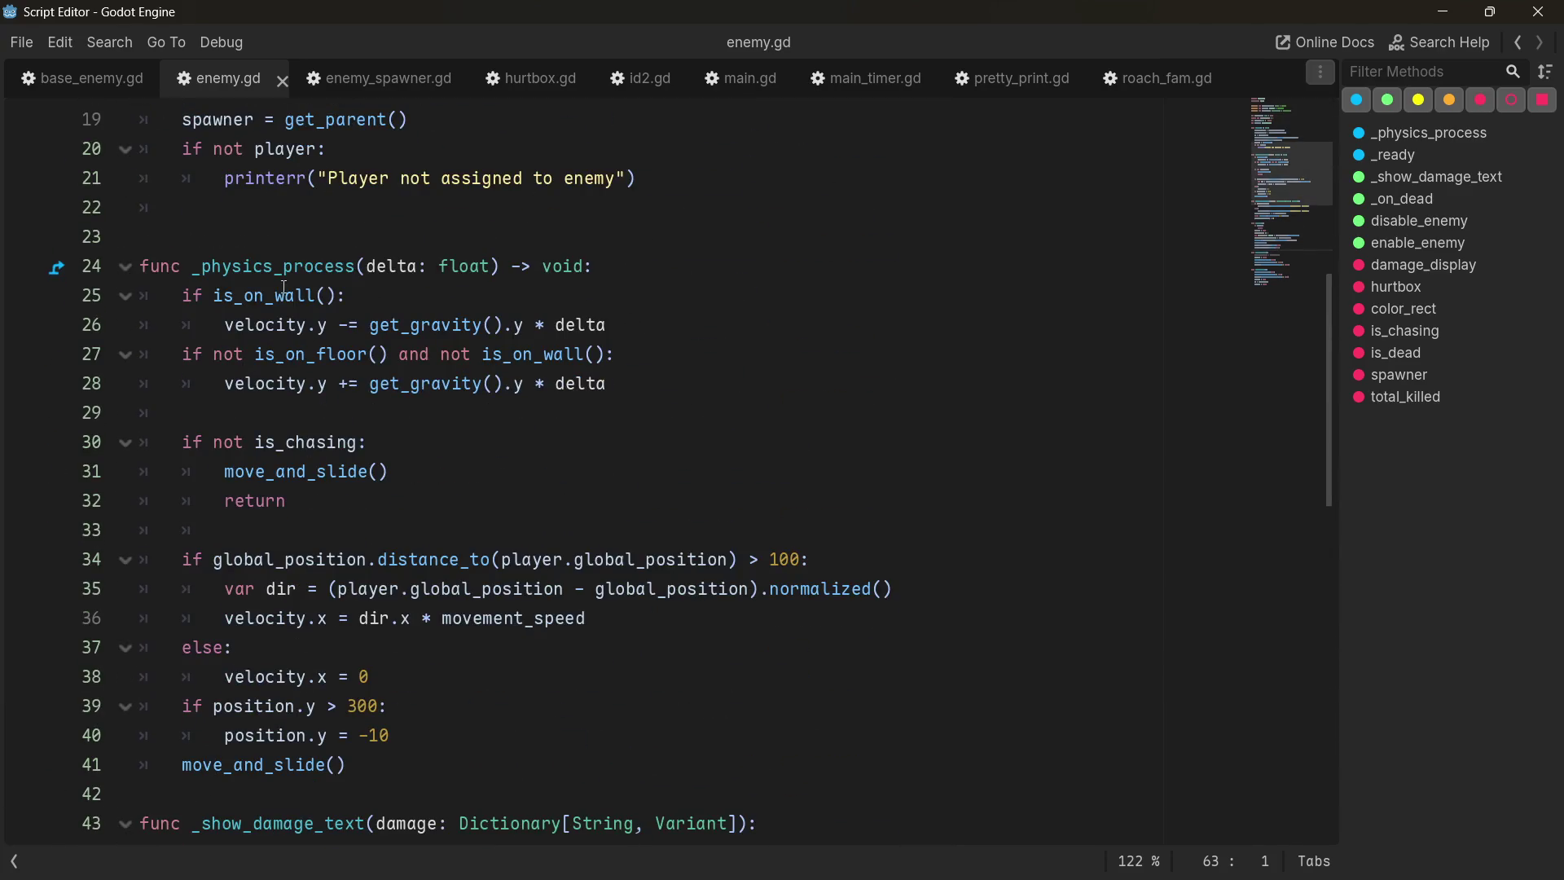
{"action": "mouse_move", "coordinate": [169, 259]}
{"action": "left_mouse_down"}
{"action": "mouse_move", "coordinate": [495, 652]}
{"action": "mouse_move", "coordinate": [530, 753]}
{"action": "left_mouse_up"}
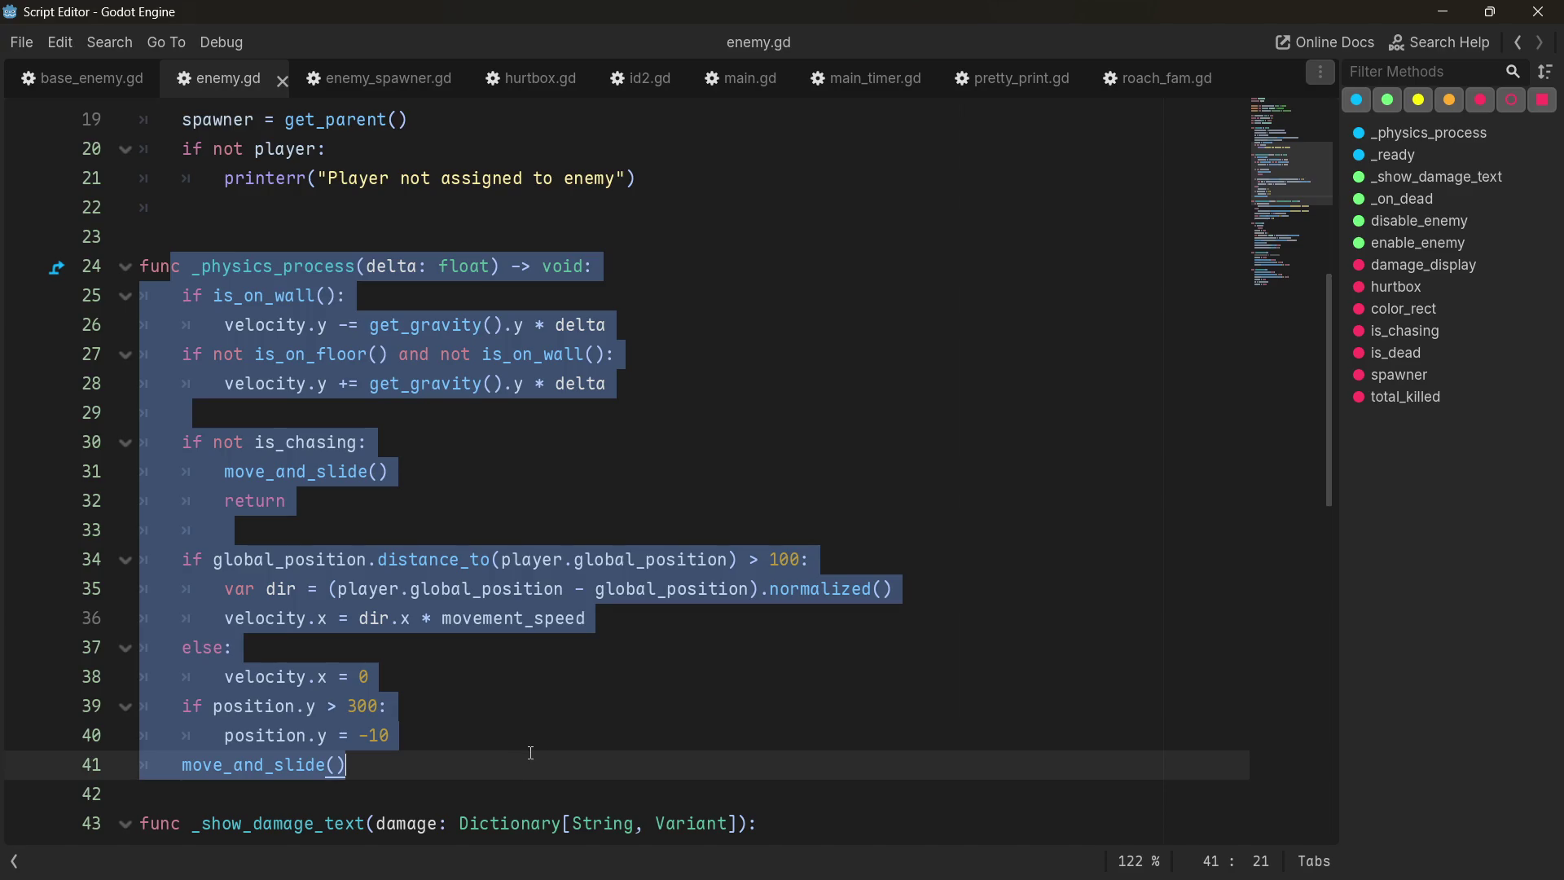
{"action": "scroll", "coordinate": [530, 753], "scroll_direction": "down", "scroll_amount": 3}
{"action": "scroll", "coordinate": [456, 733], "scroll_direction": "up", "scroll_amount": 2}
{"action": "left_click", "coordinate": [380, 724]}
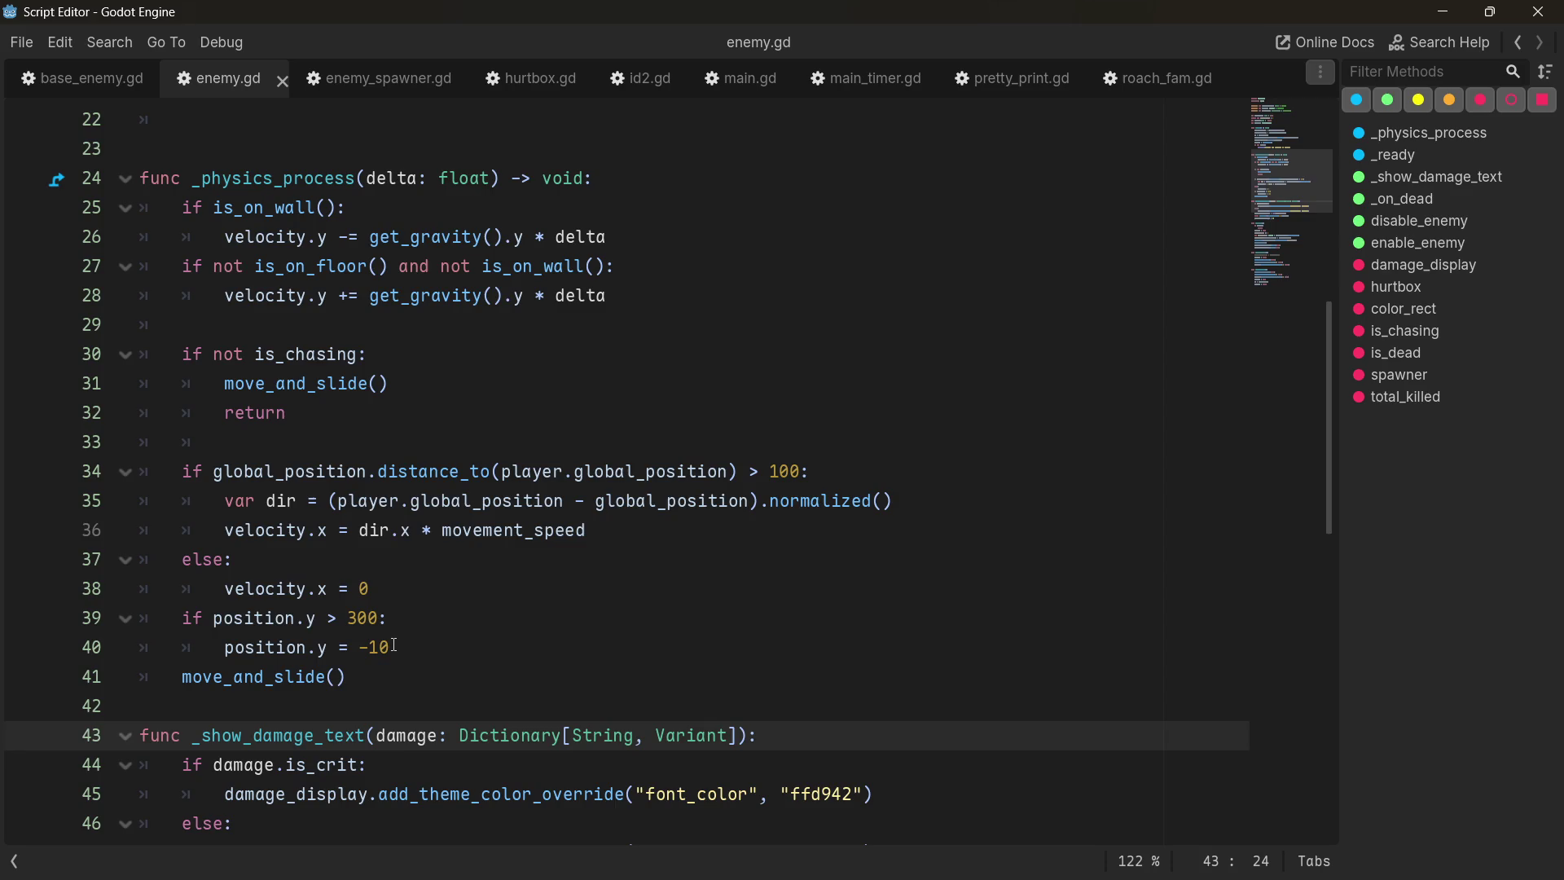
{"action": "scroll", "coordinate": [380, 472], "scroll_direction": "up", "scroll_amount": 2}
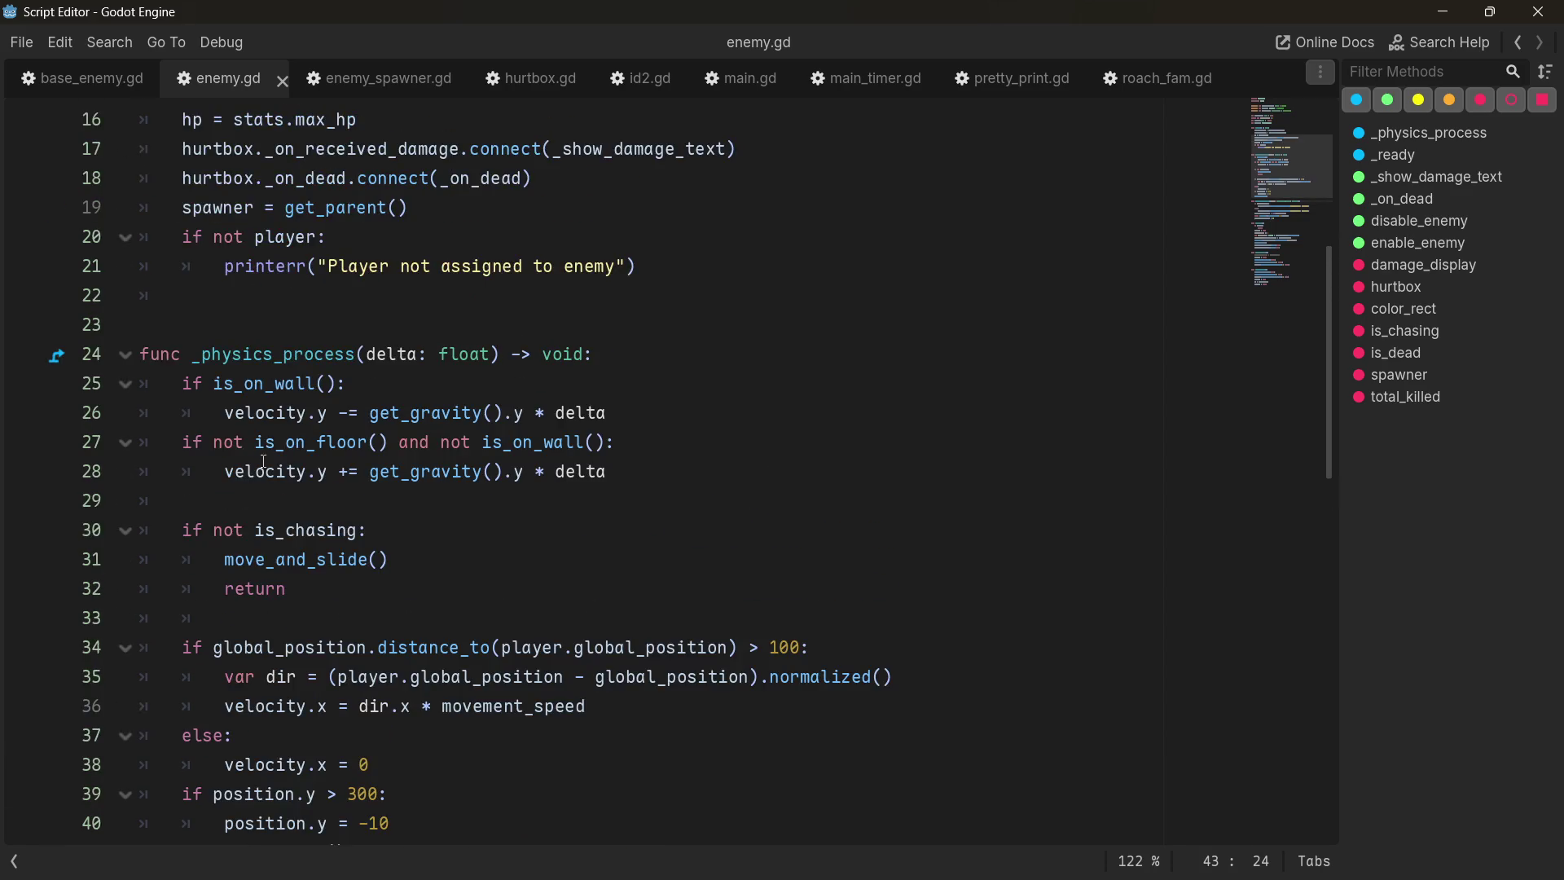
{"action": "left_click", "coordinate": [342, 83]}
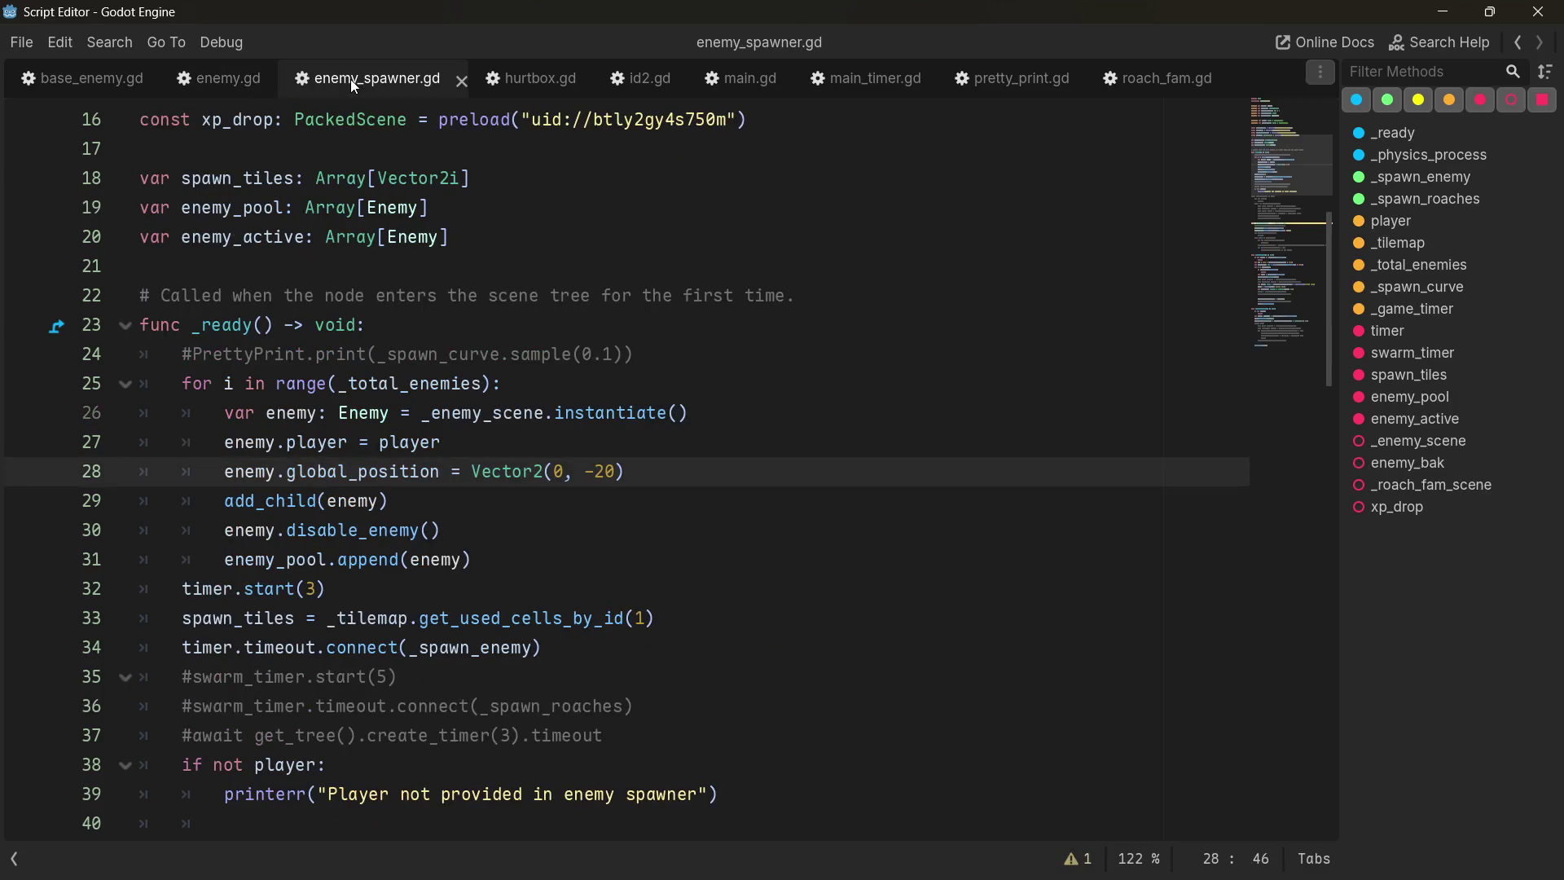
{"action": "scroll", "coordinate": [463, 522], "scroll_direction": "down", "scroll_amount": 10}
{"action": "scroll", "coordinate": [464, 524], "scroll_direction": "down", "scroll_amount": 4}
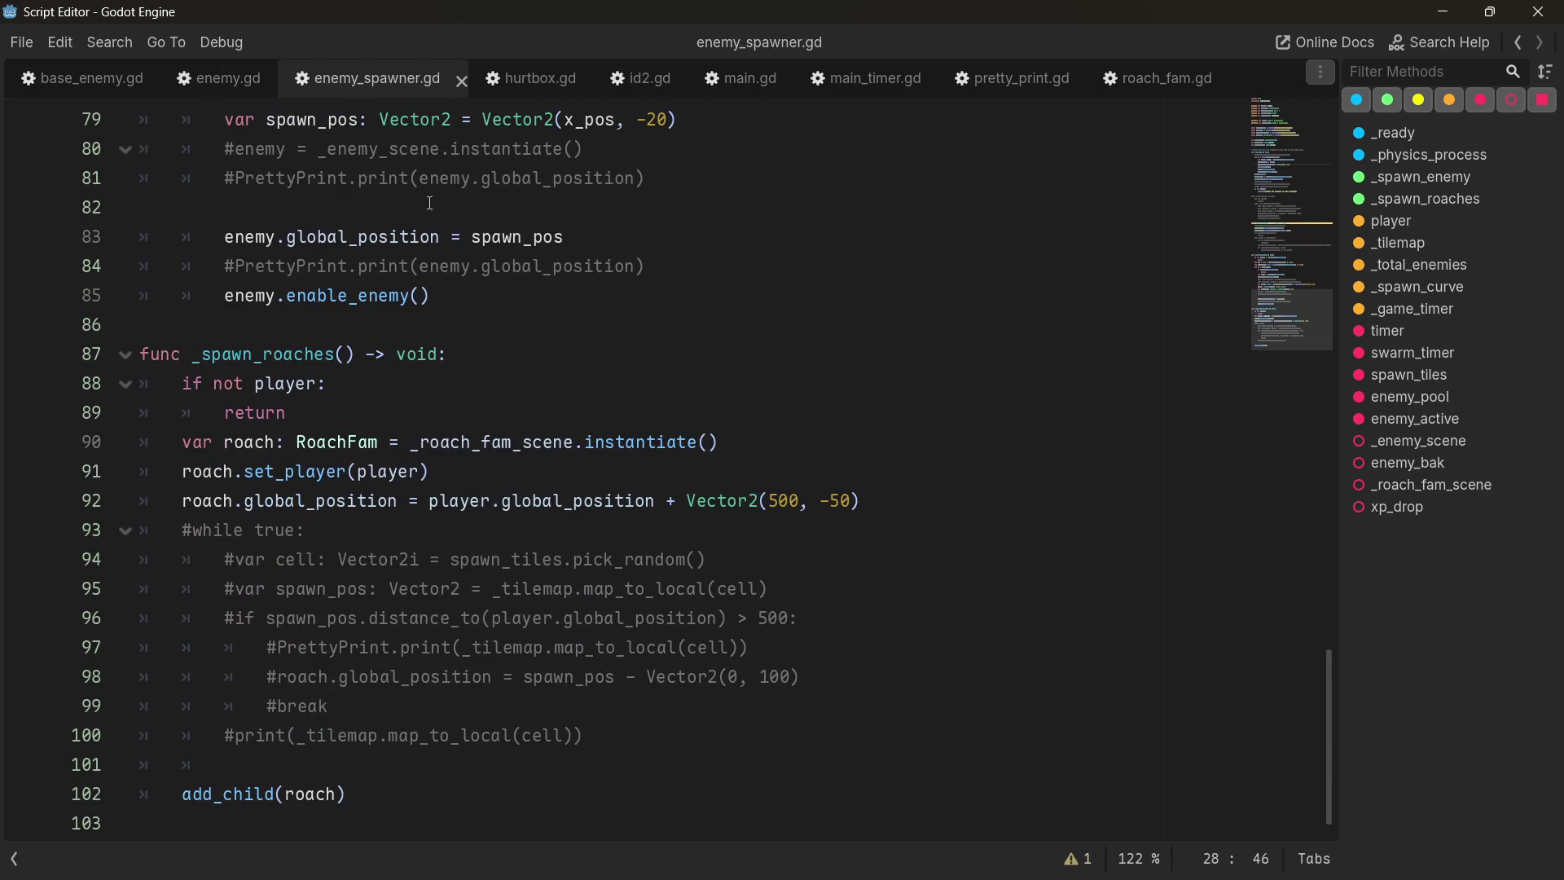
{"action": "scroll", "coordinate": [95, 399], "scroll_direction": "up", "scroll_amount": 20}
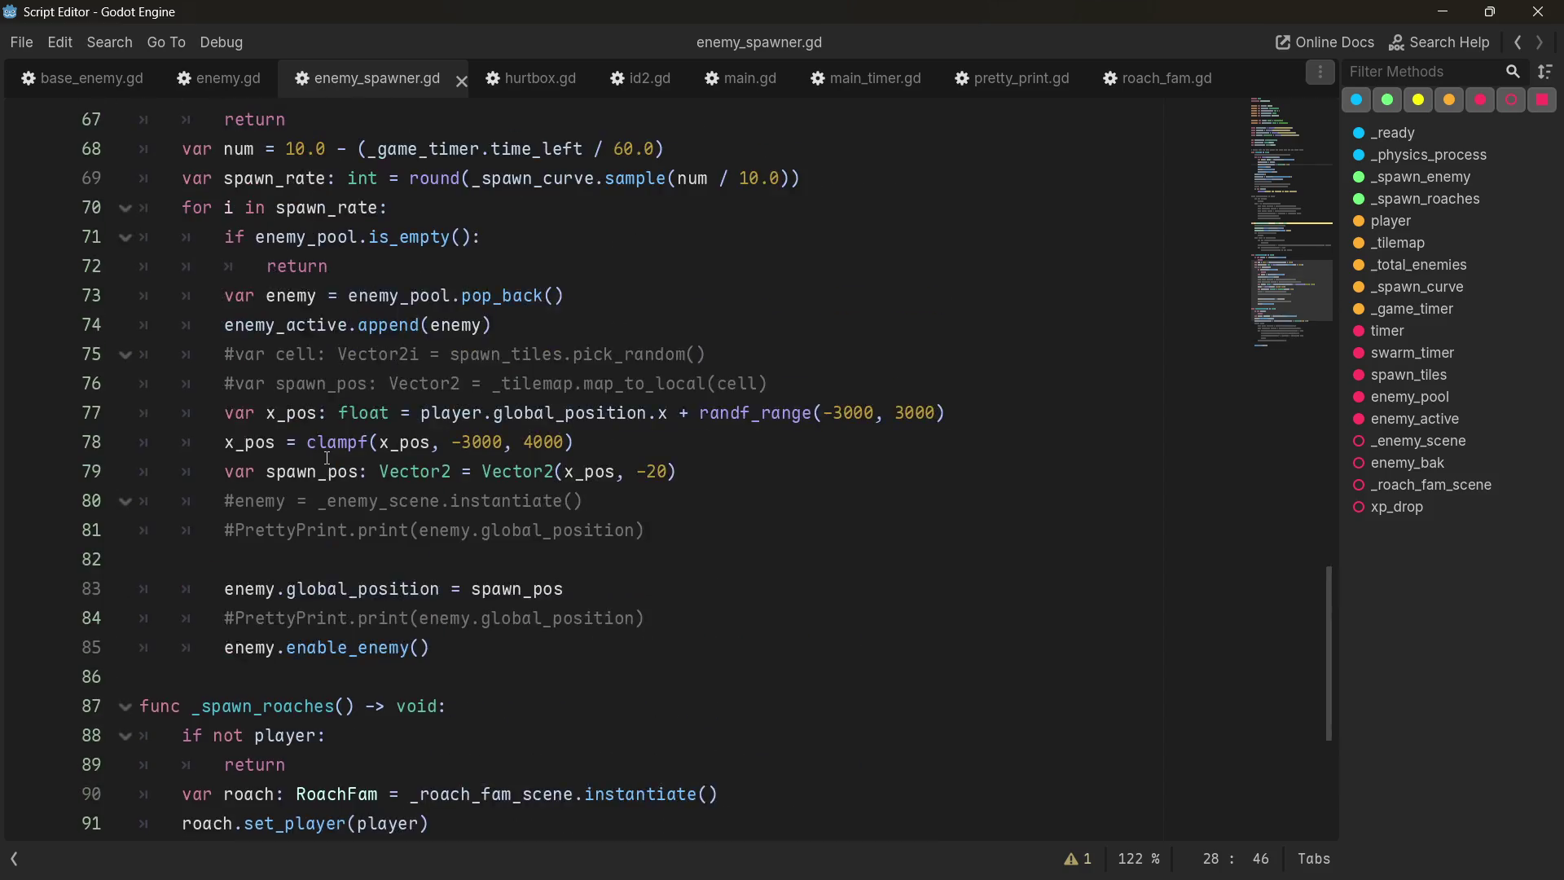
{"action": "scroll", "coordinate": [332, 459], "scroll_direction": "up", "scroll_amount": 2}
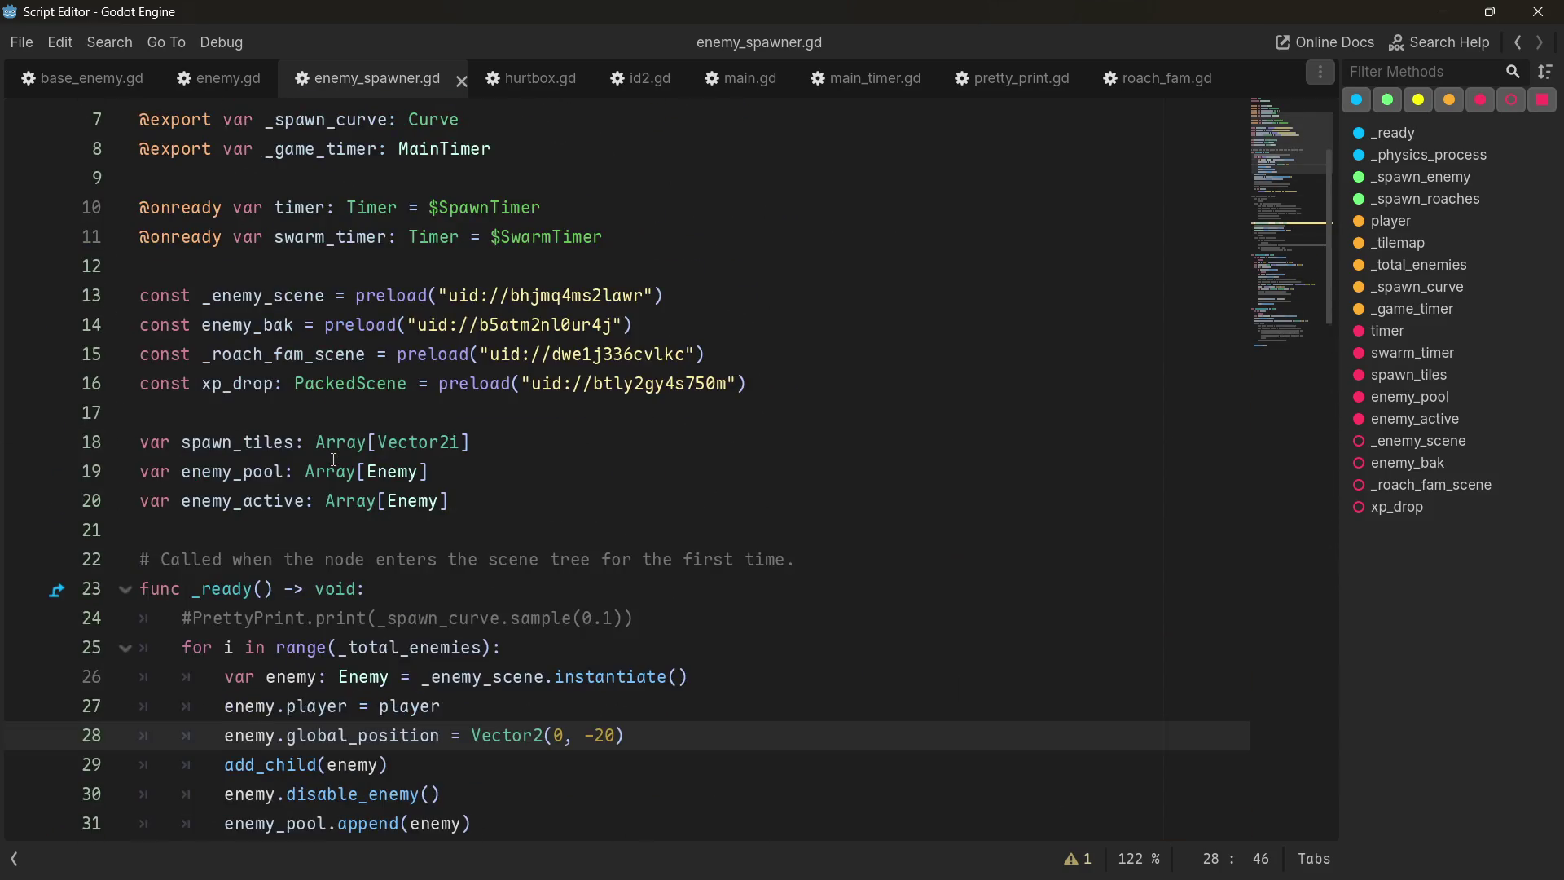
{"action": "scroll", "coordinate": [334, 458], "scroll_direction": "down", "scroll_amount": 4}
{"action": "scroll", "coordinate": [342, 391], "scroll_direction": "down", "scroll_amount": 10}
{"action": "scroll", "coordinate": [359, 432], "scroll_direction": "down", "scroll_amount": 2}
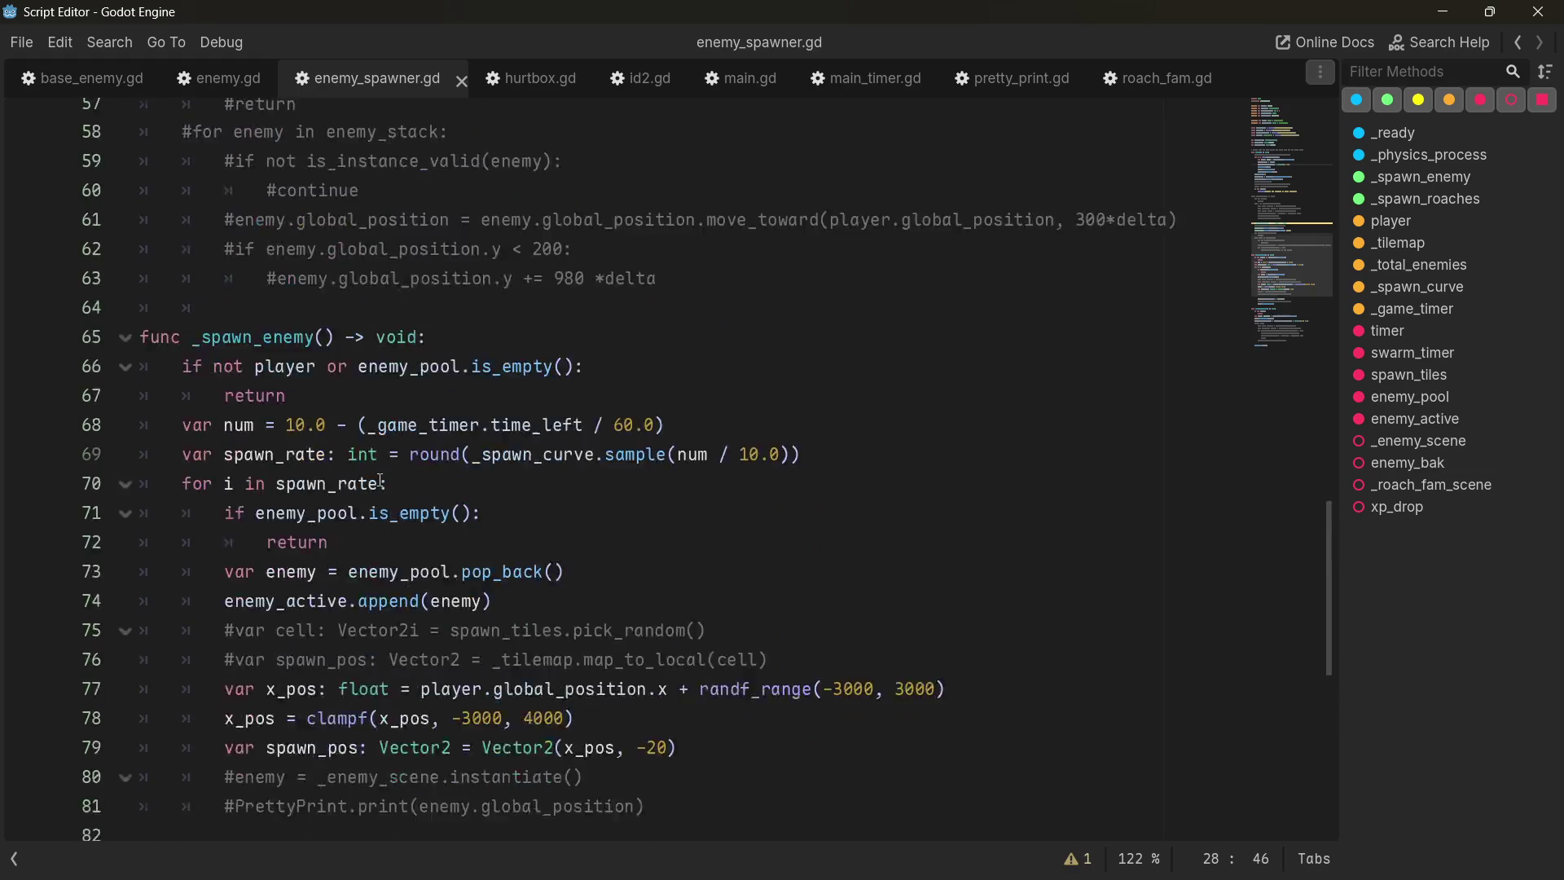
{"action": "scroll", "coordinate": [380, 479], "scroll_direction": "up", "scroll_amount": 3}
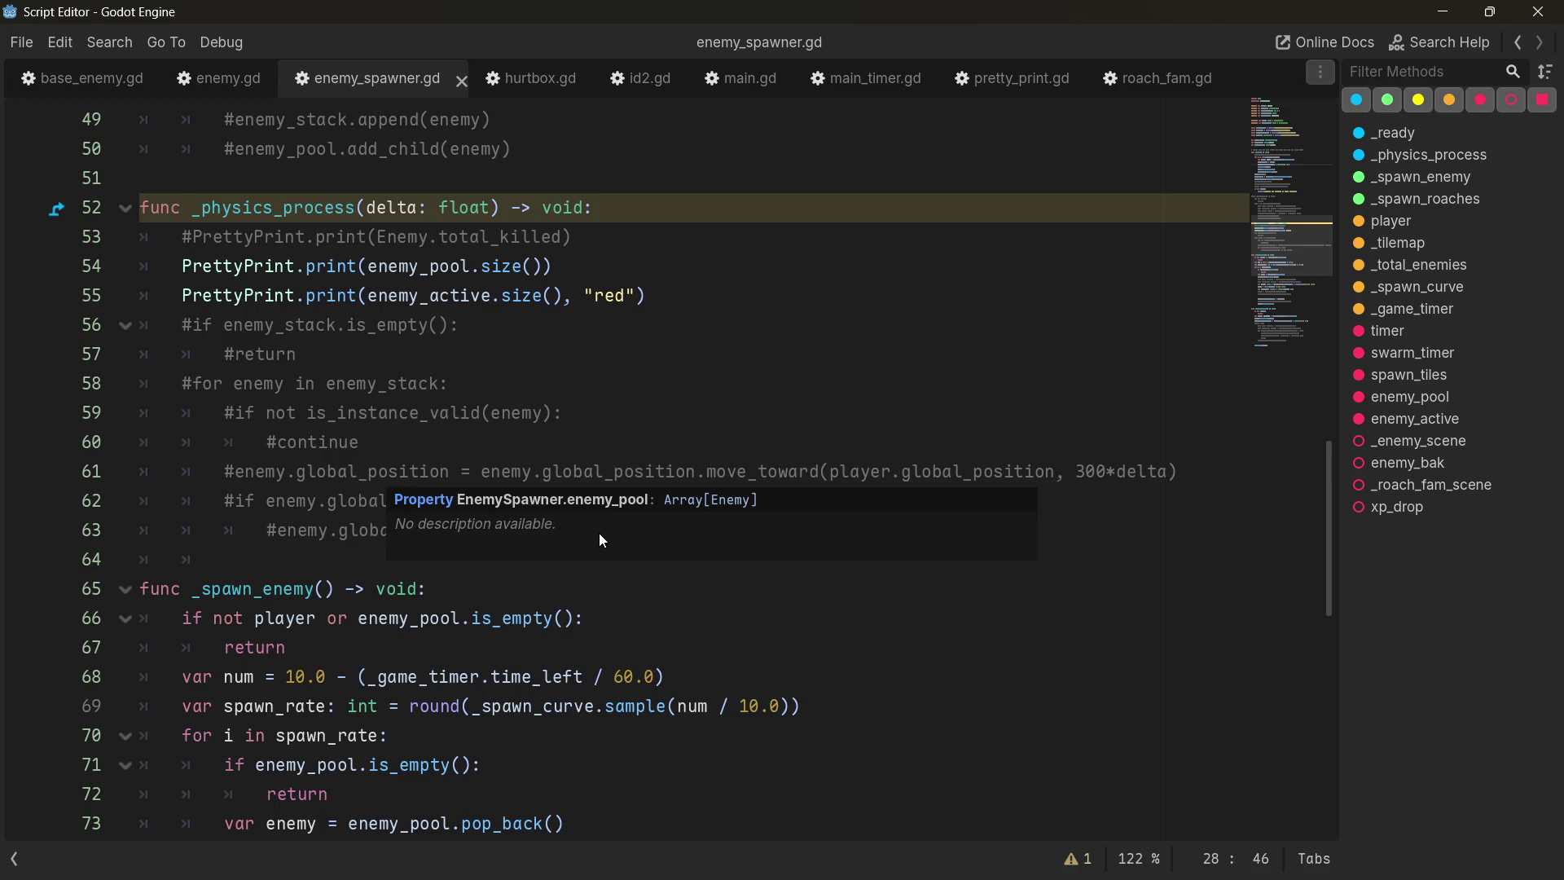
{"action": "left_click", "coordinate": [222, 80]}
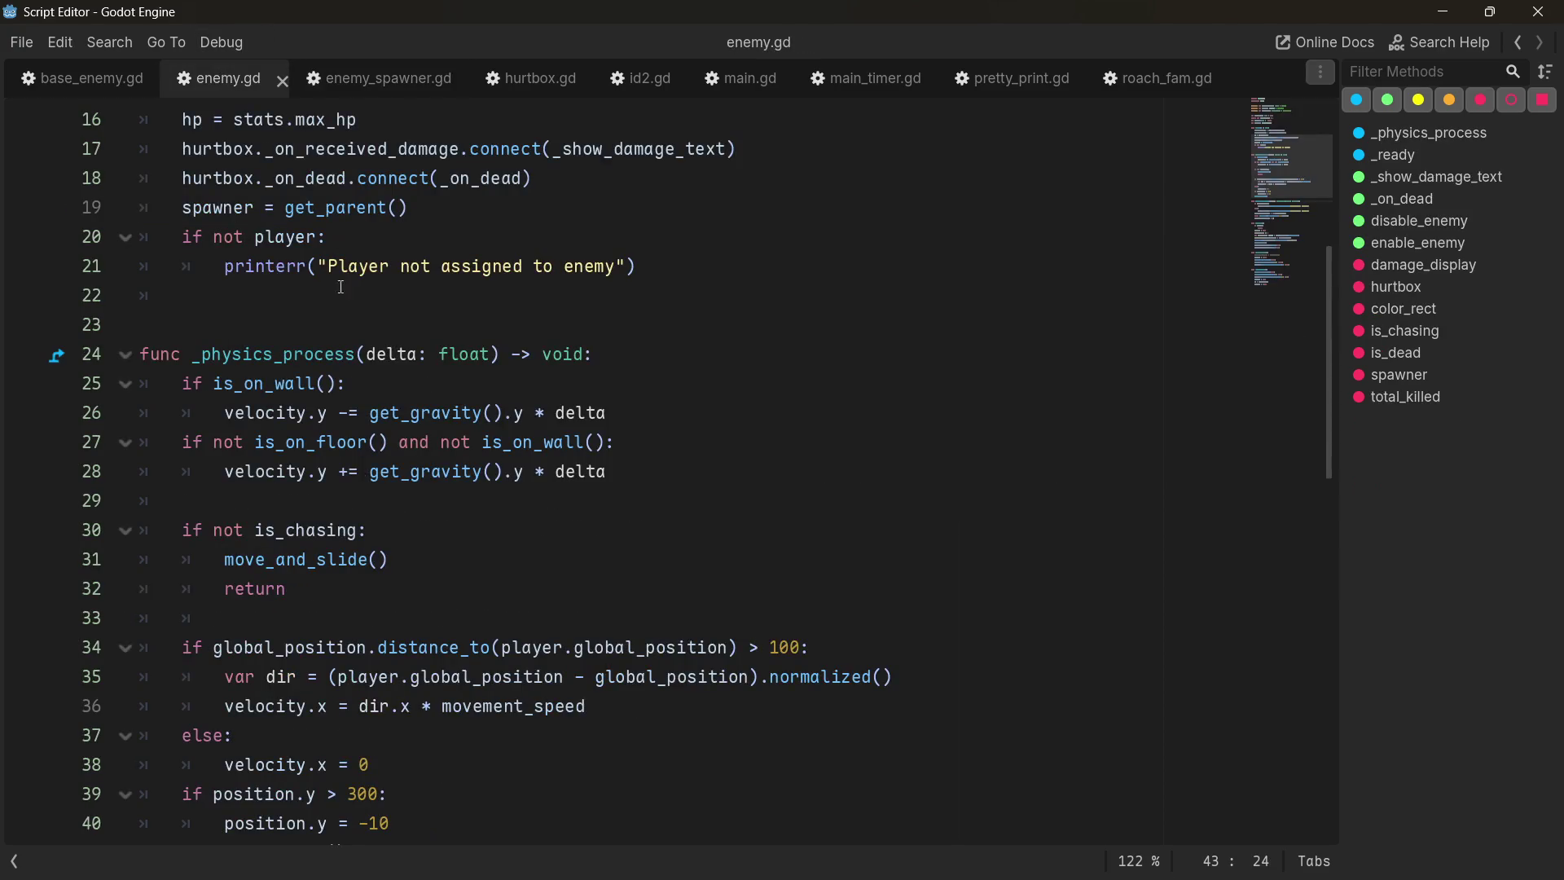
{"action": "scroll", "coordinate": [263, 506], "scroll_direction": "down", "scroll_amount": 4}
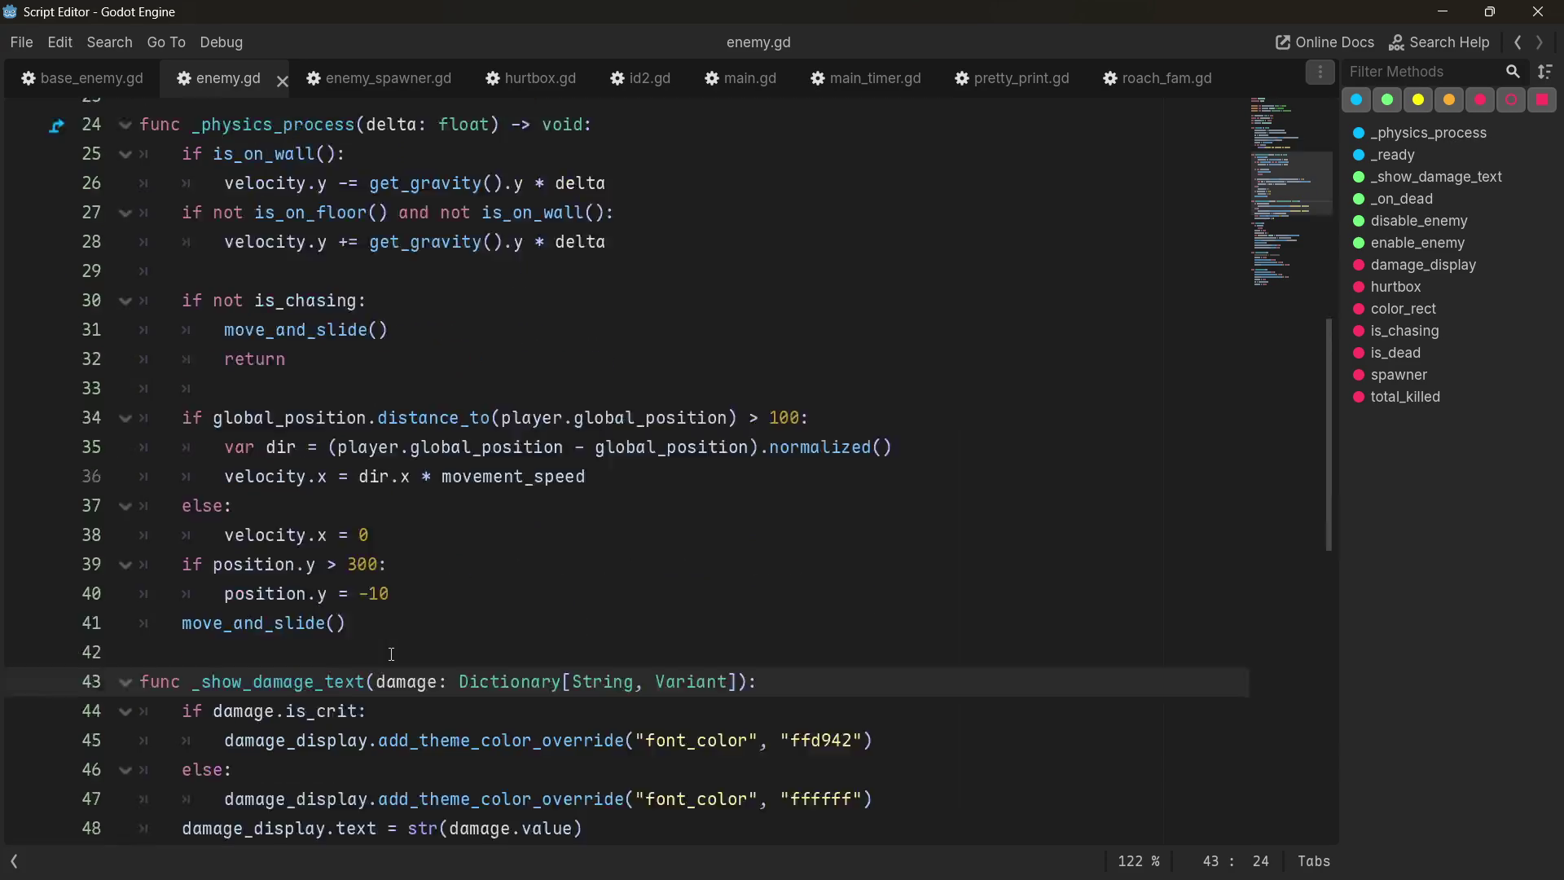
{"action": "mouse_move", "coordinate": [350, 494]}
{"action": "left_mouse_down"}
{"action": "mouse_move", "coordinate": [318, 345]}
{"action": "mouse_move", "coordinate": [287, 291]}
{"action": "mouse_move", "coordinate": [221, 328]}
{"action": "left_mouse_up"}
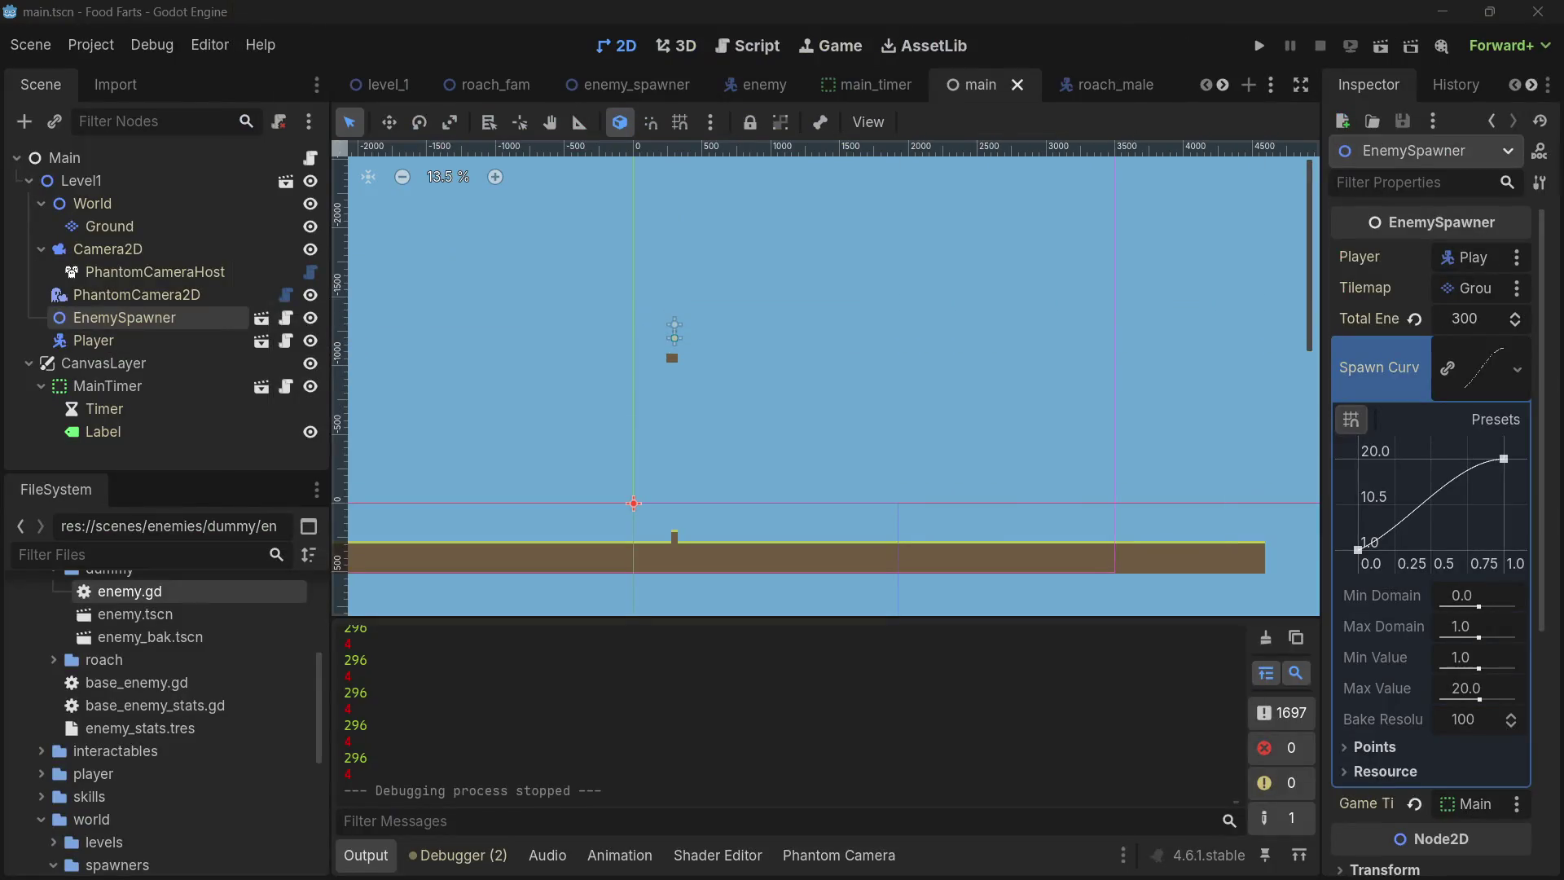
{"action": "left_click", "coordinate": [1258, 45]}
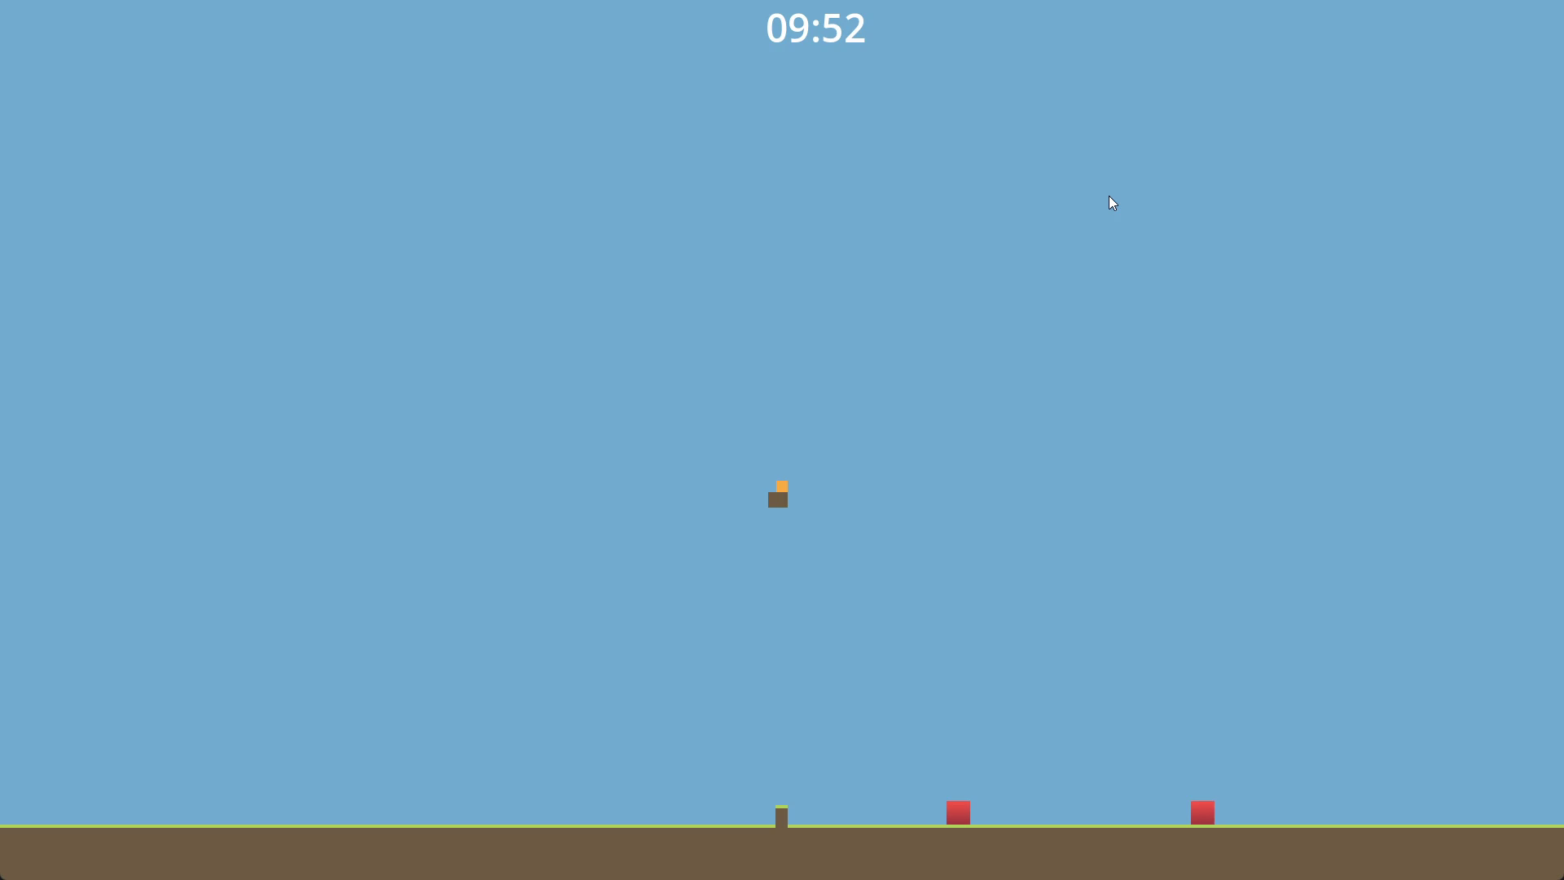
{"action": "key", "text": "F8"}
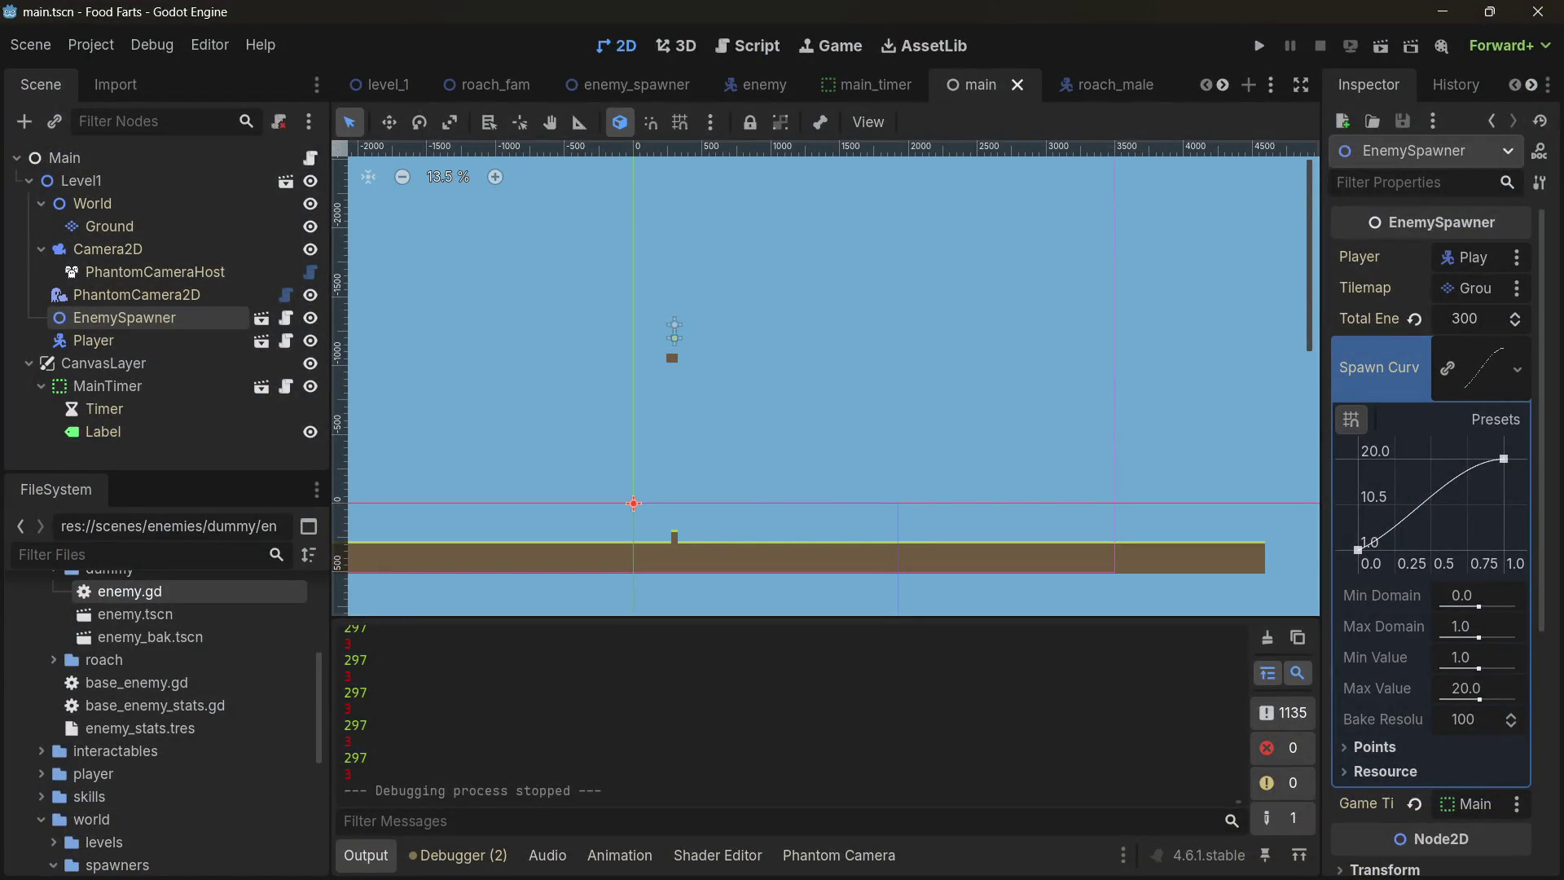
{"action": "key", "text": "ctrl+F3"}
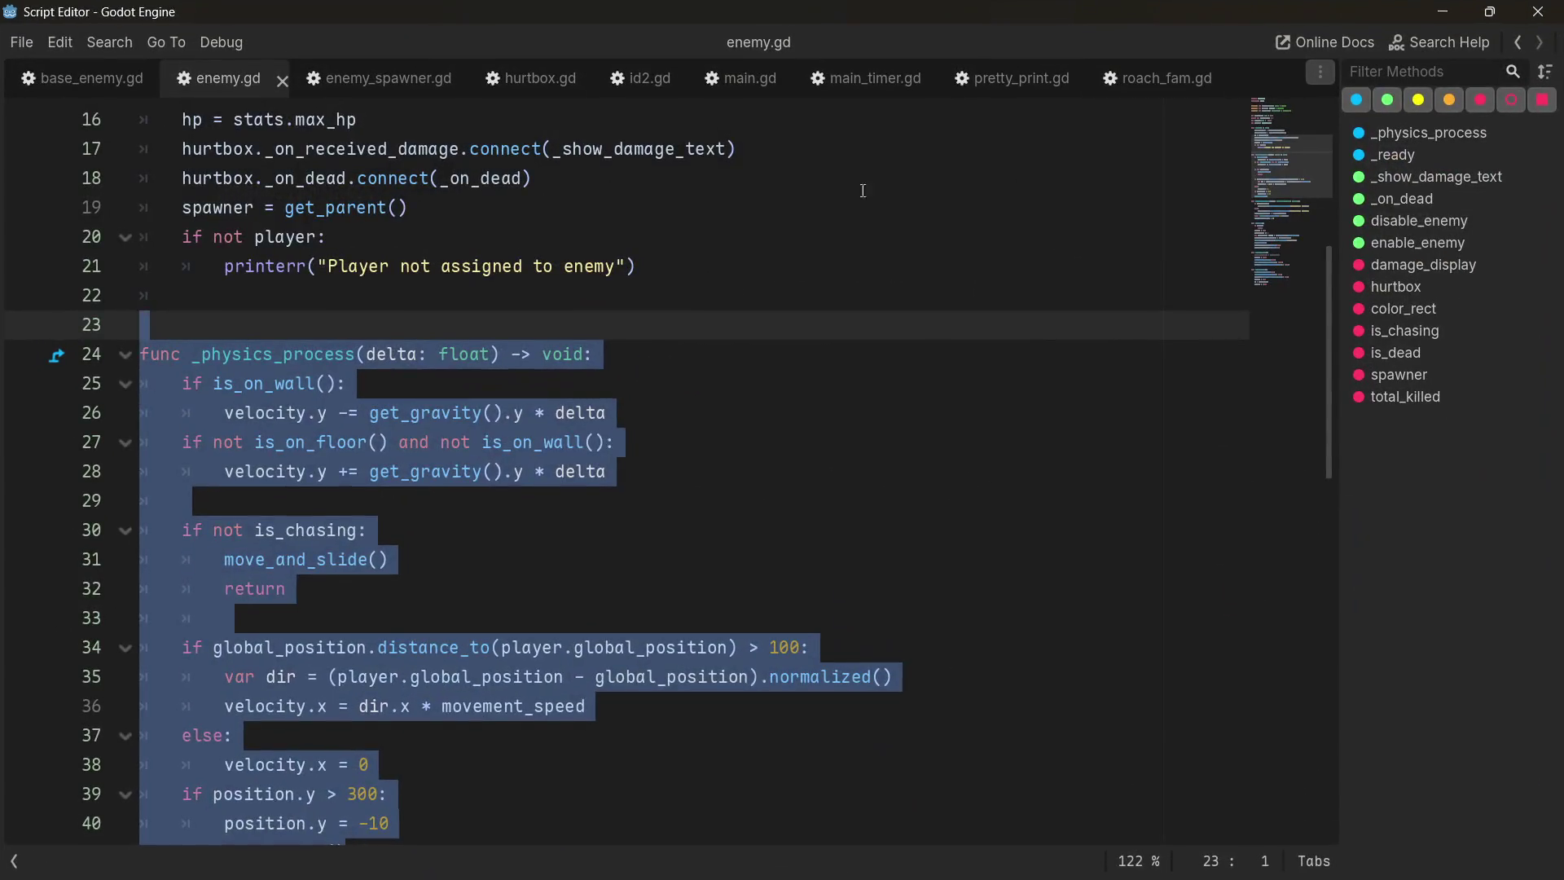
{"action": "left_click", "coordinate": [796, 224]}
{"action": "scroll", "coordinate": [363, 324], "scroll_direction": "up", "scroll_amount": 5}
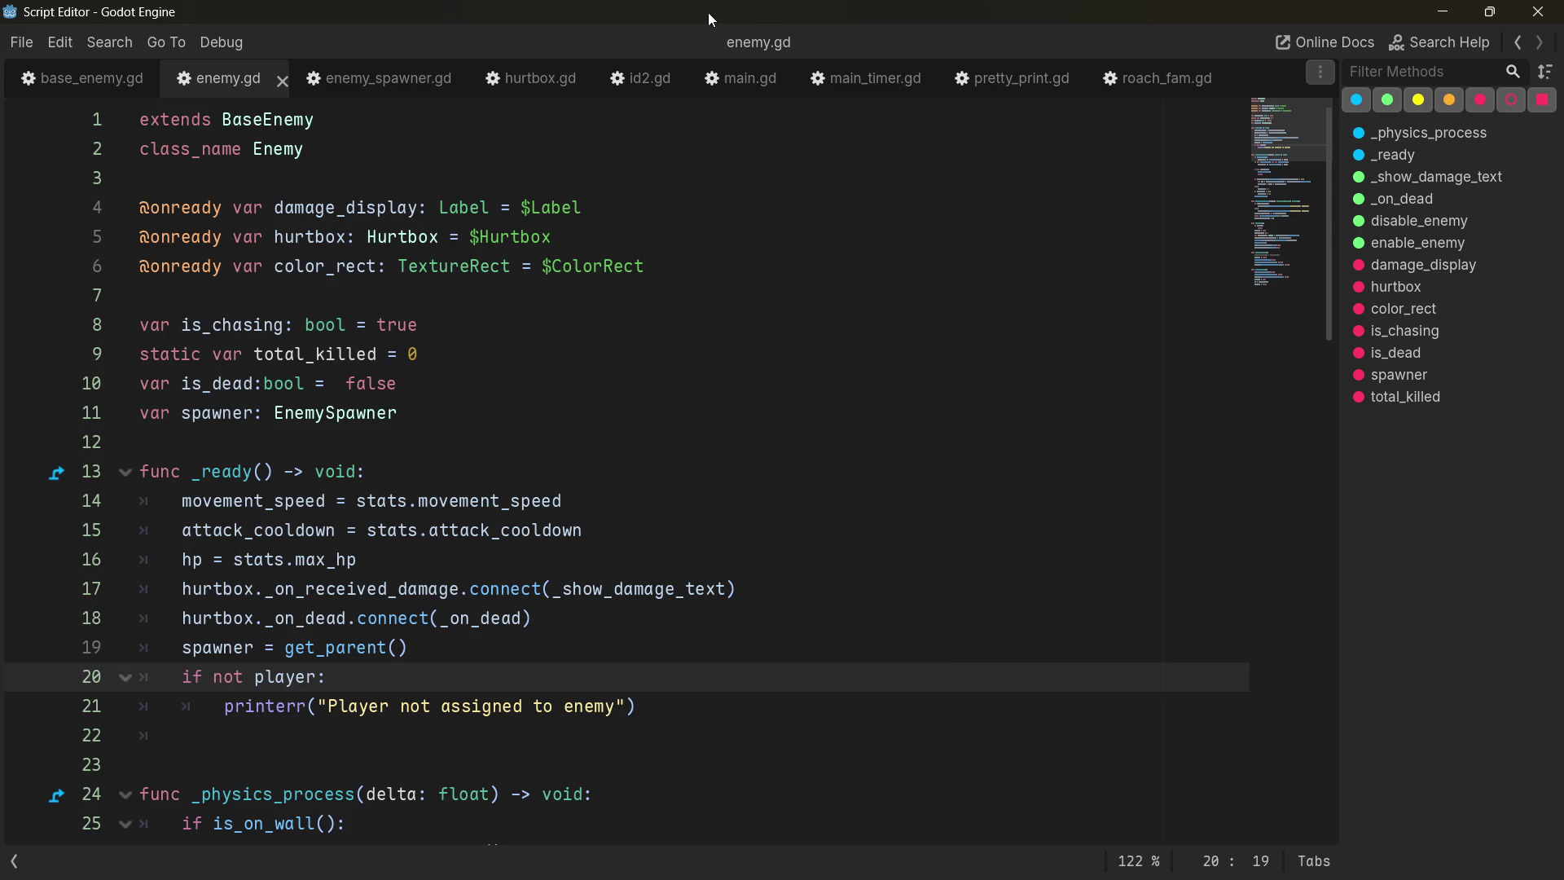
{"action": "key", "text": "ctrl+F1"}
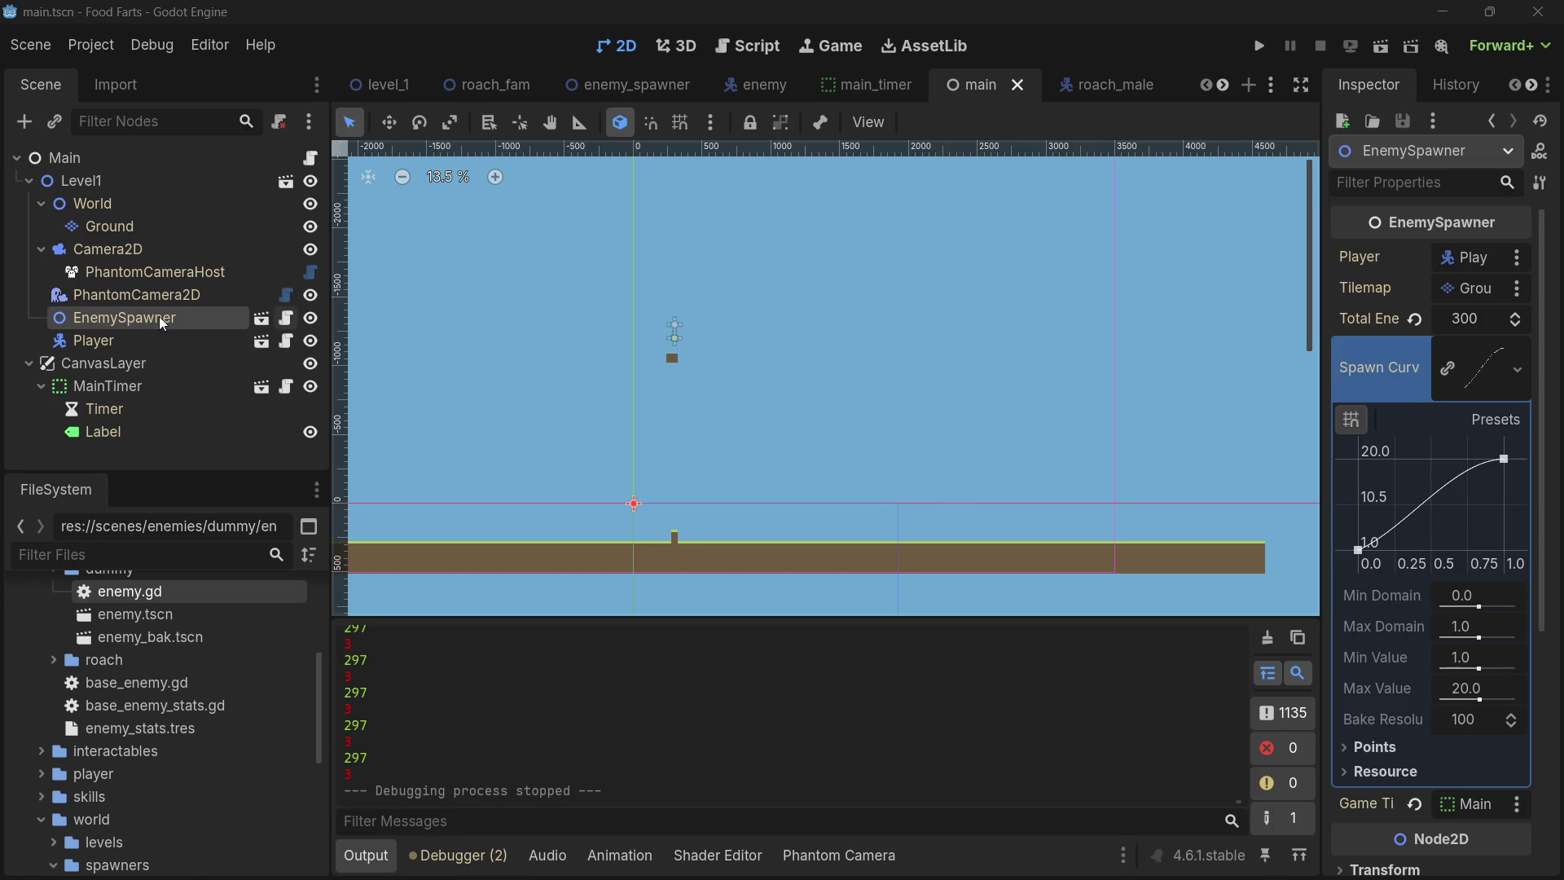
- Inspect the Level1, EnemySpawner and Player nodes in the scene tree
{"action": "left_click", "coordinate": [108, 181]}
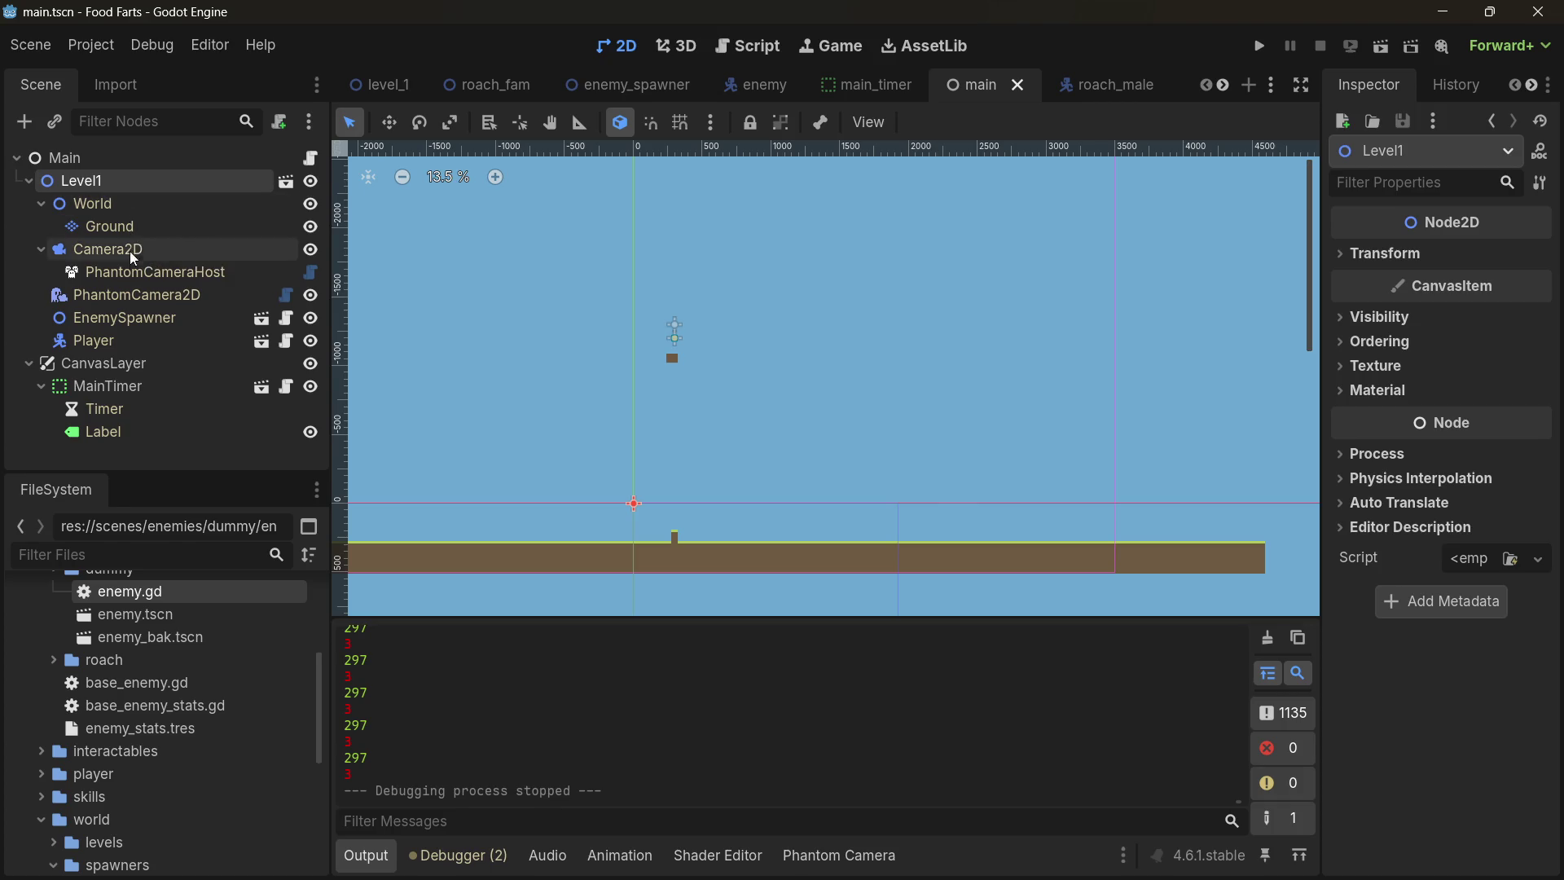
{"action": "left_click", "coordinate": [109, 320]}
{"action": "left_click", "coordinate": [109, 337]}
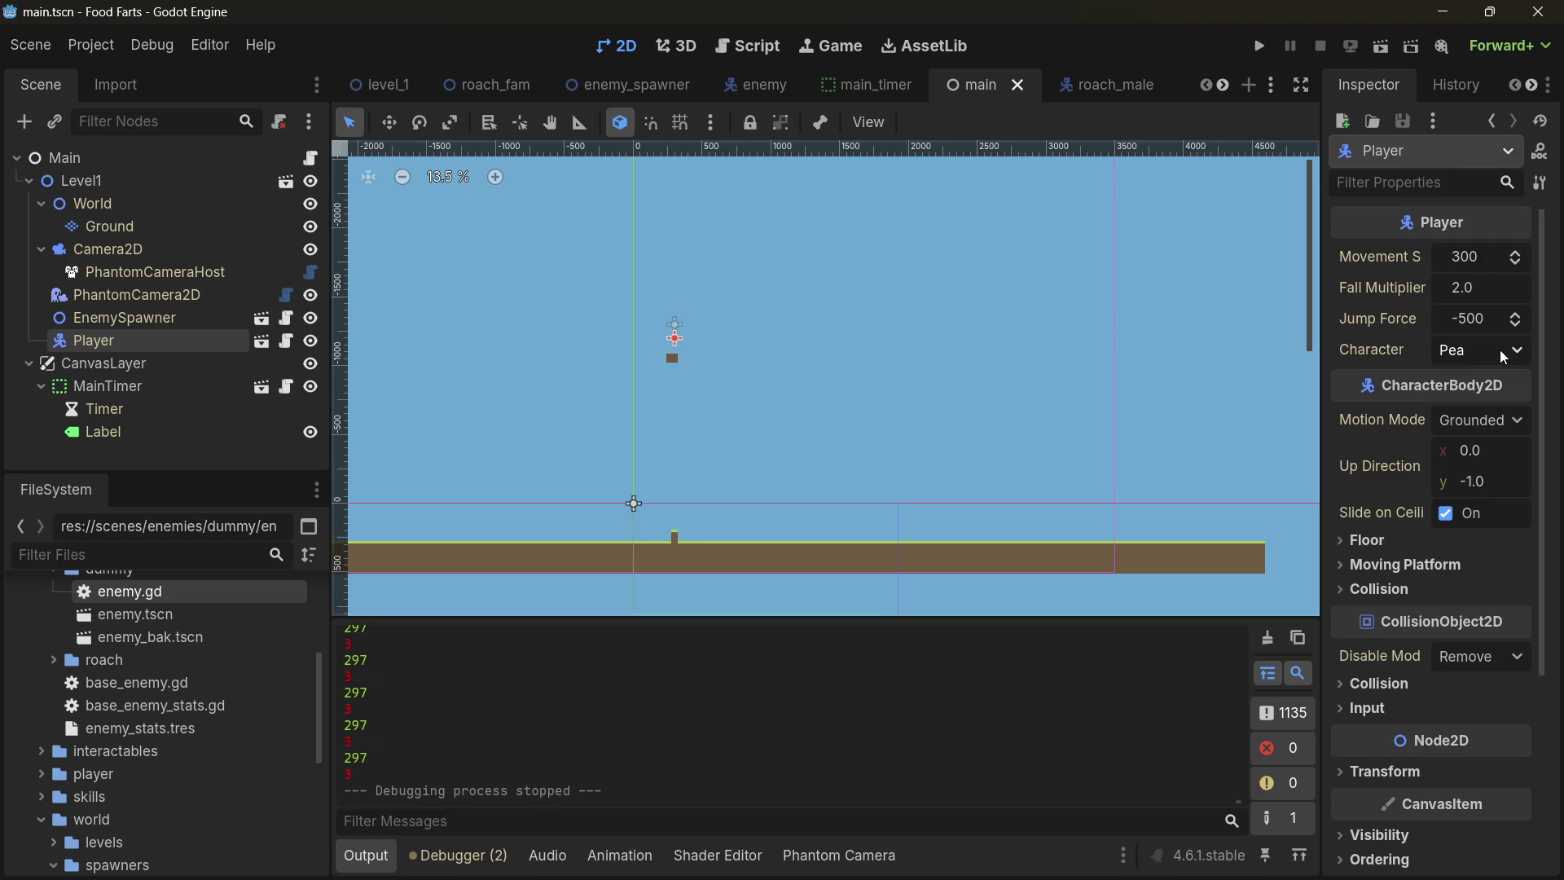
- Run the game and steer the player left and right, jumping among the red enemies
{"action": "left_click", "coordinate": [1261, 45]}
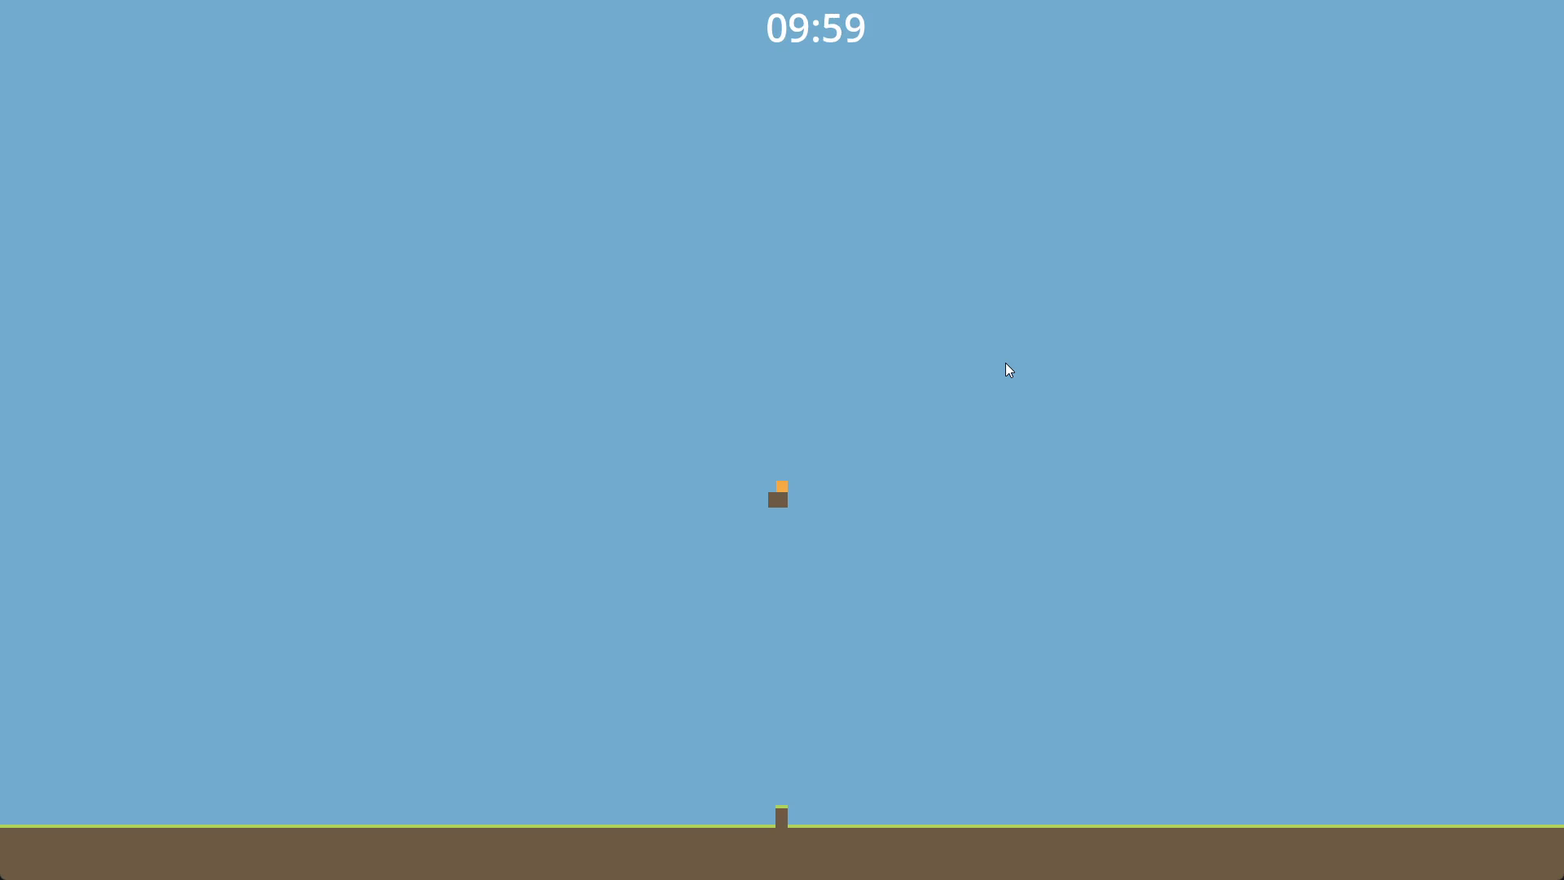
{"action": "key", "text": "Right"}
{"action": "key", "text": "Left"}
{"action": "key", "text": "Up"}
{"action": "key", "text": "Left"}
{"action": "key", "text": "Up"}
{"action": "key", "text": "Left"}
{"action": "key", "text": "Up"}
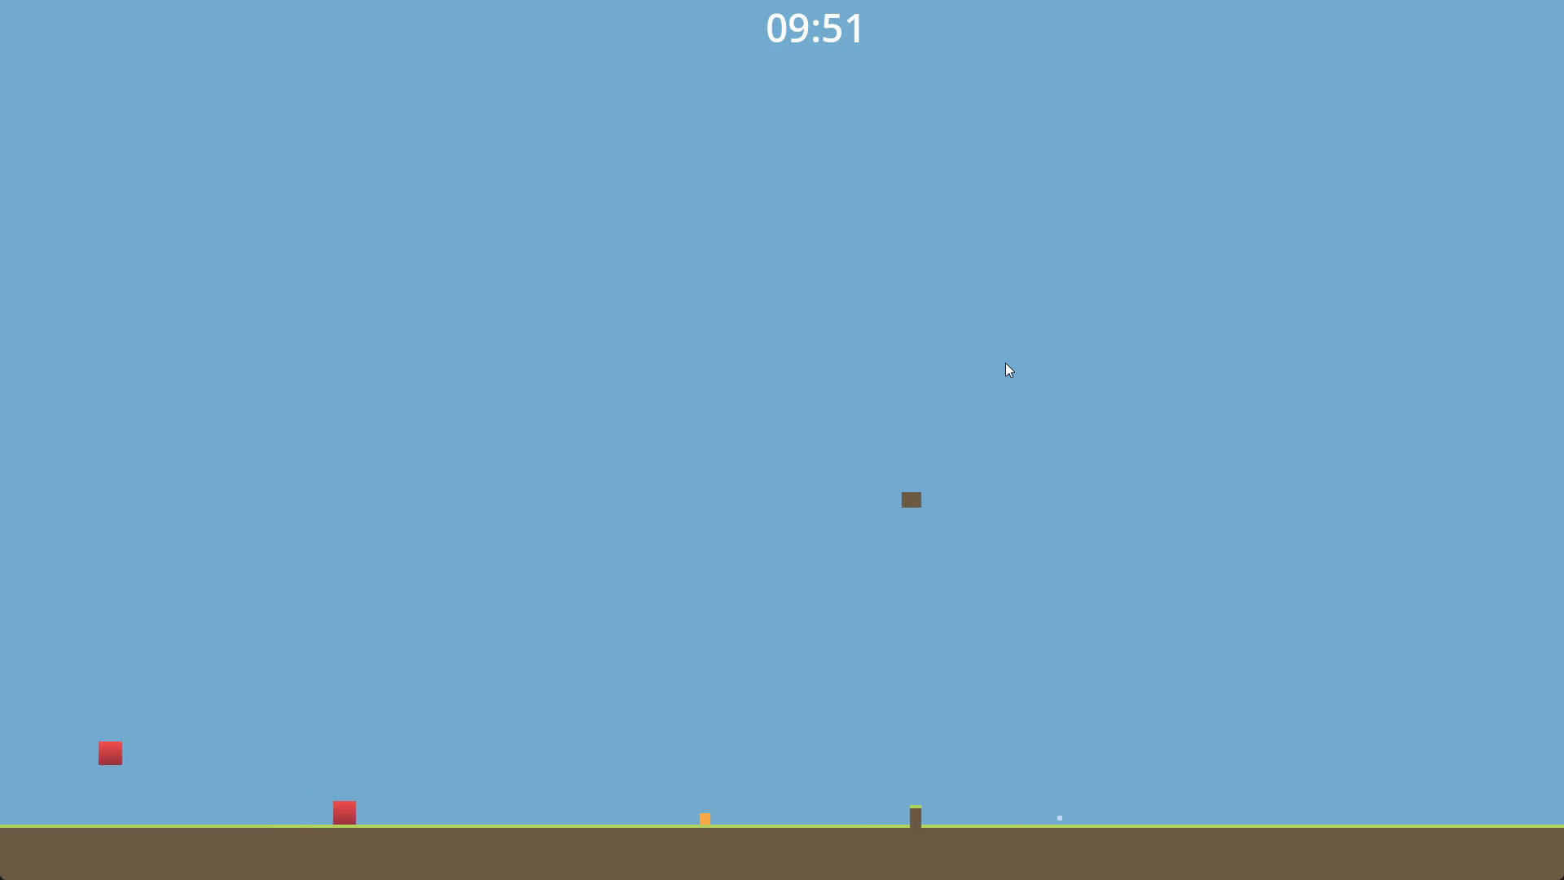
{"action": "key", "text": "Left"}
{"action": "key", "text": "Up"}
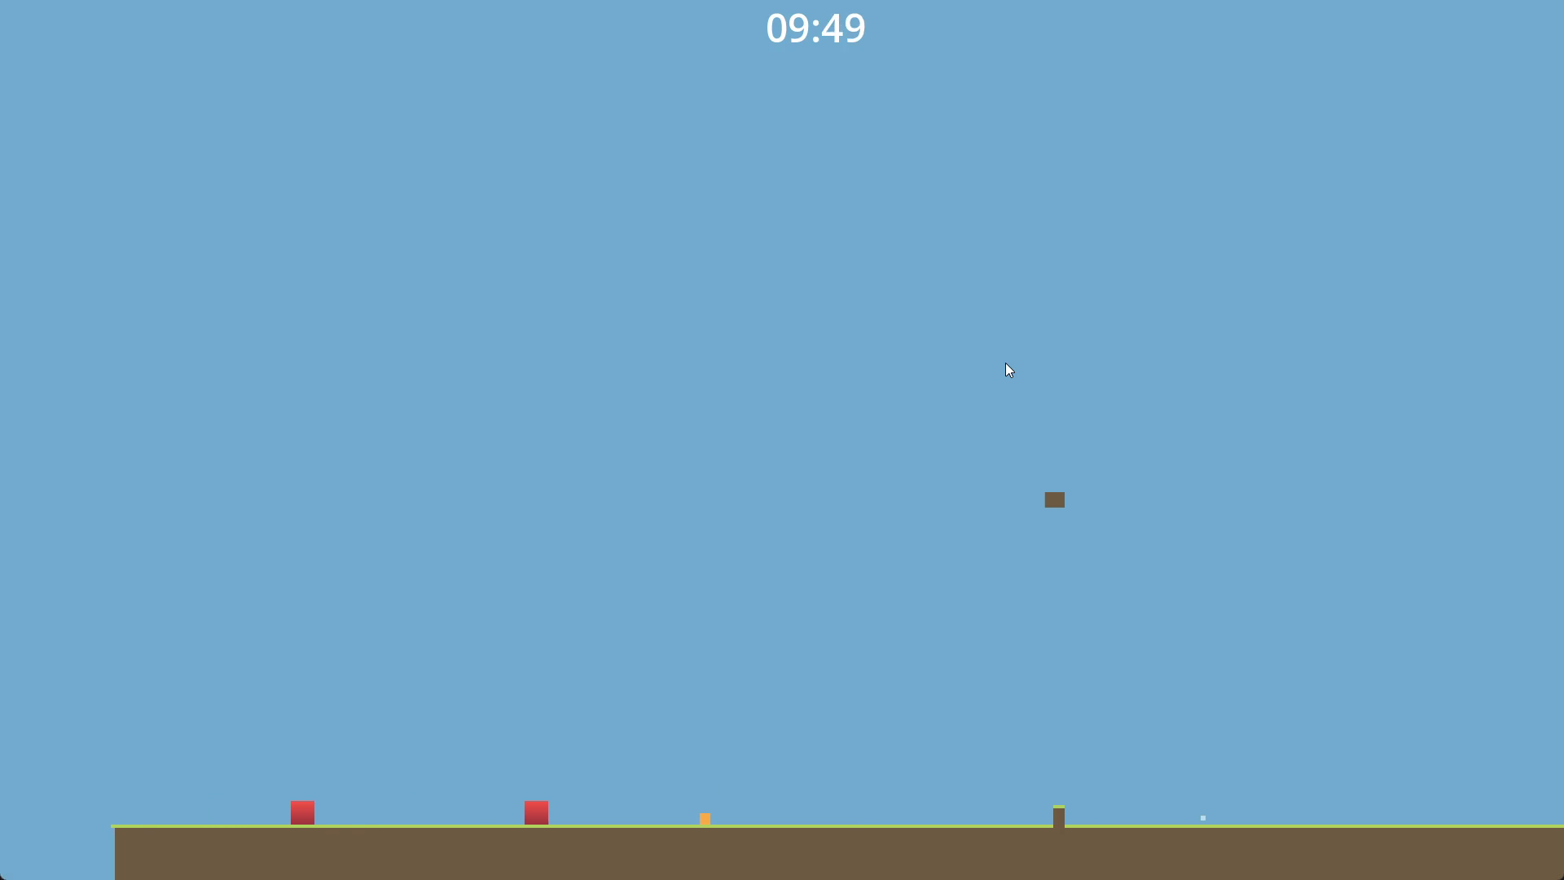
{"action": "key", "text": "Right"}
{"action": "key", "text": "Up"}
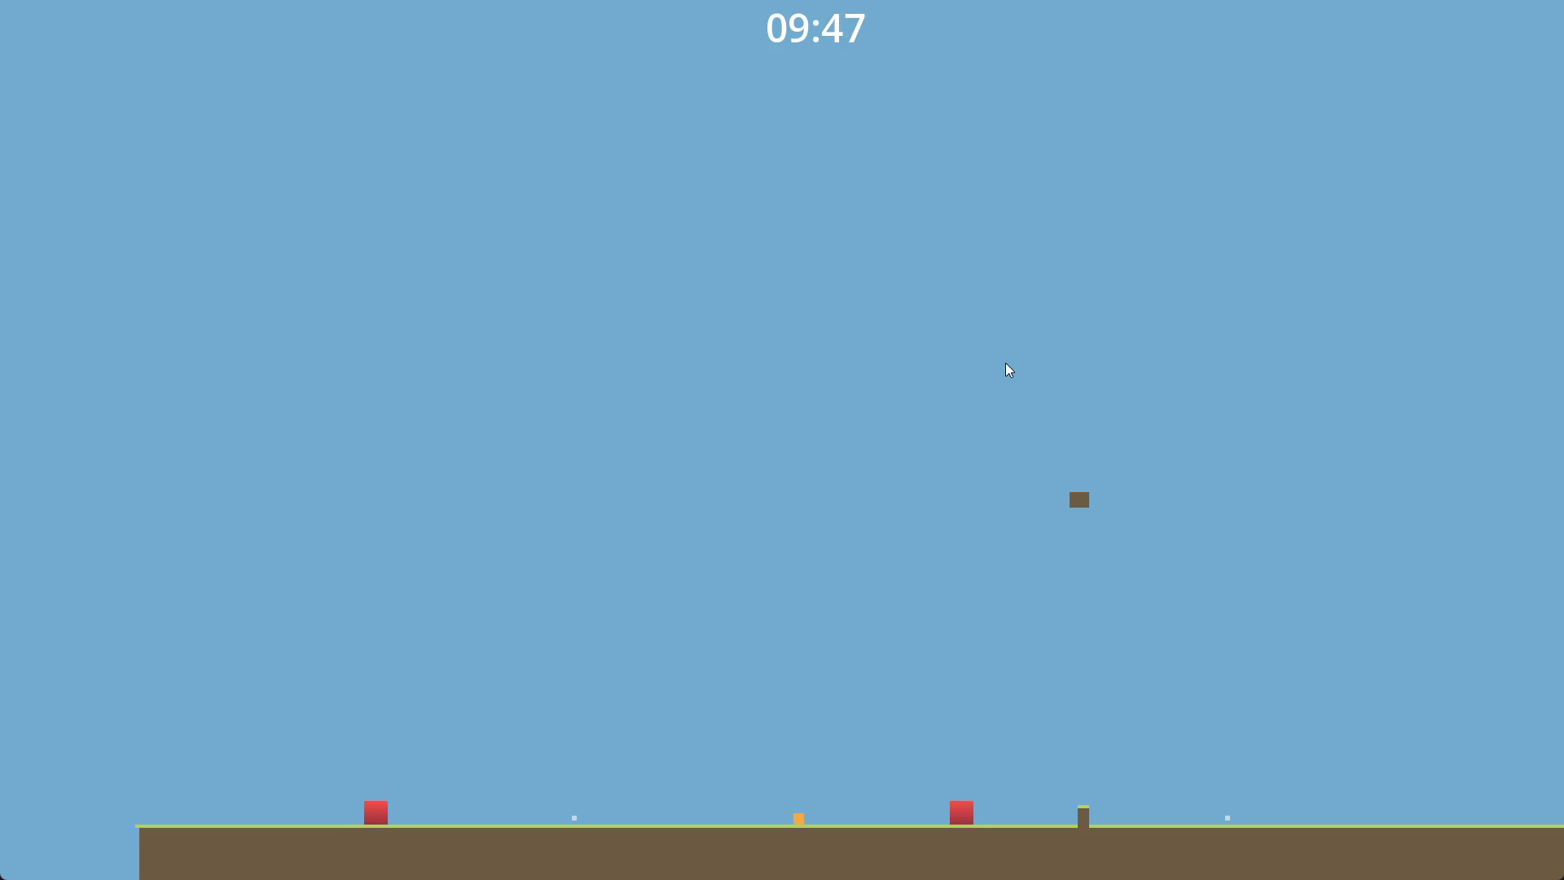
{"action": "key", "text": "Up"}
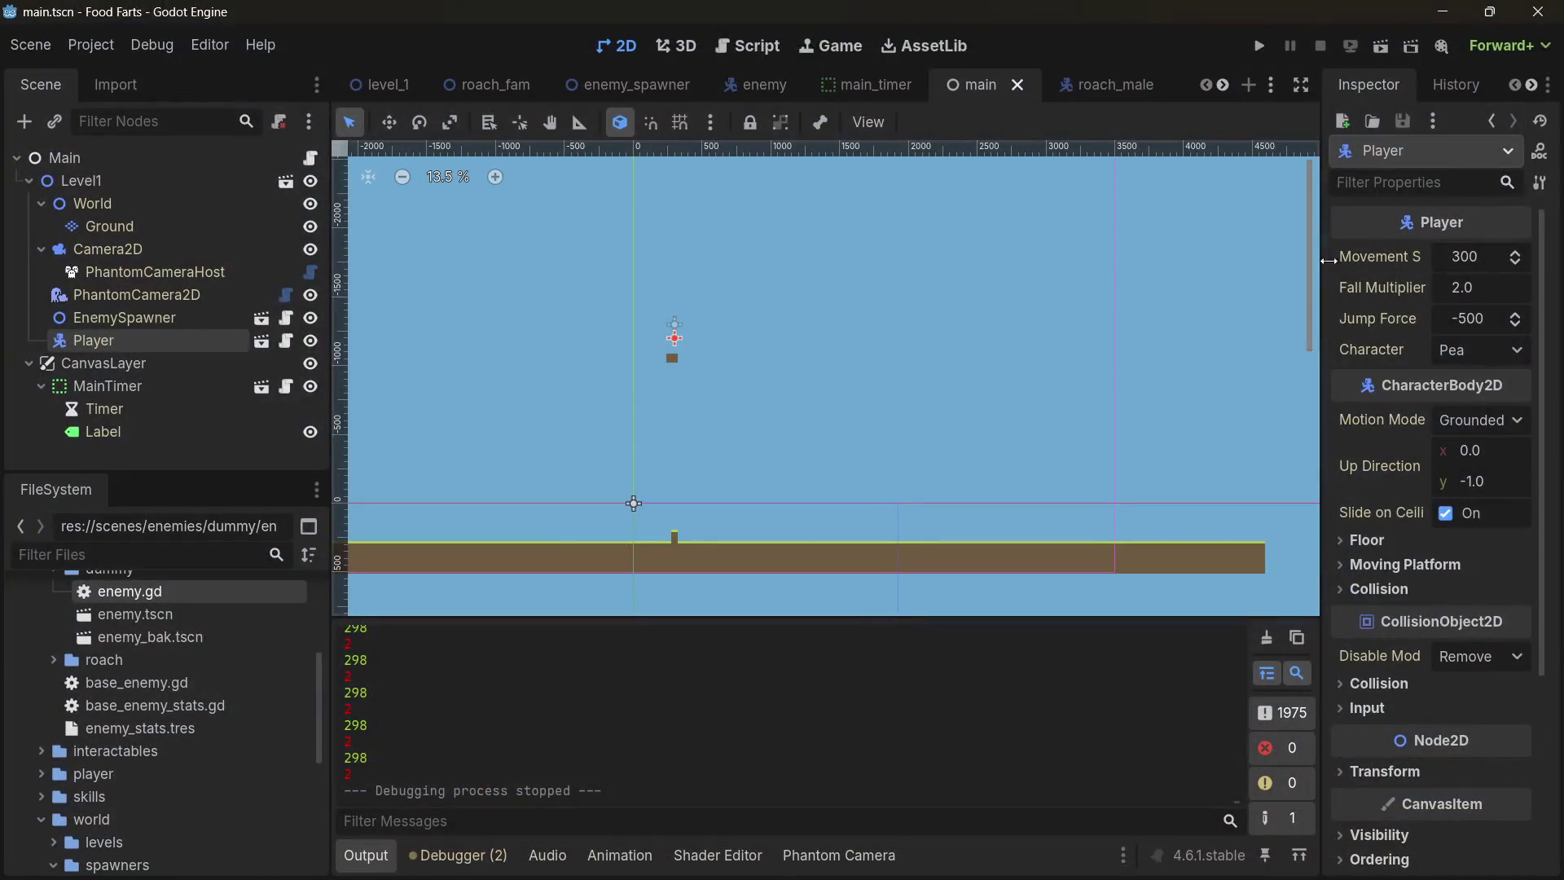
- Set the Player's Character to Potato and launch the game
{"action": "left_click", "coordinate": [1456, 351]}
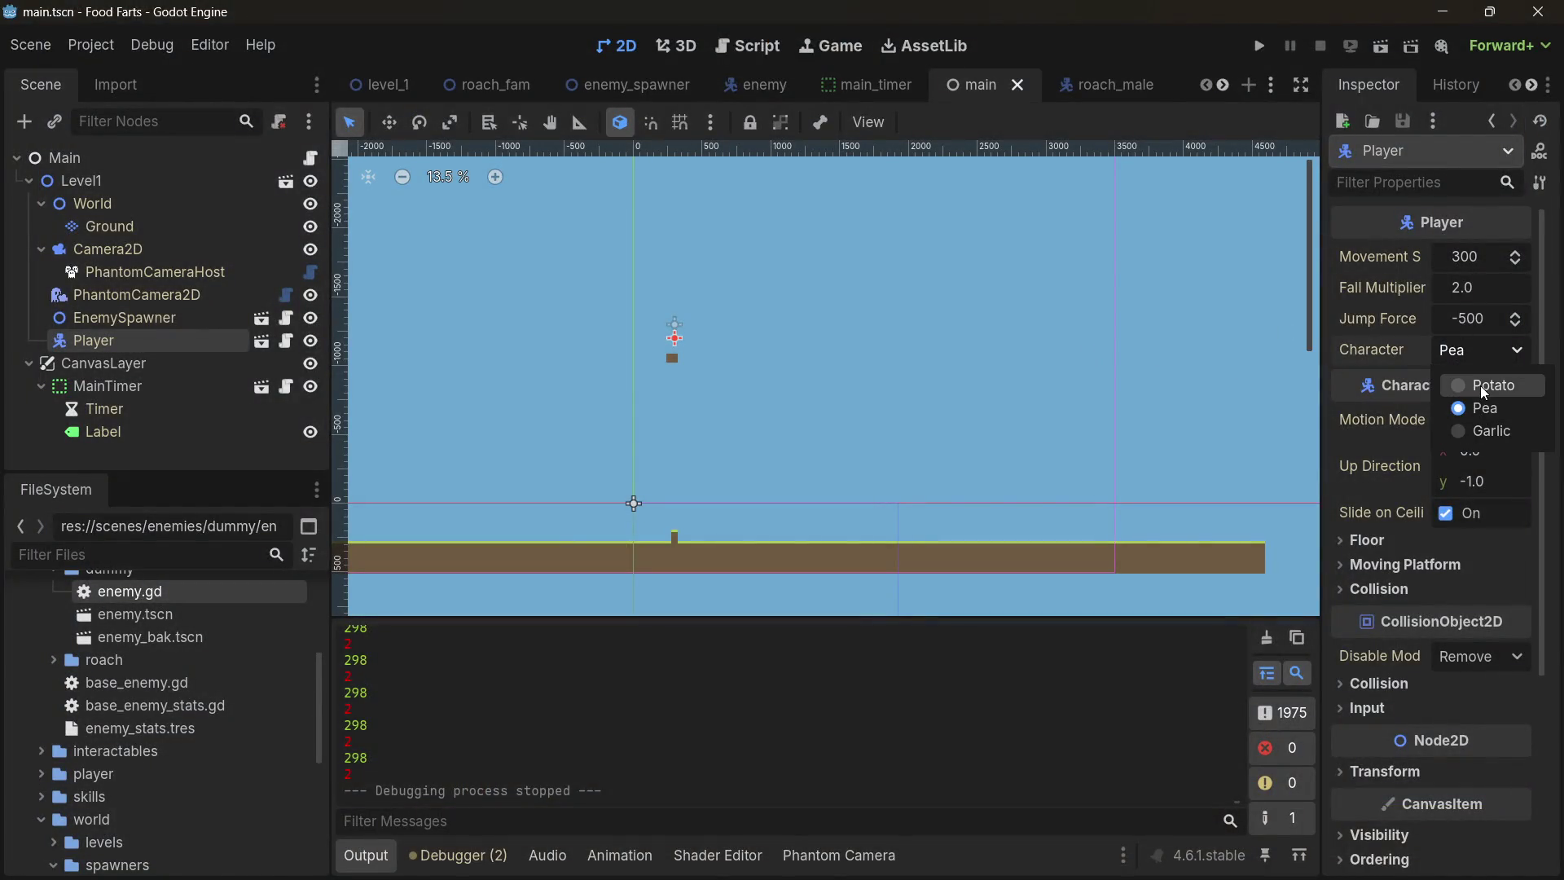
{"action": "left_click", "coordinate": [1479, 385]}
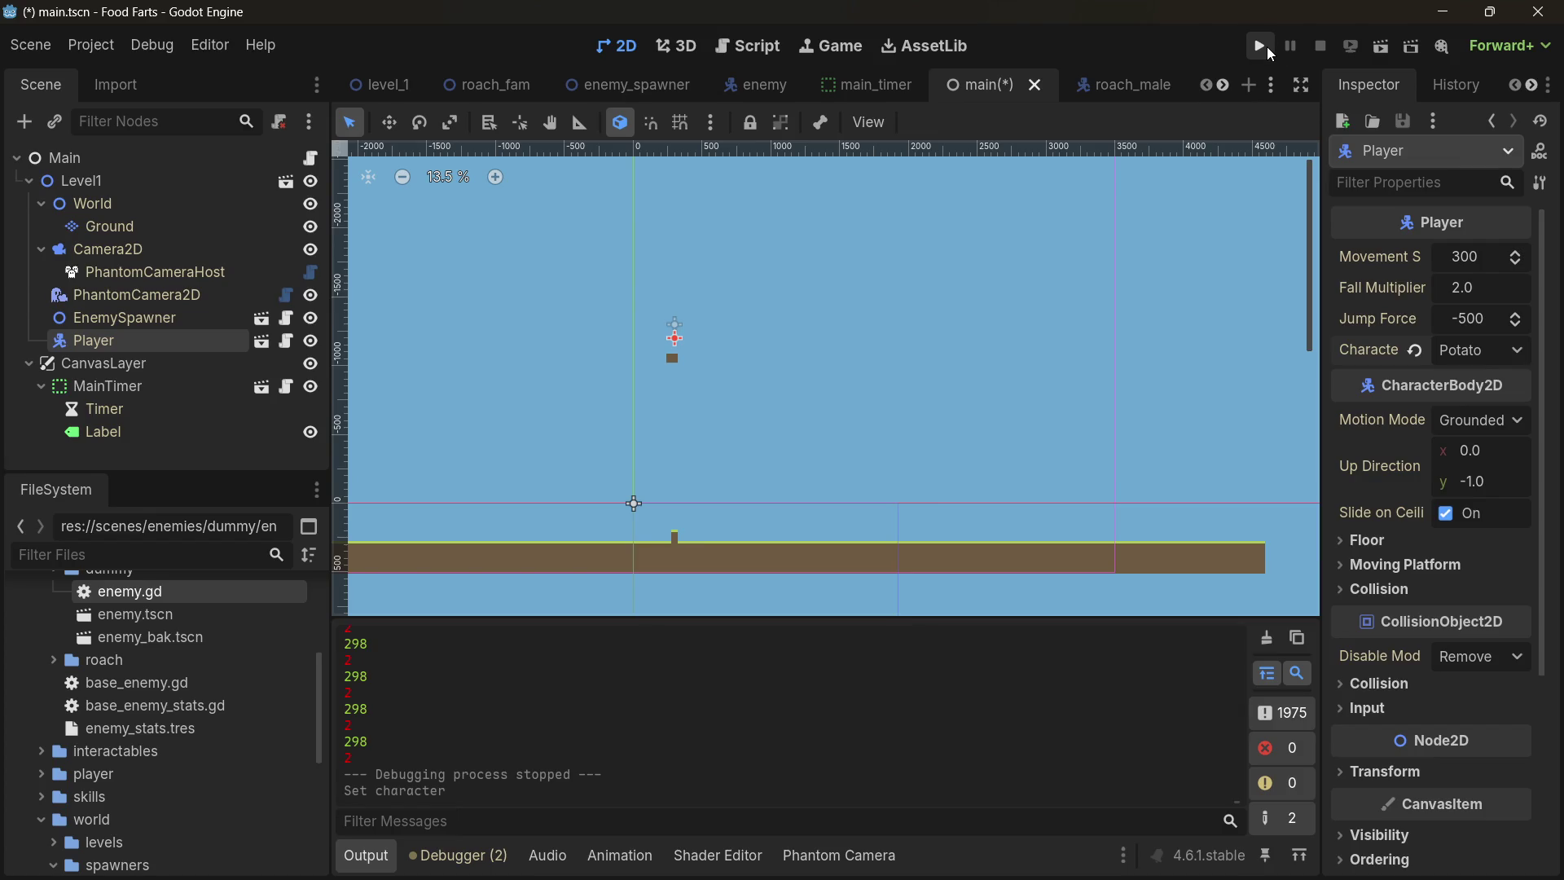
{"action": "left_click", "coordinate": [1263, 46]}
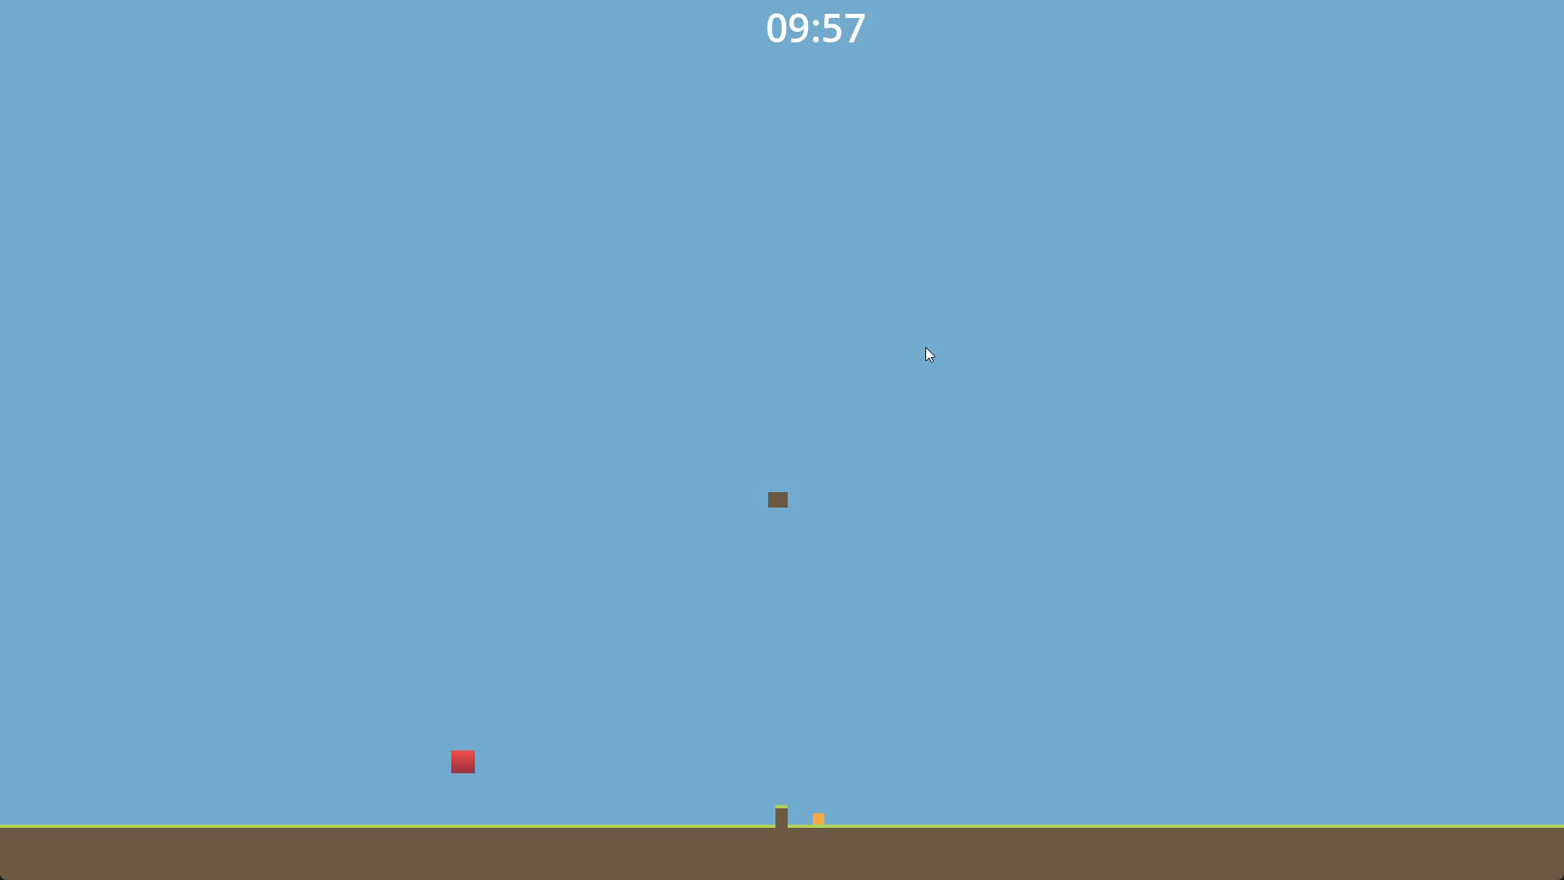
- Walk and hop Potato left and right near the pillar, then stop the game with F8
{"action": "key", "text": "Left"}
{"action": "key", "text": "space"}
{"action": "key", "text": "Left"}
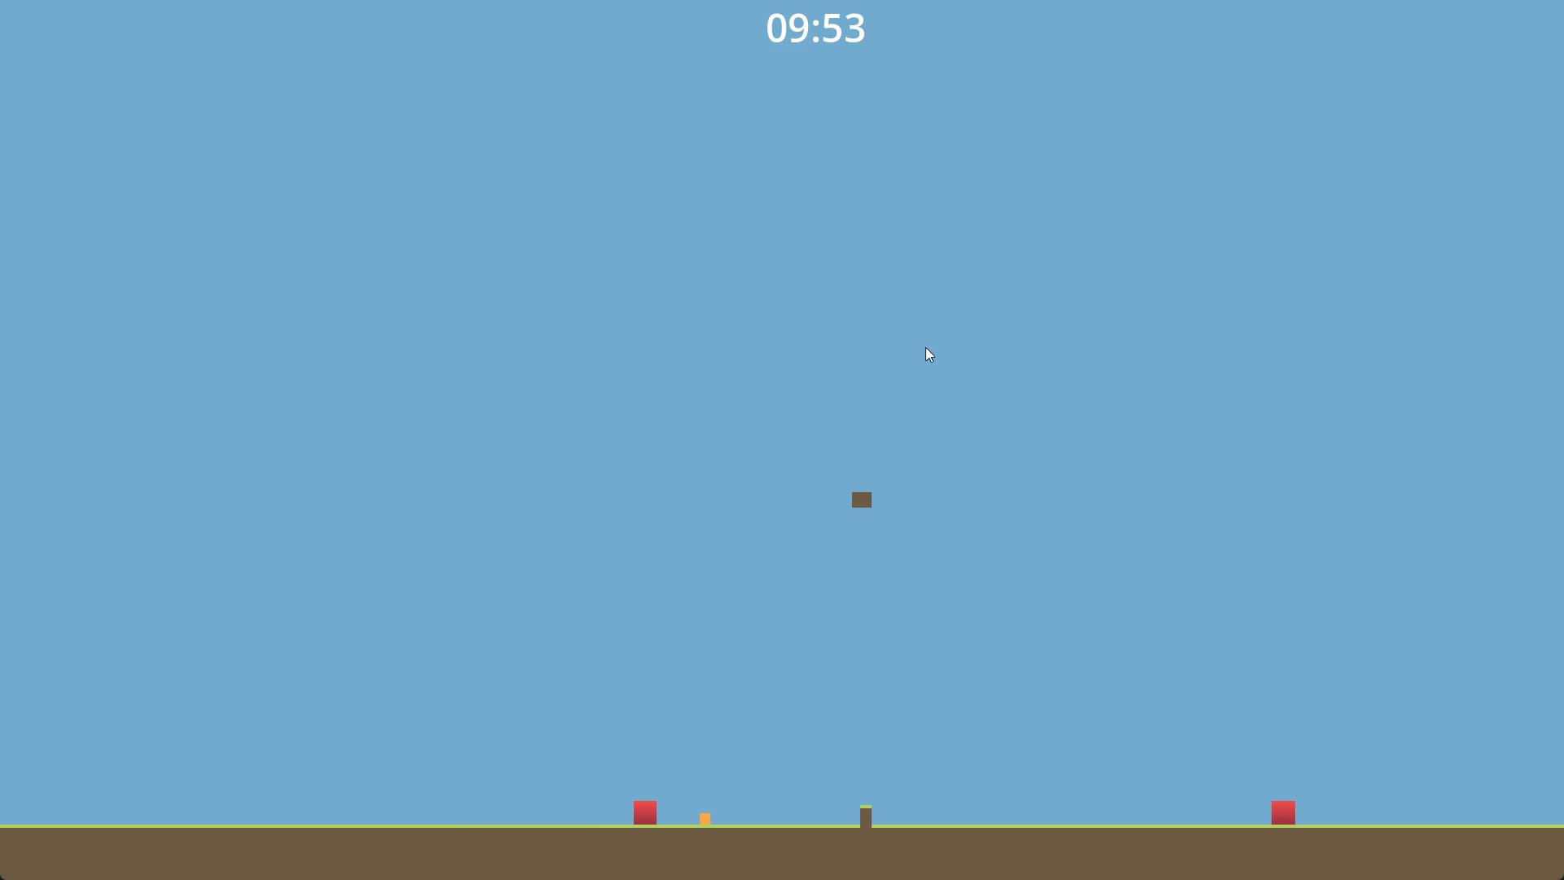
{"action": "key", "text": "Left"}
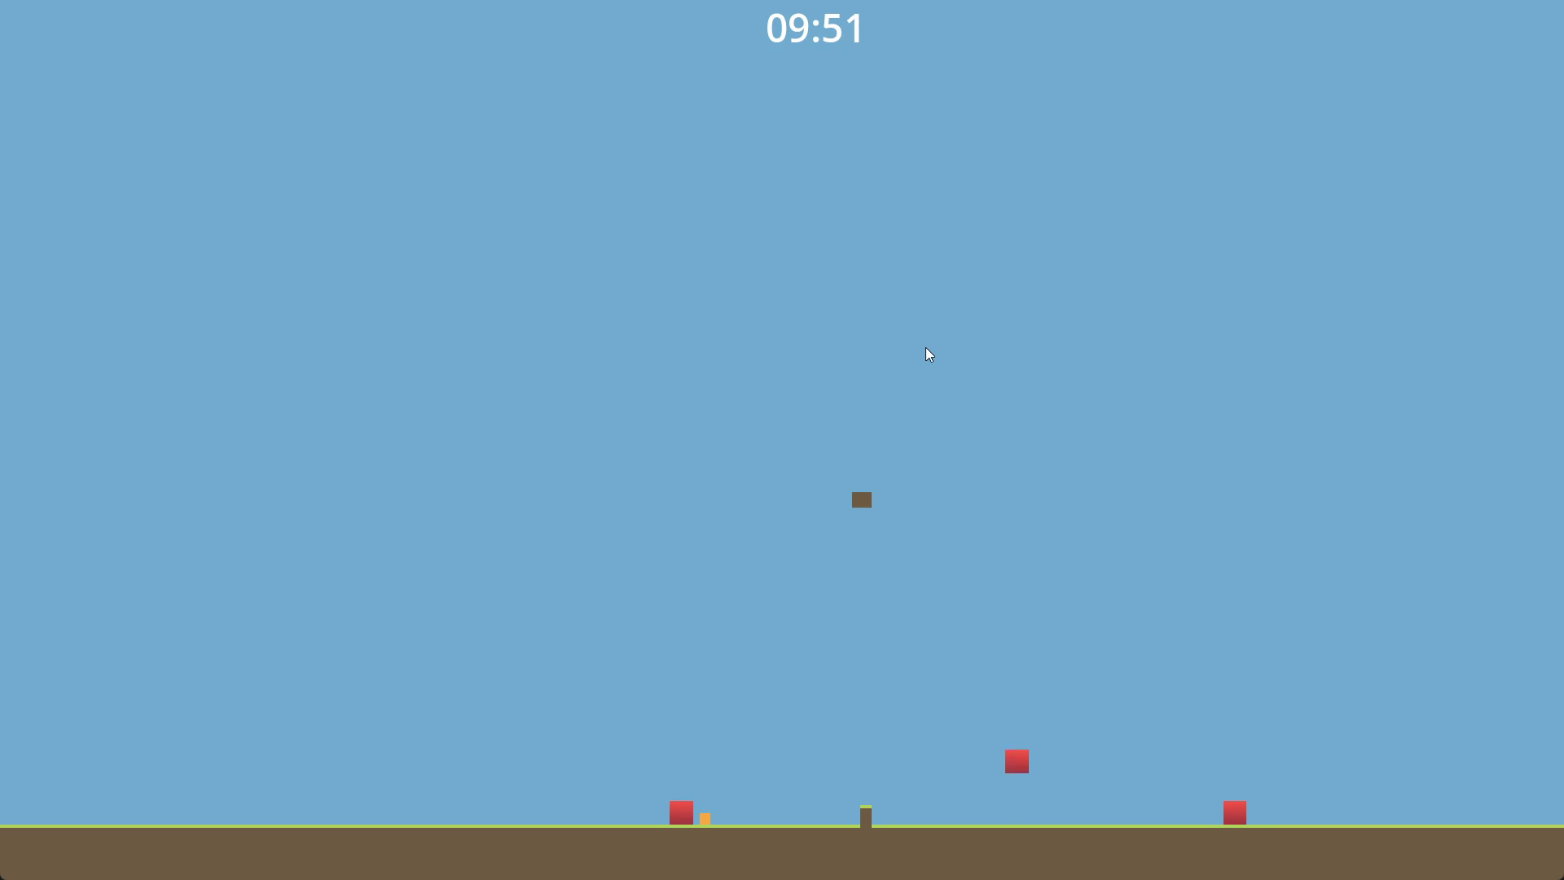
{"action": "key", "text": "Right"}
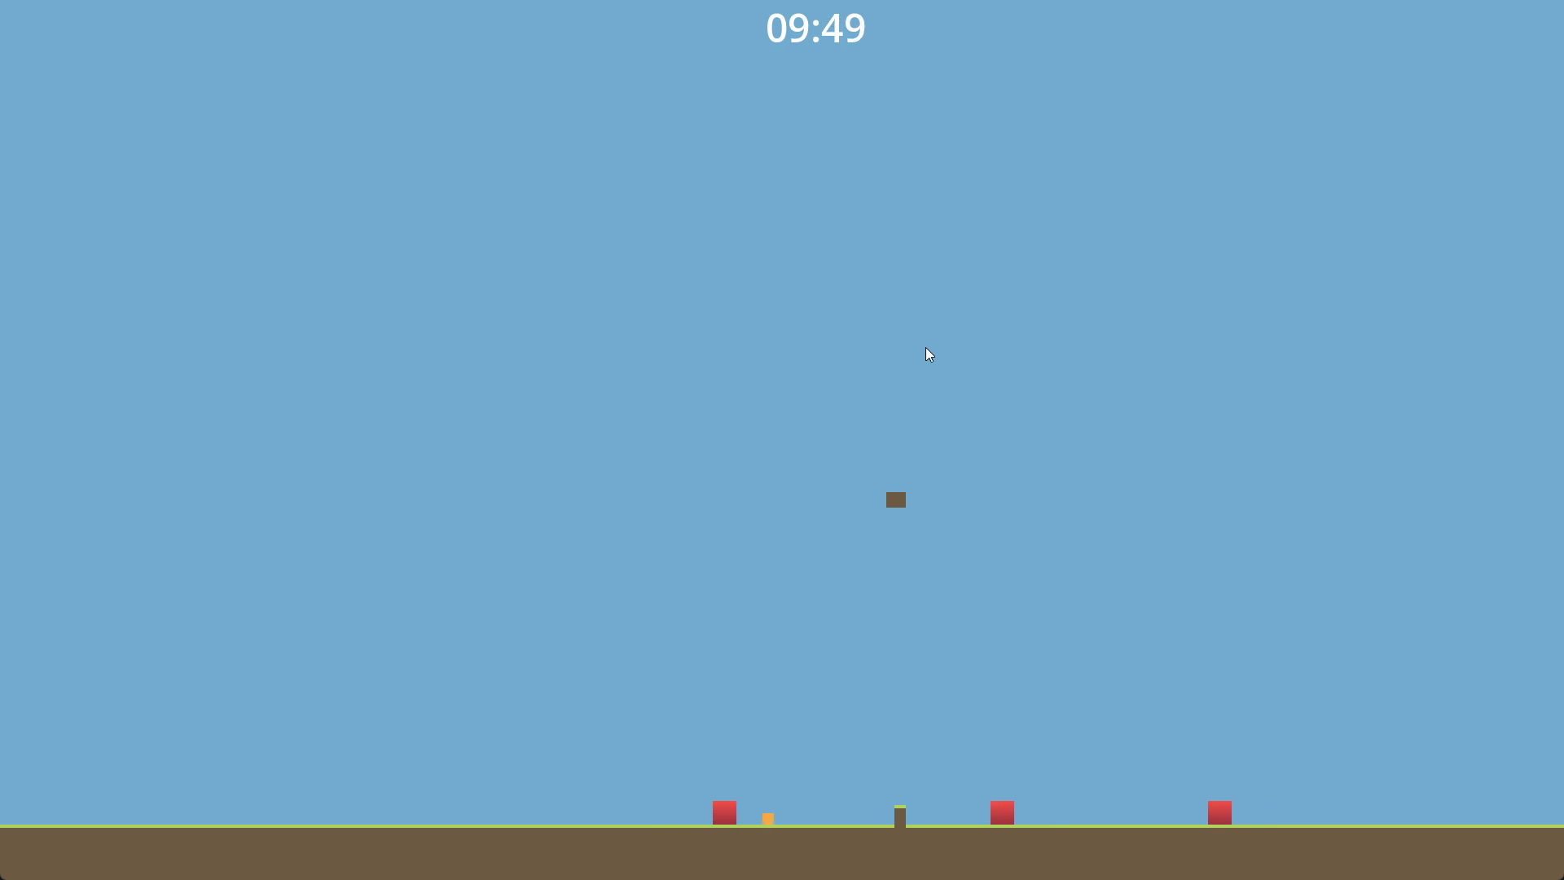
{"action": "key", "text": "Up"}
{"action": "key", "text": "Right"}
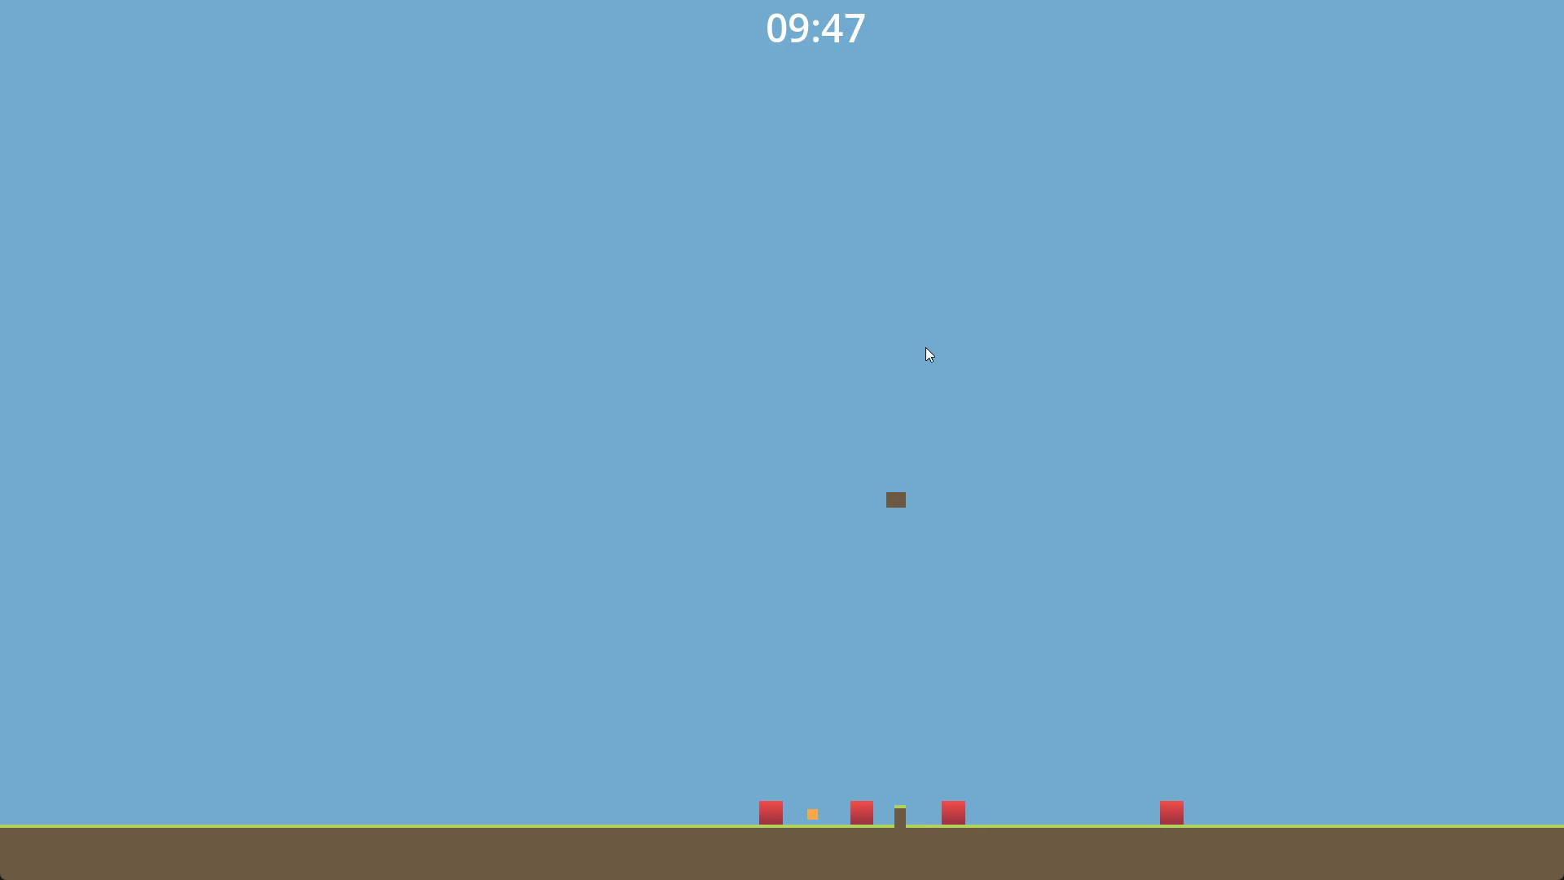
{"action": "key", "text": "Up"}
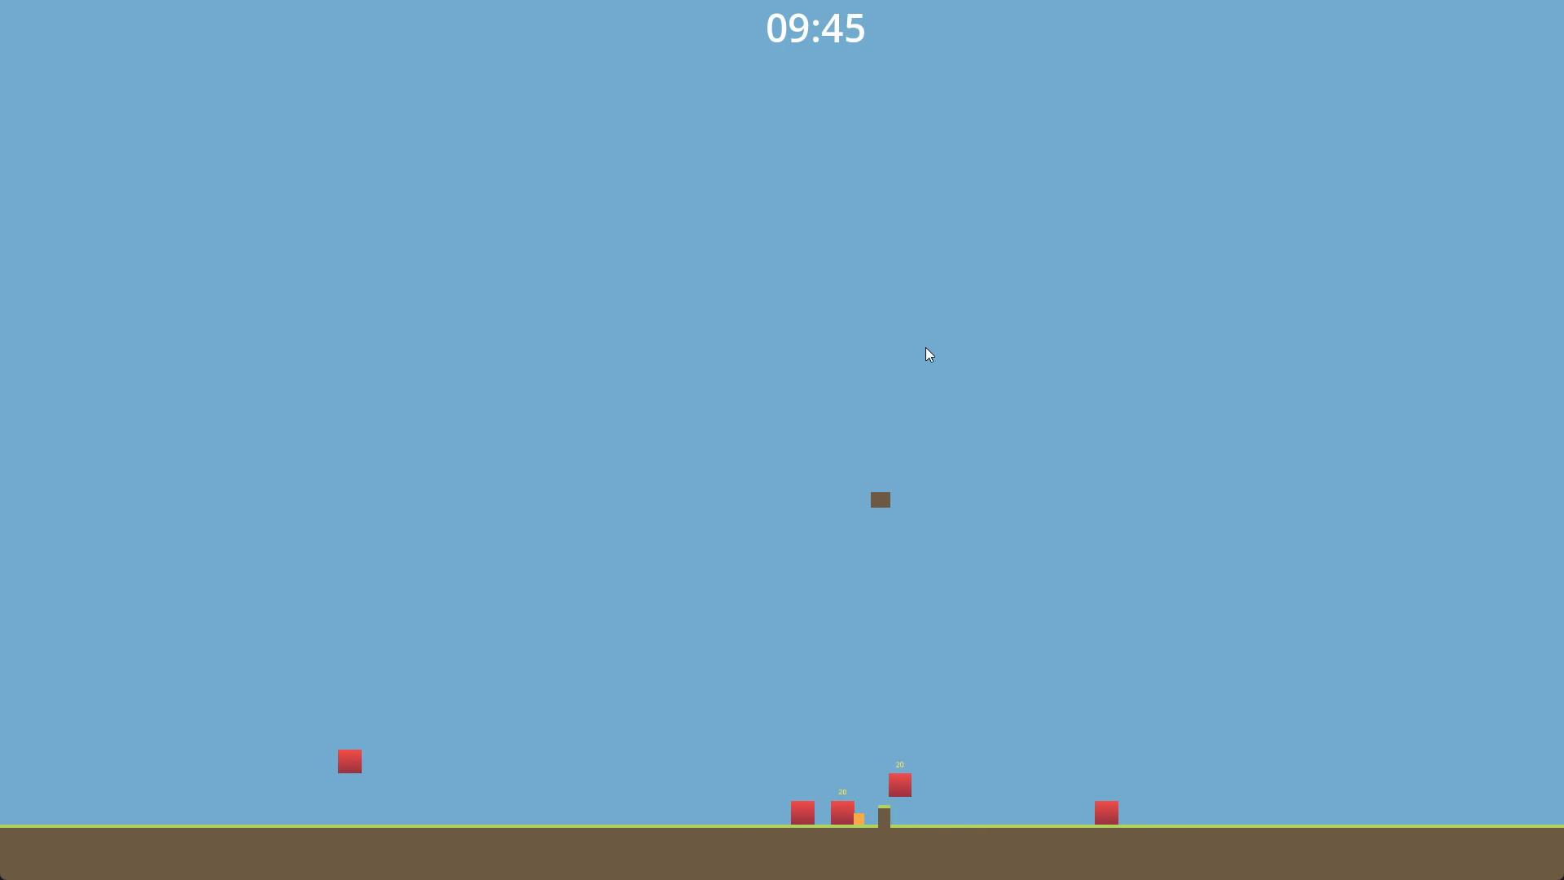
{"action": "key", "text": "Left"}
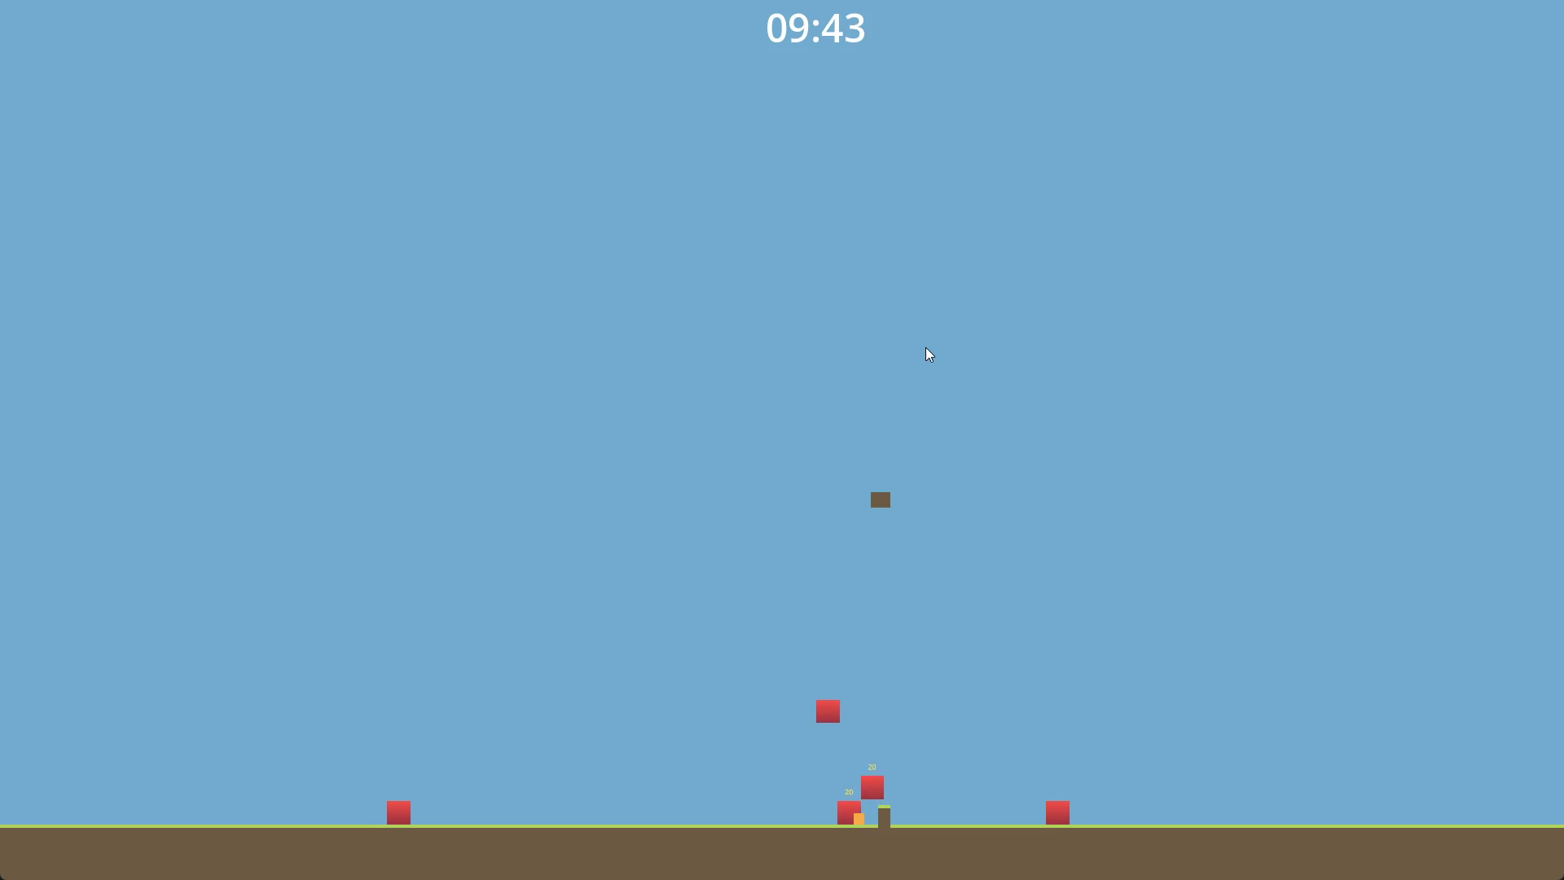
{"action": "key", "text": "Left"}
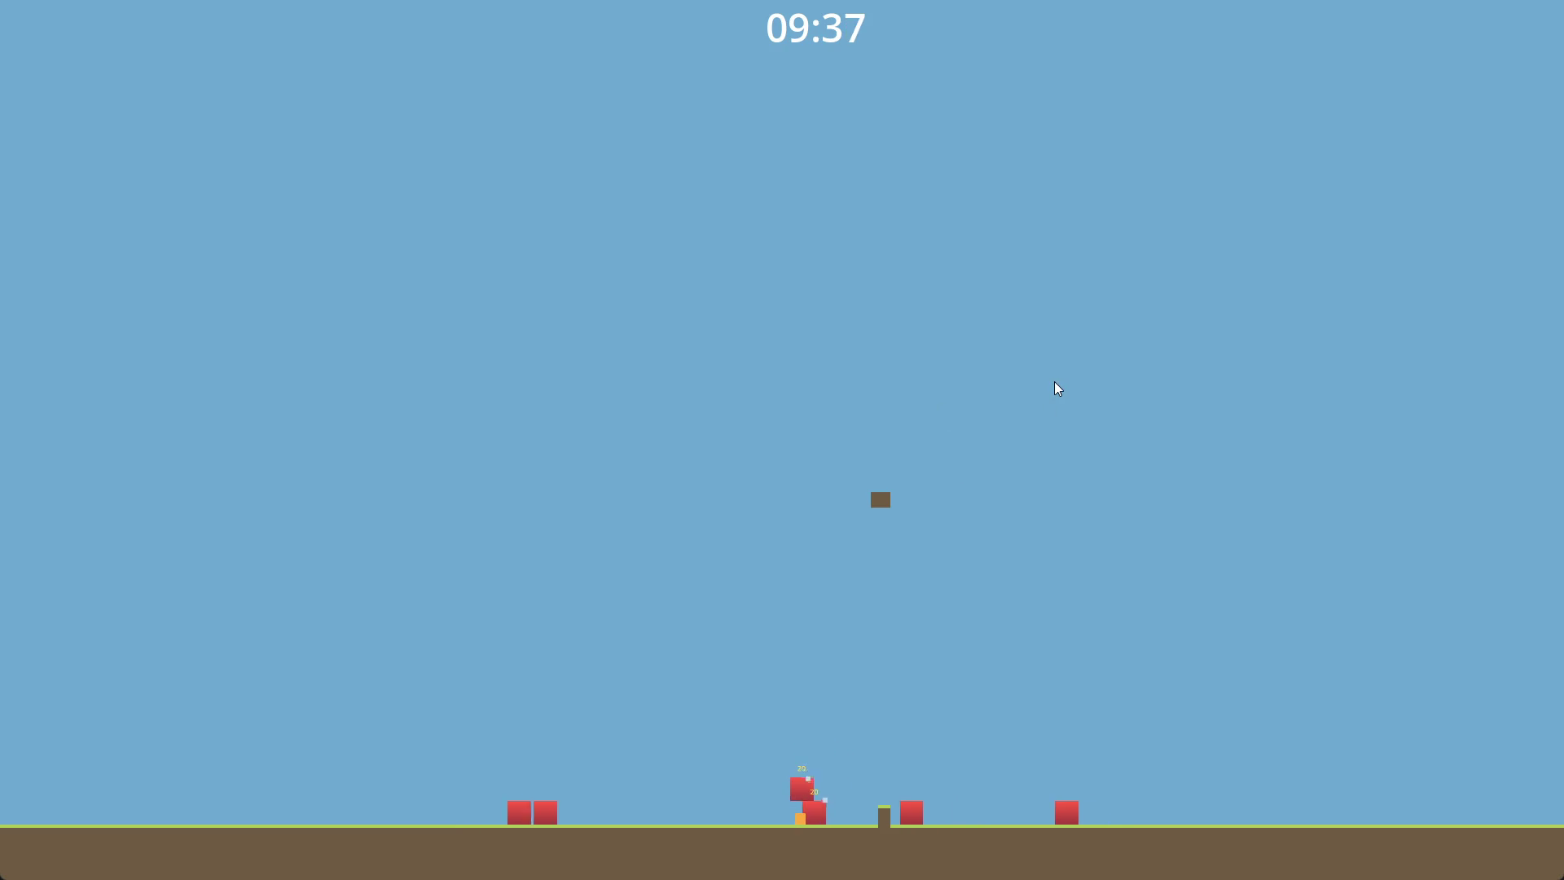
{"action": "key", "text": "F8"}
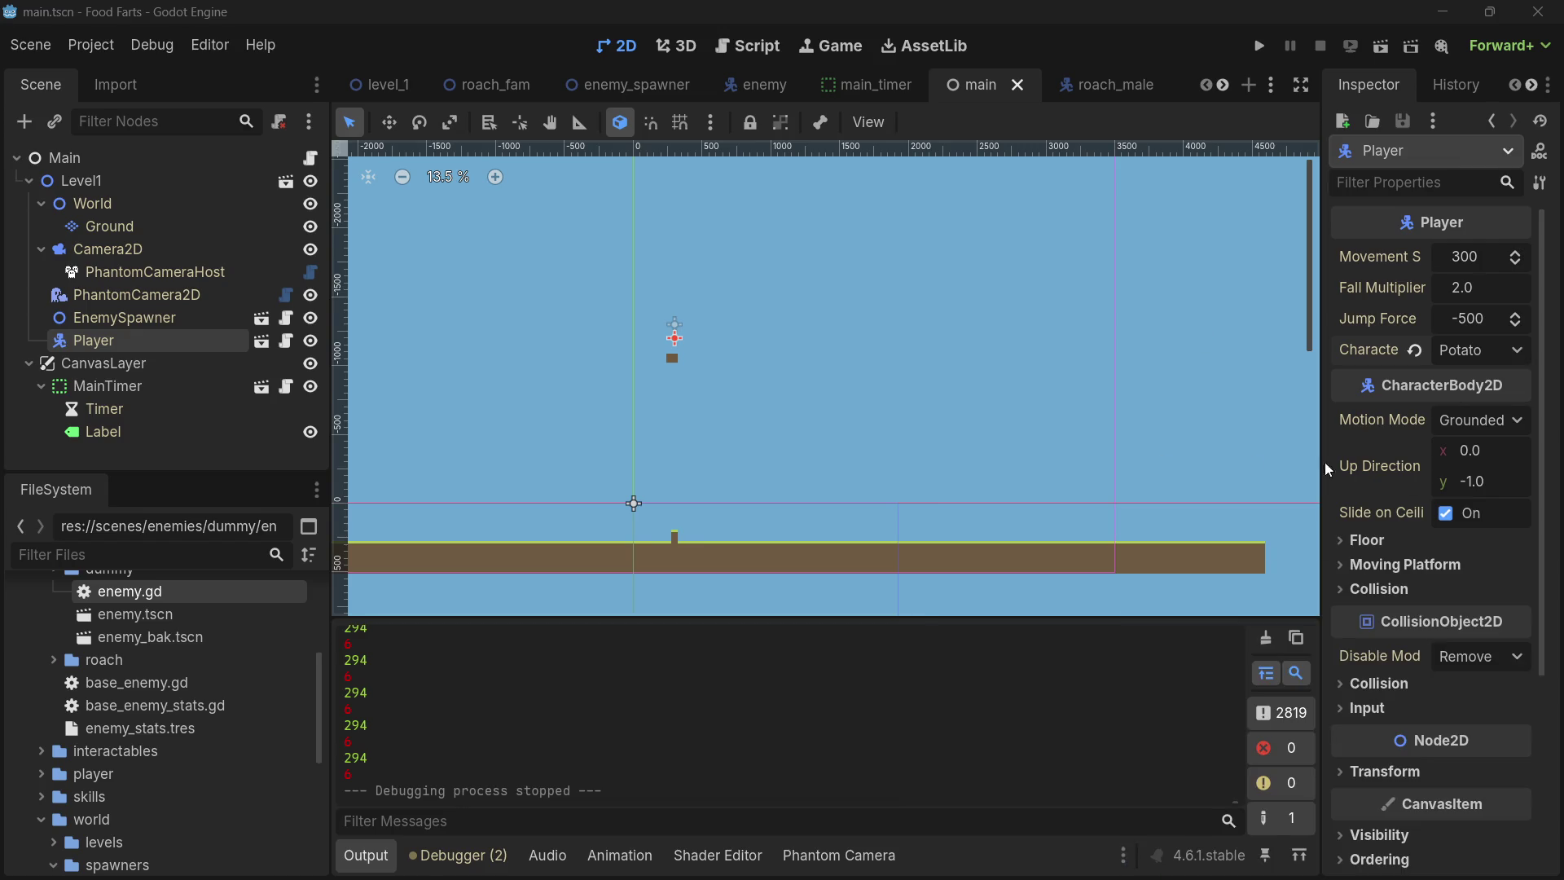
- Switch the Player's Character to Garlic and launch the game
{"action": "left_click", "coordinate": [1471, 361]}
{"action": "left_click", "coordinate": [1471, 430]}
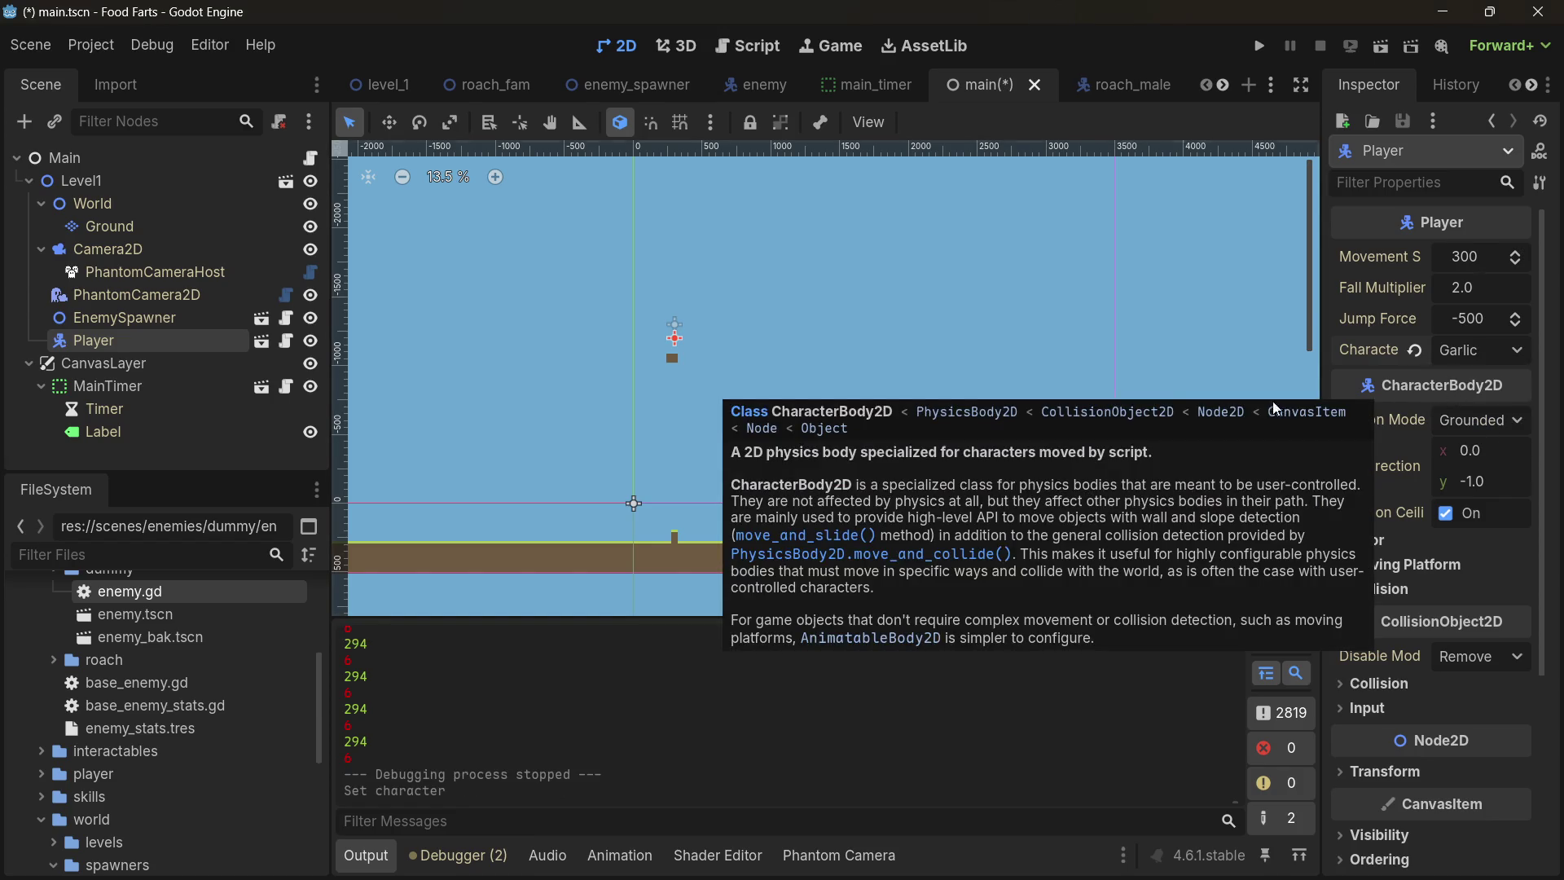
{"action": "left_click", "coordinate": [1262, 45]}
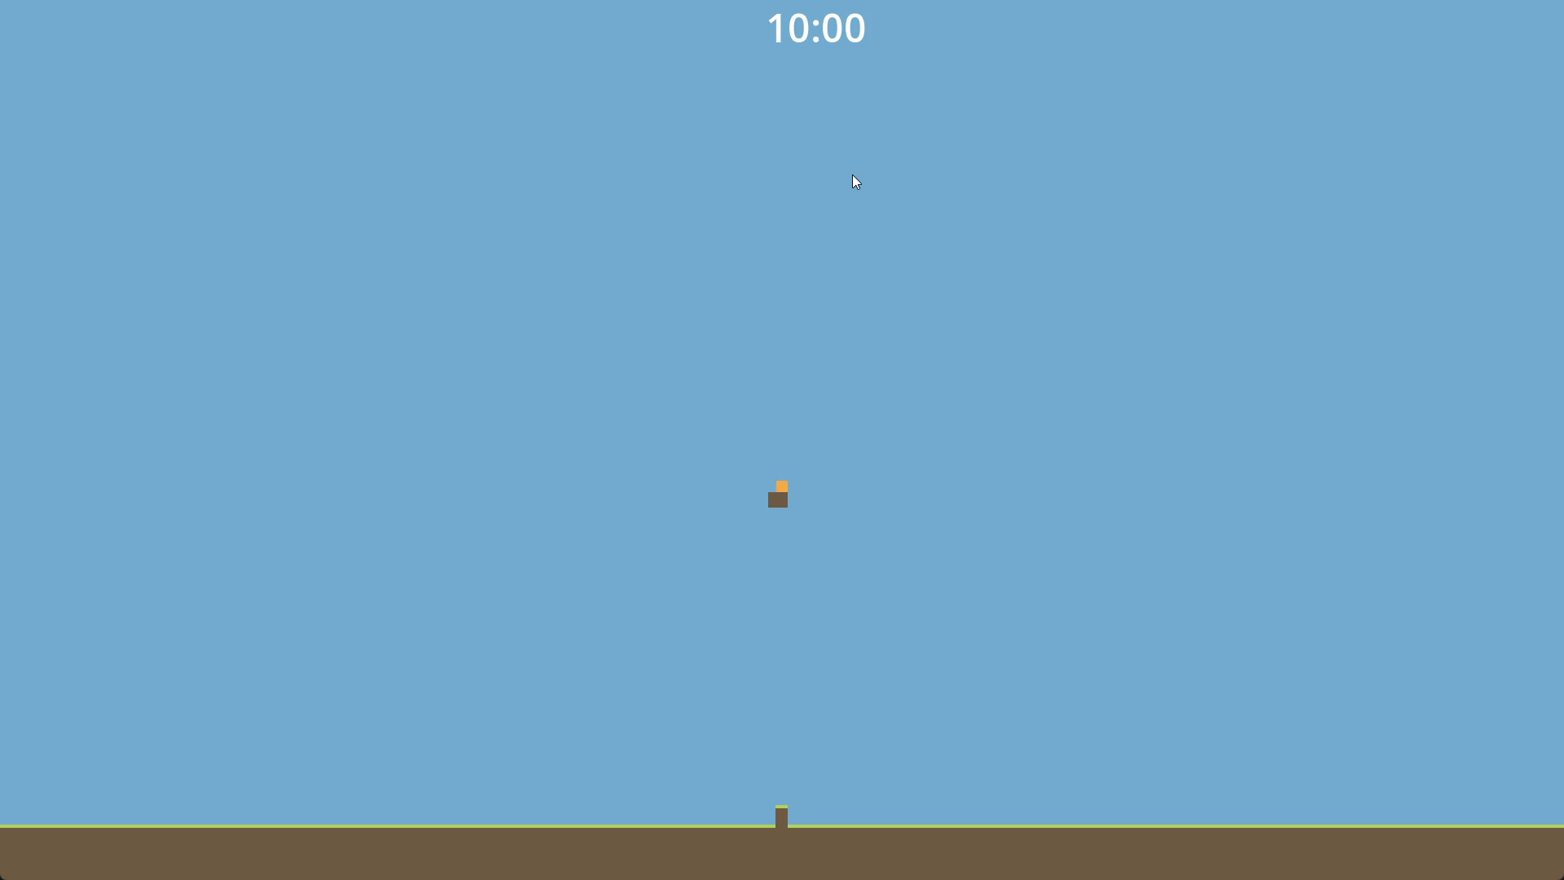
- Run and jump Garlic right along the ground, then back left among the enemies
{"action": "key", "text": "Right"}
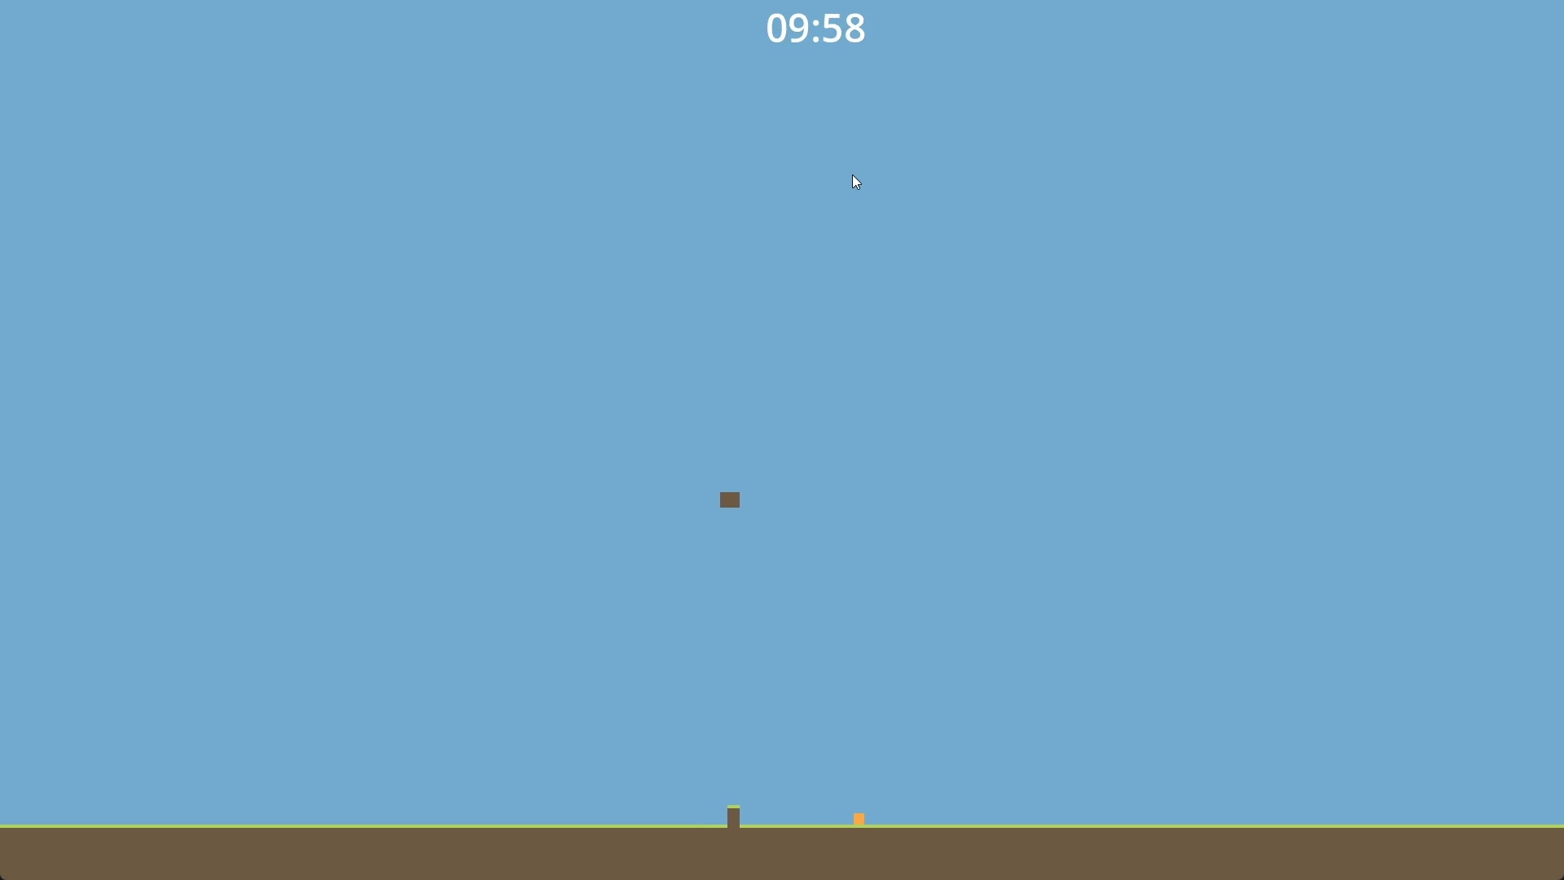
{"action": "key", "text": "Up"}
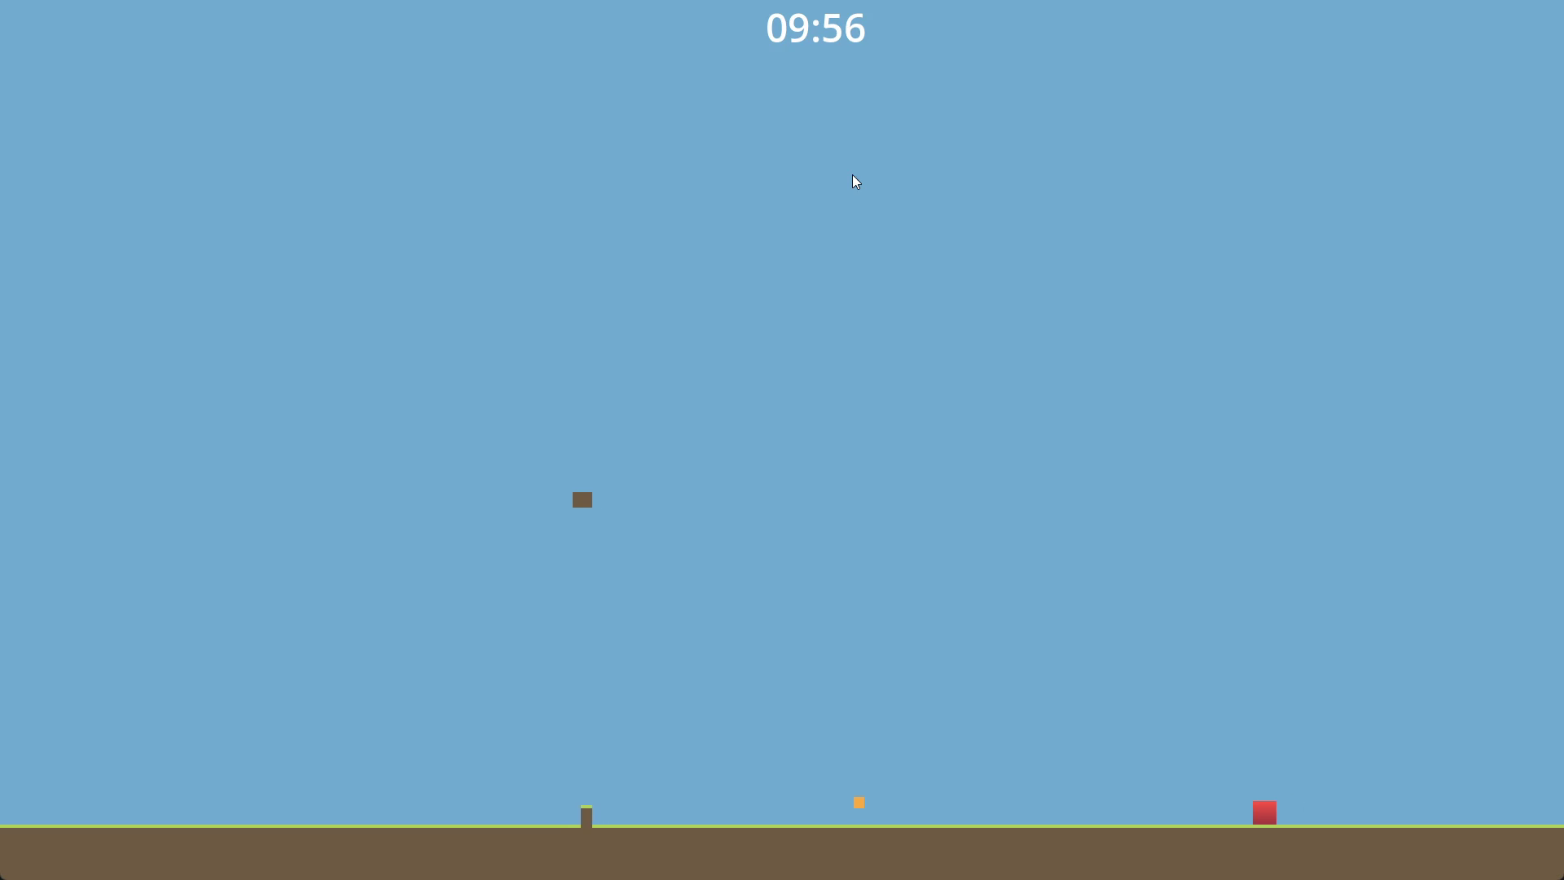
{"action": "key", "text": "Right"}
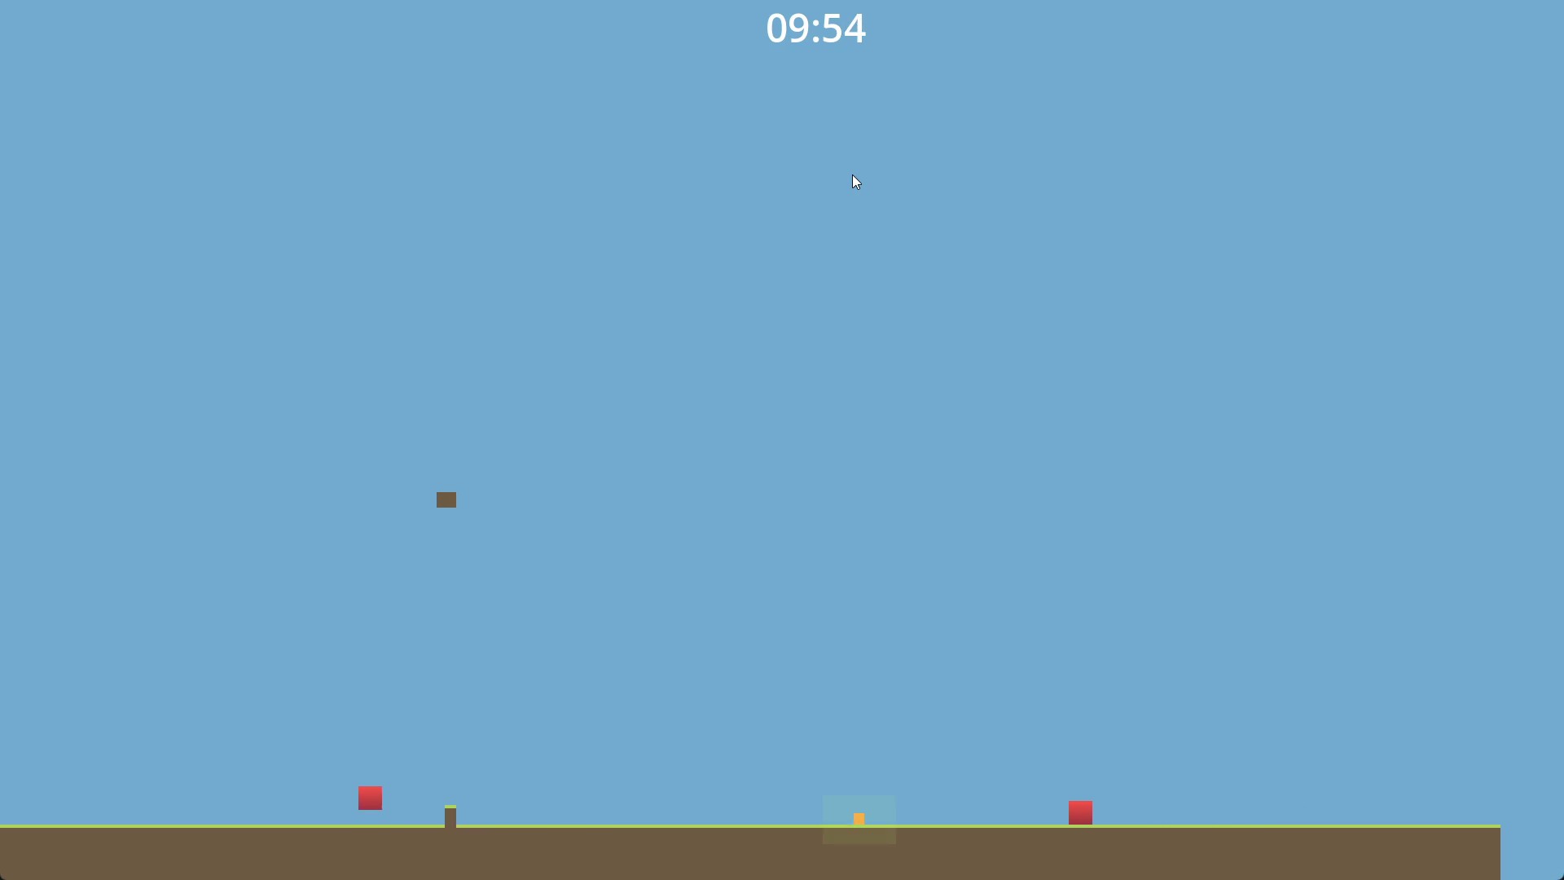
{"action": "key", "text": "Right"}
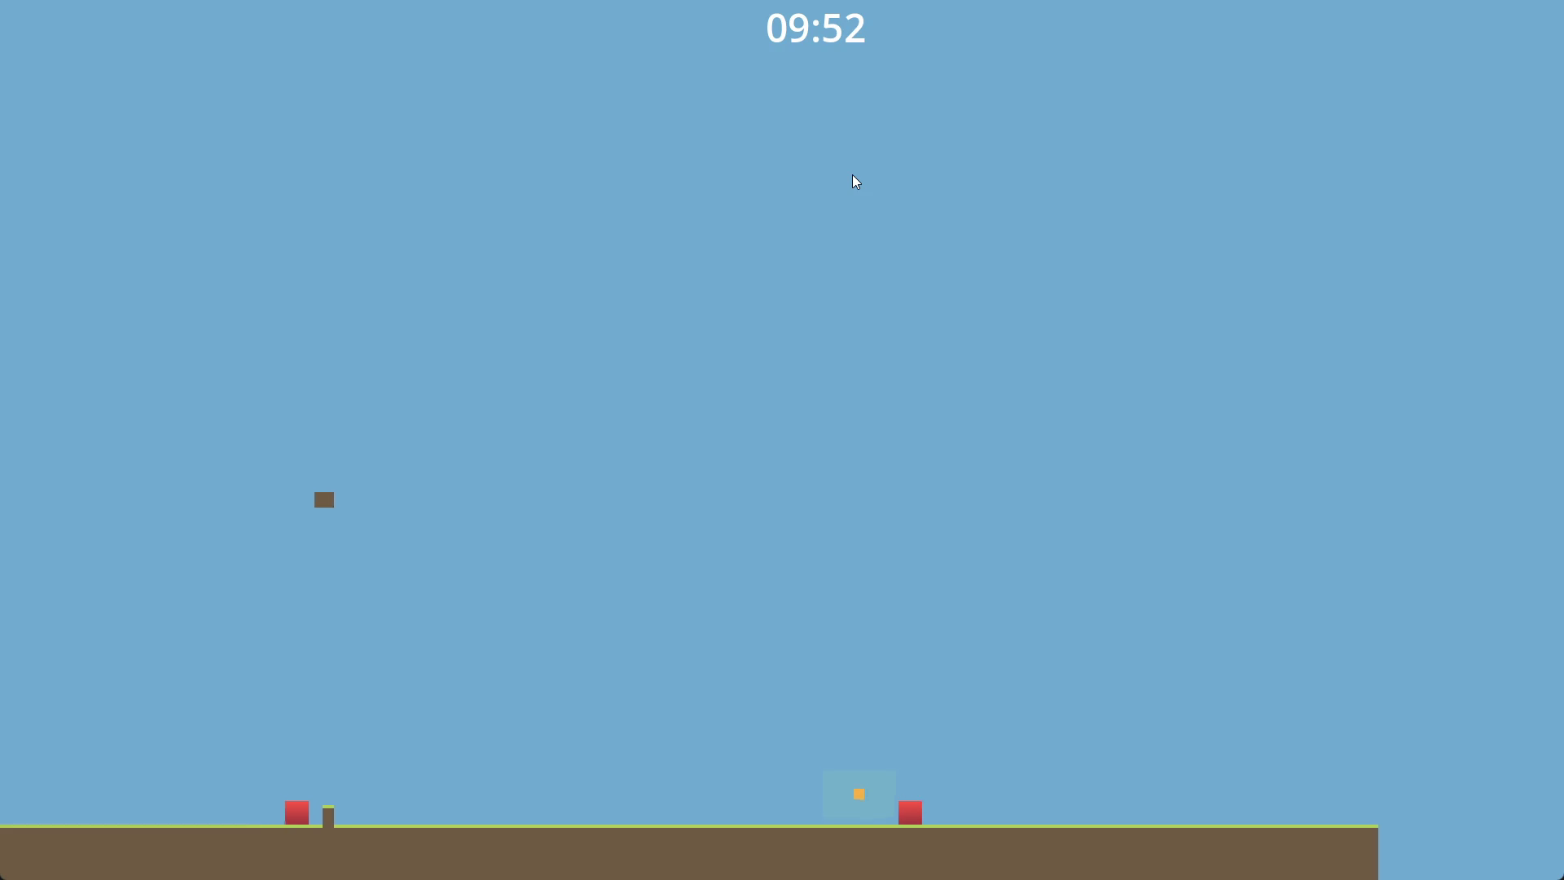
{"action": "key", "text": "Left"}
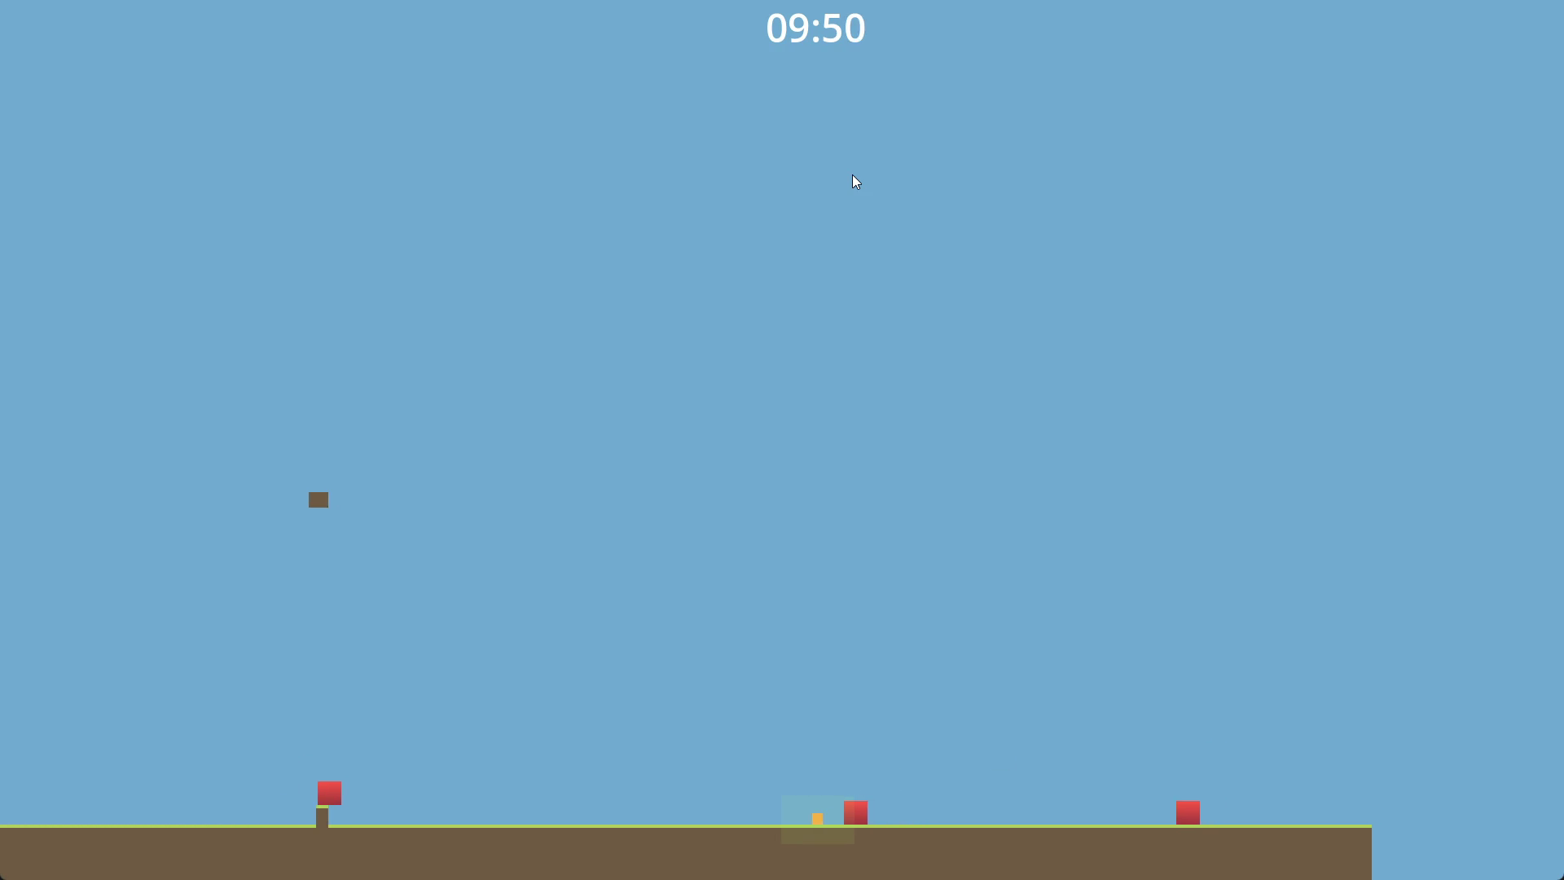
{"action": "key", "text": "Left"}
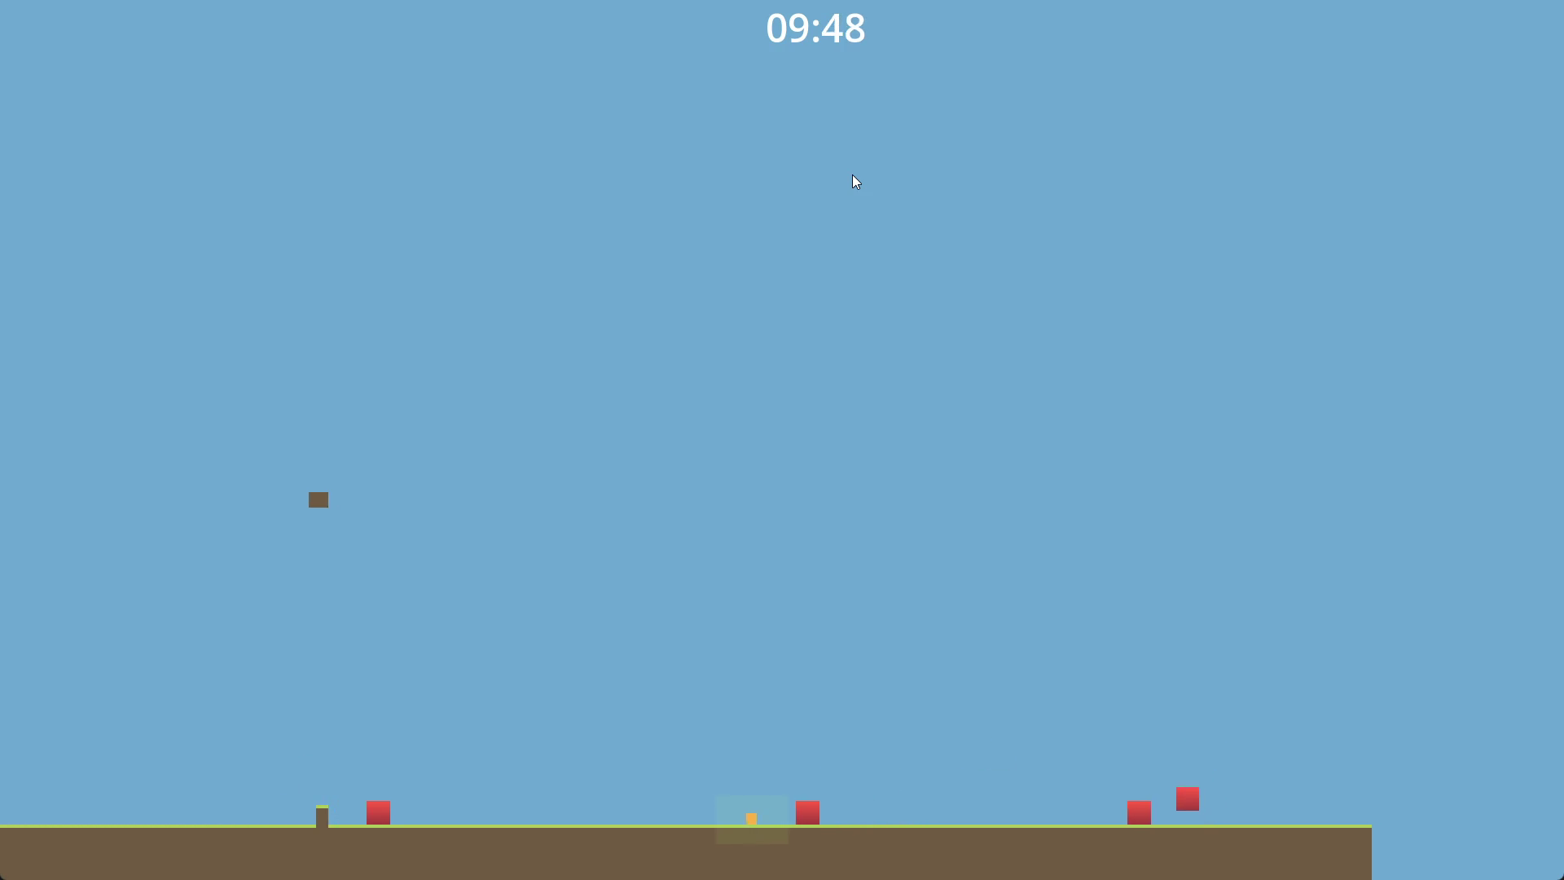
{"action": "key", "text": "Left"}
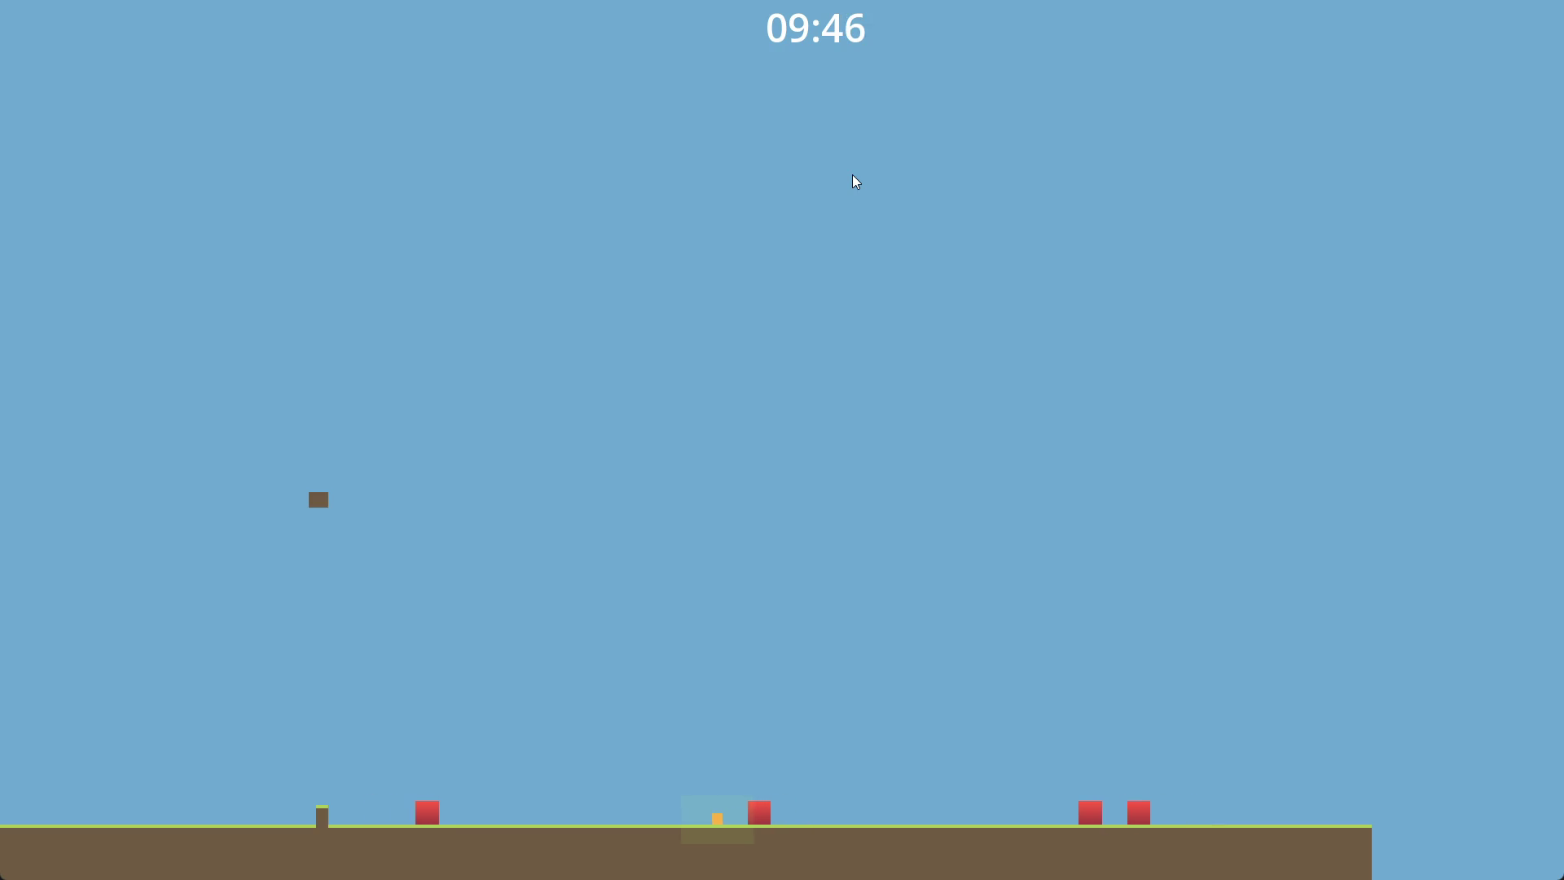
{"action": "key", "text": "Left"}
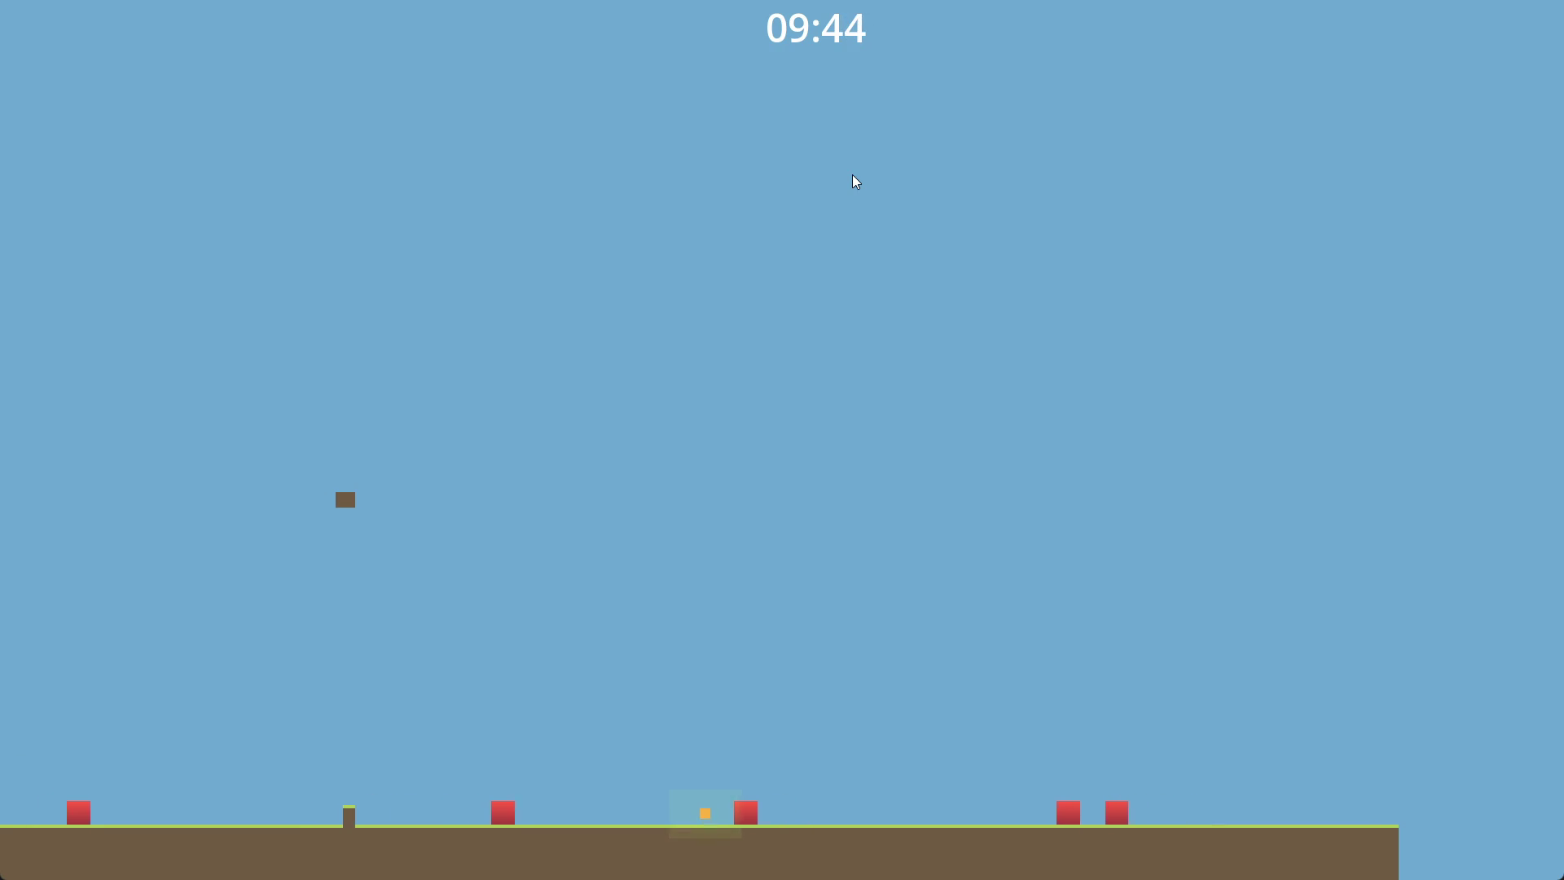
{"action": "key", "text": "Left"}
{"action": "key", "text": "Up"}
{"action": "key", "text": "Right"}
{"action": "key", "text": "Left"}
{"action": "key", "text": "Up"}
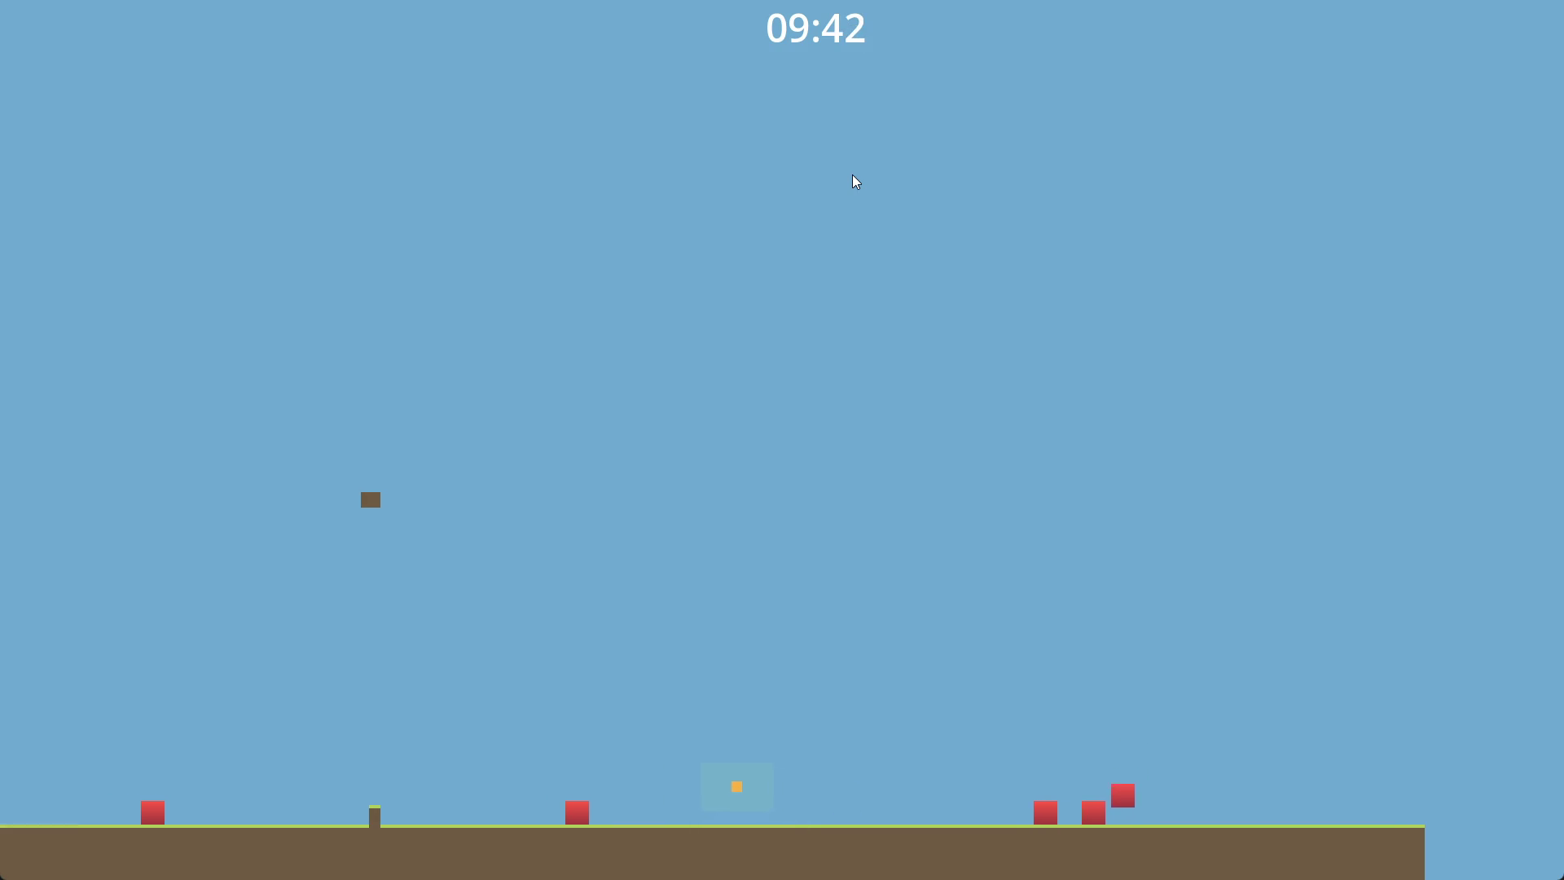
{"action": "key", "text": "Up"}
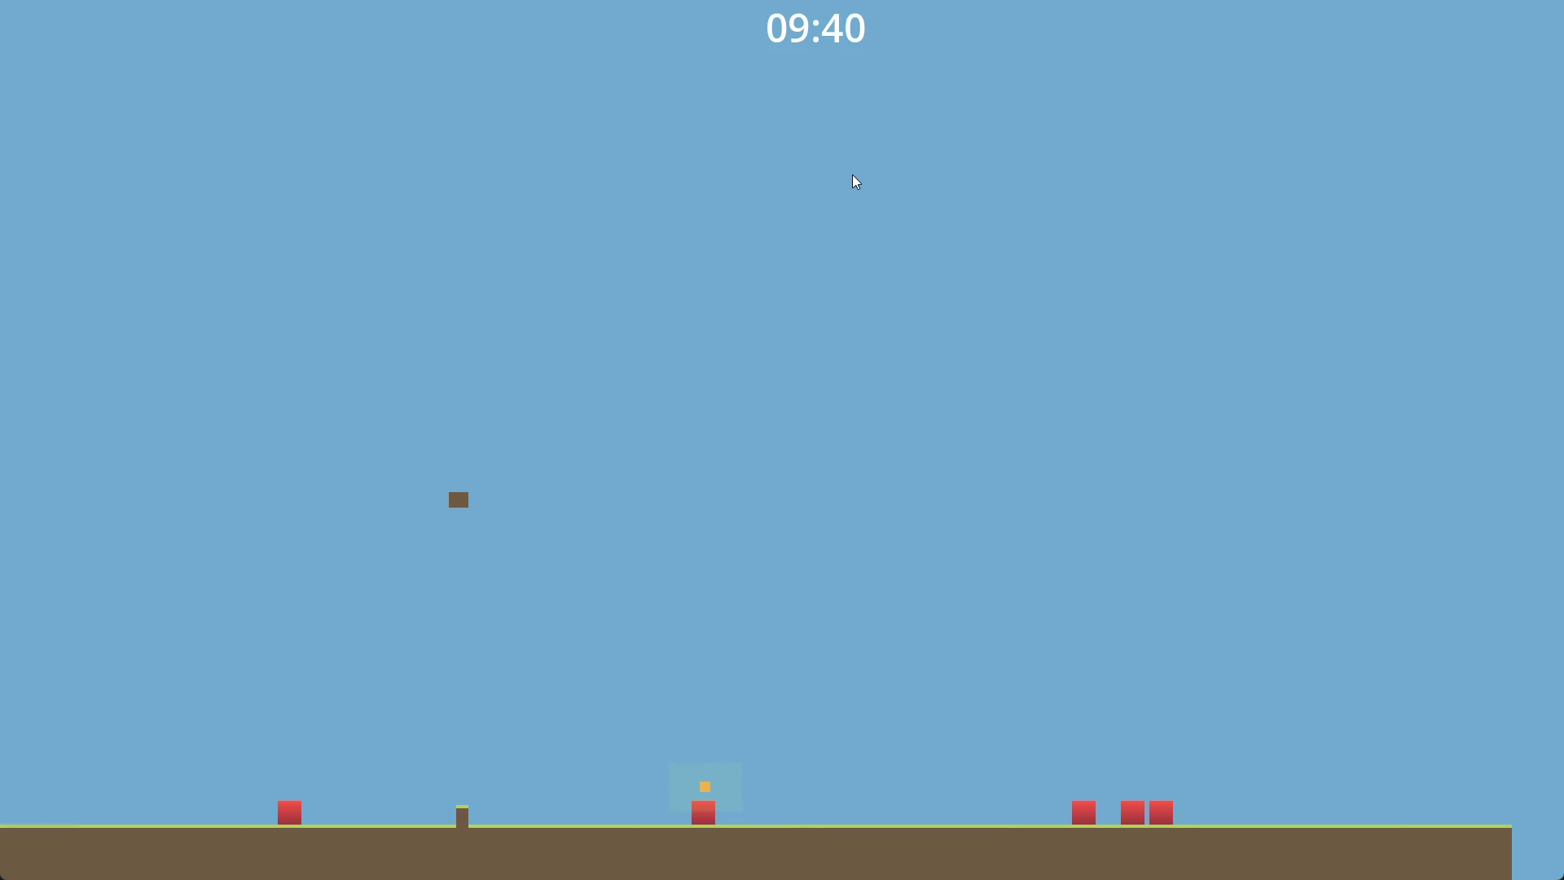
{"action": "key", "text": "Right"}
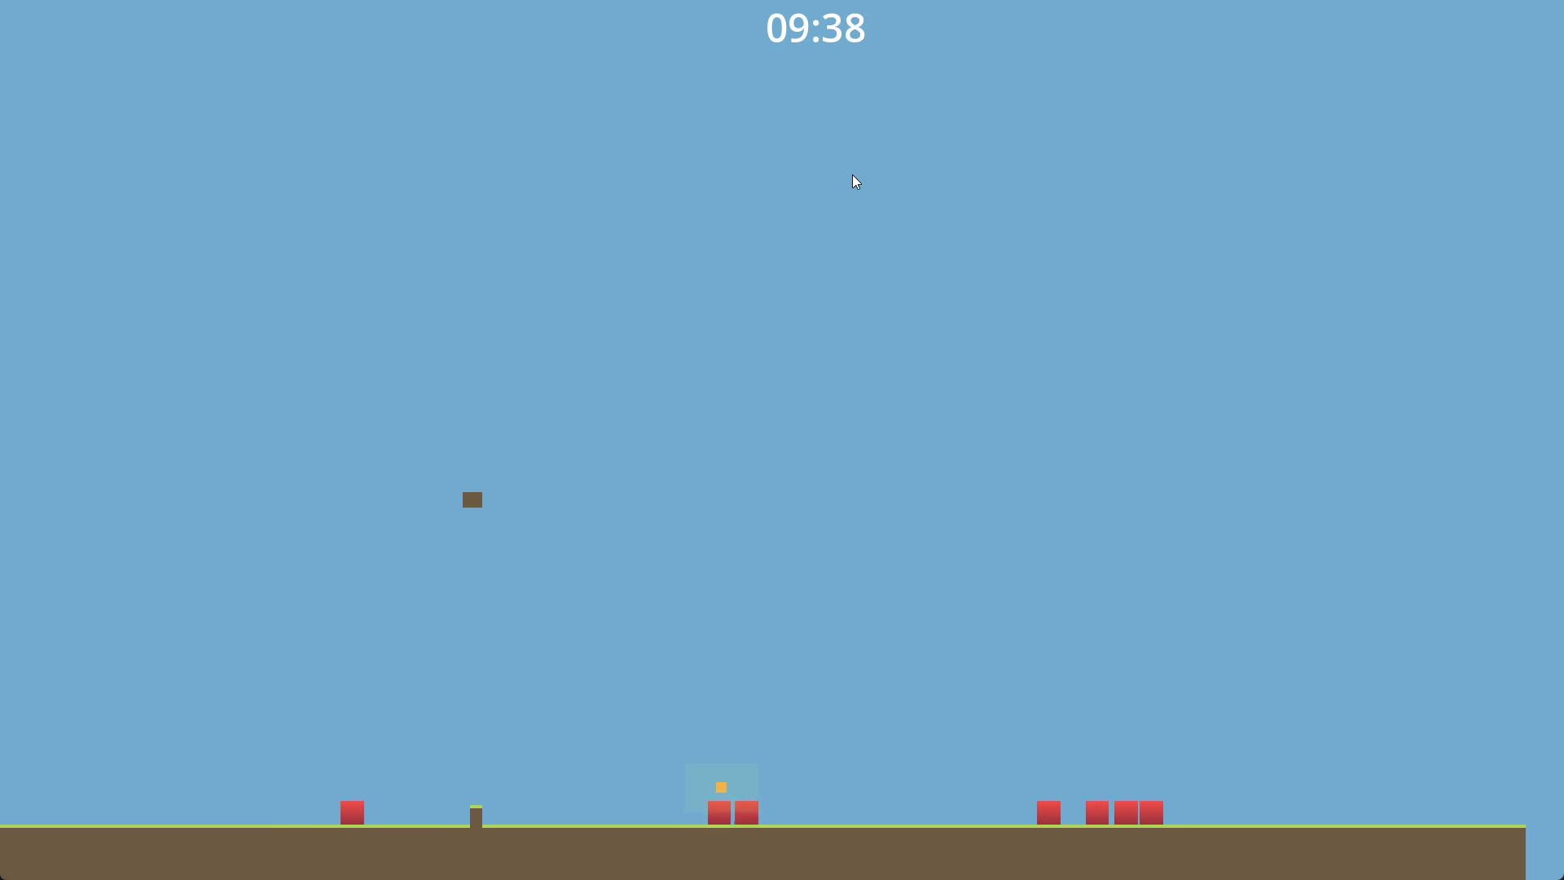
{"action": "key", "text": "Left"}
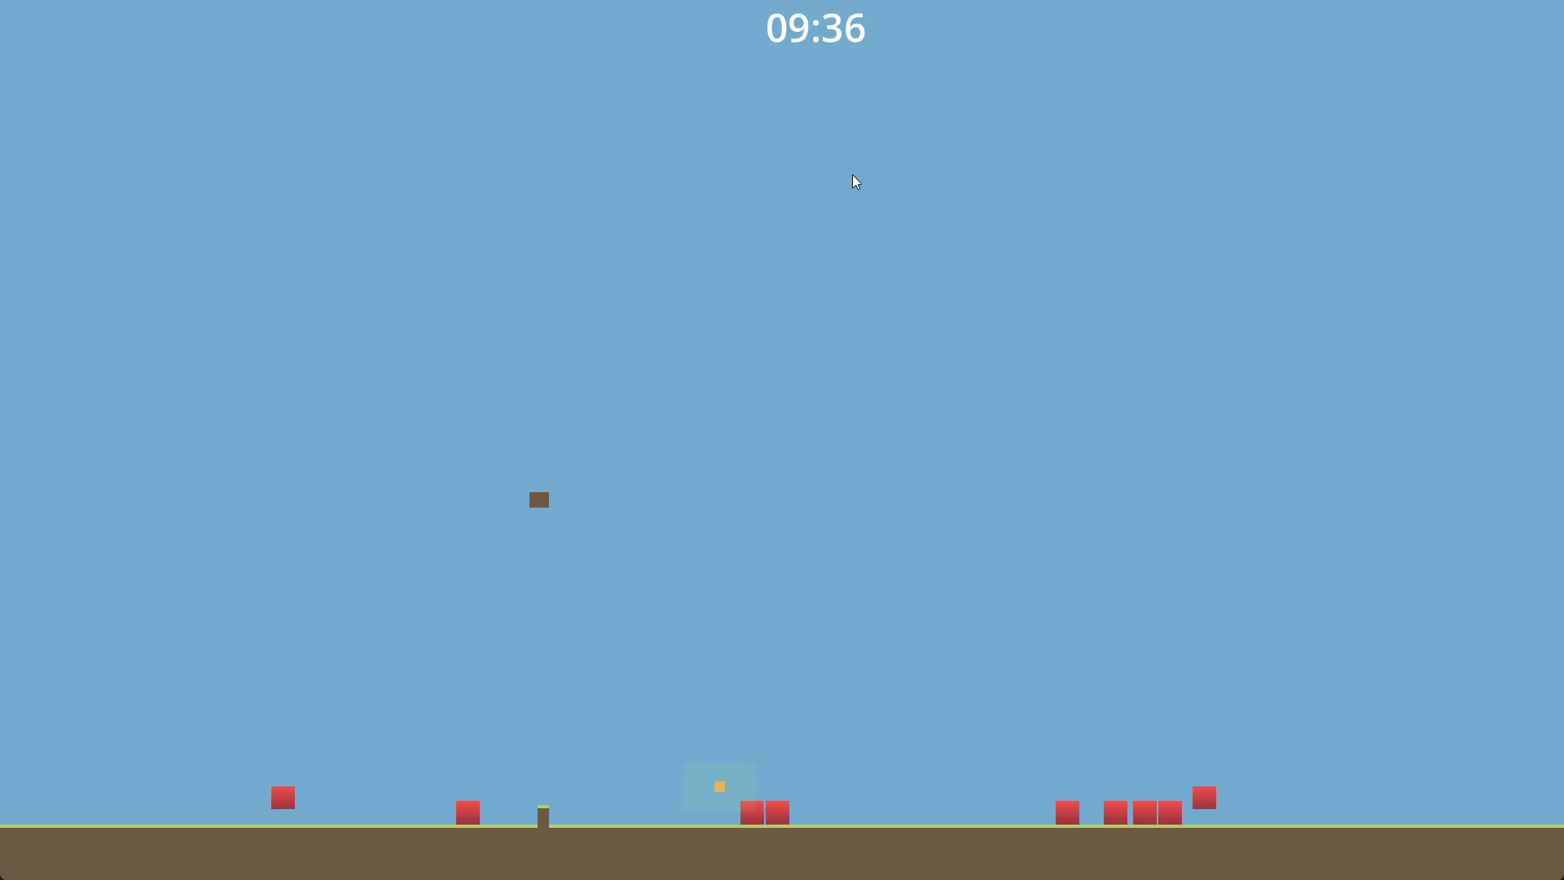
- Move Garlic onto the pole, jump off to the ground, then stop the game with F8
{"action": "key", "text": "Right"}
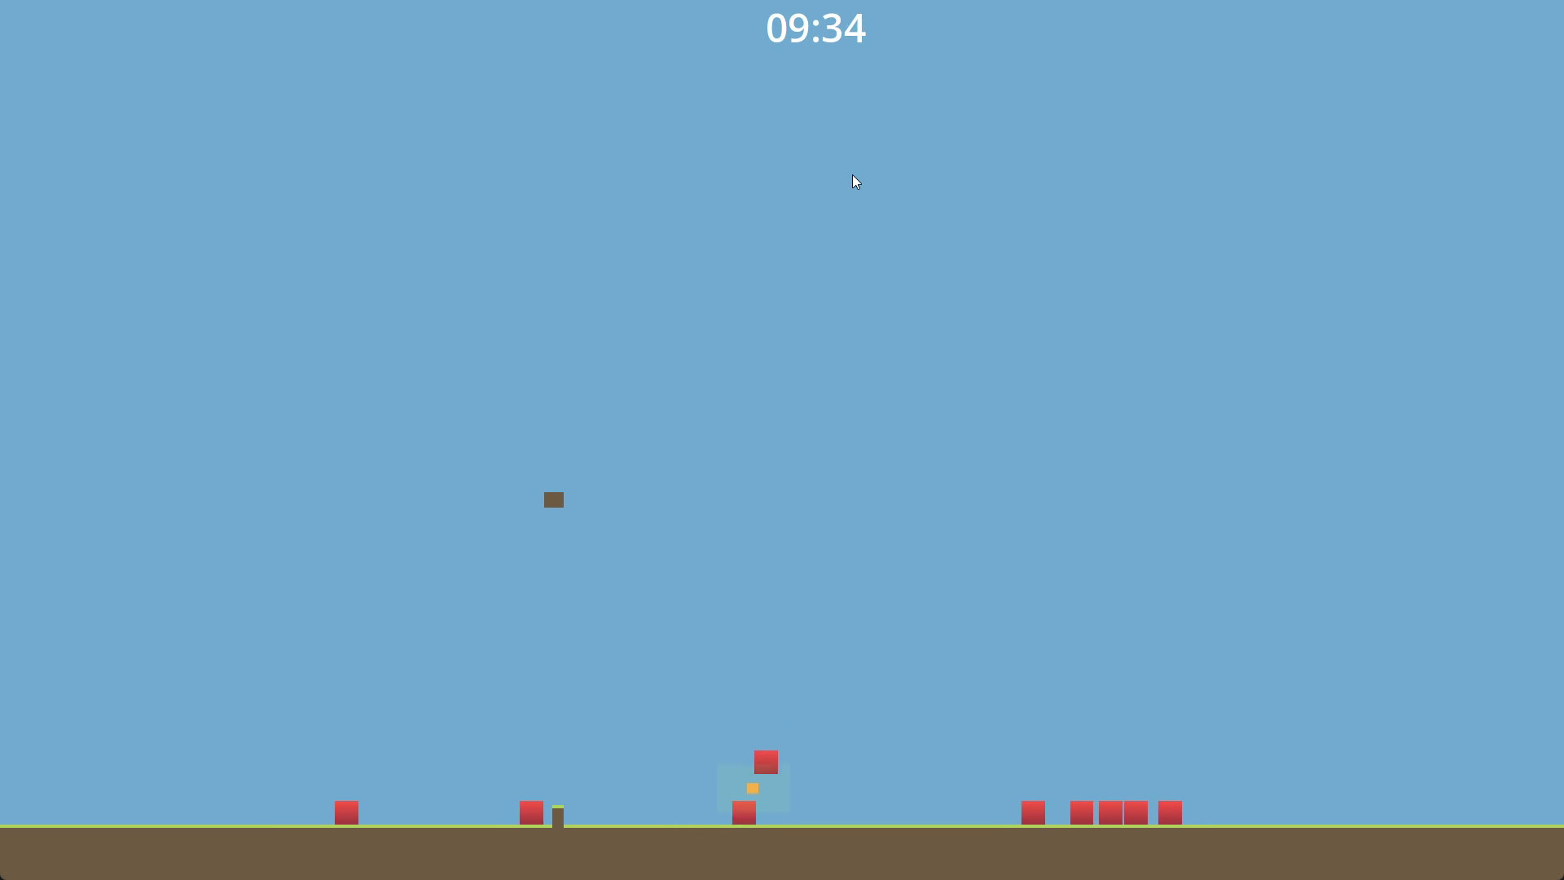
{"action": "key", "text": "Left"}
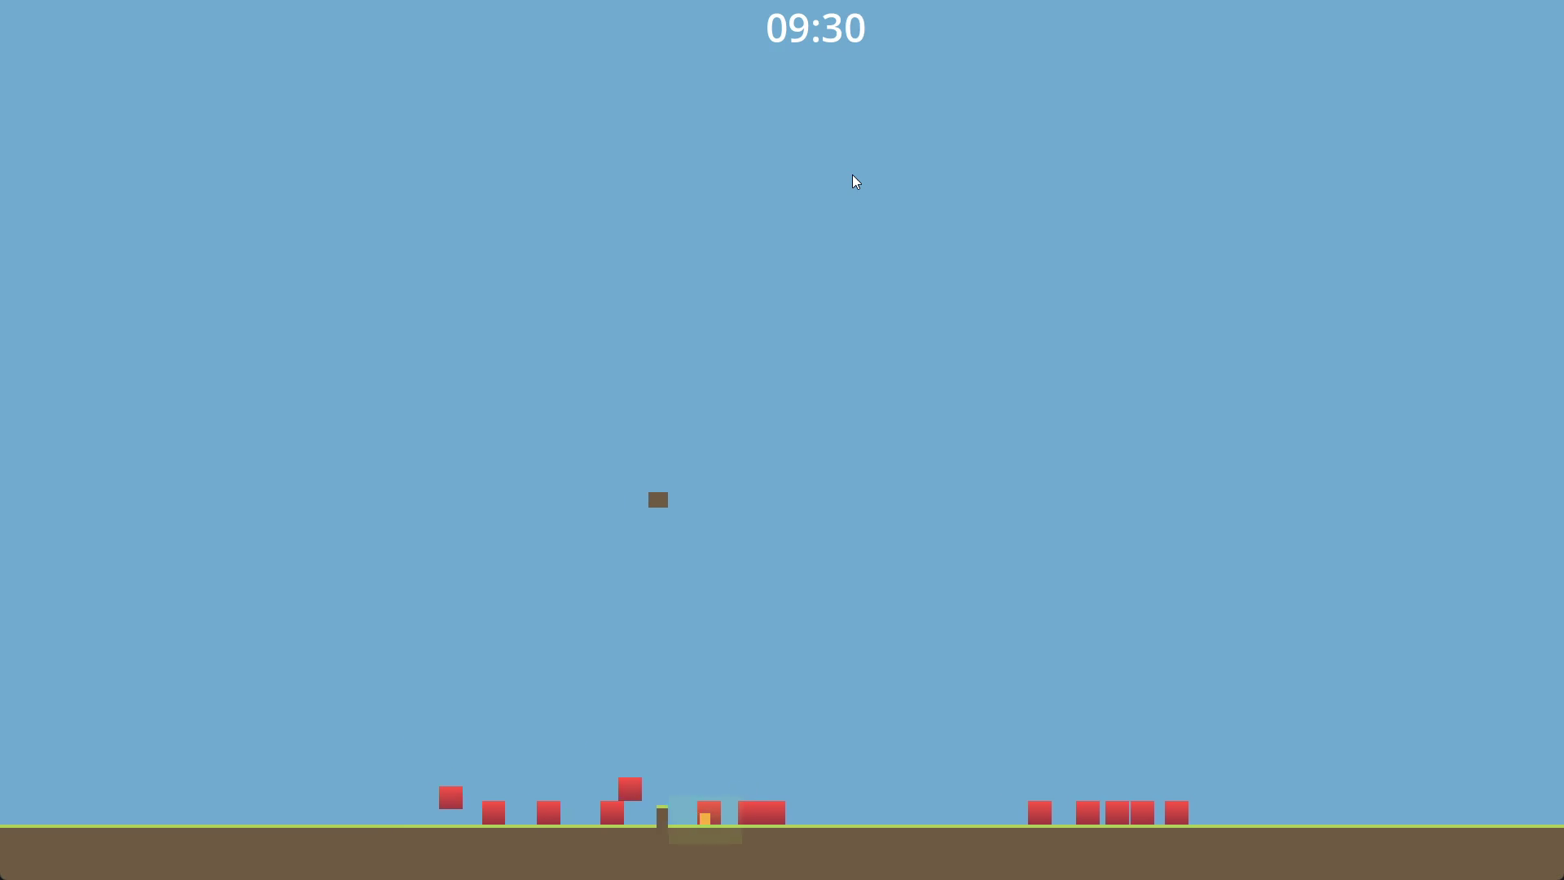
{"action": "key", "text": "Left"}
{"action": "key", "text": "Up"}
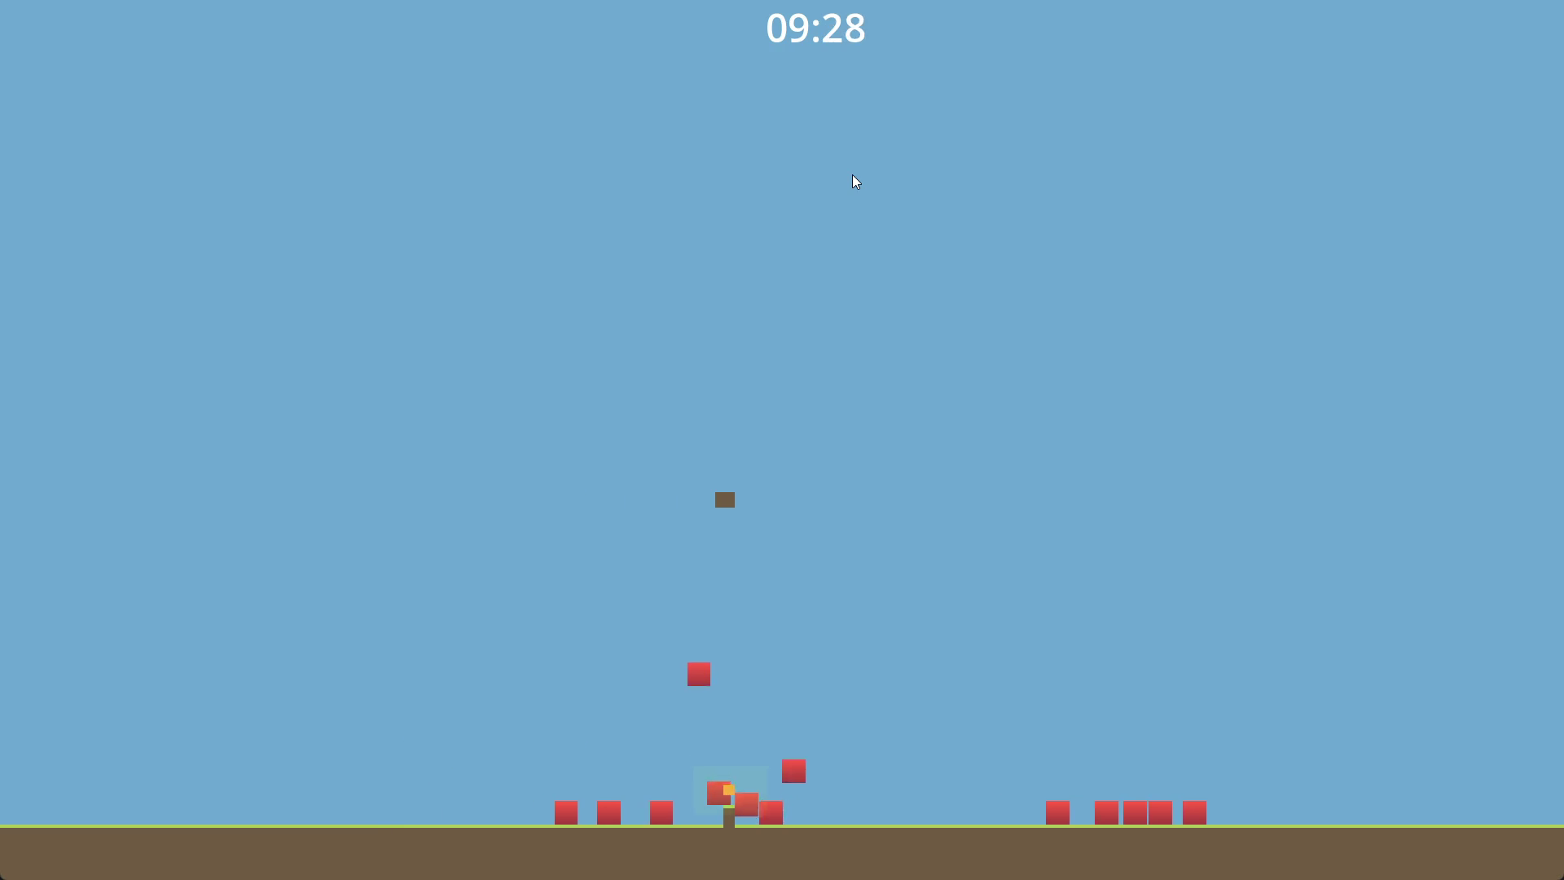
{"action": "key", "text": "Right"}
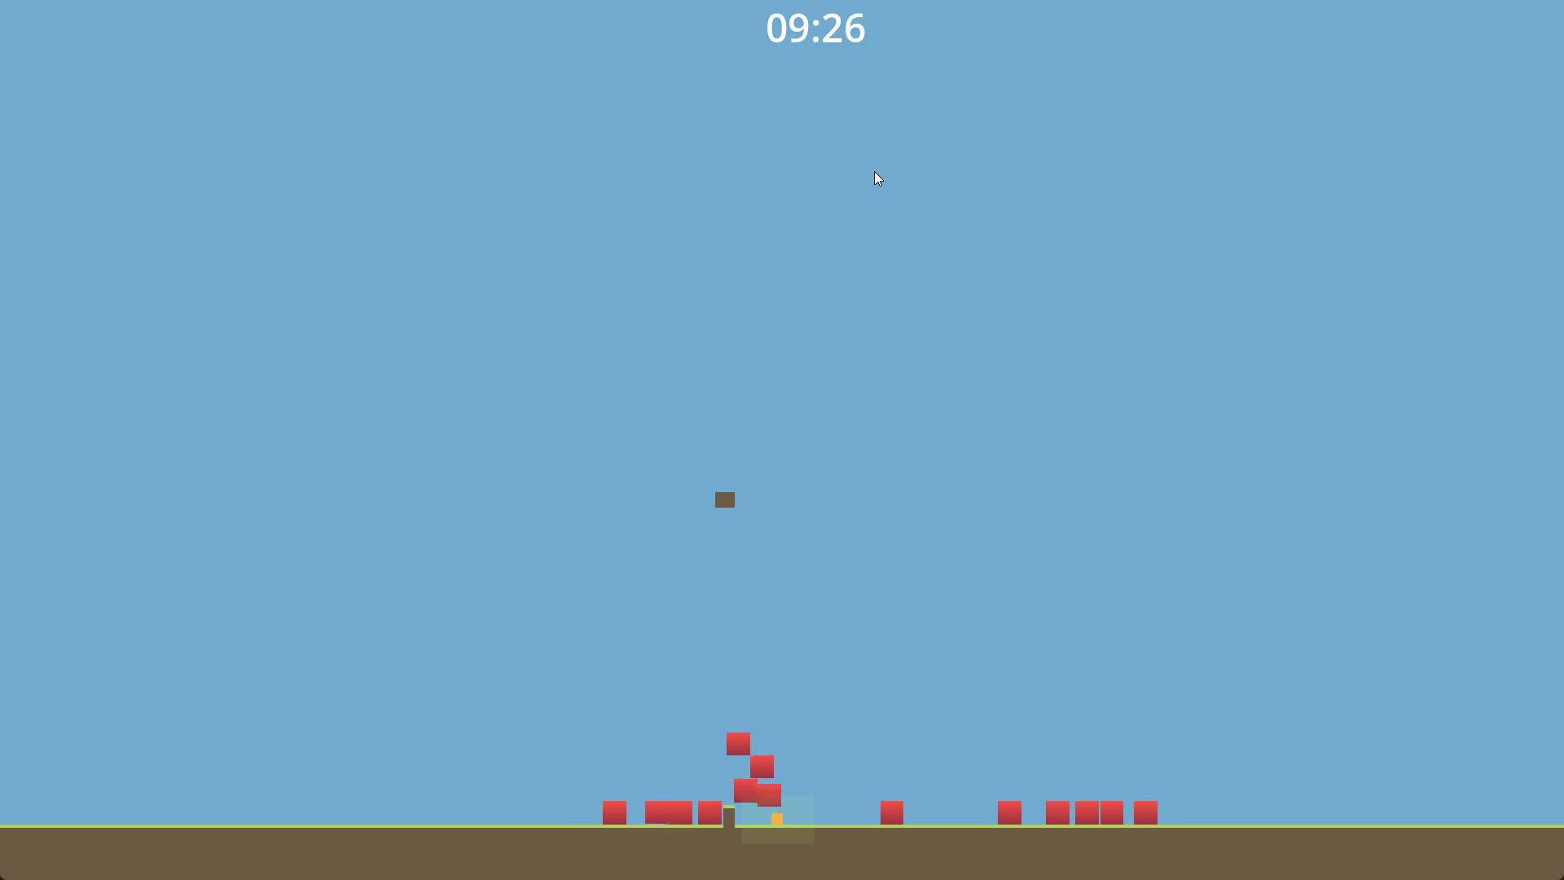
{"action": "key", "text": "F8"}
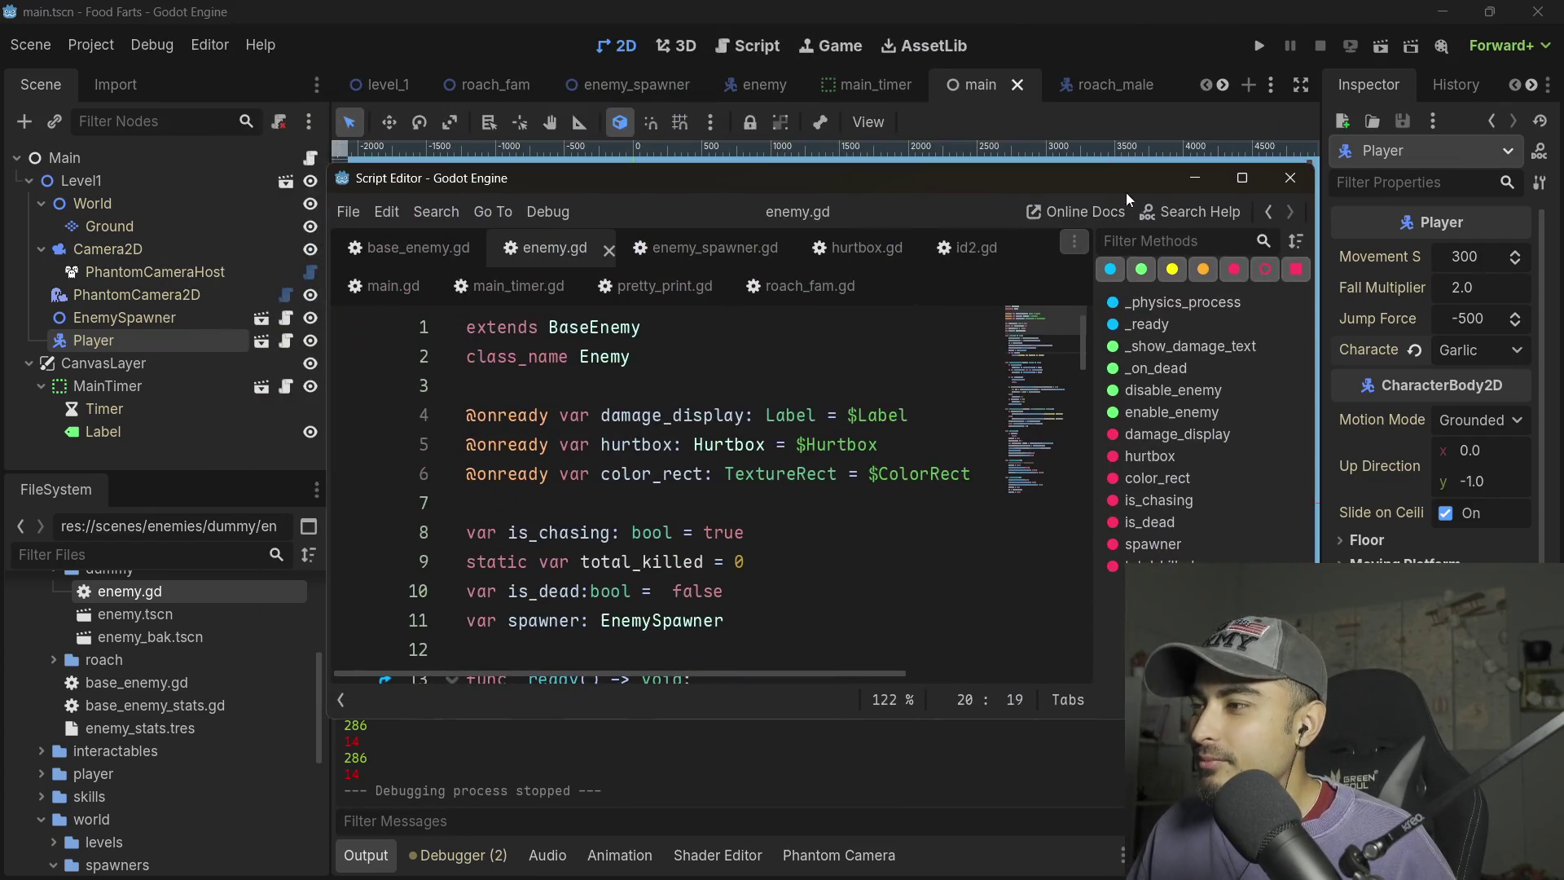
- Maximize the script editor and scroll through enemy.gd, including its _ready spawner and player checks
{"action": "left_click", "coordinate": [1239, 177]}
{"action": "scroll", "coordinate": [421, 442], "scroll_direction": "down", "scroll_amount": 6}
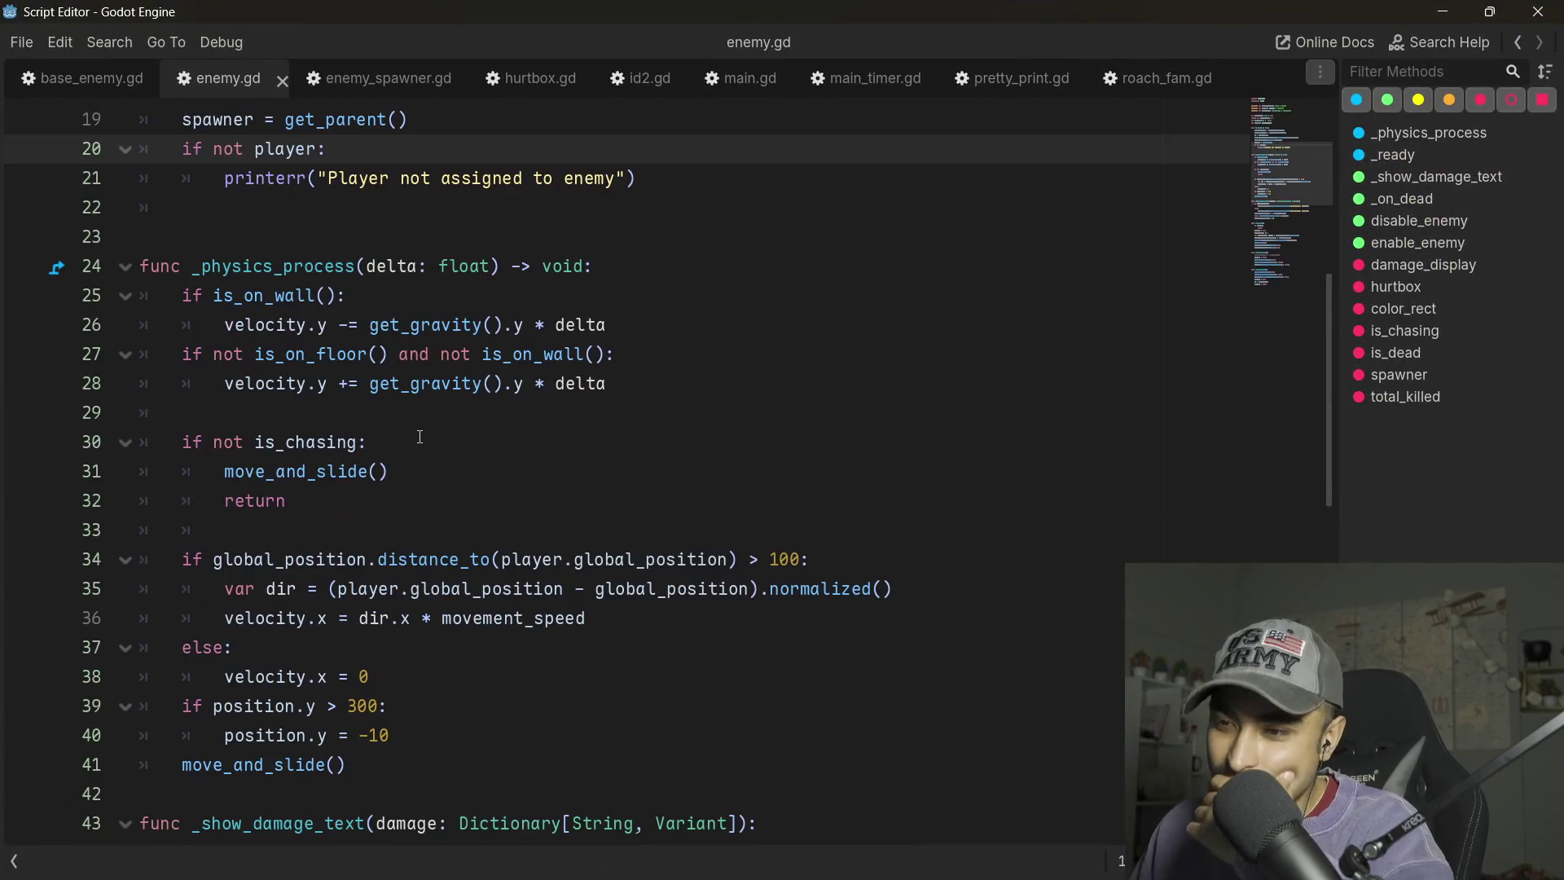
{"action": "scroll", "coordinate": [134, 419], "scroll_direction": "down", "scroll_amount": 12}
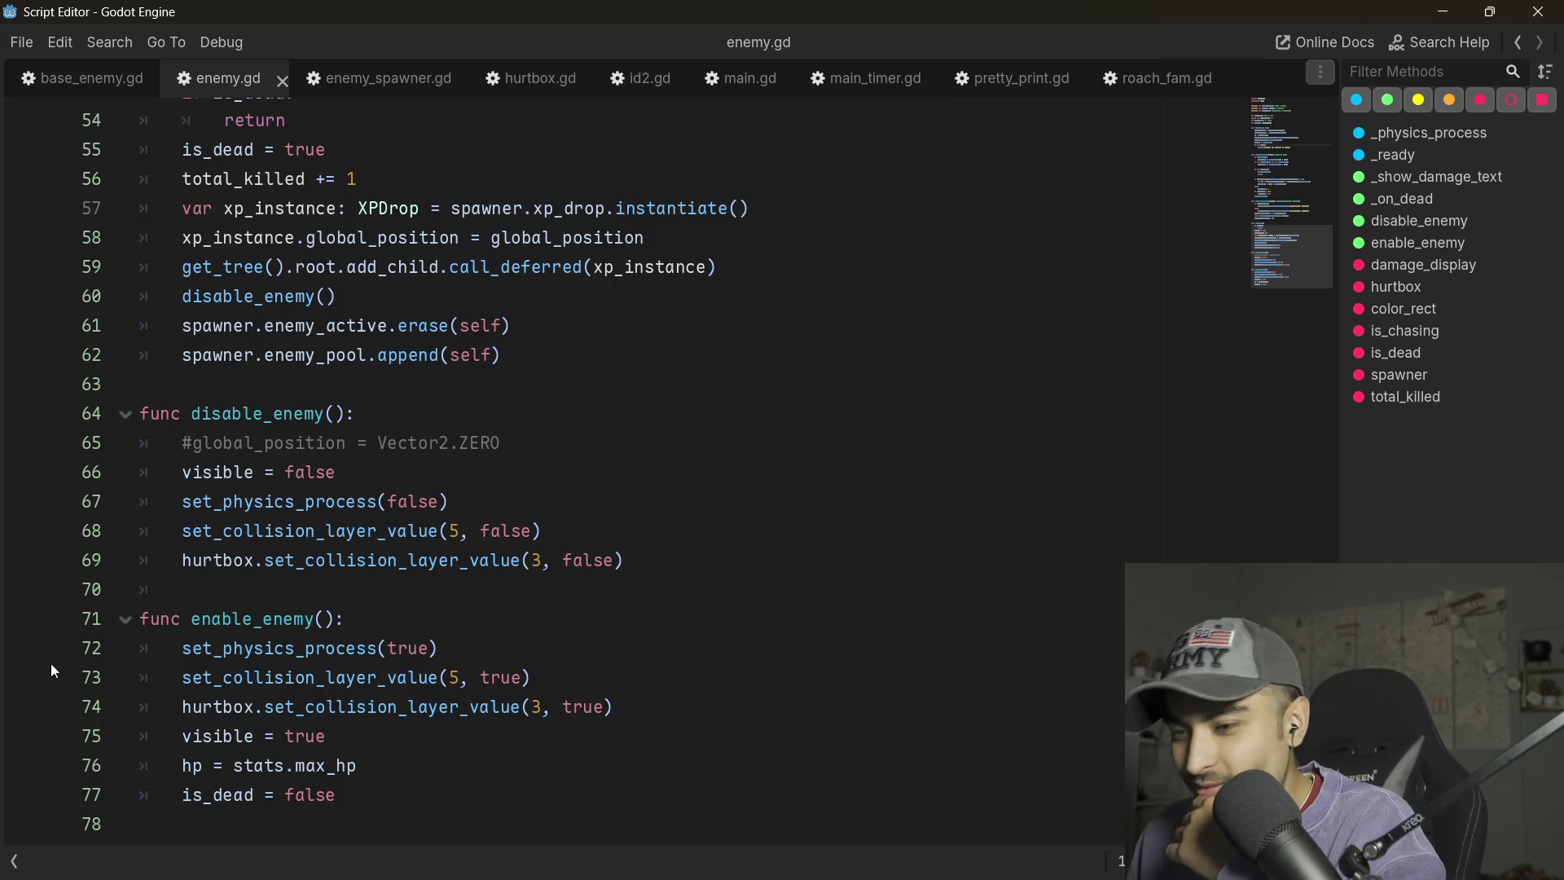
{"action": "scroll", "coordinate": [429, 694], "scroll_direction": "up", "scroll_amount": 4}
{"action": "scroll", "coordinate": [512, 709], "scroll_direction": "up", "scroll_amount": 10}
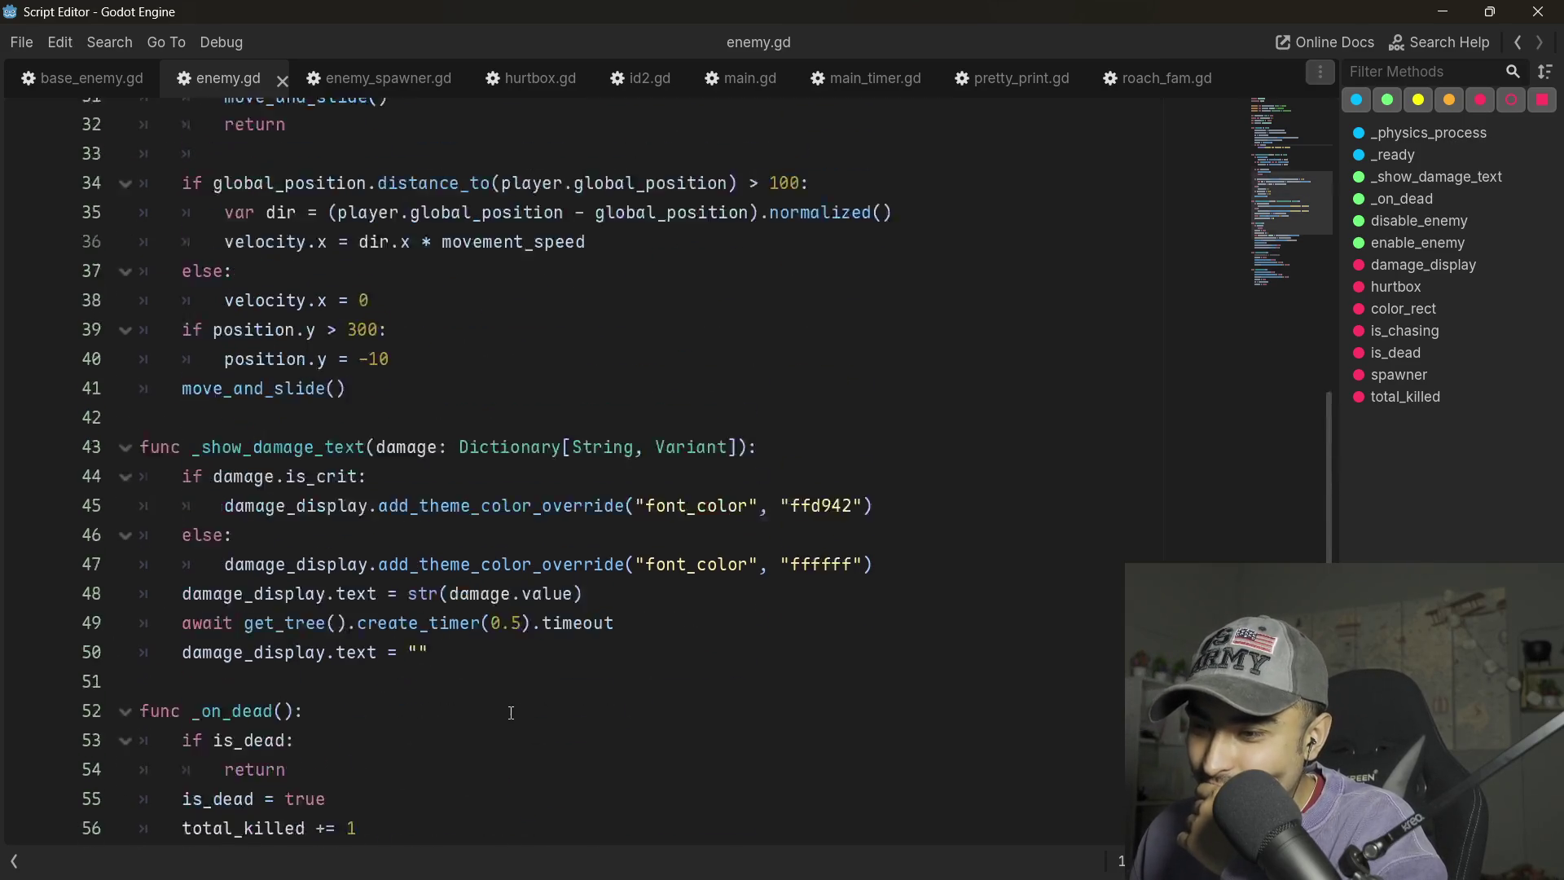
{"action": "scroll", "coordinate": [467, 709], "scroll_direction": "down", "scroll_amount": 4}
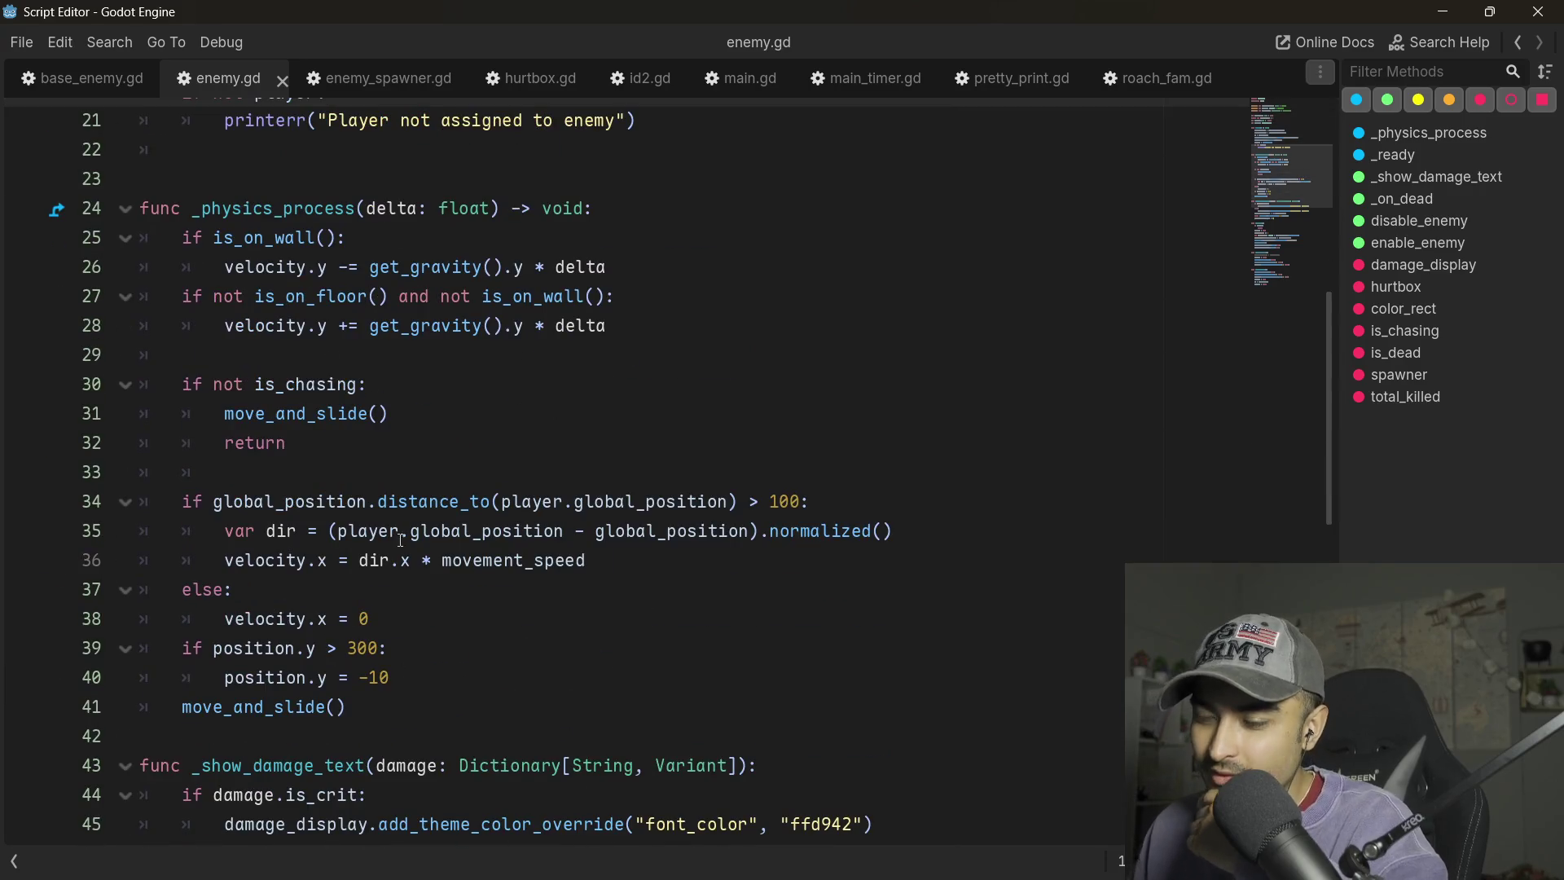
{"action": "scroll", "coordinate": [402, 514], "scroll_direction": "down", "scroll_amount": 3}
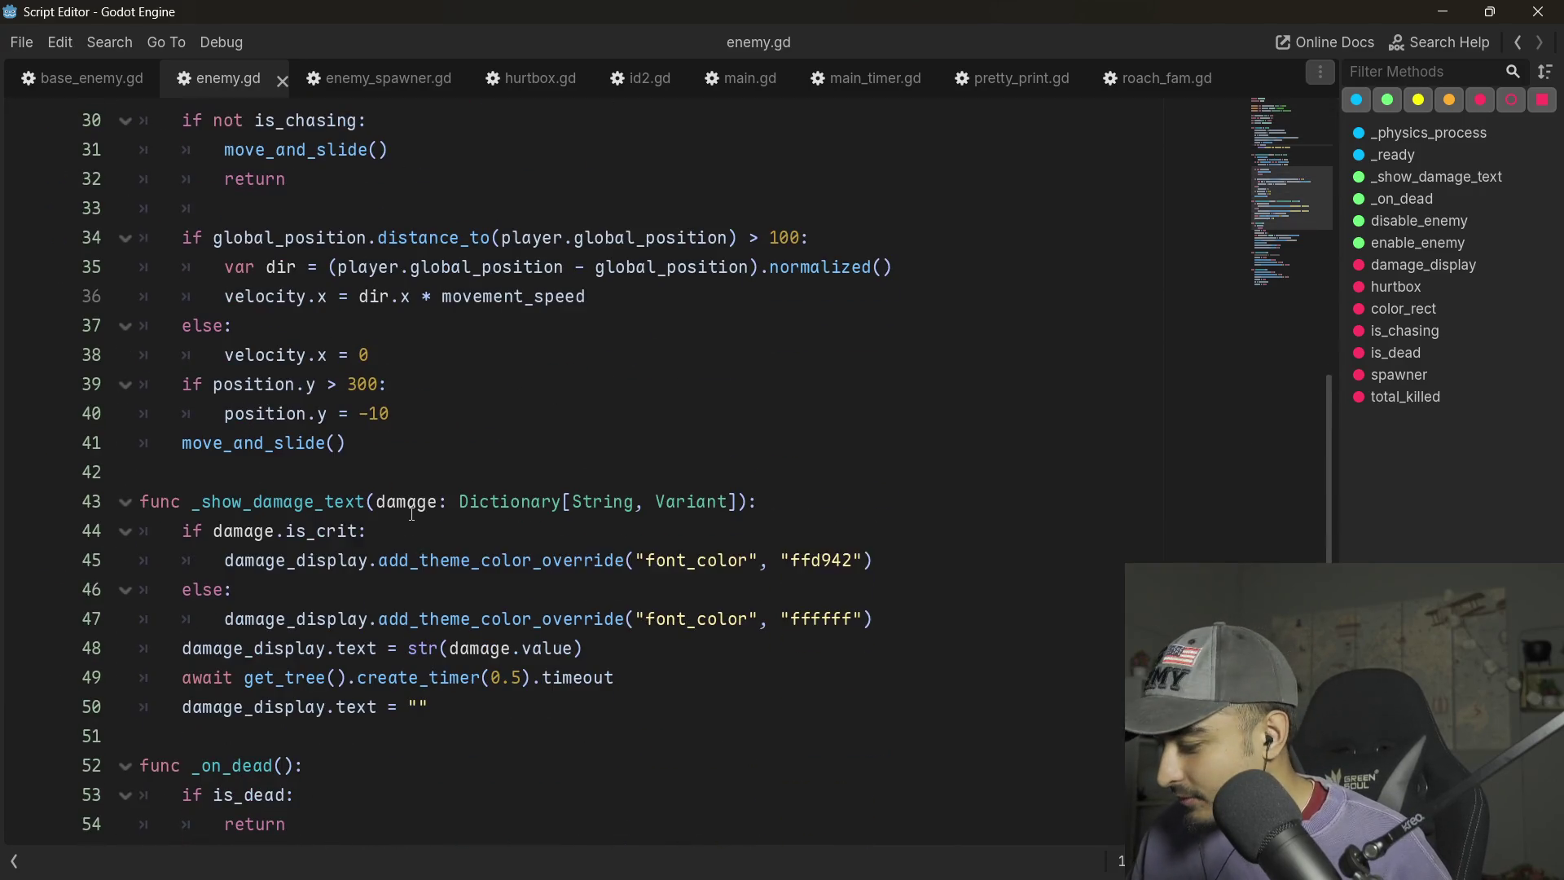
{"action": "scroll", "coordinate": [408, 514], "scroll_direction": "up", "scroll_amount": 10}
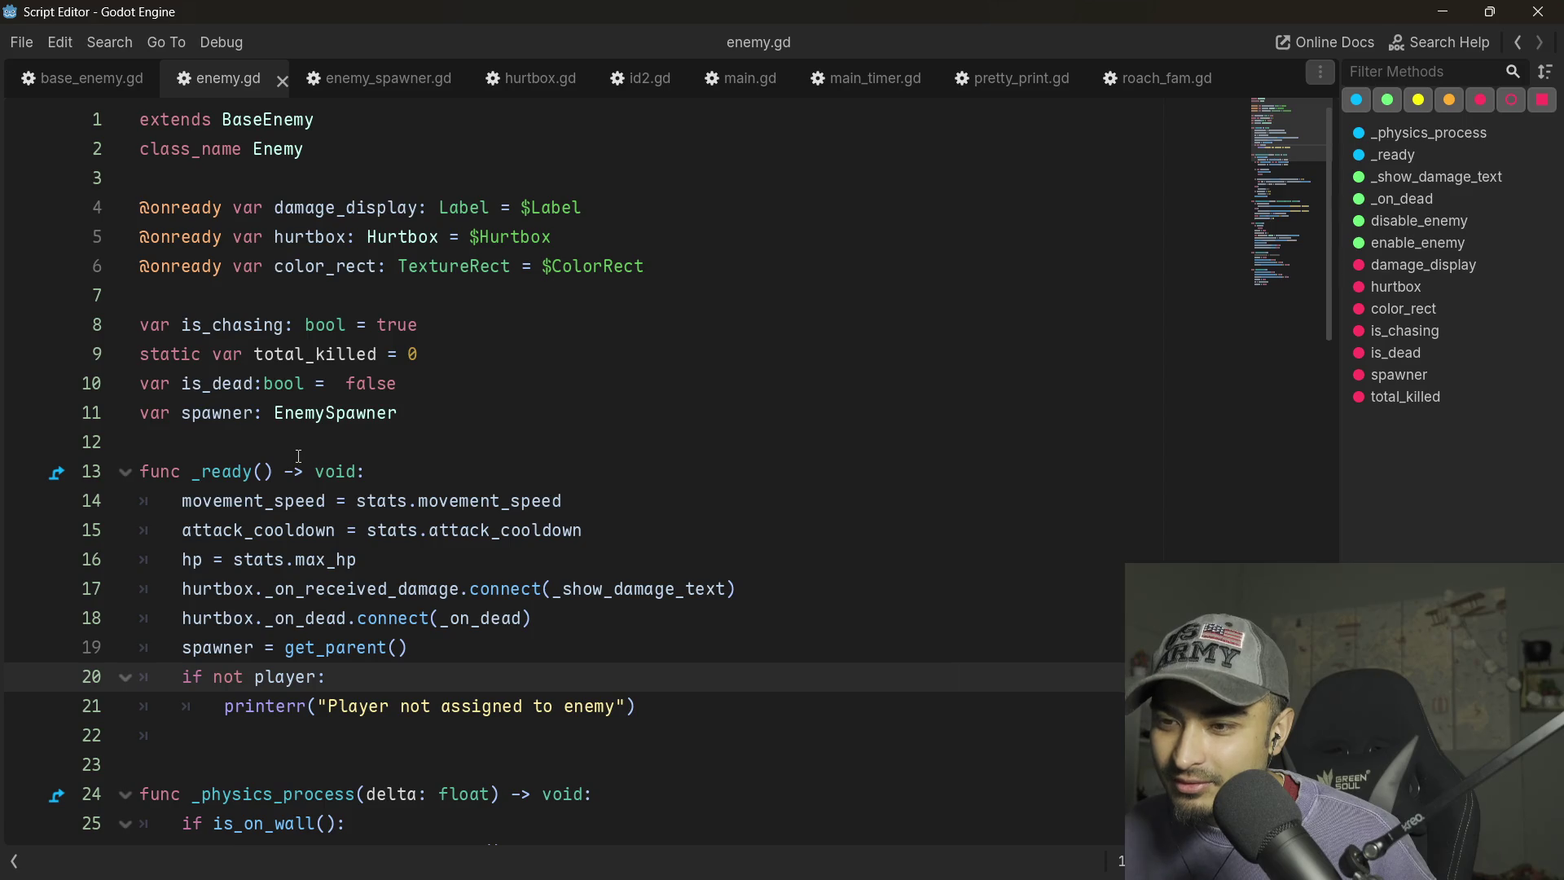
{"action": "scroll", "coordinate": [262, 379], "scroll_direction": "down", "scroll_amount": 5}
{"action": "scroll", "coordinate": [262, 378], "scroll_direction": "up", "scroll_amount": 5}
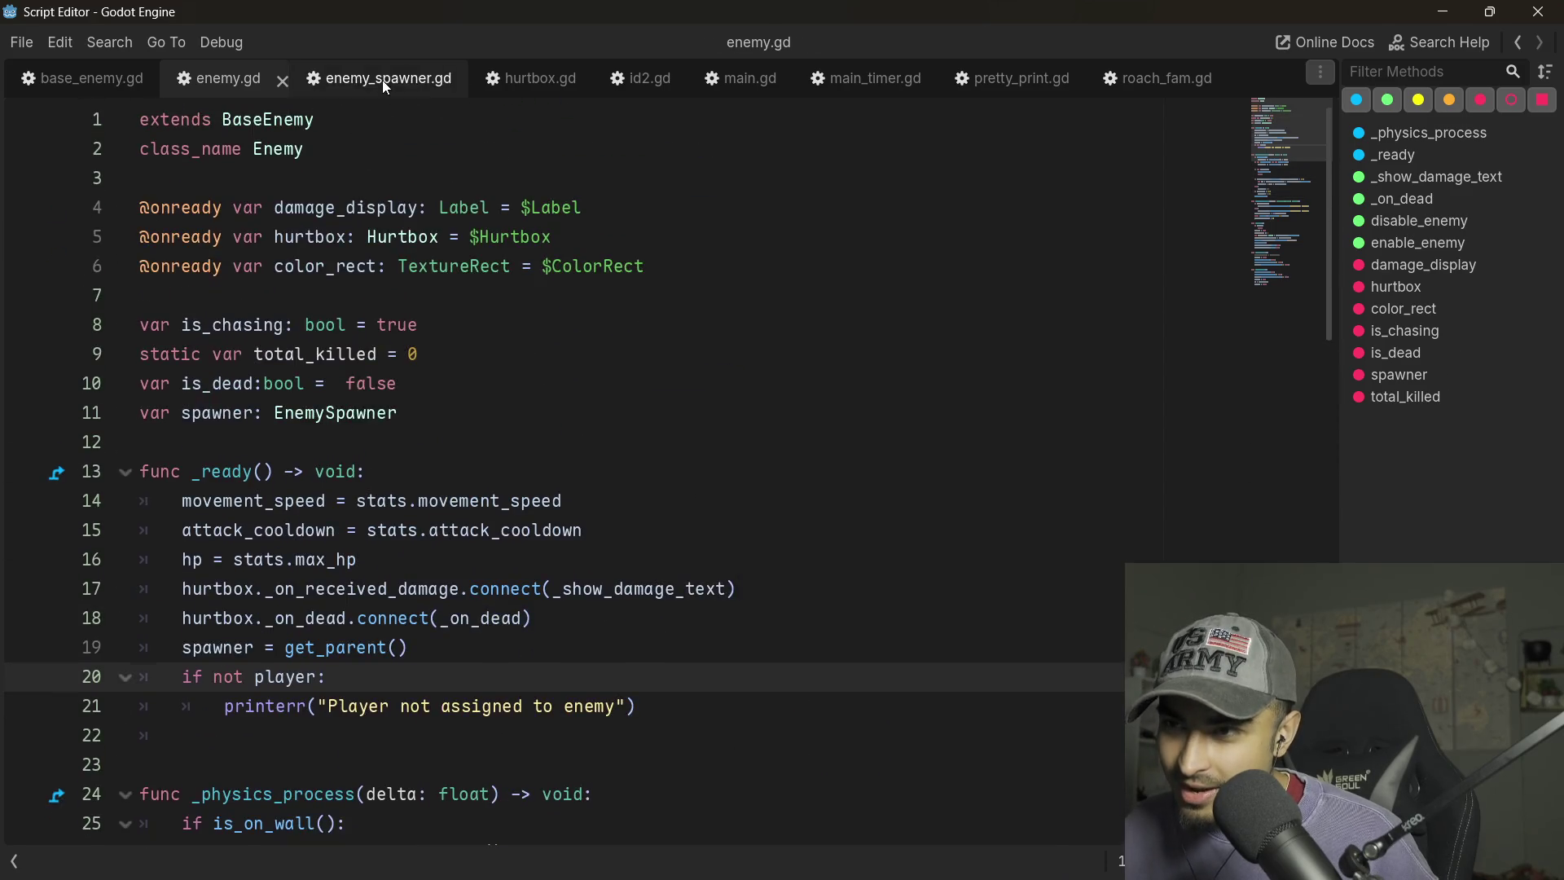
- In enemy_spawner.gd, uncomment the swarm_timer start and _spawn_roaches connect lines
{"action": "left_click", "coordinate": [383, 78]}
{"action": "scroll", "coordinate": [361, 401], "scroll_direction": "down", "scroll_amount": 3}
{"action": "scroll", "coordinate": [360, 401], "scroll_direction": "up", "scroll_amount": 8}
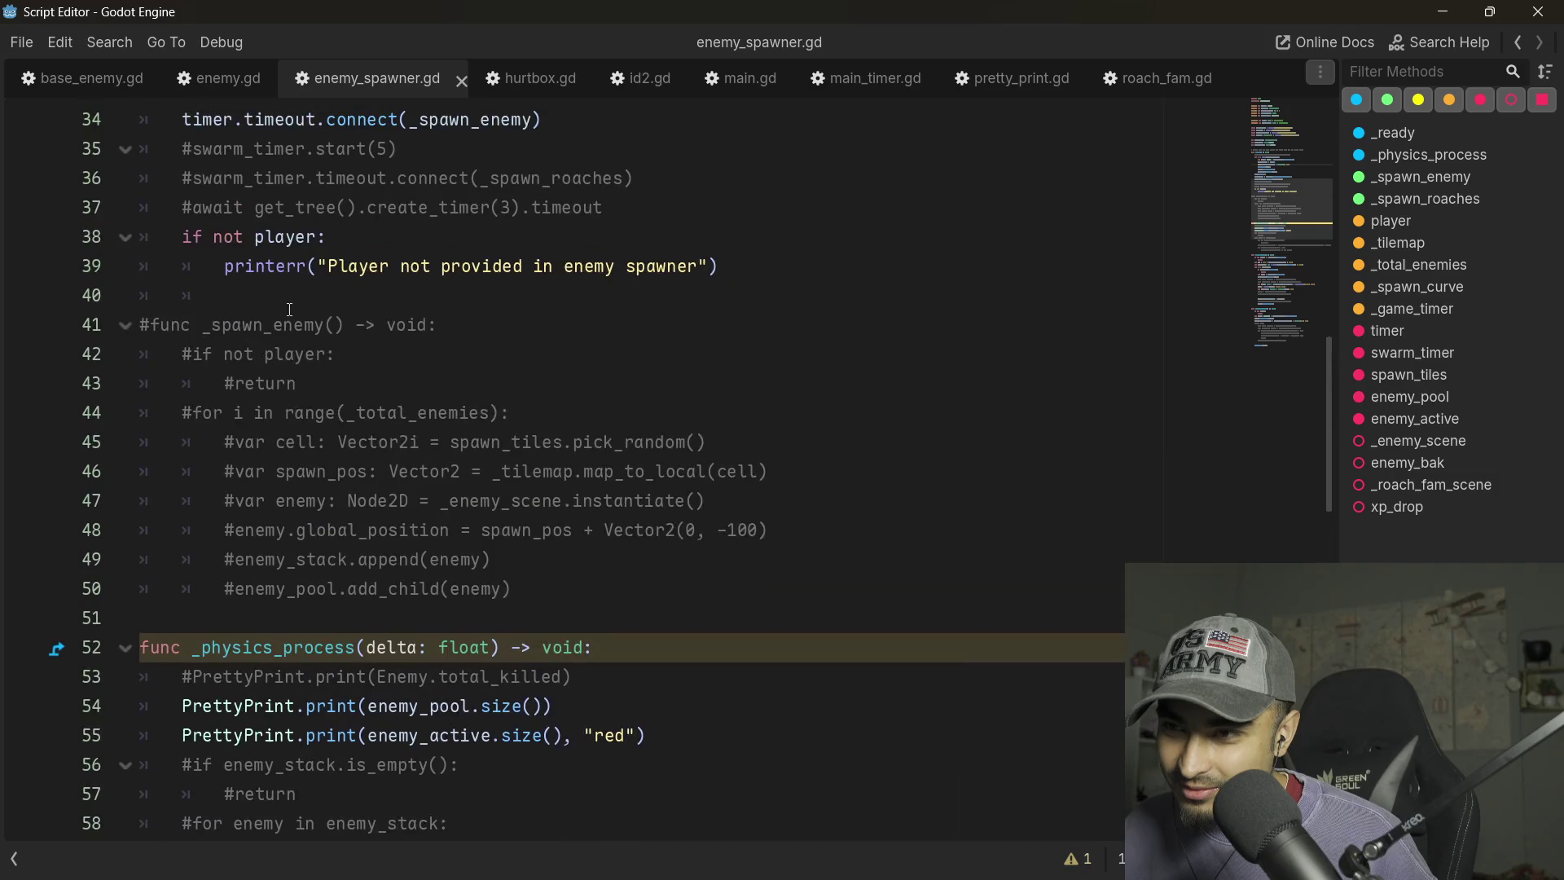
{"action": "scroll", "coordinate": [411, 445], "scroll_direction": "up", "scroll_amount": 5}
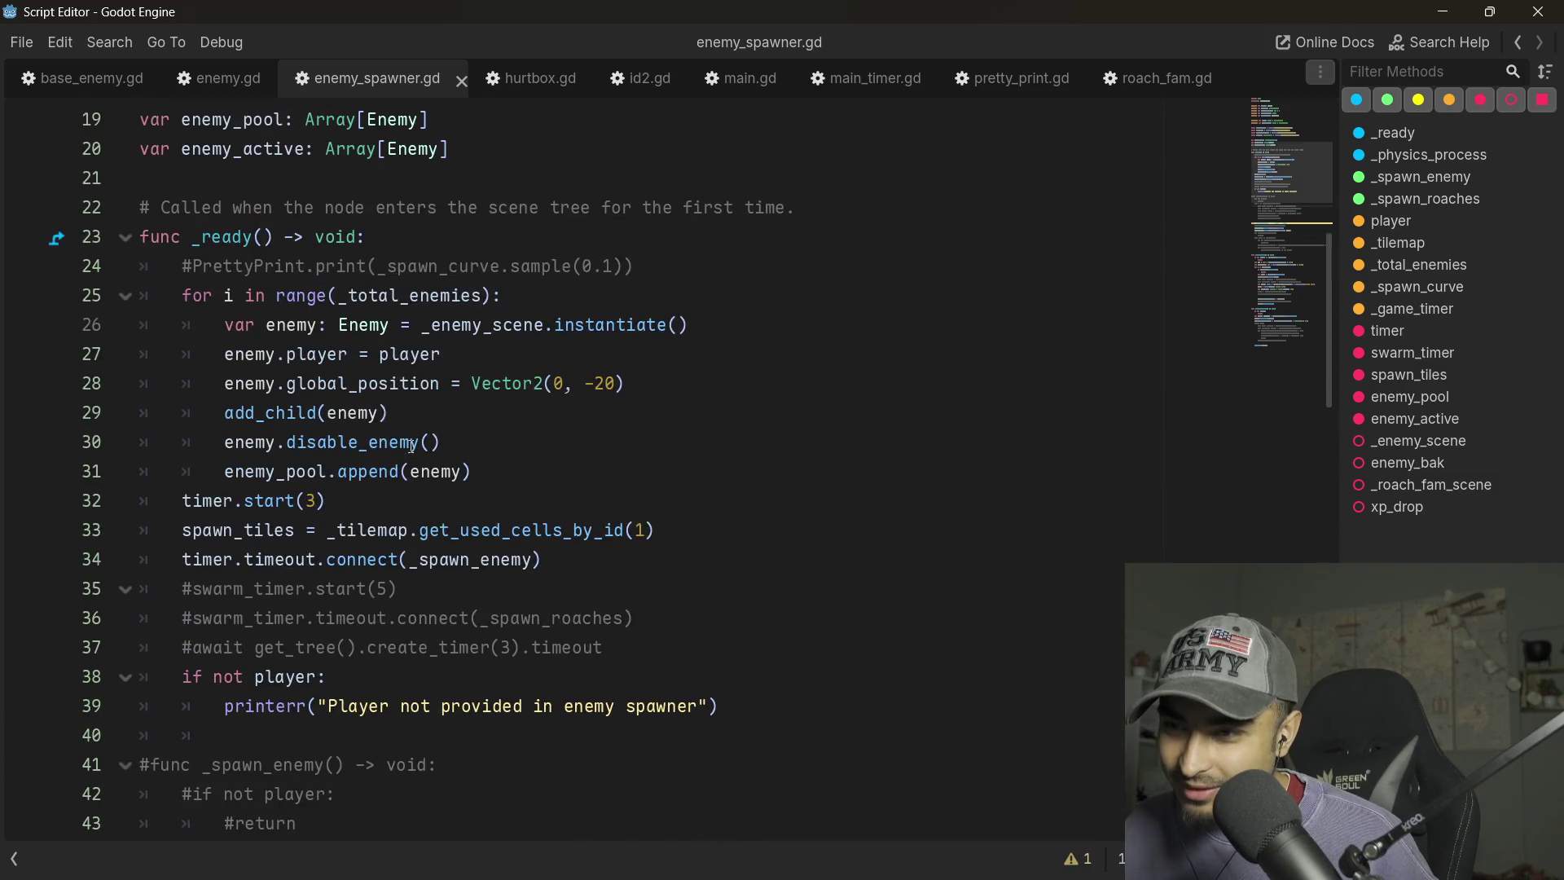
{"action": "left_click", "coordinate": [666, 610]}
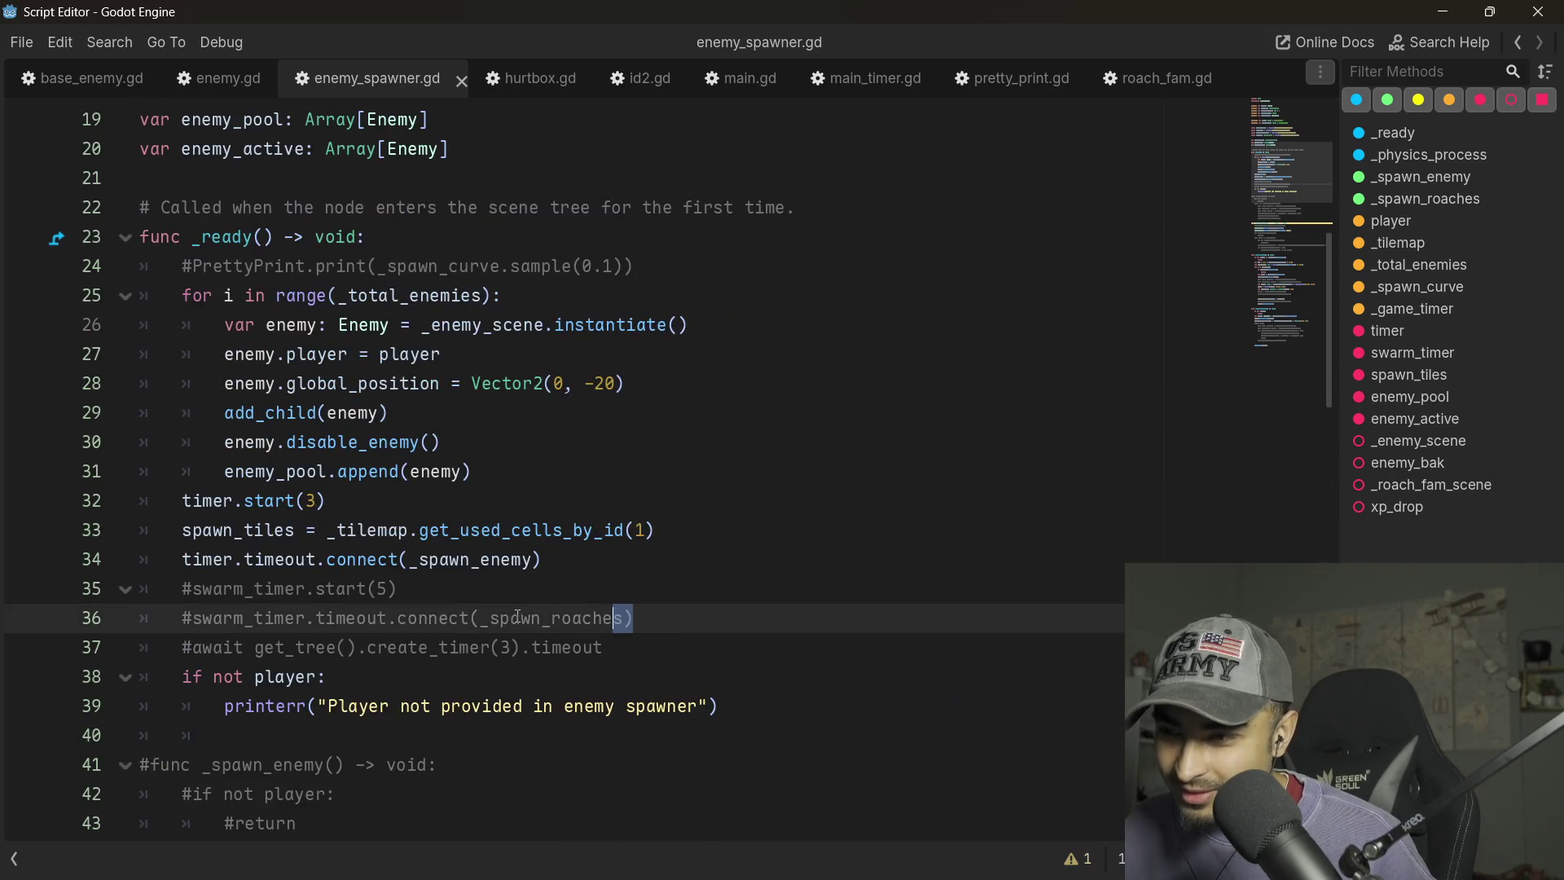
{"action": "triple_click", "coordinate": [666, 610]}
{"action": "left_click", "coordinate": [641, 612]}
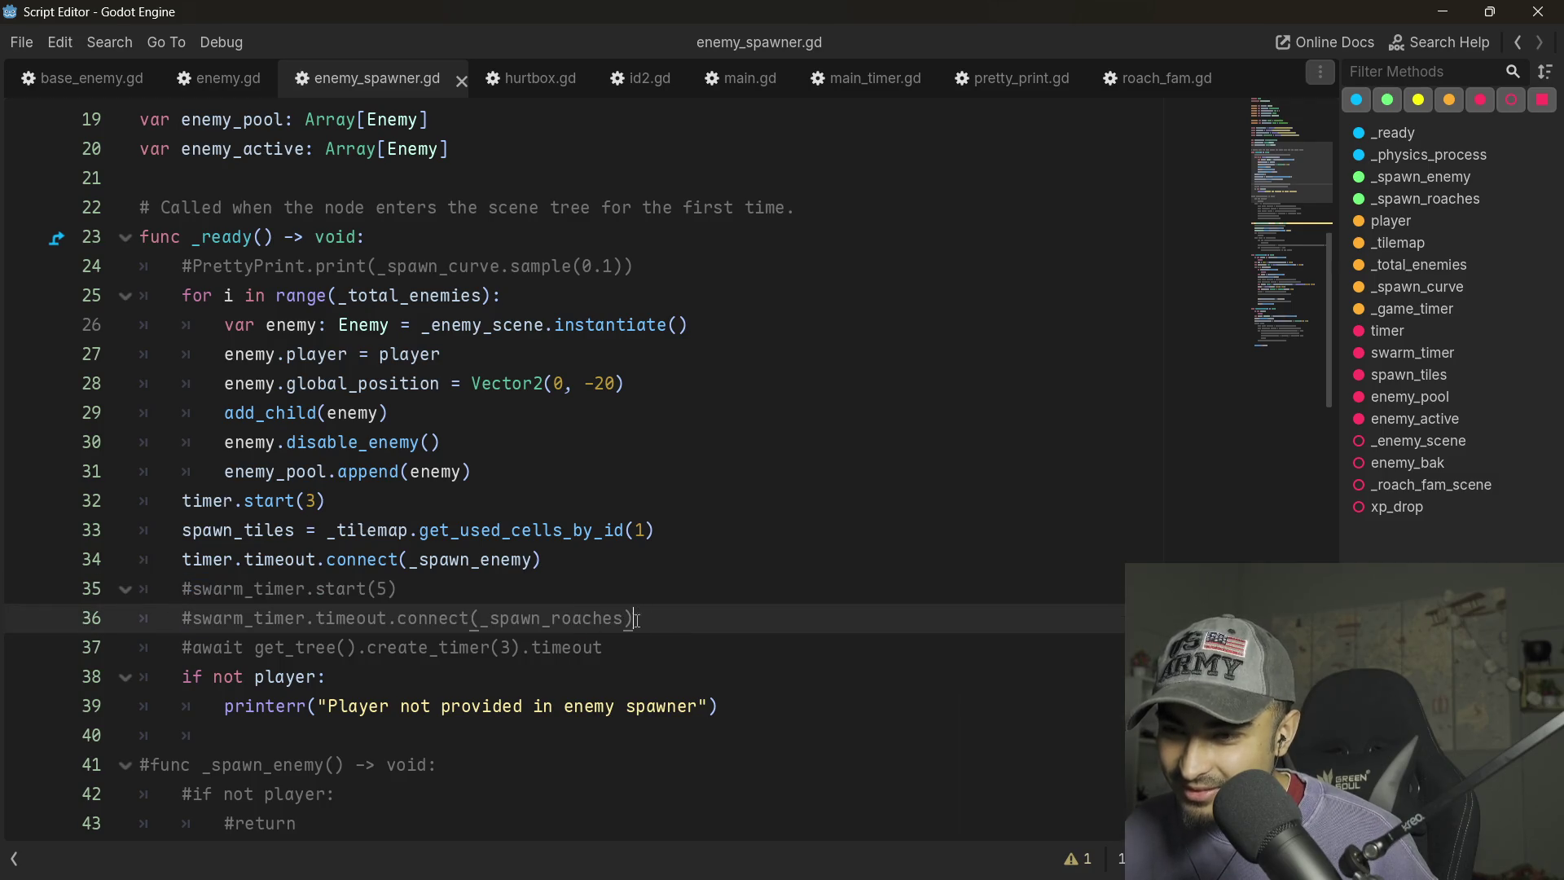
{"action": "left_click_drag", "start_coordinate": [636, 619], "coordinate": [359, 588]}
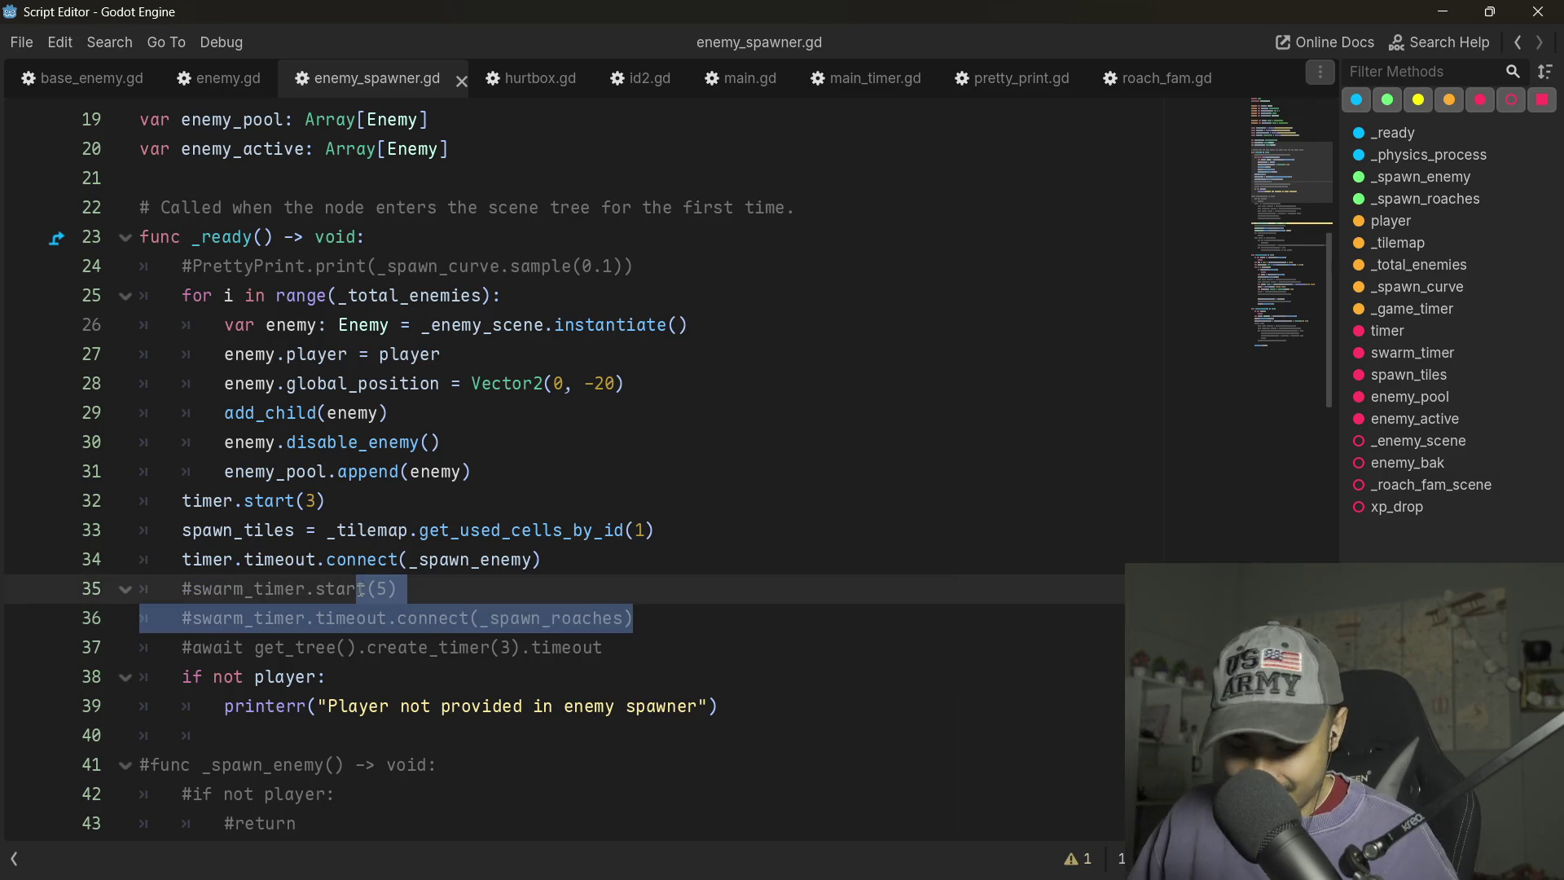
{"action": "key", "text": "ctrl+k"}
- Comment out the _spawn_enemy timer connection and save enemy_spawner.gd
{"action": "left_click", "coordinate": [565, 565]}
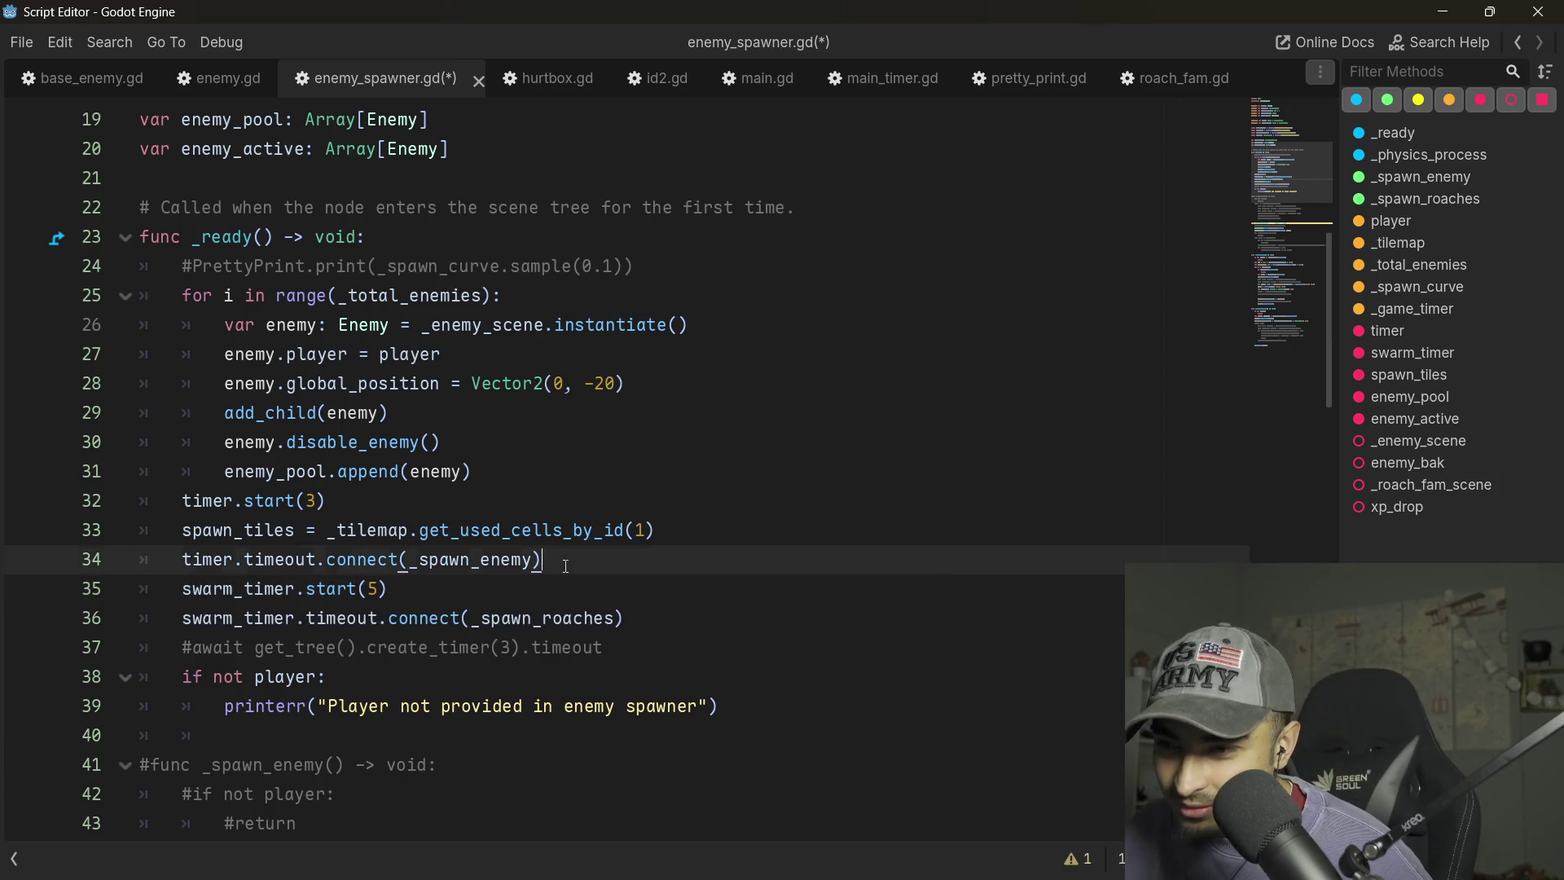
{"action": "key", "text": "ctrl+k"}
{"action": "key", "text": "ctrl+s"}
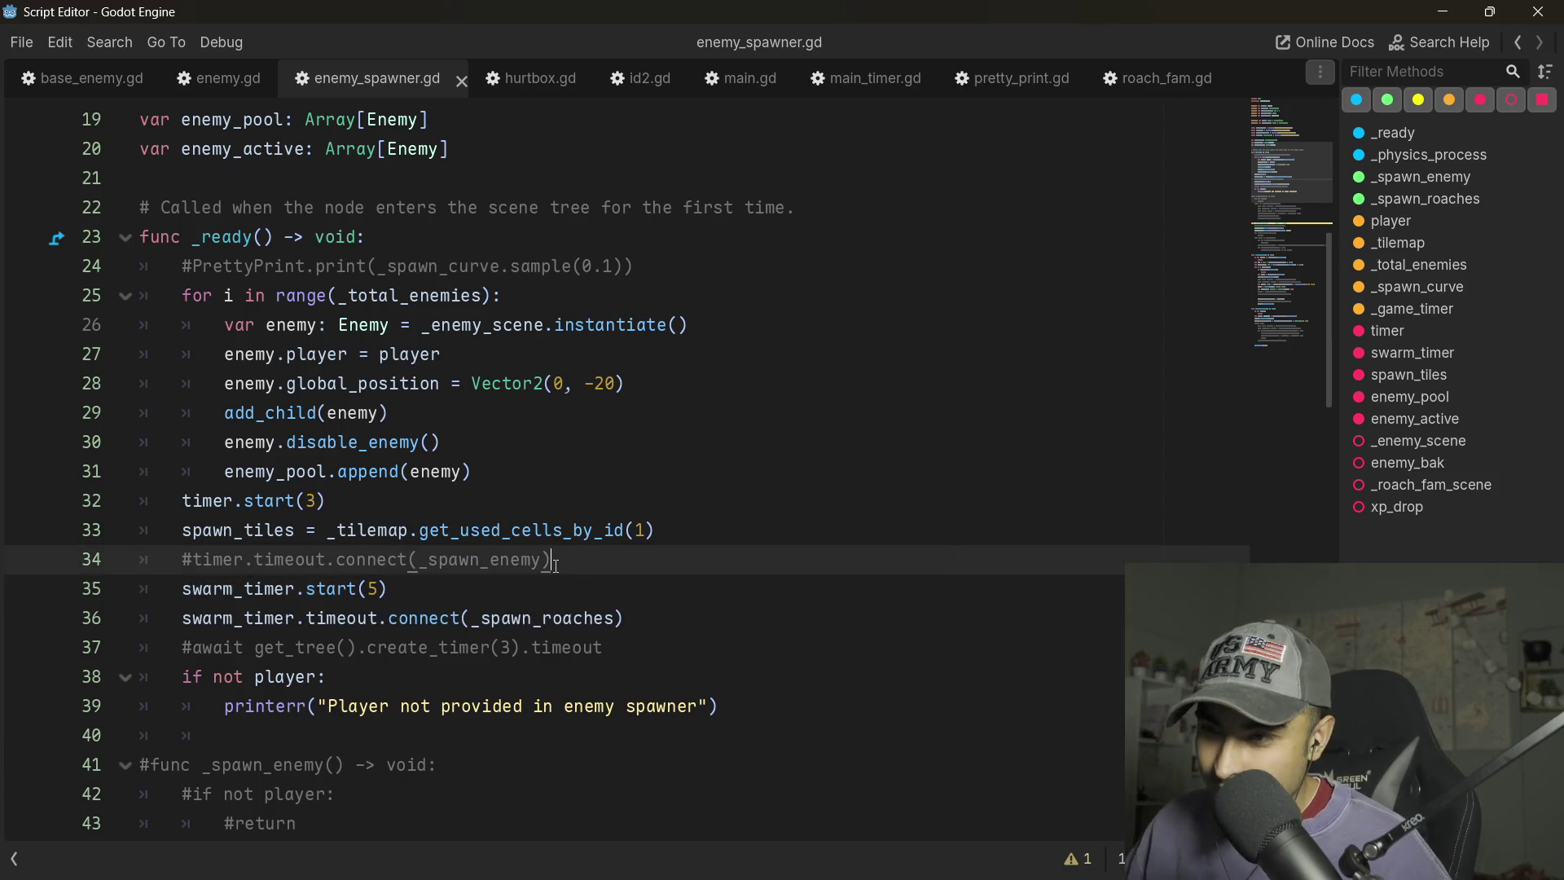
{"action": "key", "text": "alt+Tab"}
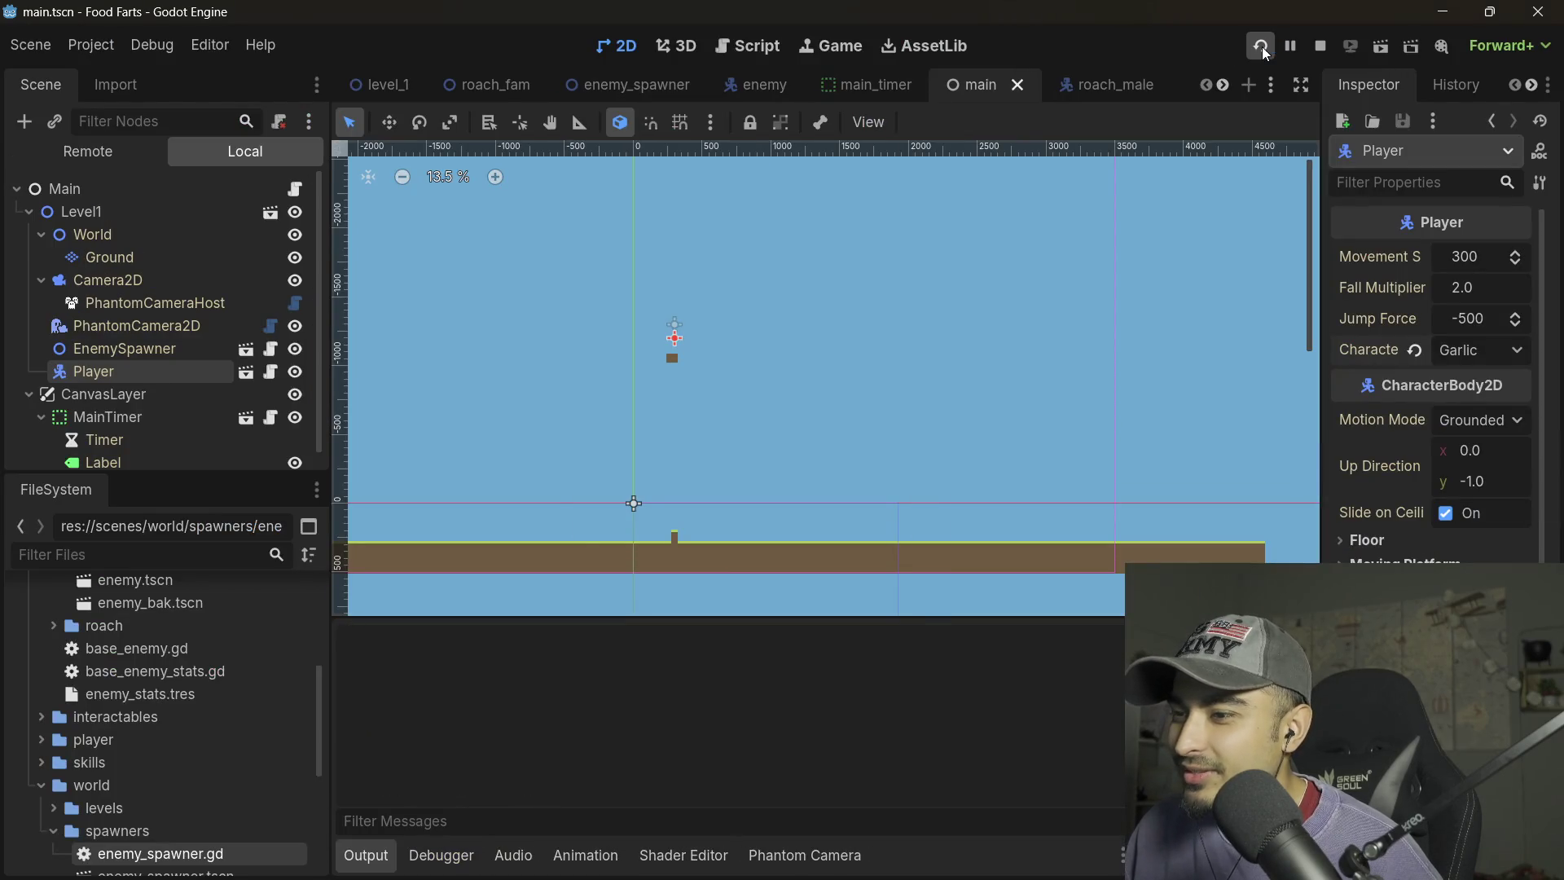
- Run the game to test roach spawning, then stop it after the roach_fam.gd type-assignment error
{"action": "left_click", "coordinate": [1262, 47]}
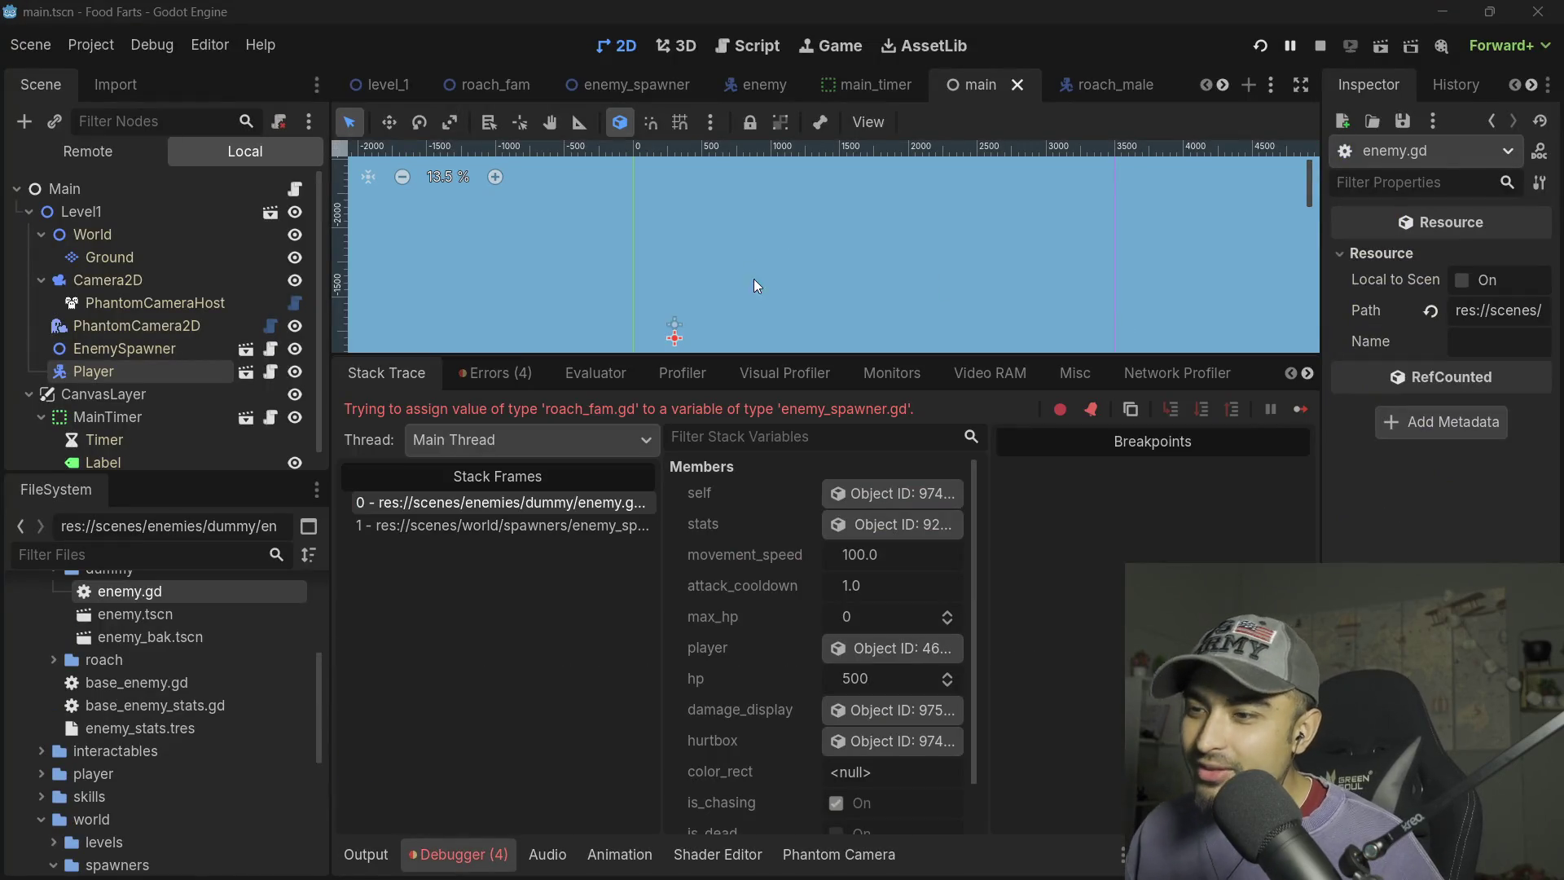
{"action": "left_click", "coordinate": [1314, 51]}
- Bring up enemy.gd in the maximized script editor and scroll through it
{"action": "left_click", "coordinate": [747, 46]}
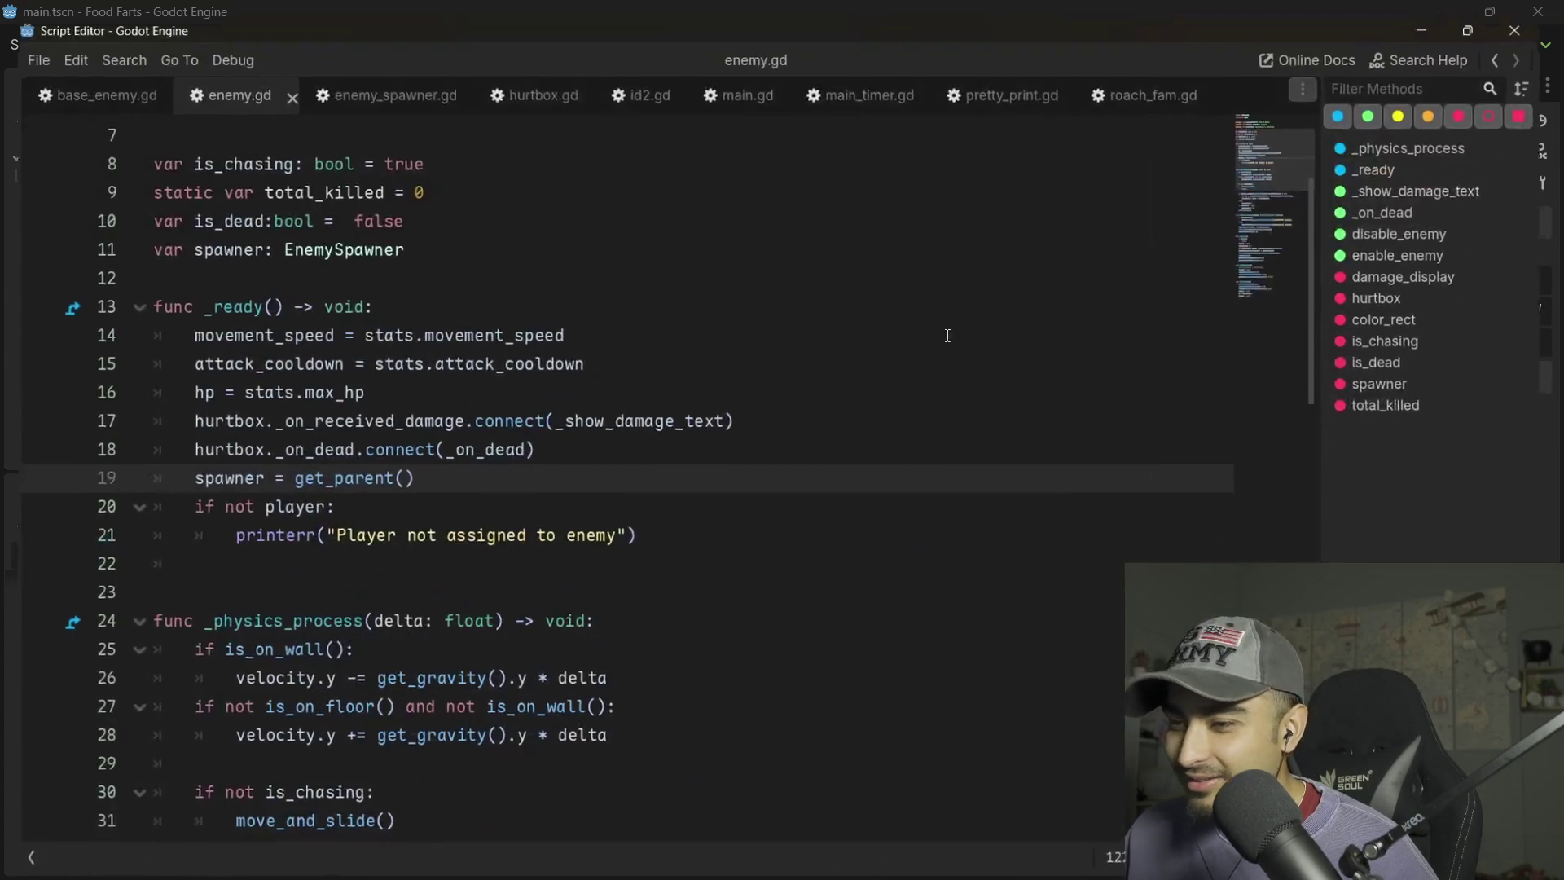
{"action": "left_click", "coordinate": [1176, 265]}
{"action": "scroll", "coordinate": [432, 507], "scroll_direction": "down", "scroll_amount": 6}
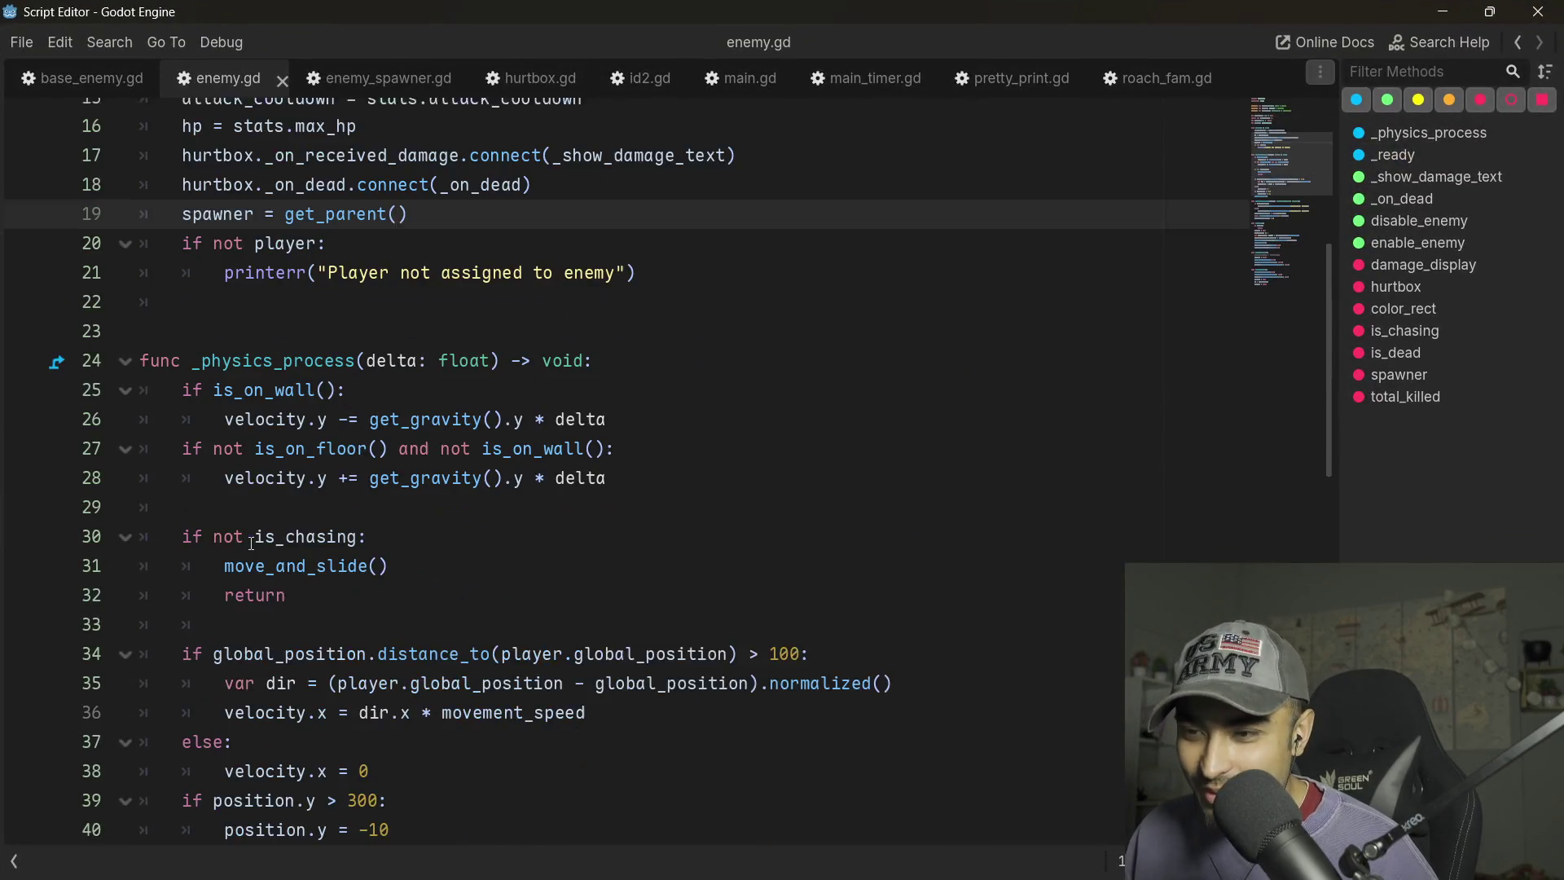
{"action": "scroll", "coordinate": [266, 575], "scroll_direction": "up", "scroll_amount": 8}
{"action": "scroll", "coordinate": [266, 574], "scroll_direction": "down", "scroll_amount": 1}
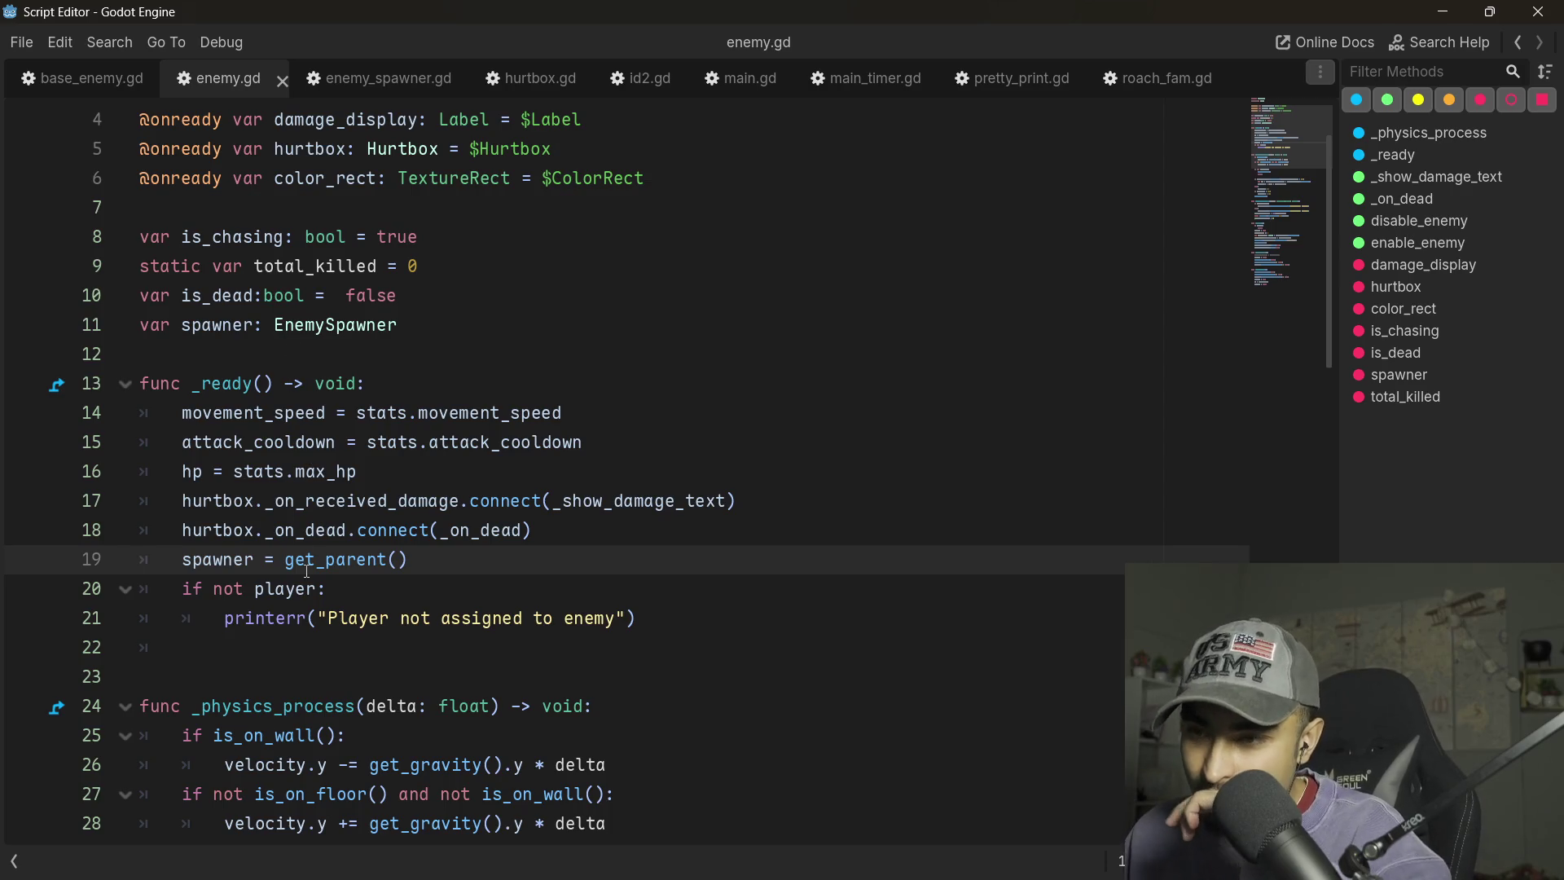
{"action": "scroll", "coordinate": [289, 374], "scroll_direction": "down", "scroll_amount": 3}
{"action": "scroll", "coordinate": [315, 408], "scroll_direction": "up", "scroll_amount": 4}
- In enemy_spawner.gd, review the swarm timer lines and jump to the _spawn_roaches function
{"action": "left_click", "coordinate": [375, 78]}
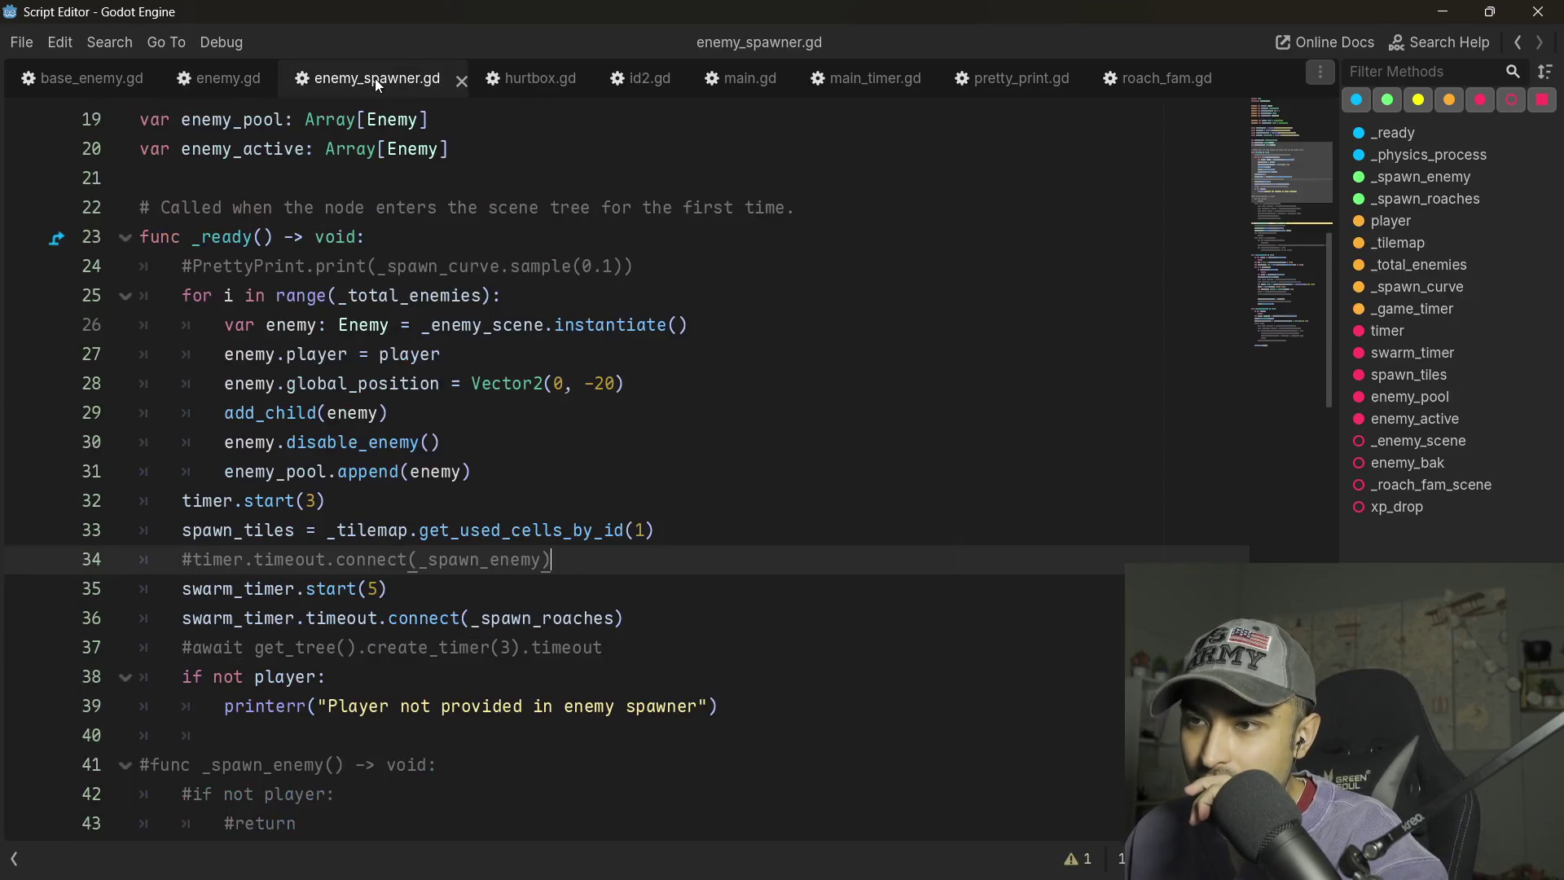
{"action": "left_click", "coordinate": [354, 588]}
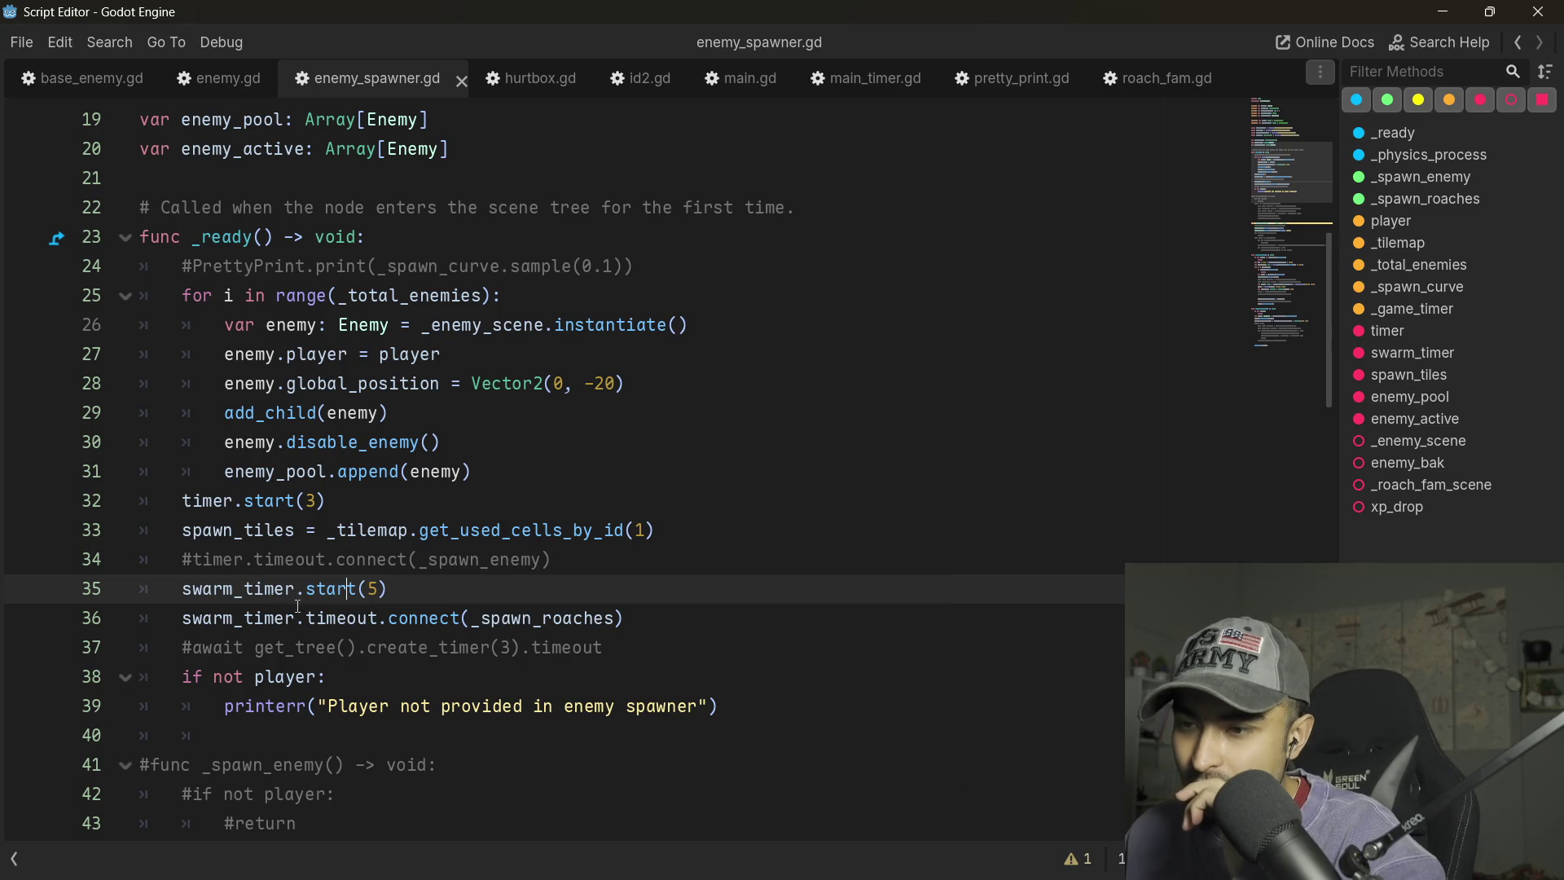
{"action": "scroll", "coordinate": [442, 644], "scroll_direction": "down", "scroll_amount": 1}
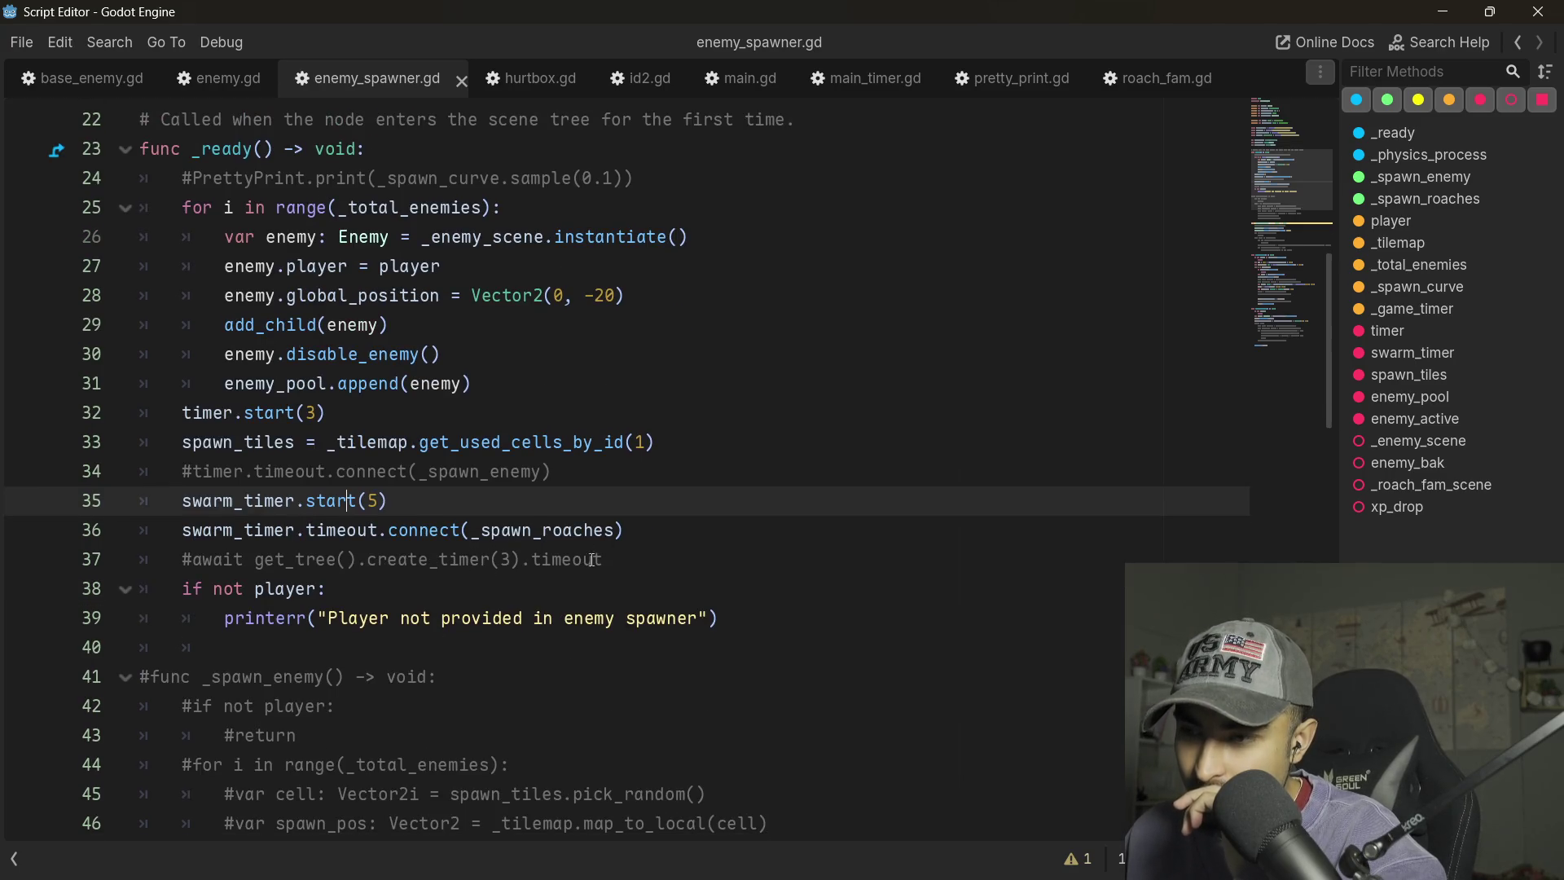
{"action": "left_click", "coordinate": [689, 562]}
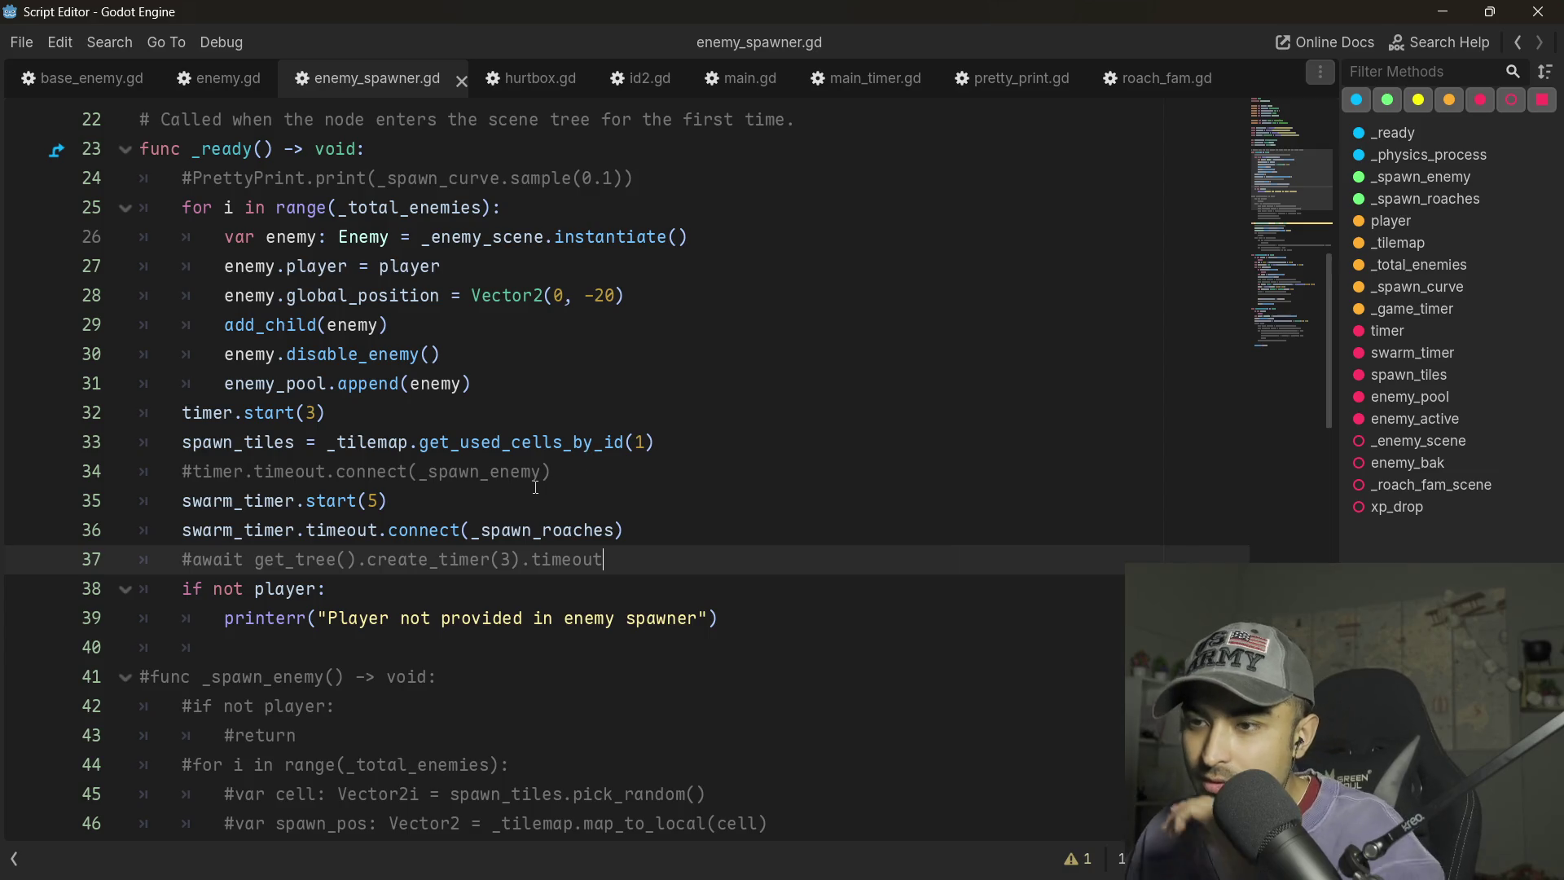
{"action": "scroll", "coordinate": [282, 366], "scroll_direction": "down", "scroll_amount": 2}
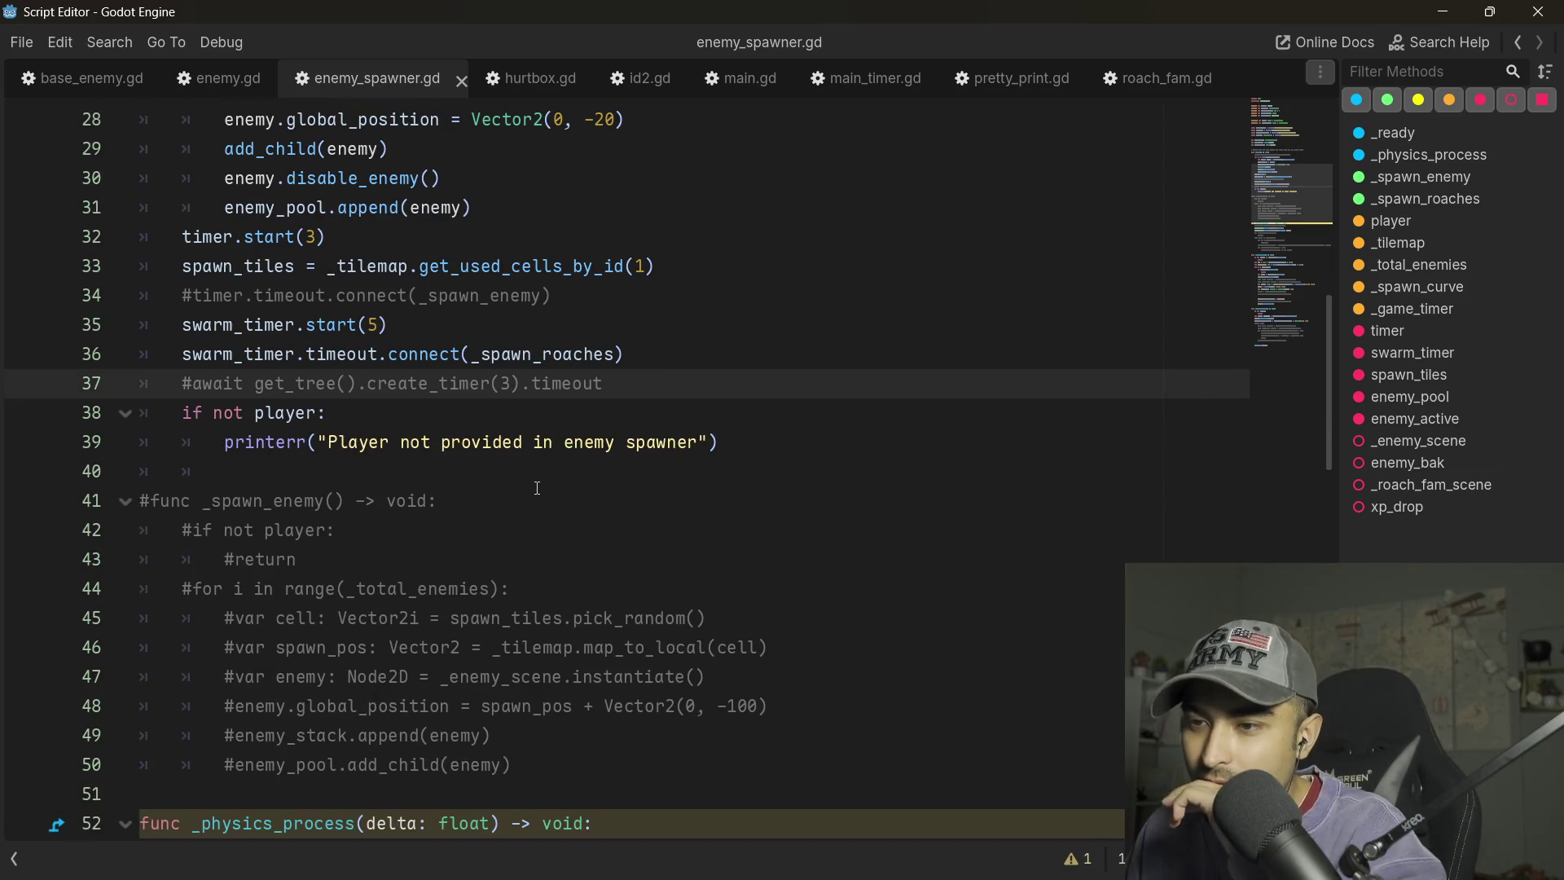
{"action": "left_click", "coordinate": [551, 356], "text": "ctrl"}
{"action": "scroll", "coordinate": [268, 503], "scroll_direction": "down", "scroll_amount": 2}
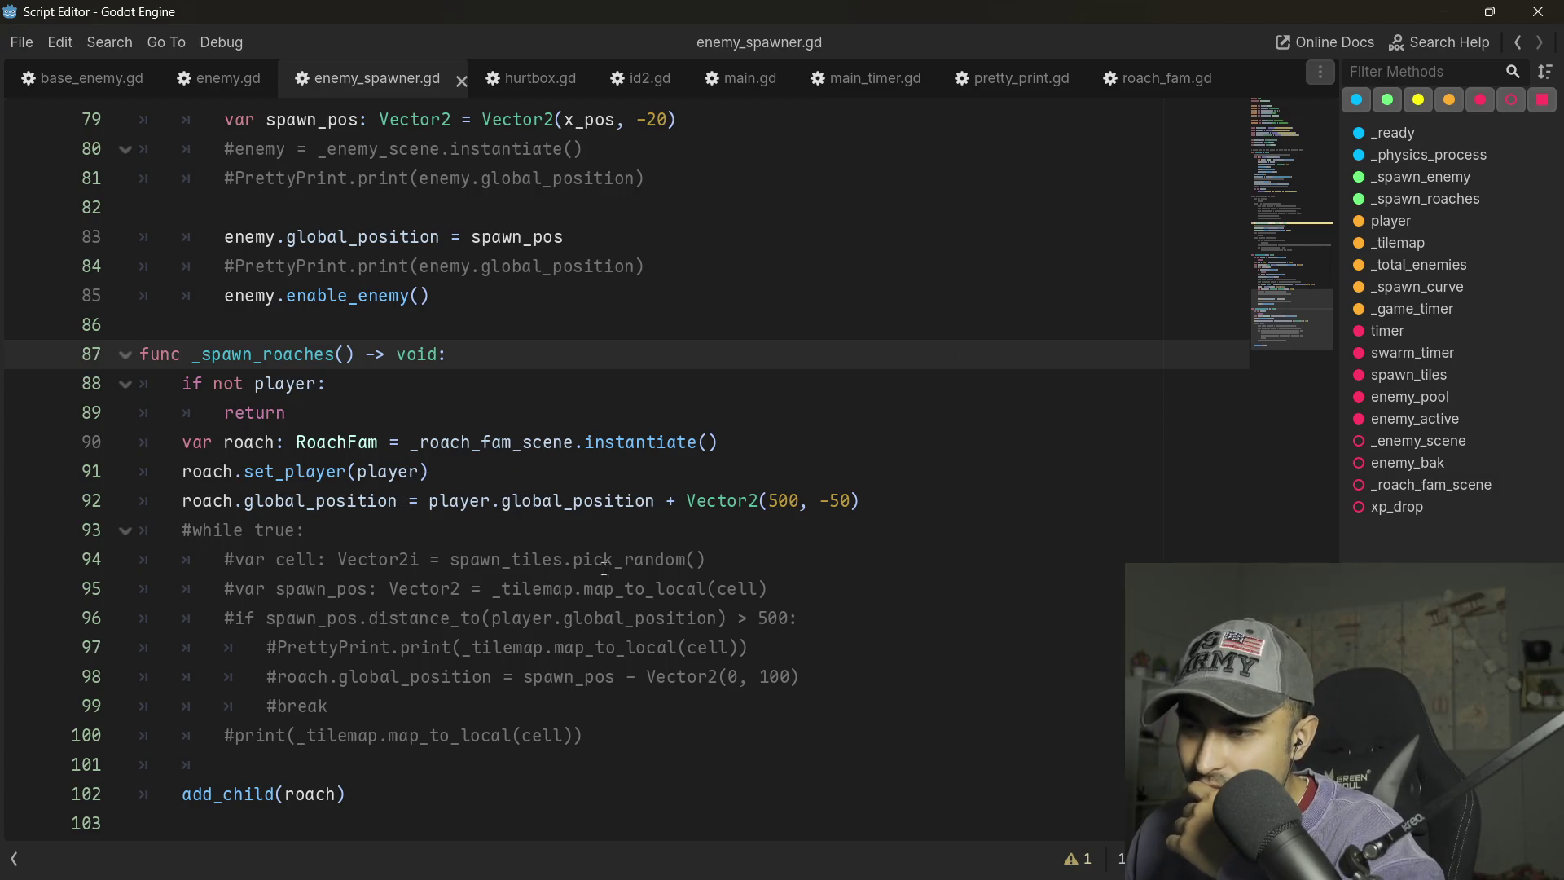
- Select the commented-out roach placement loop, check the script warnings, and return to the main editor
{"action": "left_click_drag", "start_coordinate": [382, 789], "coordinate": [191, 751]}
{"action": "mouse_move", "coordinate": [588, 738]}
{"action": "left_mouse_down"}
{"action": "mouse_move", "coordinate": [225, 617]}
{"action": "mouse_move", "coordinate": [194, 529]}
{"action": "left_mouse_up"}
{"action": "left_click", "coordinate": [1086, 860]}
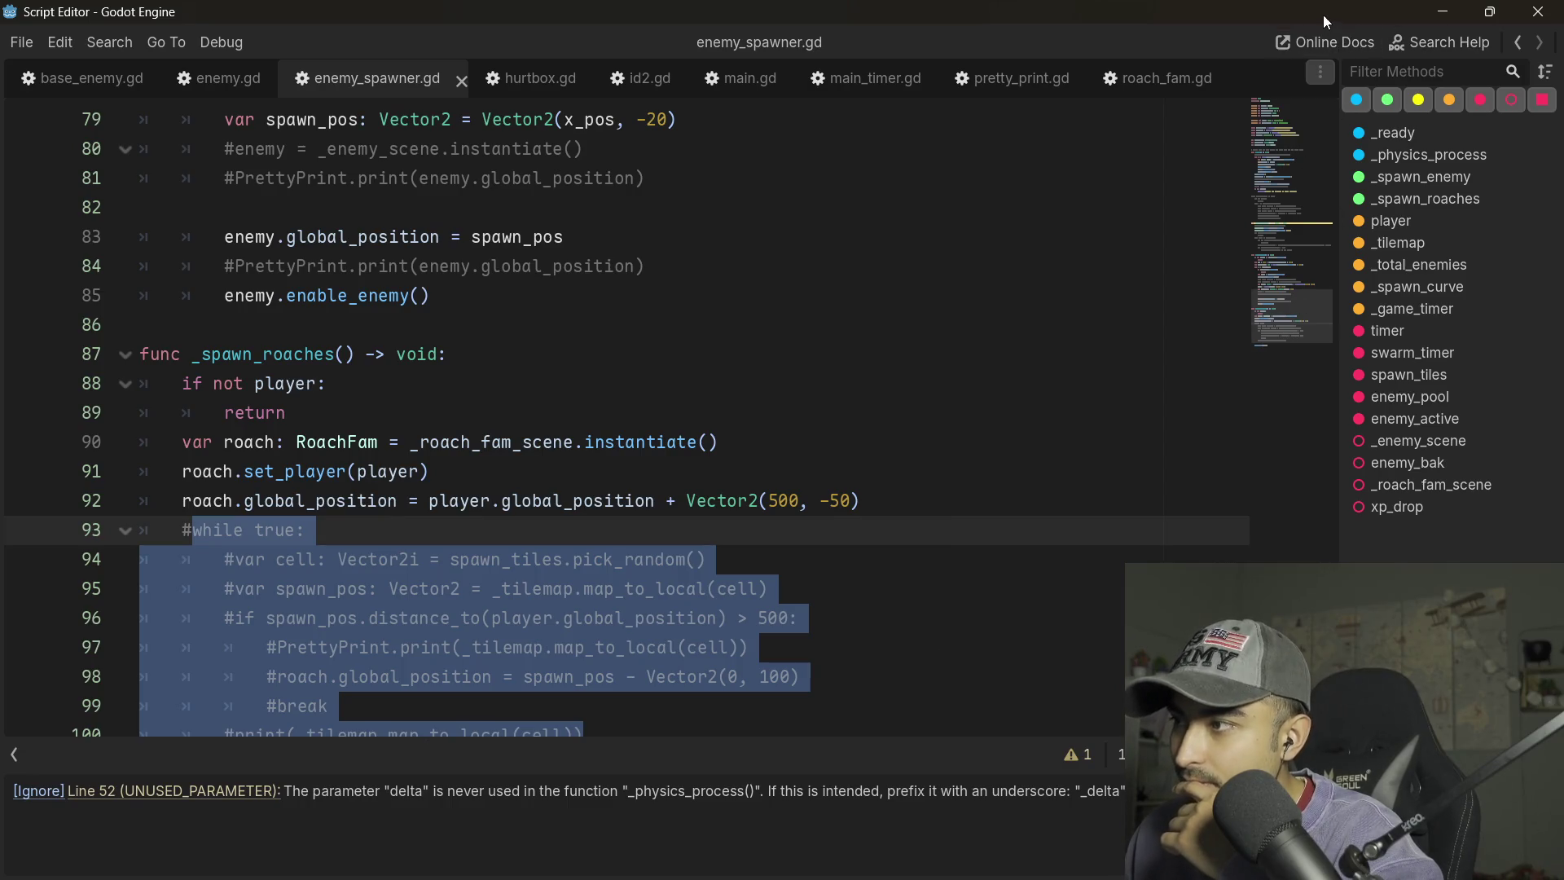
{"action": "key", "text": "alt+Tab"}
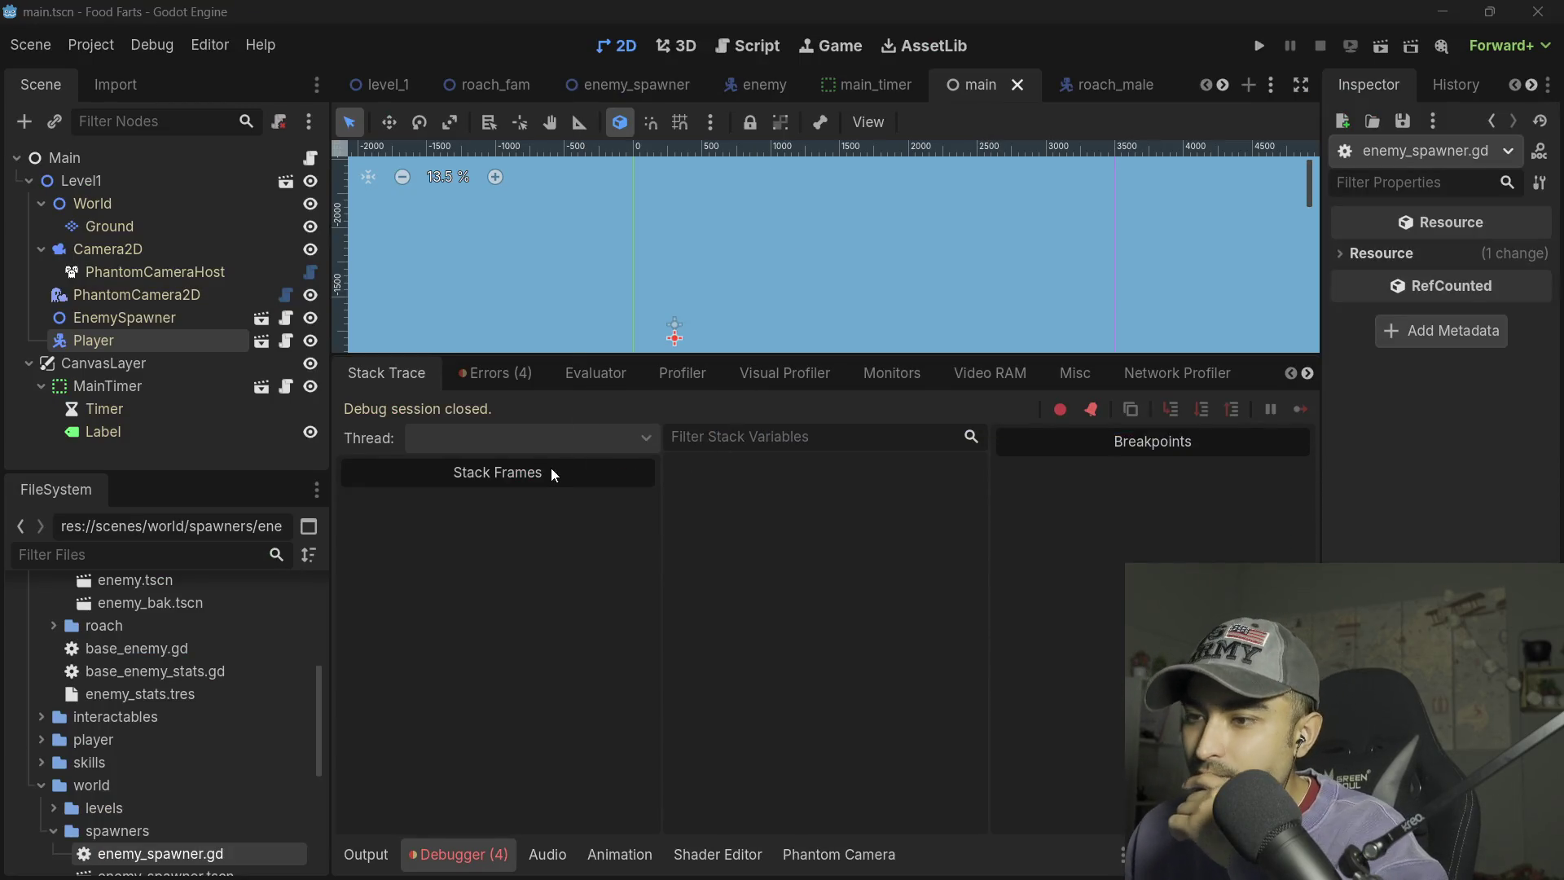
- Show the run's errors and expand the enemy.gd 'Node not found: ColorRect' stack trace
{"action": "left_click", "coordinate": [496, 376]}
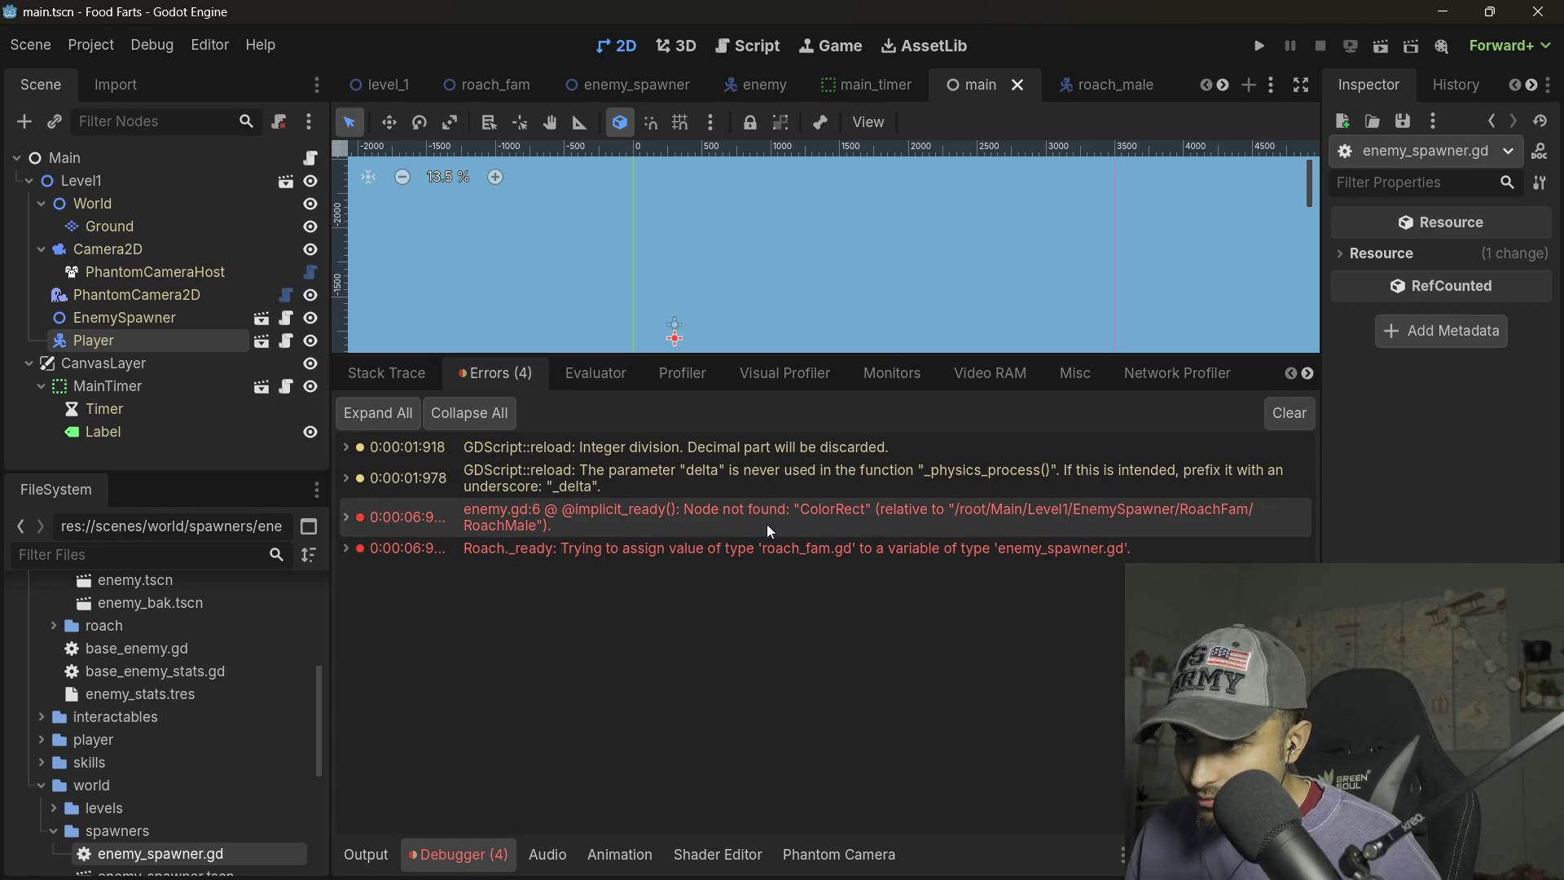
{"action": "left_click", "coordinate": [1102, 78]}
{"action": "left_click", "coordinate": [492, 78]}
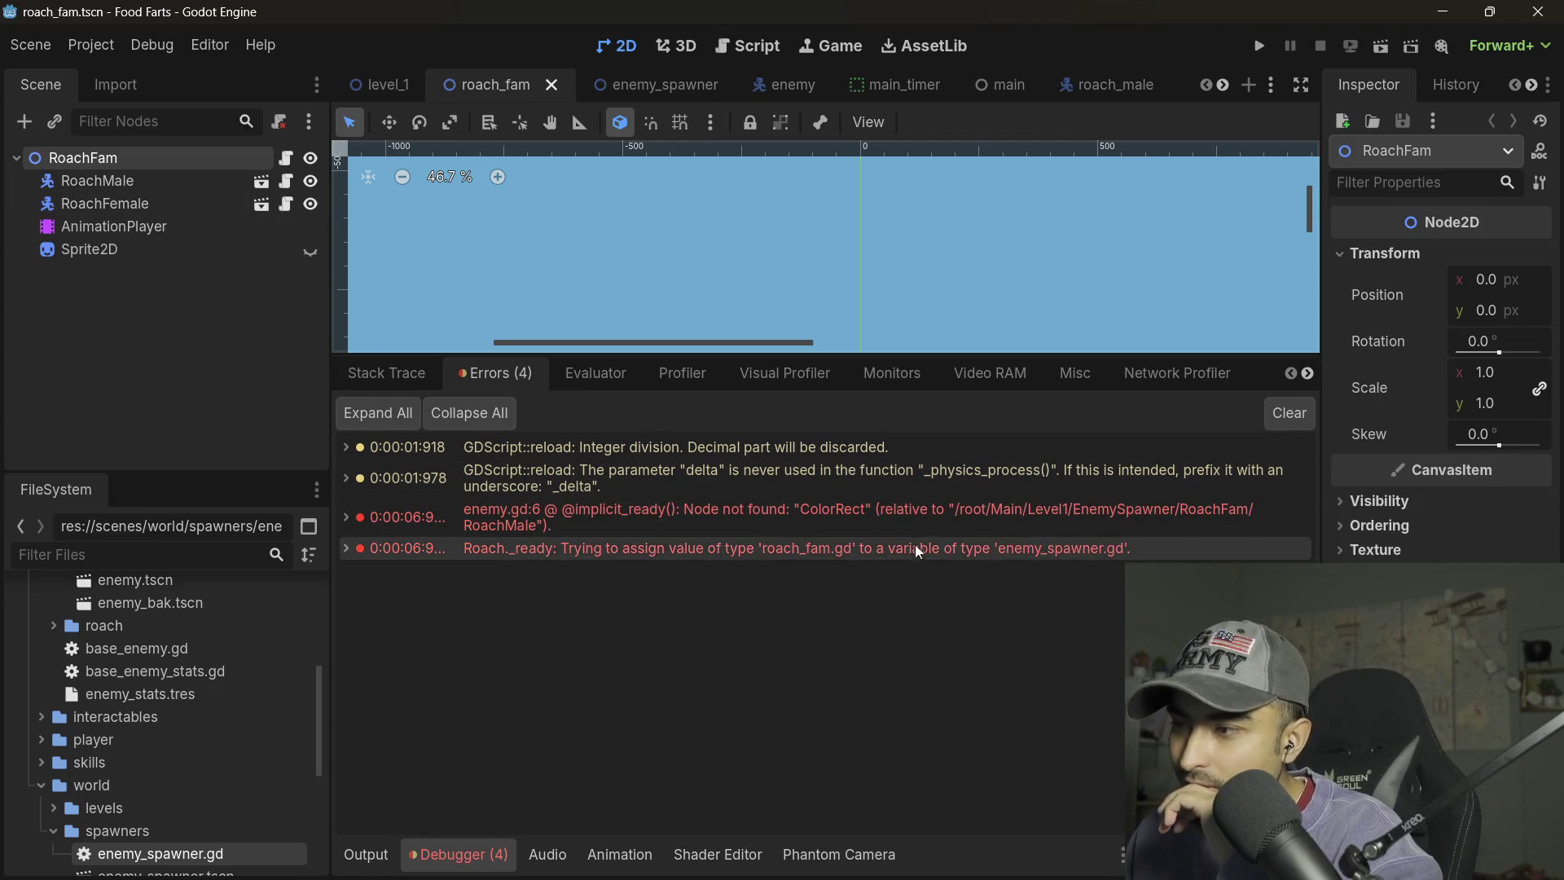
{"action": "left_click", "coordinate": [1014, 509]}
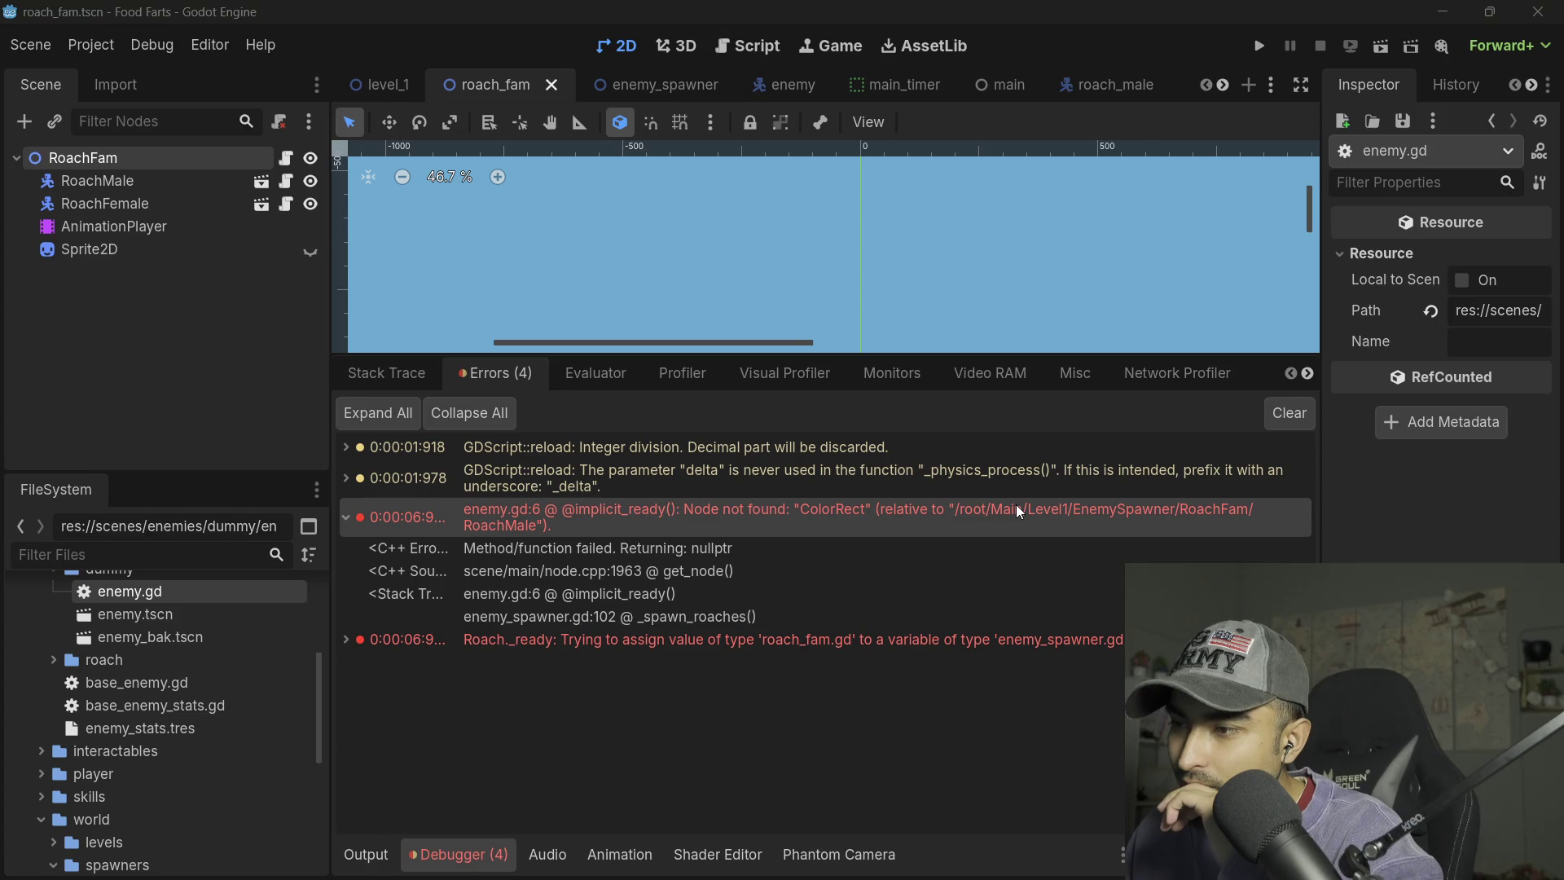
{"action": "left_click", "coordinate": [674, 520]}
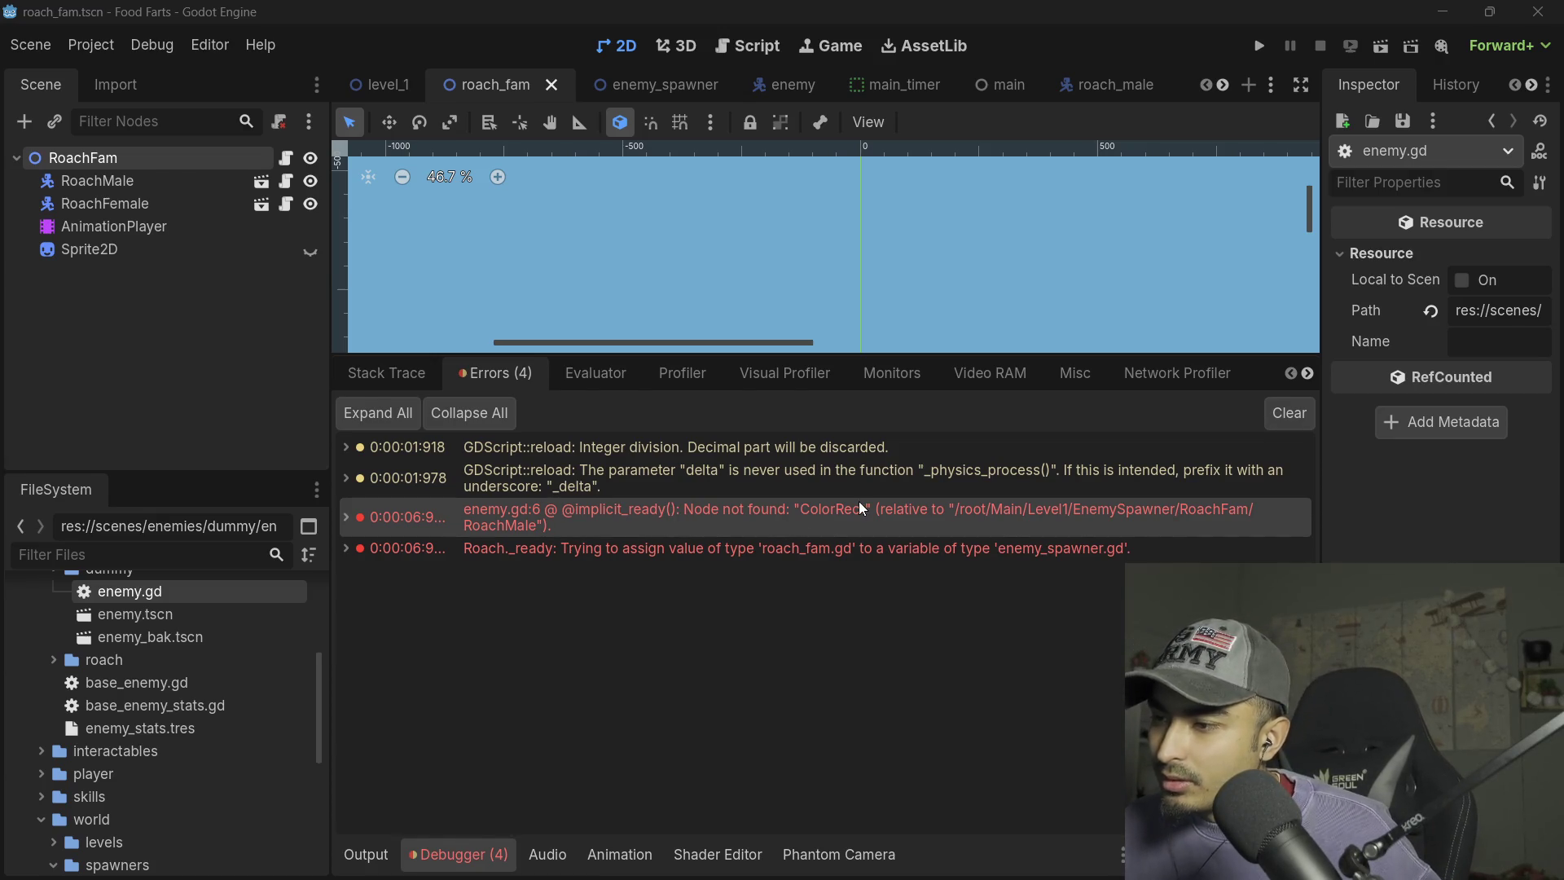
{"action": "double_click", "coordinate": [487, 513]}
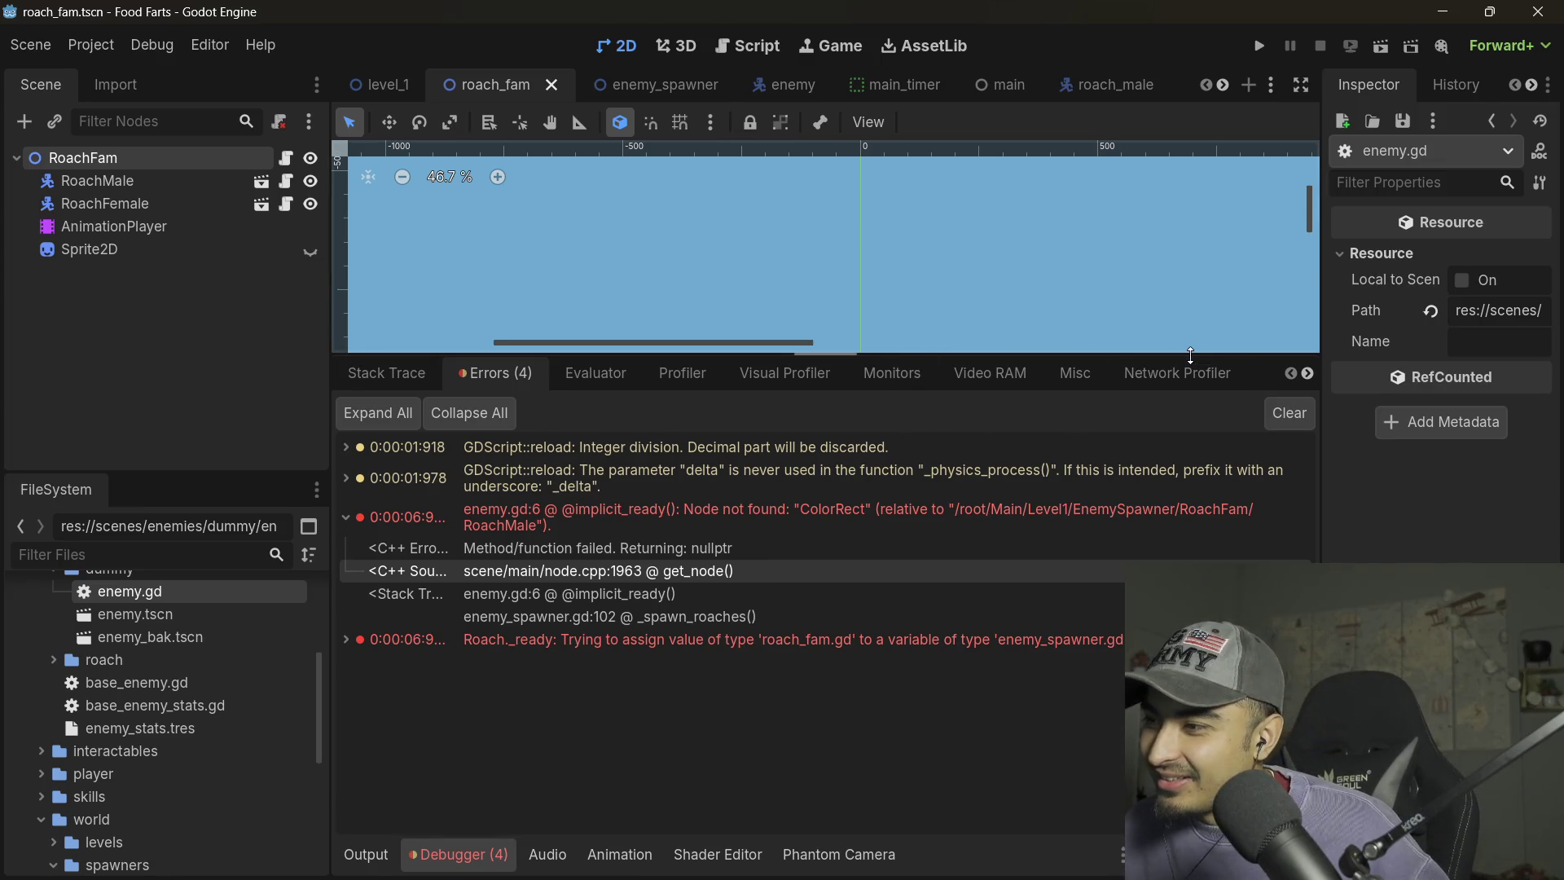
- Enlarge the viewport and error list, select the Node not found error, then open roach_male
{"action": "left_click_drag", "start_coordinate": [1313, 356], "coordinate": [1254, 558]}
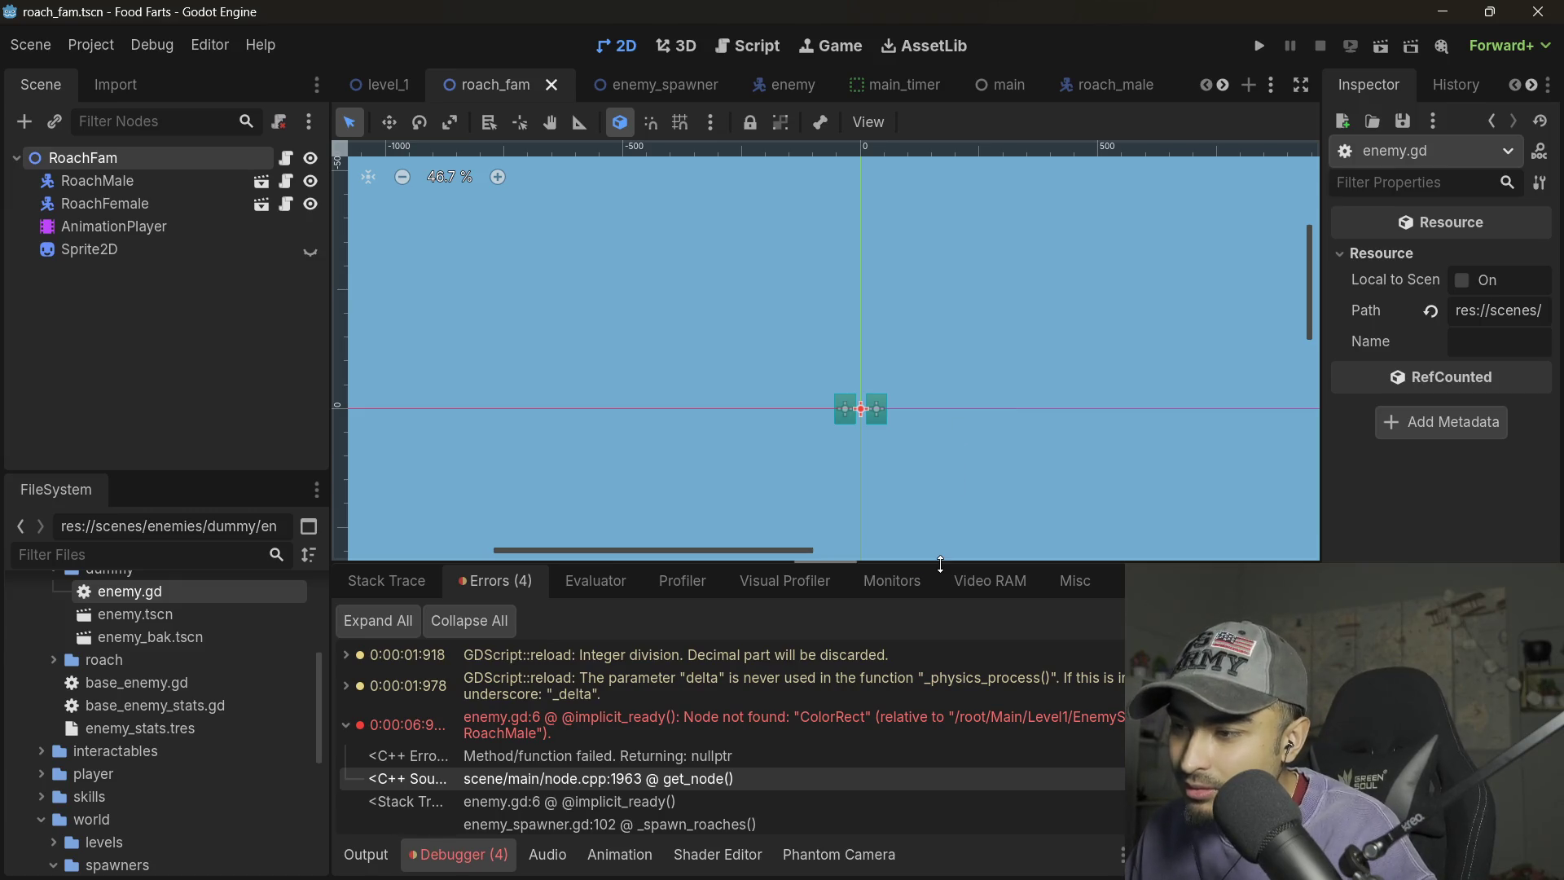
{"action": "left_click_drag", "start_coordinate": [917, 562], "coordinate": [956, 385]}
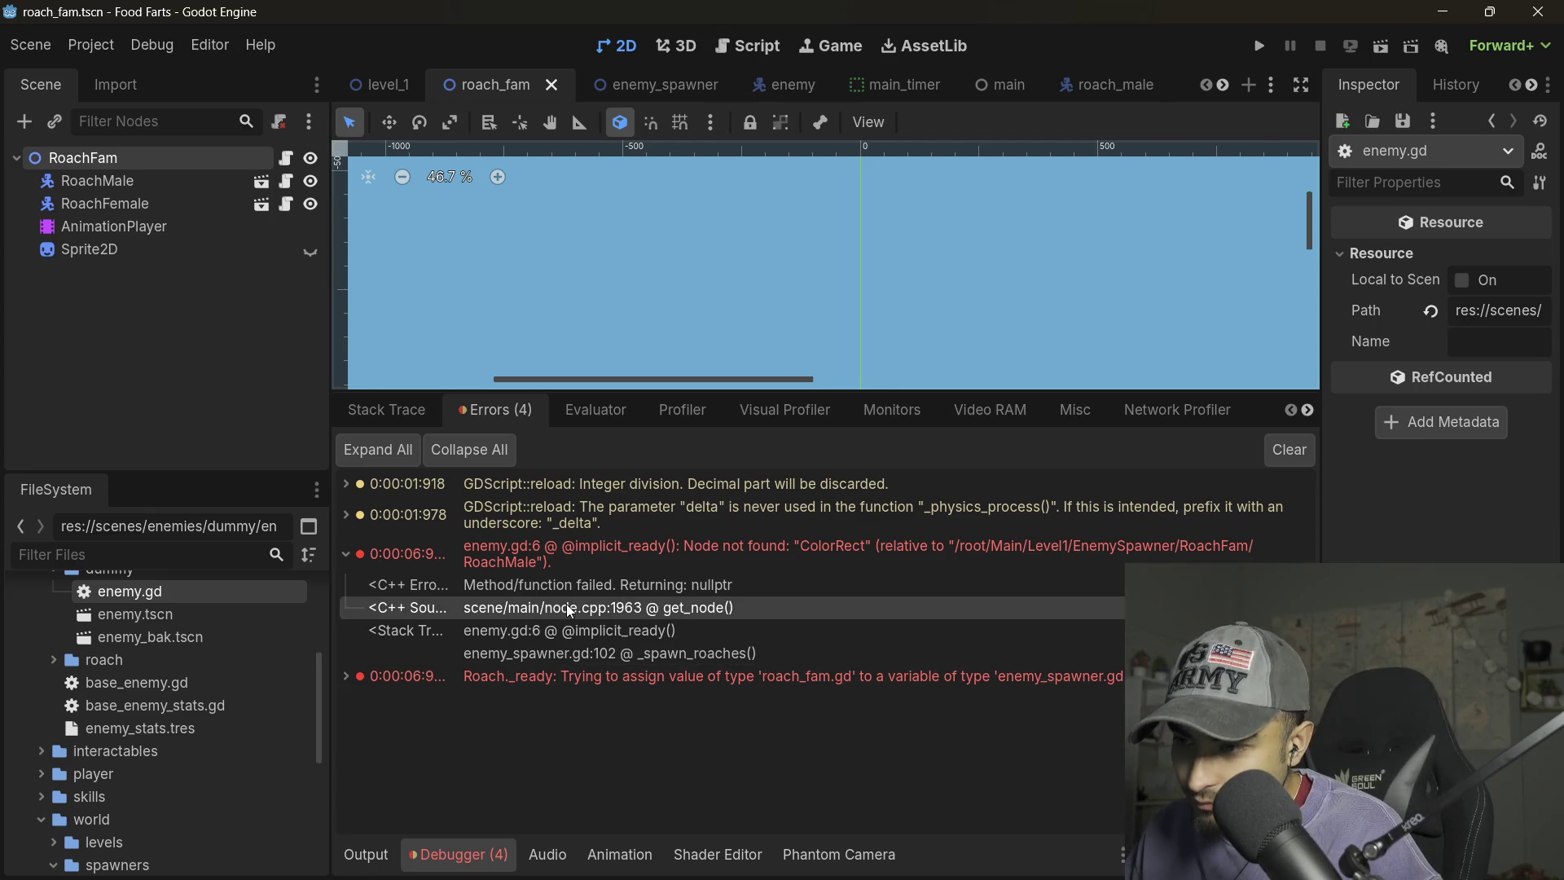
{"action": "left_click", "coordinate": [965, 539]}
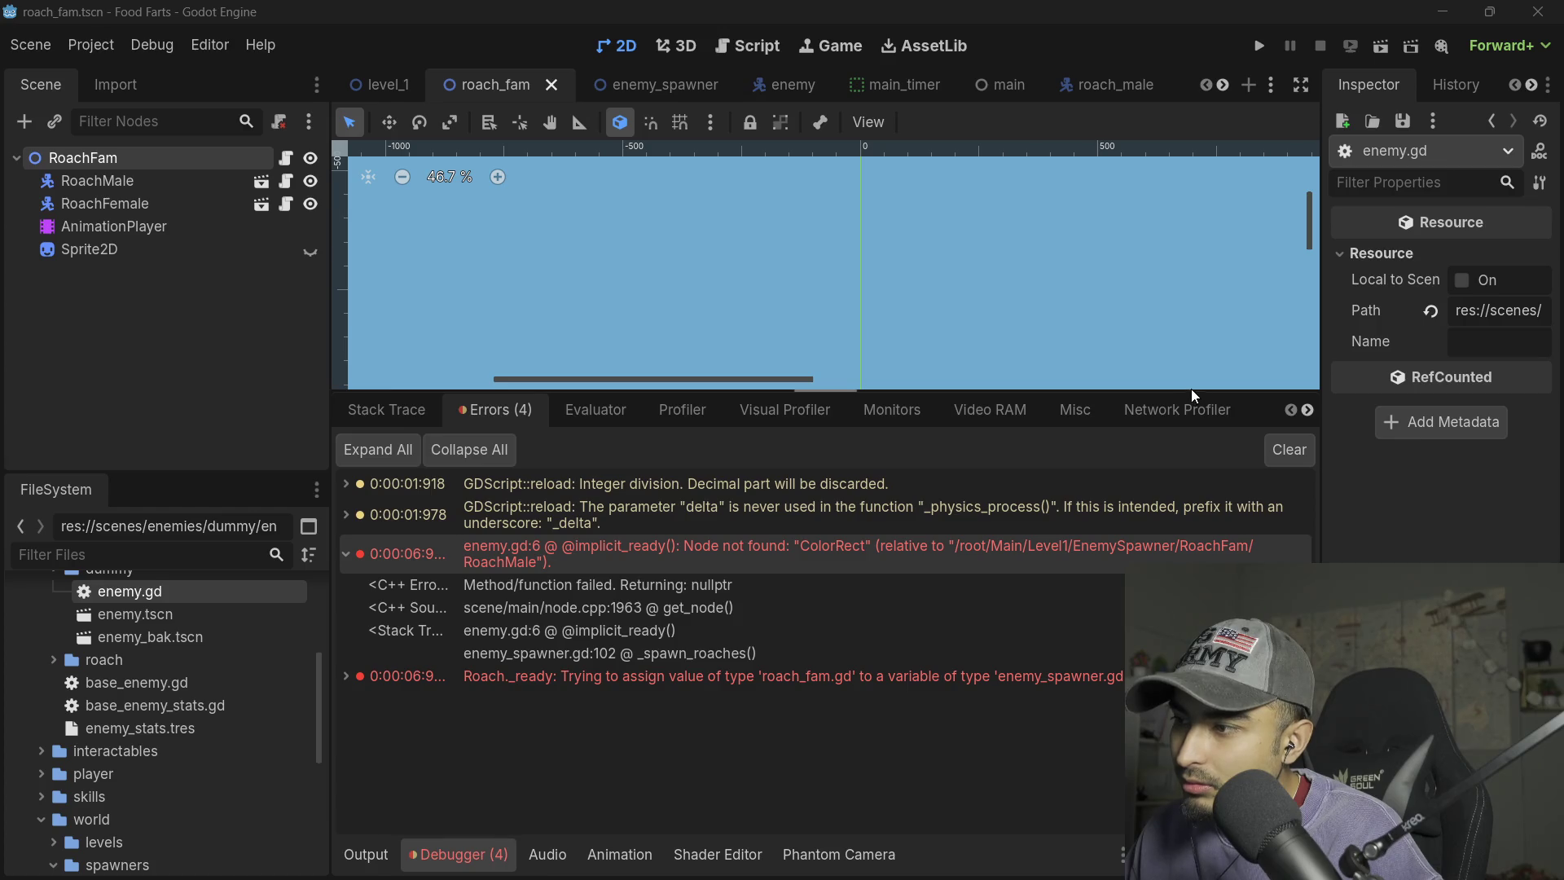
{"action": "left_click", "coordinate": [1091, 95]}
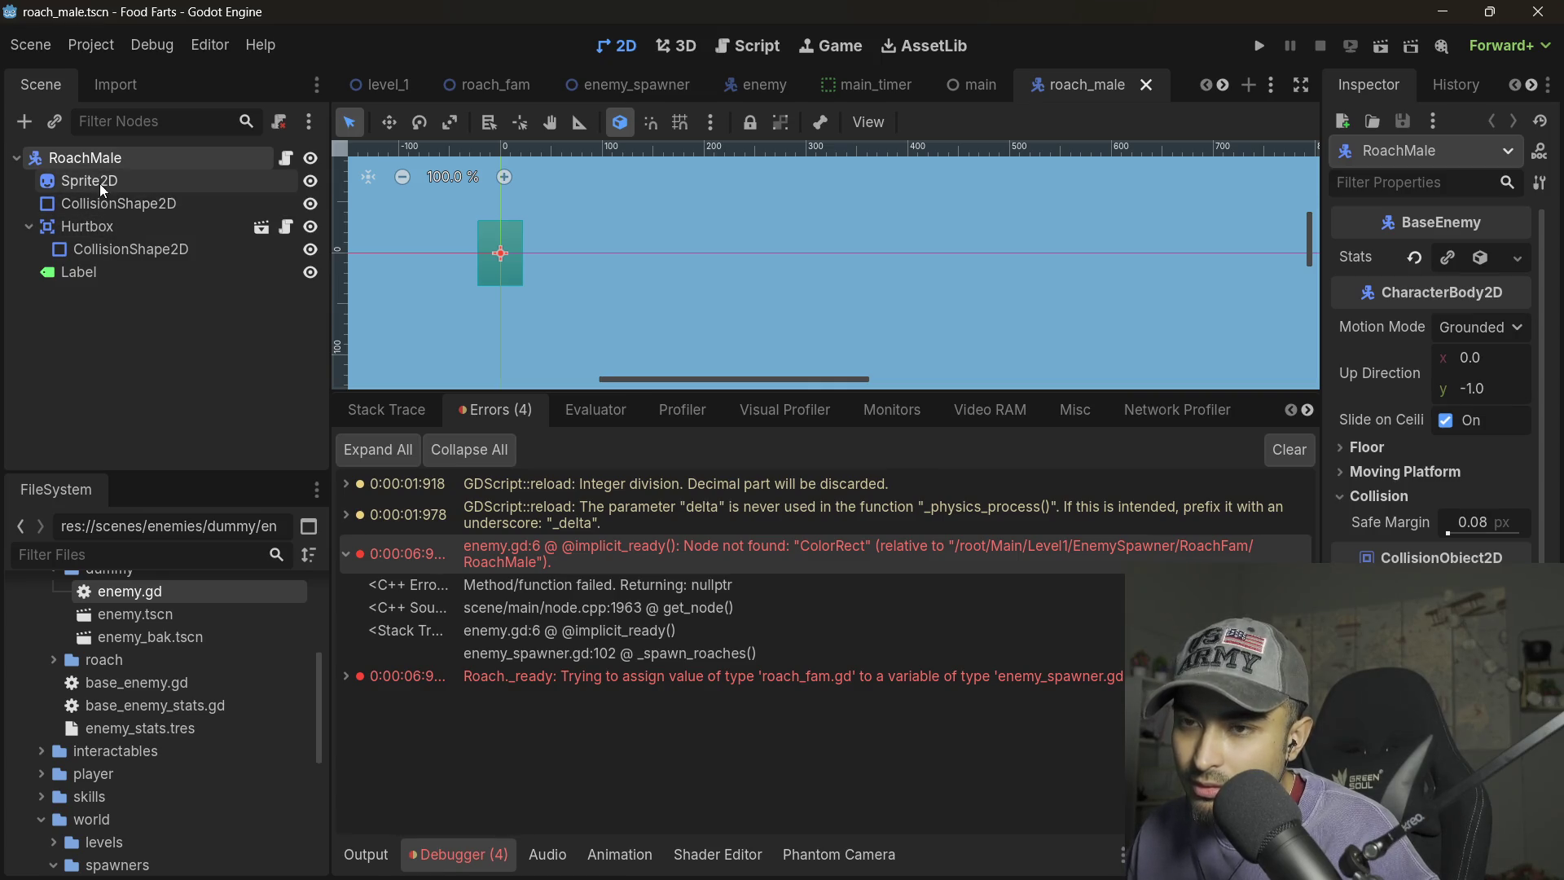
- Open RoachMale's roach.gd in the floating Script Editor and move the window lower
{"action": "left_click", "coordinate": [103, 184]}
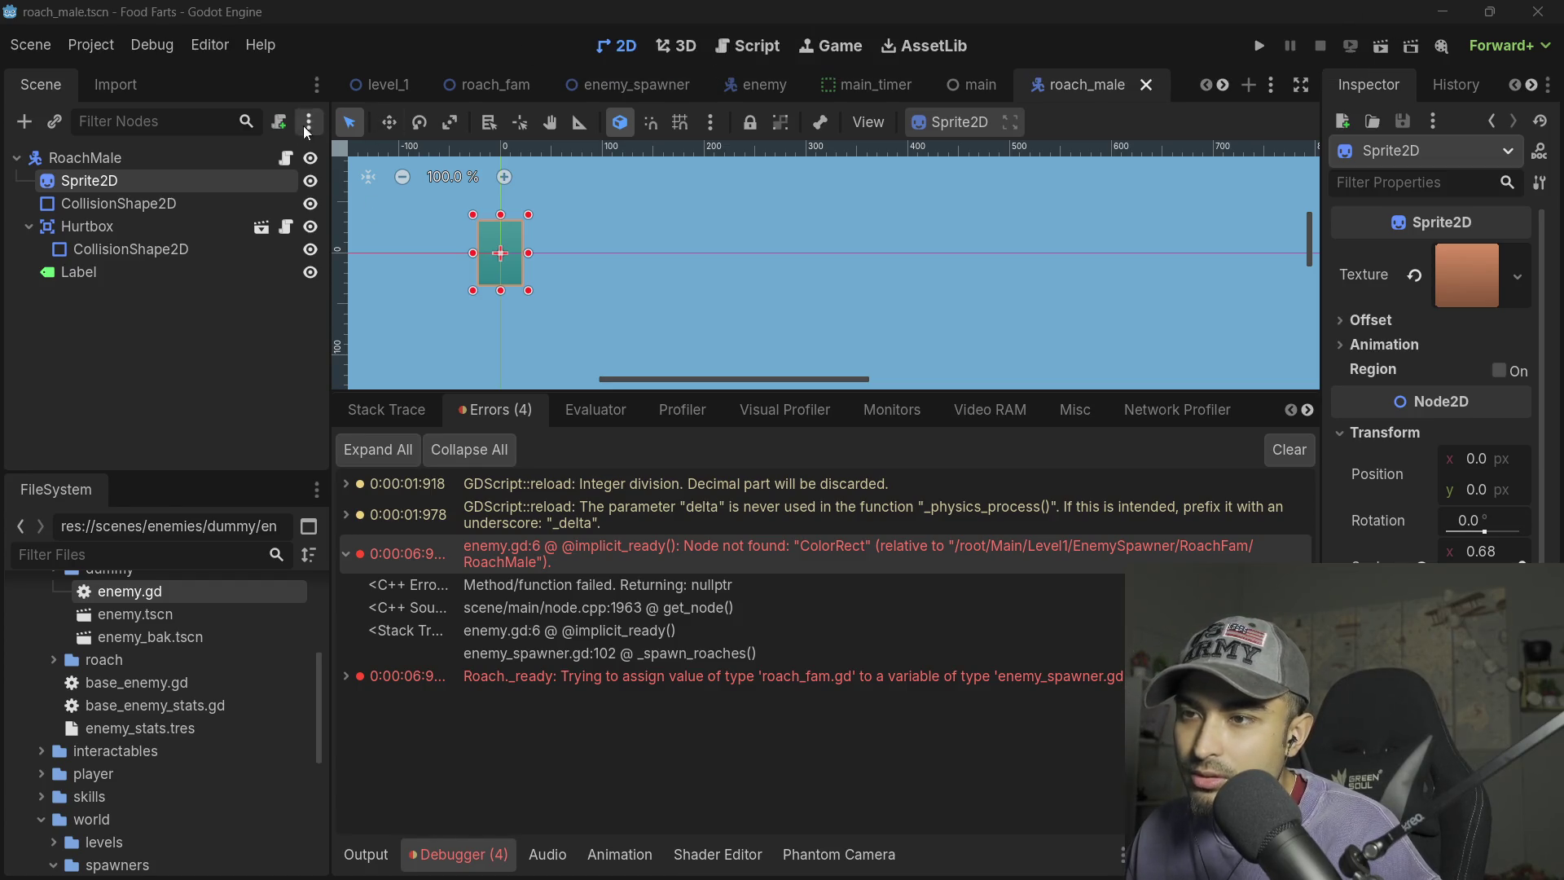
{"action": "left_click", "coordinate": [285, 157]}
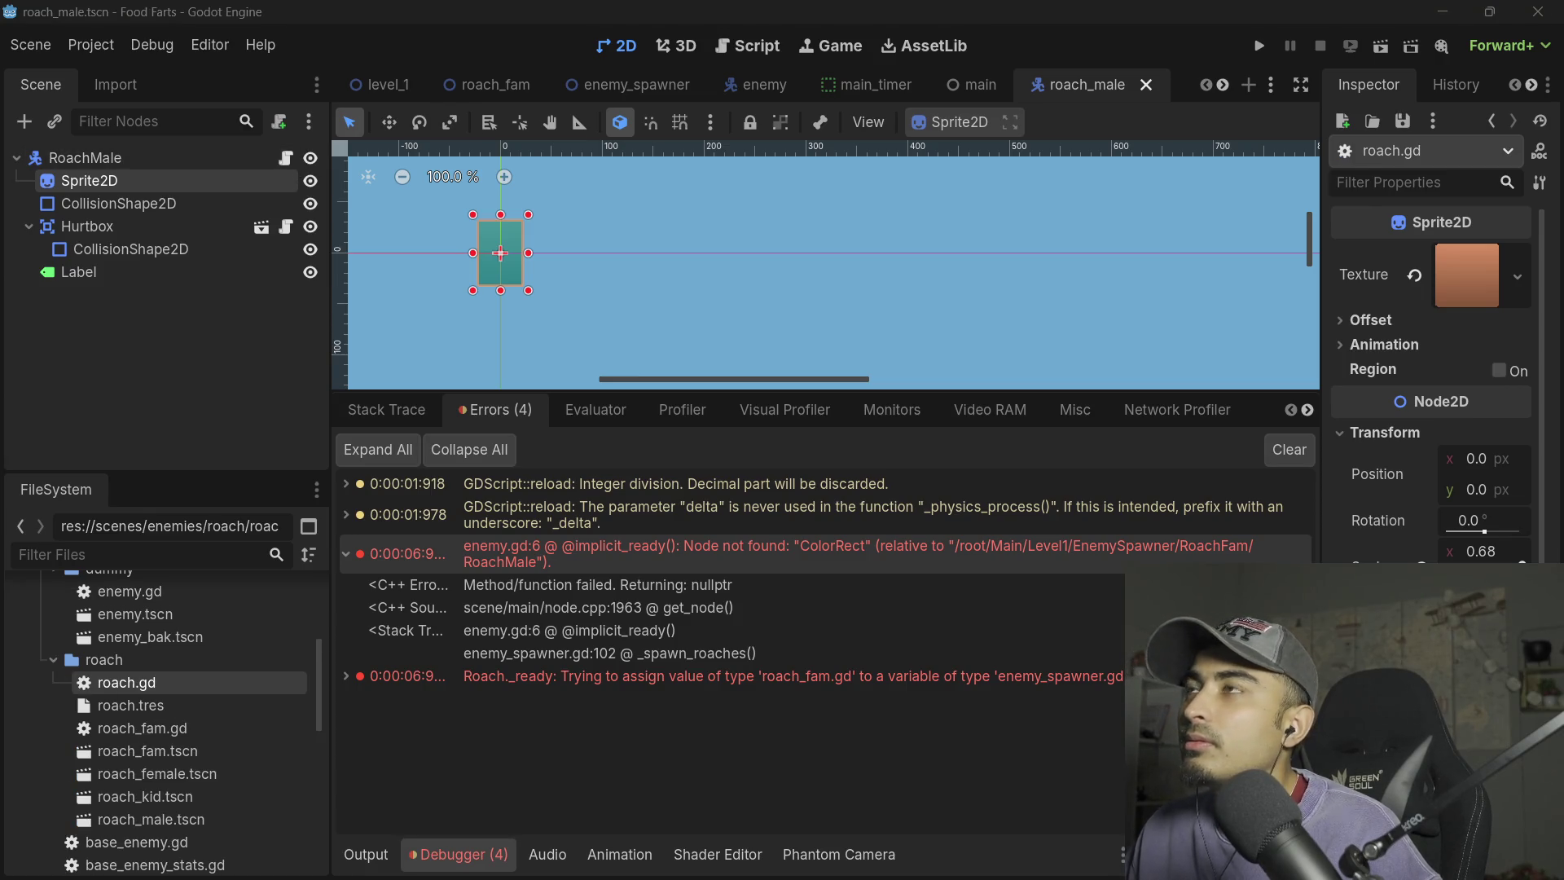
{"action": "key", "text": "ctrl+F3"}
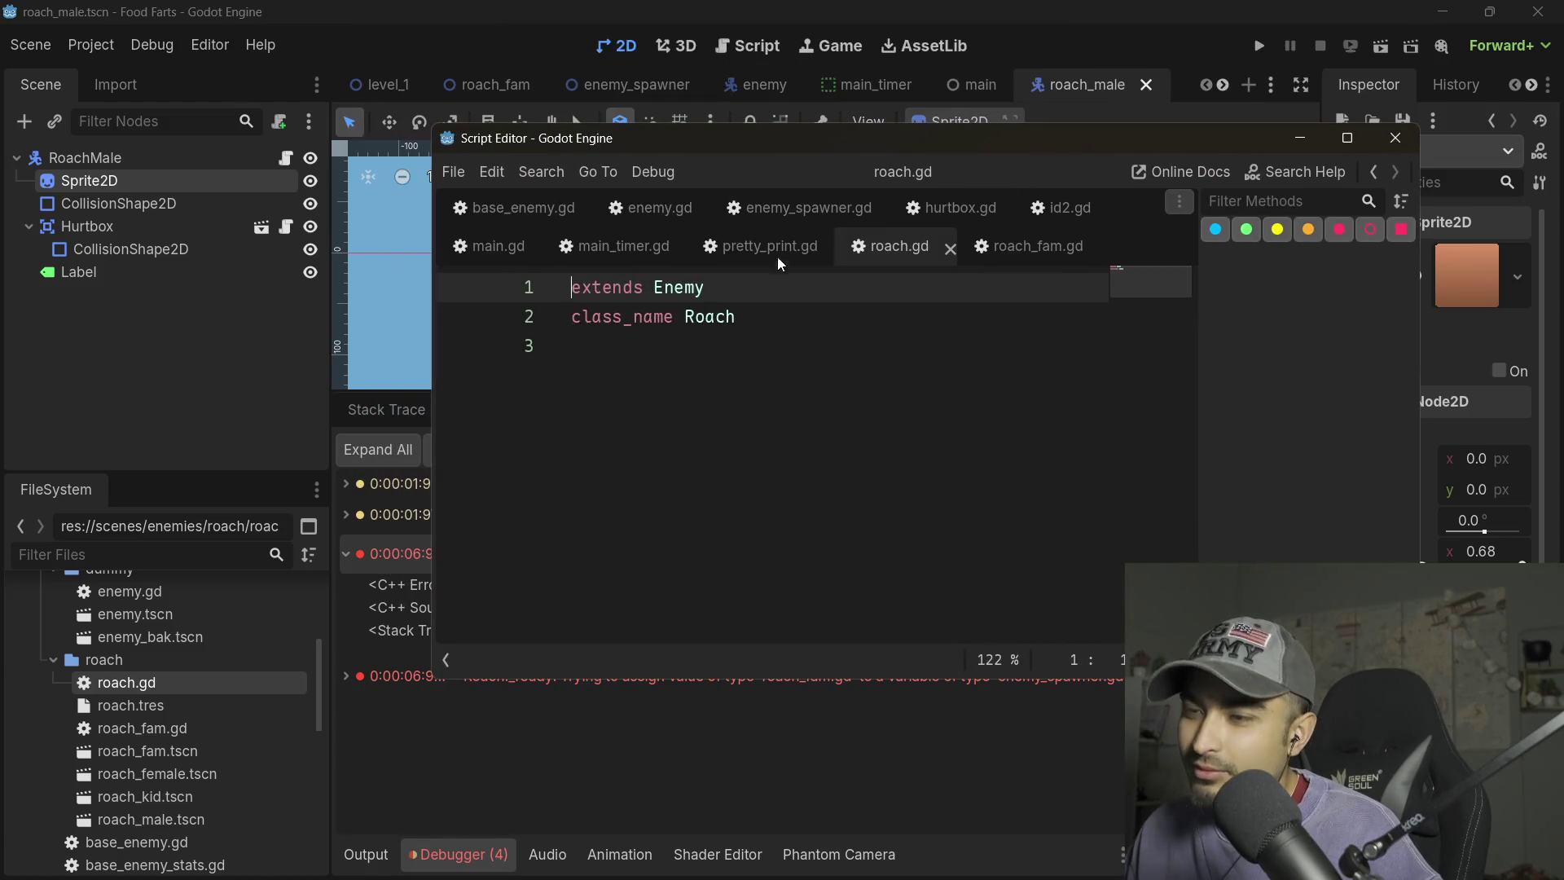
{"action": "left_click", "coordinate": [785, 333]}
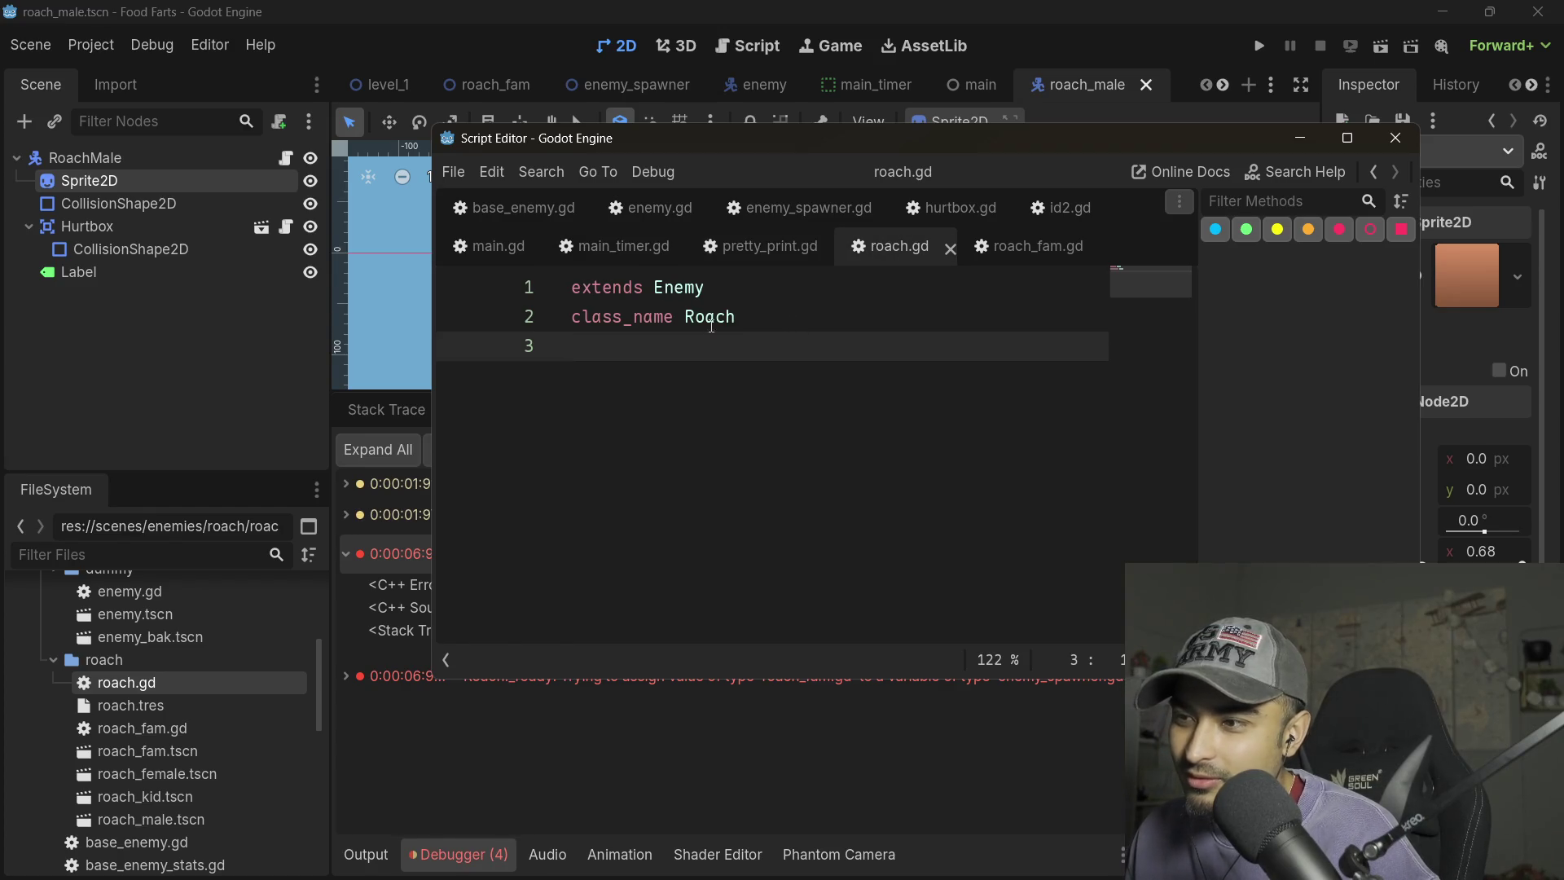
{"action": "left_click_drag", "start_coordinate": [912, 142], "coordinate": [922, 189]}
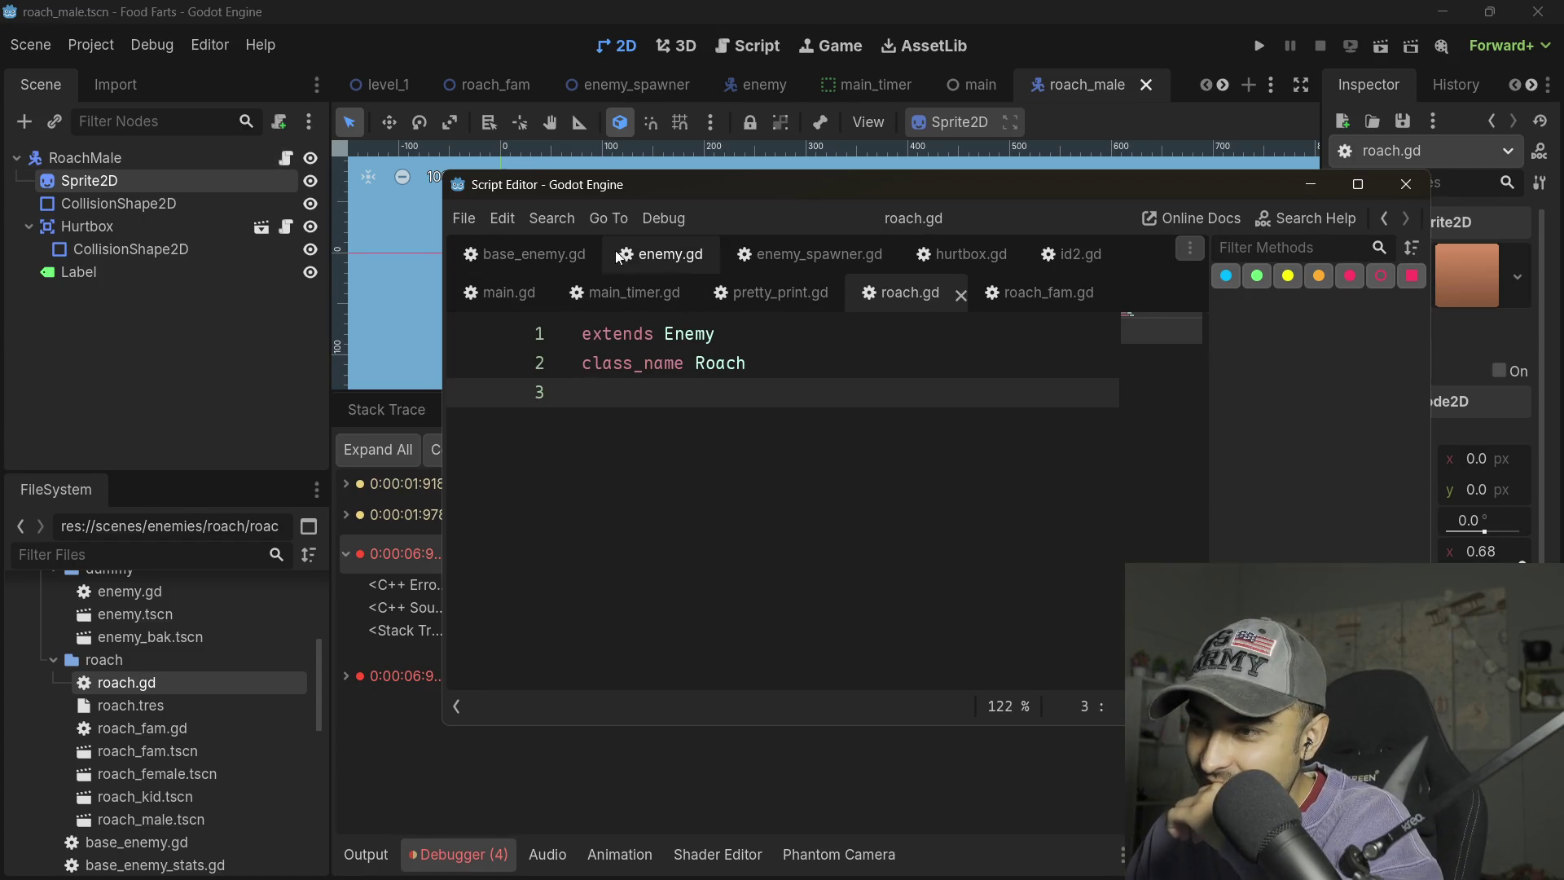
{"action": "left_click_drag", "start_coordinate": [746, 181], "coordinate": [757, 223]}
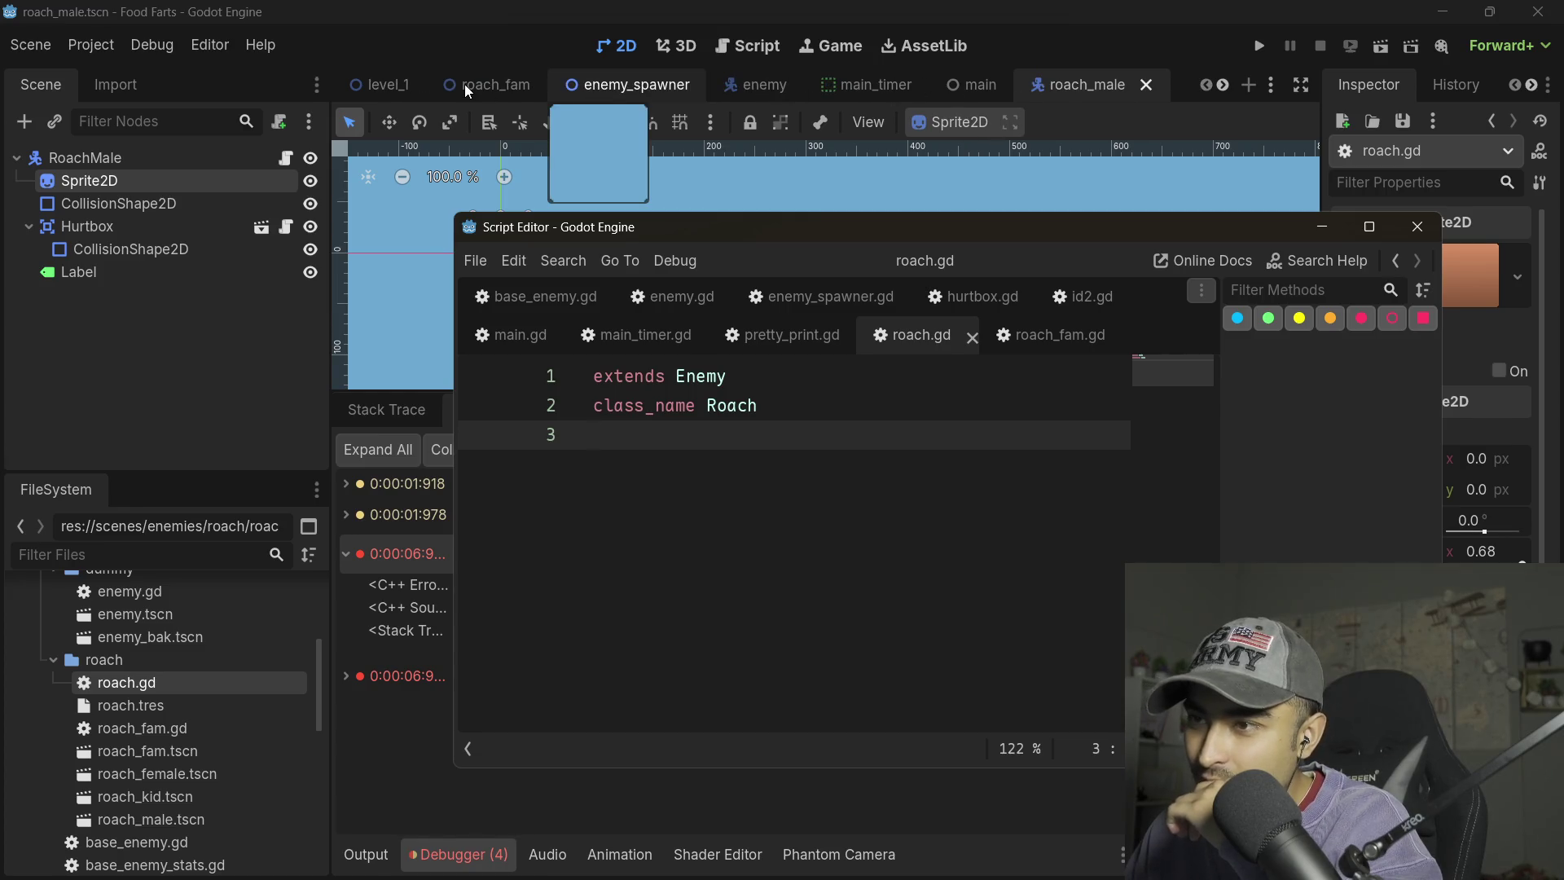
- Switch to the roach_fam scene and open its roach_fam.gd script
{"action": "left_click", "coordinate": [464, 85]}
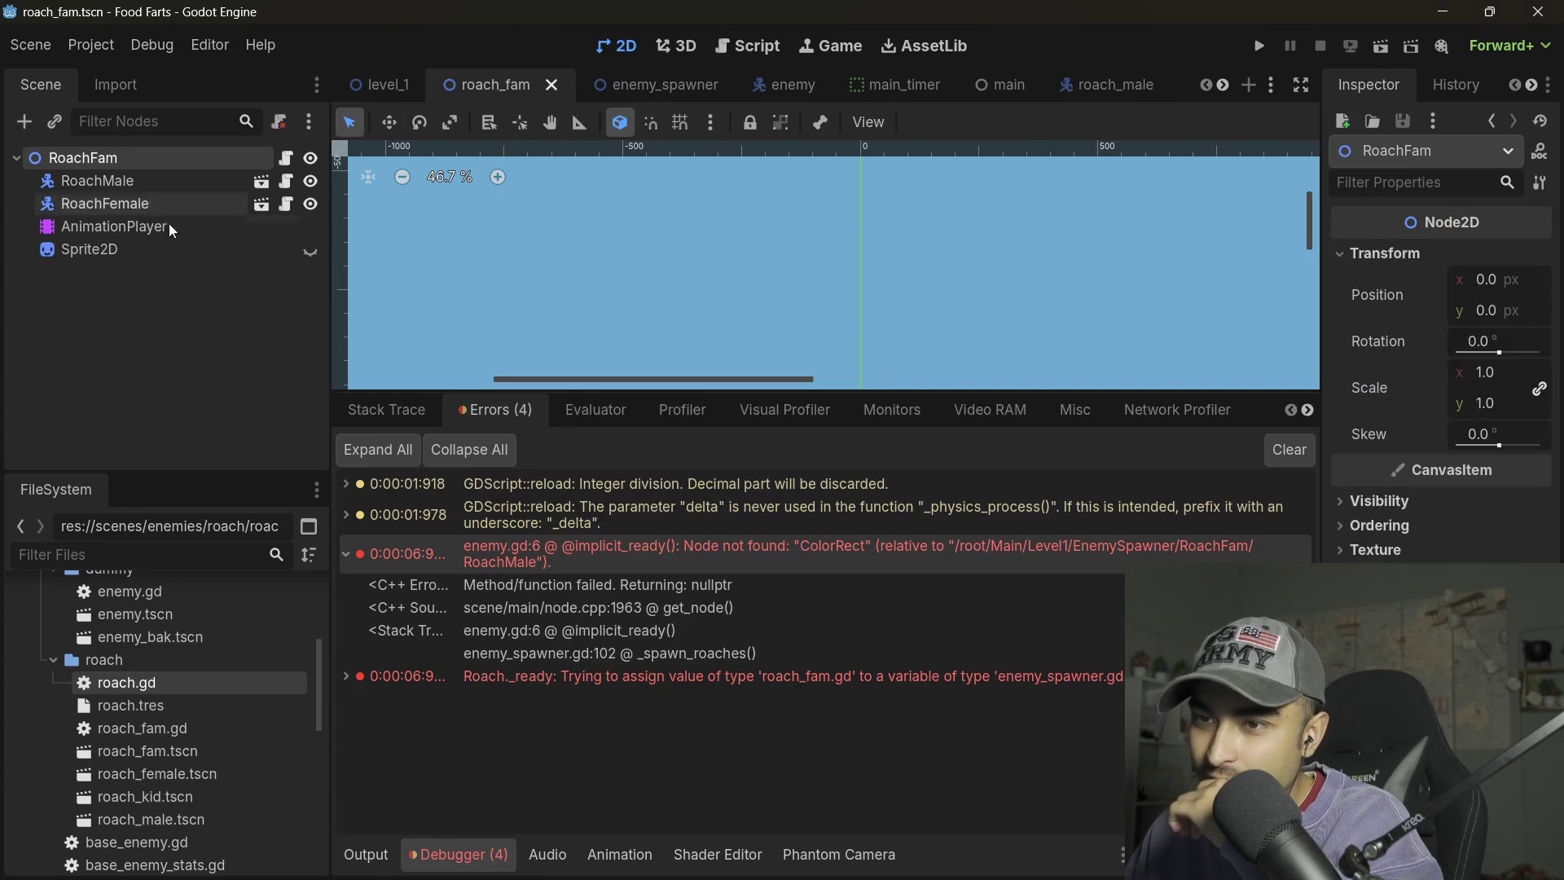
{"action": "left_click", "coordinate": [285, 203]}
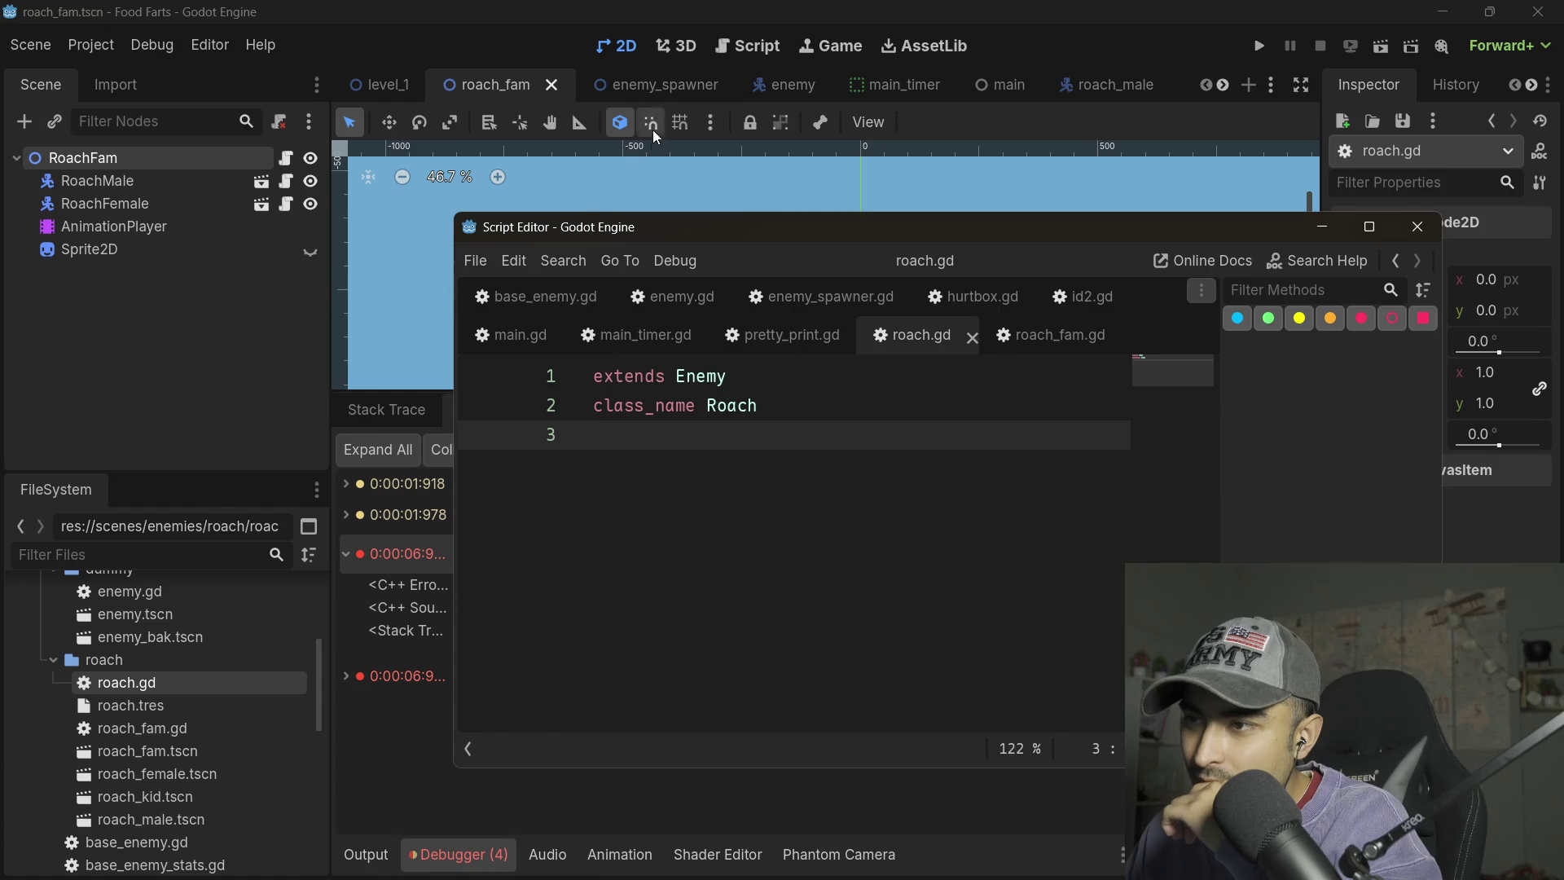
{"action": "left_click", "coordinate": [475, 90]}
- Show roach_fam.gd with the Script Editor maximized and scroll through its code
{"action": "left_click", "coordinate": [286, 158]}
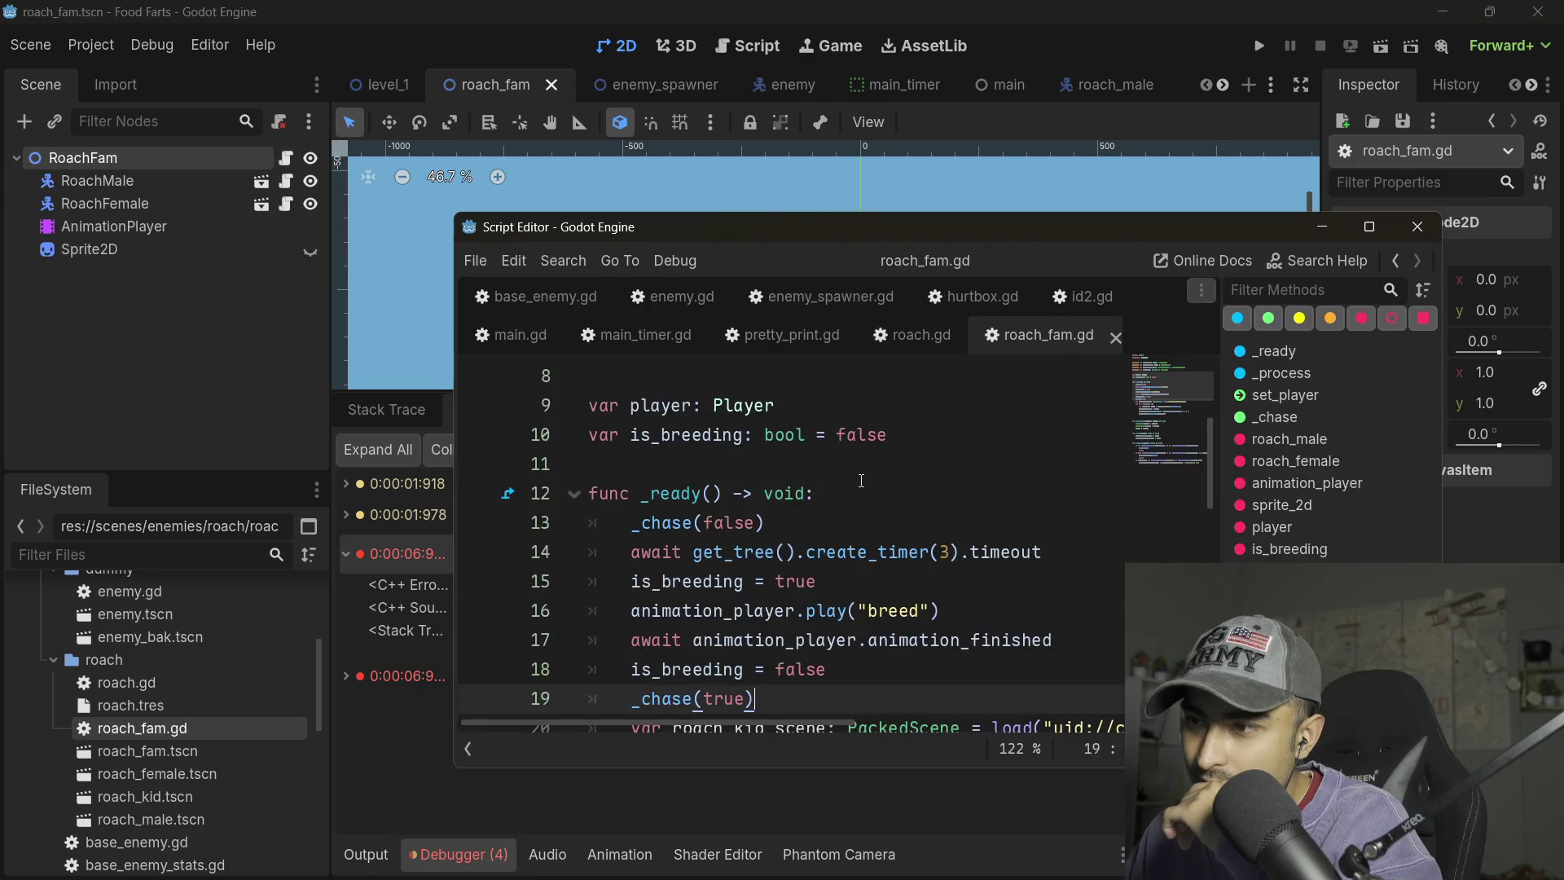
{"action": "scroll", "coordinate": [861, 480], "scroll_direction": "down", "scroll_amount": 6}
{"action": "scroll", "coordinate": [861, 481], "scroll_direction": "up", "scroll_amount": 6}
{"action": "scroll", "coordinate": [851, 513], "scroll_direction": "down", "scroll_amount": 9}
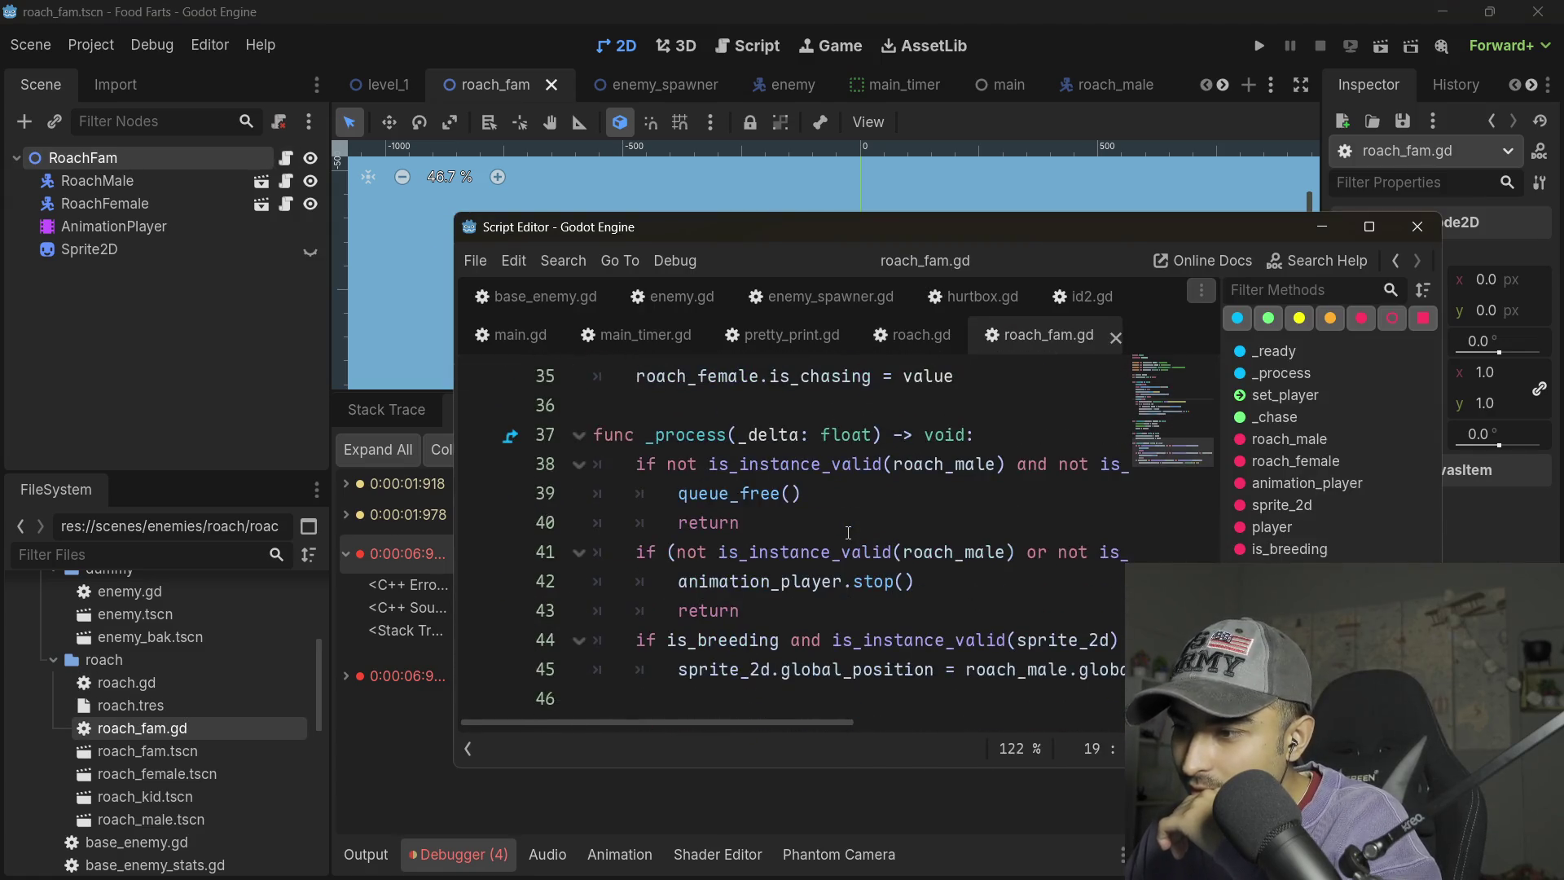
{"action": "scroll", "coordinate": [865, 527], "scroll_direction": "up", "scroll_amount": 2}
{"action": "left_click", "coordinate": [1369, 226]}
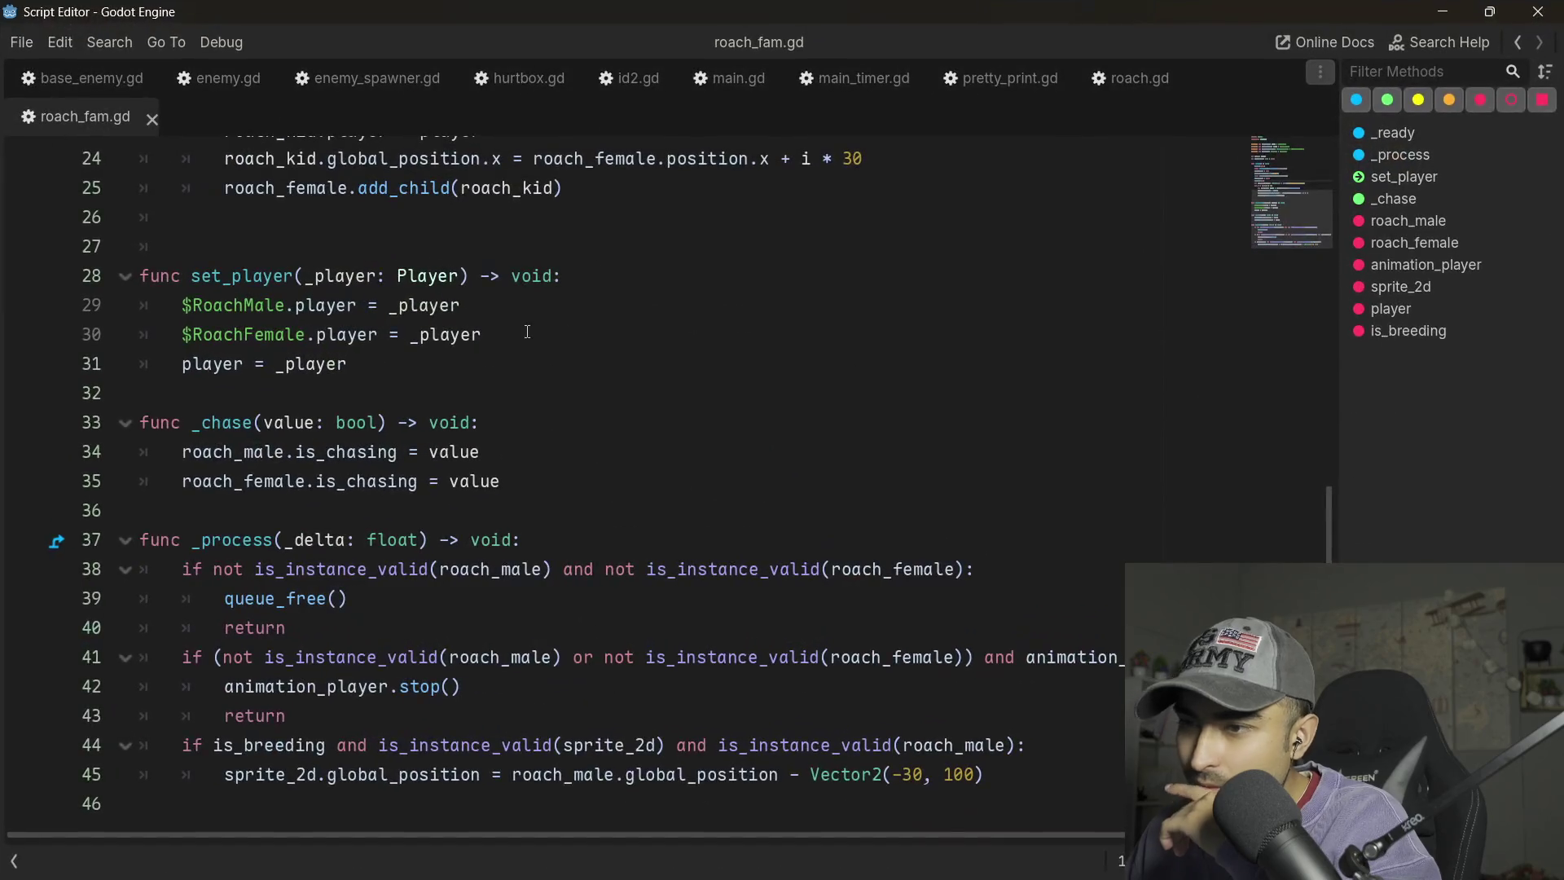
{"action": "scroll", "coordinate": [505, 374], "scroll_direction": "up", "scroll_amount": 1}
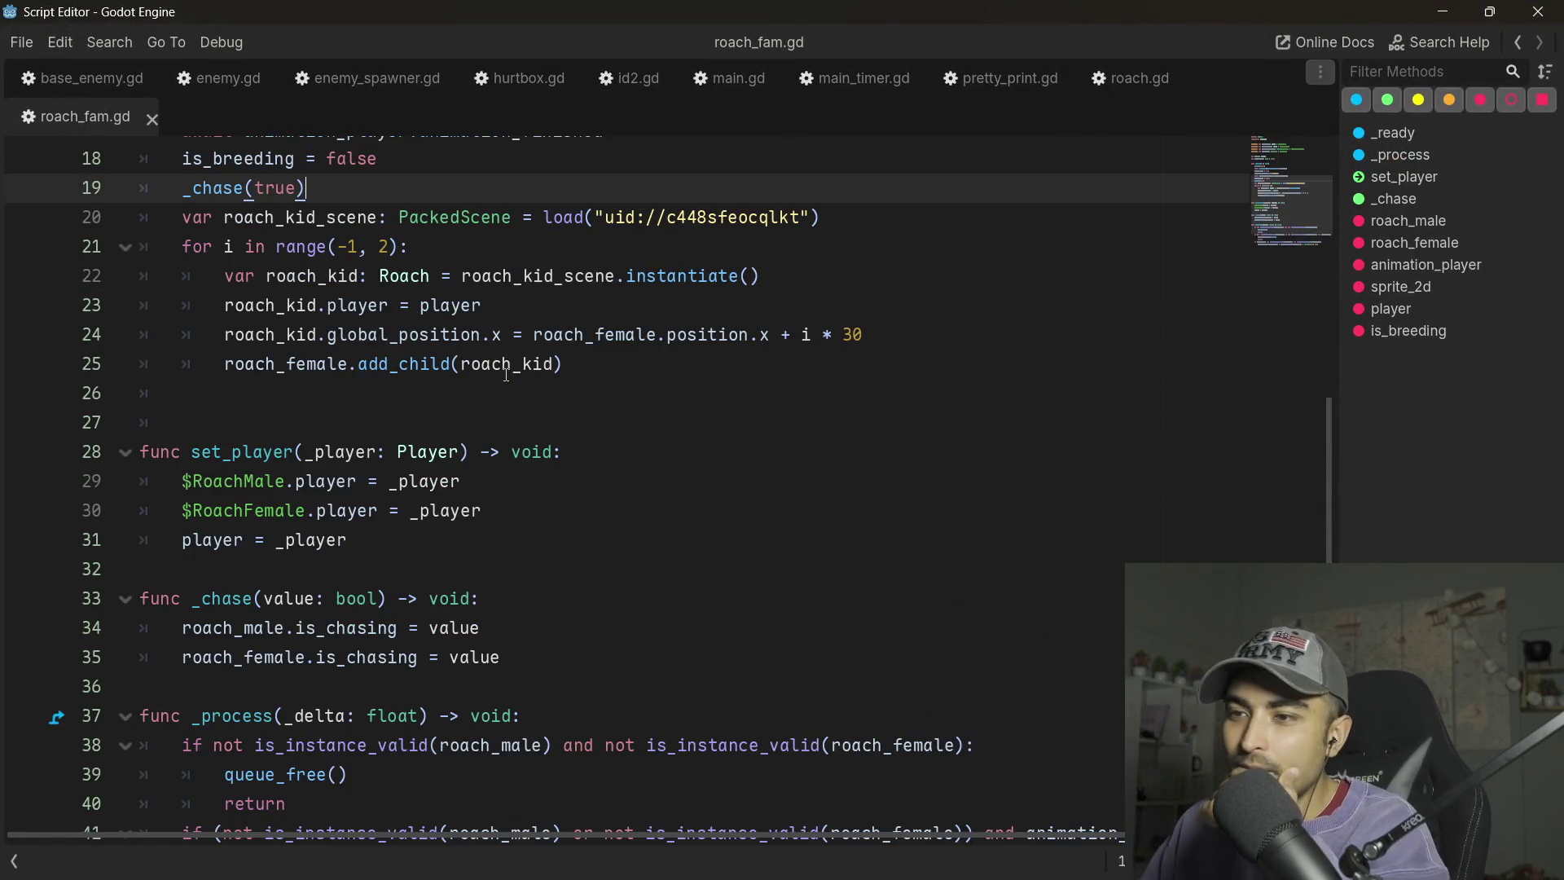
{"action": "scroll", "coordinate": [357, 436], "scroll_direction": "up", "scroll_amount": 4}
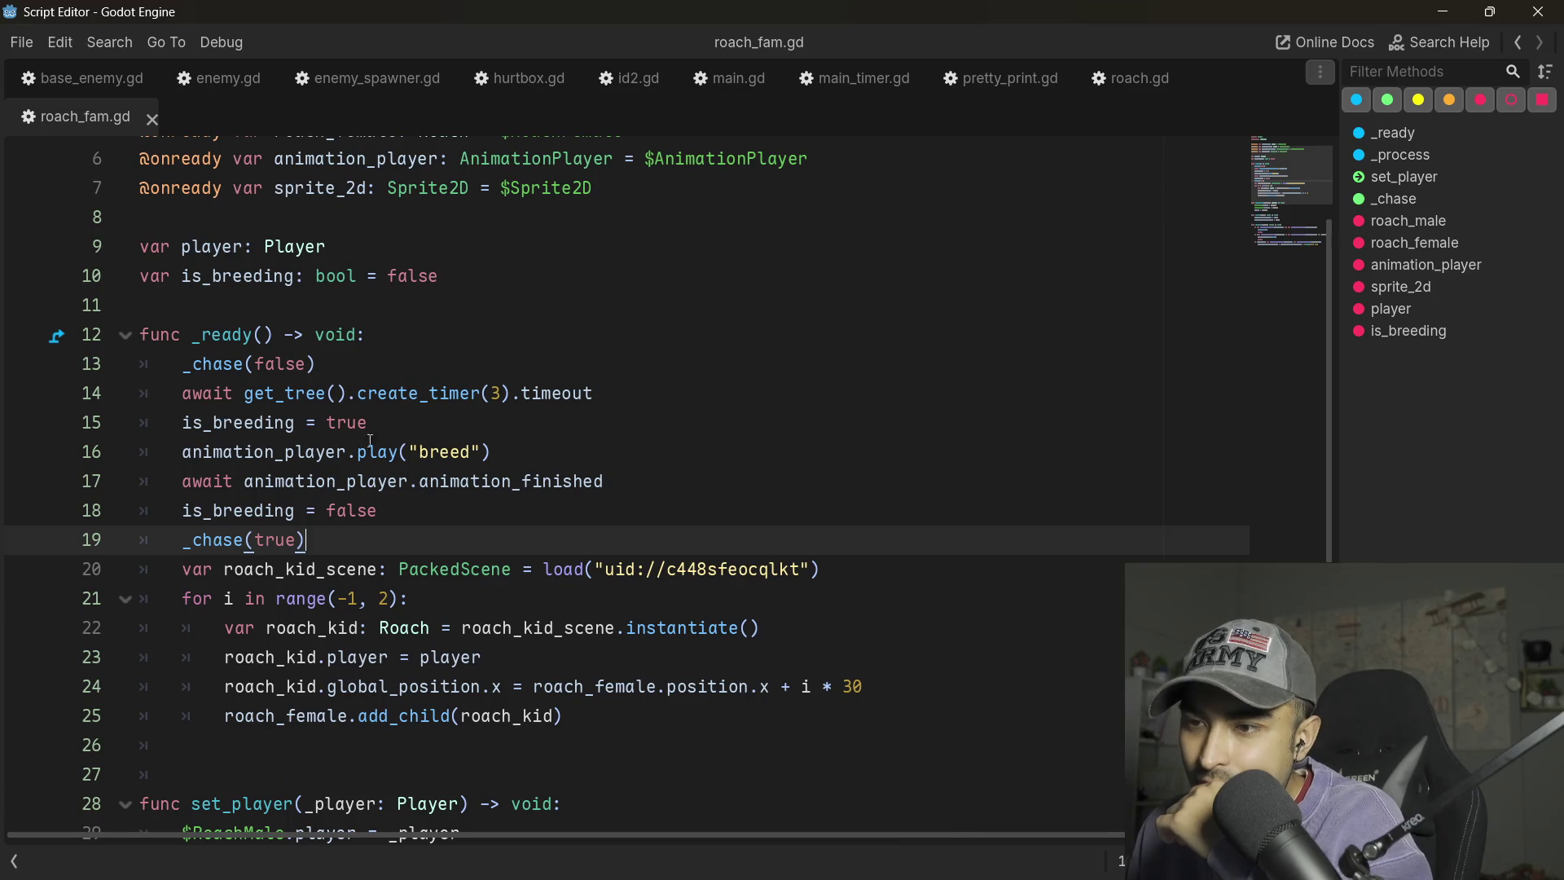
{"action": "scroll", "coordinate": [370, 440], "scroll_direction": "up", "scroll_amount": 2}
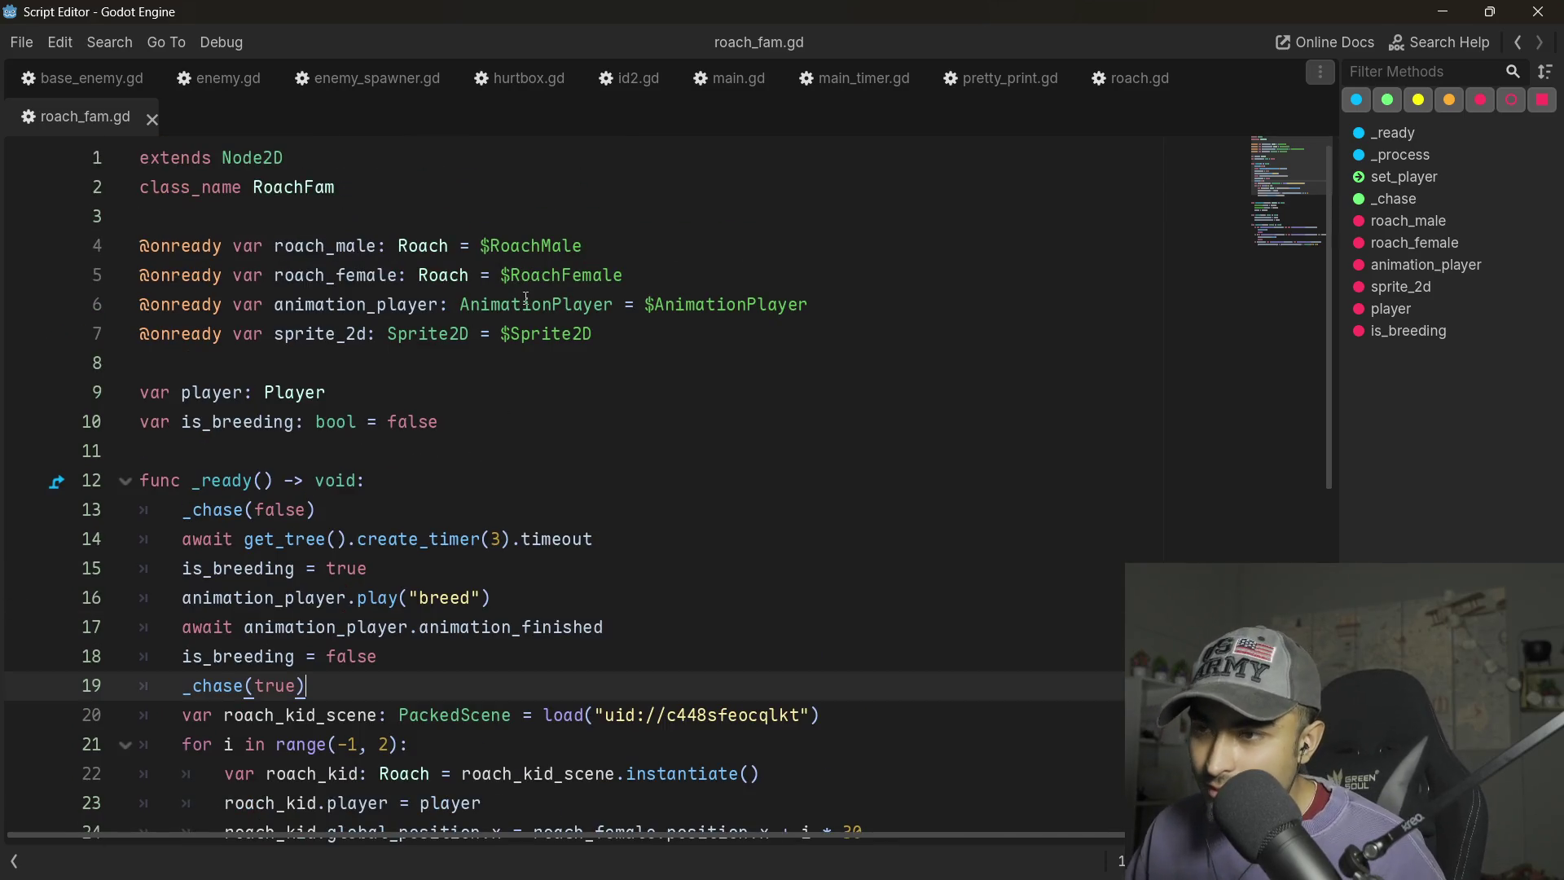
{"action": "scroll", "coordinate": [525, 298], "scroll_direction": "down", "scroll_amount": 8}
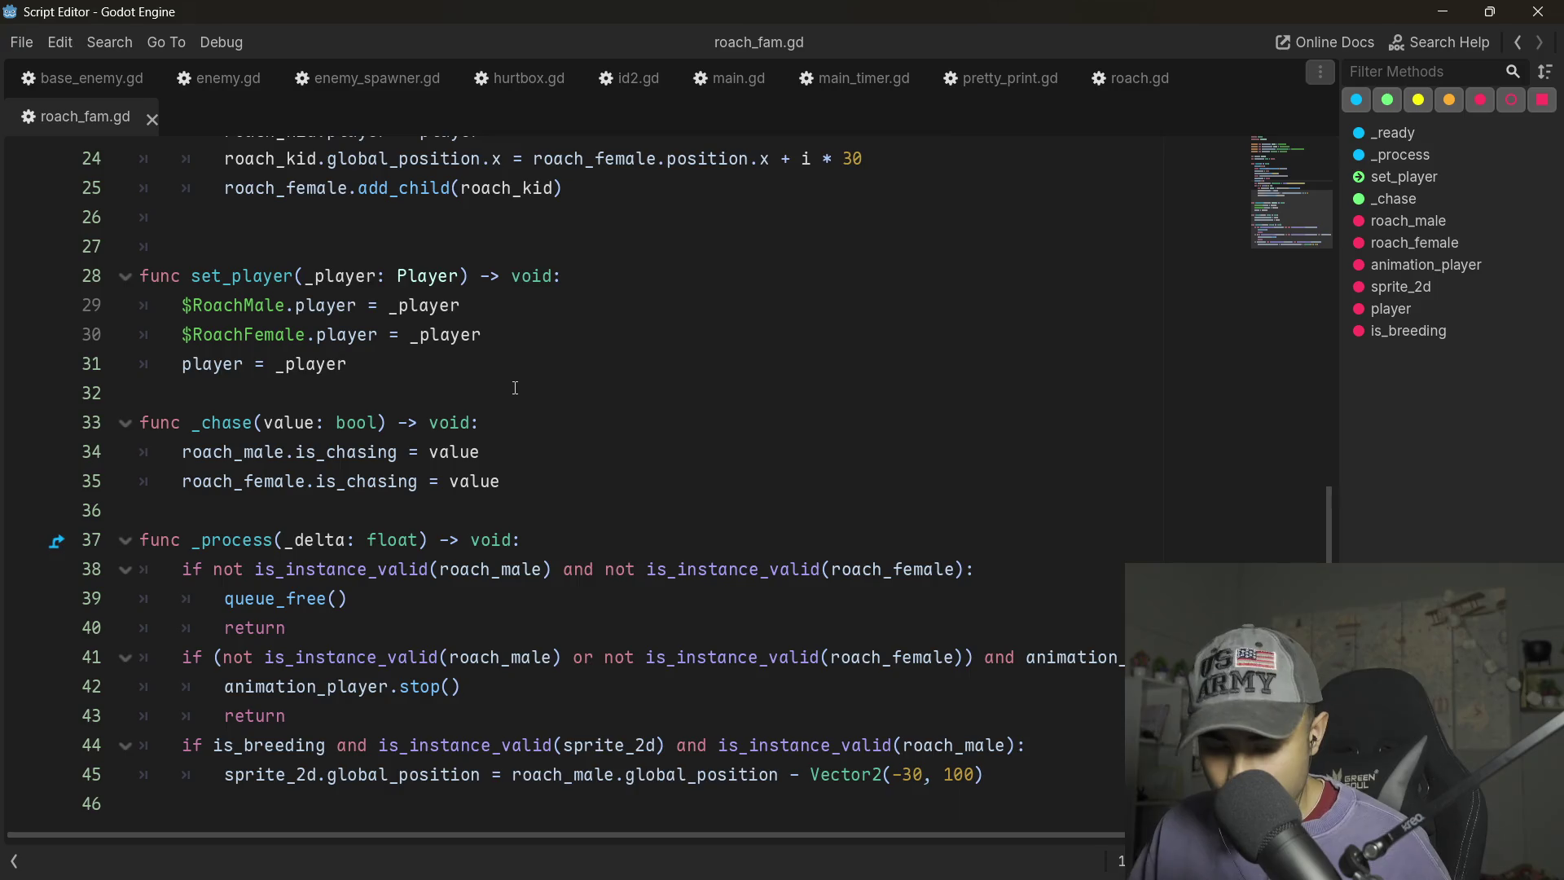
- Search roach_fam.gd for 'colorrec' references, then keep reading down the script
{"action": "key", "text": "ctrl+f"}
{"action": "type", "text": "colorre"}
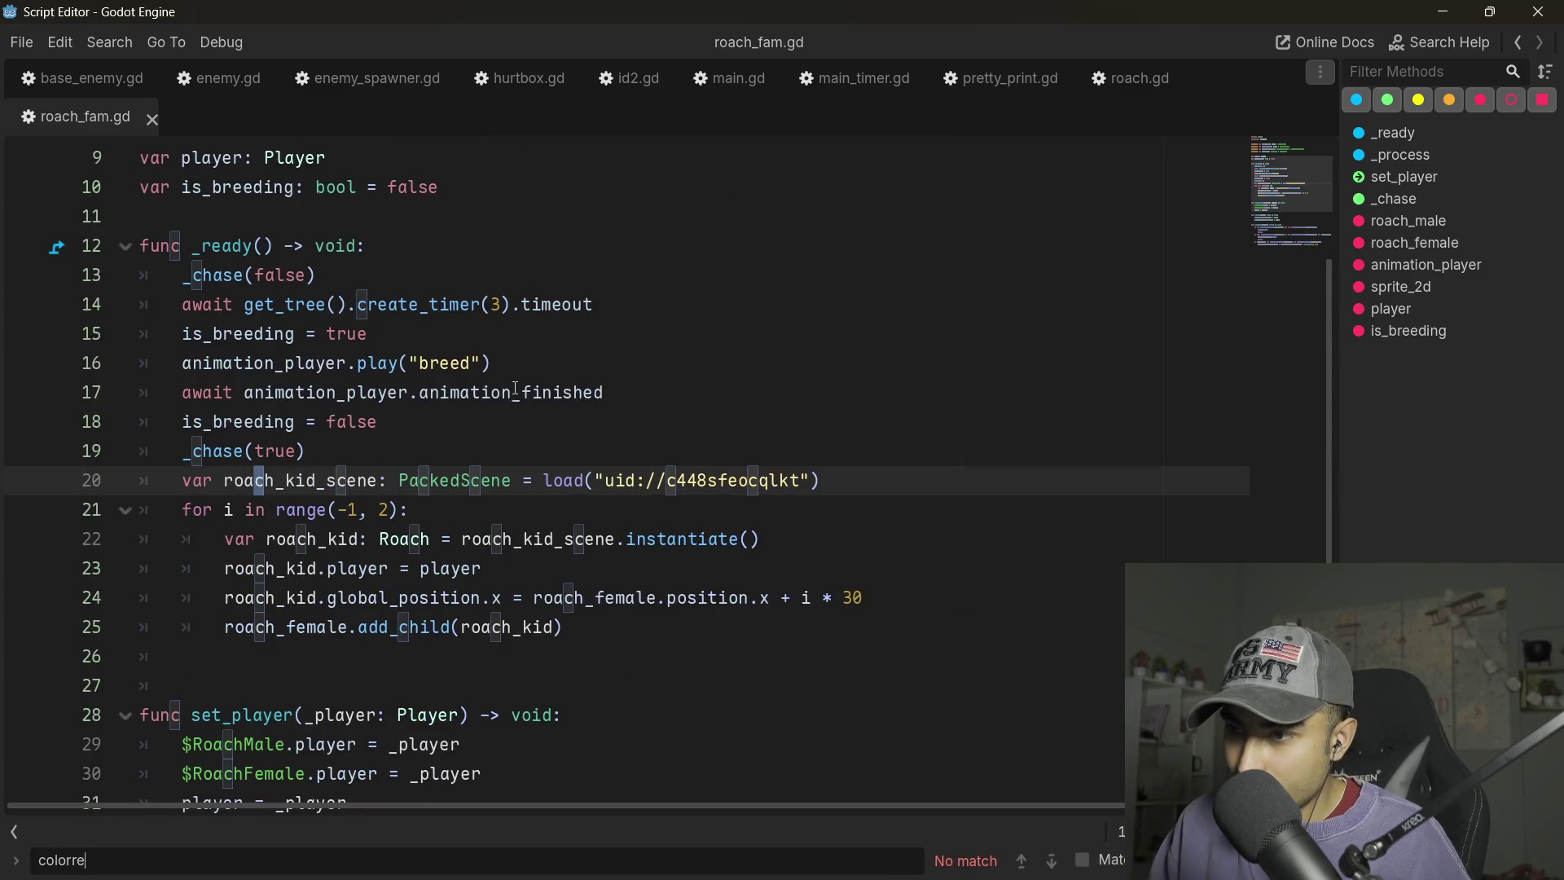
{"action": "type", "text": "ct"}
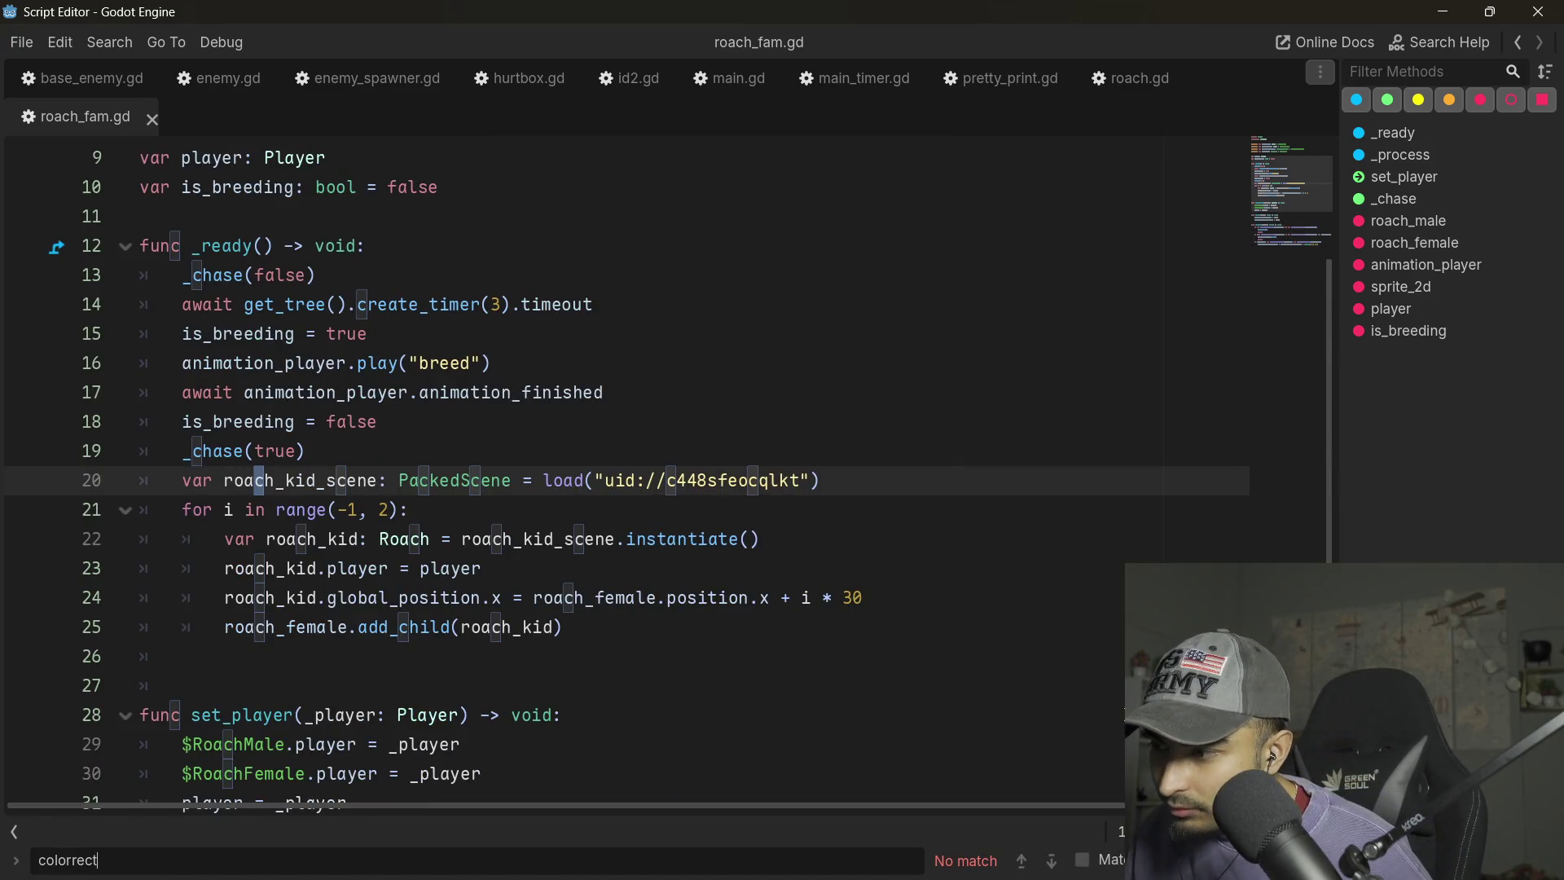
{"action": "key", "text": "Escape"}
{"action": "scroll", "coordinate": [652, 521], "scroll_direction": "down", "scroll_amount": 3}
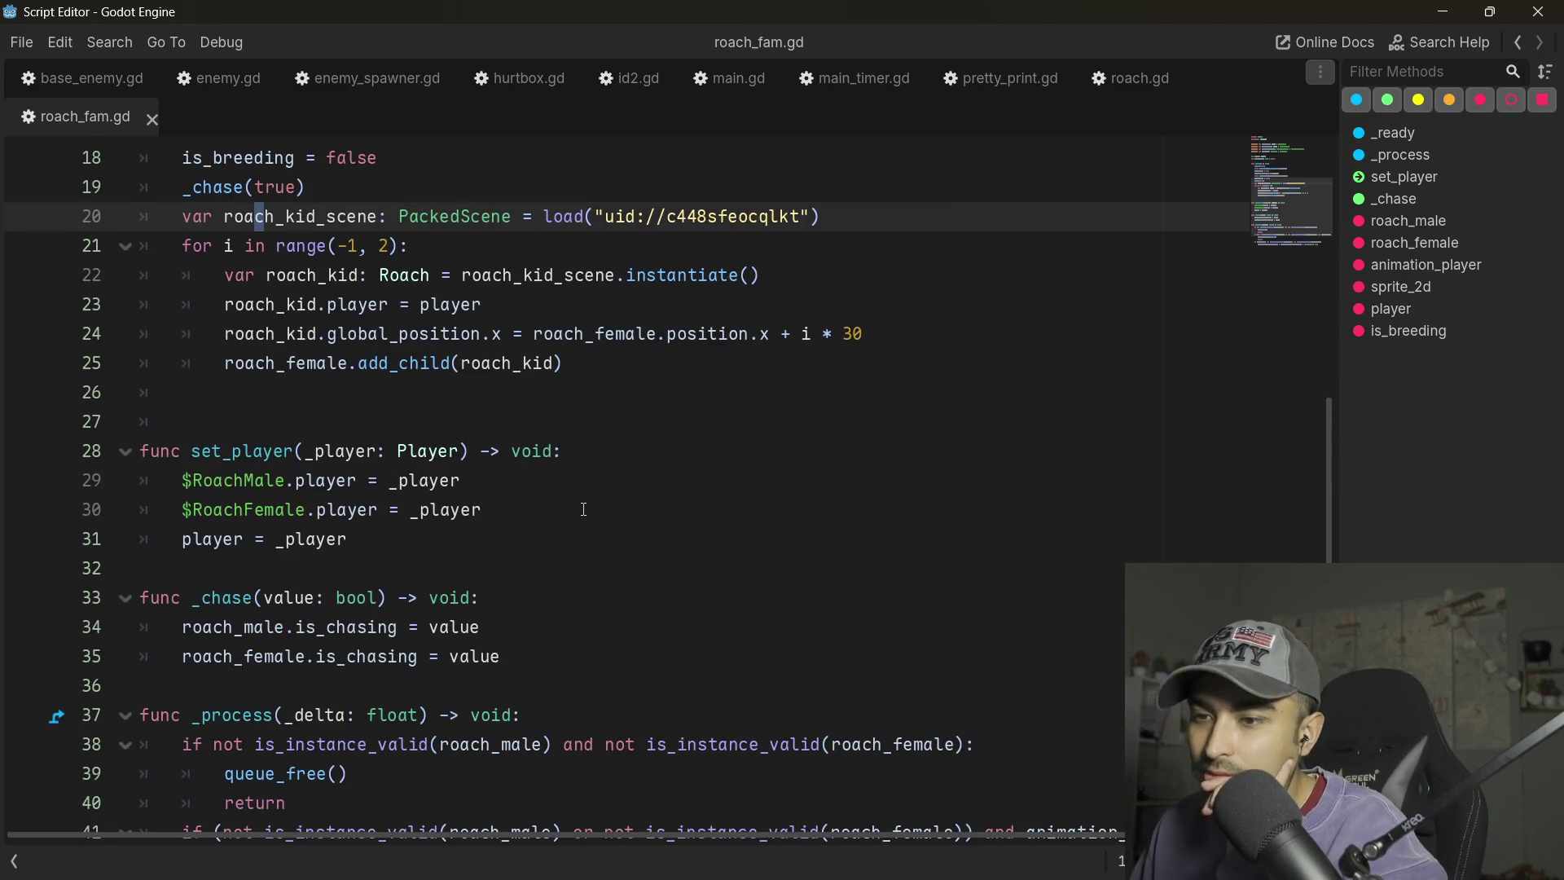
{"action": "scroll", "coordinate": [628, 513], "scroll_direction": "down", "scroll_amount": 2}
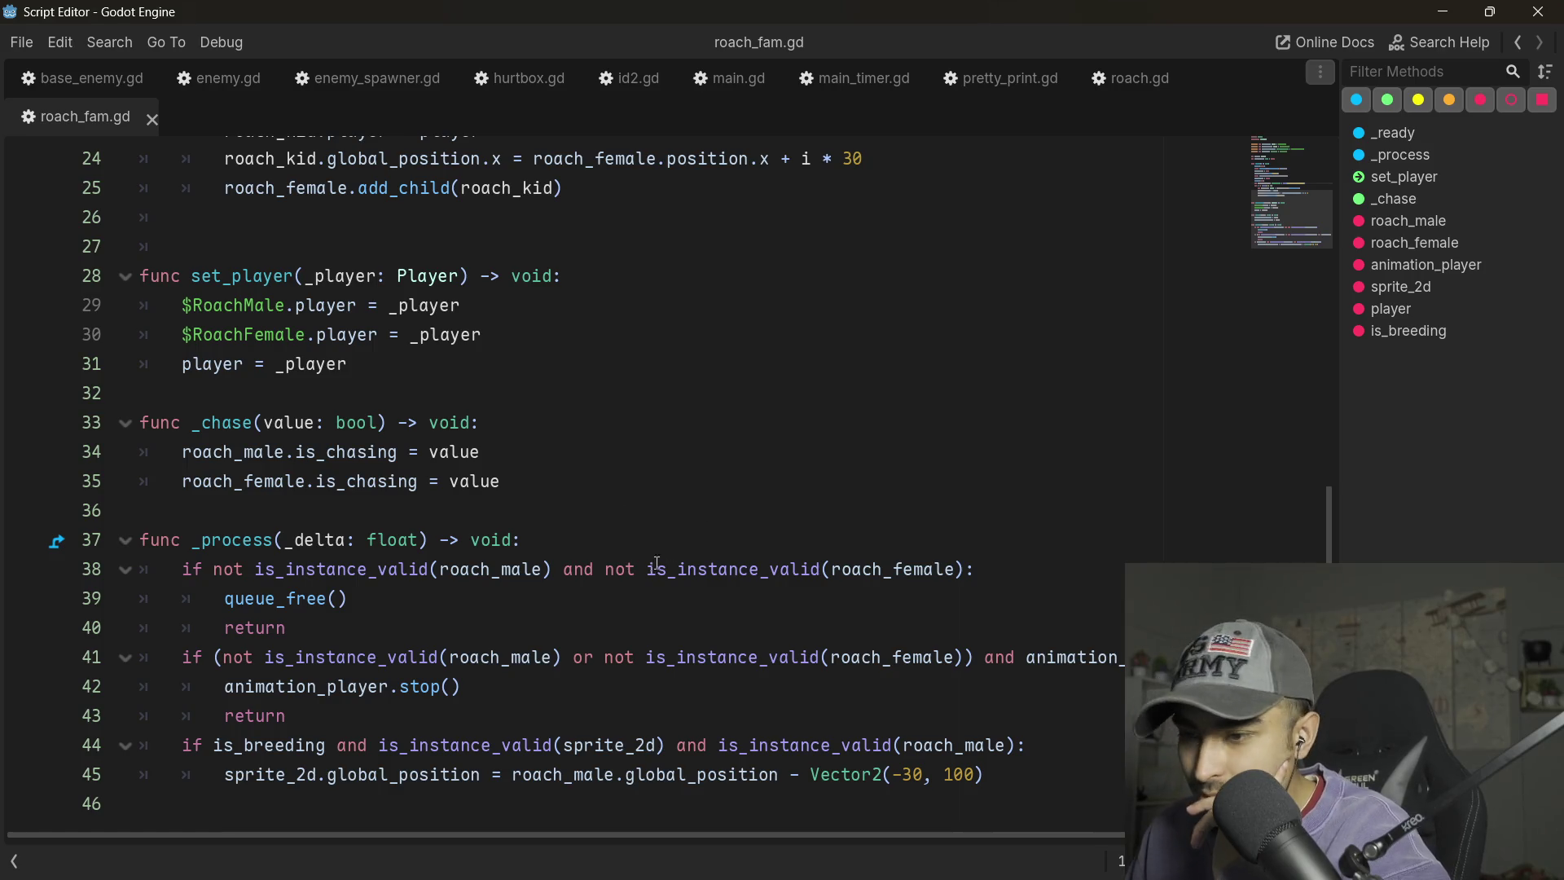
- Scroll back up to line 1 and close the floating Script Editor window
{"action": "scroll", "coordinate": [623, 573], "scroll_direction": "up", "scroll_amount": 3}
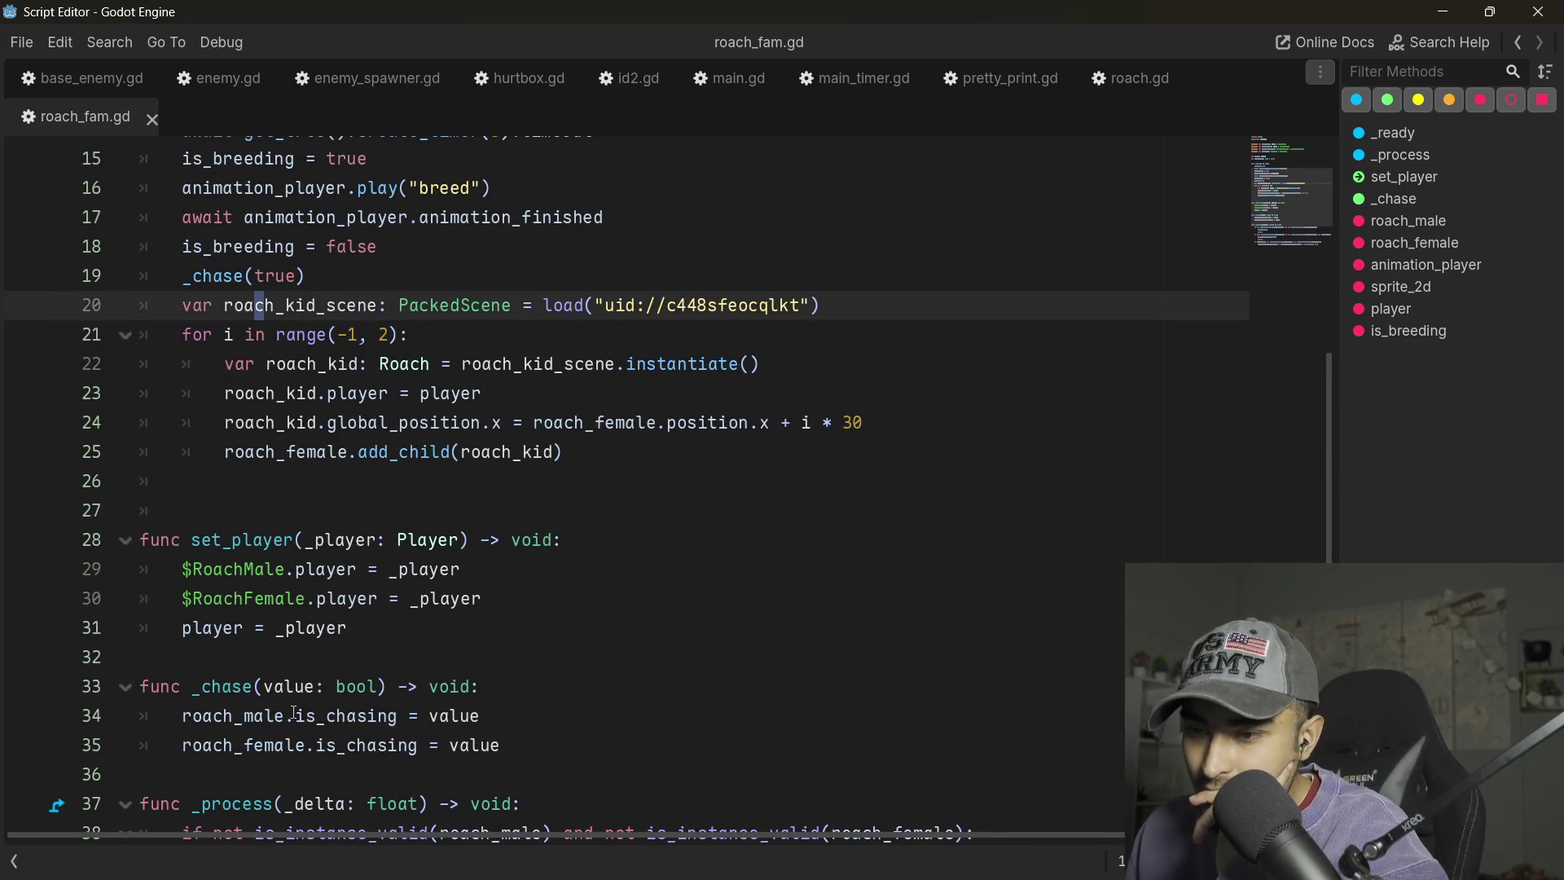
{"action": "scroll", "coordinate": [274, 684], "scroll_direction": "up", "scroll_amount": 1}
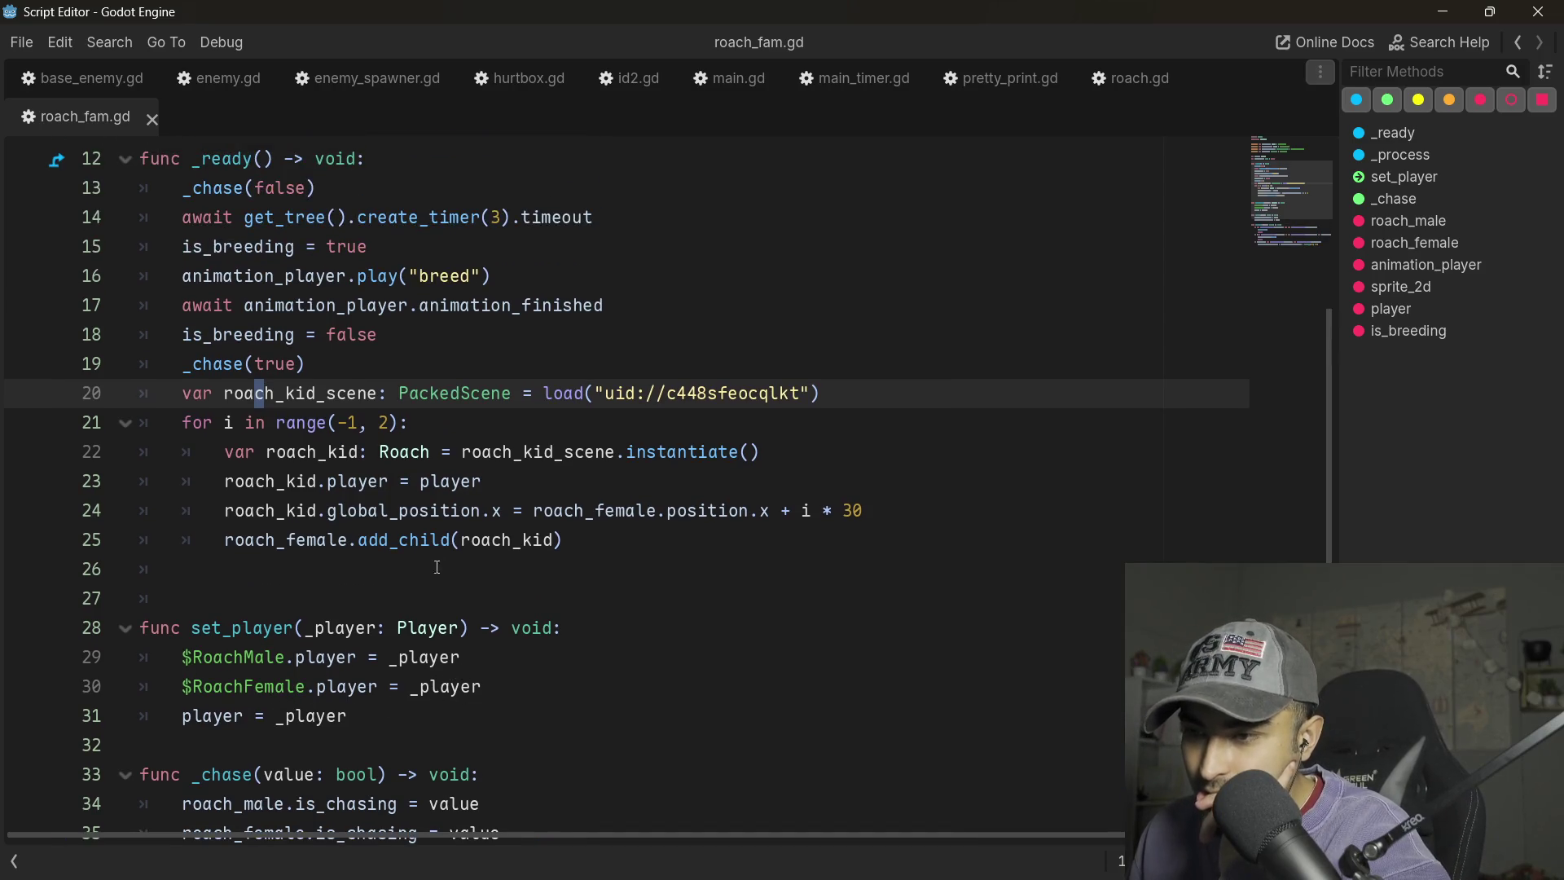
{"action": "scroll", "coordinate": [480, 529], "scroll_direction": "up", "scroll_amount": 2}
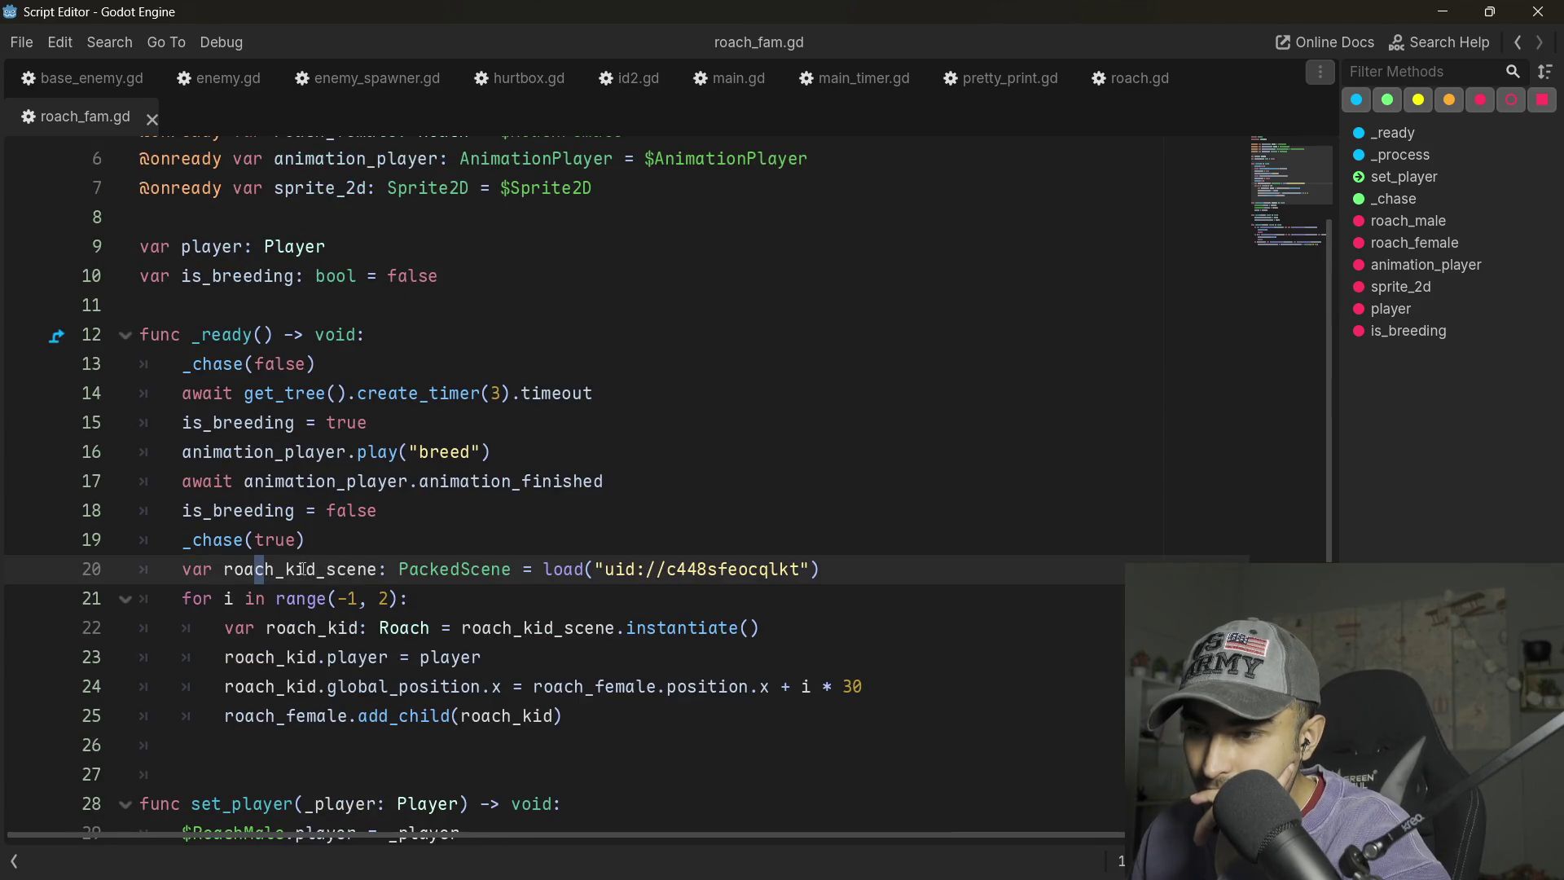
{"action": "scroll", "coordinate": [298, 572], "scroll_direction": "up", "scroll_amount": 1}
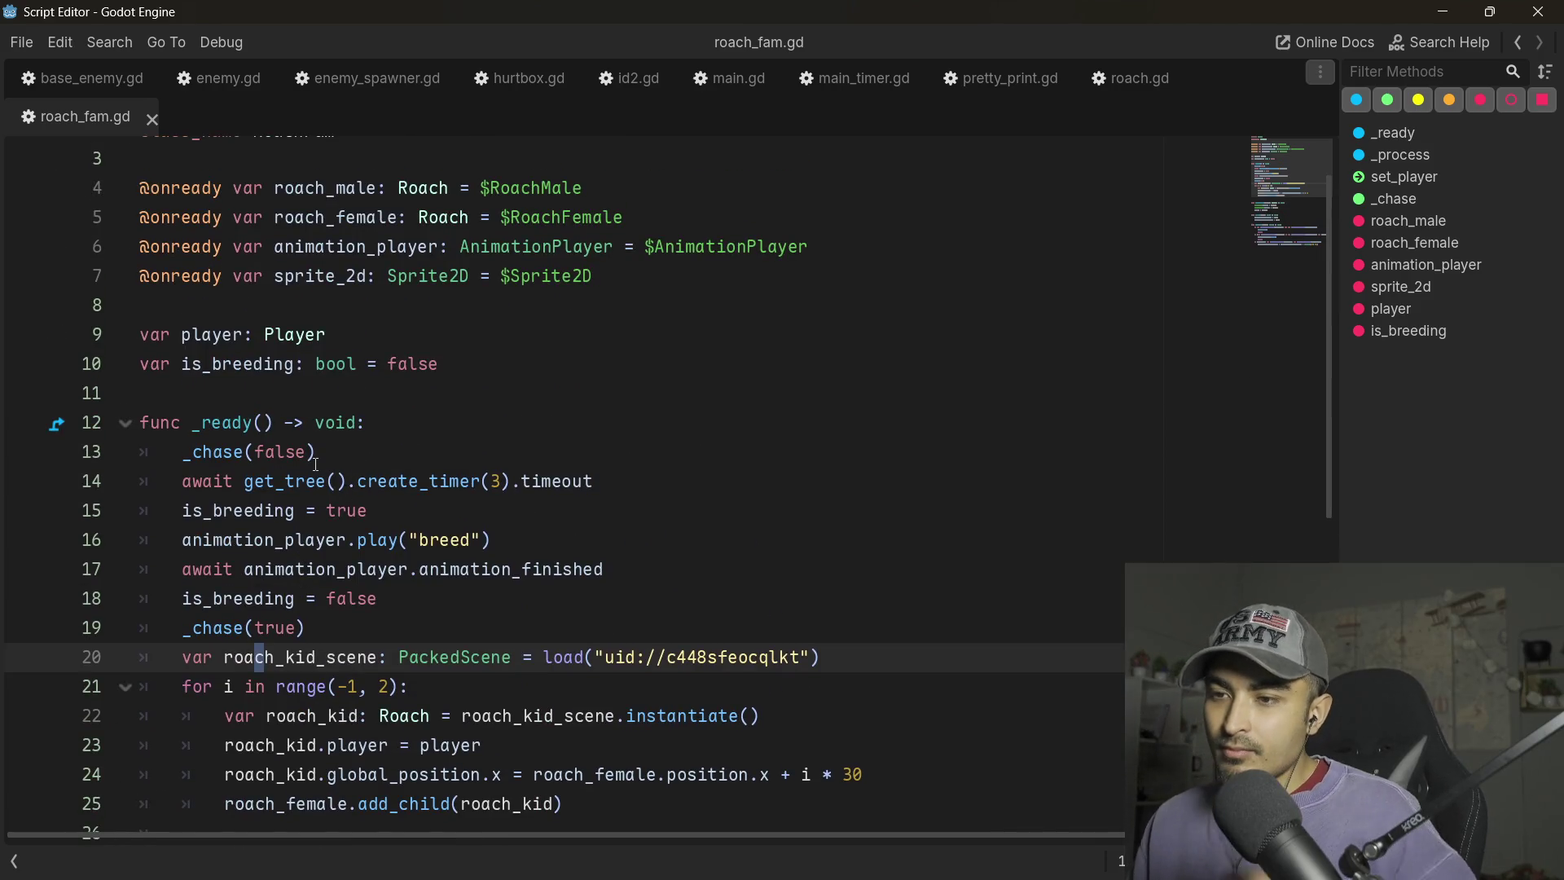
{"action": "scroll", "coordinate": [326, 477], "scroll_direction": "up", "scroll_amount": 1}
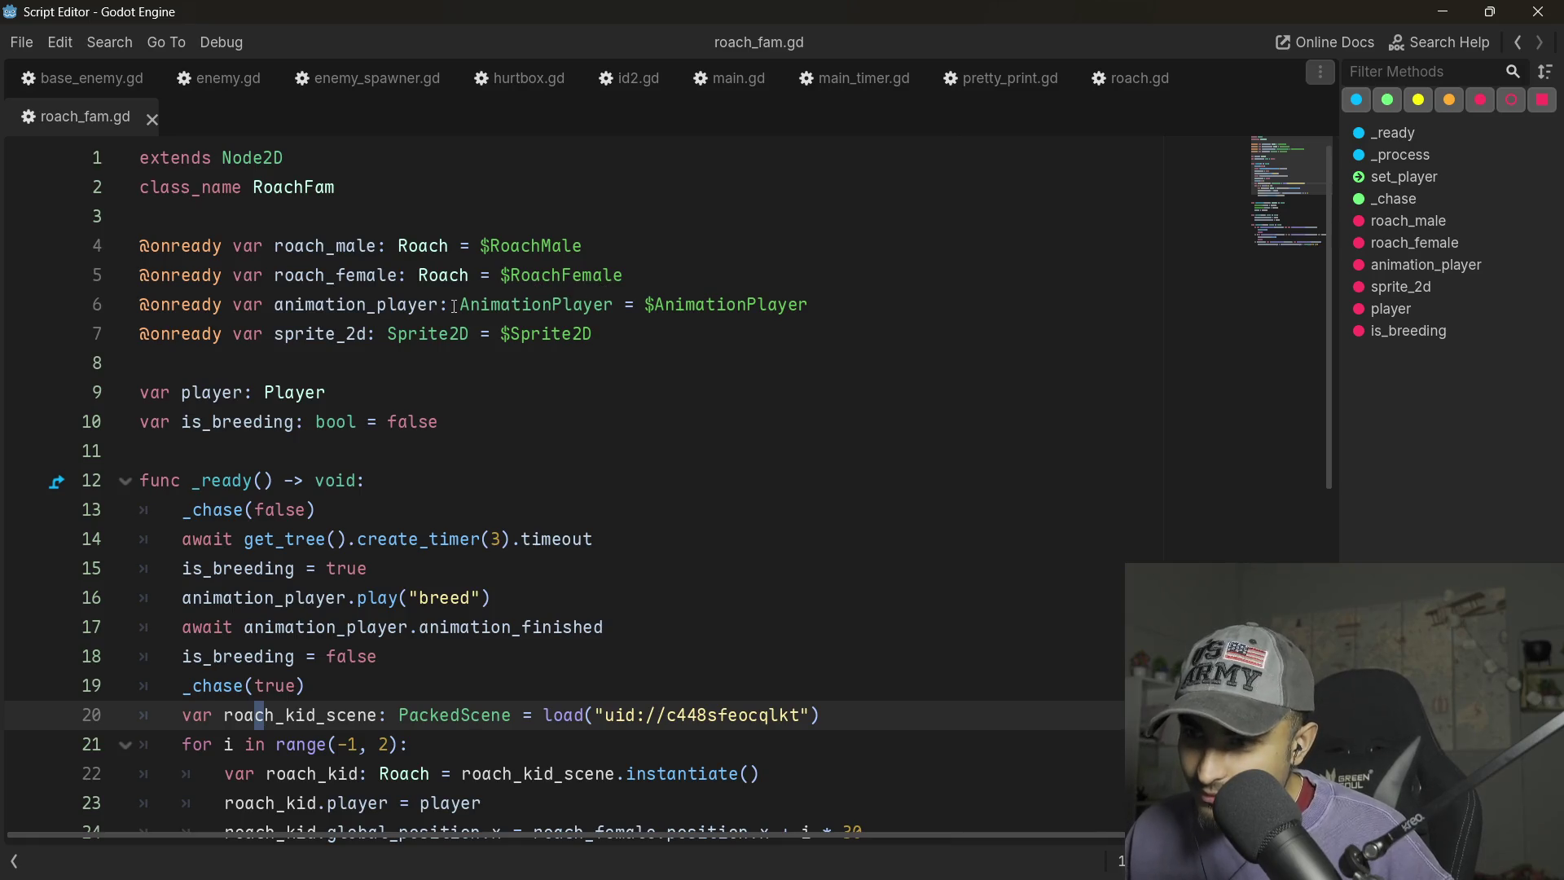
{"action": "left_click", "coordinate": [1442, 11]}
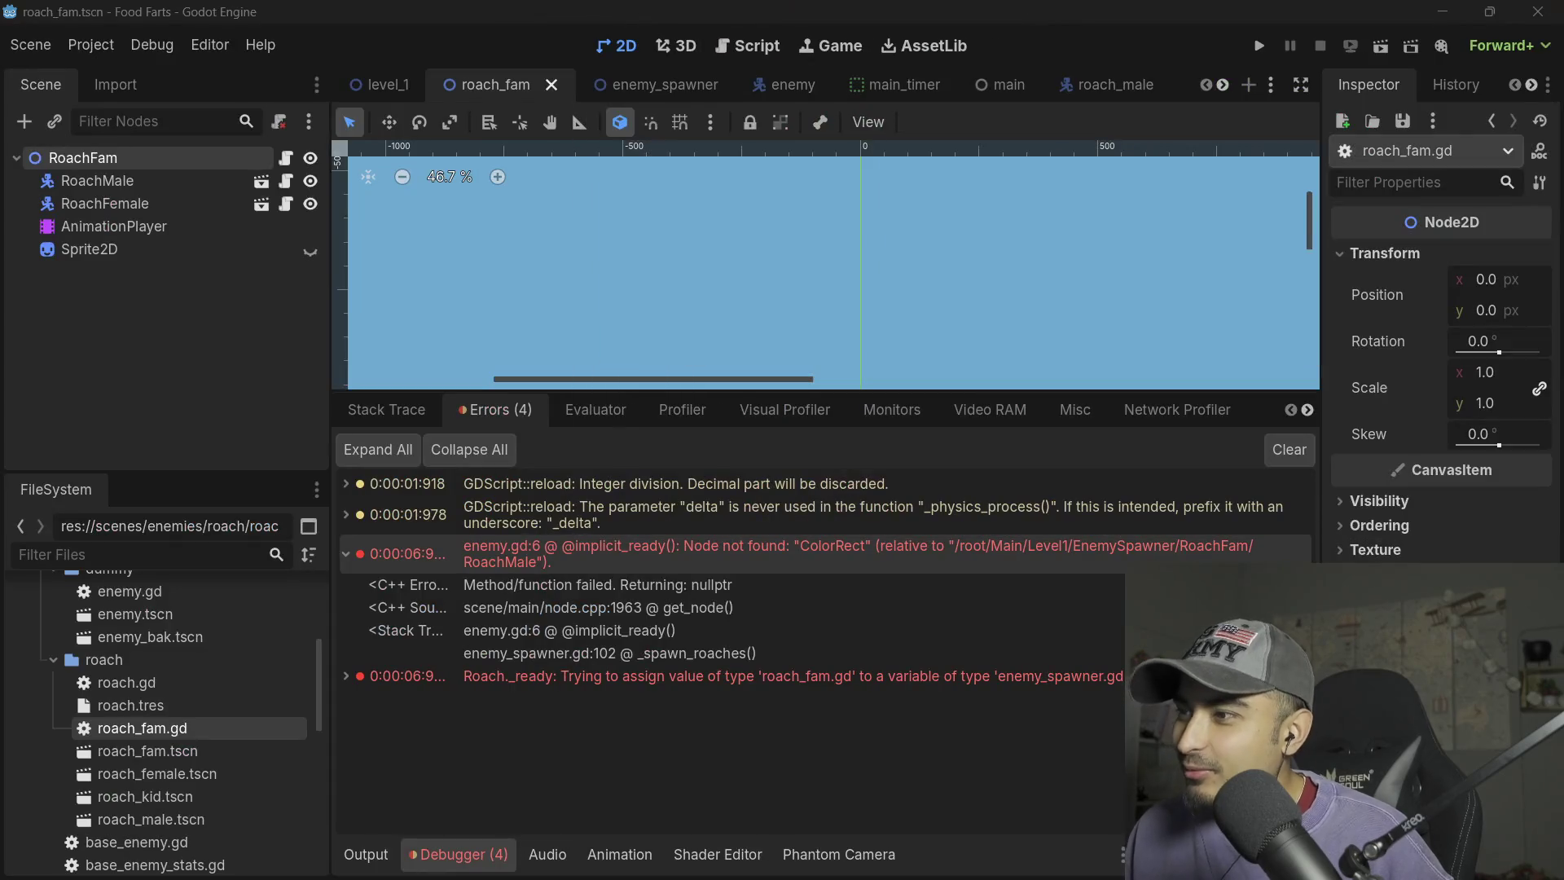
- Run the game and open enemy_spawner.gd at line 102, add_child(roach), from the stack trace
{"action": "left_click", "coordinate": [1260, 34]}
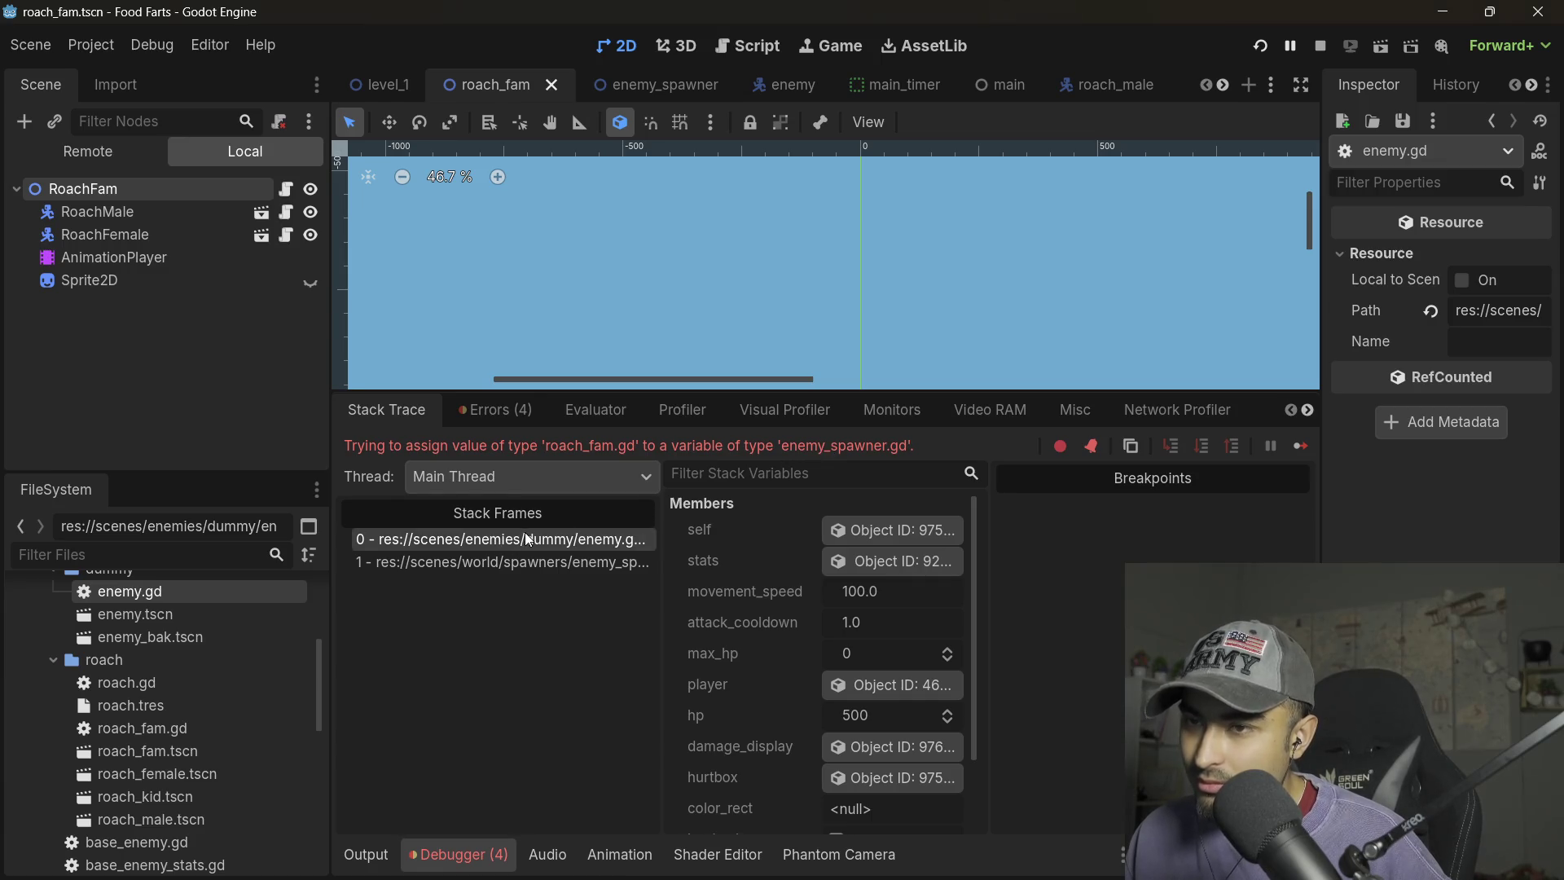
{"action": "left_click", "coordinate": [570, 562]}
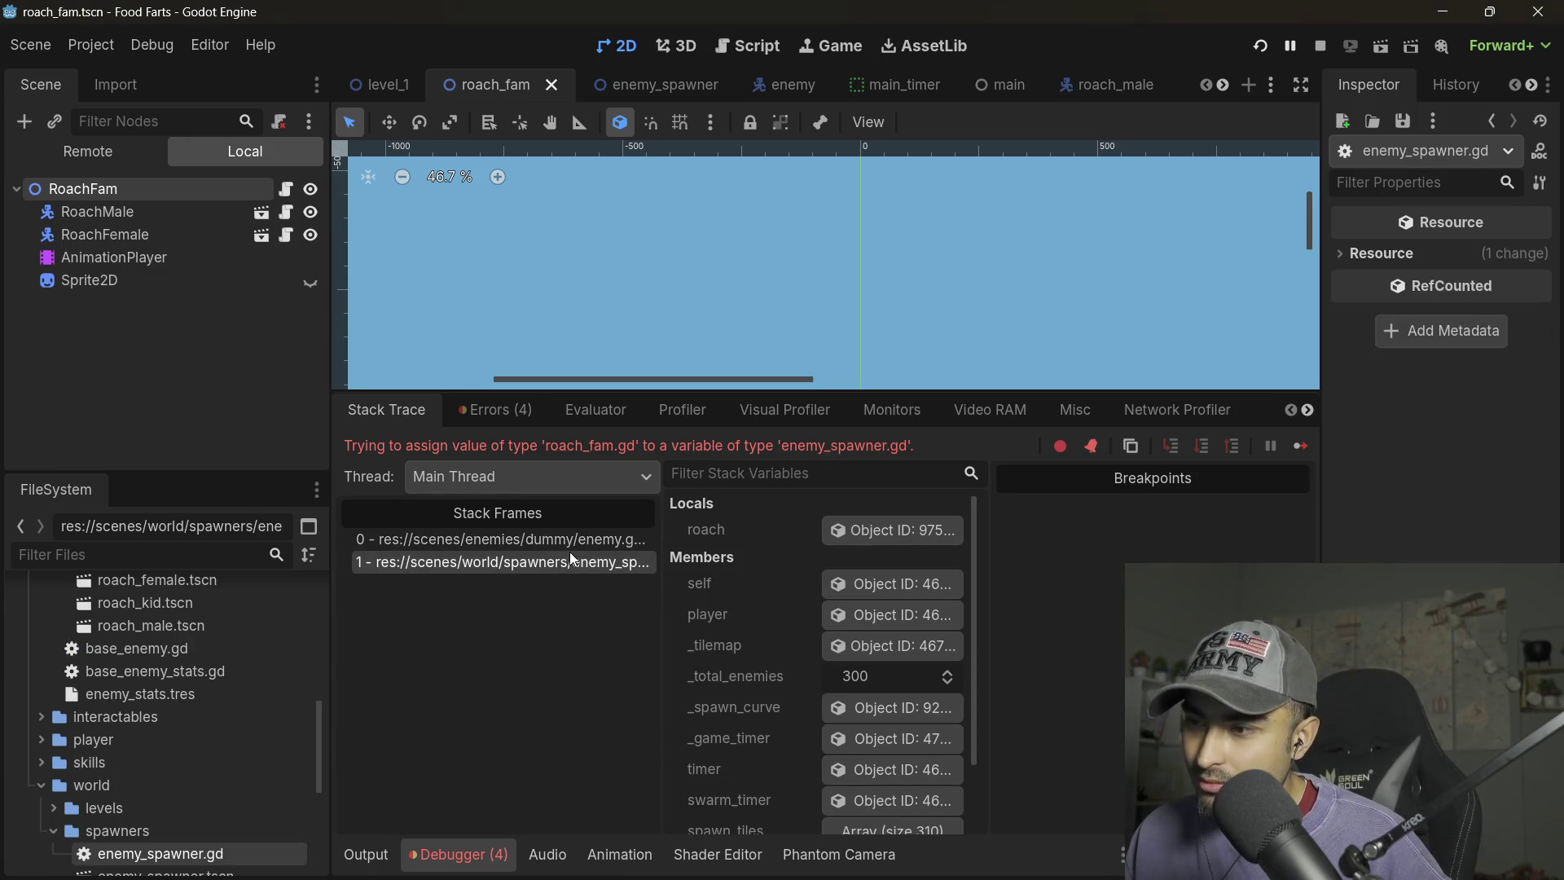
{"action": "left_click", "coordinate": [570, 547]}
{"action": "left_click", "coordinate": [574, 562]}
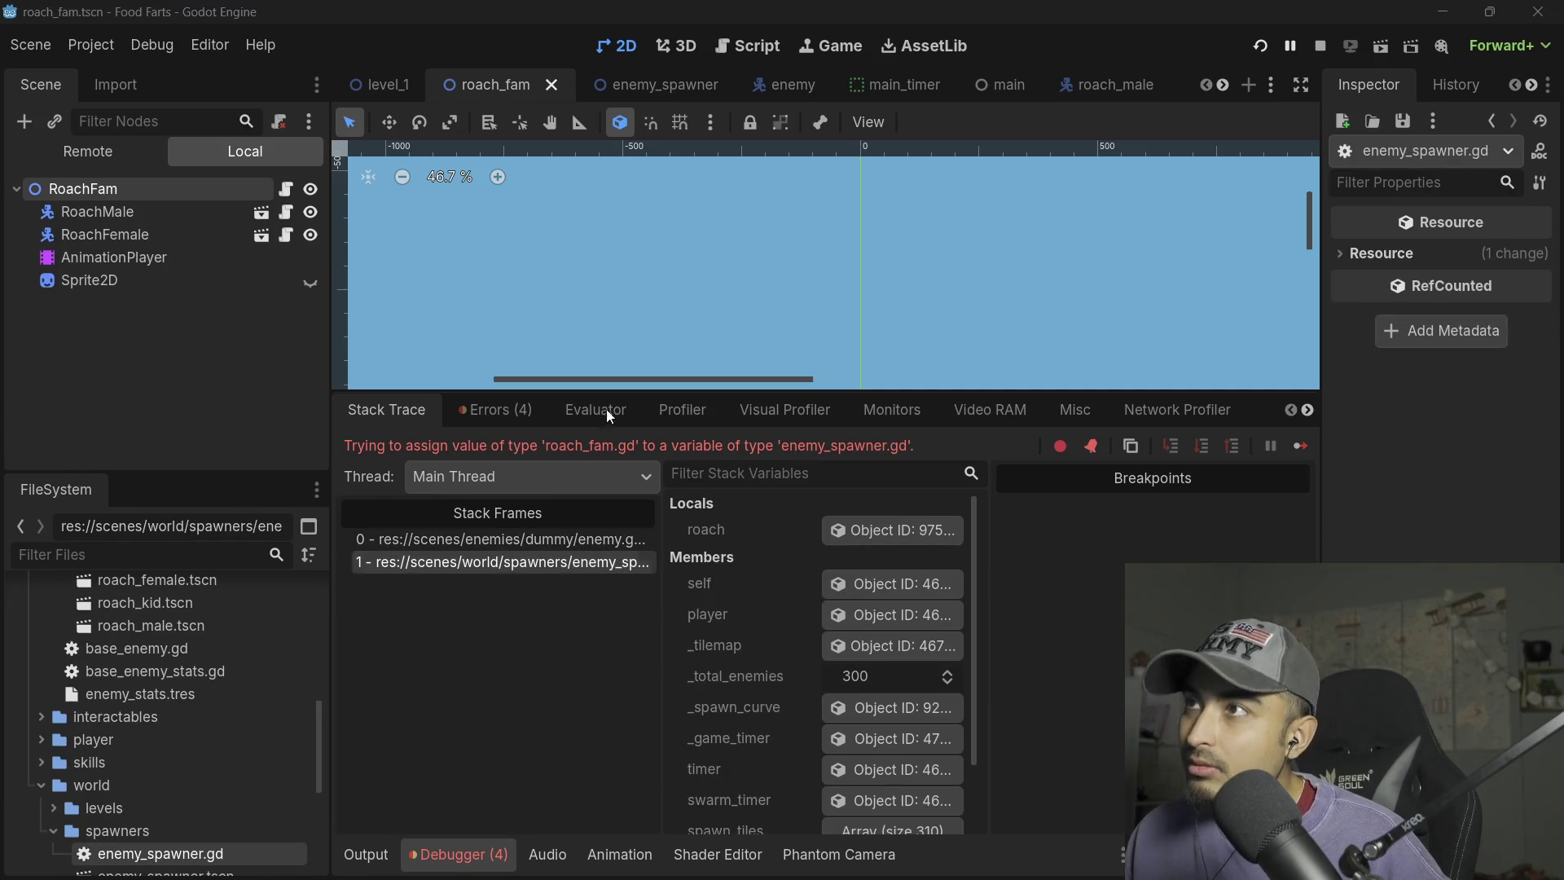
{"action": "left_click", "coordinate": [747, 46]}
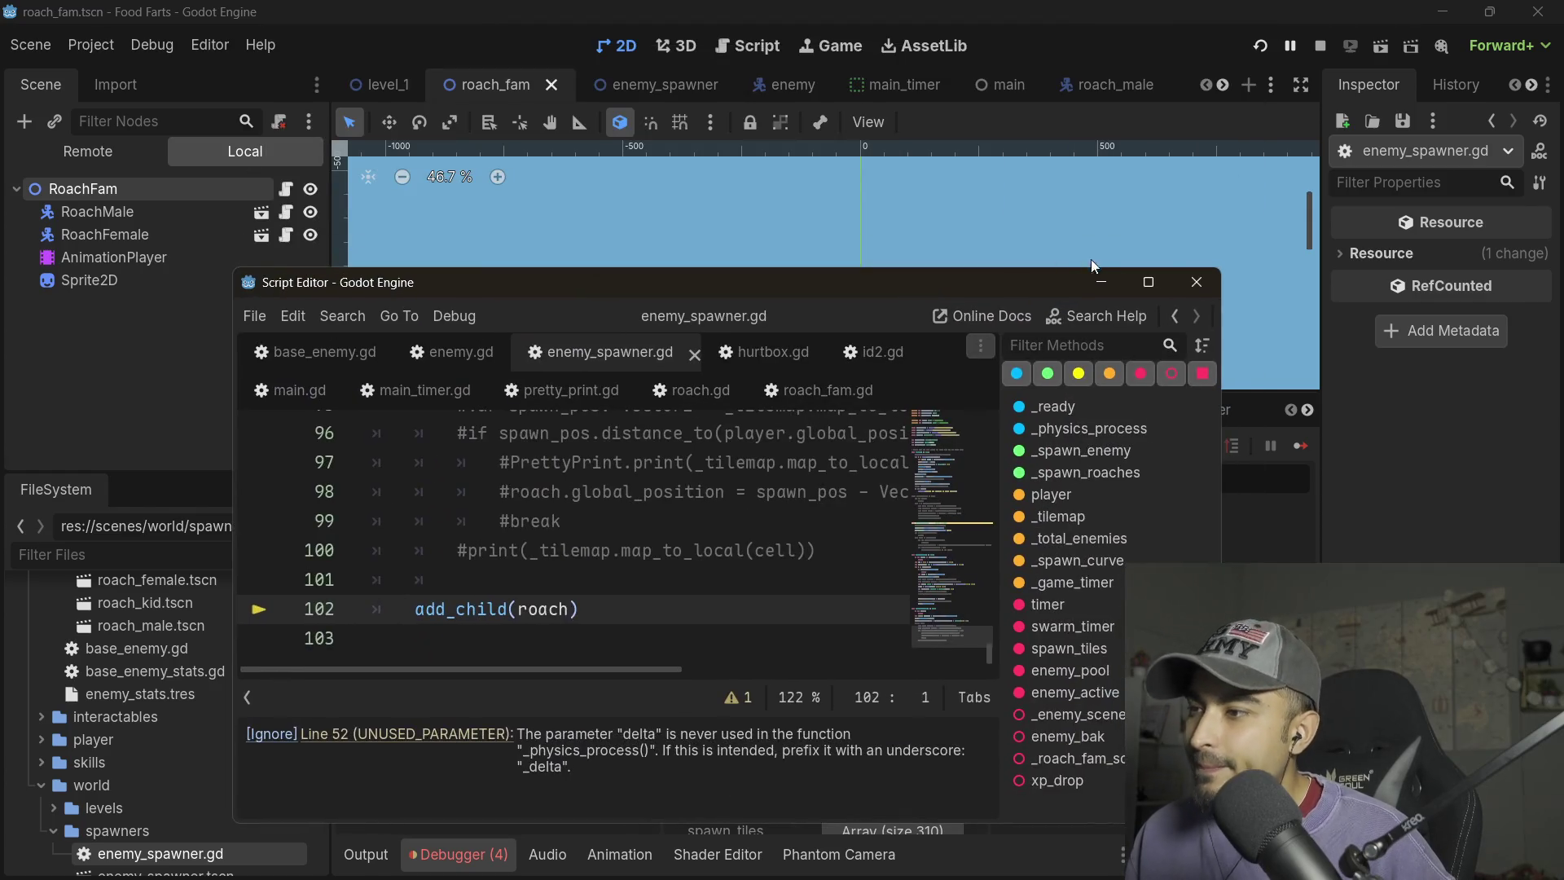
- Change the roach variable's type on line 90 from RoachFam to Enemy and rerun the game
{"action": "left_click", "coordinate": [1155, 280]}
{"action": "scroll", "coordinate": [462, 465], "scroll_direction": "up", "scroll_amount": 2}
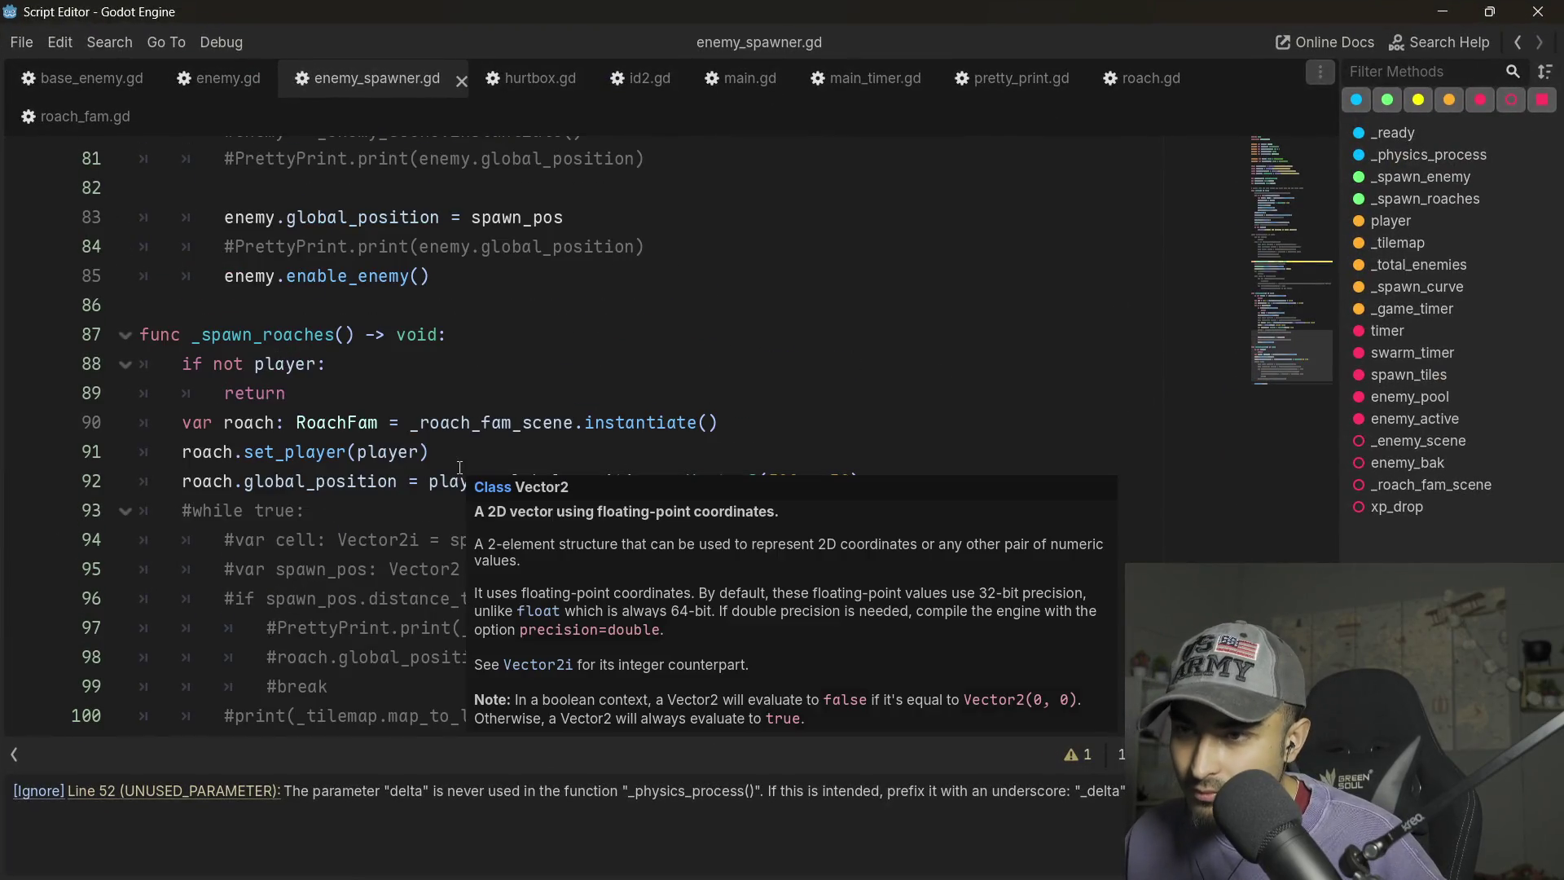
{"action": "scroll", "coordinate": [434, 409], "scroll_direction": "down", "scroll_amount": 2}
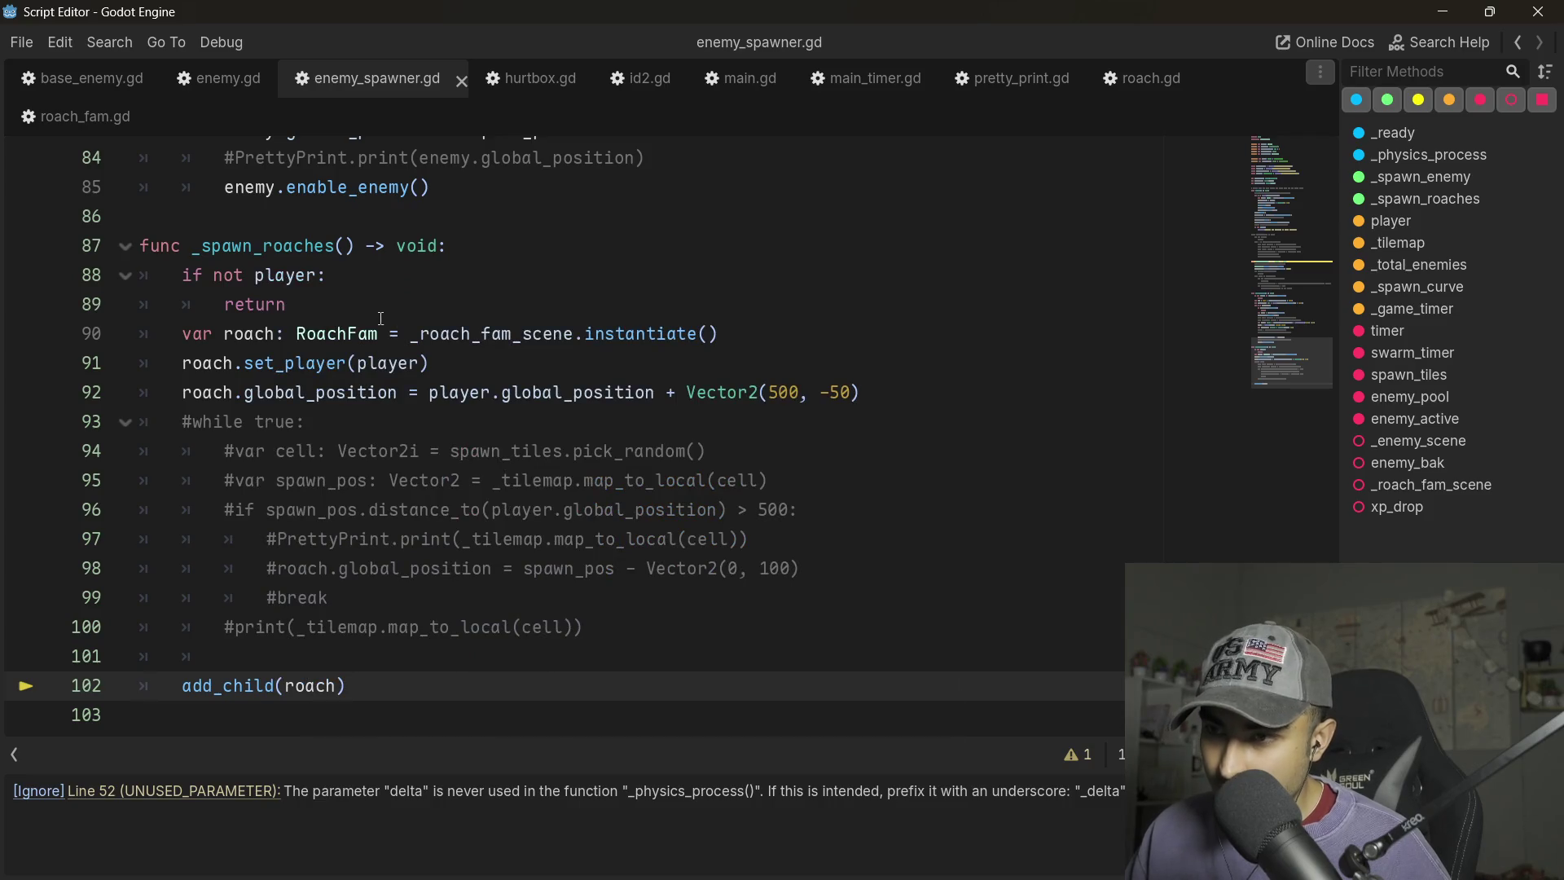
{"action": "double_click", "coordinate": [335, 336]}
{"action": "type", "text": "En"}
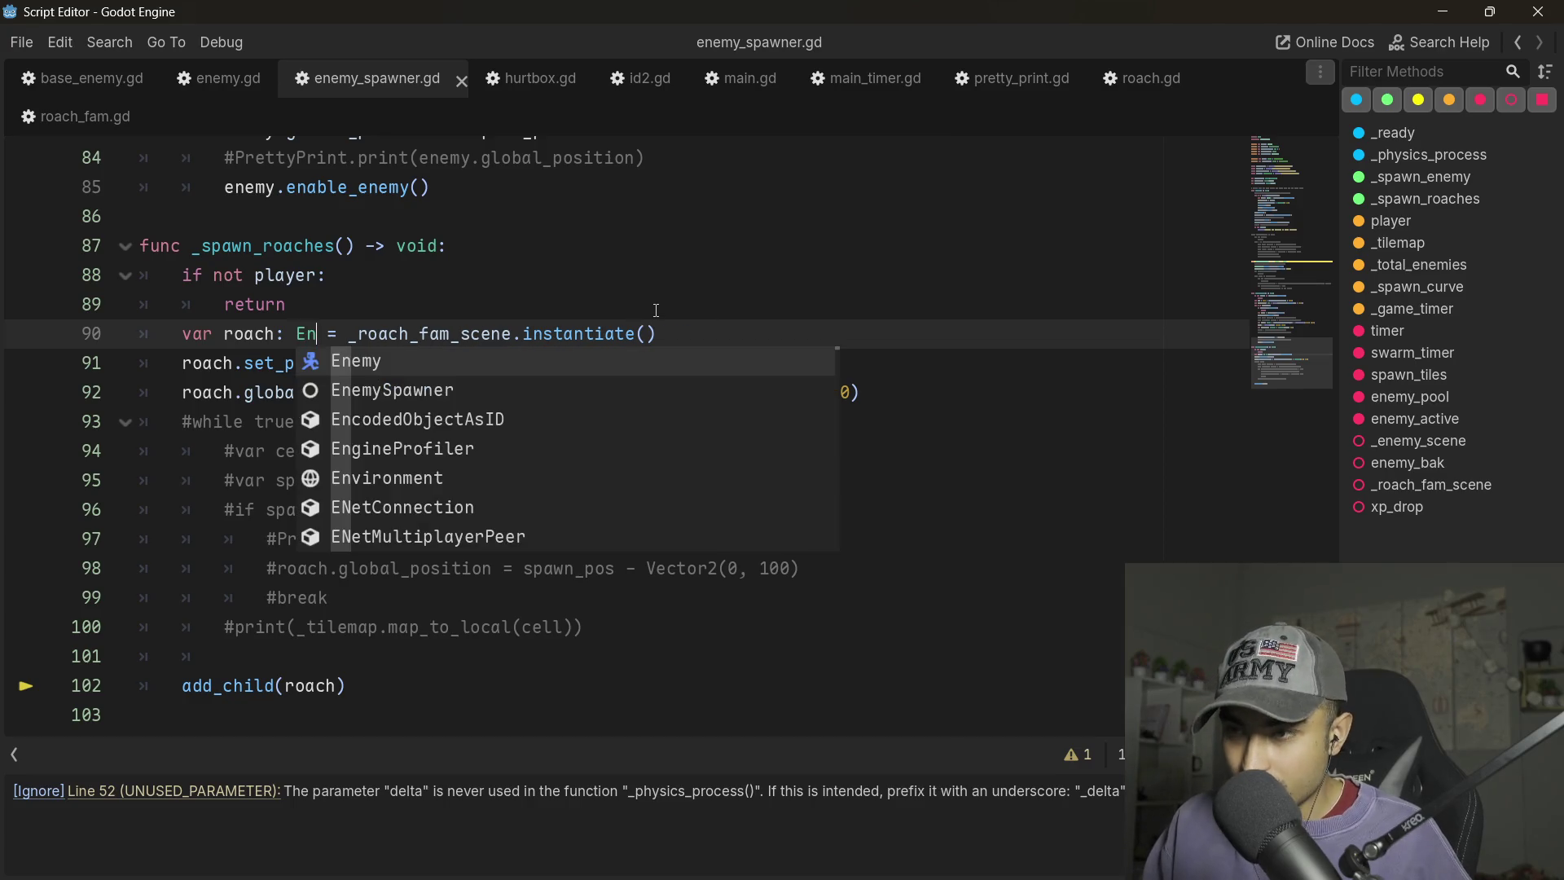
{"action": "key", "text": "Return"}
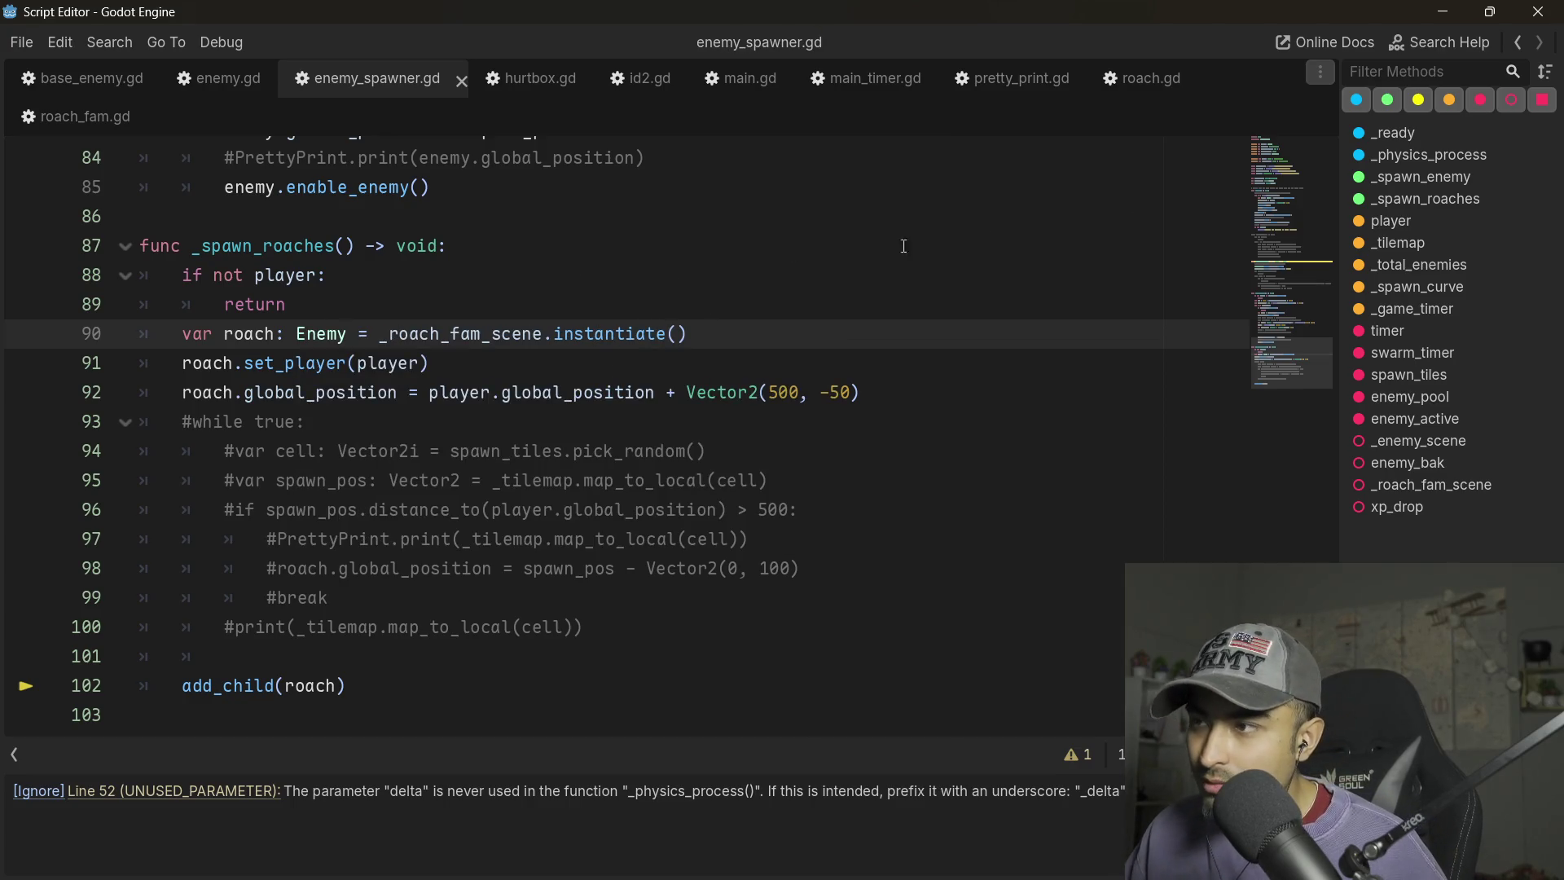
{"action": "key", "text": "F5"}
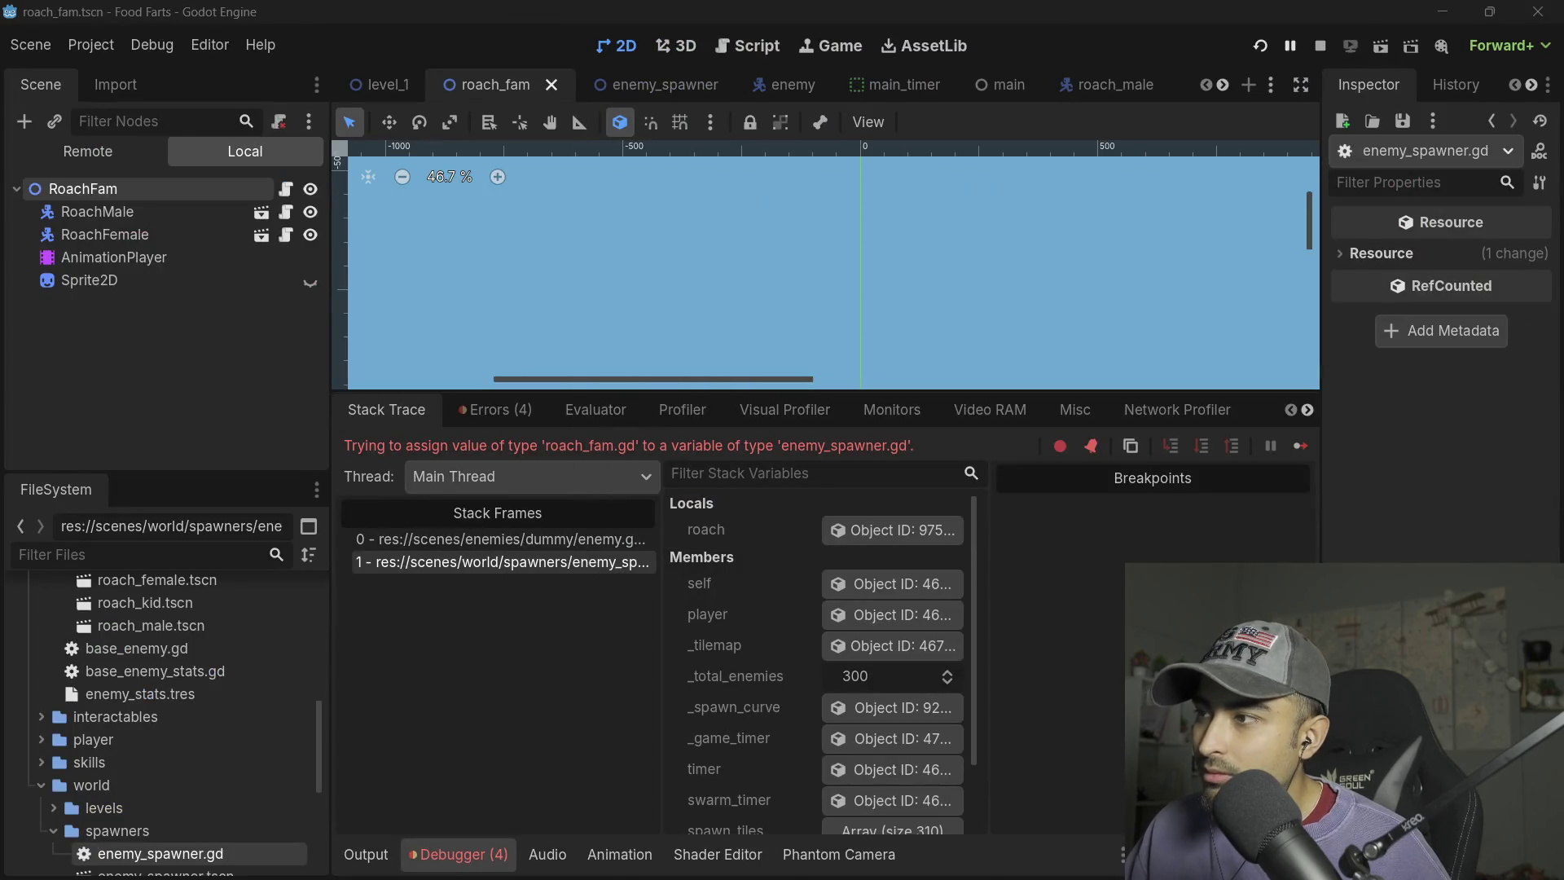
{"action": "left_click", "coordinate": [1260, 46]}
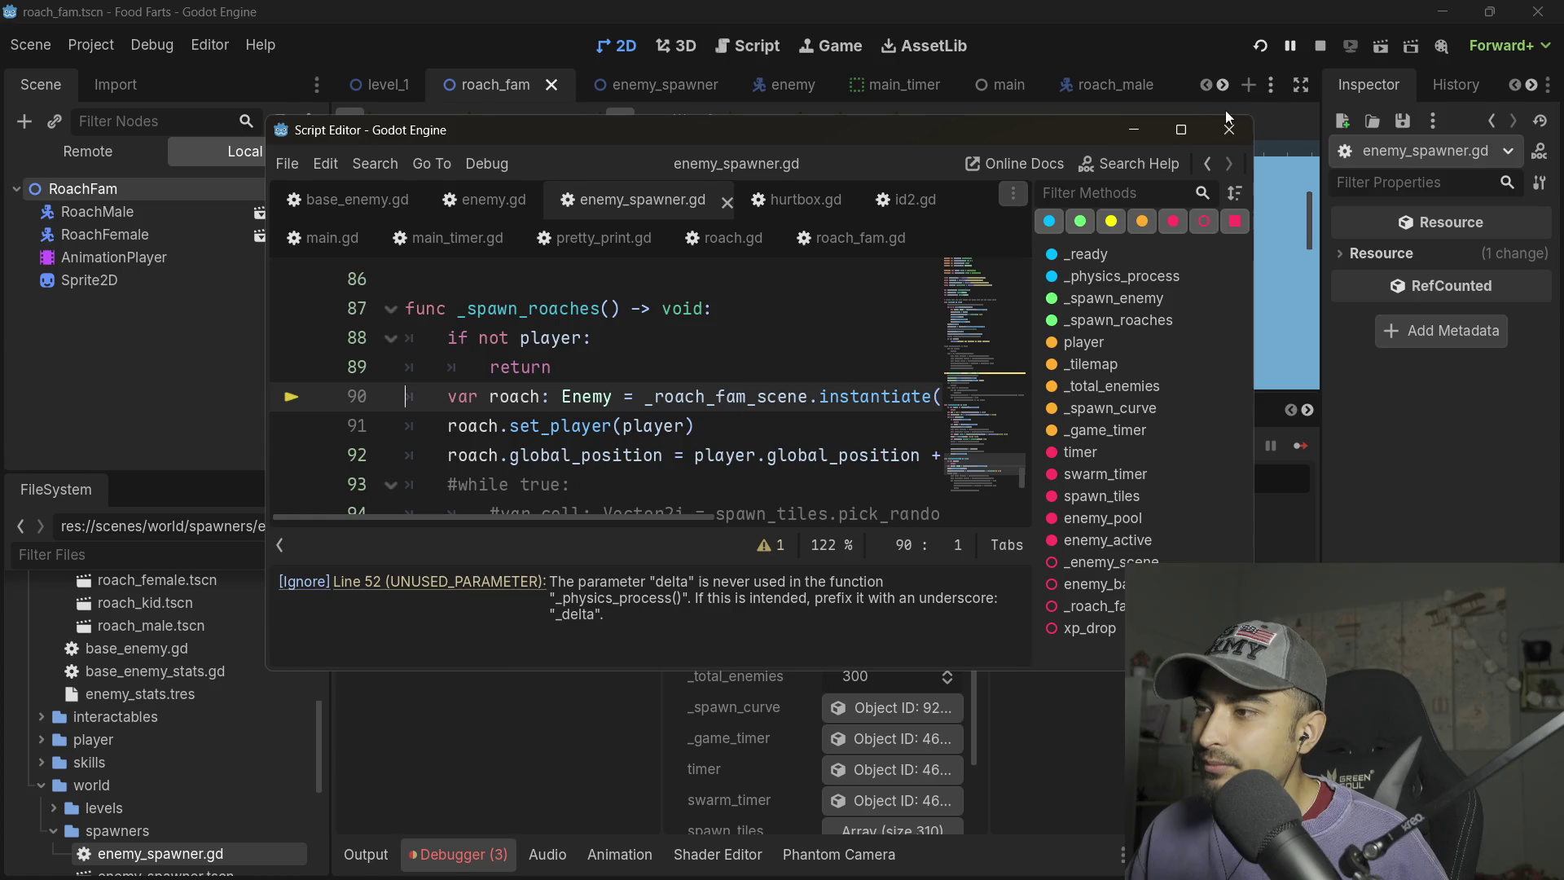
- Restore RoachFam on line 90 and jump to the _roach_fam_scene definition
{"action": "double_click", "coordinate": [886, 133]}
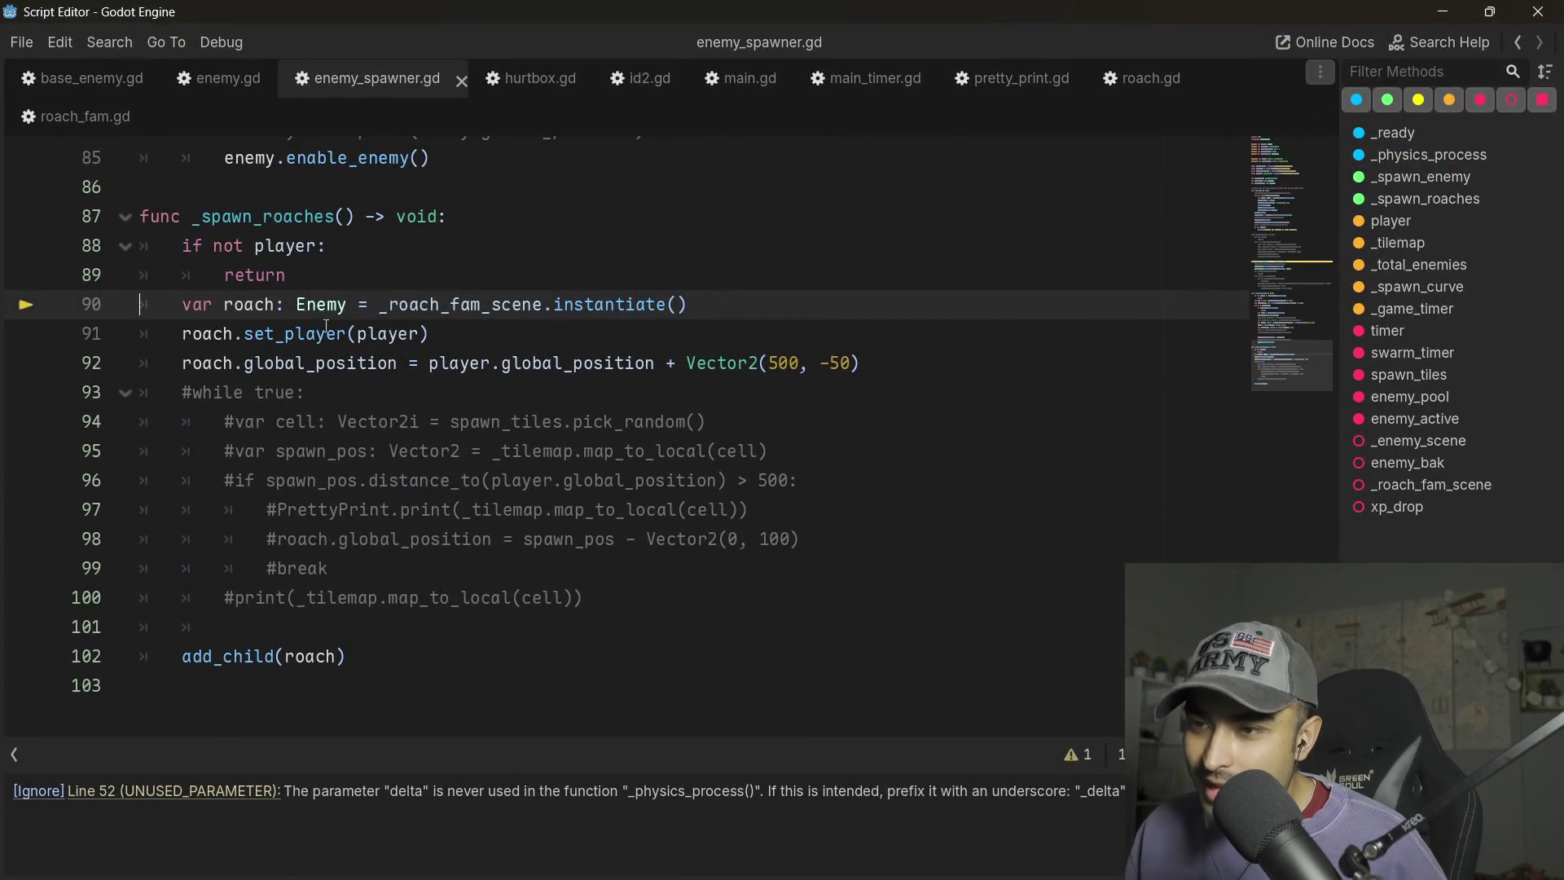
{"action": "double_click", "coordinate": [332, 303]}
{"action": "type", "text": "RoachFam"}
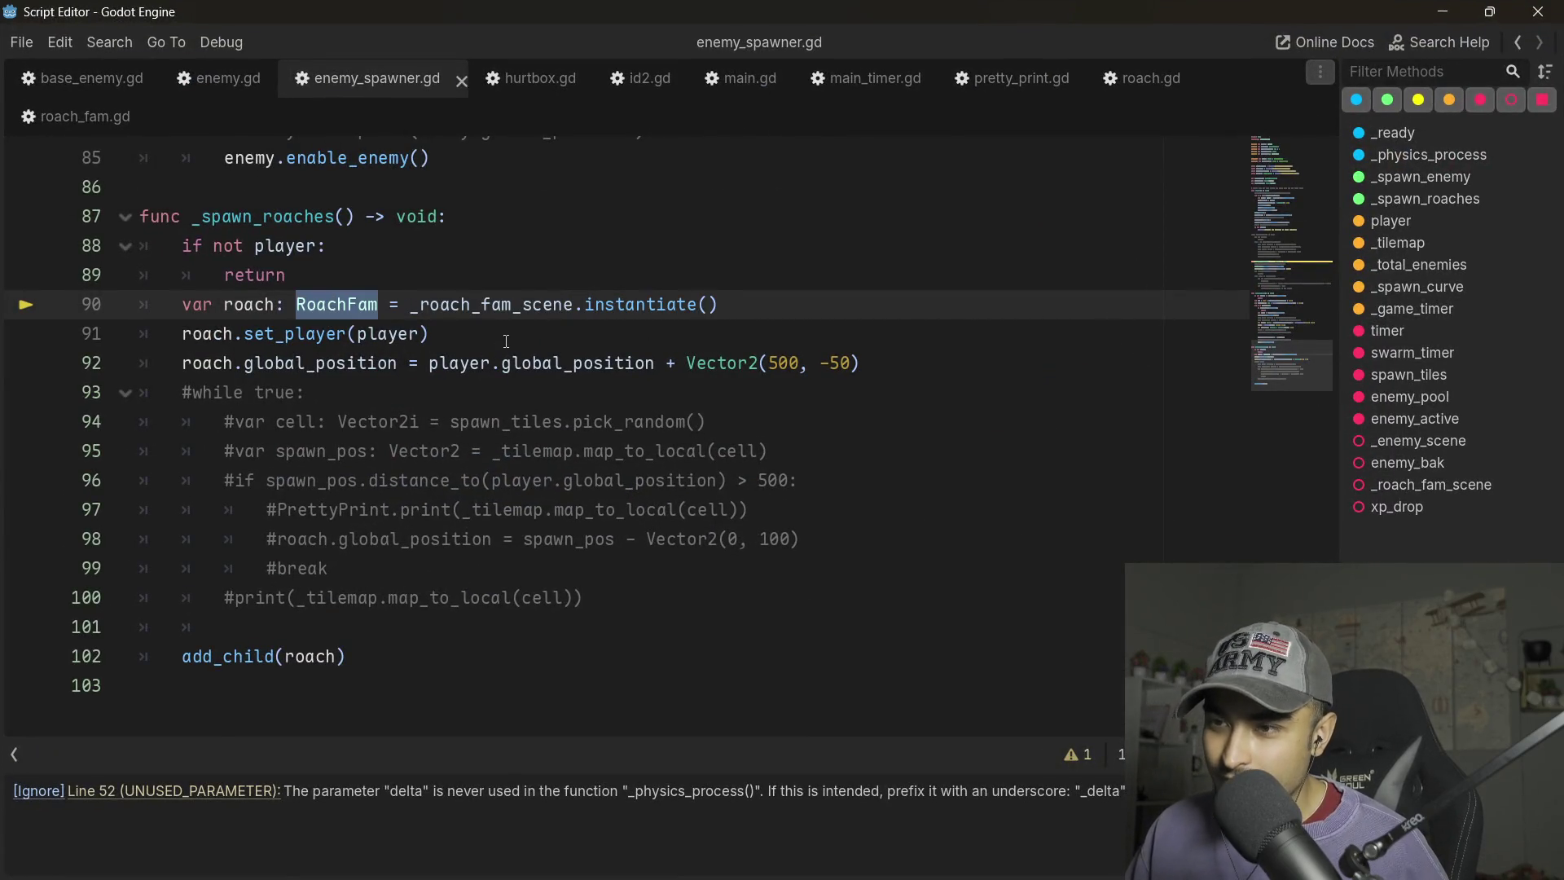
{"action": "left_click", "coordinate": [491, 363]}
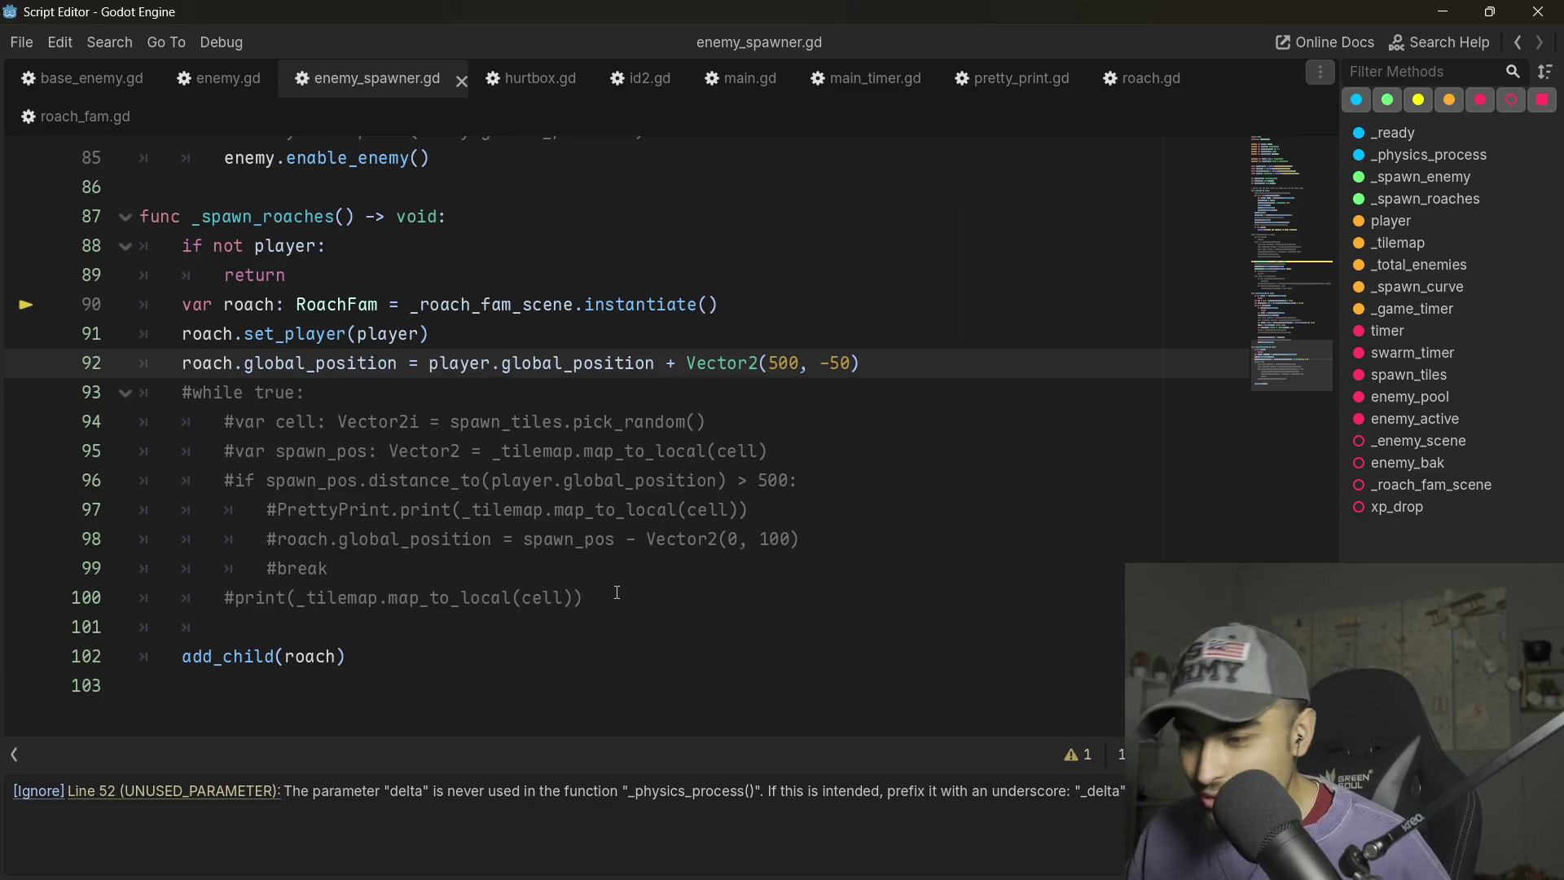
{"action": "left_click", "coordinate": [462, 540]}
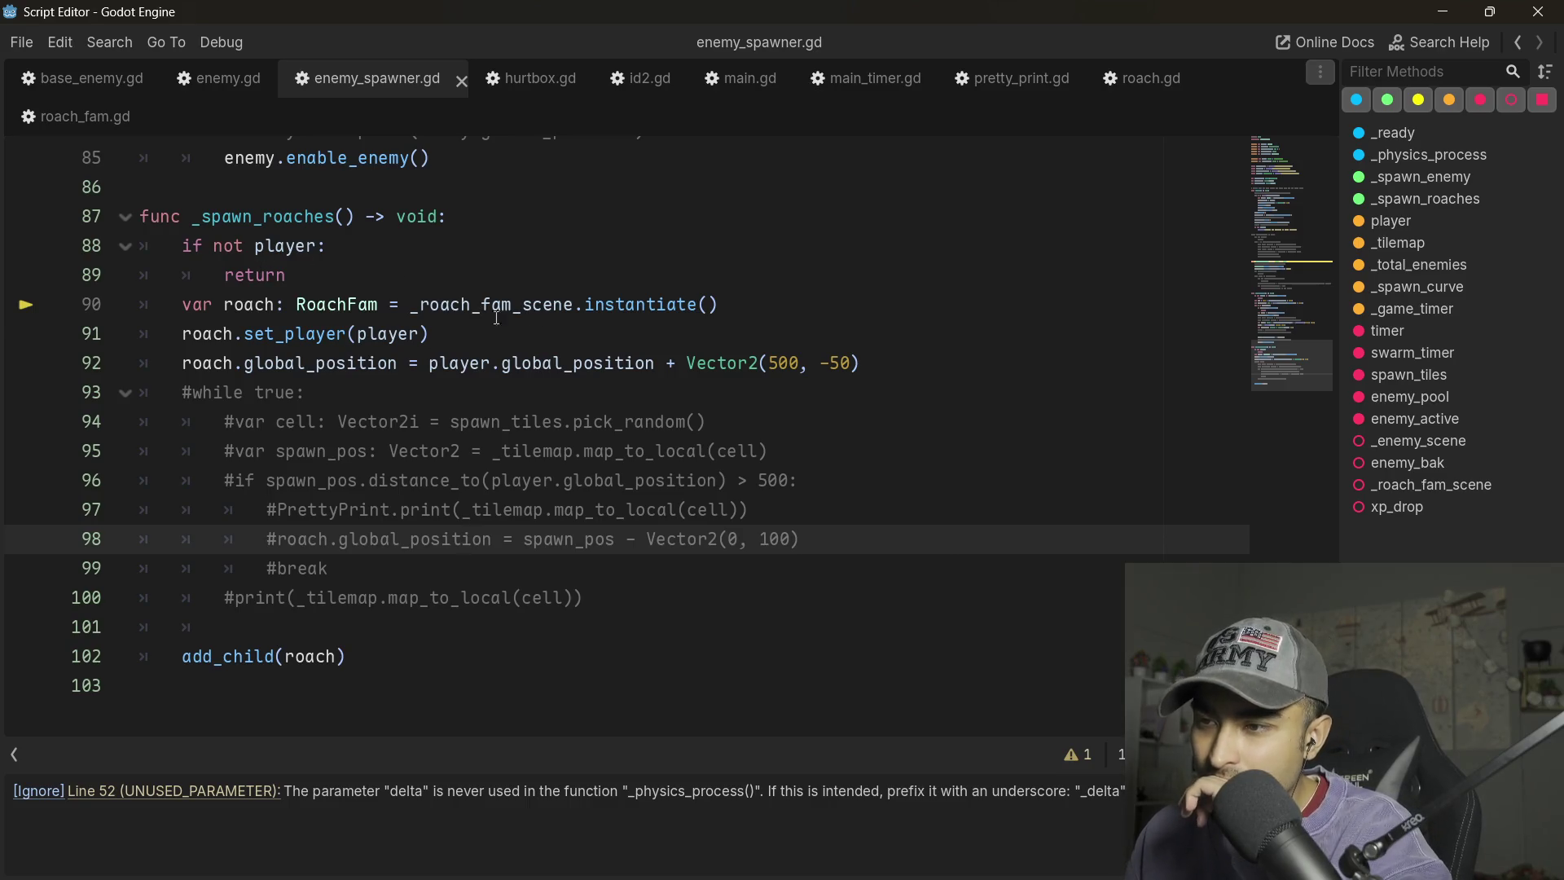
{"action": "left_click", "coordinate": [546, 310]}
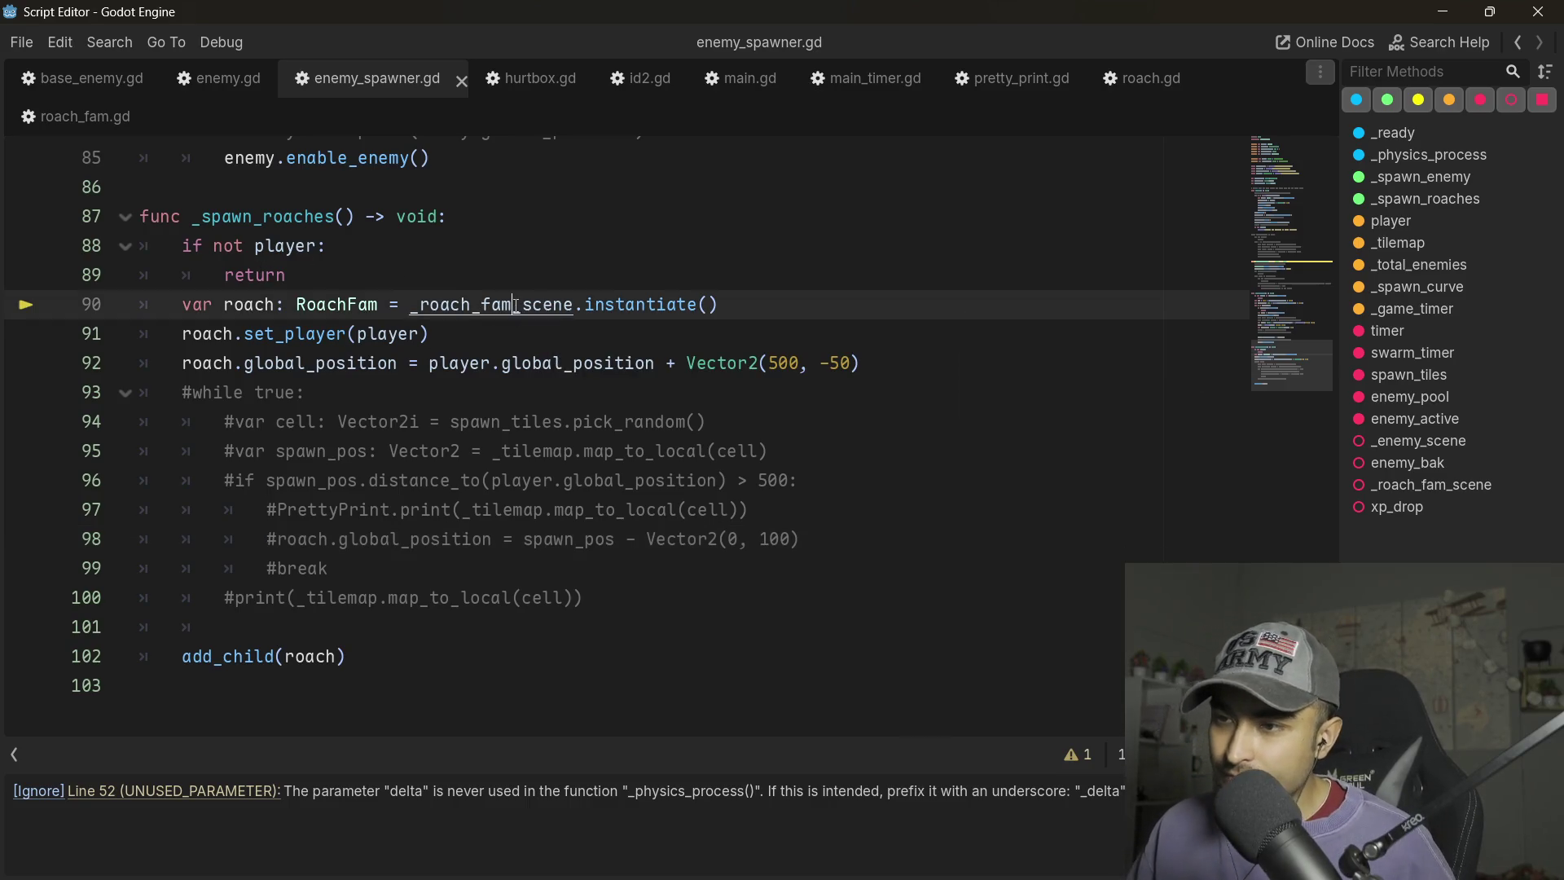
{"action": "left_click", "coordinate": [516, 306], "text": "ctrl"}
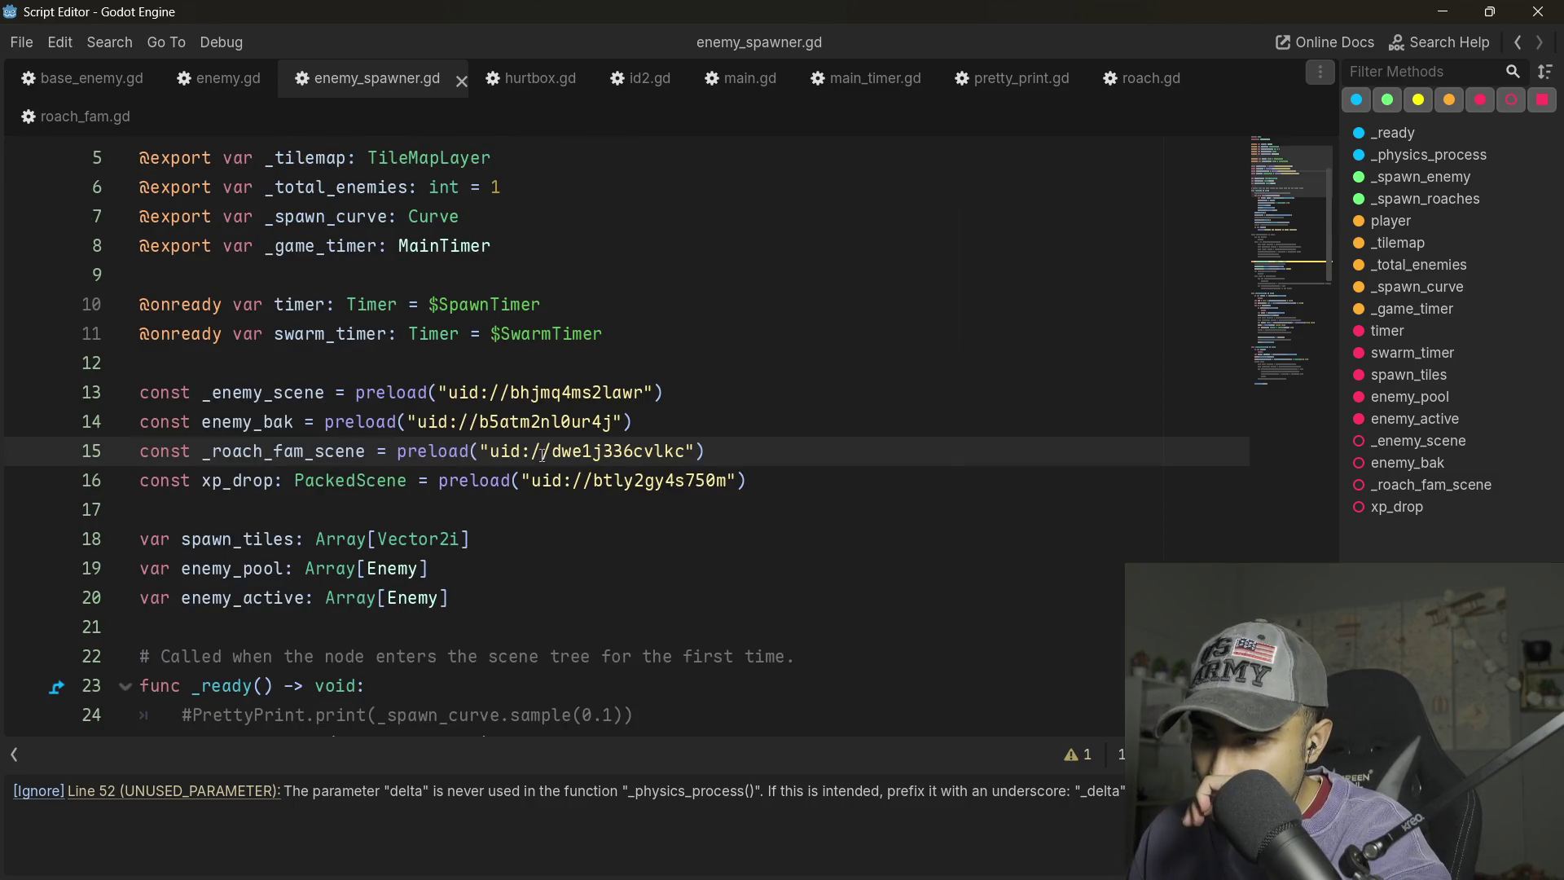
{"action": "mouse_move", "coordinate": [492, 419]}
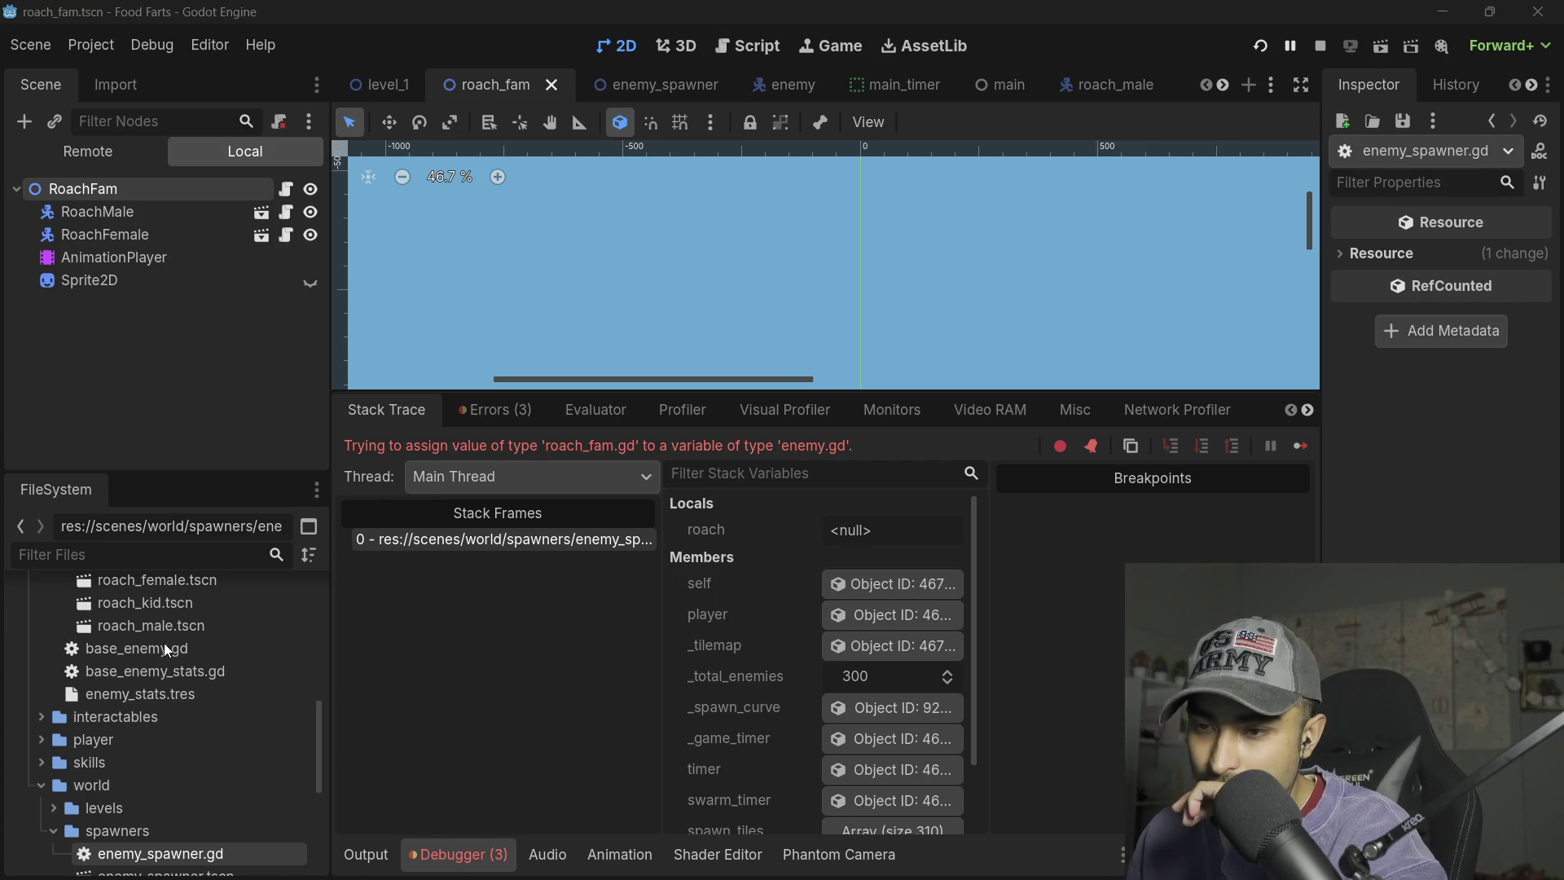
{"action": "scroll", "coordinate": [141, 687], "scroll_direction": "up", "scroll_amount": 1}
{"action": "scroll", "coordinate": [162, 646], "scroll_direction": "up", "scroll_amount": 1}
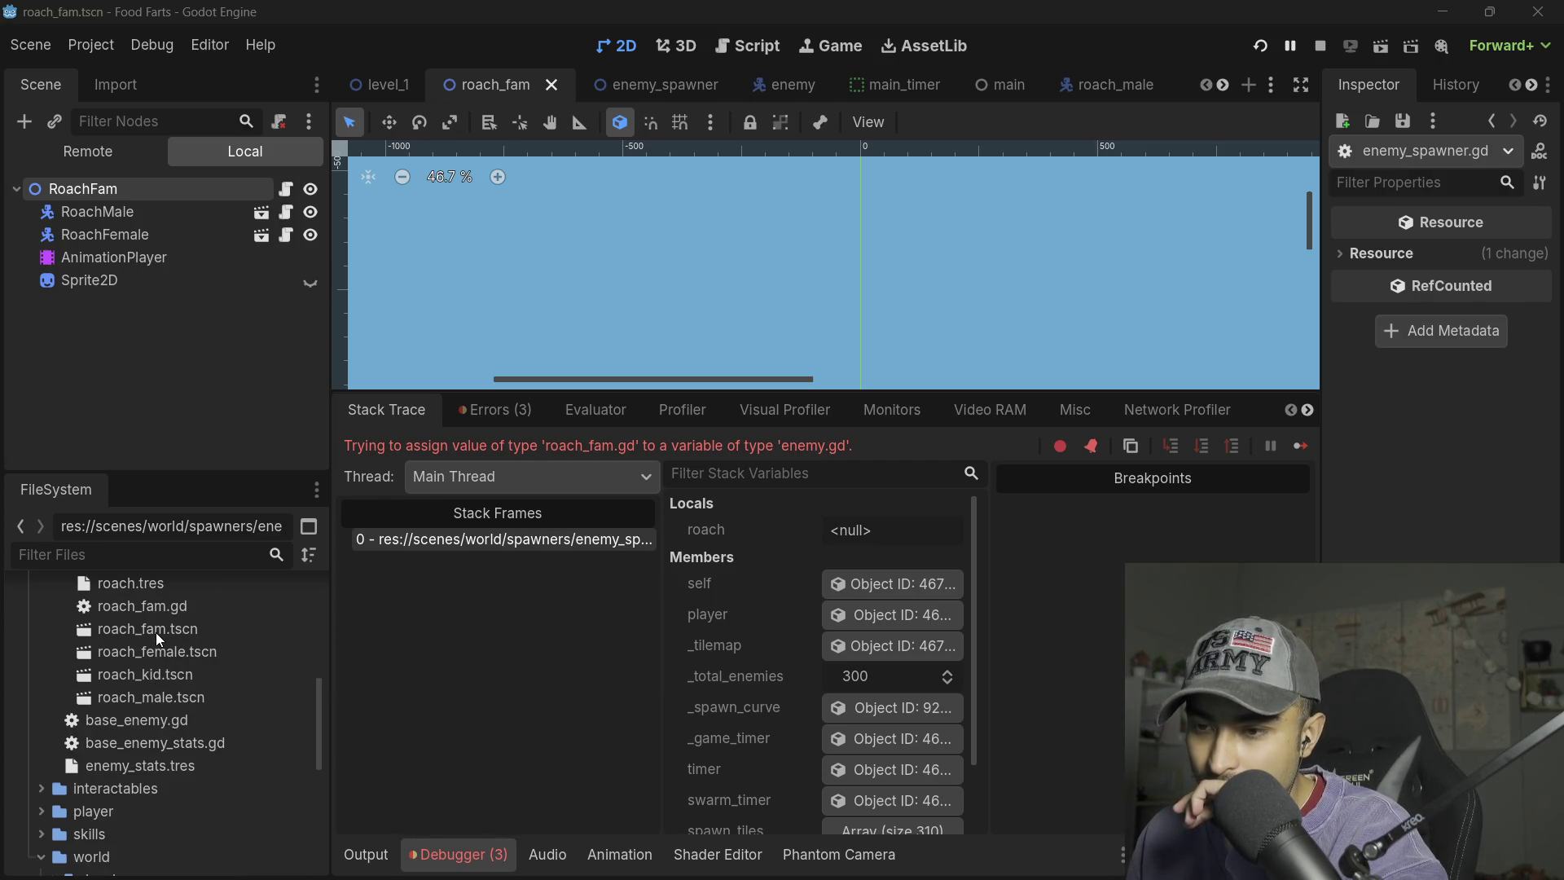
{"action": "right_click", "coordinate": [153, 627]}
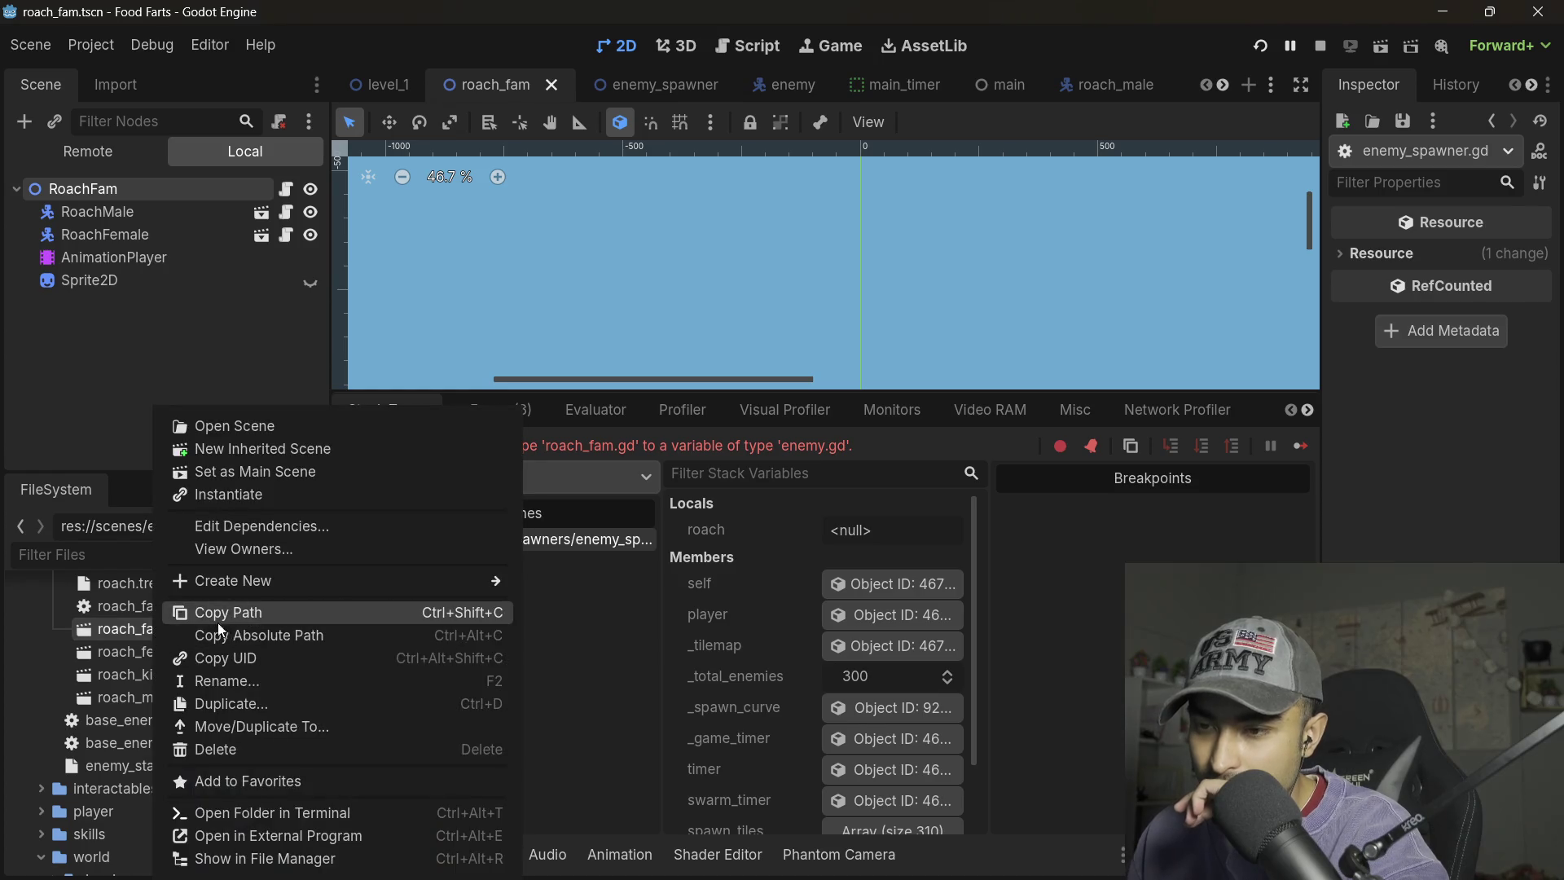
{"action": "left_click", "coordinate": [257, 653]}
{"action": "key", "text": "alt+Tab"}
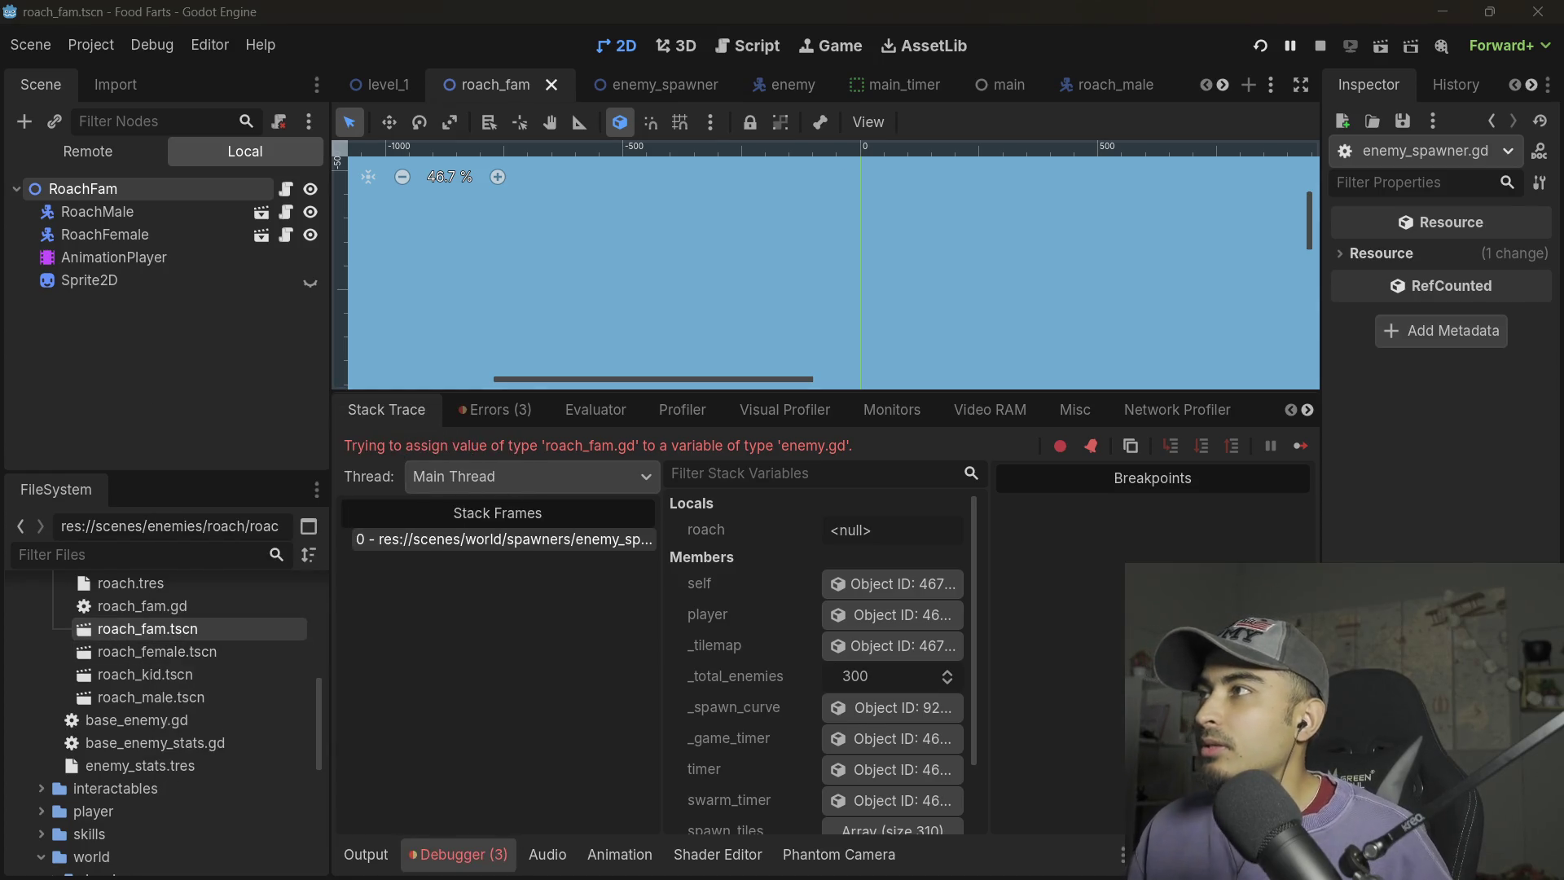
{"action": "left_click", "coordinate": [1210, 170]}
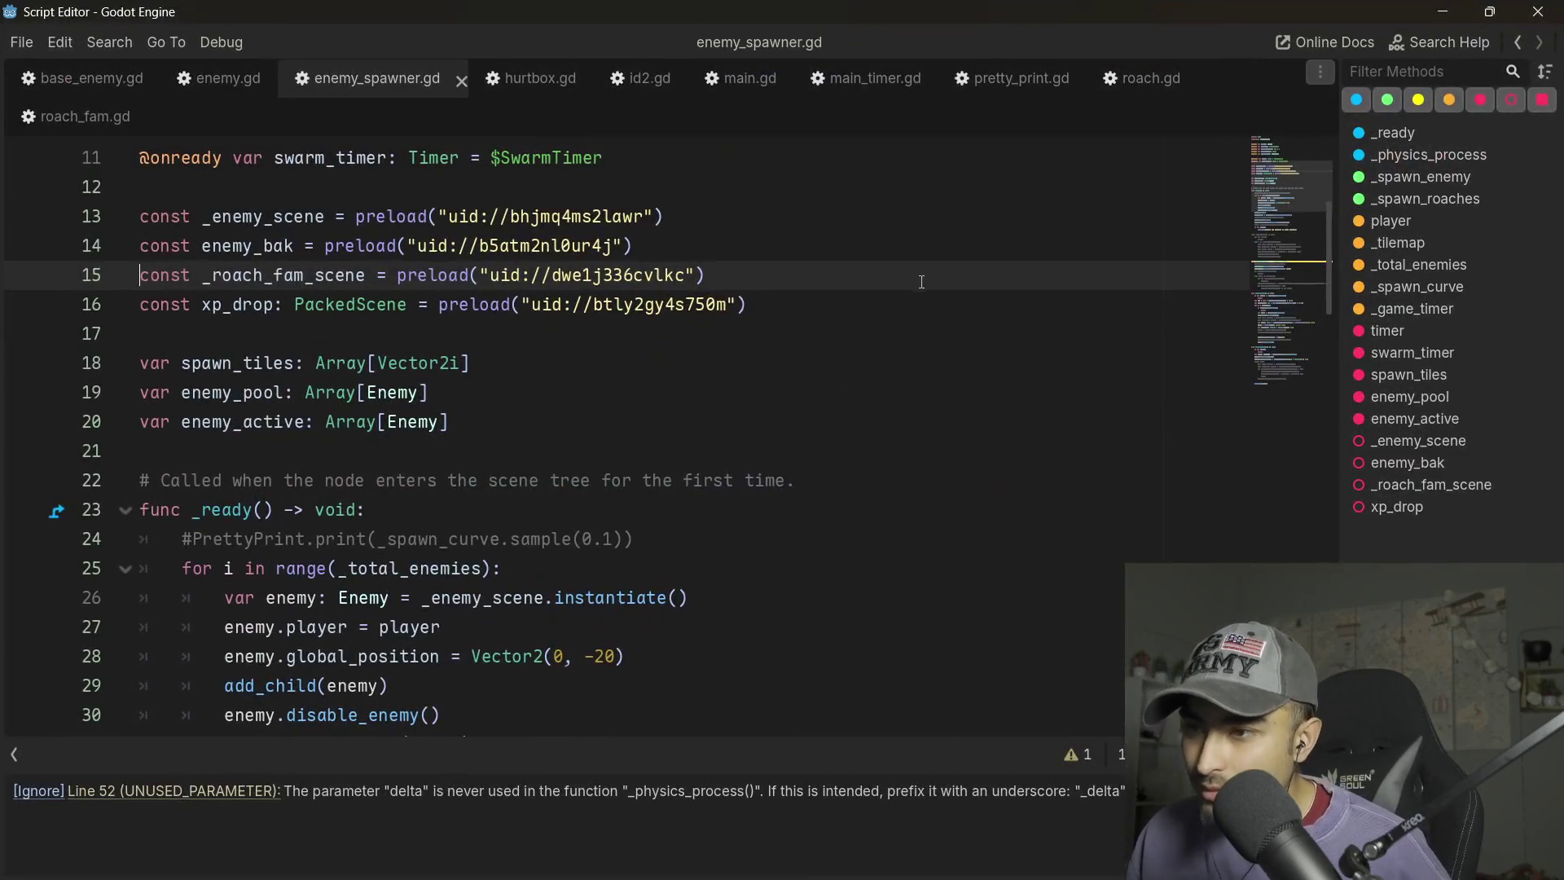
{"action": "left_click", "coordinate": [742, 282]}
{"action": "type", "text": "uid://dwe1j336cvlkc"}
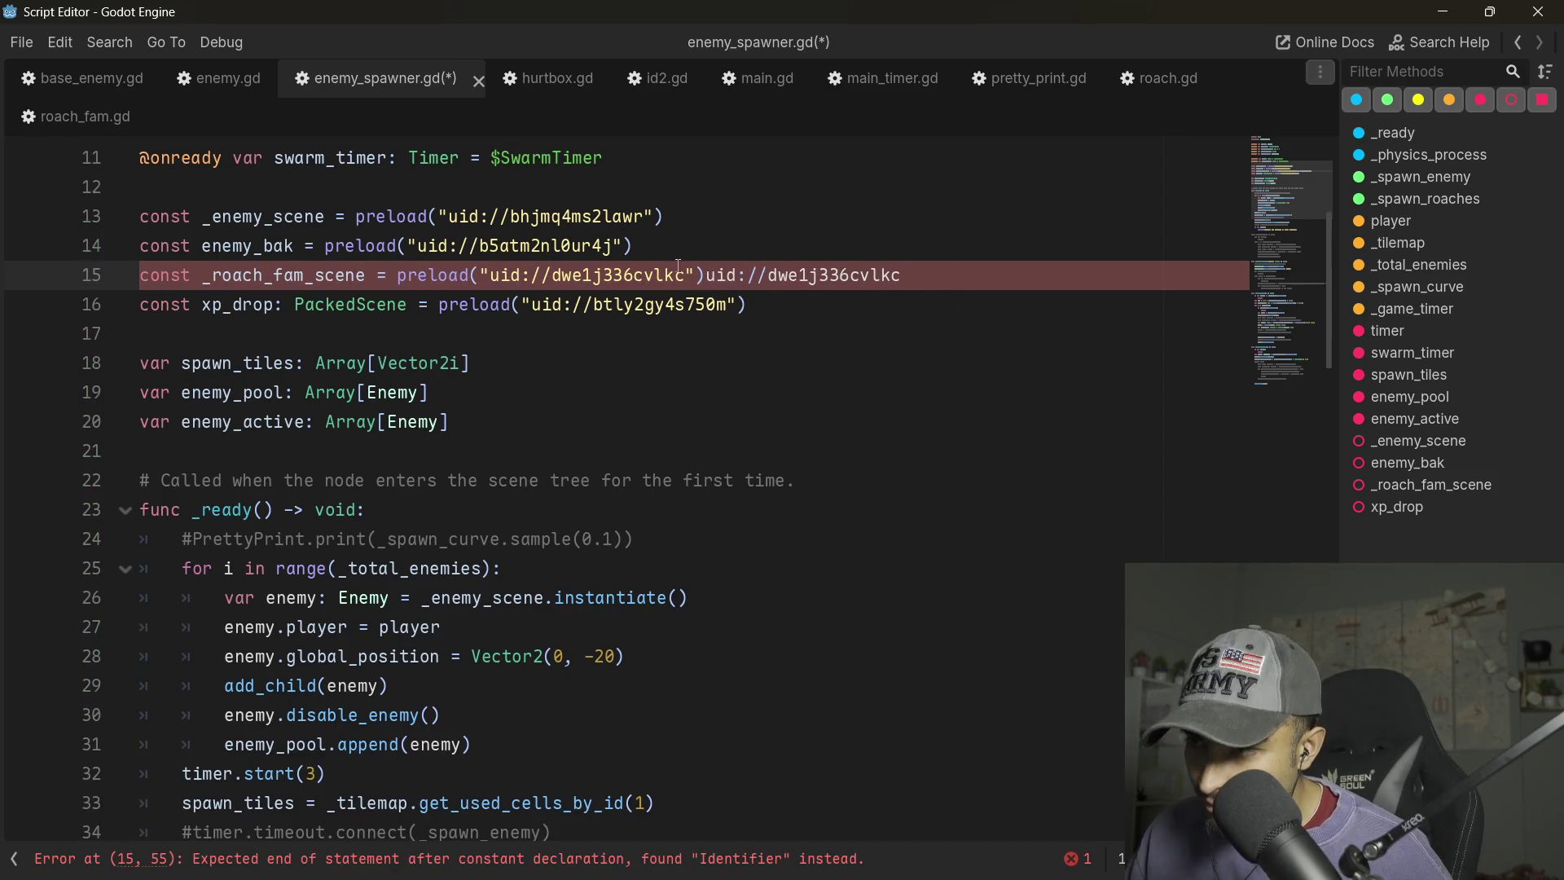
{"action": "key", "text": "ctrl+z"}
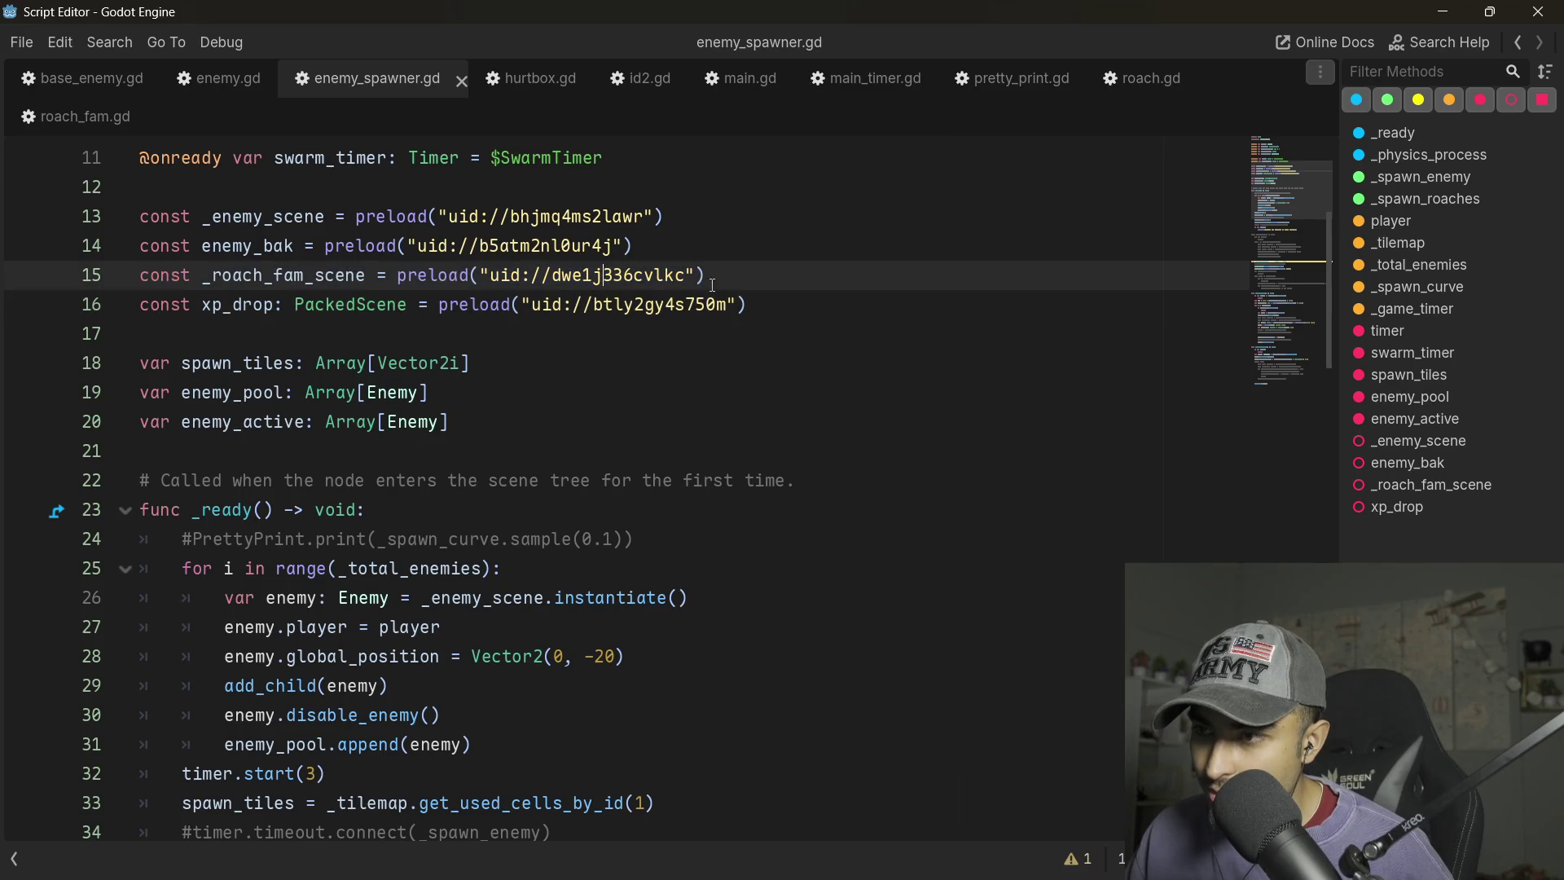
{"action": "right_click", "coordinate": [602, 272]}
{"action": "left_click", "coordinate": [651, 246]}
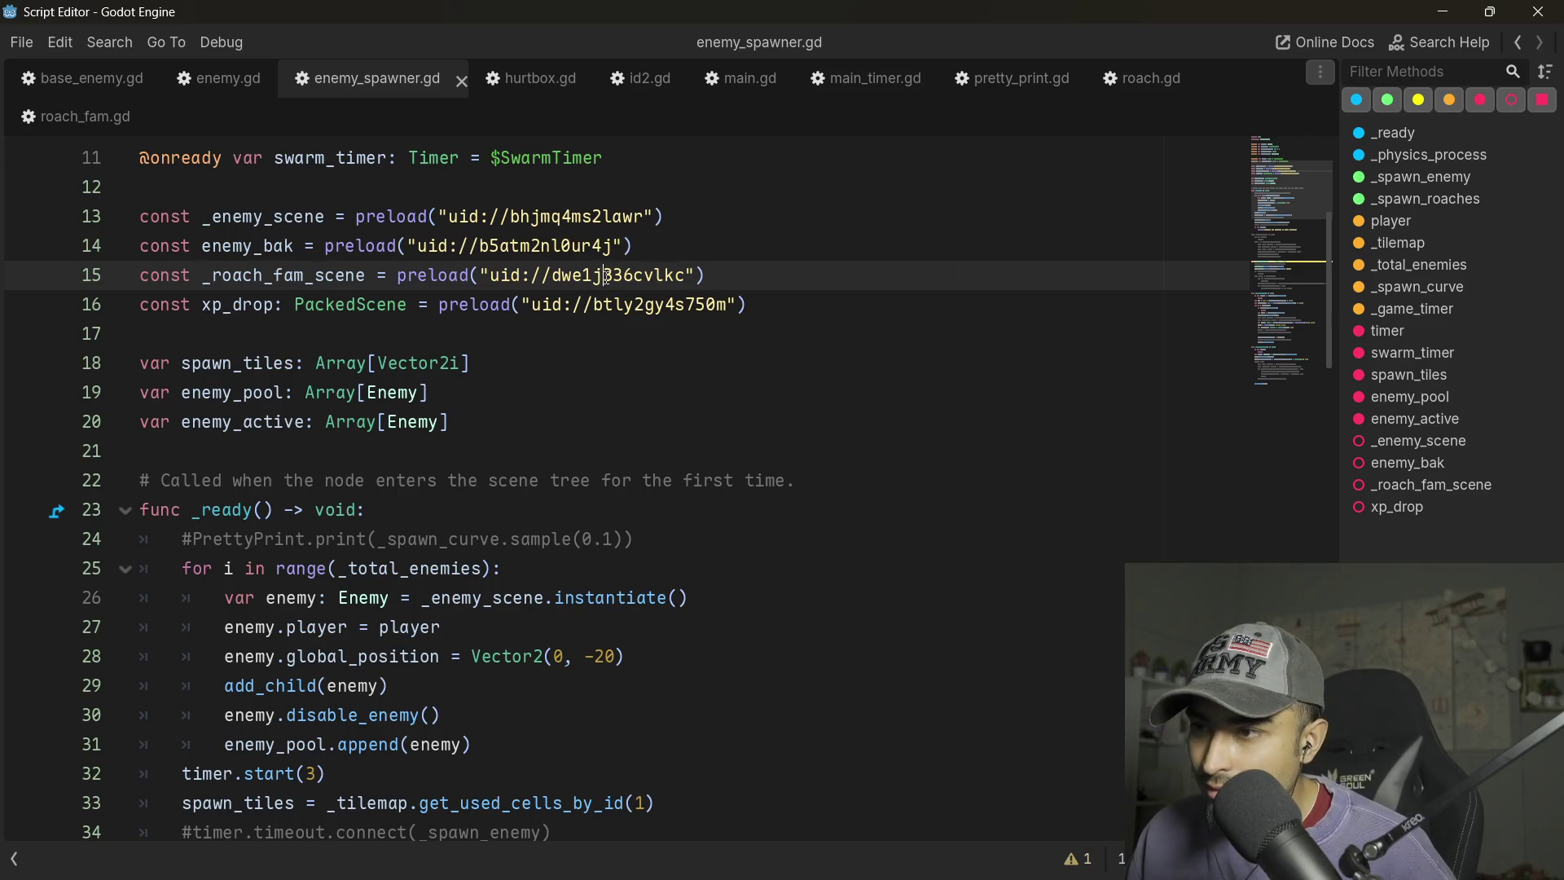
{"action": "mouse_move", "coordinate": [623, 275]}
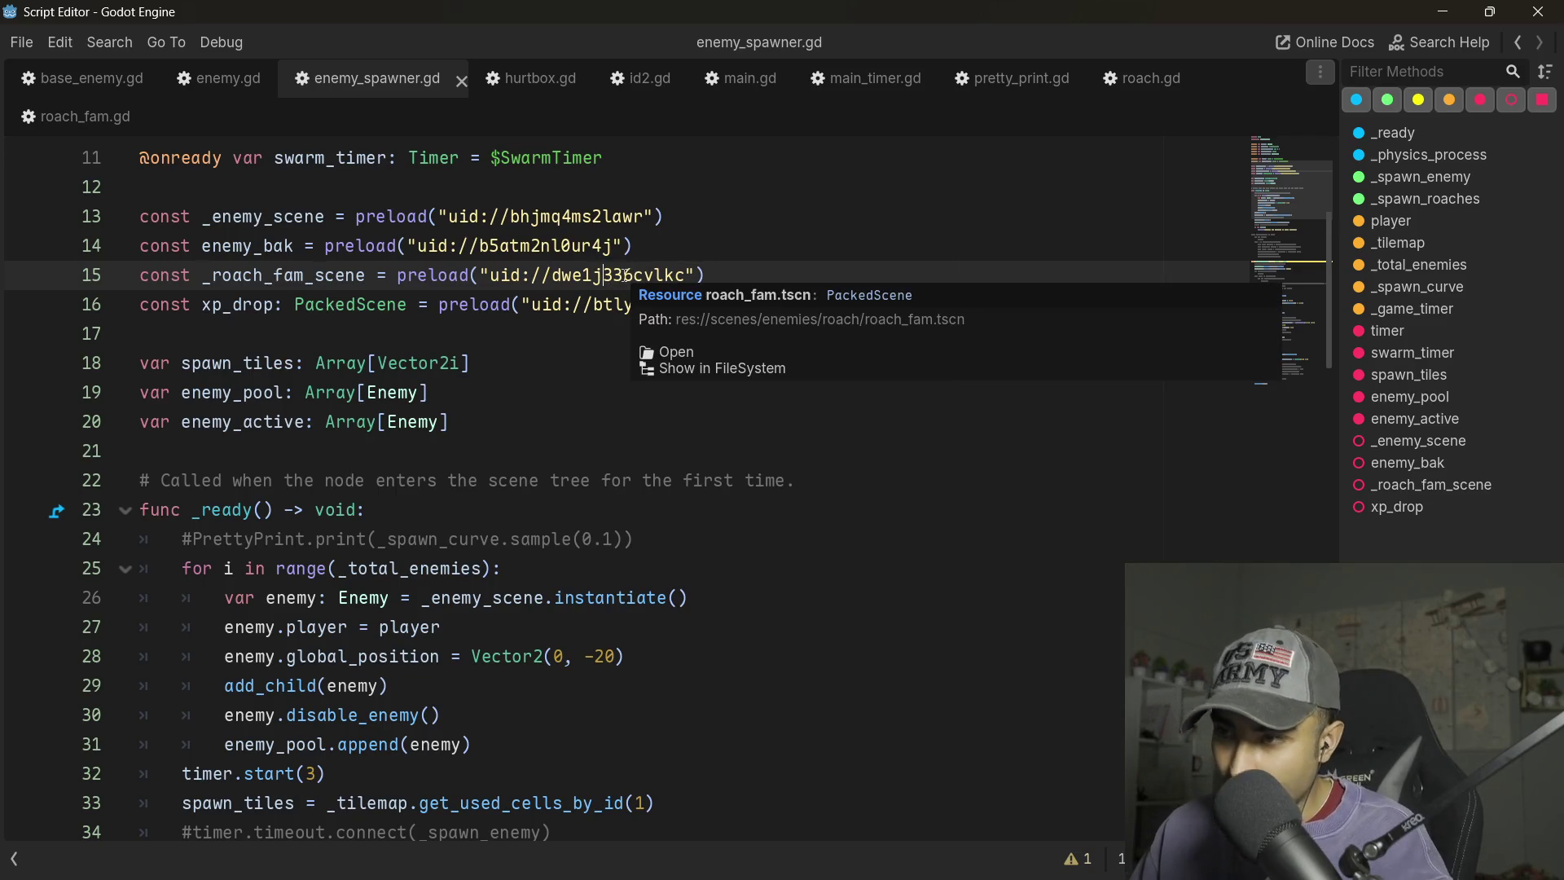
{"action": "key", "text": "Up"}
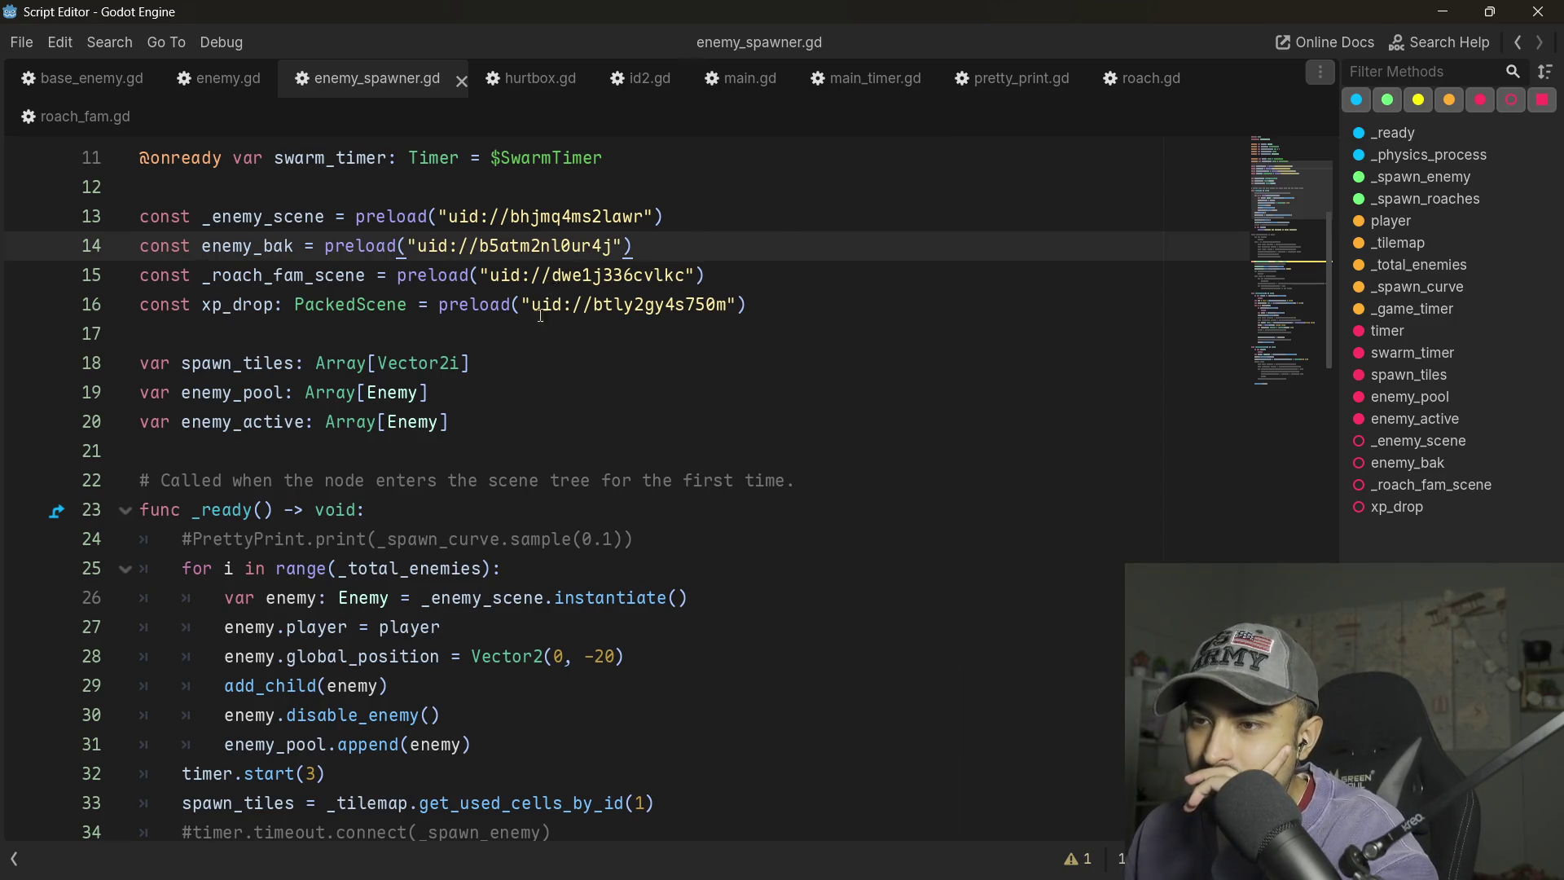
- Review enemy_spawner.gd from the swarm_timer.start(5) line down to _spawn_roaches
{"action": "scroll", "coordinate": [489, 407], "scroll_direction": "down", "scroll_amount": 15}
{"action": "scroll", "coordinate": [498, 442], "scroll_direction": "up", "scroll_amount": 4}
{"action": "scroll", "coordinate": [498, 442], "scroll_direction": "up", "scroll_amount": 10}
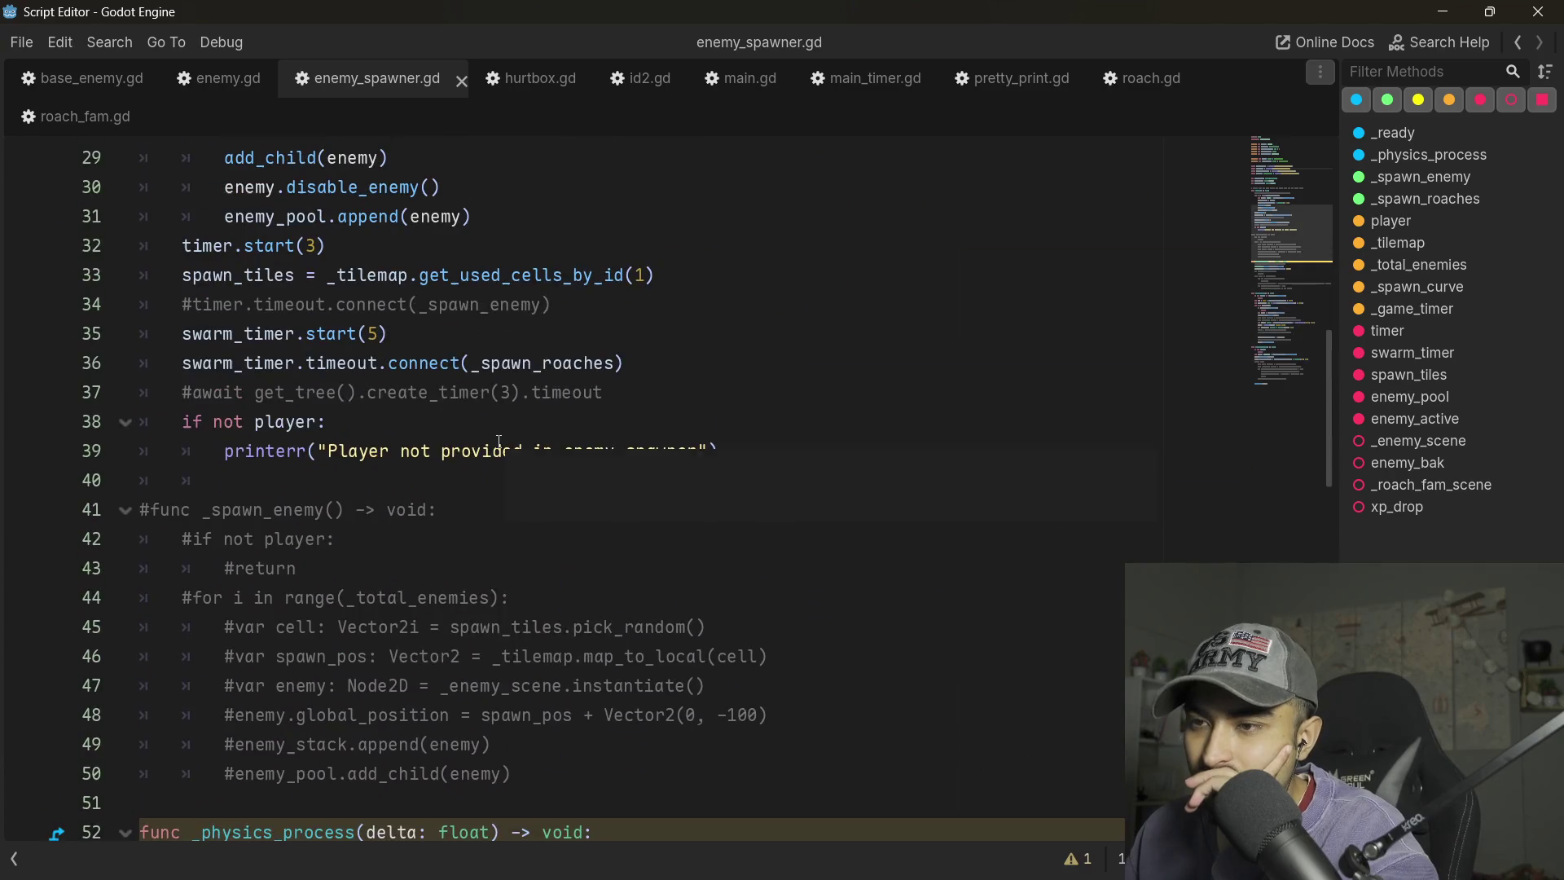
{"action": "scroll", "coordinate": [499, 442], "scroll_direction": "up", "scroll_amount": 5}
{"action": "scroll", "coordinate": [336, 540], "scroll_direction": "down", "scroll_amount": 4}
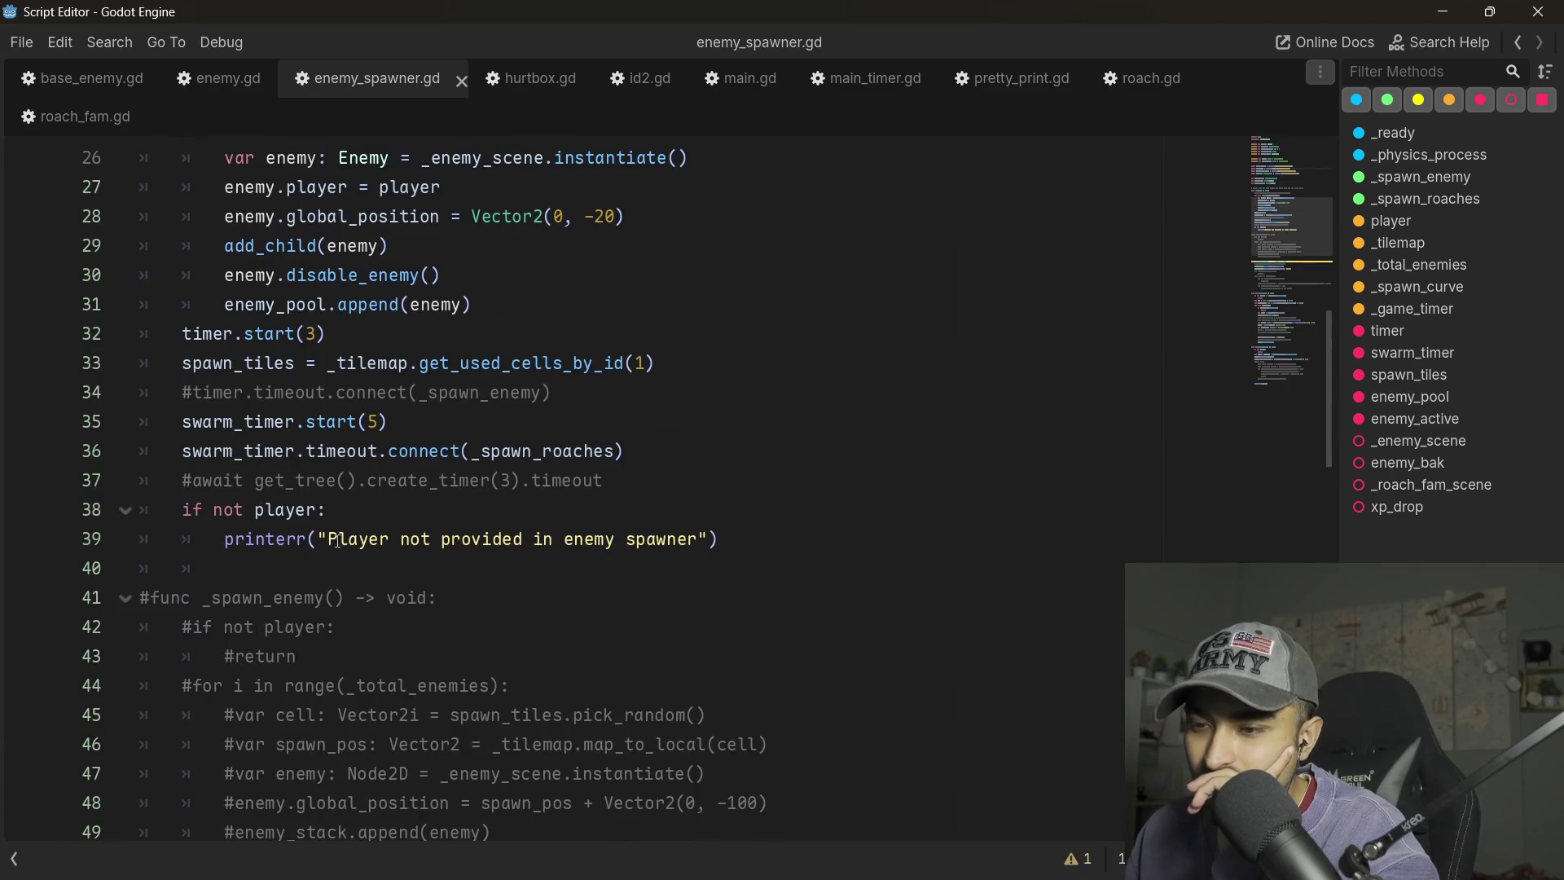
{"action": "triple_click", "coordinate": [371, 425]}
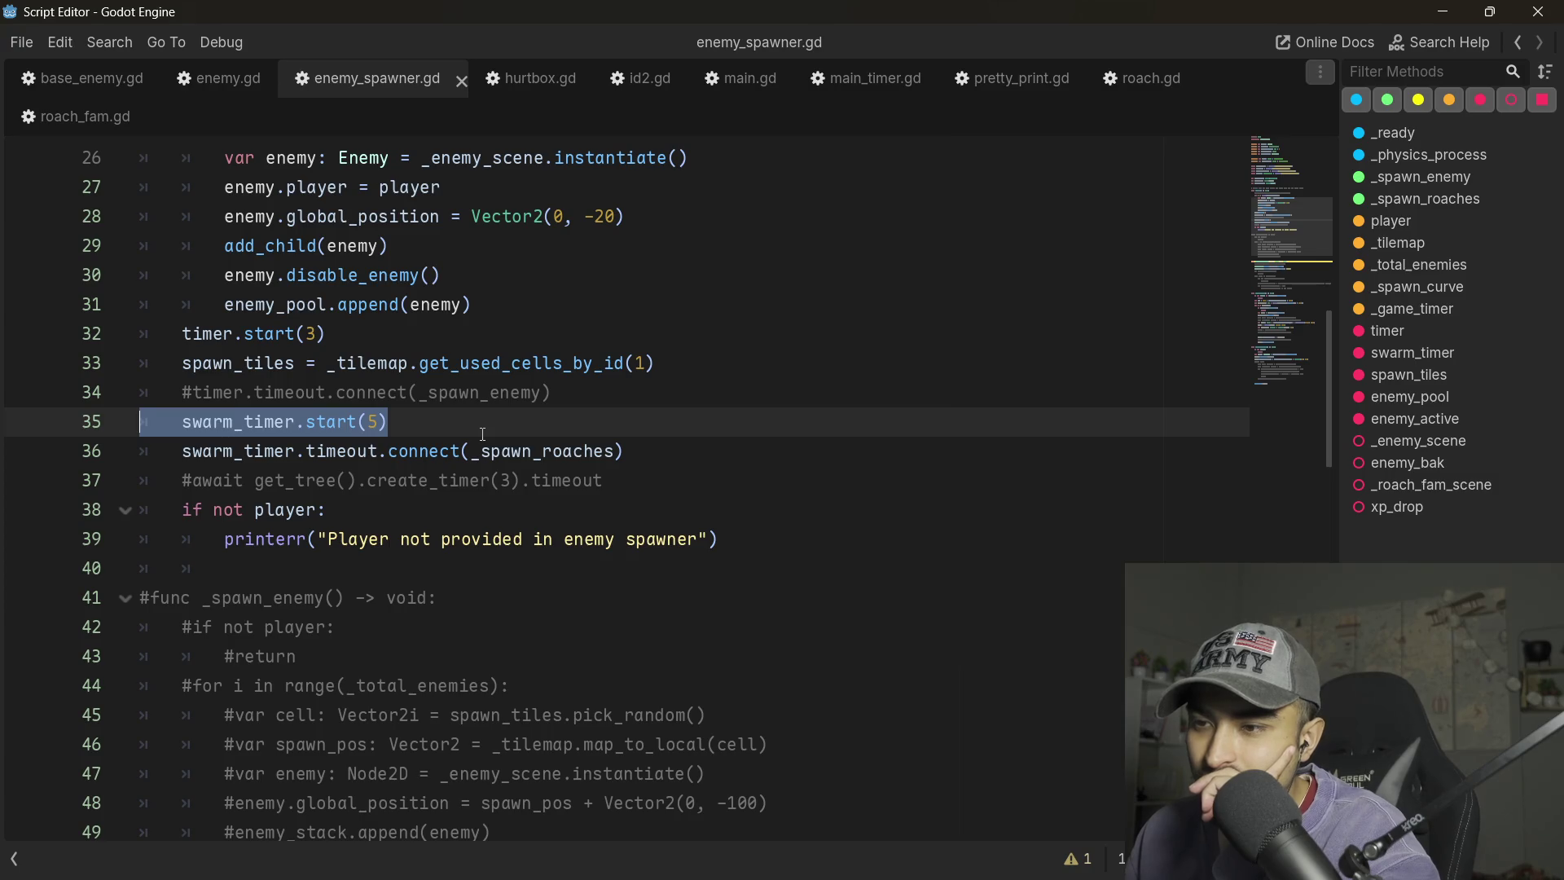
{"action": "scroll", "coordinate": [549, 492], "scroll_direction": "down", "scroll_amount": 2}
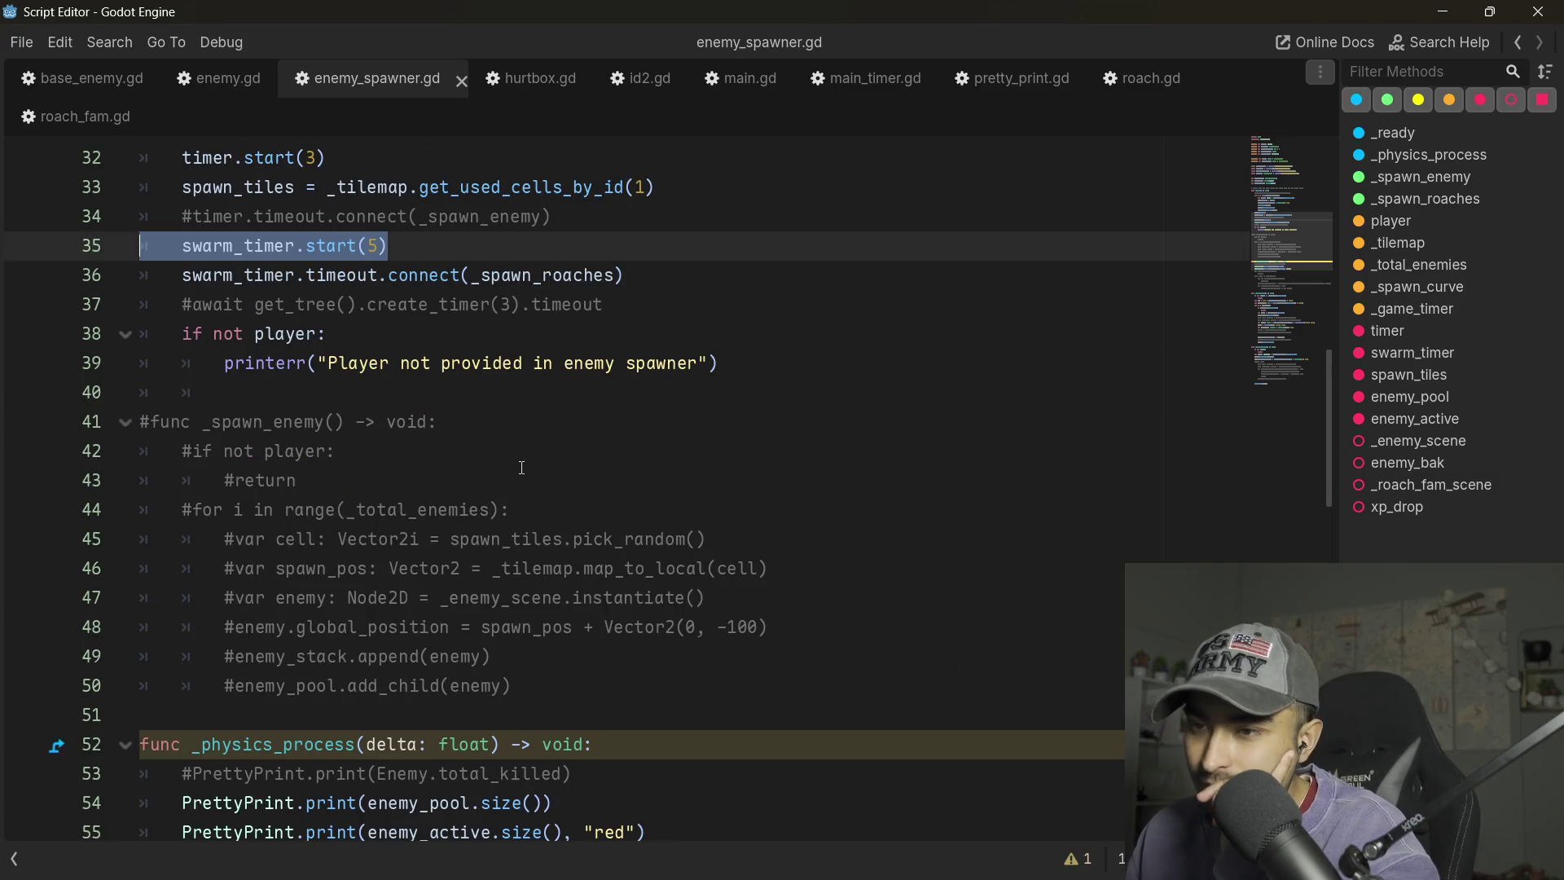
{"action": "scroll", "coordinate": [521, 467], "scroll_direction": "down", "scroll_amount": 15}
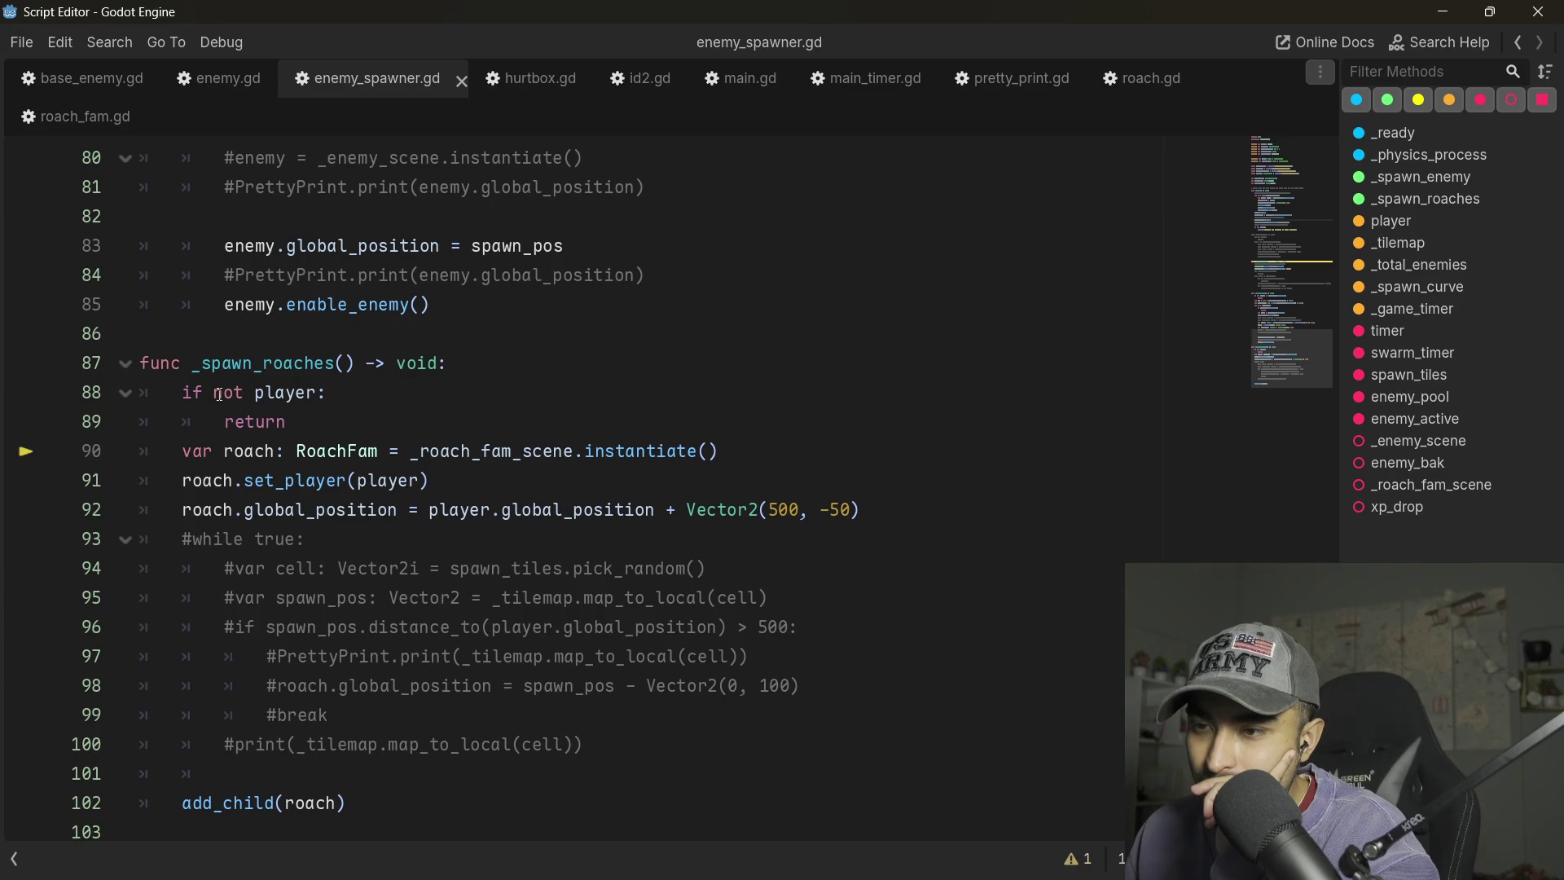
{"action": "mouse_move", "coordinate": [592, 456]}
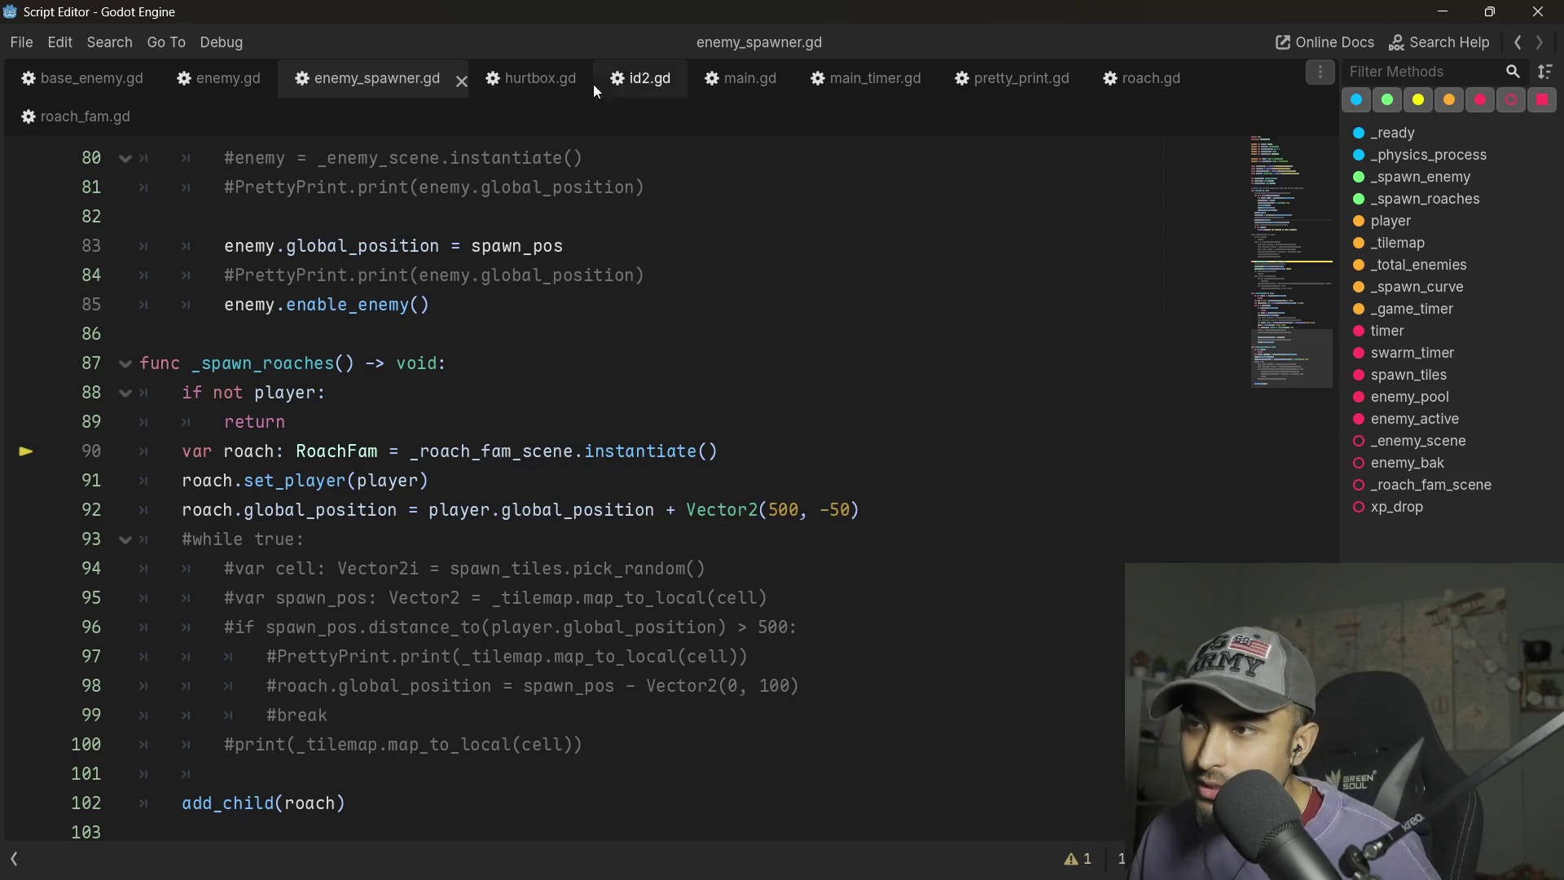
{"action": "left_click", "coordinate": [1132, 84]}
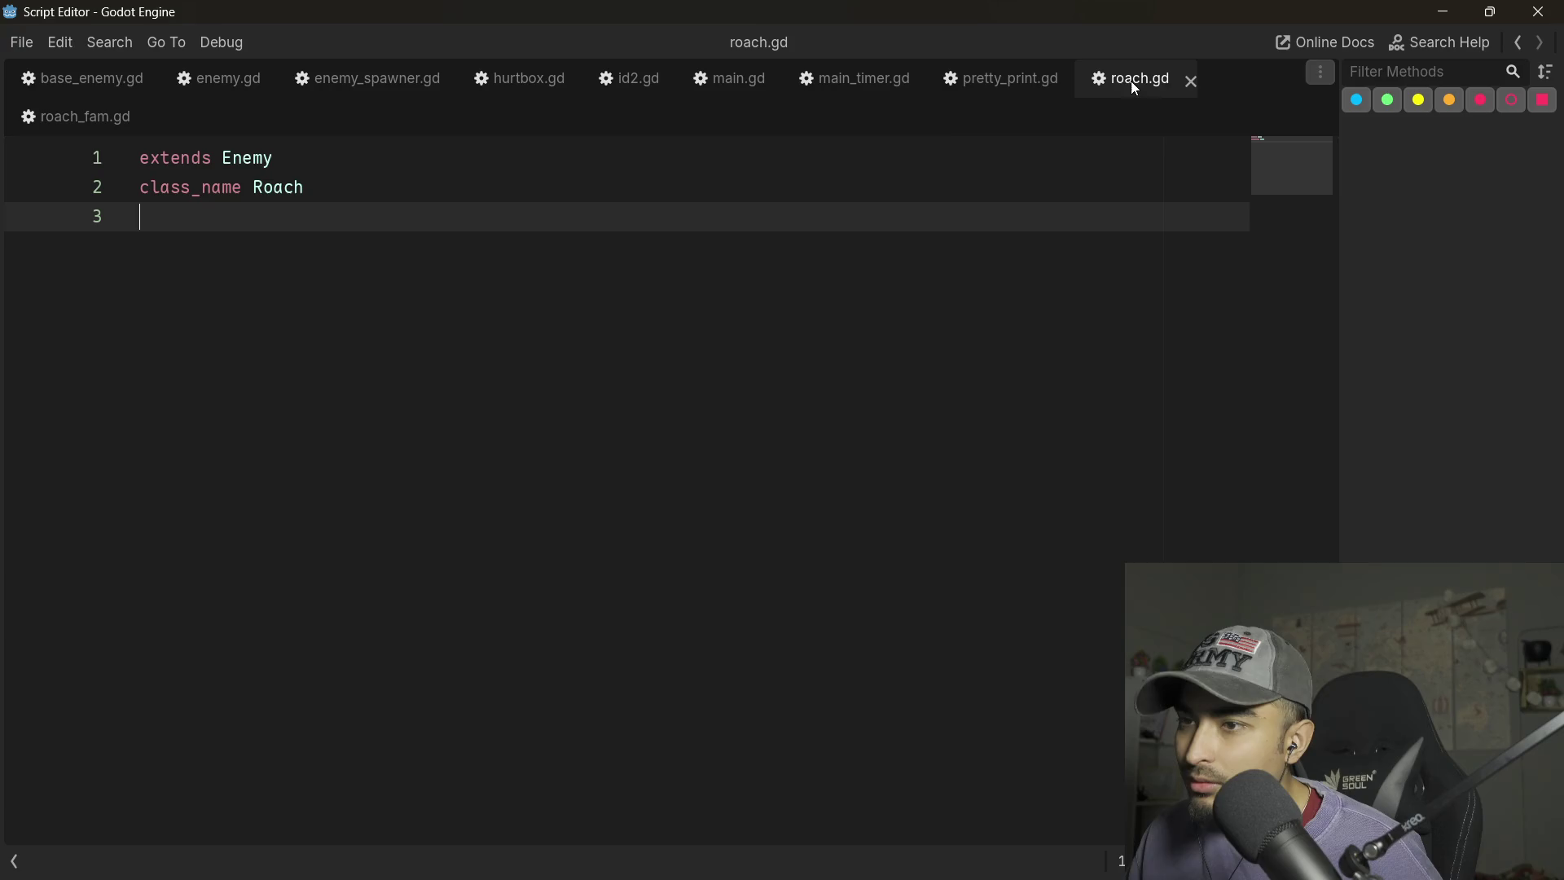
{"action": "double_click", "coordinate": [259, 158]}
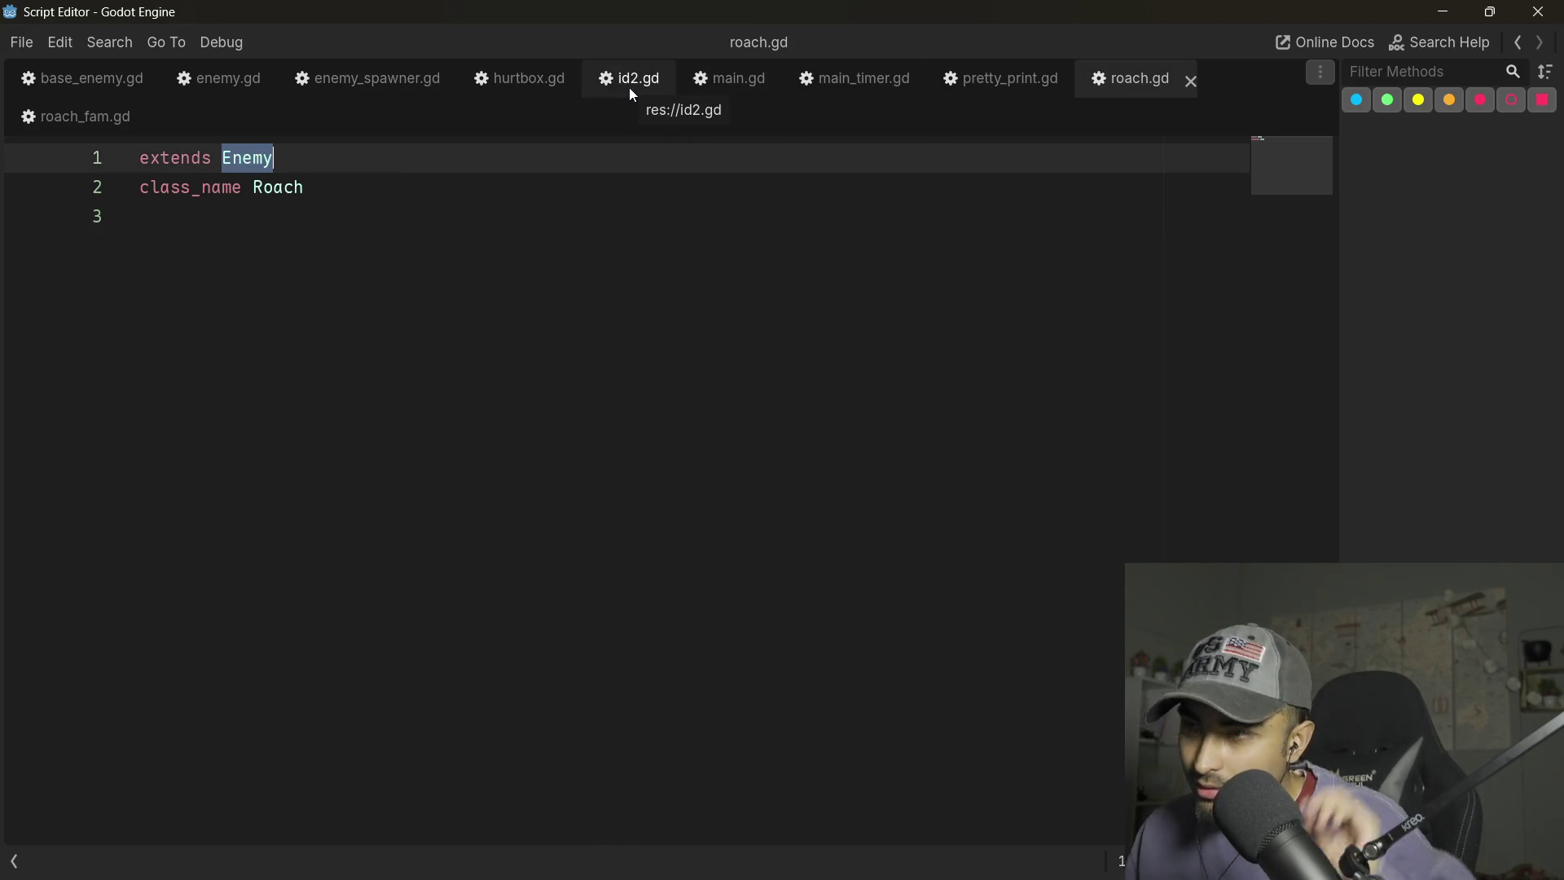
{"action": "left_click", "coordinate": [226, 80]}
{"action": "scroll", "coordinate": [285, 326], "scroll_direction": "up", "scroll_amount": 5}
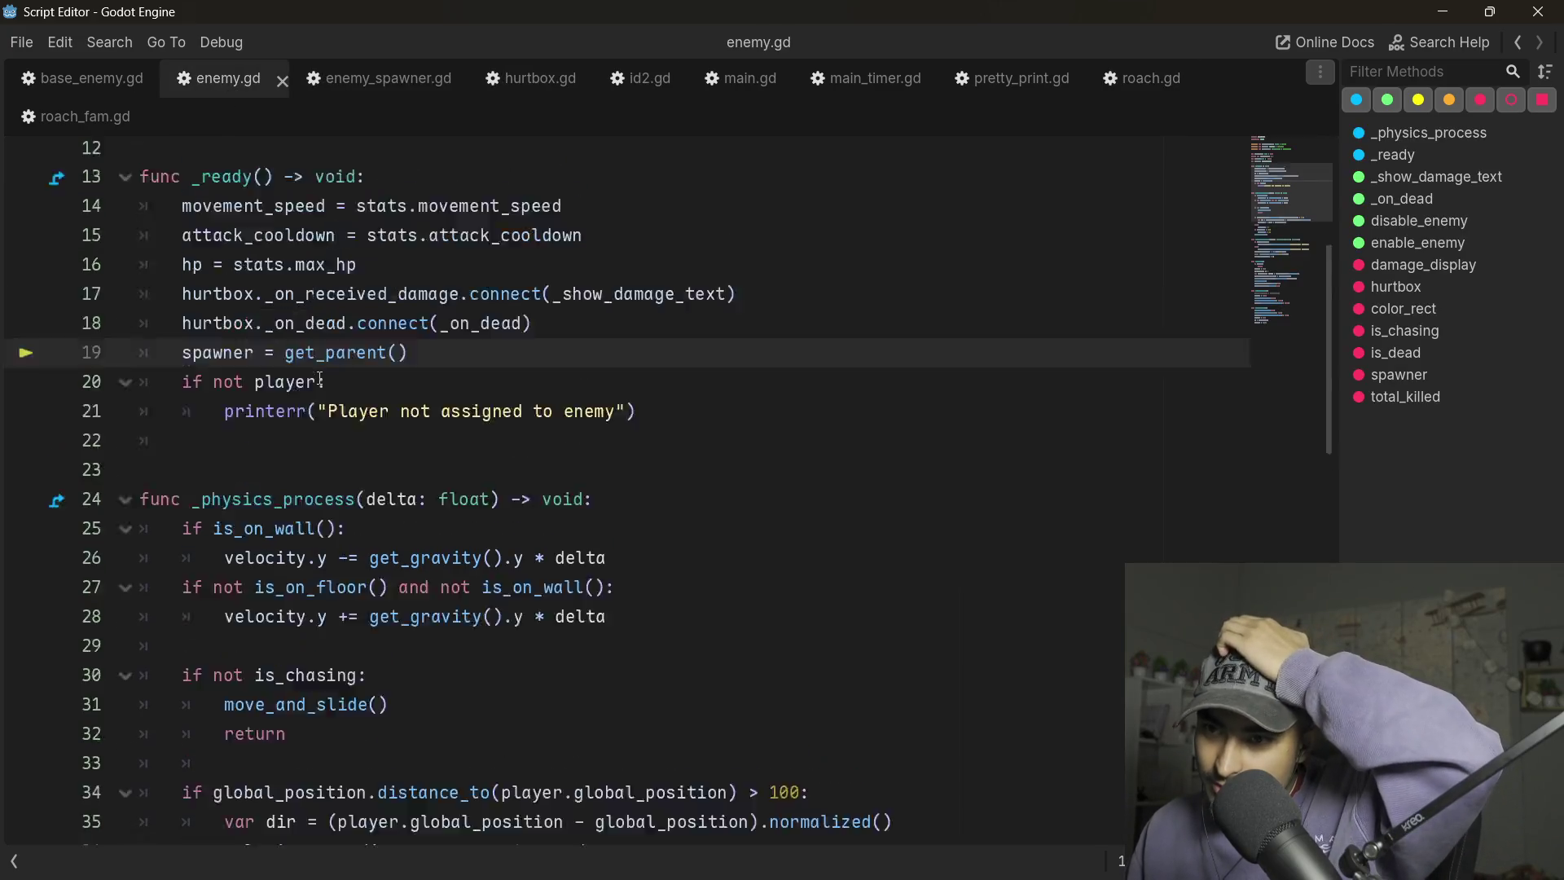
{"action": "scroll", "coordinate": [319, 378], "scroll_direction": "down", "scroll_amount": 15}
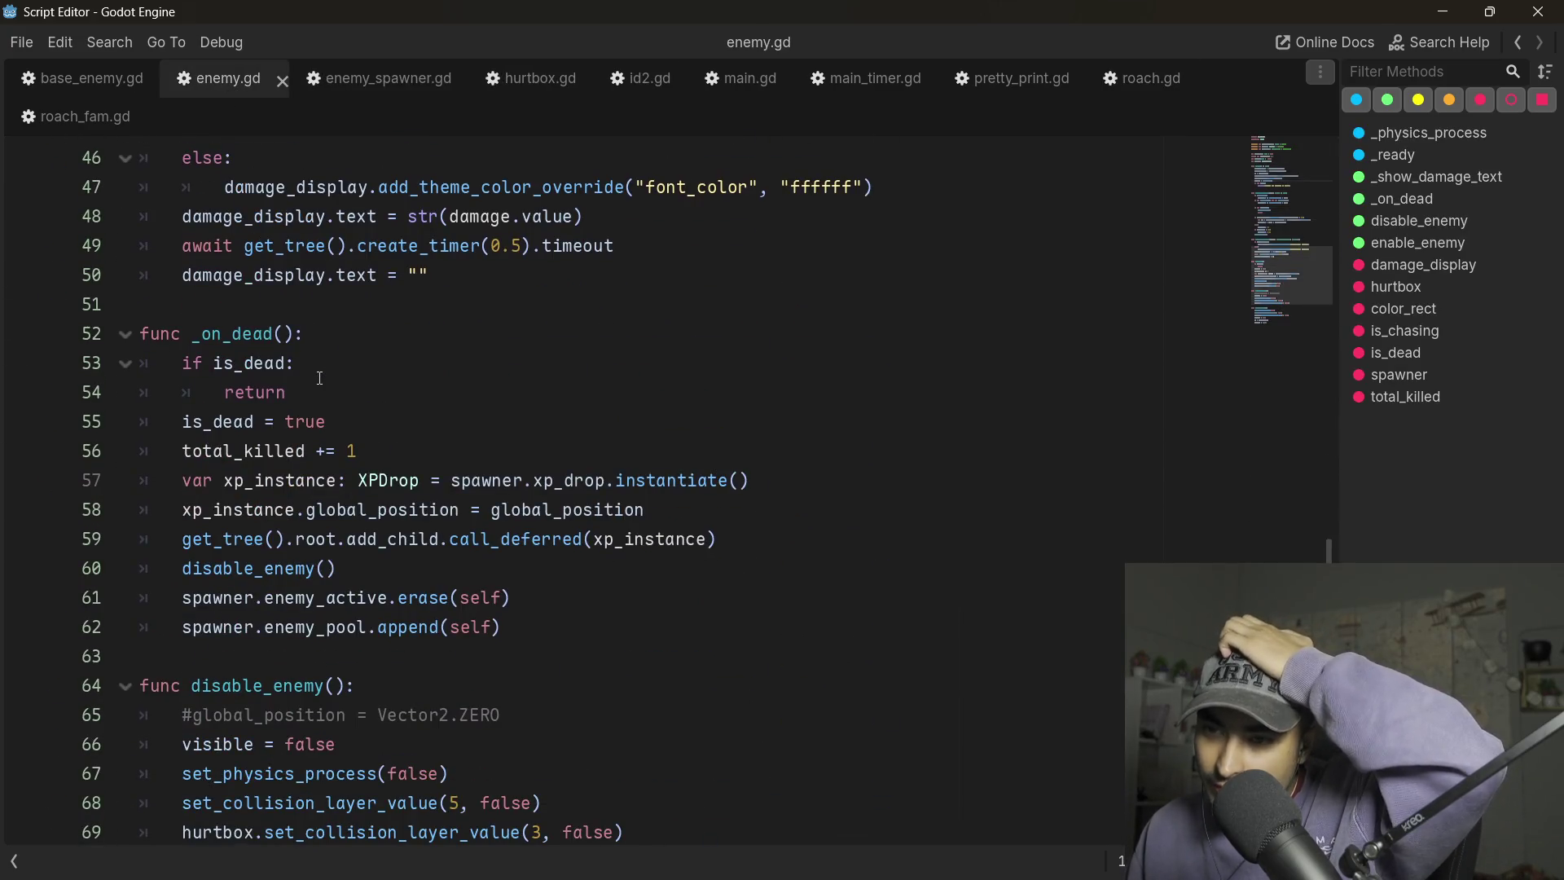
{"action": "scroll", "coordinate": [320, 378], "scroll_direction": "down", "scroll_amount": 2}
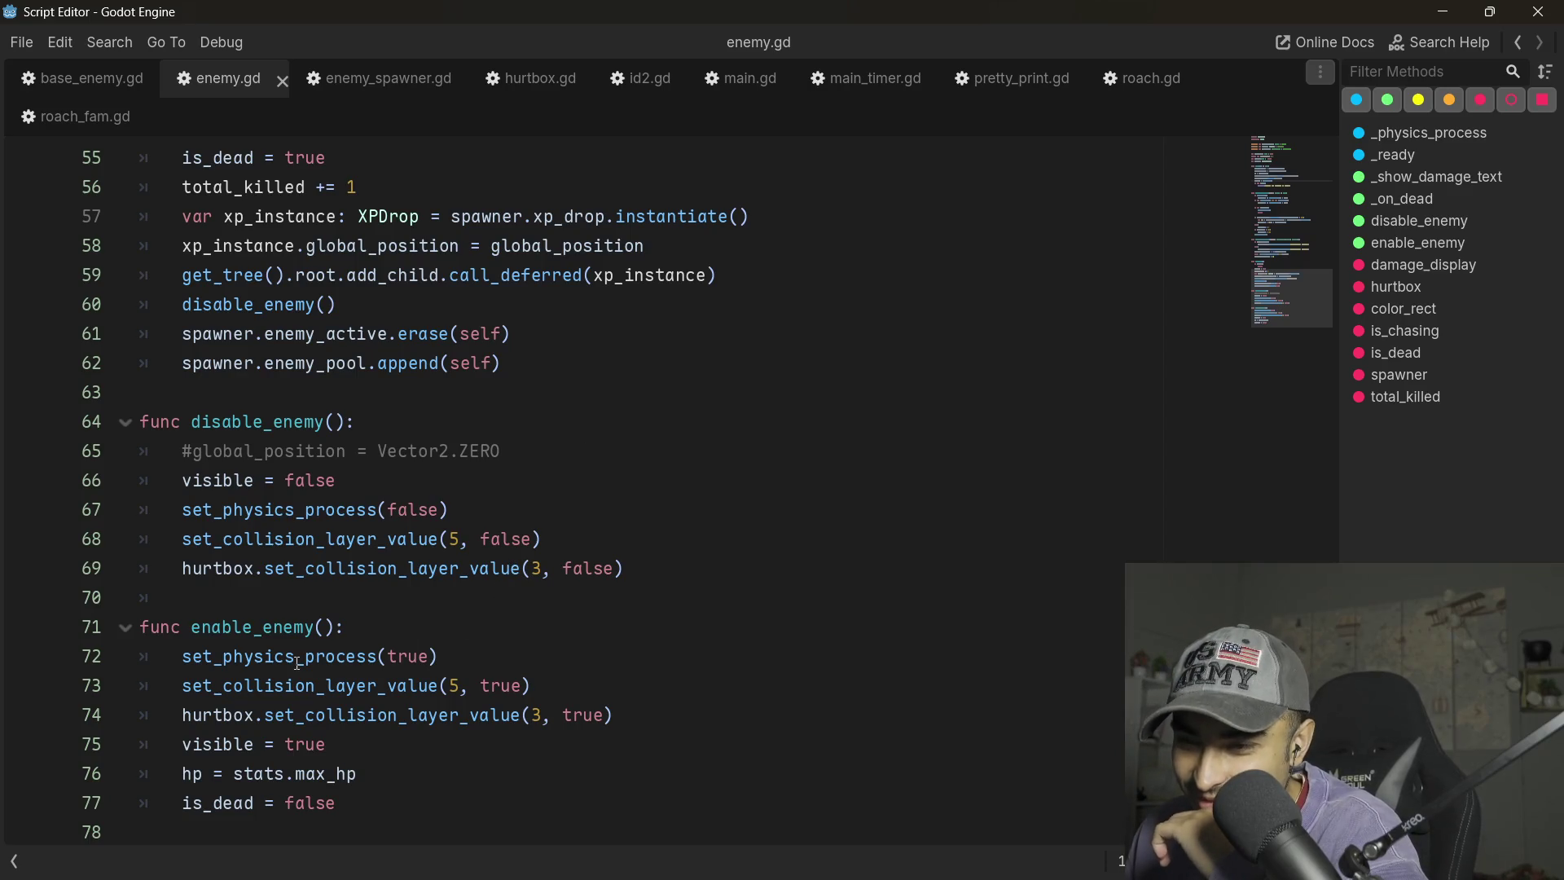
{"action": "scroll", "coordinate": [298, 662], "scroll_direction": "up", "scroll_amount": 3}
{"action": "scroll", "coordinate": [297, 661], "scroll_direction": "up", "scroll_amount": 4}
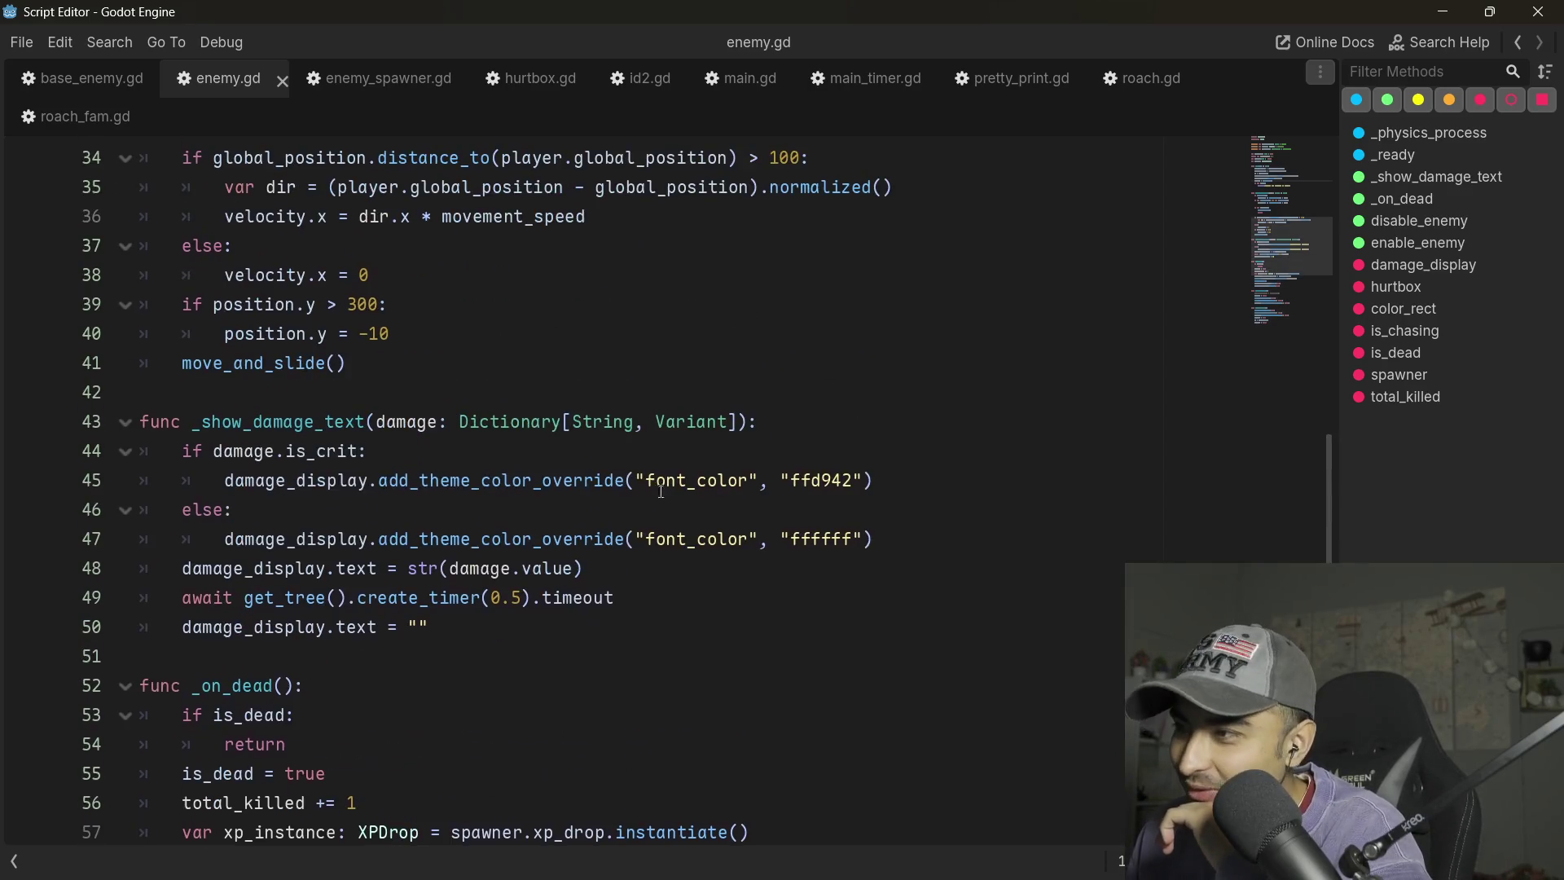
{"action": "left_click", "coordinate": [1160, 79]}
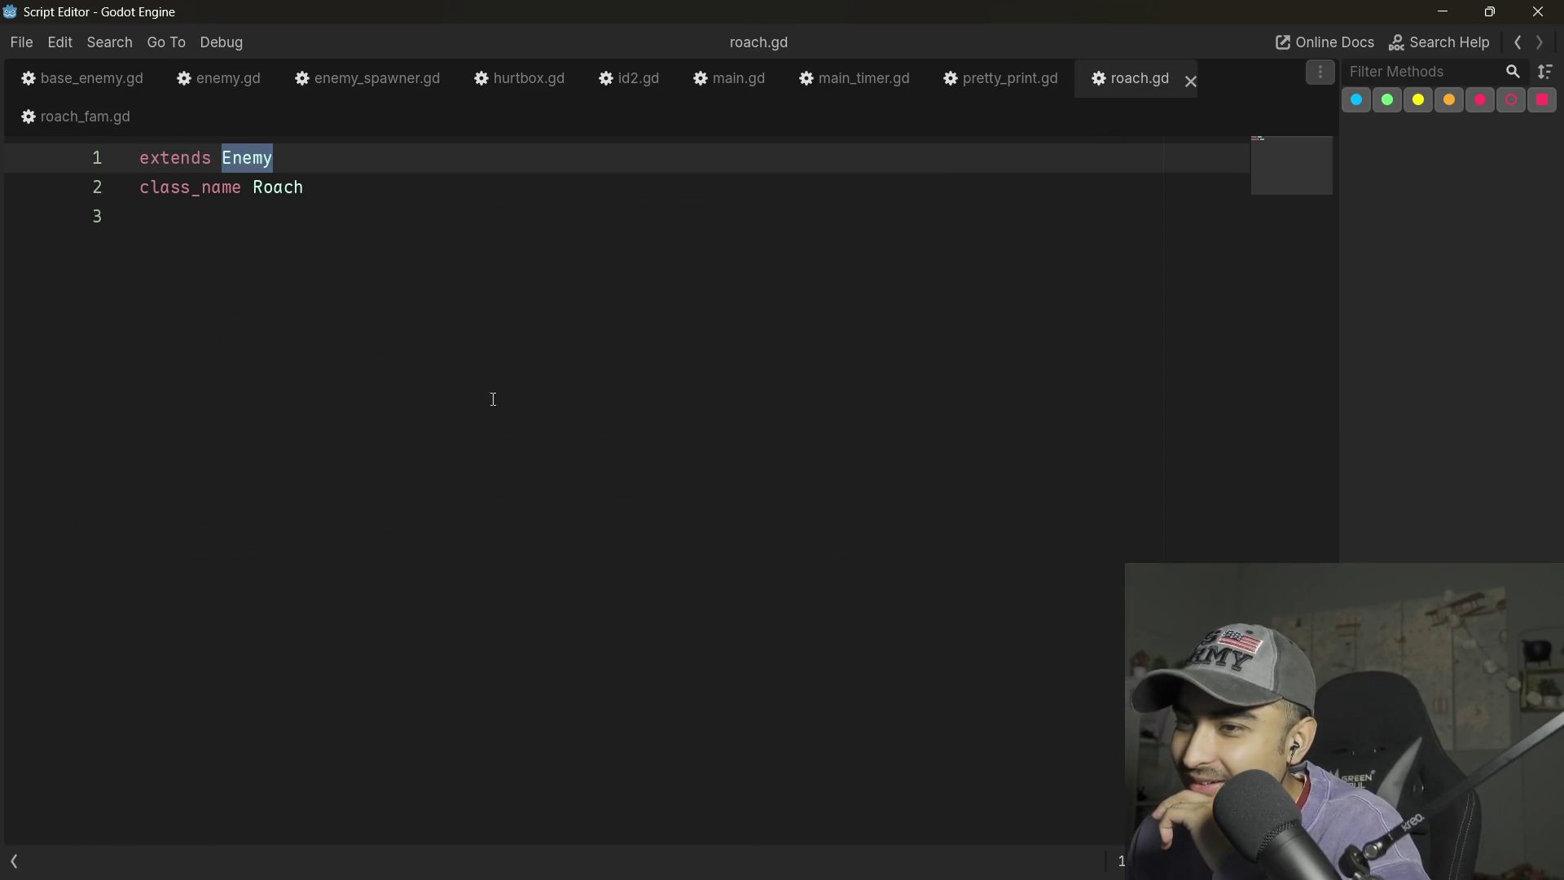
{"action": "left_click", "coordinate": [340, 91]}
- Review the player check near line 38 and select the _spawn_roaches callback name
{"action": "scroll", "coordinate": [605, 581], "scroll_direction": "up", "scroll_amount": 10}
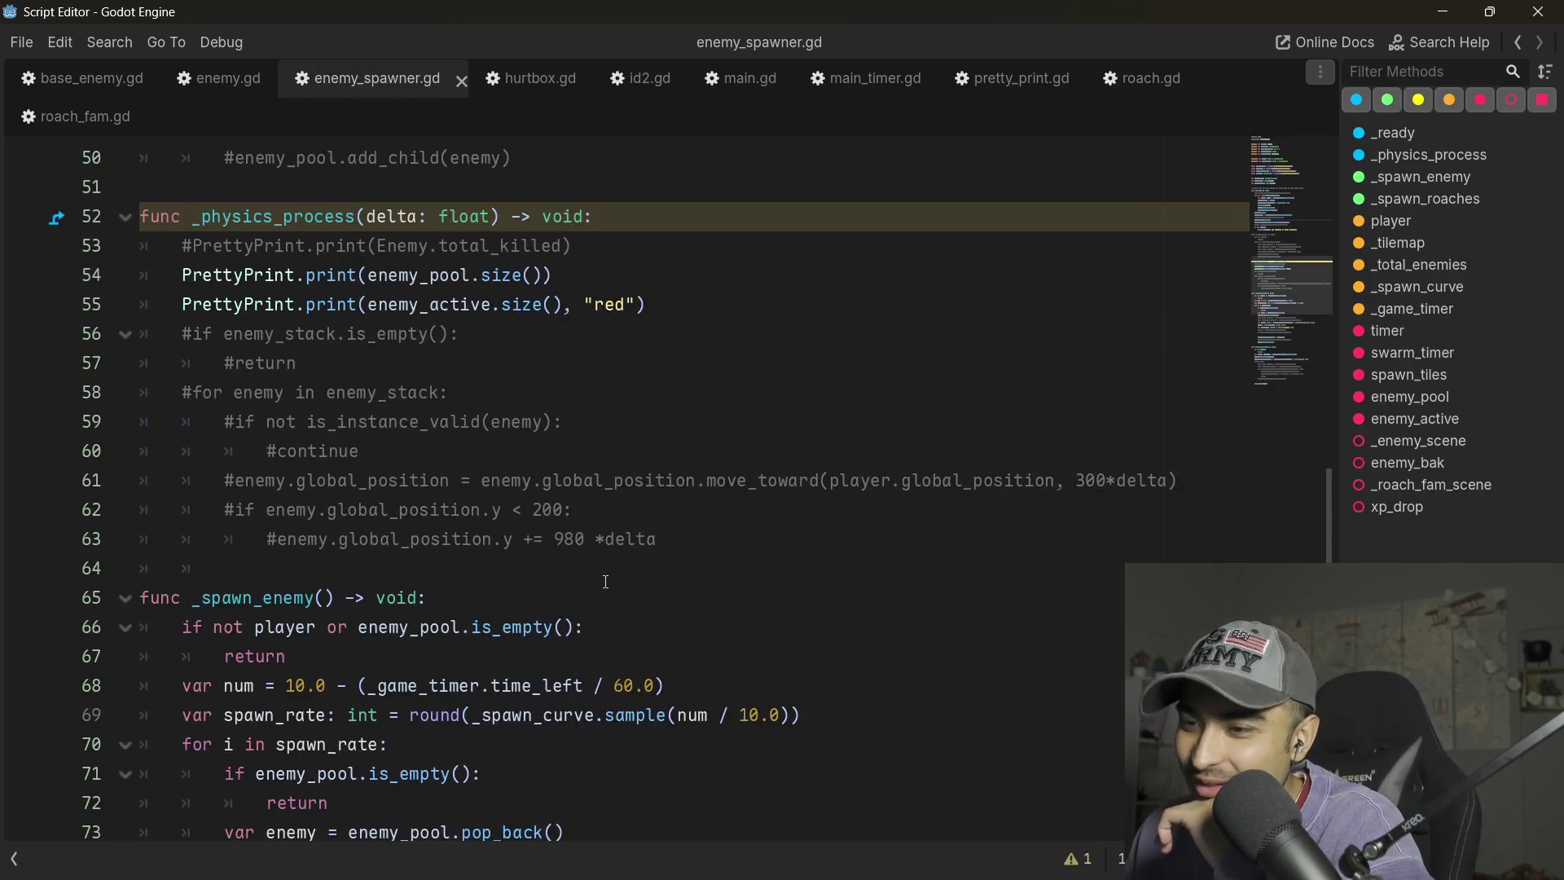
{"action": "scroll", "coordinate": [605, 581], "scroll_direction": "down", "scroll_amount": 6}
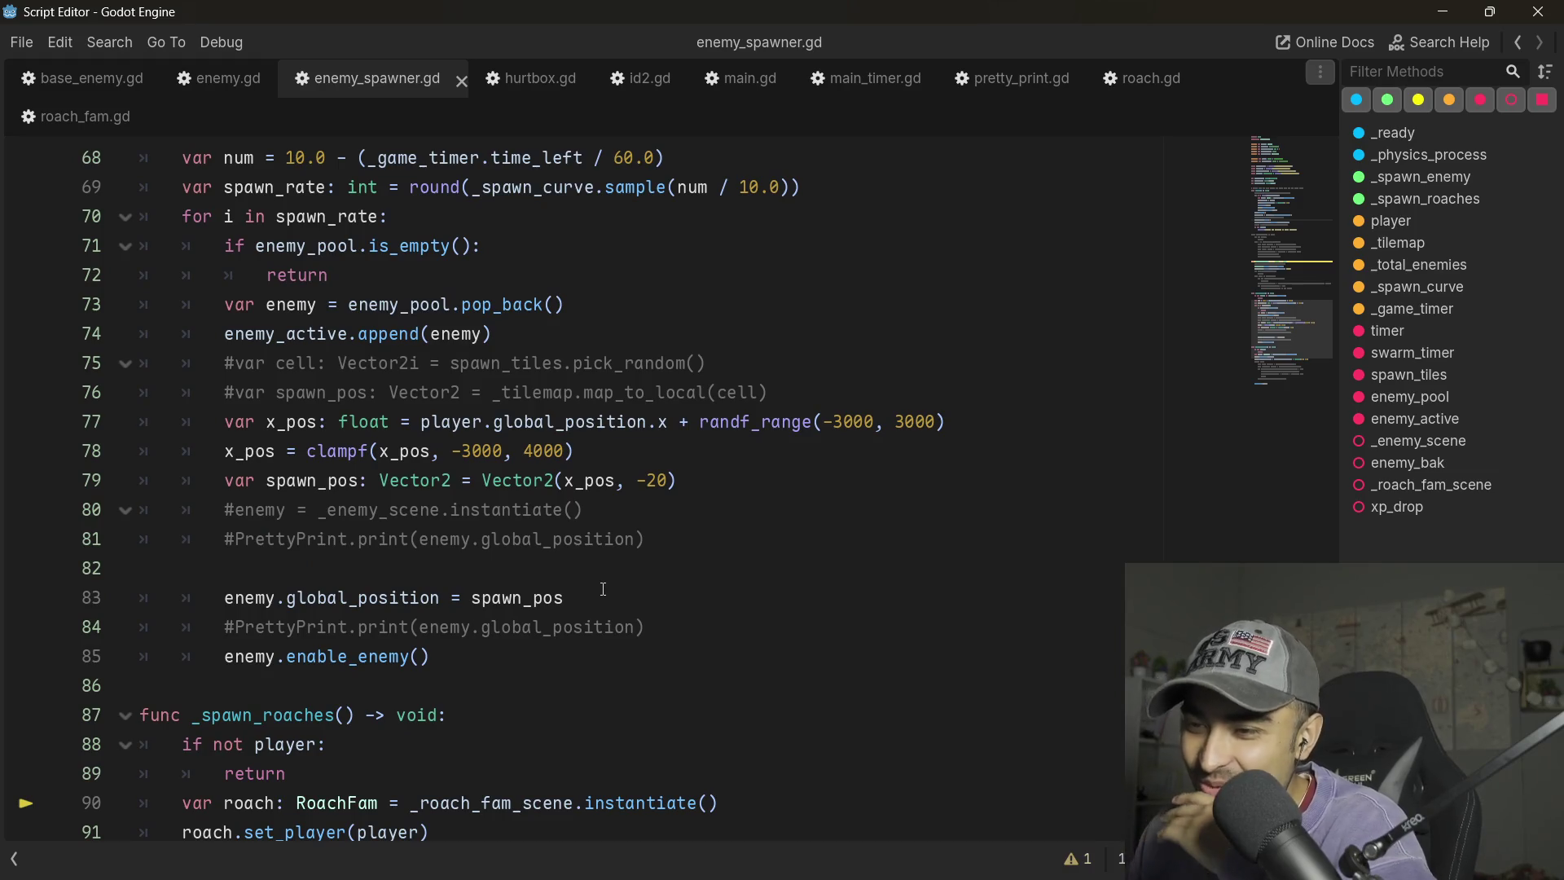
{"action": "scroll", "coordinate": [603, 588], "scroll_direction": "up", "scroll_amount": 6}
{"action": "scroll", "coordinate": [330, 430], "scroll_direction": "up", "scroll_amount": 10}
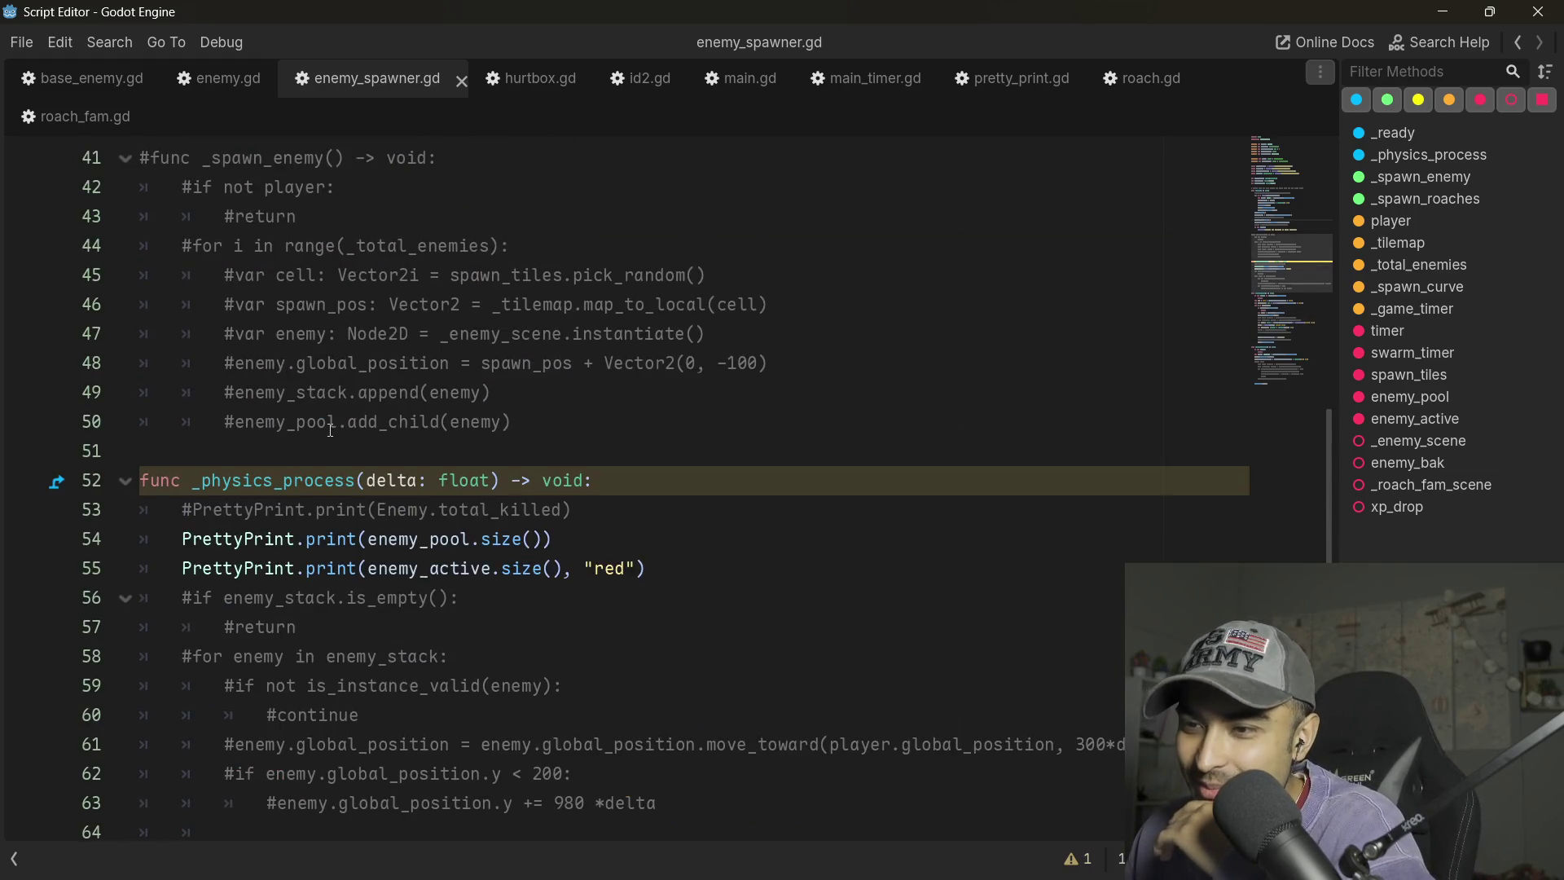
{"action": "scroll", "coordinate": [200, 507], "scroll_direction": "down", "scroll_amount": 4}
{"action": "left_click", "coordinate": [407, 451]}
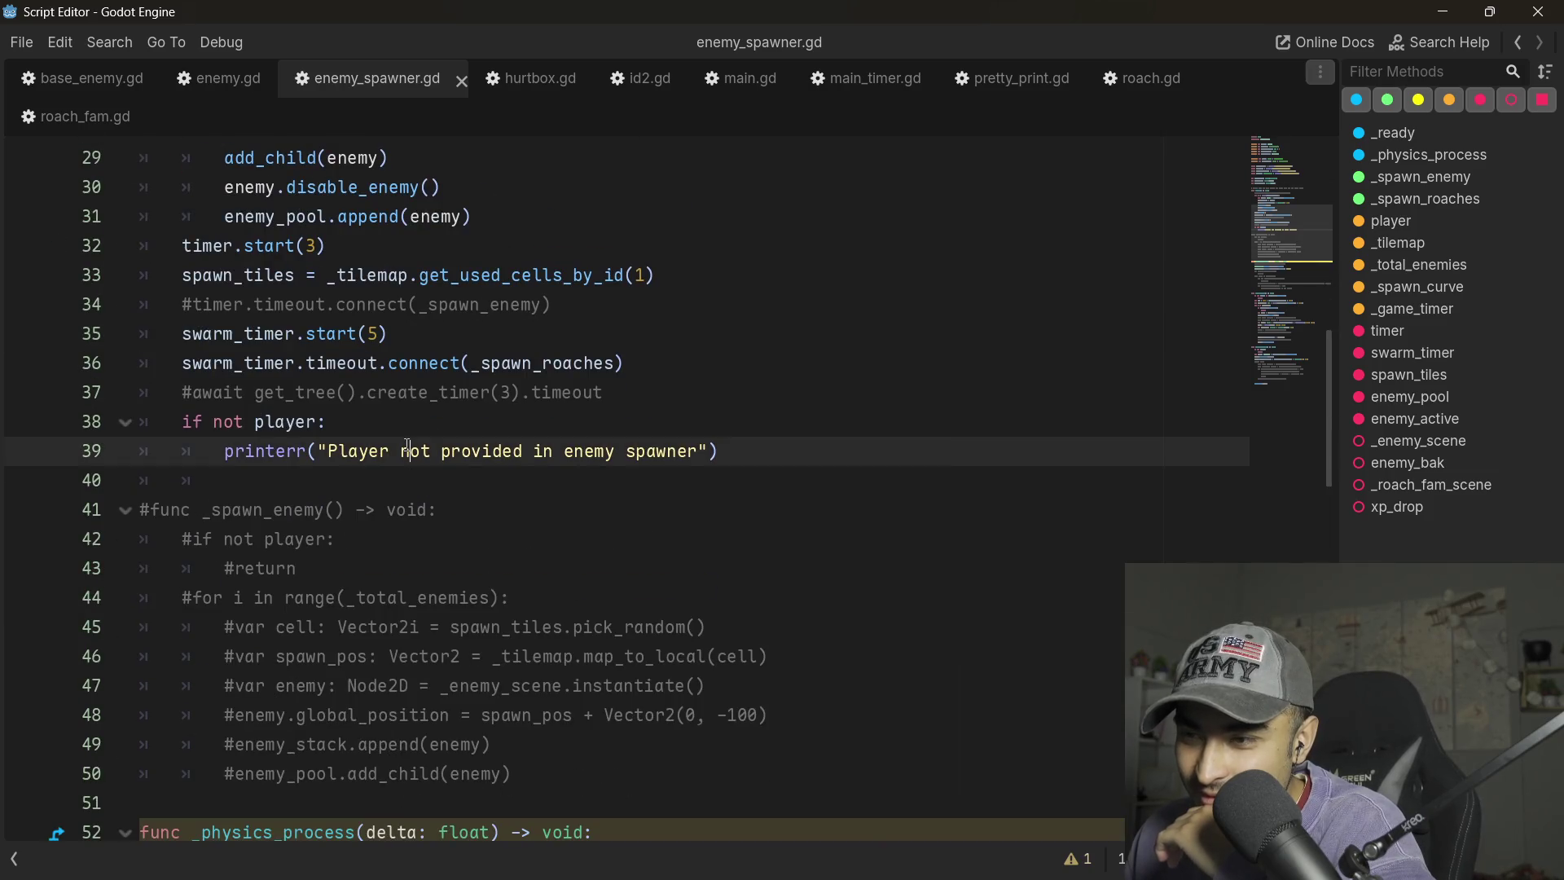
{"action": "left_click", "coordinate": [730, 430]}
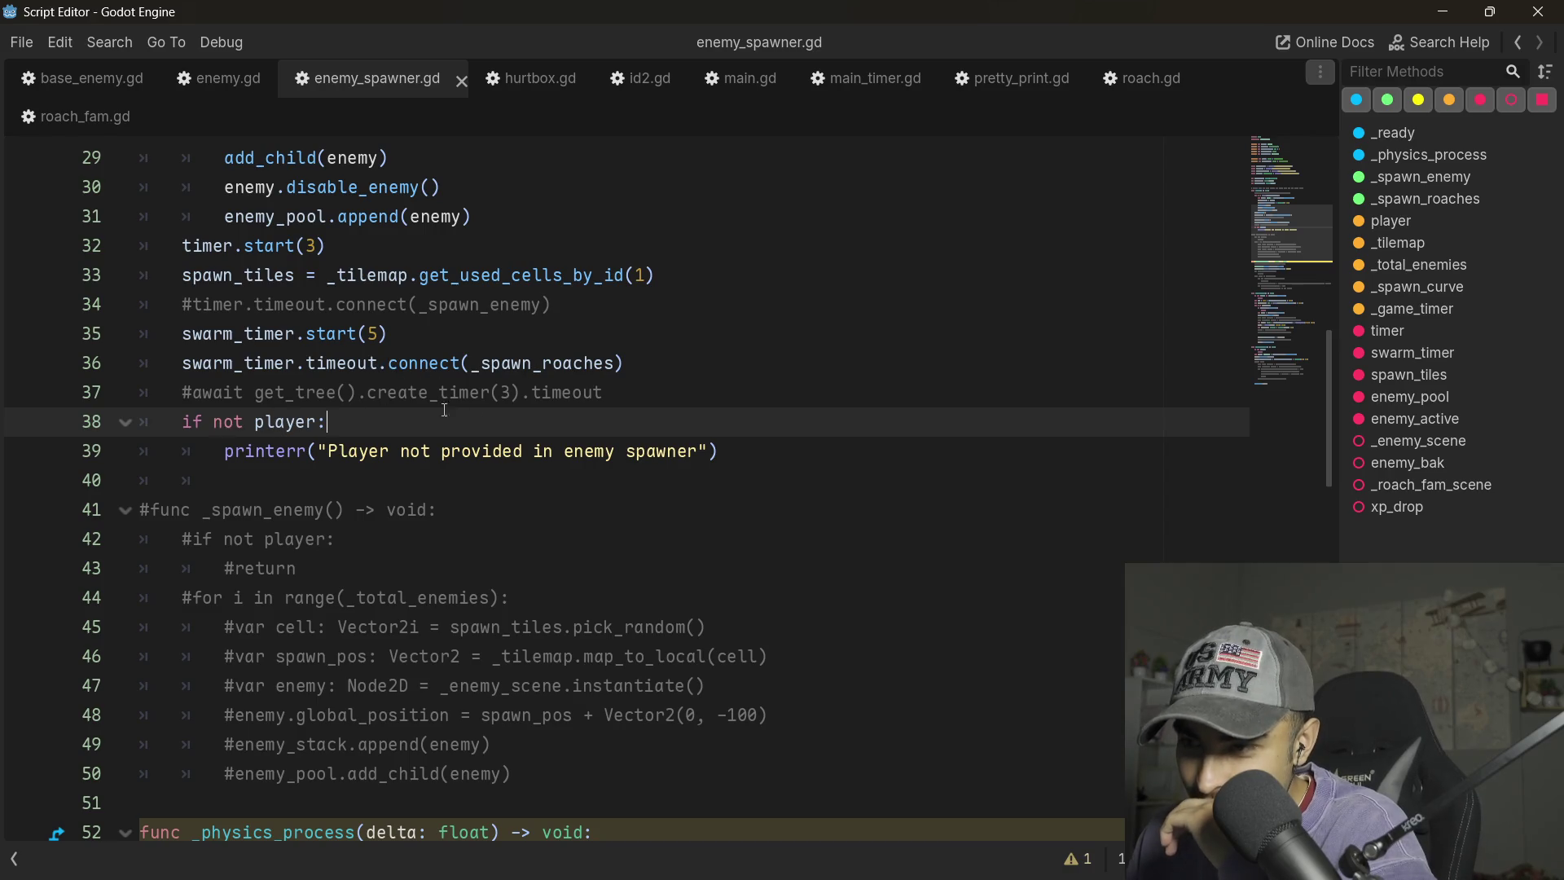
{"action": "double_click", "coordinate": [534, 364]}
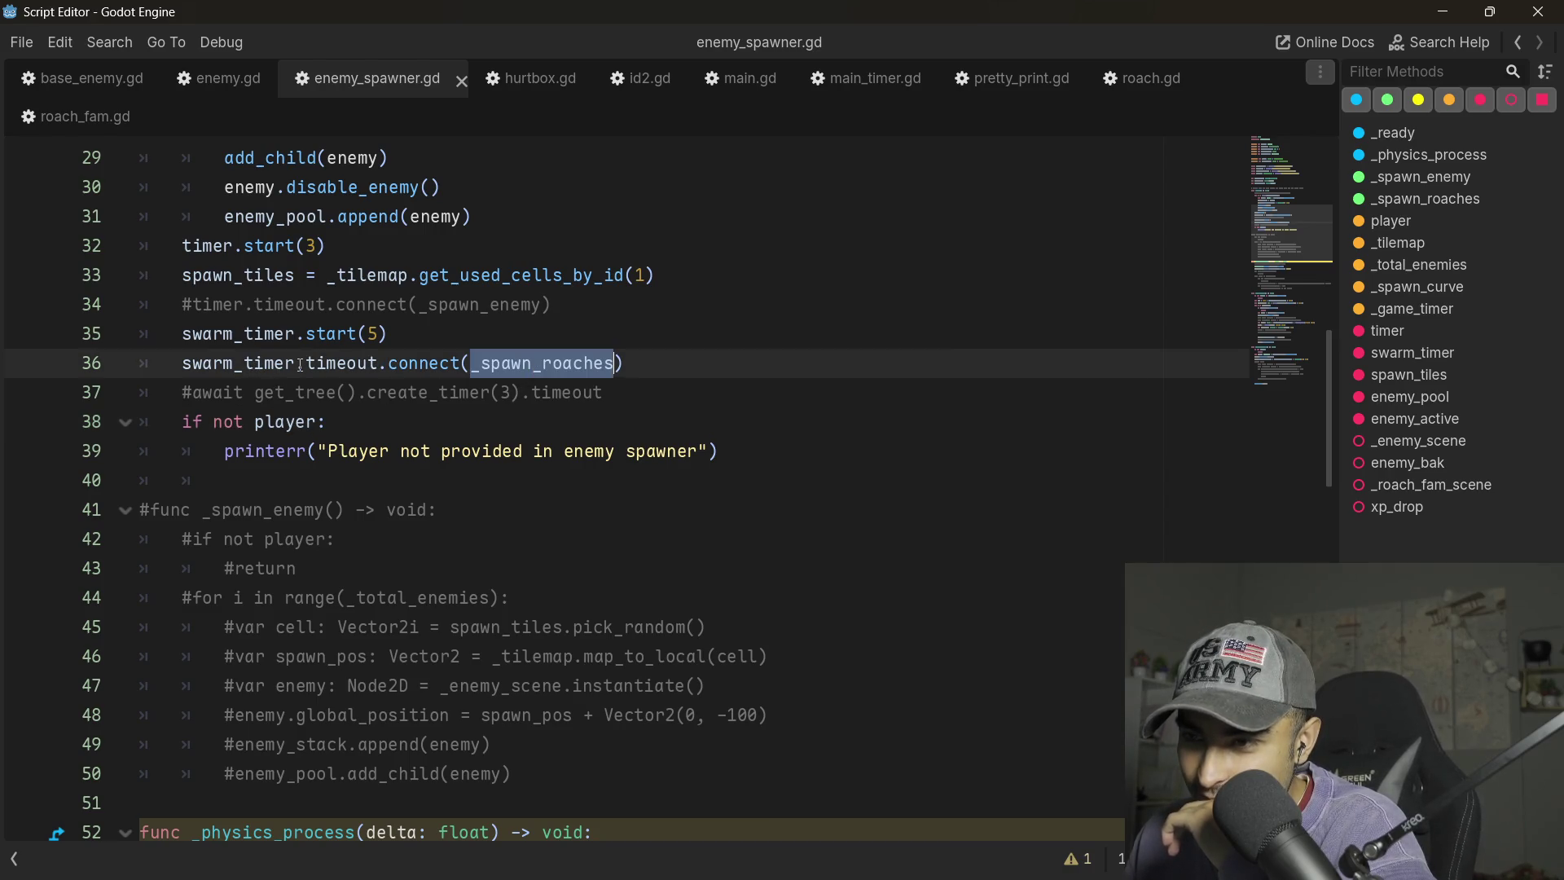
- Scroll back up through the script, stopping at lines 26 and 31
{"action": "scroll", "coordinate": [489, 368], "scroll_direction": "down", "scroll_amount": 3}
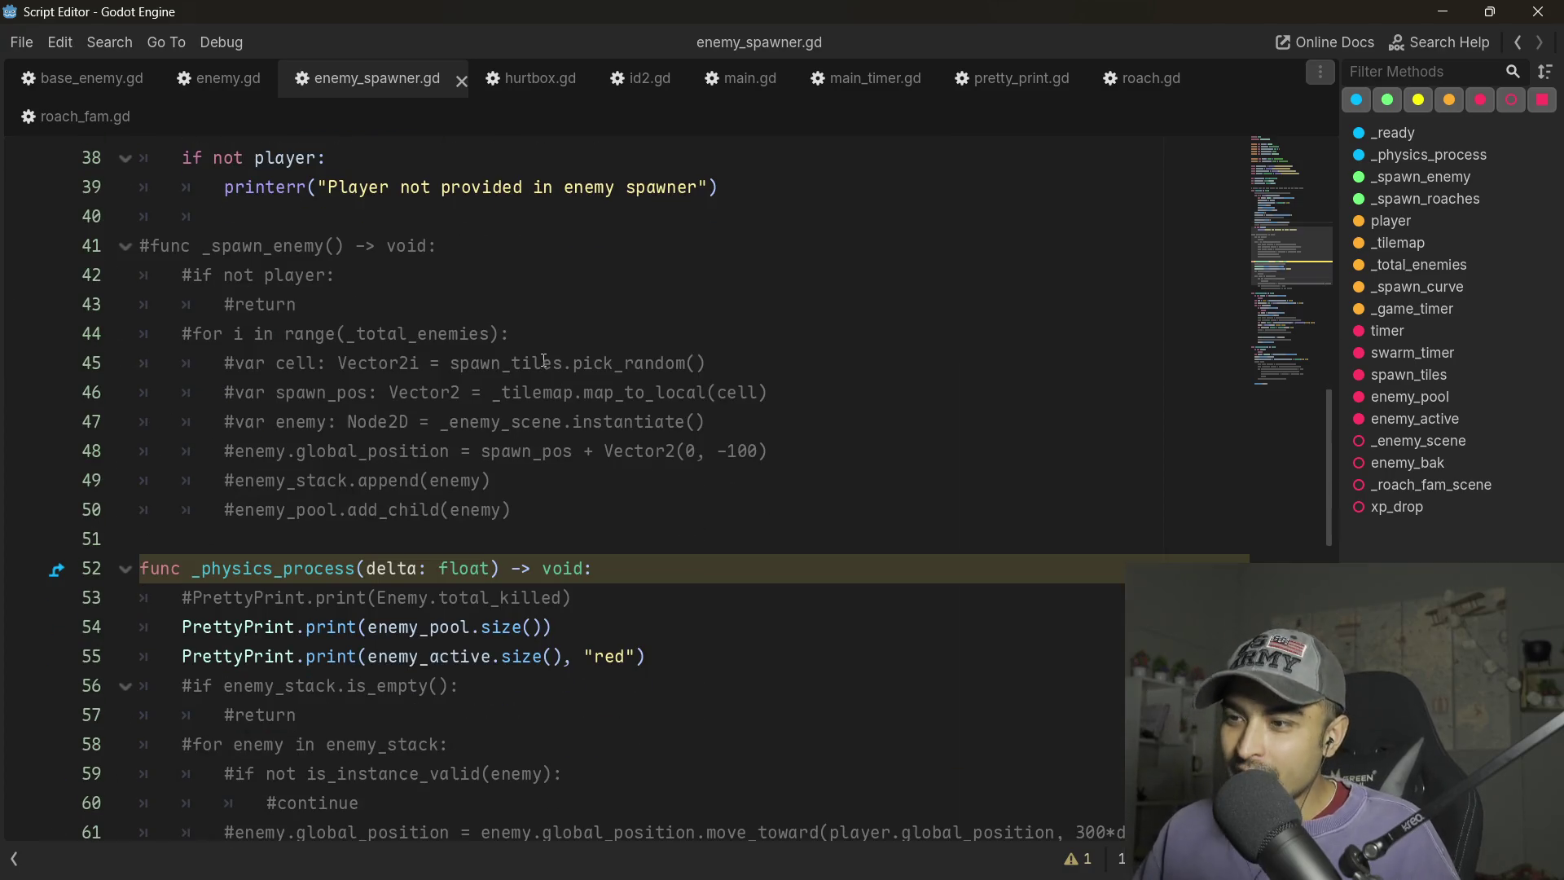
{"action": "scroll", "coordinate": [489, 368], "scroll_direction": "up", "scroll_amount": 4}
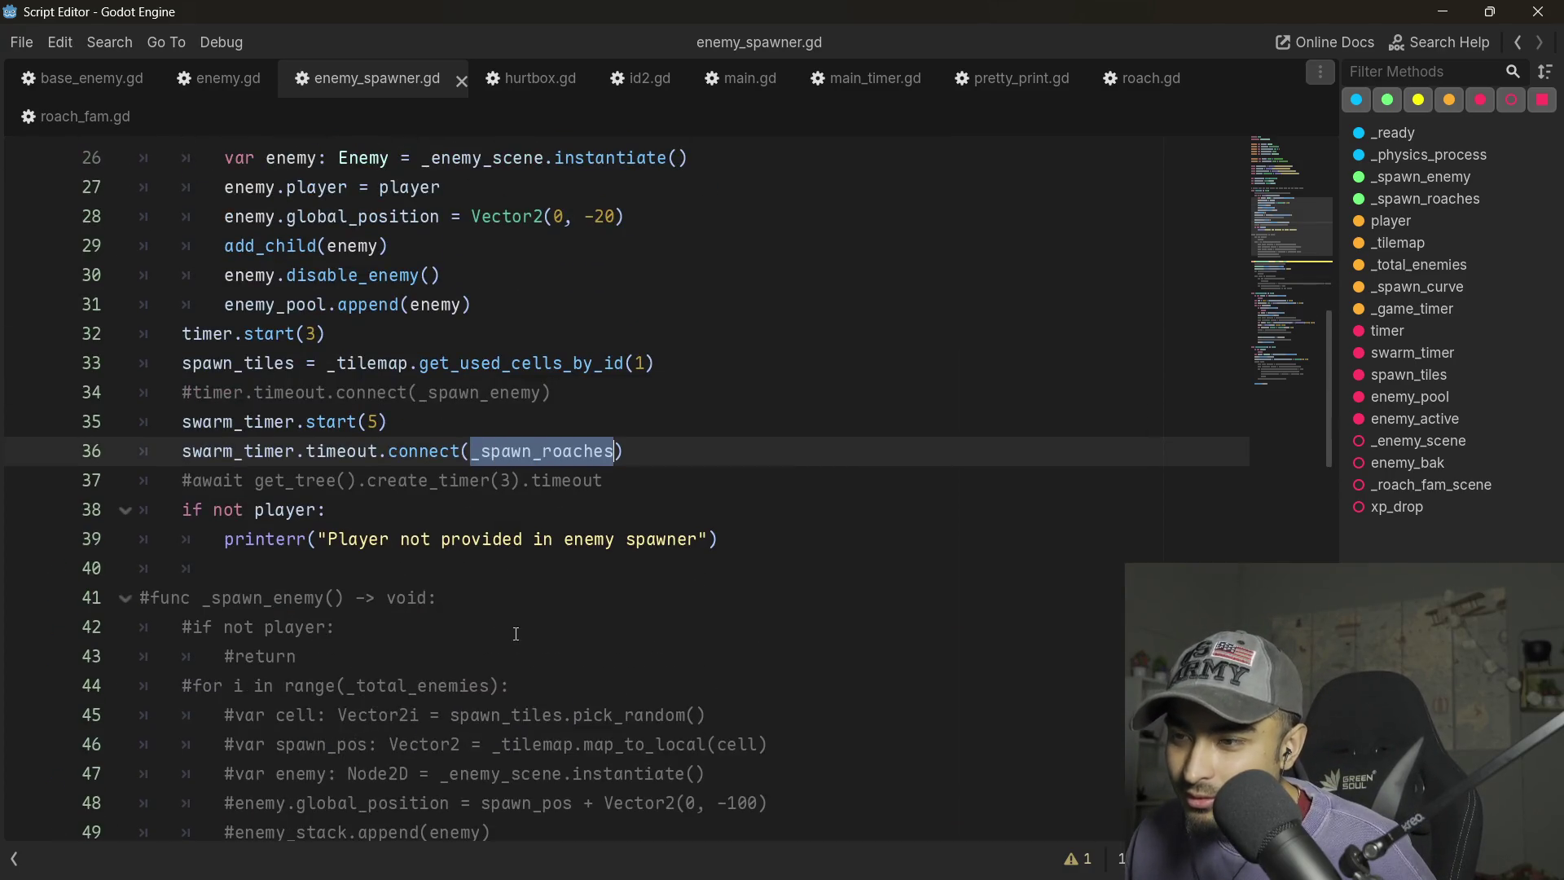
{"action": "scroll", "coordinate": [489, 456], "scroll_direction": "down", "scroll_amount": 13}
{"action": "scroll", "coordinate": [503, 647], "scroll_direction": "down", "scroll_amount": 5}
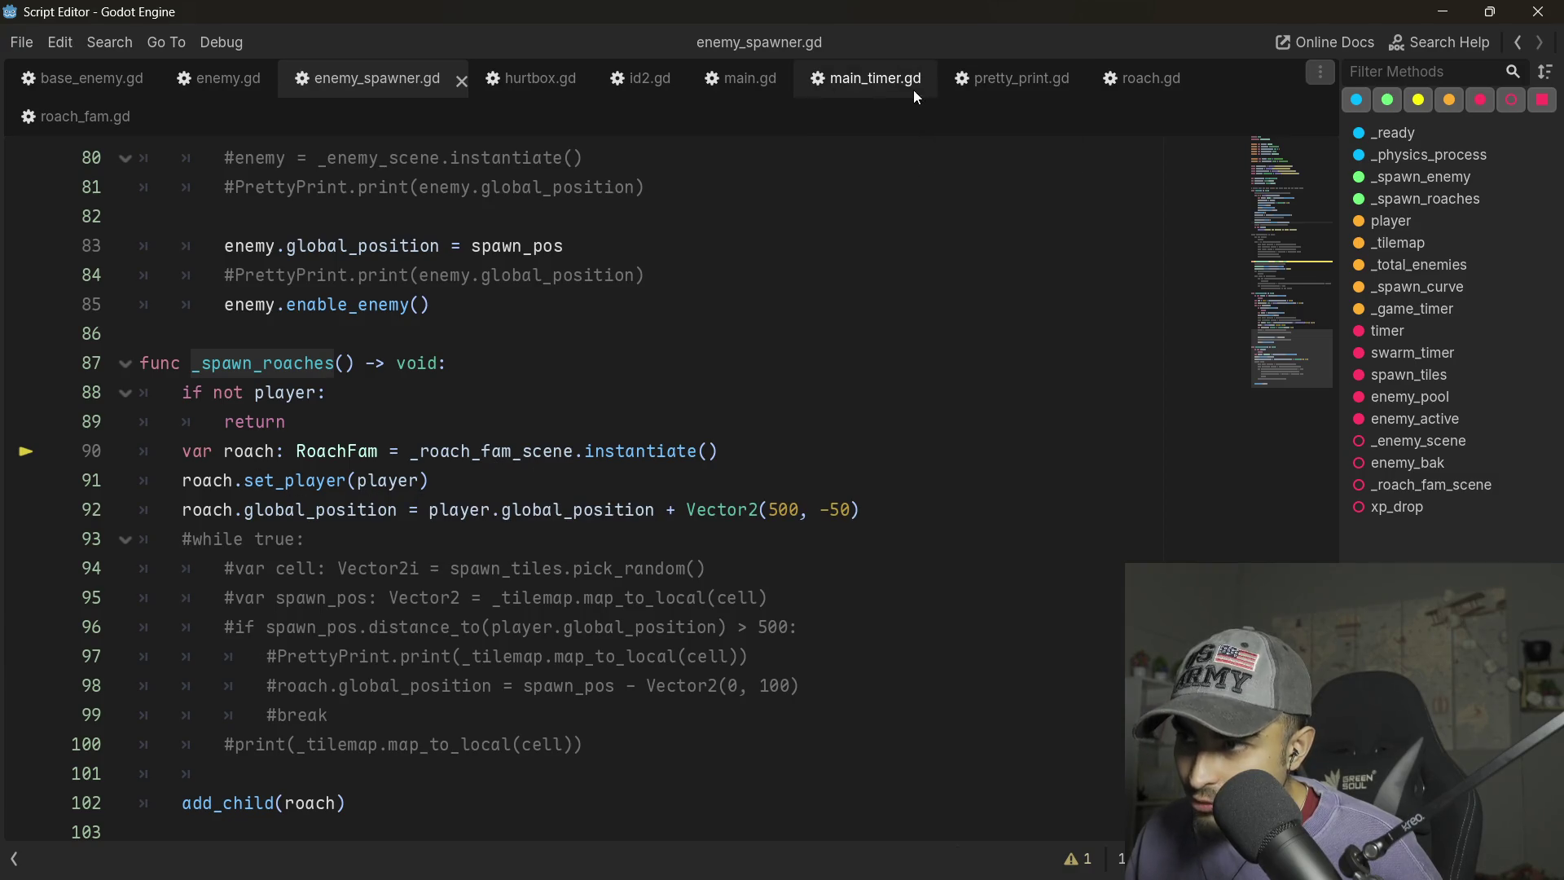
{"action": "scroll", "coordinate": [656, 259], "scroll_direction": "up", "scroll_amount": 8}
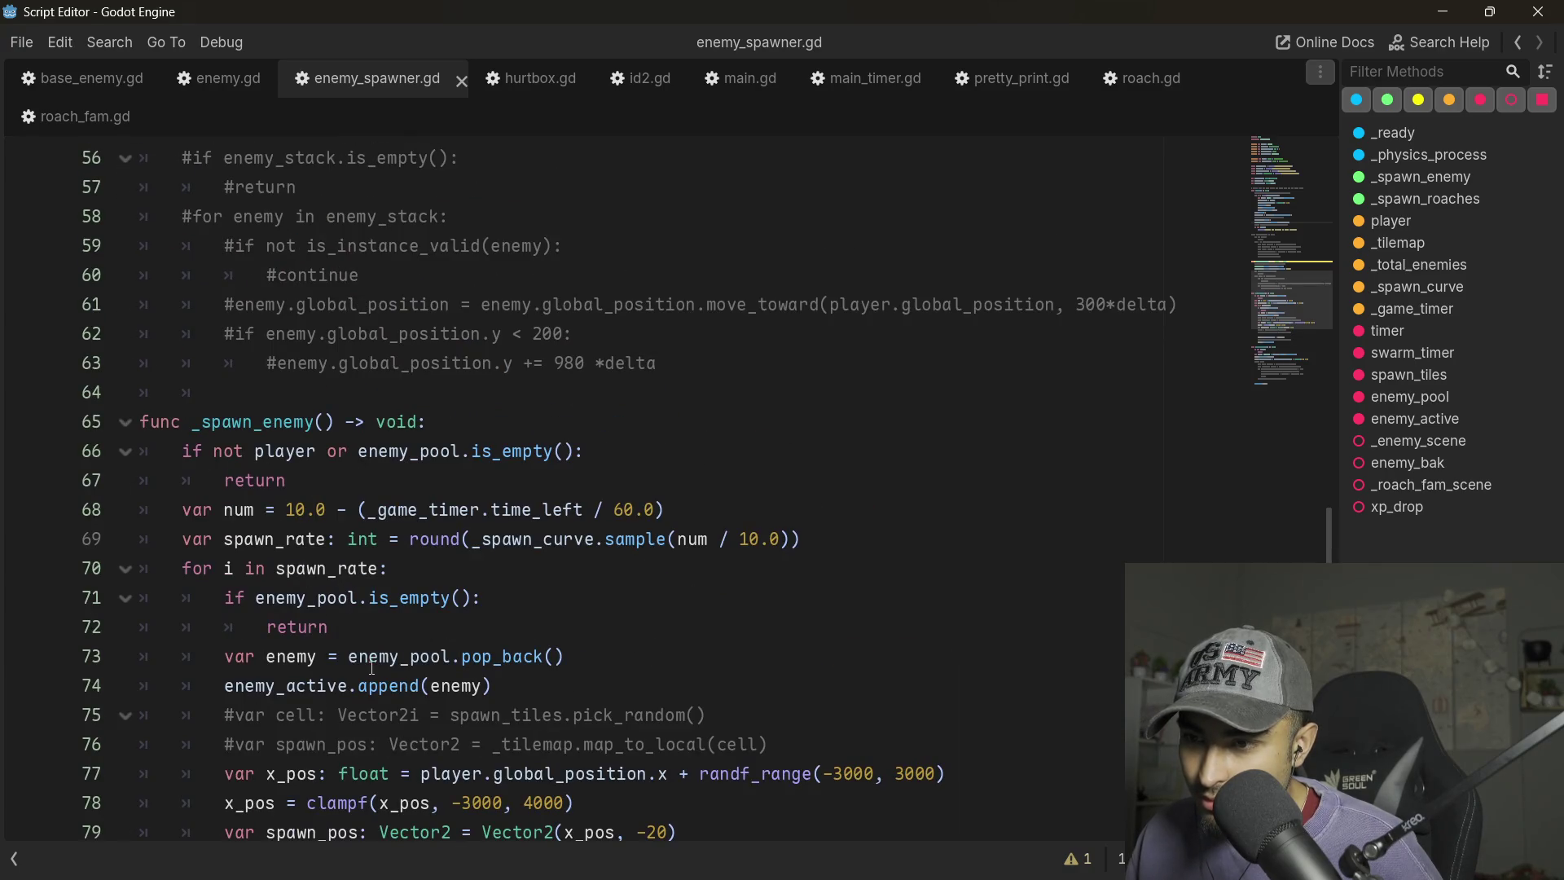
{"action": "scroll", "coordinate": [341, 601], "scroll_direction": "up", "scroll_amount": 8}
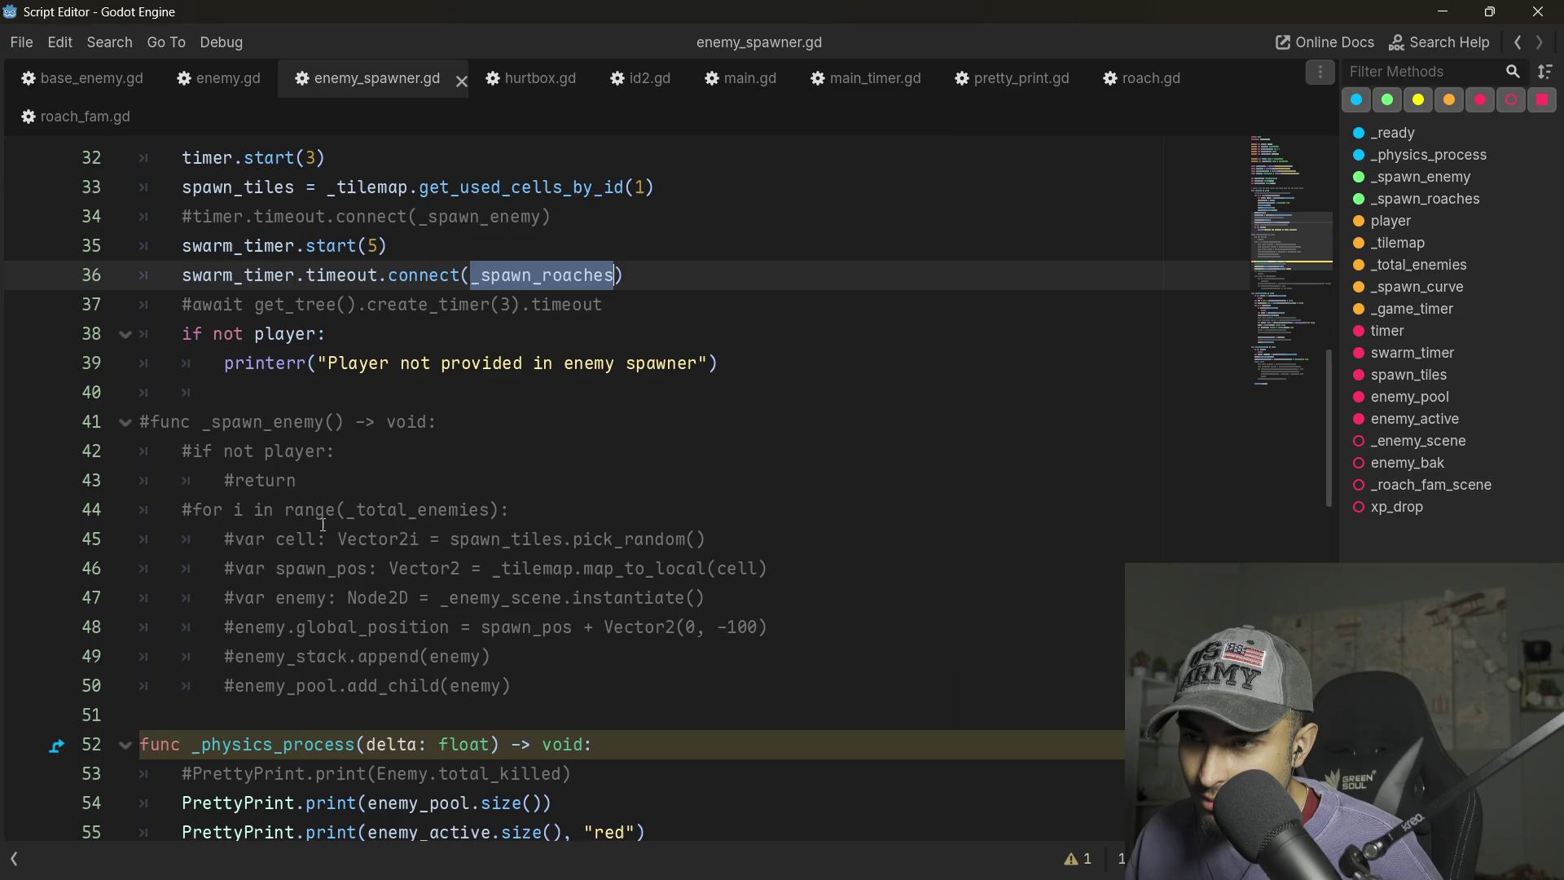
{"action": "scroll", "coordinate": [298, 331], "scroll_direction": "up", "scroll_amount": 3}
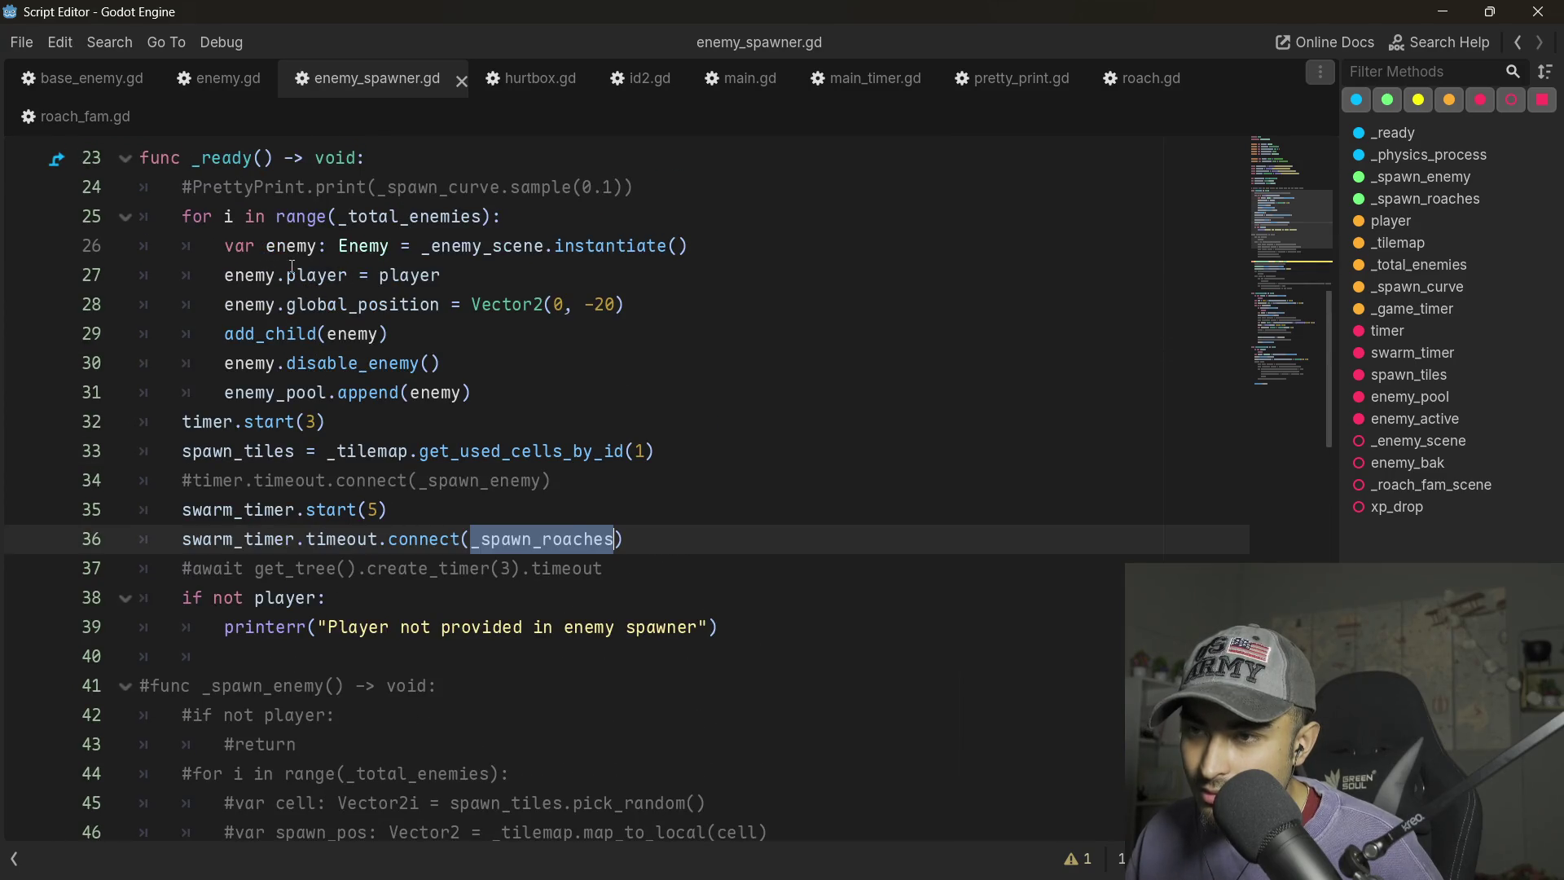
{"action": "scroll", "coordinate": [291, 267], "scroll_direction": "up", "scroll_amount": 3}
{"action": "left_click", "coordinate": [291, 333]}
{"action": "scroll", "coordinate": [378, 484], "scroll_direction": "up", "scroll_amount": 5}
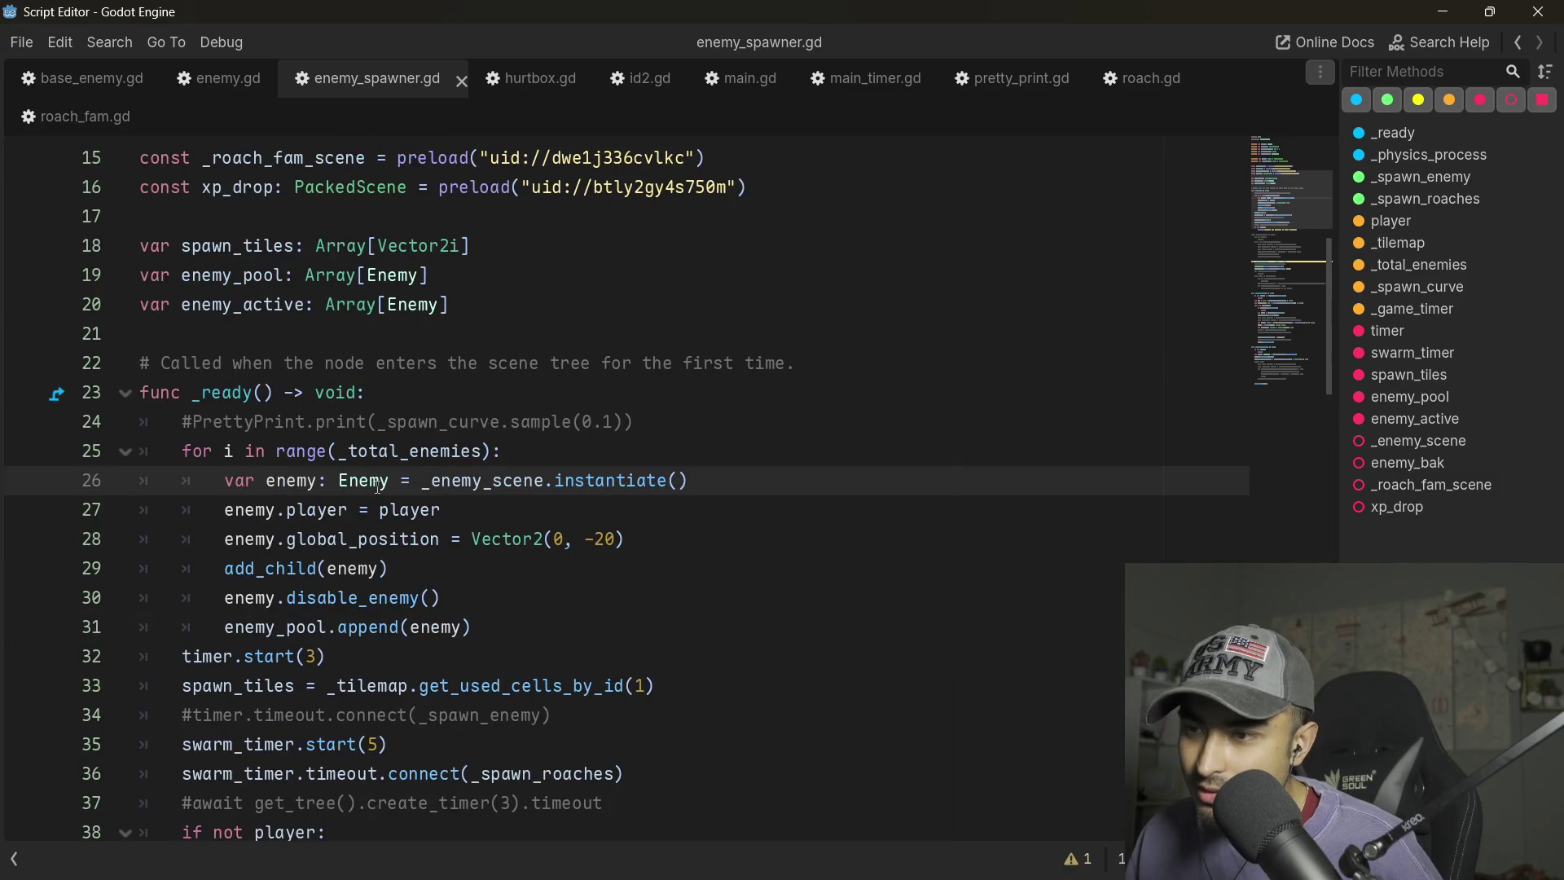
{"action": "left_click", "coordinate": [521, 627]}
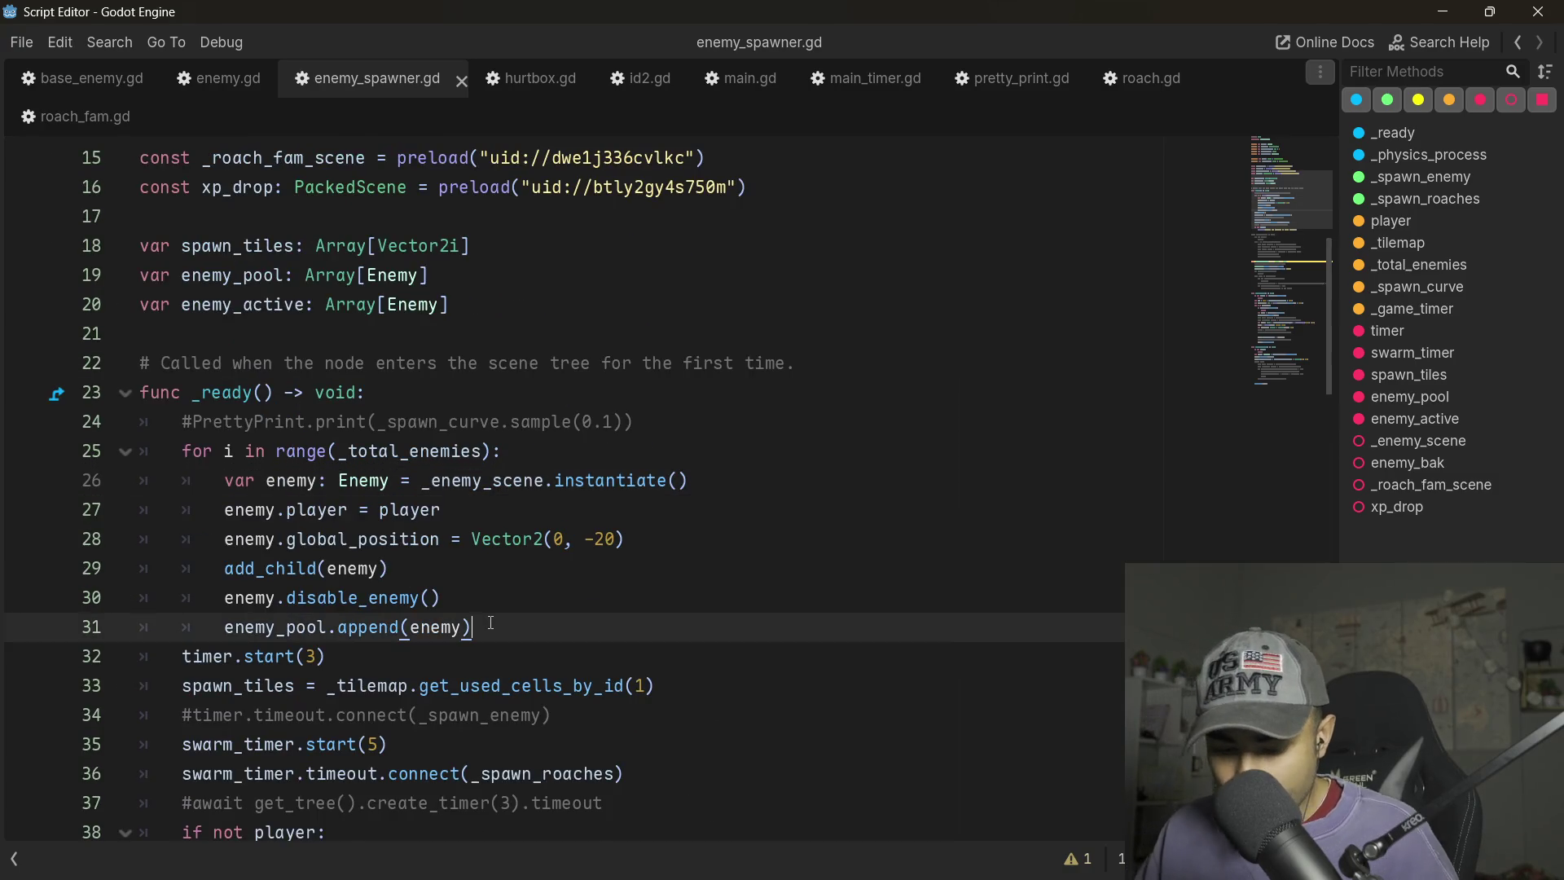
- Search enemy.gd for 'set_player'
{"action": "key", "text": "ctrl+f"}
{"action": "type", "text": "set"}
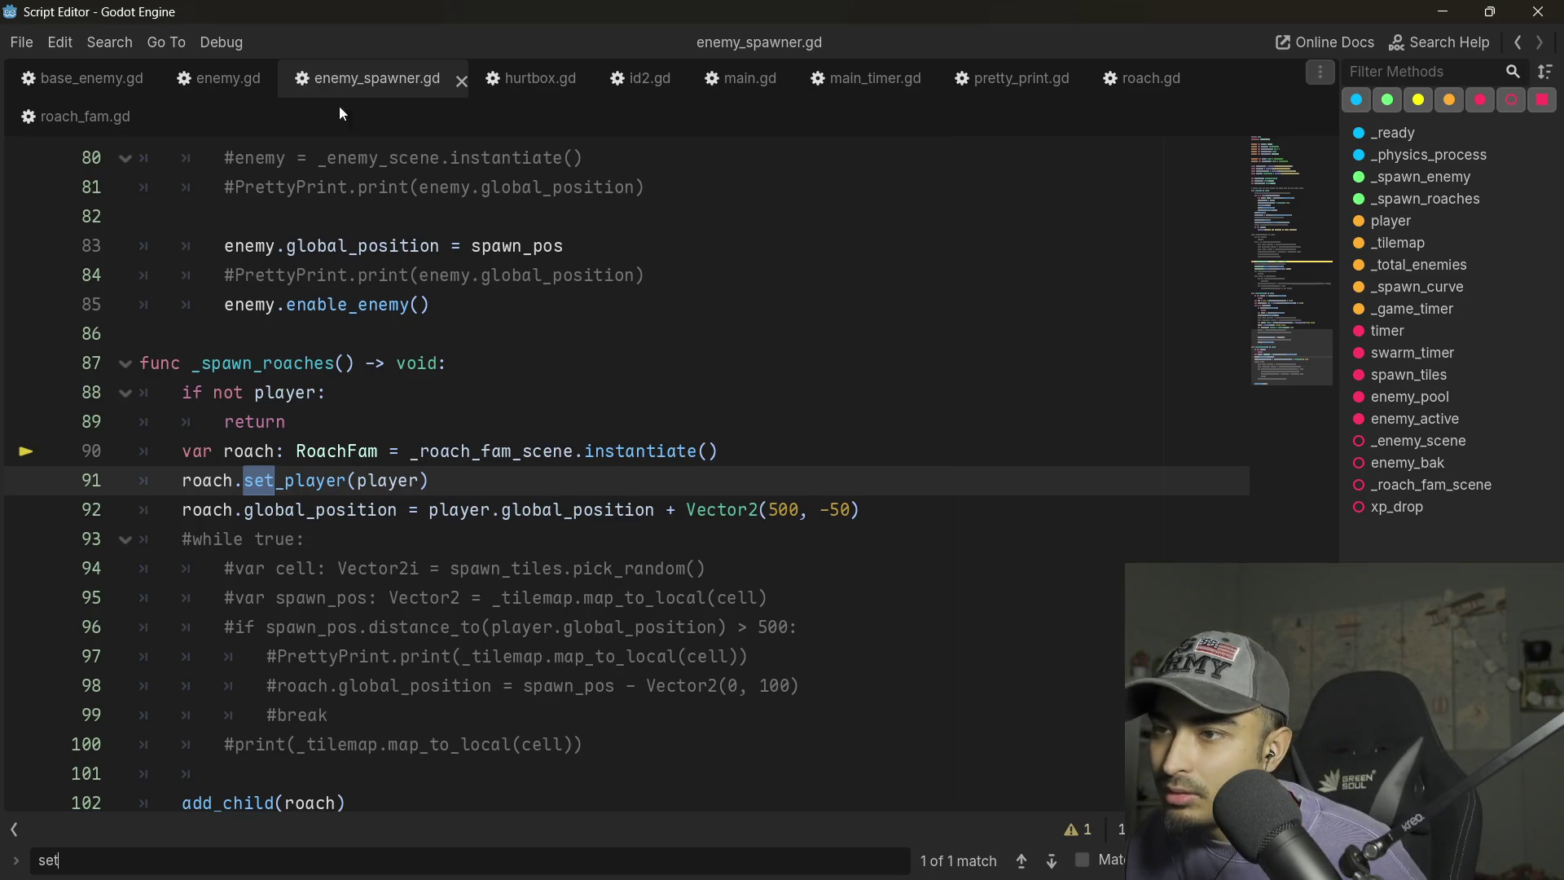
{"action": "left_click", "coordinate": [215, 77]}
{"action": "key", "text": "BackSpace"}
{"action": "key", "text": "BackSpace"}
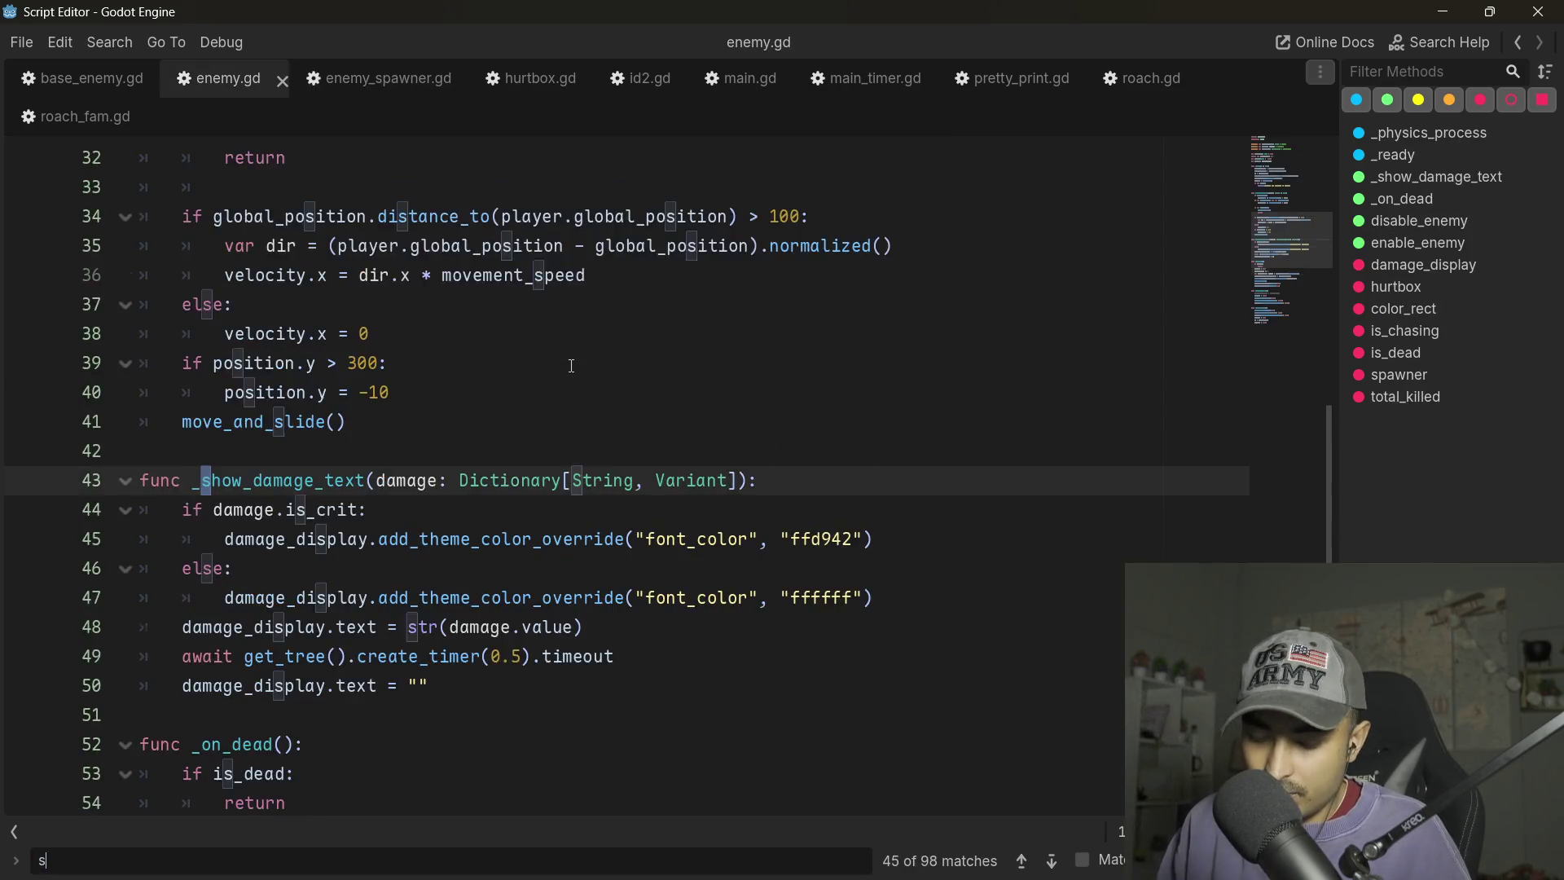
{"action": "type", "text": "et_player"}
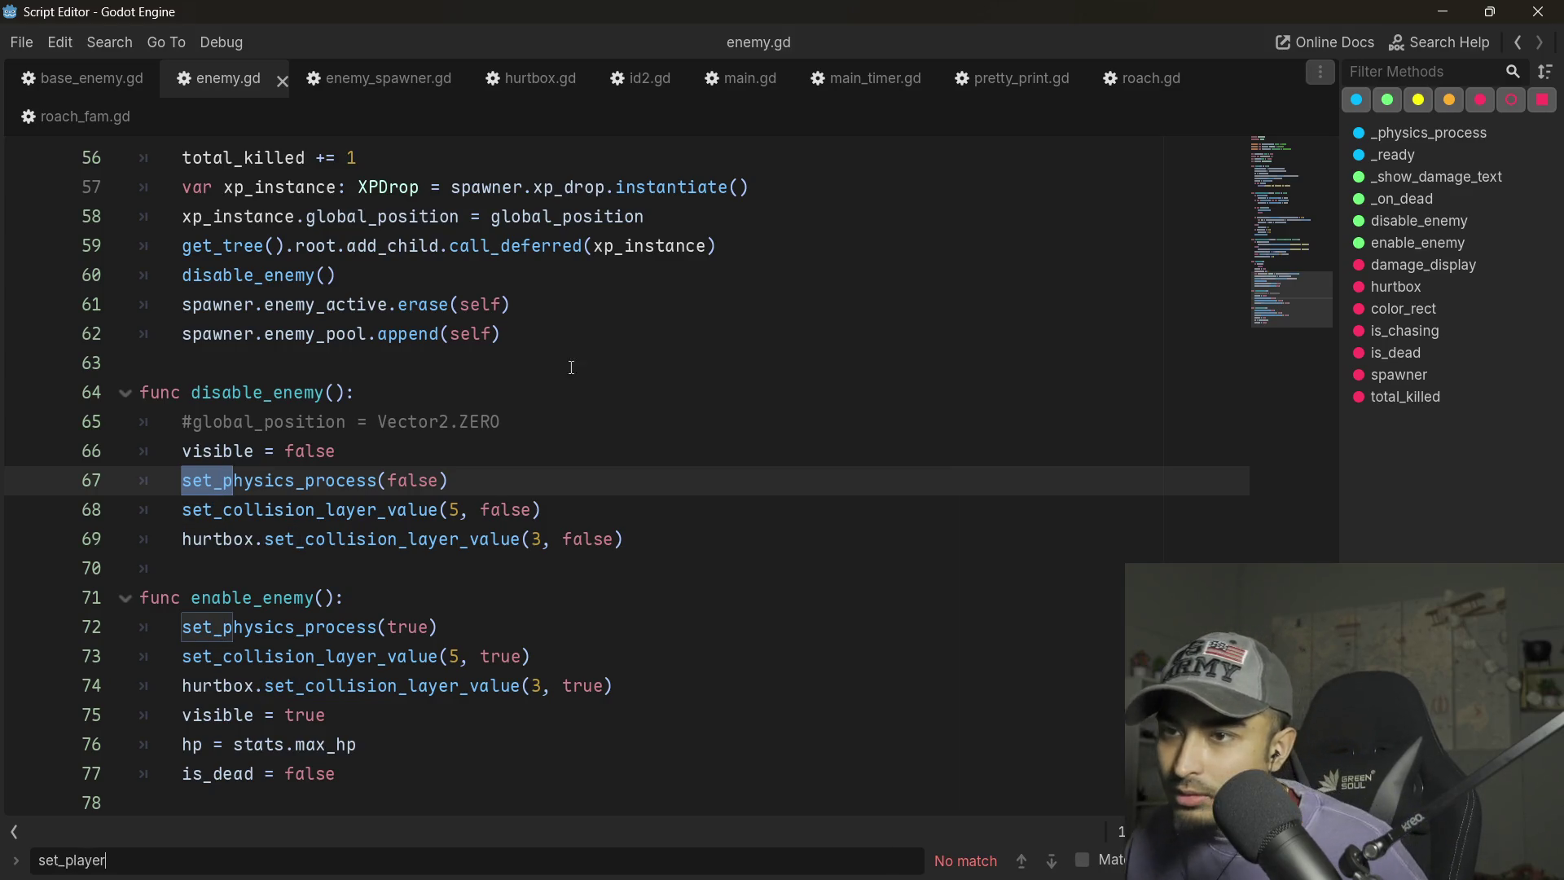
{"action": "key", "text": "Escape"}
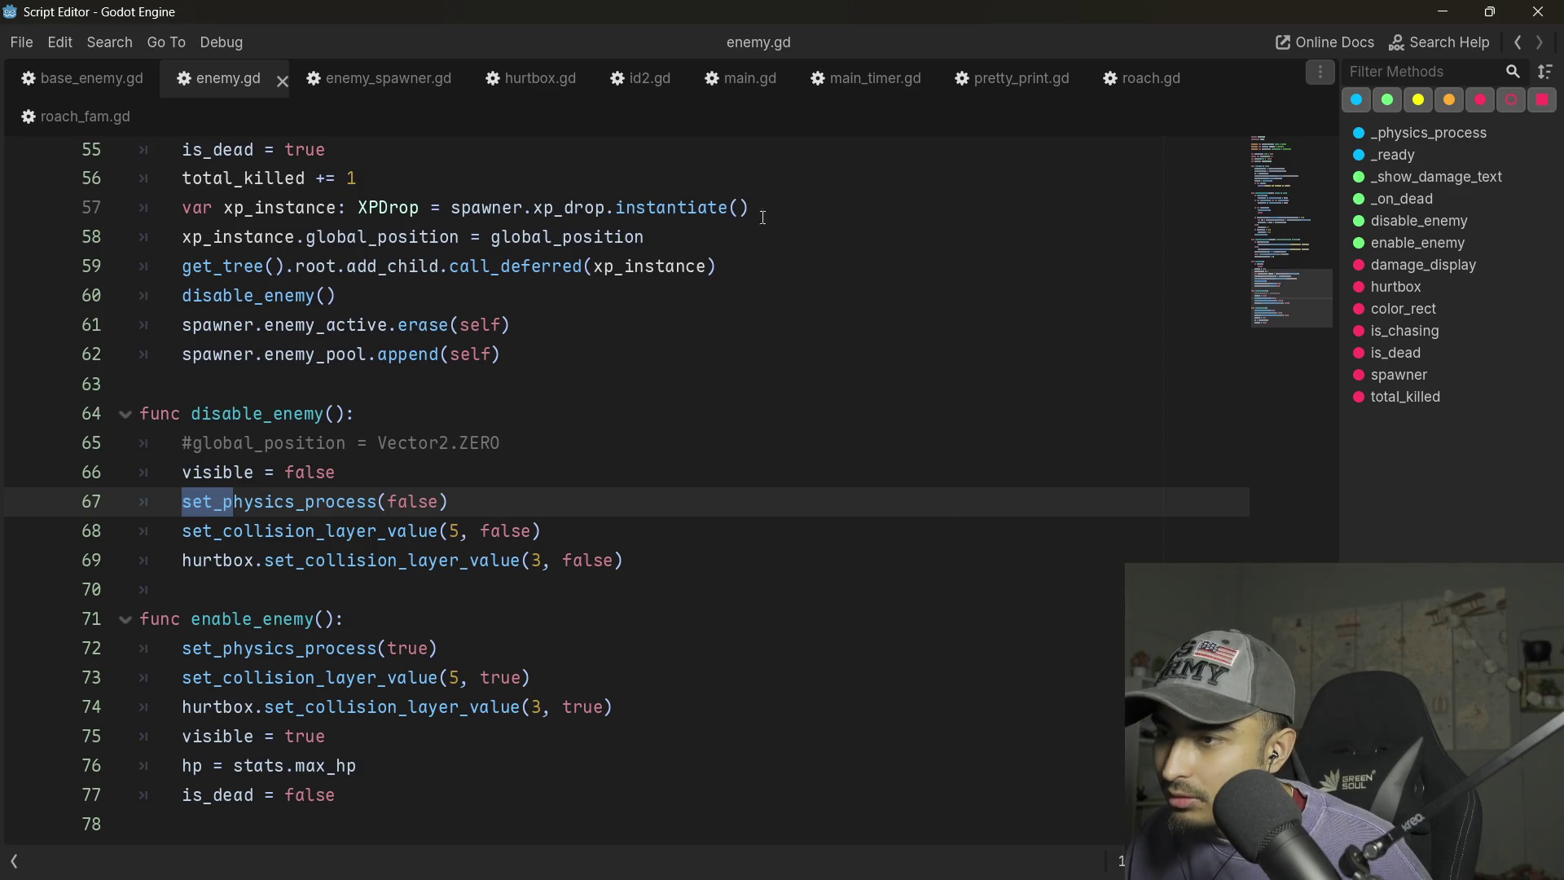
- Jump from set_player on enemy_spawner.gd line 91 to its definition in roach_fam.gd
{"action": "left_click", "coordinate": [1111, 80]}
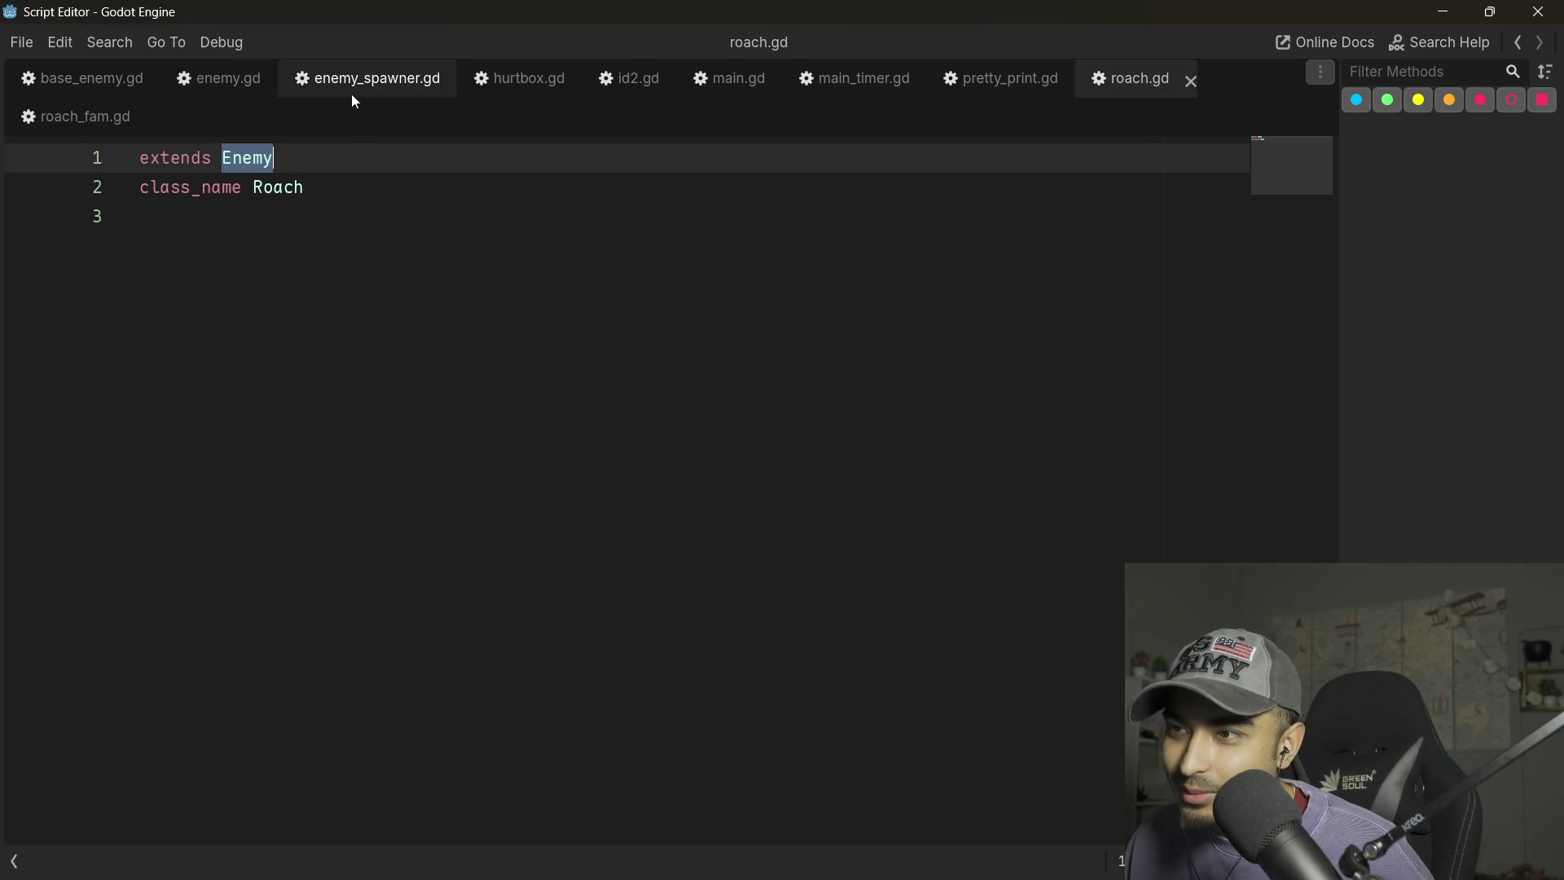
{"action": "left_click", "coordinate": [326, 86]}
{"action": "key", "text": "shift+Right"}
{"action": "key", "text": "shift+Right"}
{"action": "key", "text": "shift+Right"}
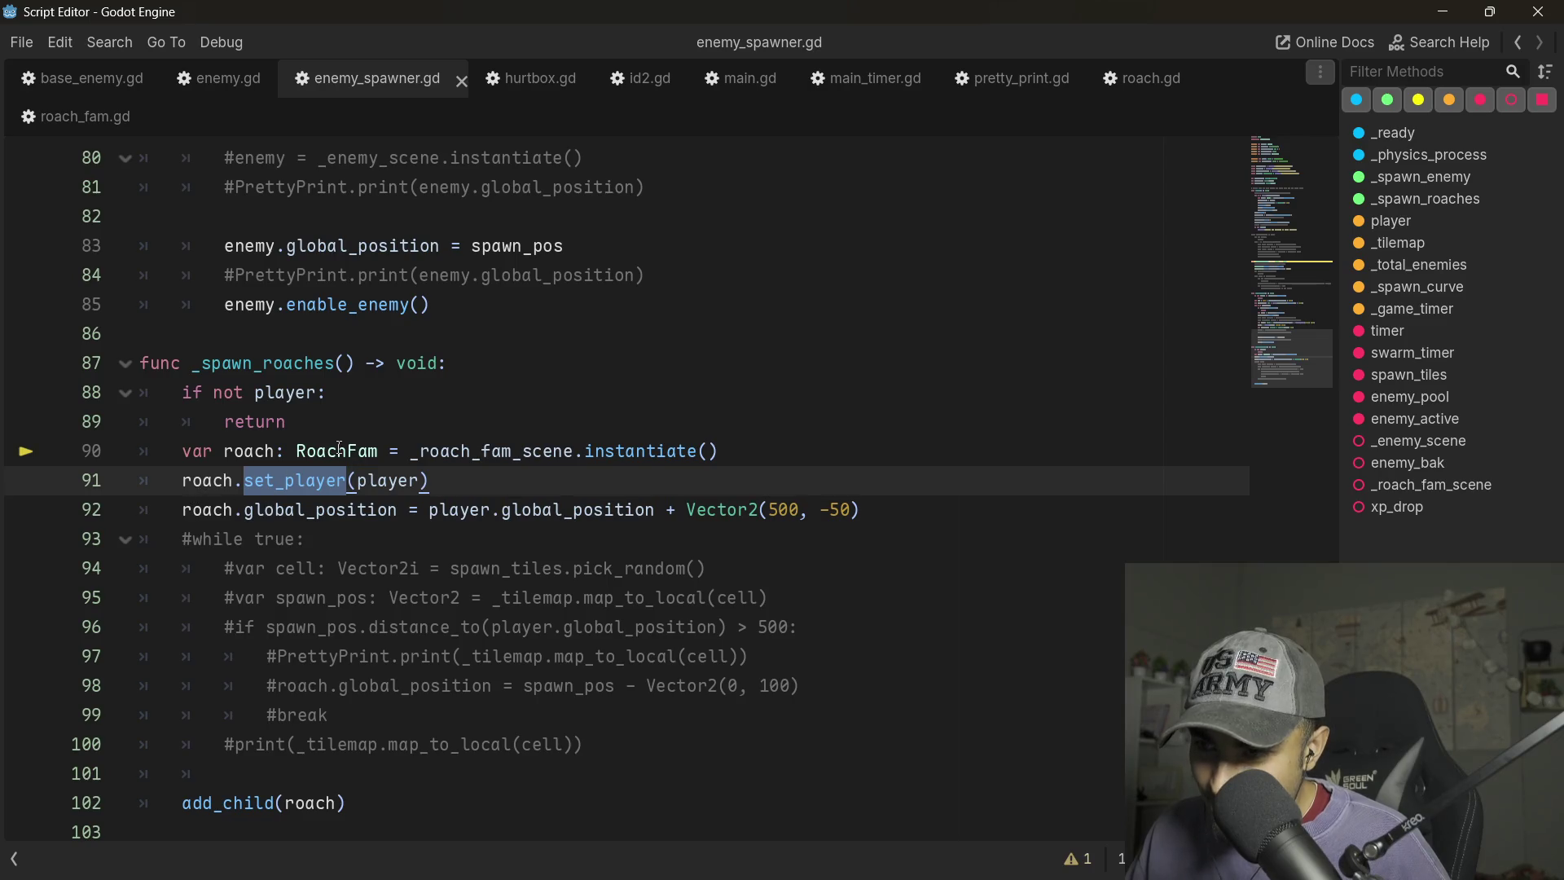
{"action": "left_click", "coordinate": [295, 481], "text": "ctrl"}
{"action": "scroll", "coordinate": [208, 326], "scroll_direction": "down", "scroll_amount": 4}
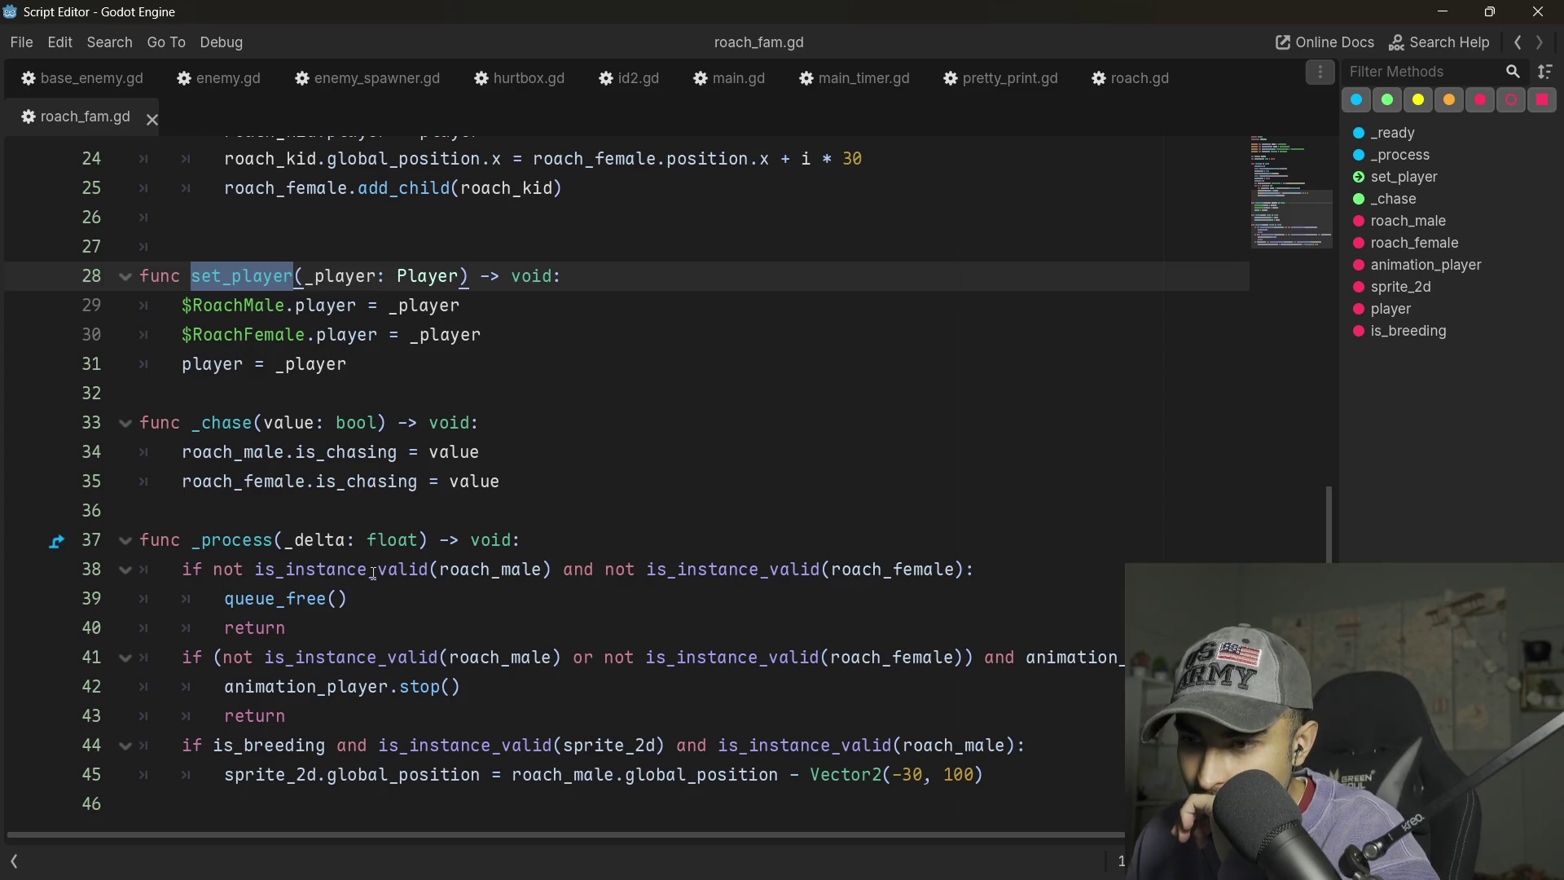
{"action": "scroll", "coordinate": [373, 573], "scroll_direction": "up", "scroll_amount": 6}
{"action": "scroll", "coordinate": [432, 584], "scroll_direction": "up", "scroll_amount": 1}
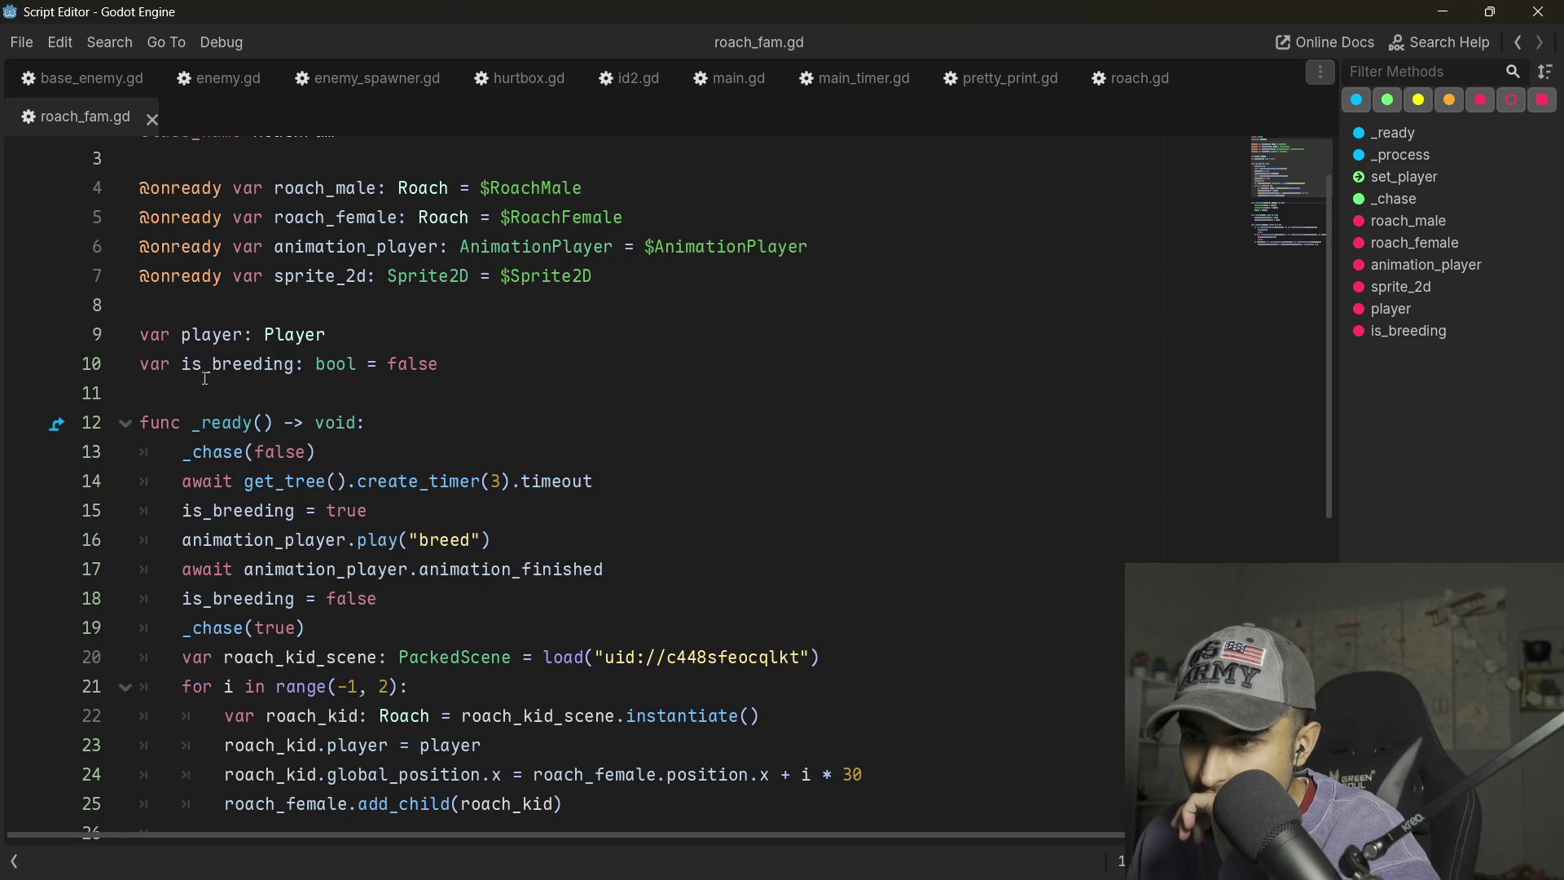
{"action": "scroll", "coordinate": [370, 406], "scroll_direction": "up", "scroll_amount": 1}
{"action": "scroll", "coordinate": [377, 400], "scroll_direction": "down", "scroll_amount": 2}
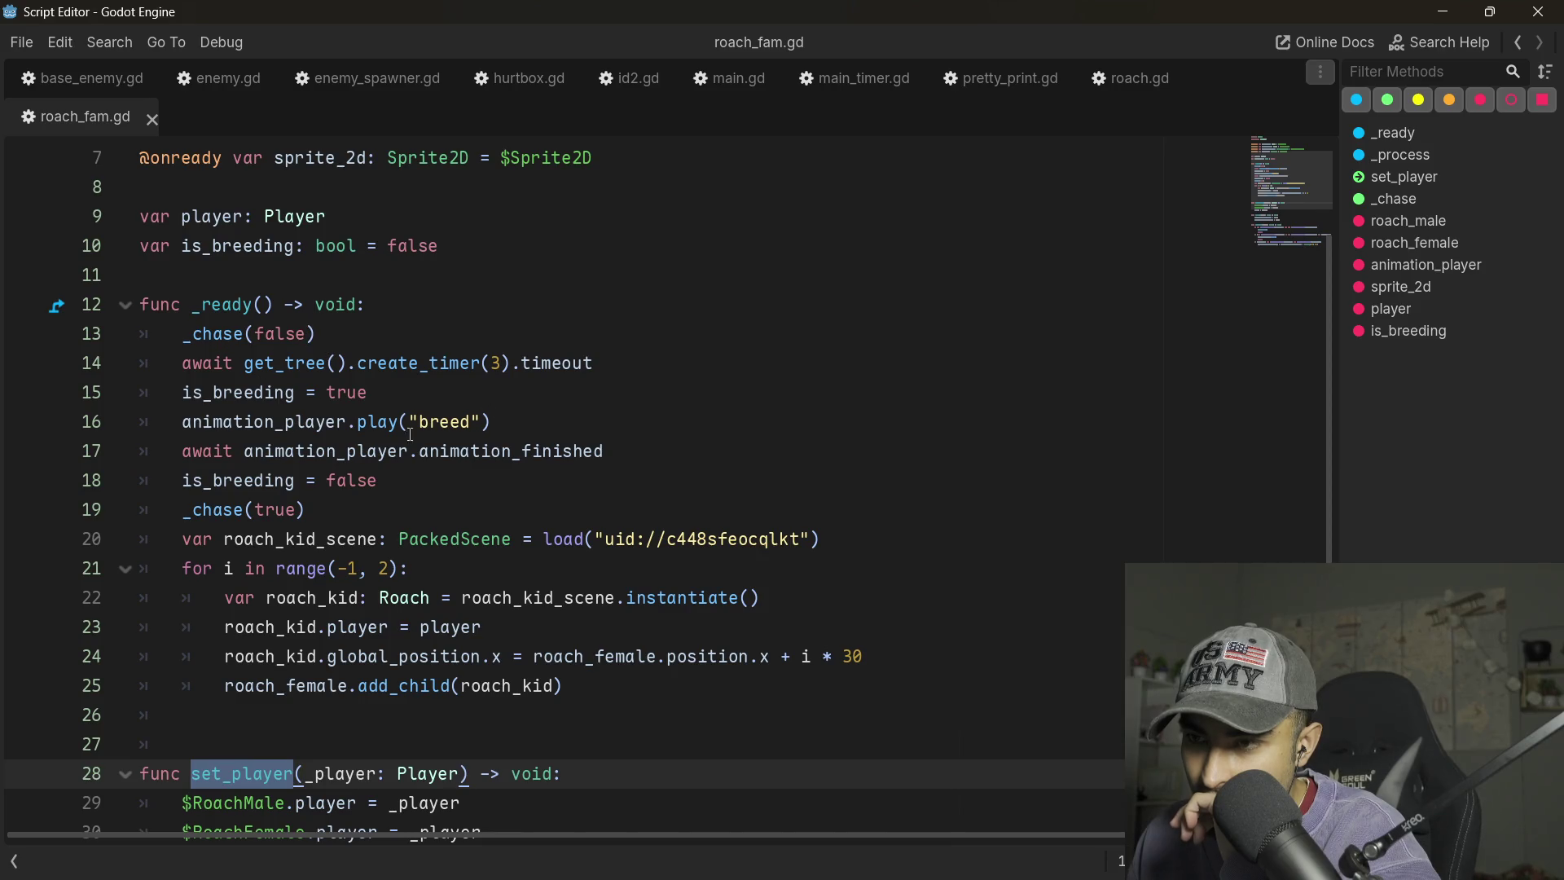
{"action": "scroll", "coordinate": [443, 441], "scroll_direction": "down", "scroll_amount": 2}
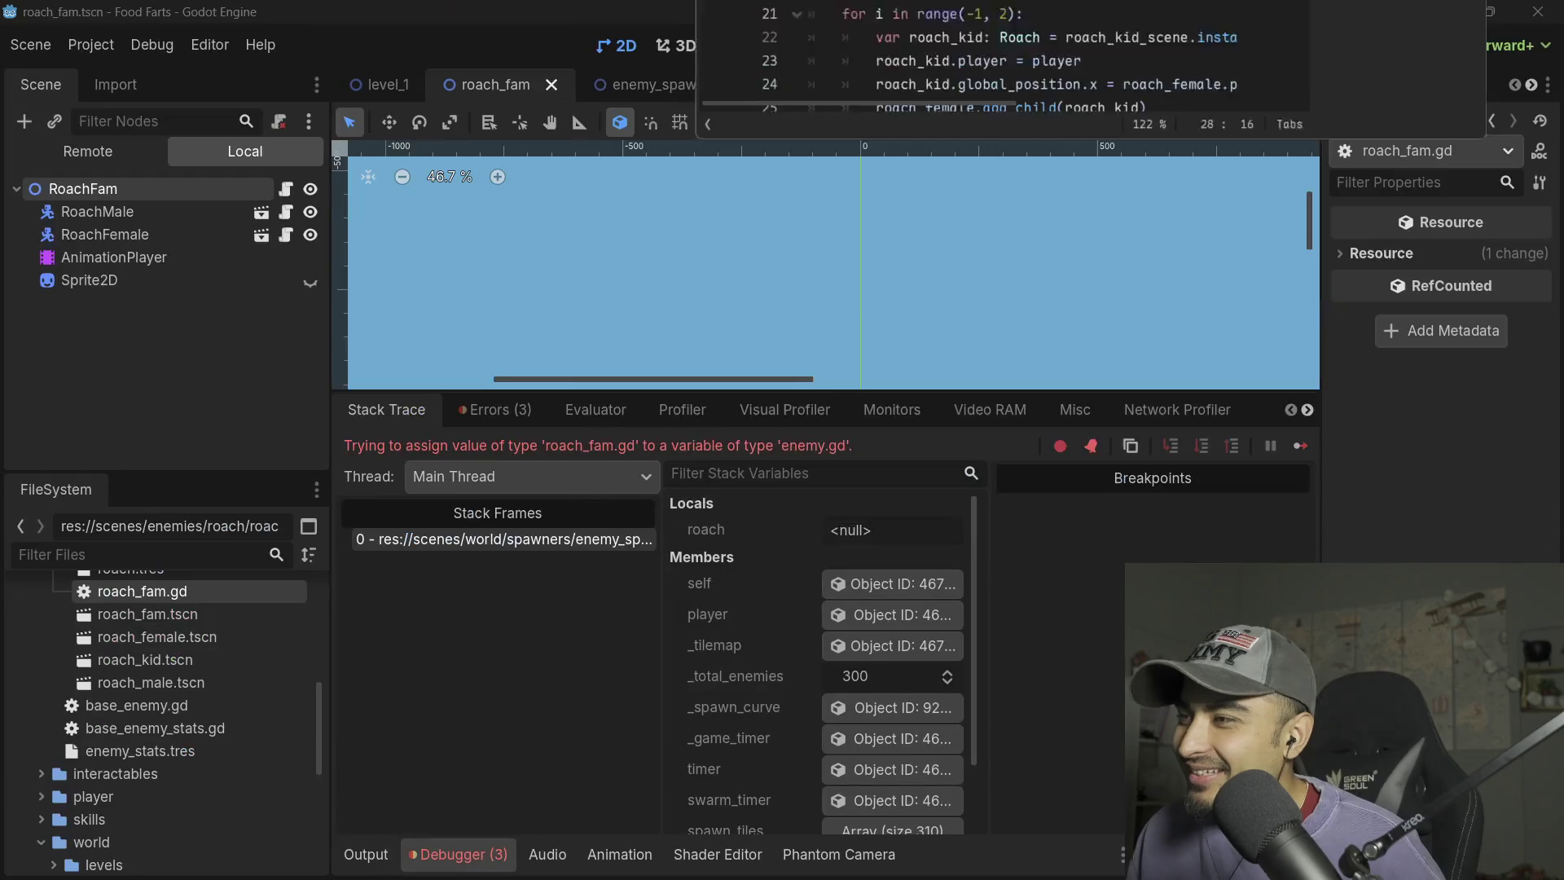
- Rerun the game, expand the missing ColorRect error's stack trace, then open the enemy scene
{"action": "left_click", "coordinate": [1260, 46]}
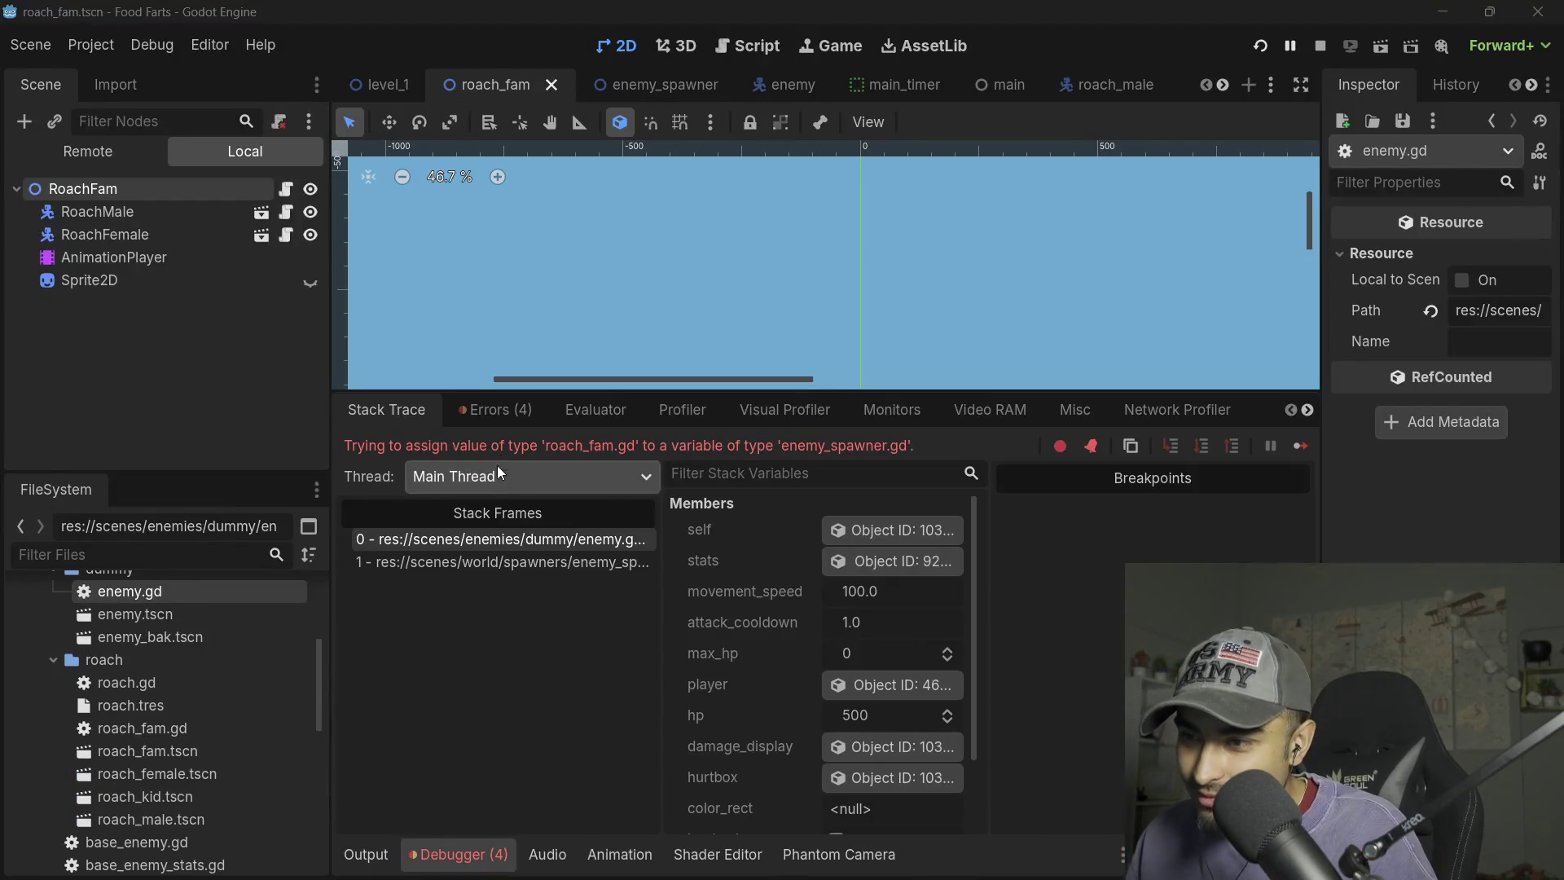
{"action": "left_click", "coordinate": [494, 405]}
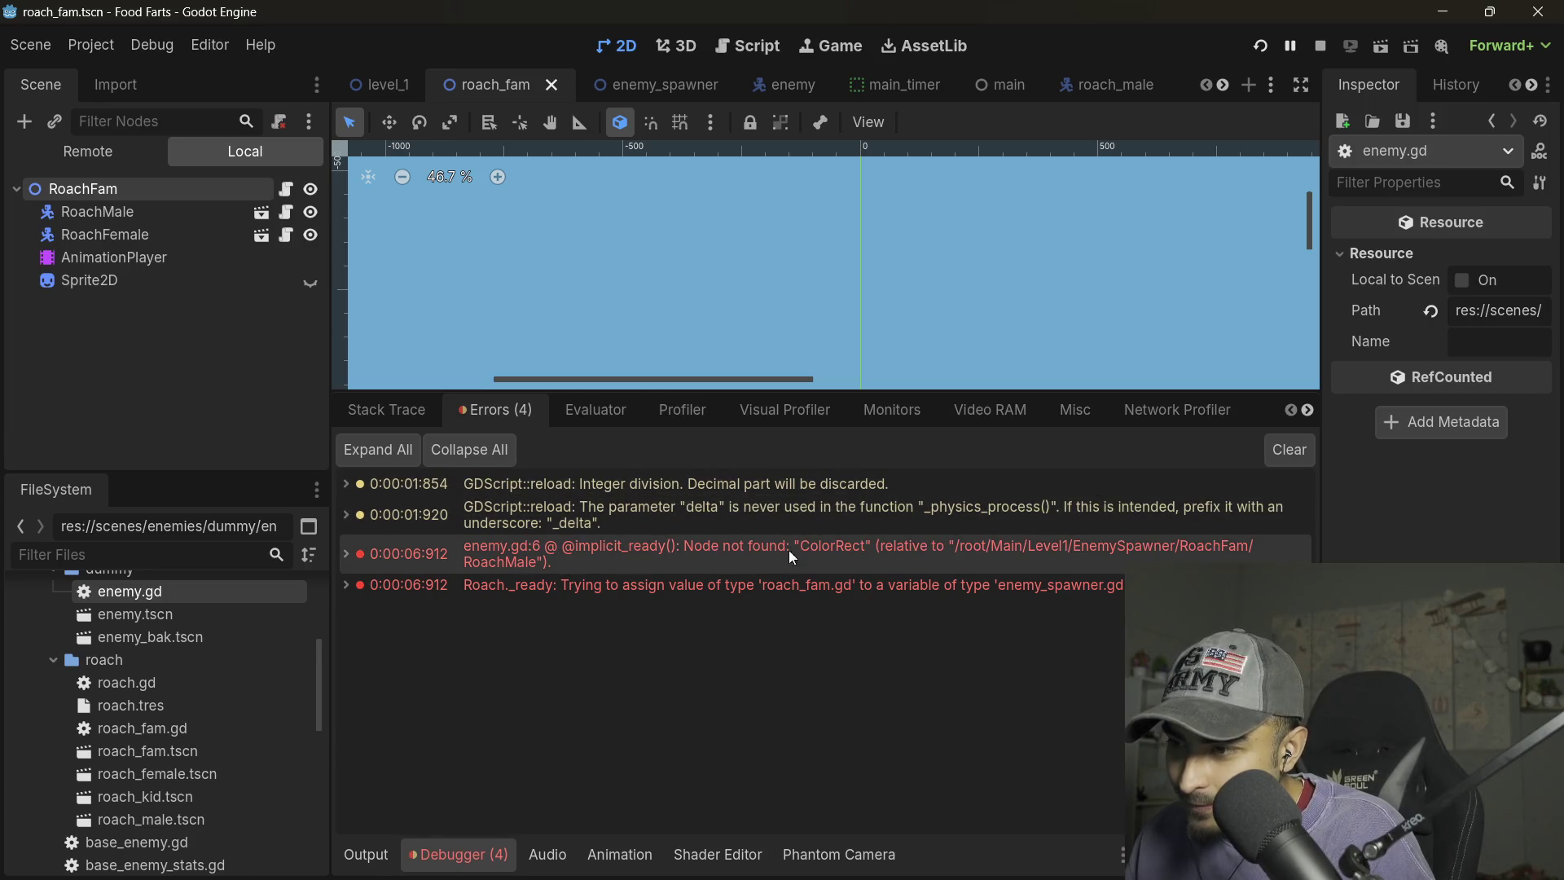
{"action": "double_click", "coordinate": [948, 549]}
{"action": "left_click", "coordinate": [716, 587]}
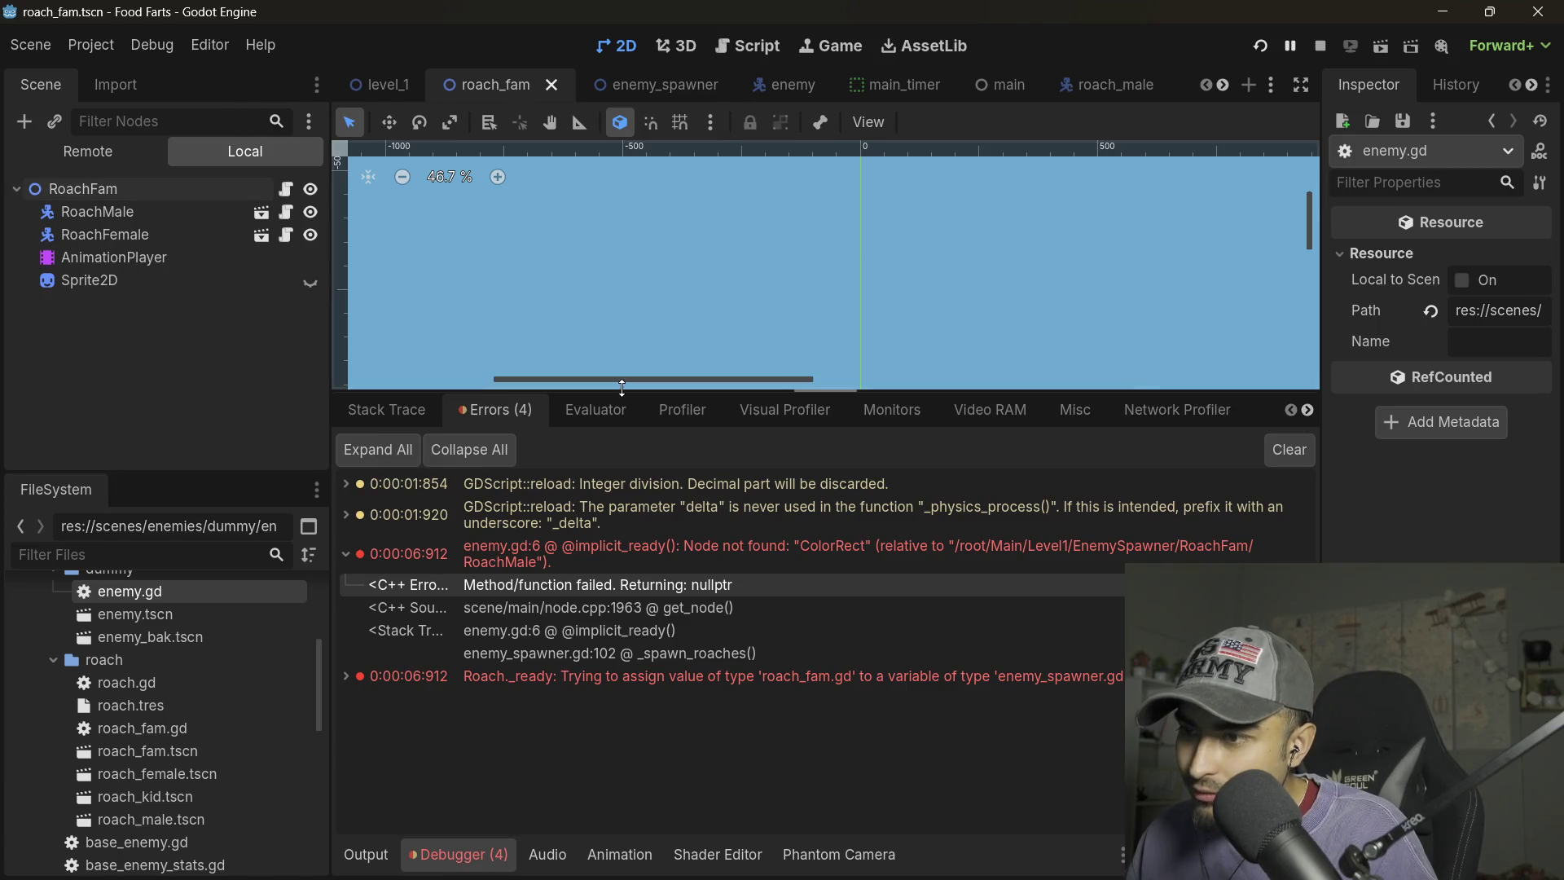
{"action": "left_click_drag", "start_coordinate": [624, 392], "coordinate": [627, 606]}
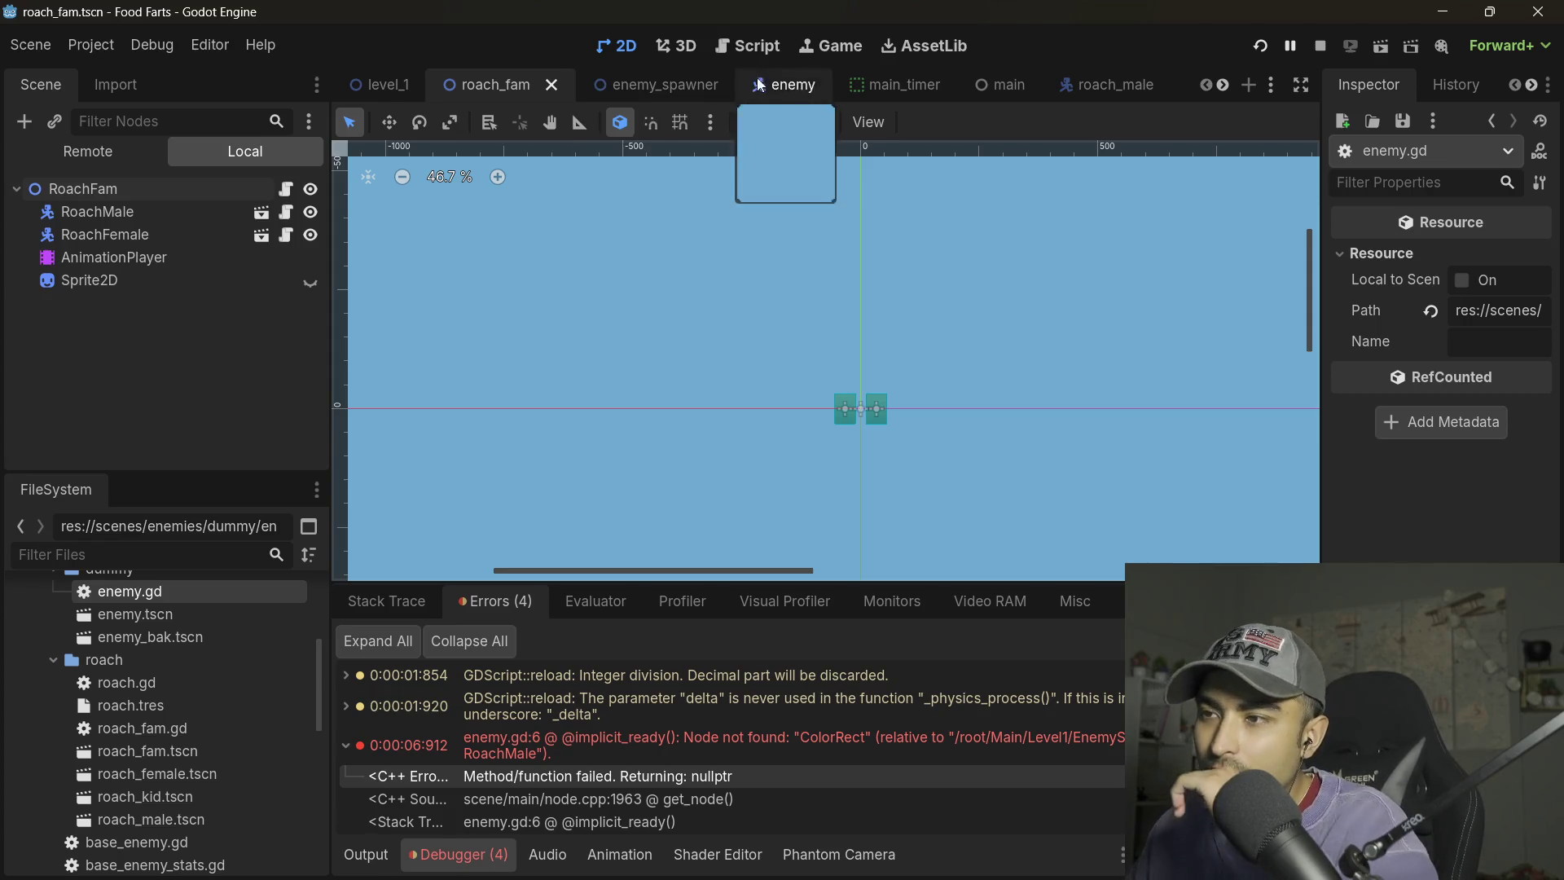
{"action": "left_click", "coordinate": [787, 85]}
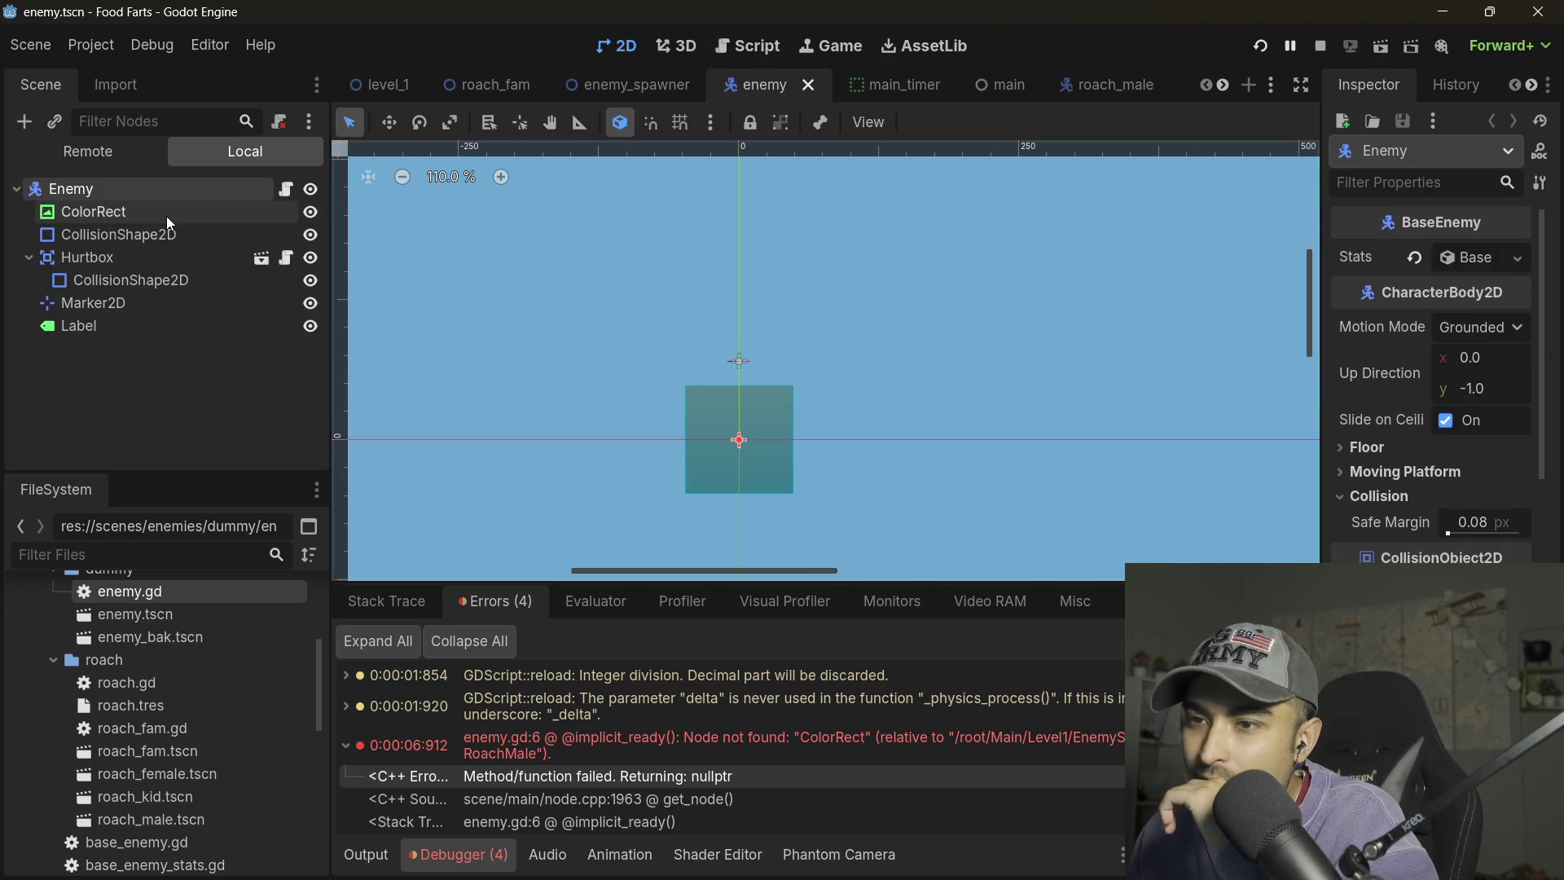
{"action": "left_click", "coordinate": [286, 189]}
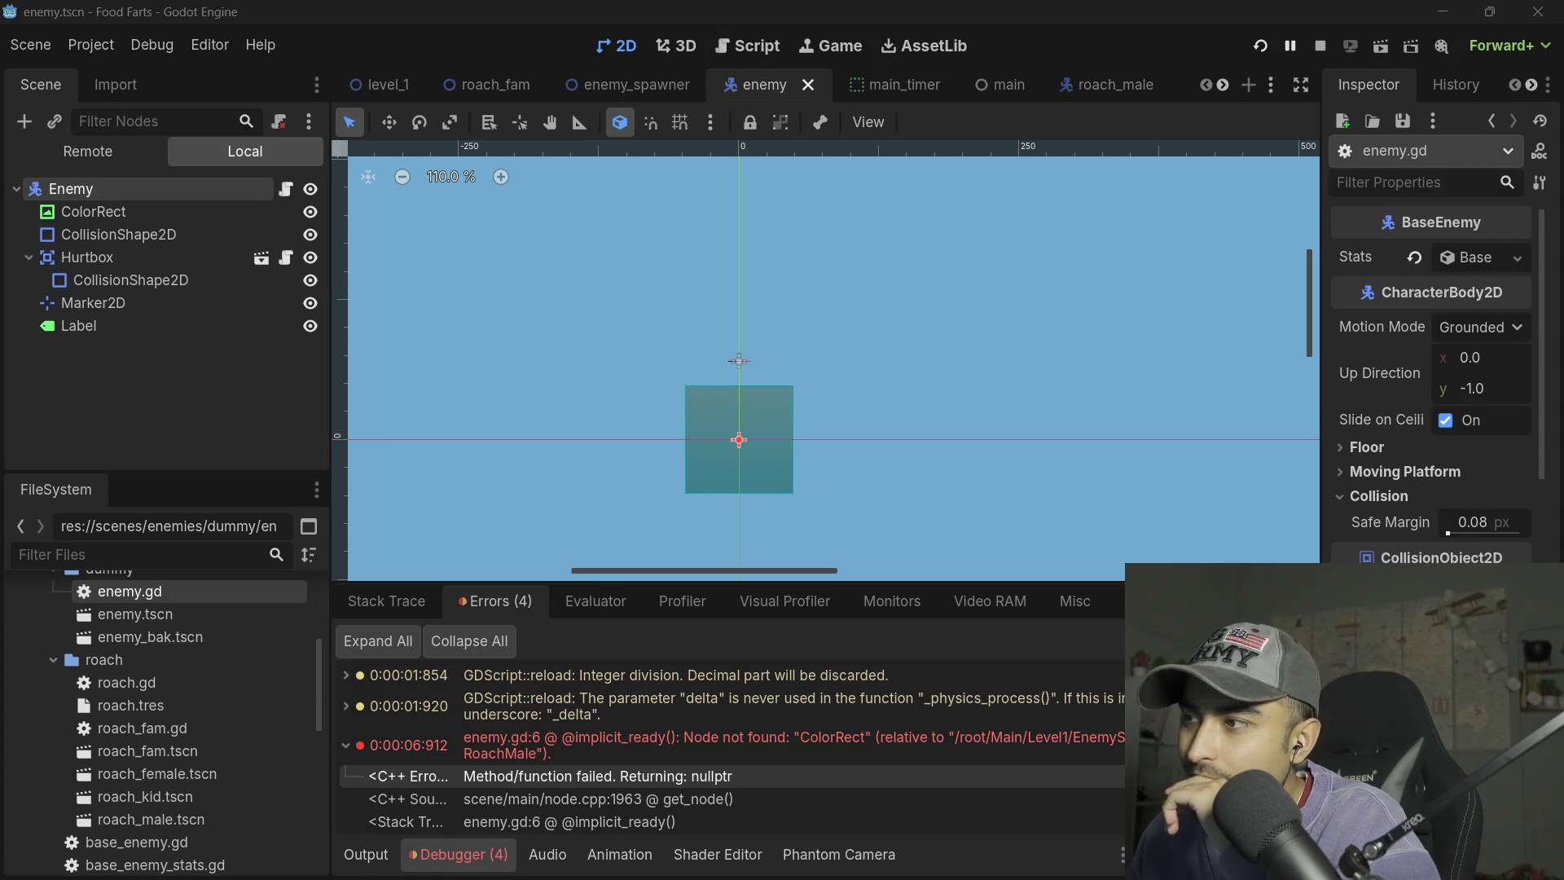
{"action": "left_click", "coordinate": [747, 45]}
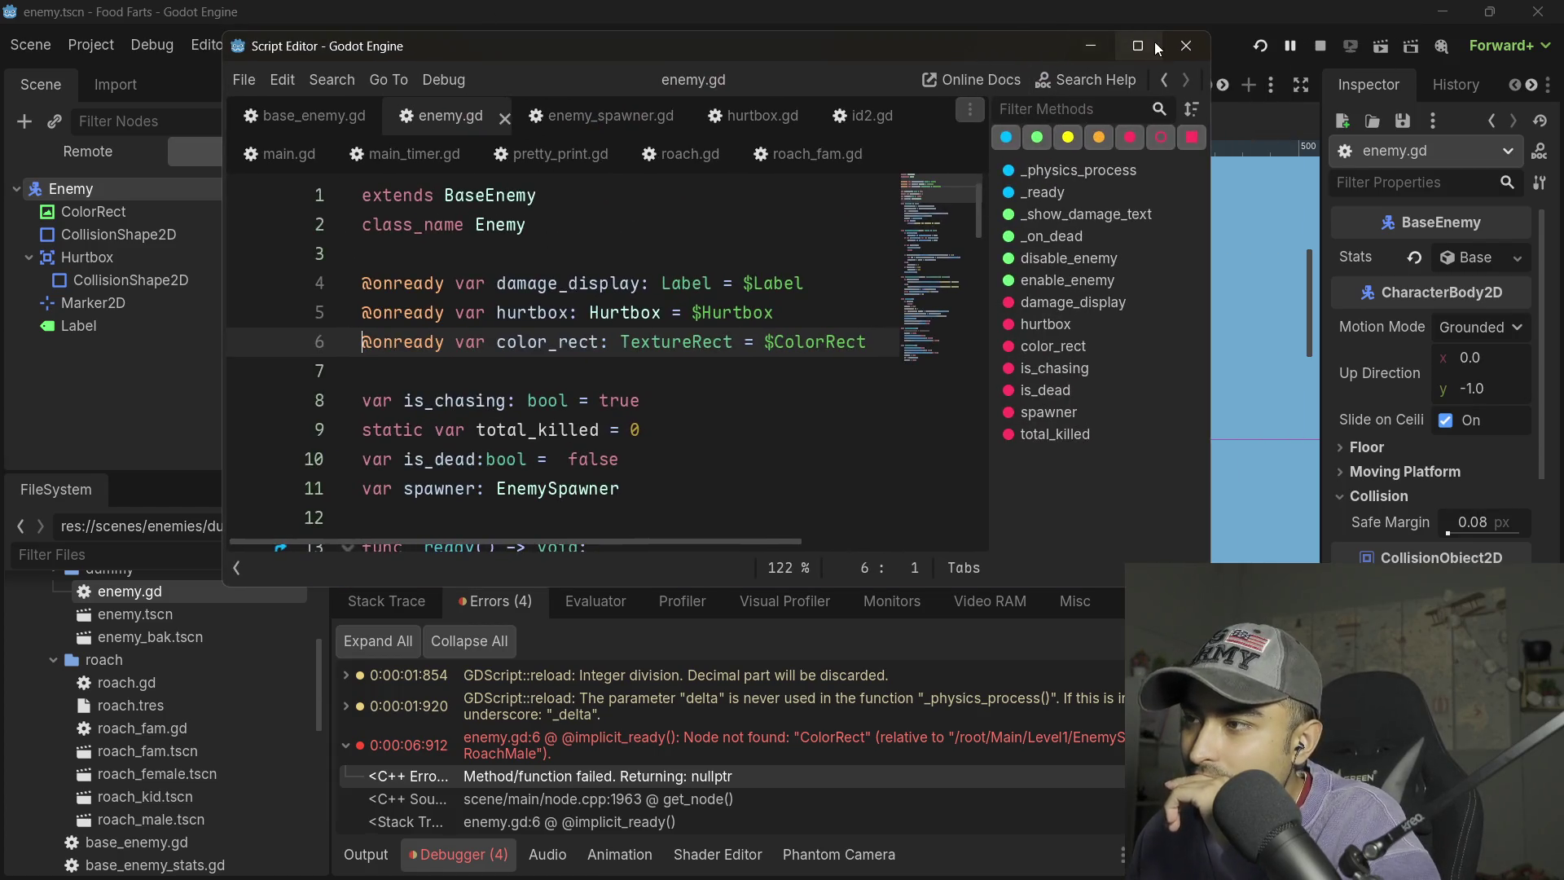
{"action": "left_click", "coordinate": [1138, 46]}
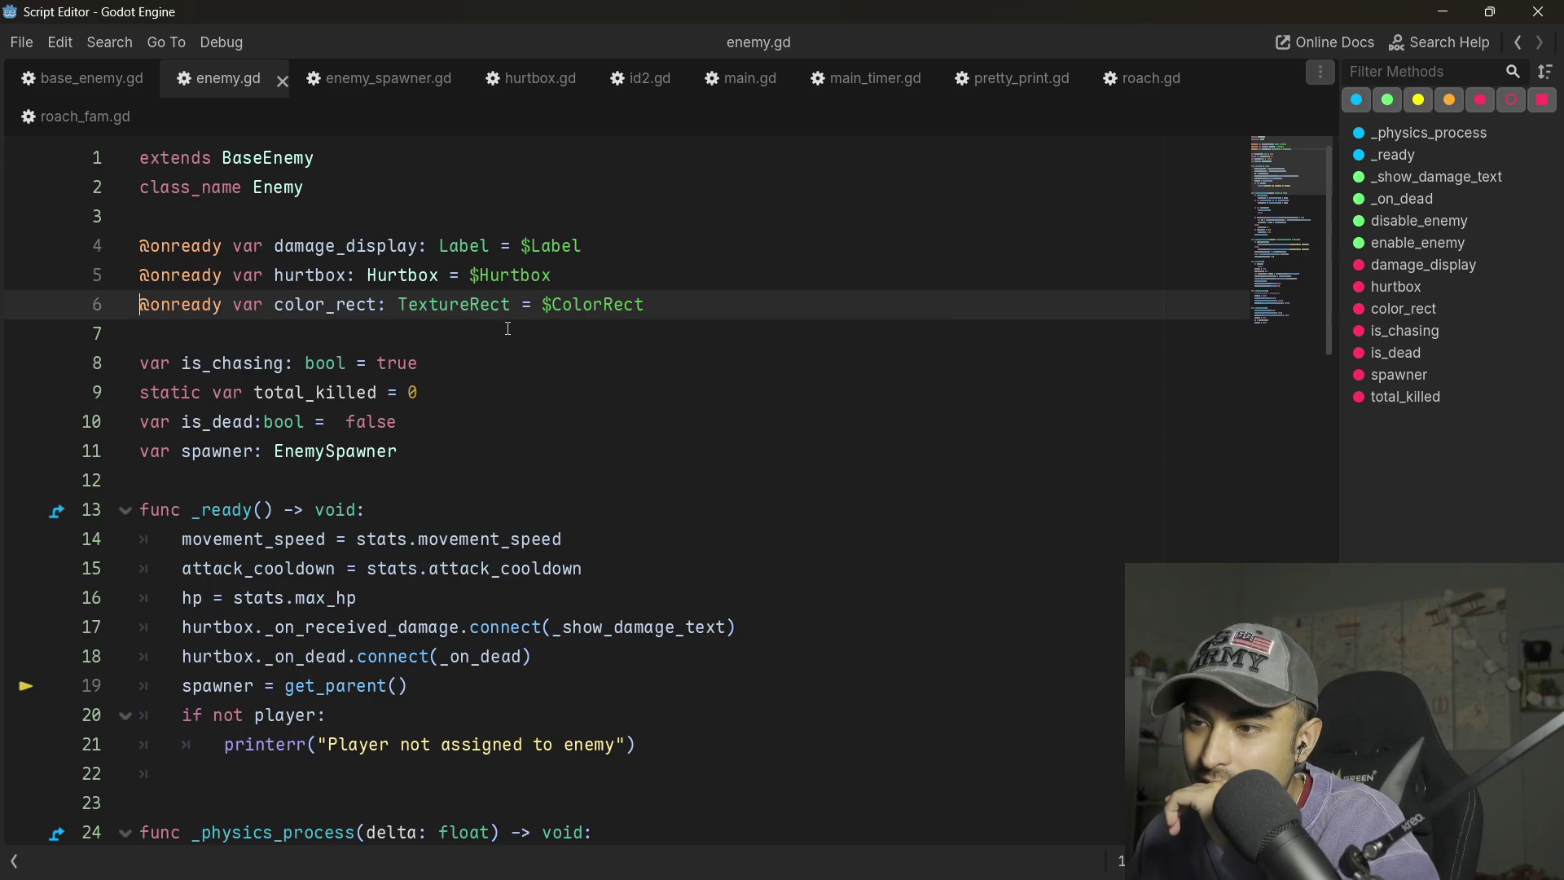
{"action": "triple_click", "coordinate": [594, 312]}
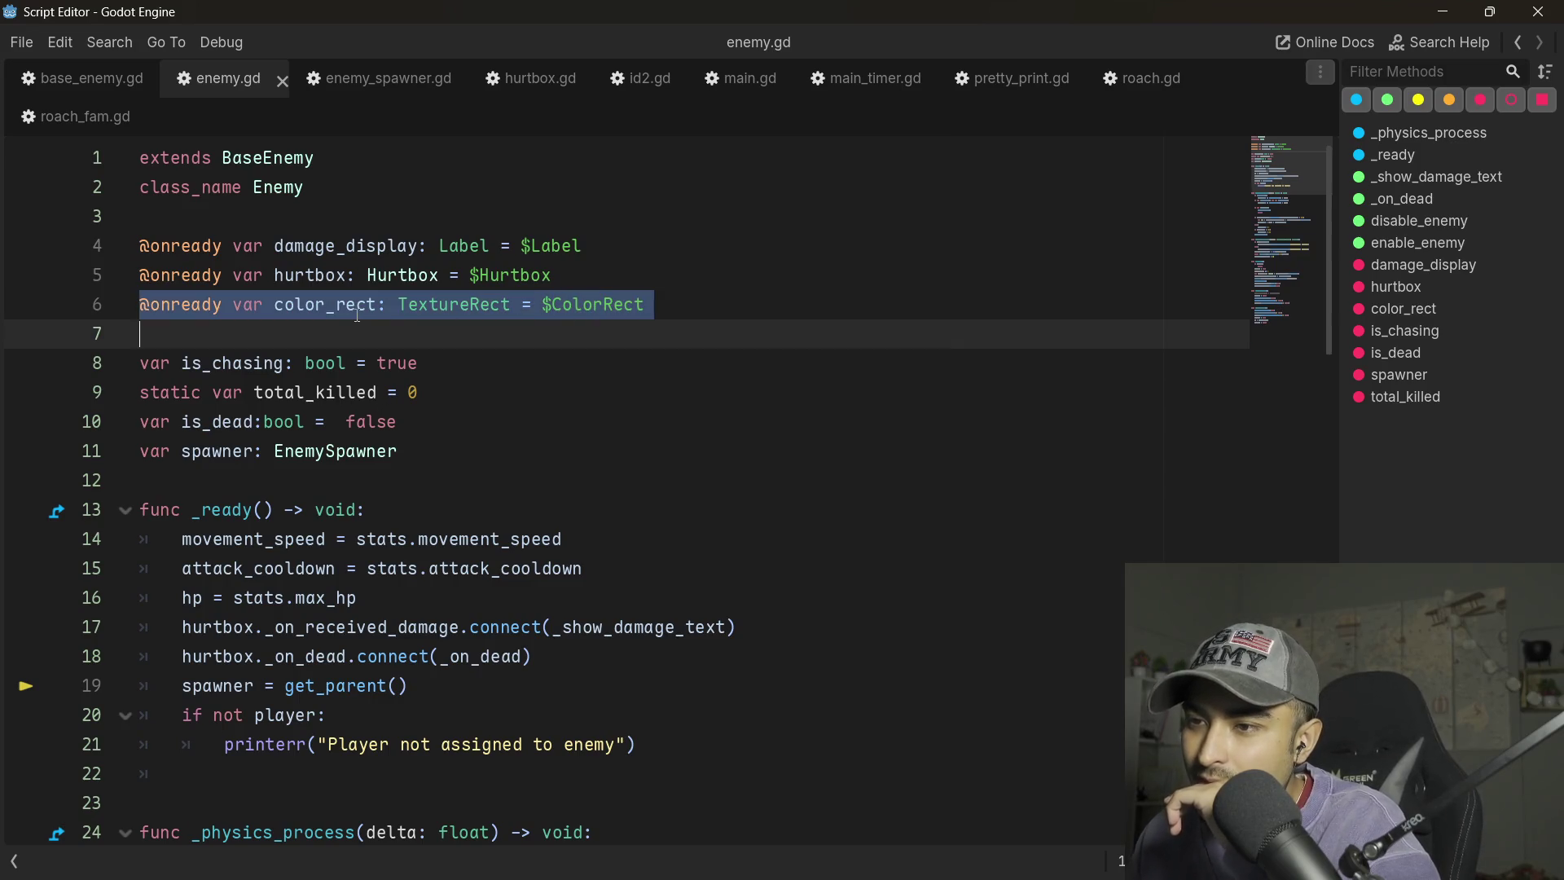
{"action": "double_click", "coordinate": [324, 305]}
{"action": "left_click", "coordinate": [676, 306]}
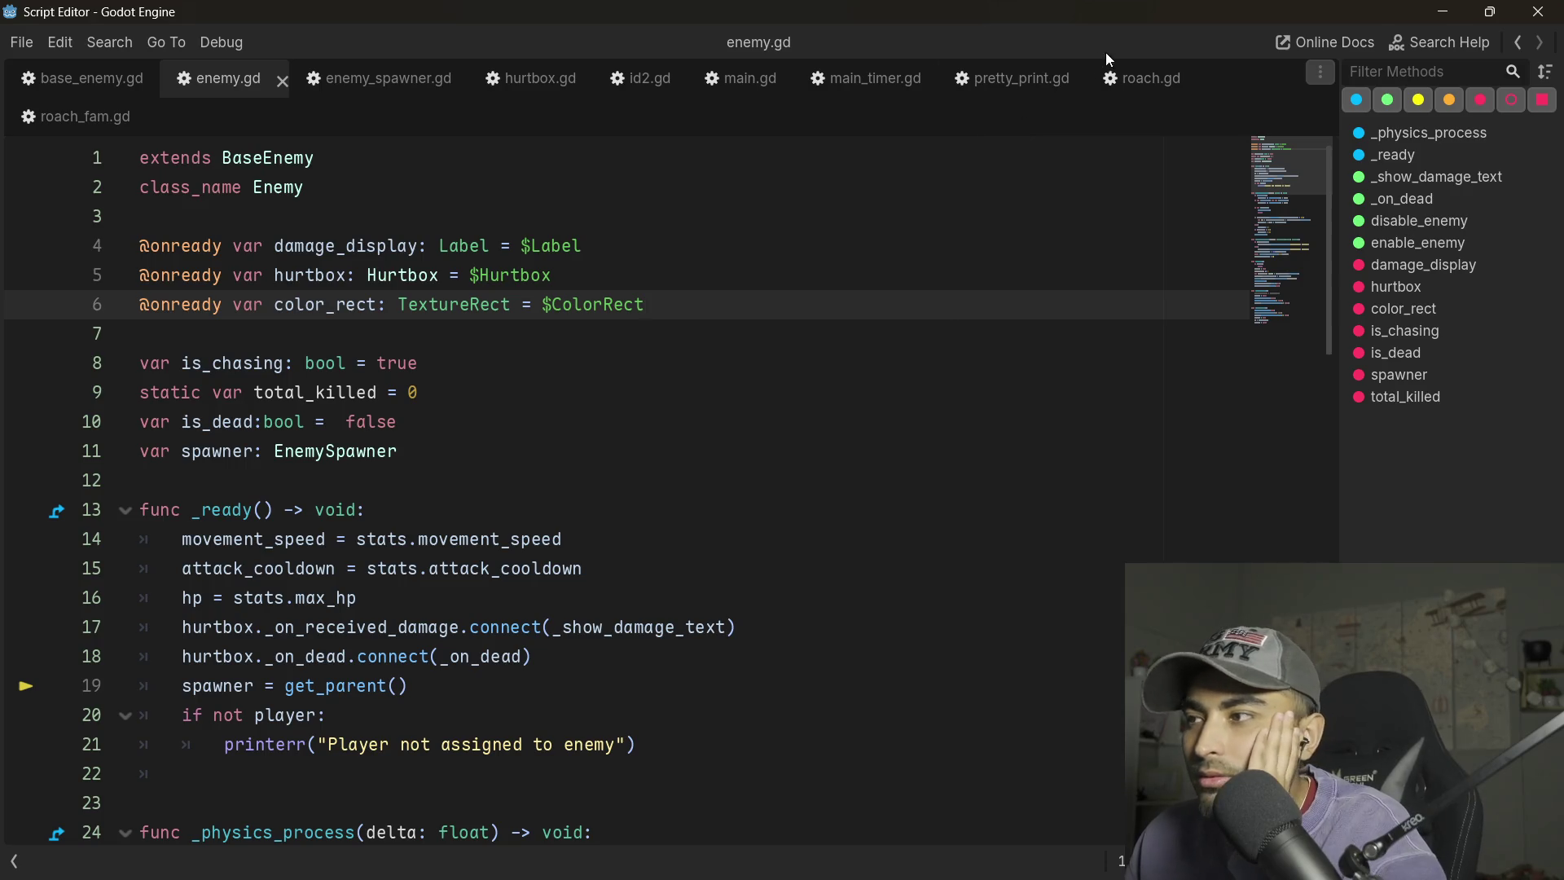
{"action": "key", "text": "alt+Tab"}
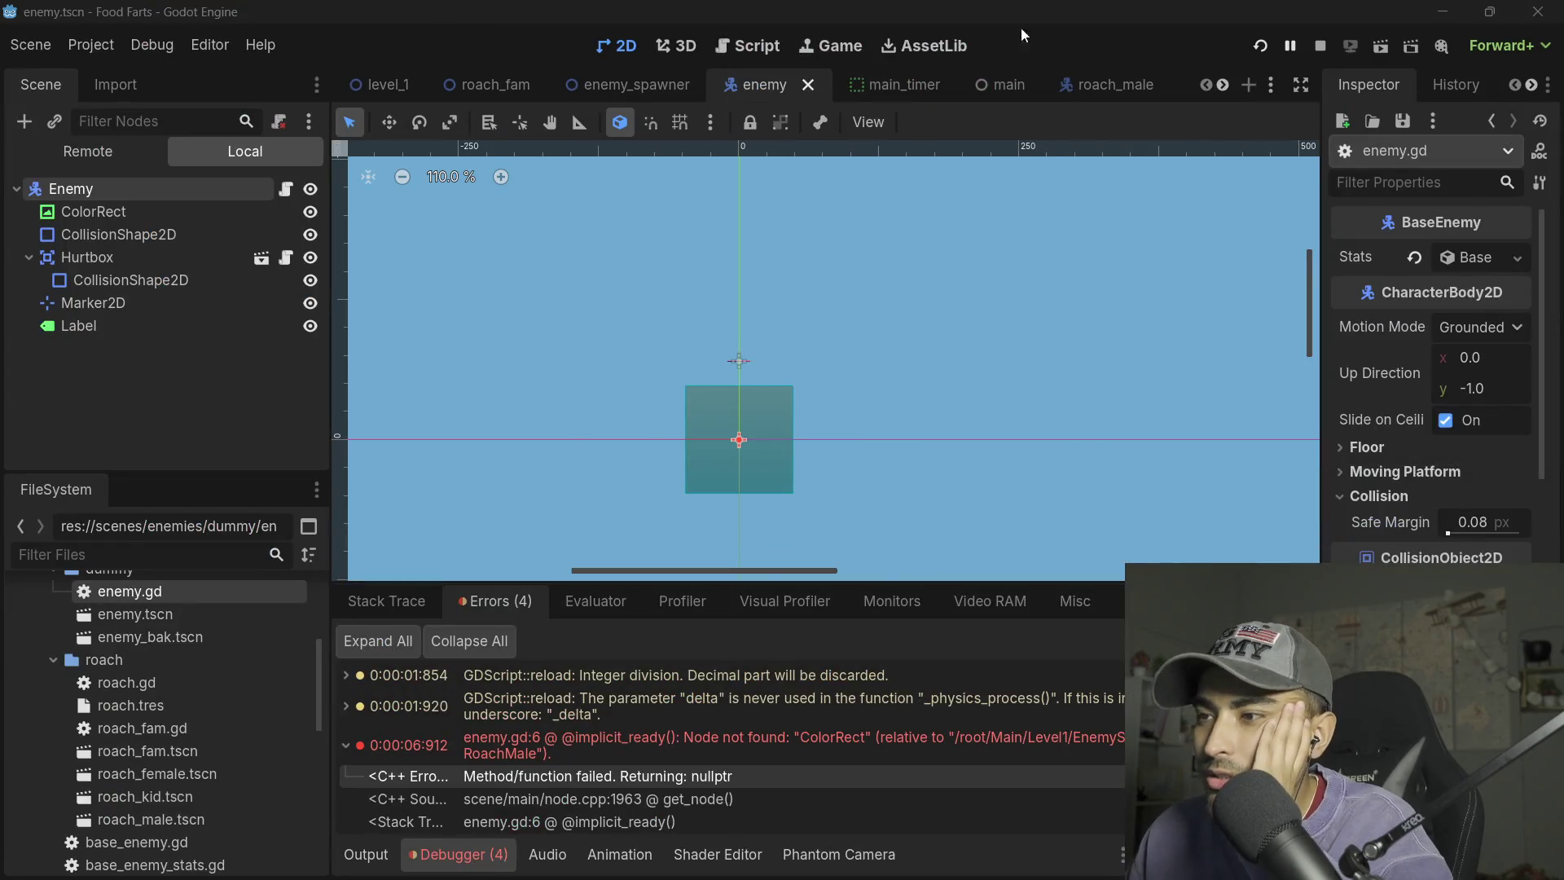
- Rename RoachMale's Sprite2D node to ColorRect and save the roach_male scene
{"action": "left_click", "coordinate": [485, 85]}
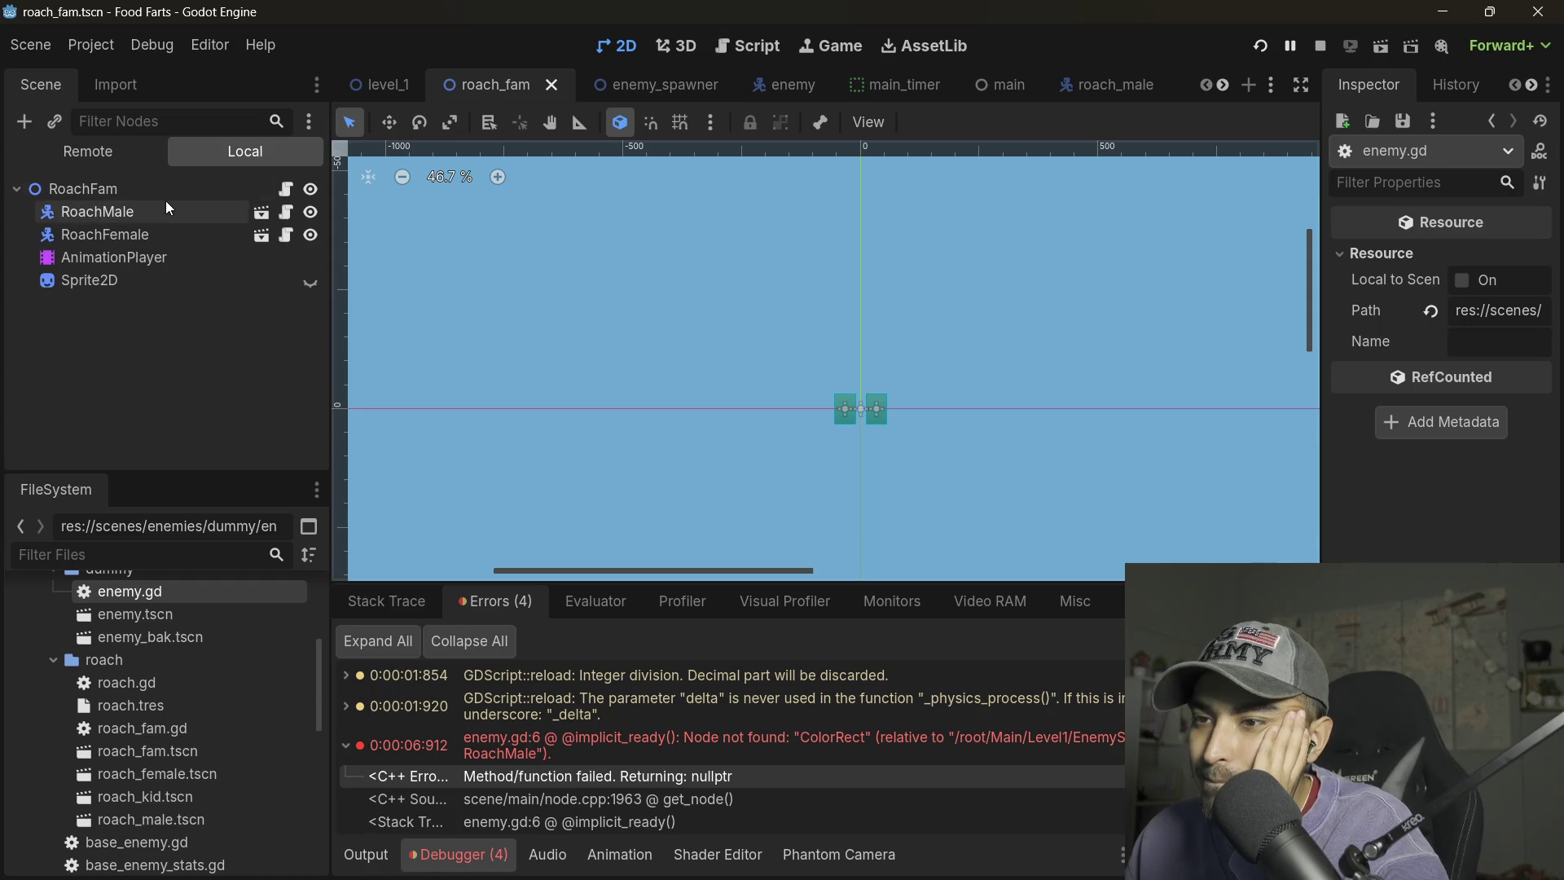
{"action": "left_click", "coordinate": [261, 213]}
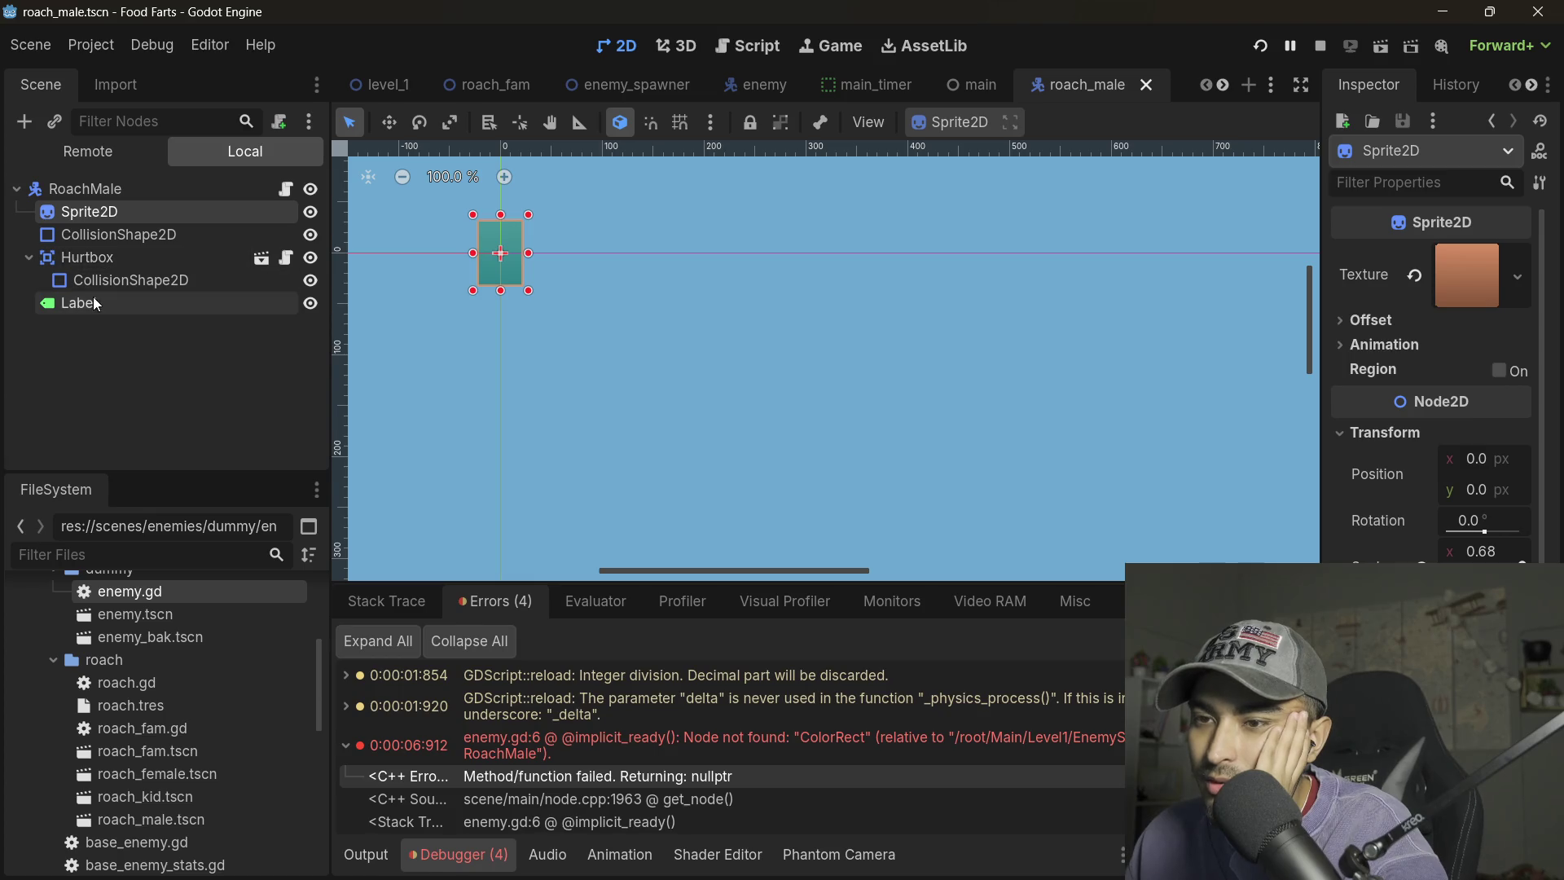
{"action": "left_click", "coordinate": [102, 213]}
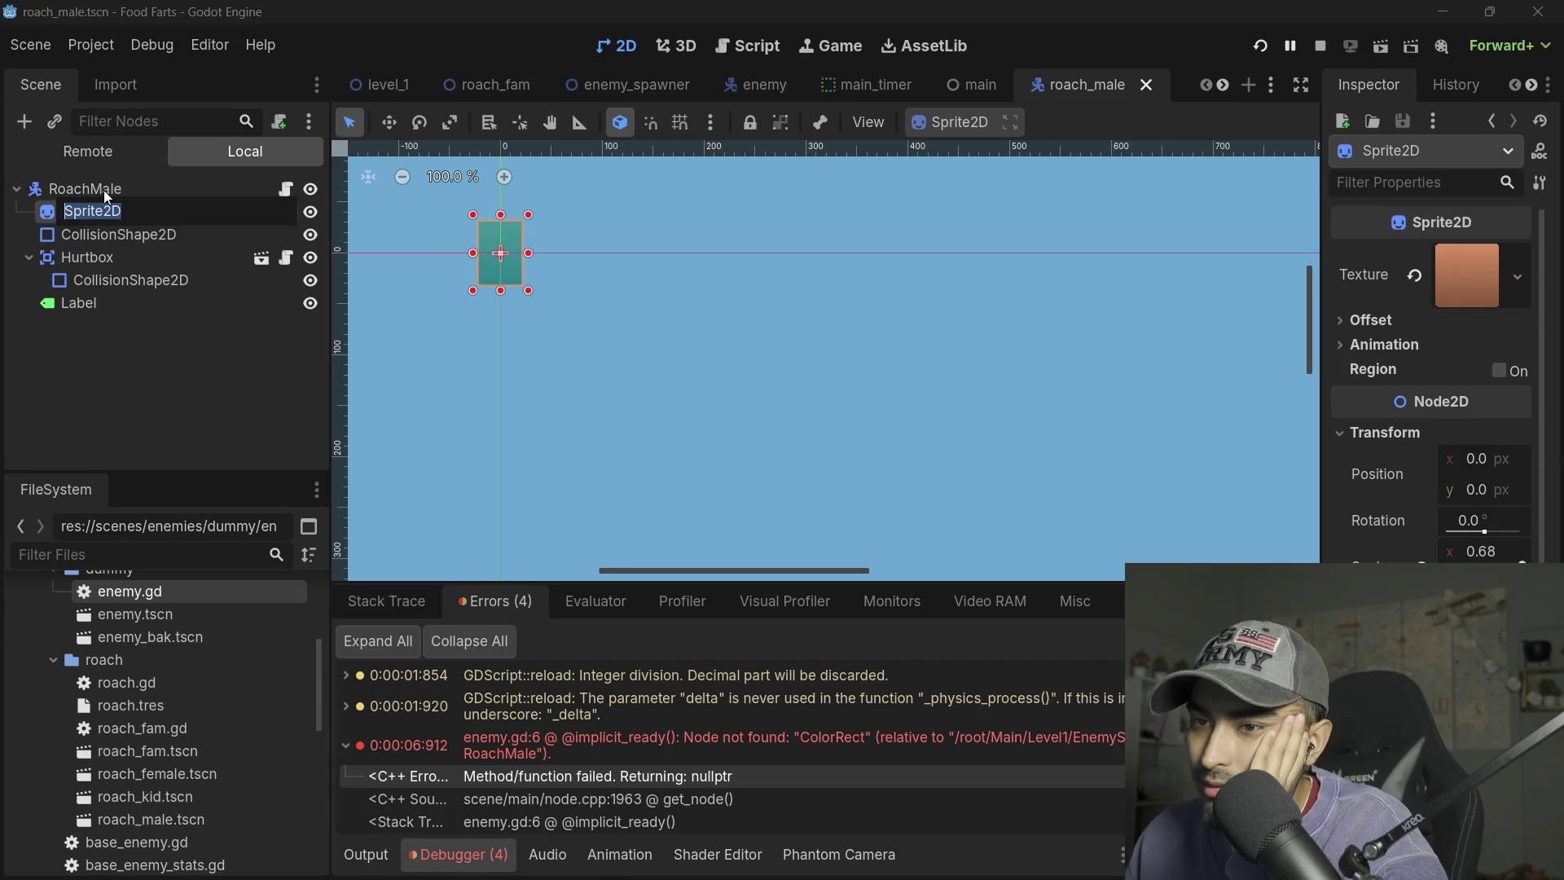
{"action": "right_click", "coordinate": [114, 211]}
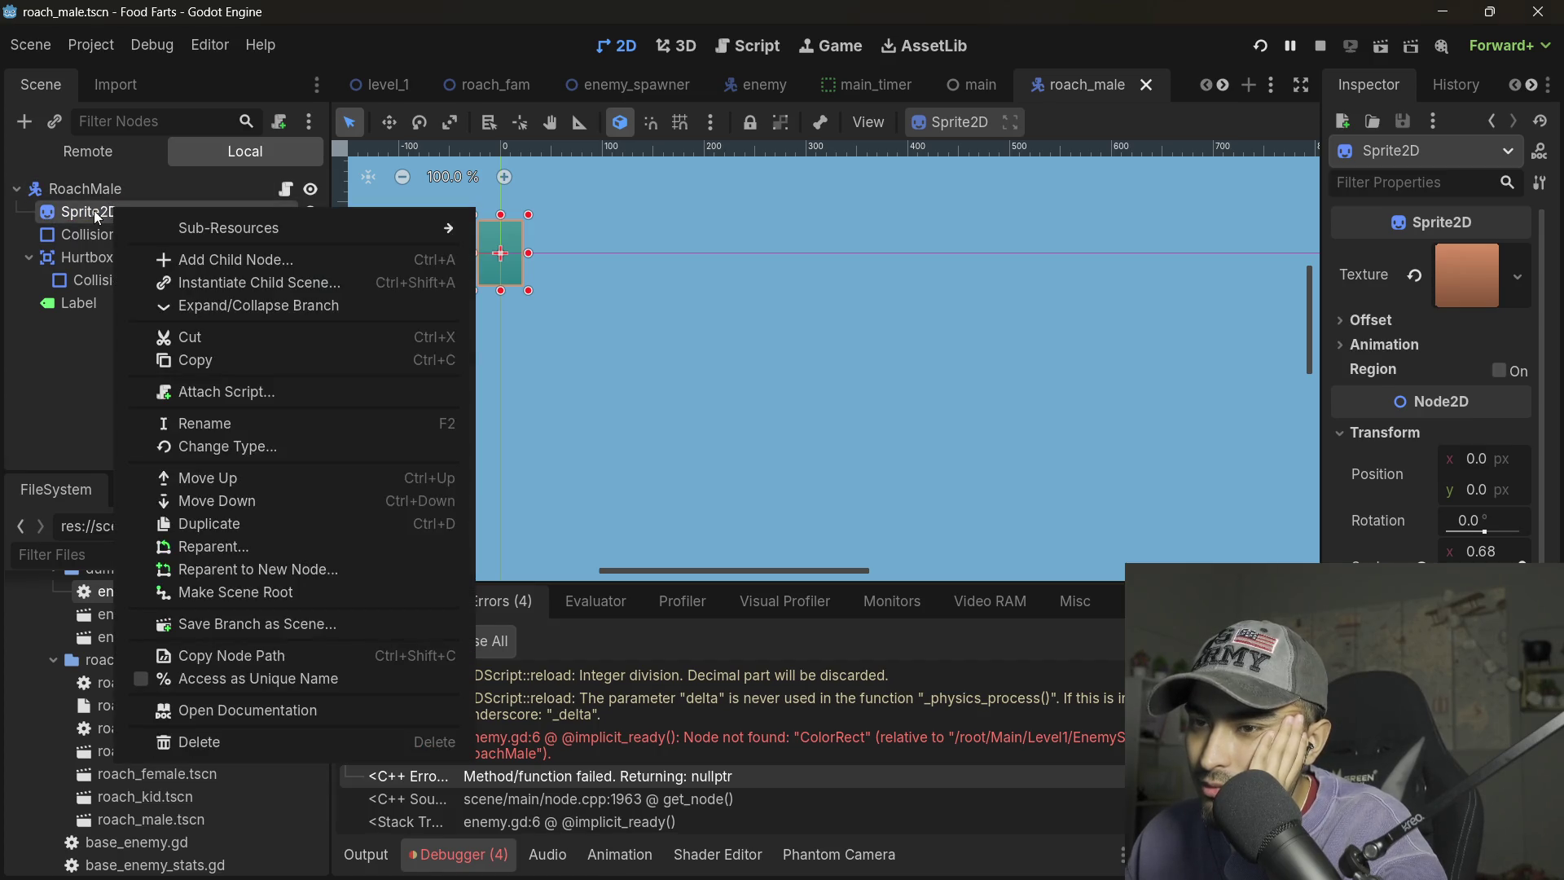
{"action": "left_click", "coordinate": [91, 210]}
{"action": "left_click", "coordinate": [122, 213]}
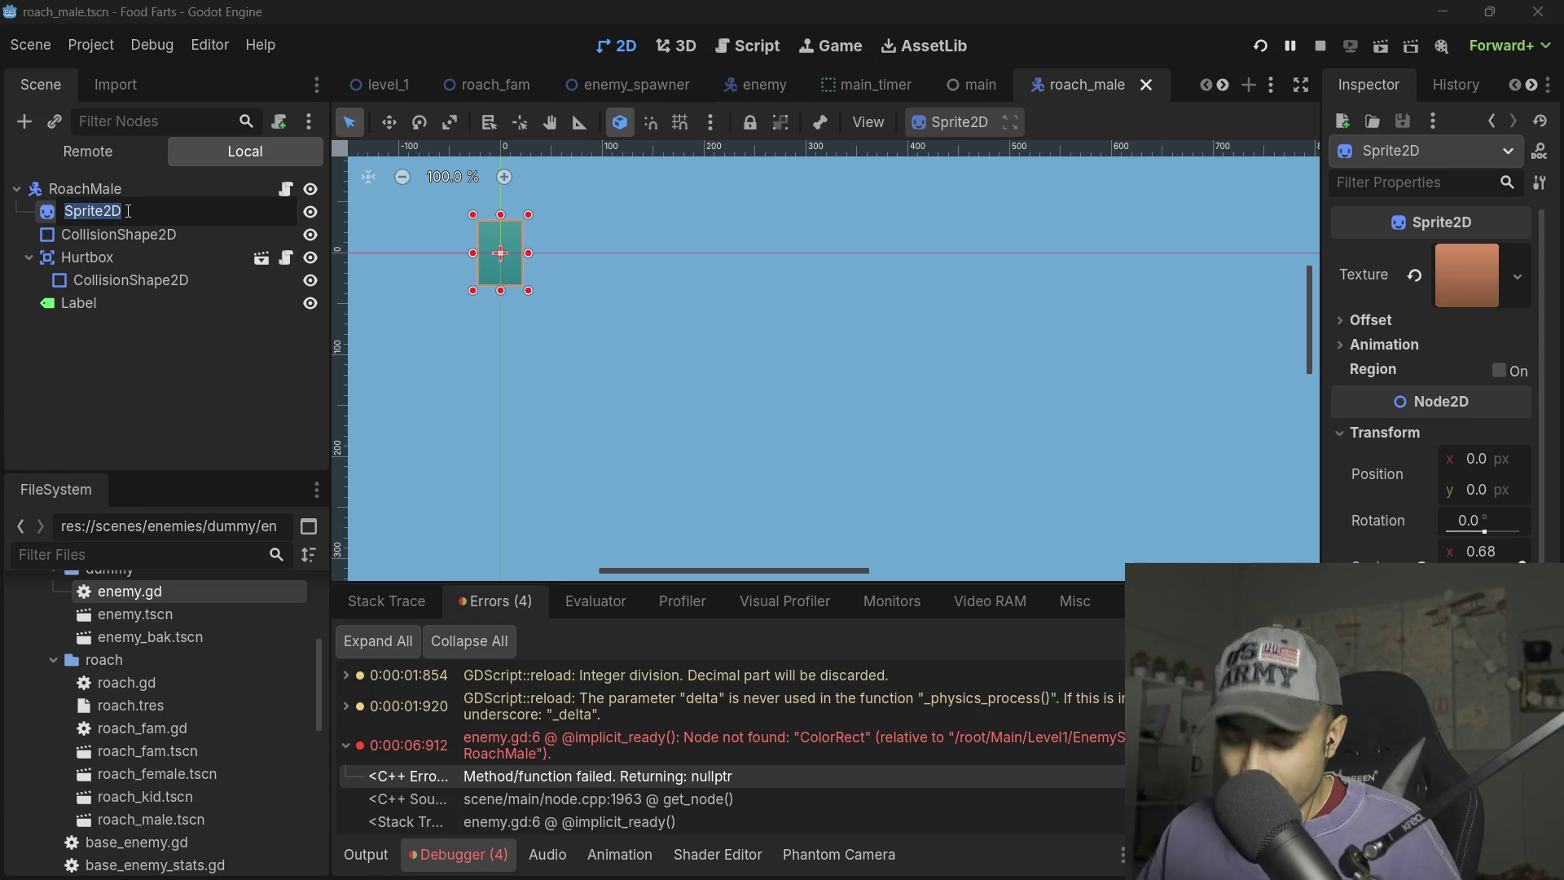
{"action": "type", "text": "Color"}
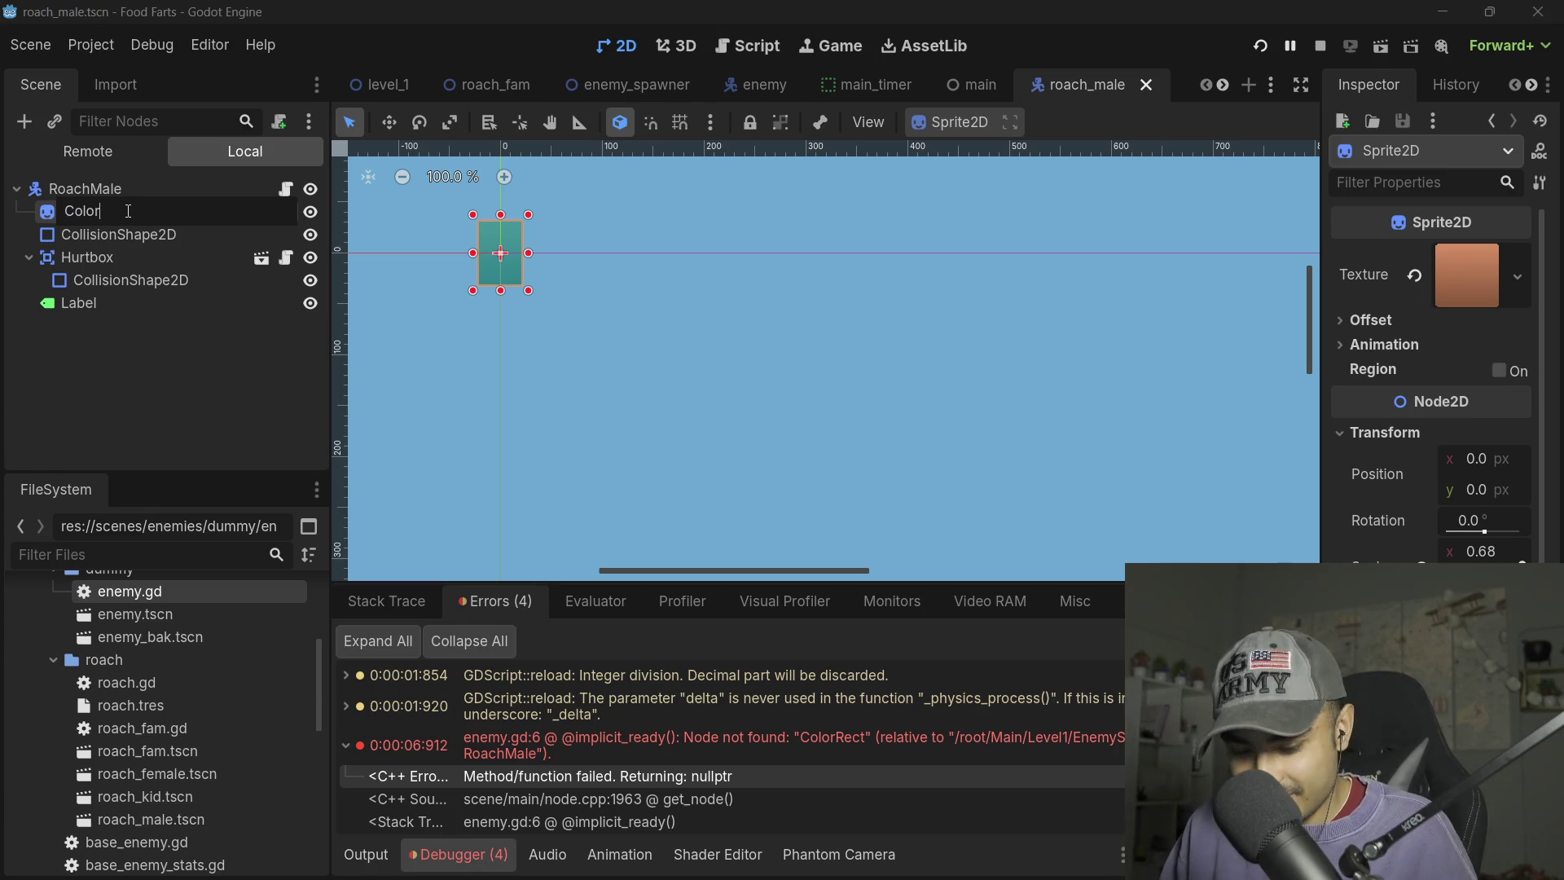
{"action": "type", "text": "Rect"}
{"action": "key", "text": "Return"}
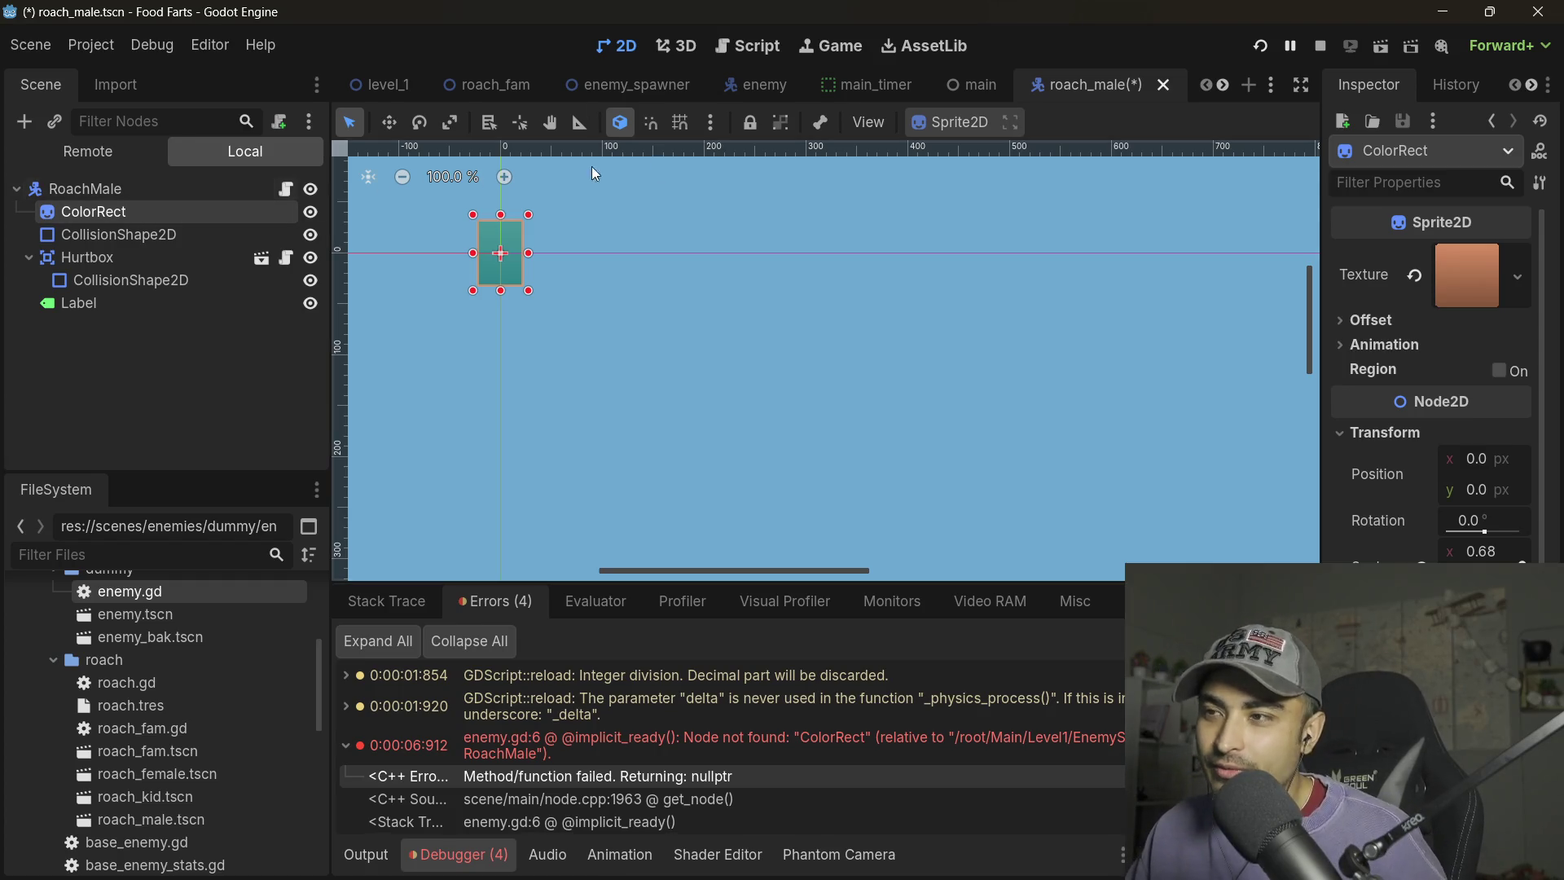
{"action": "key", "text": "ctrl+s"}
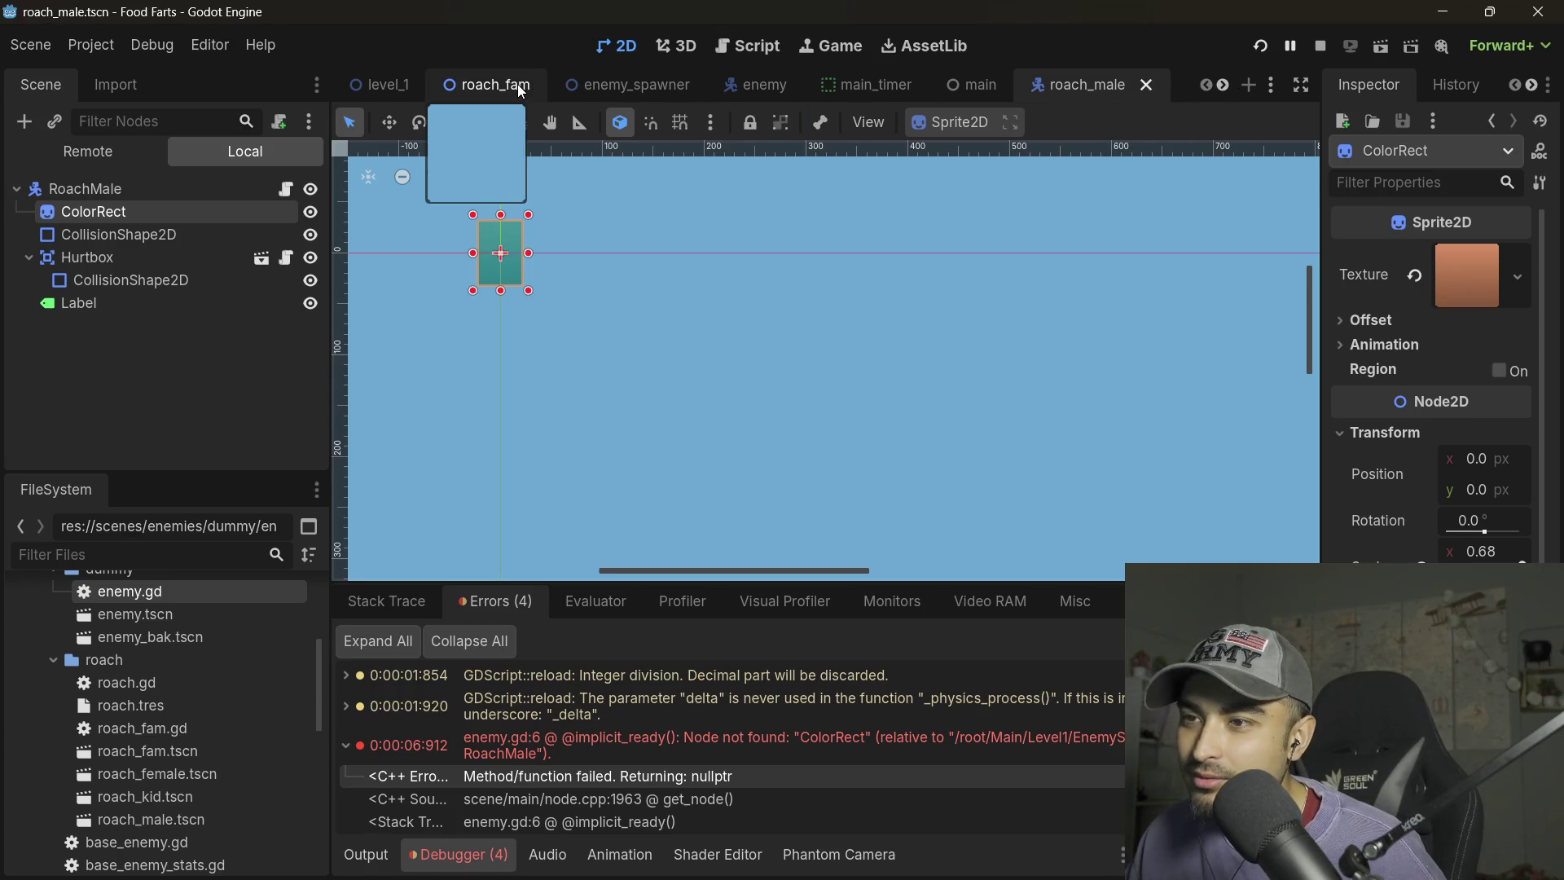
- Rename RoachFemale's Sprite2D node to ColorRect, then save and run the game
{"action": "left_click", "coordinate": [516, 85]}
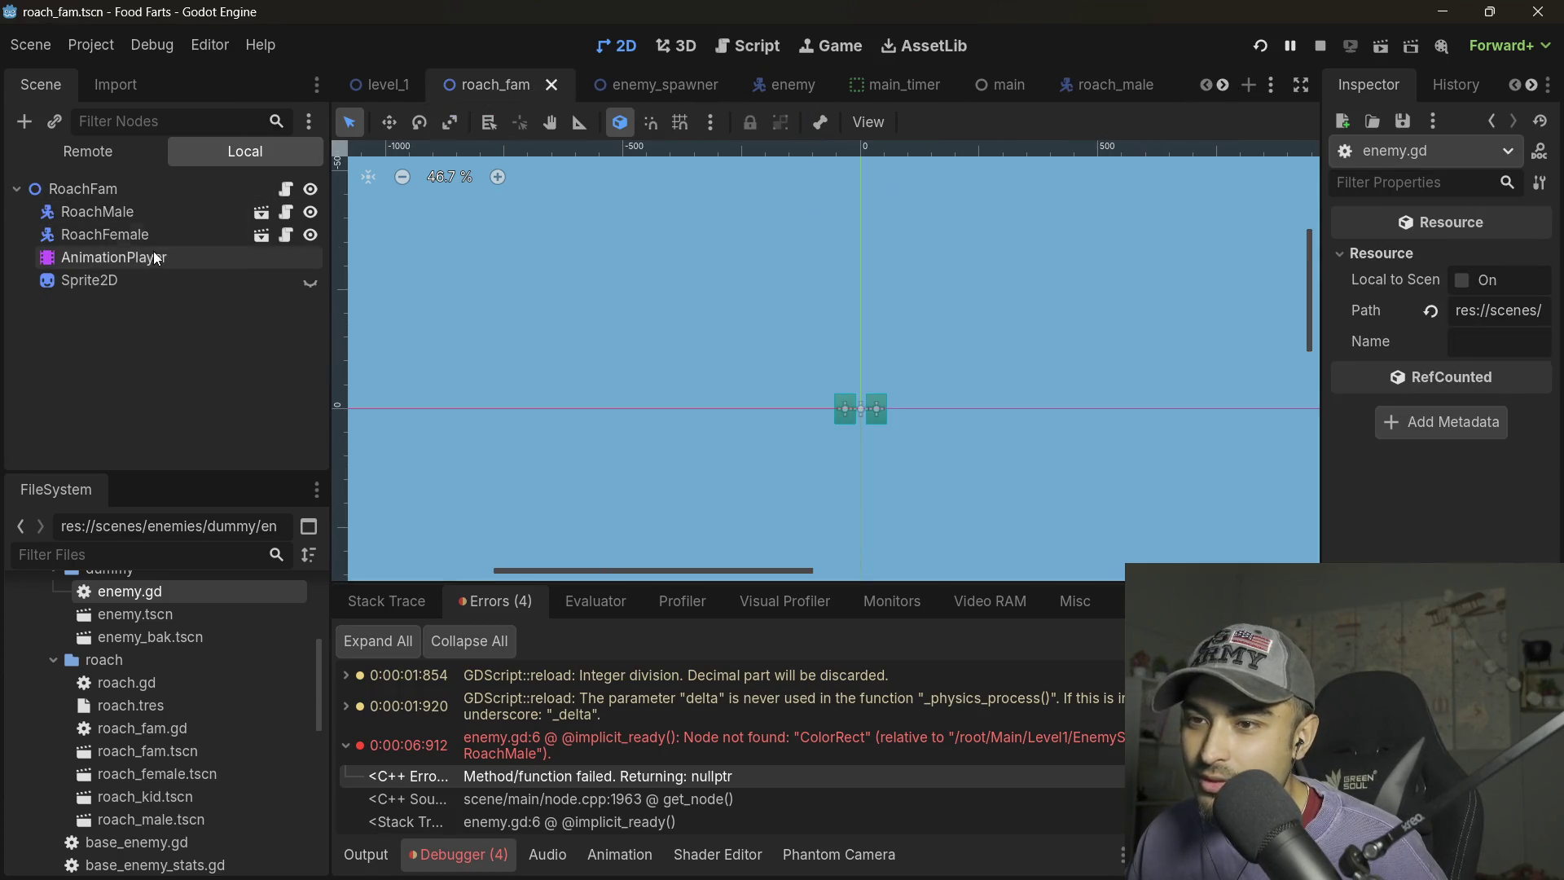
{"action": "left_click", "coordinate": [260, 236]}
{"action": "left_click", "coordinate": [97, 210]}
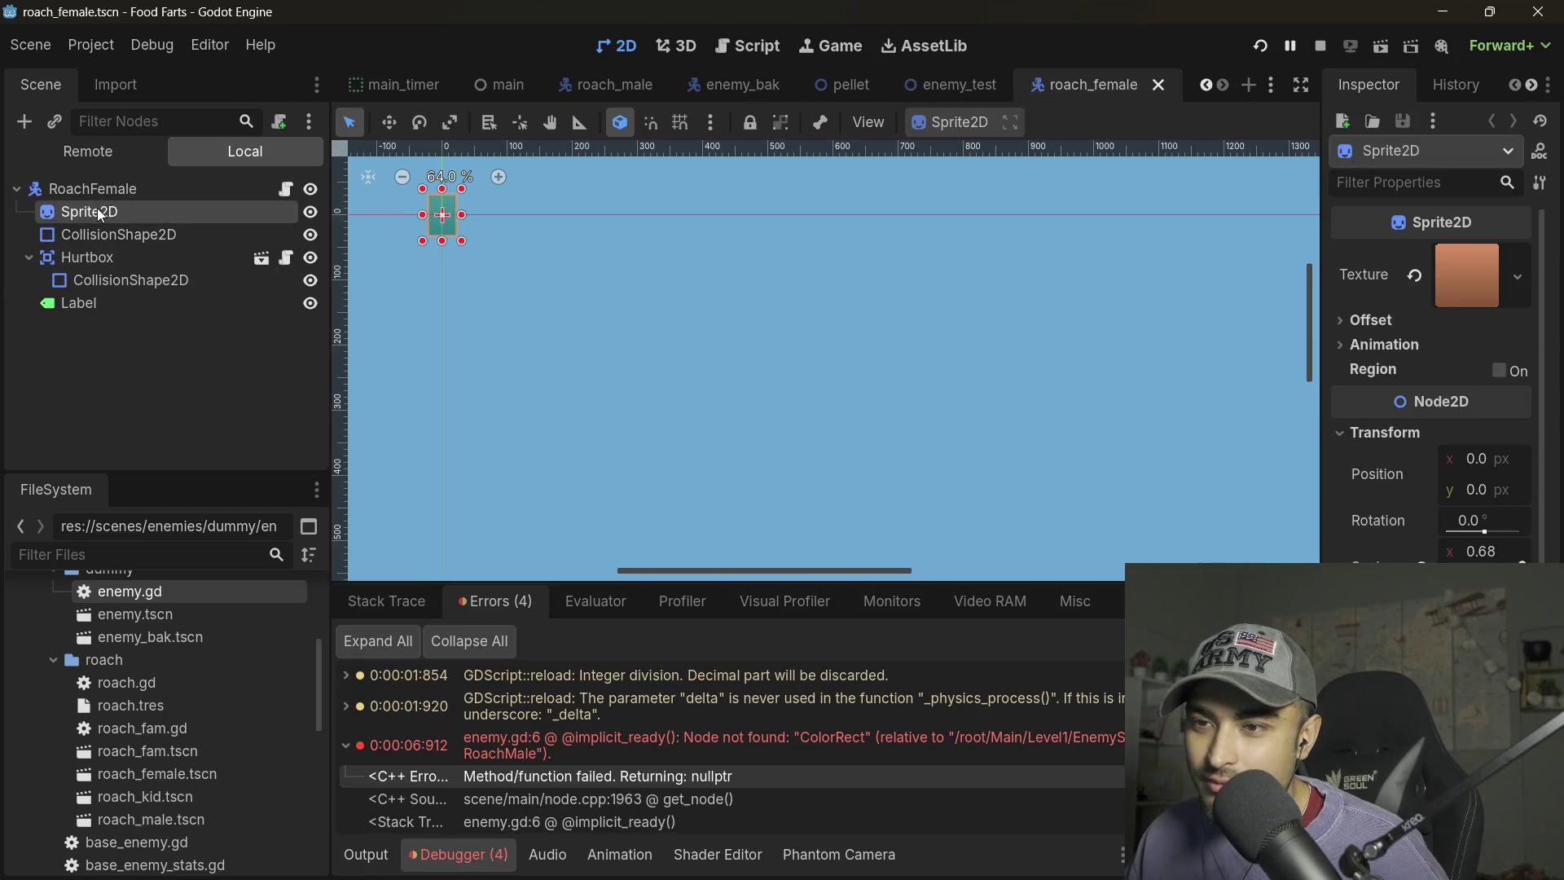
{"action": "left_click", "coordinate": [96, 210]}
{"action": "type", "text": "Color"}
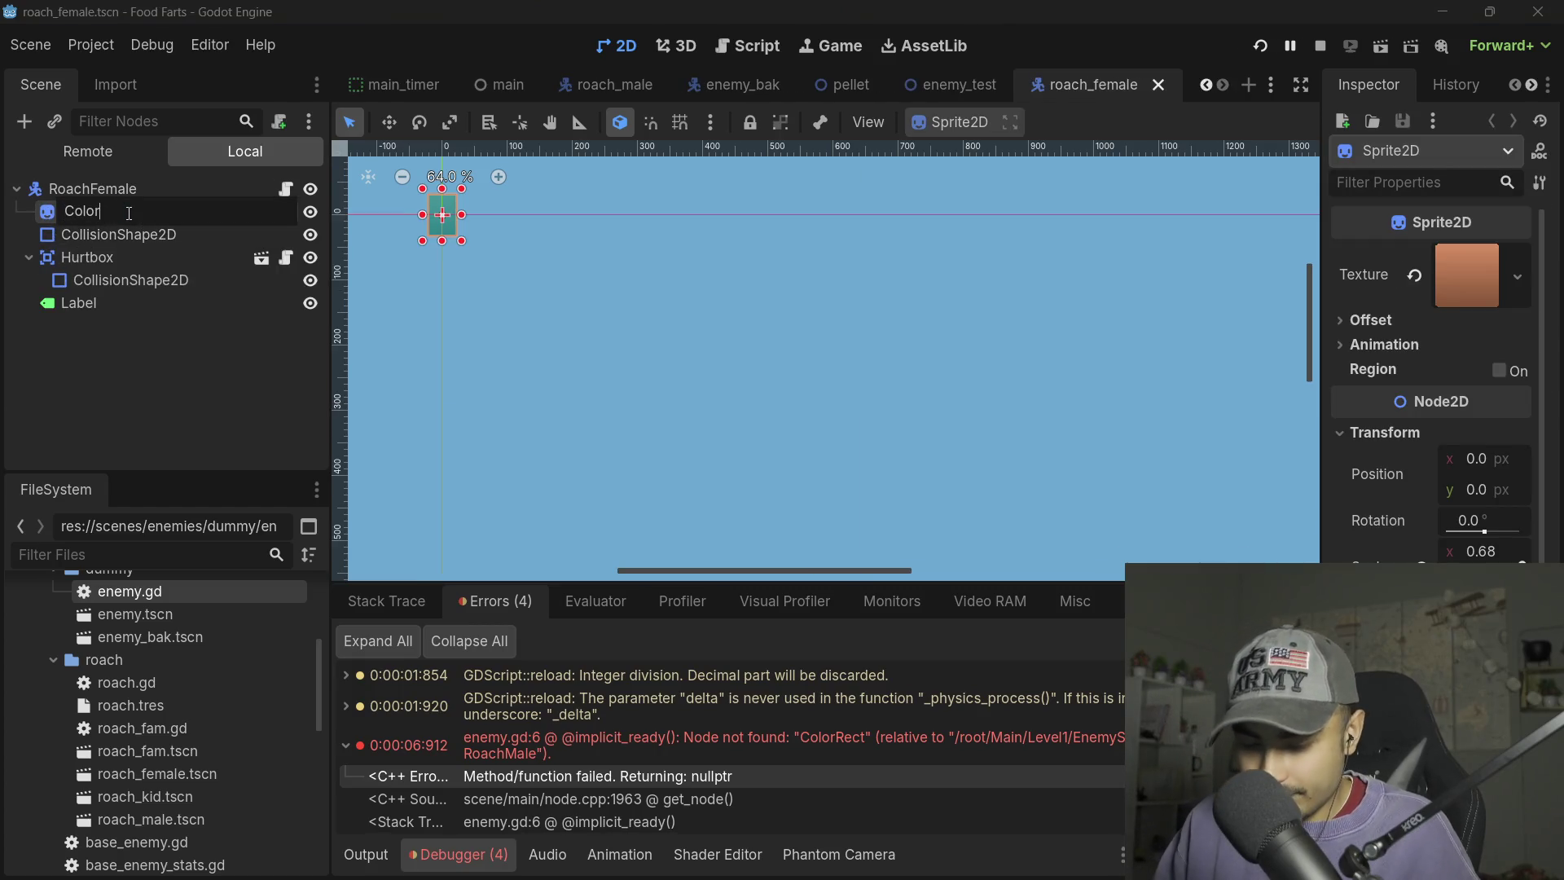
{"action": "type", "text": "Rect"}
{"action": "key", "text": "Return"}
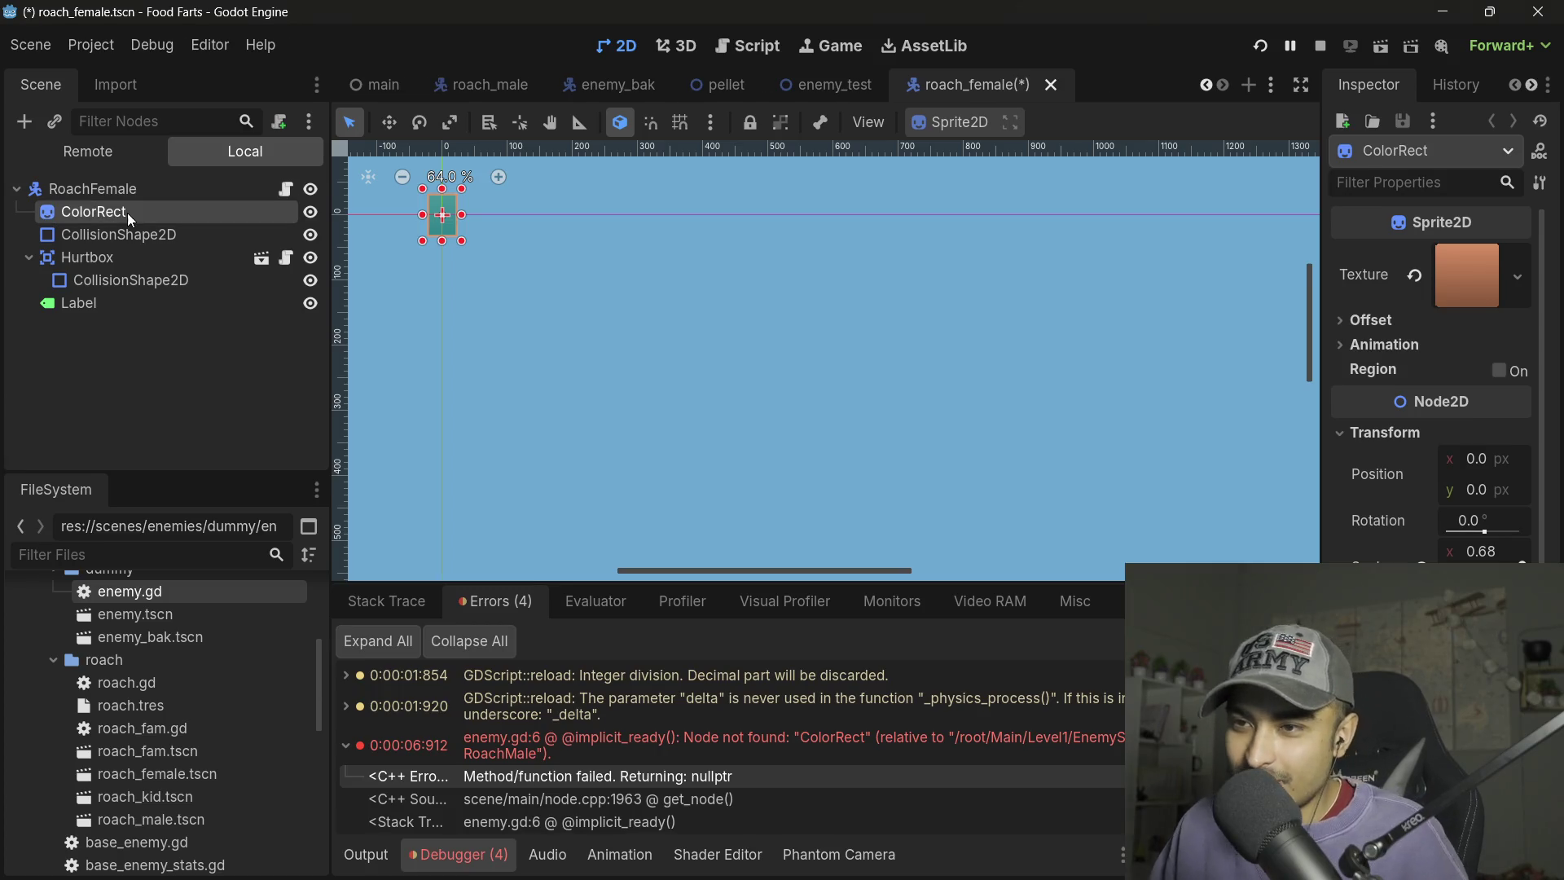
{"action": "left_click", "coordinate": [1266, 43]}
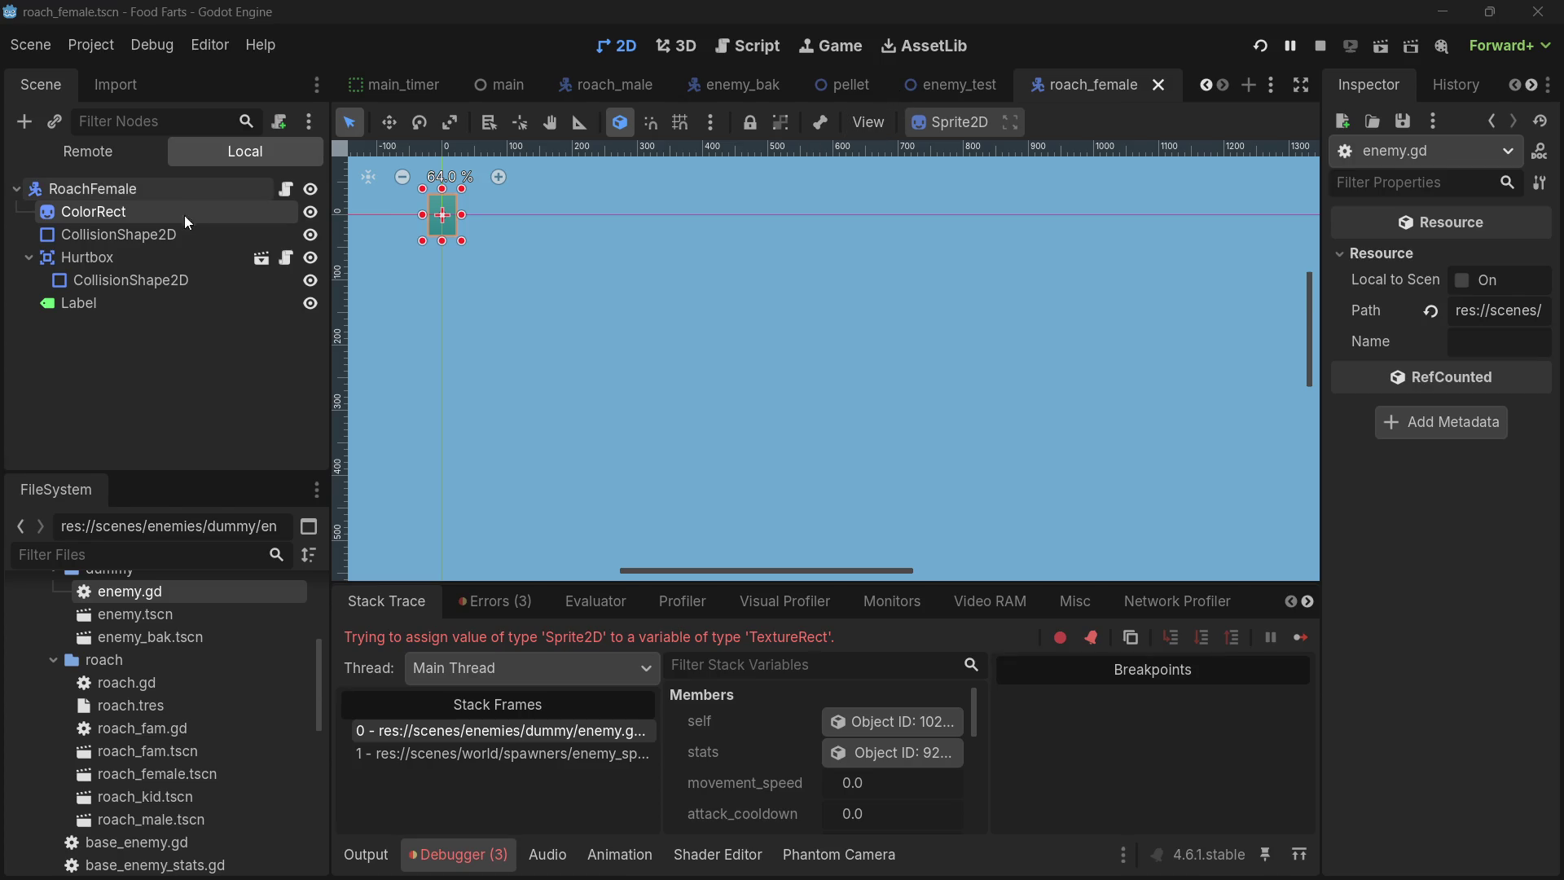
- Change the ColorRect node's type from Sprite2D to ColorRect
{"action": "right_click", "coordinate": [123, 212]}
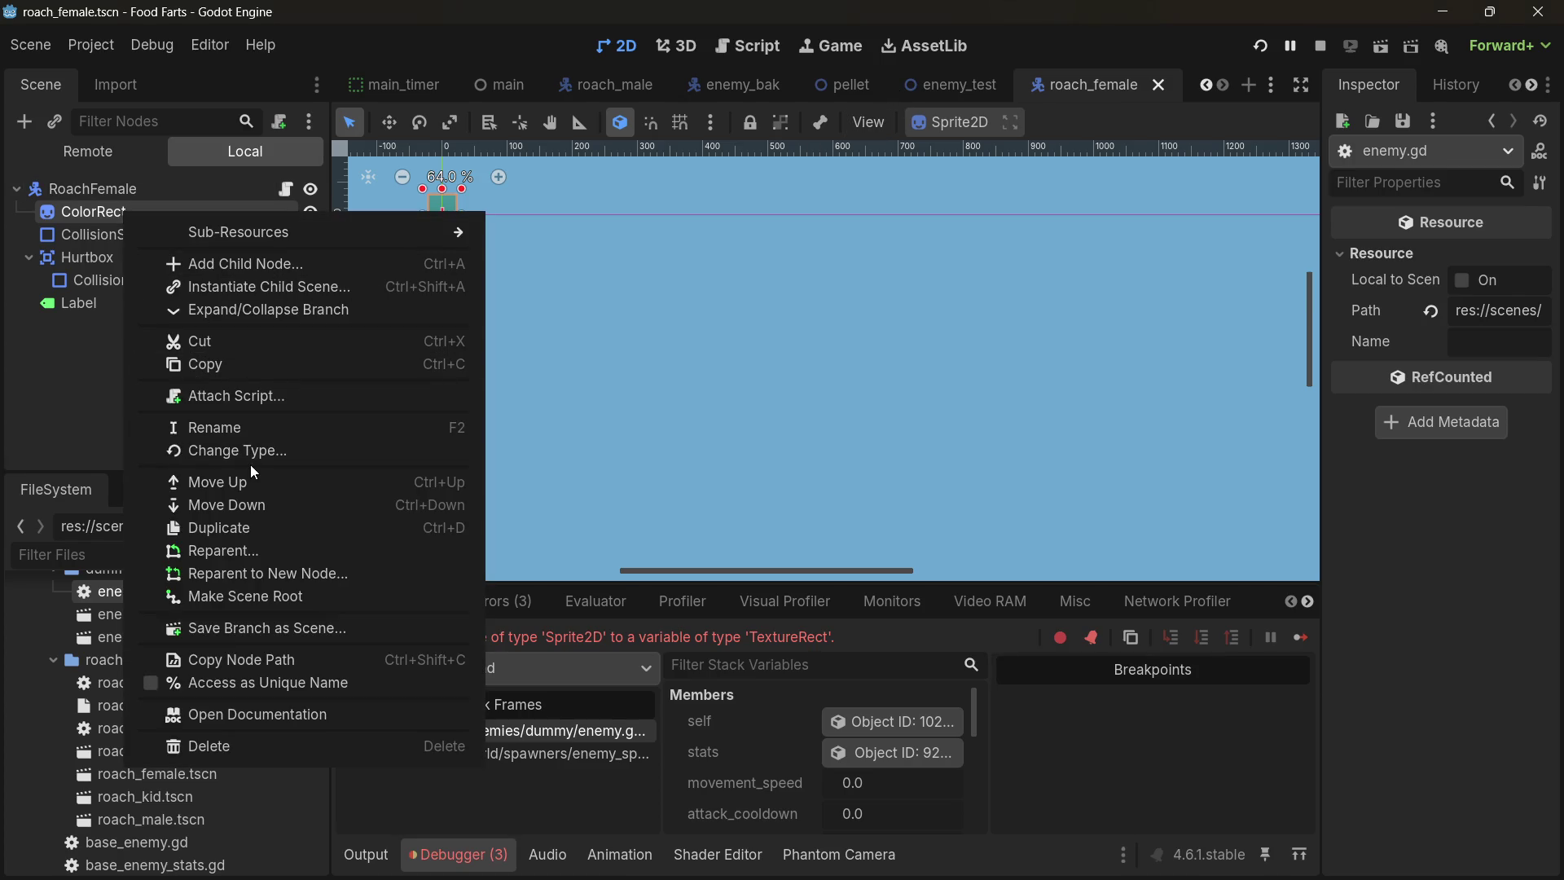
{"action": "left_click", "coordinate": [582, 364]}
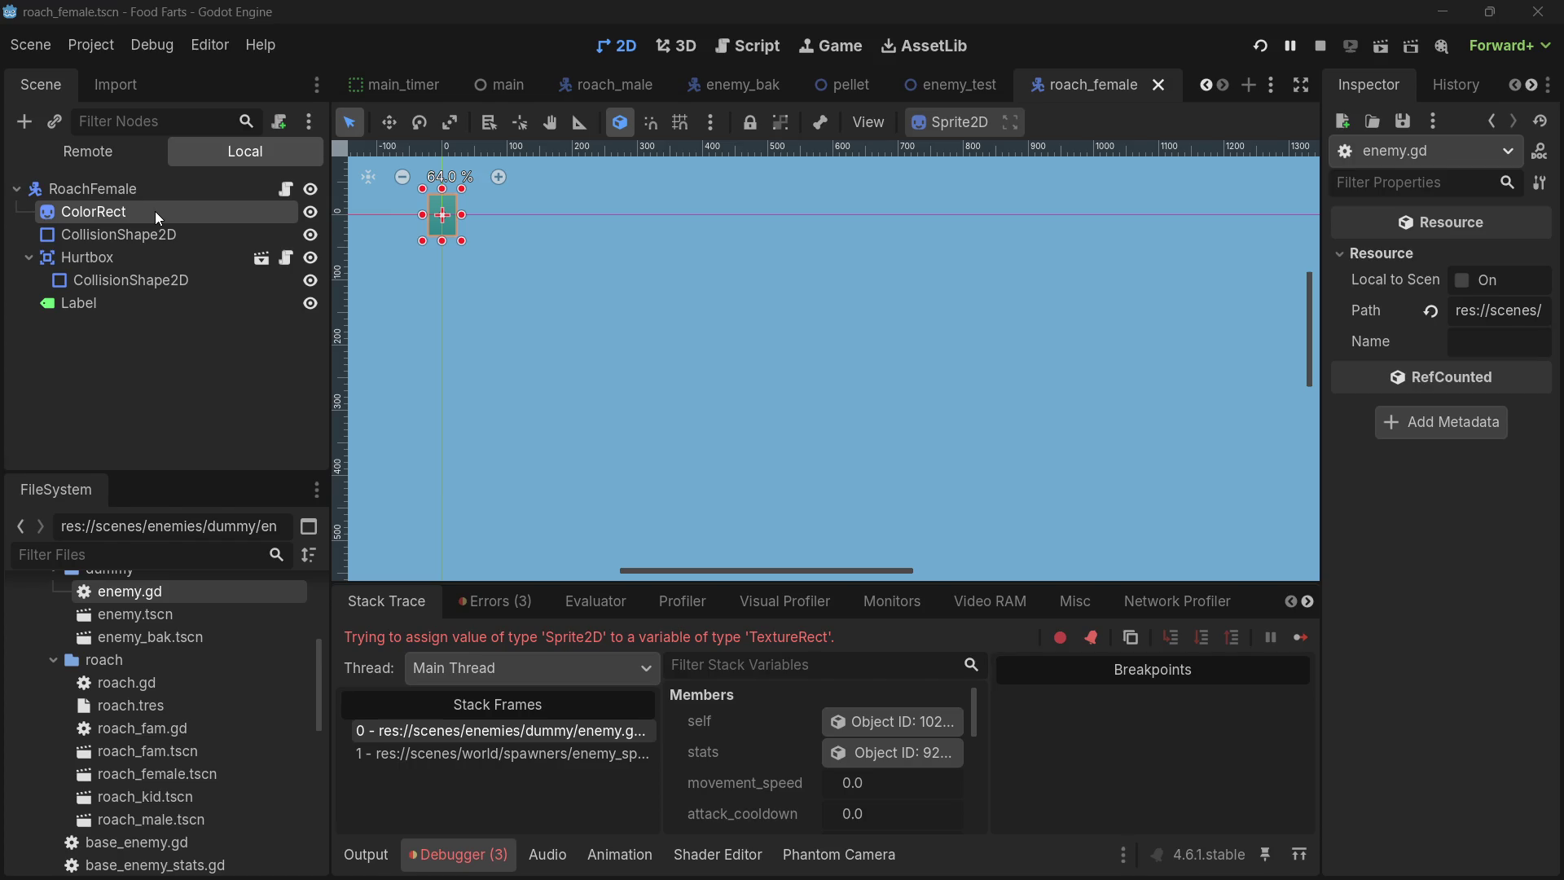
{"action": "key", "text": "ctrl+shift+t"}
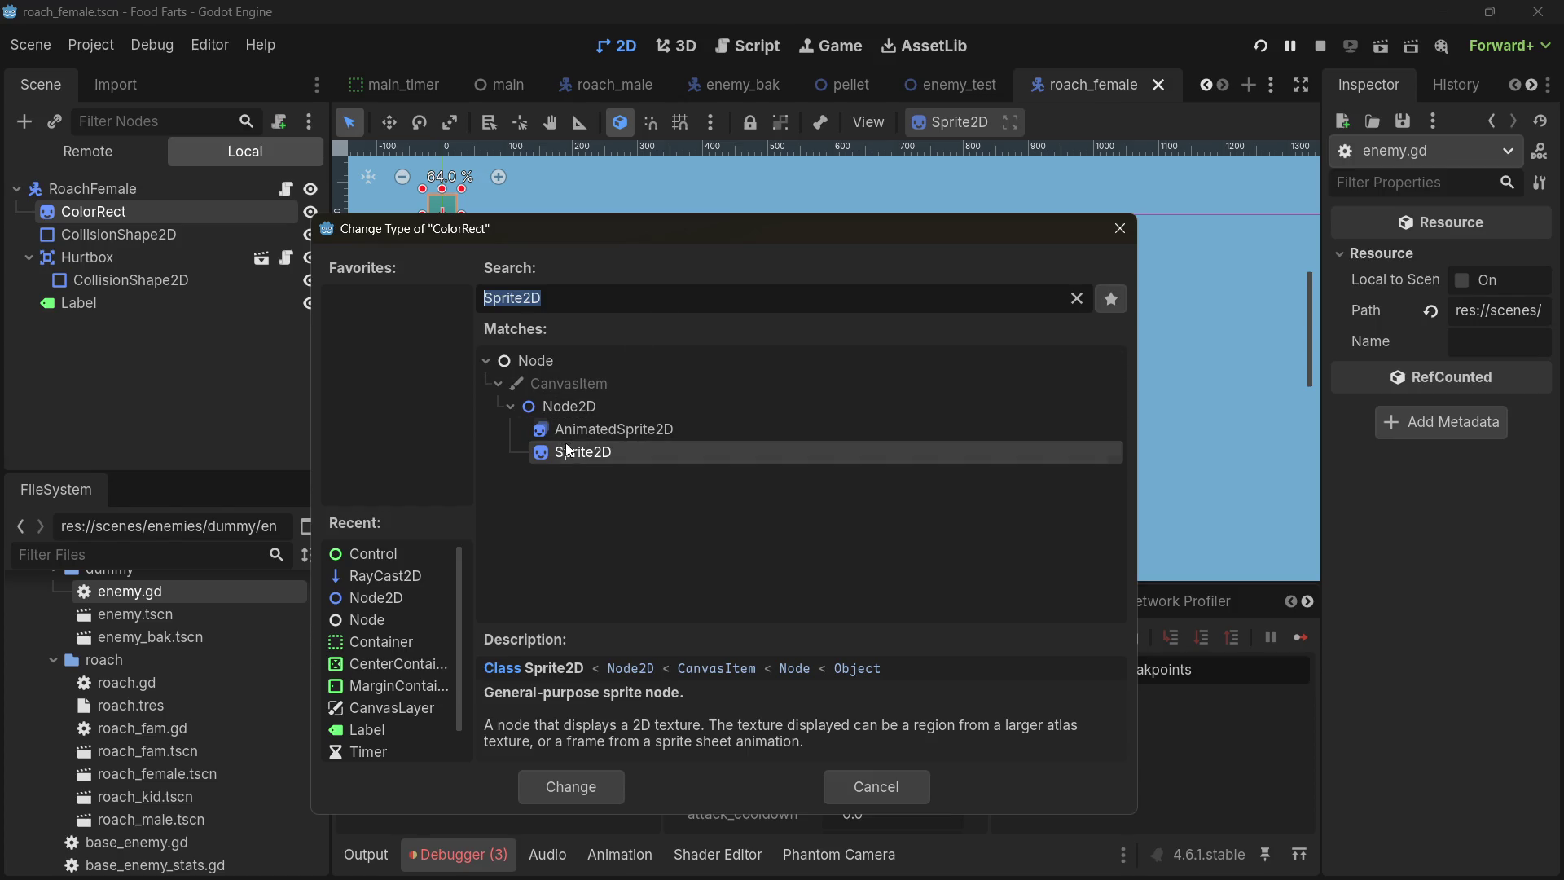
{"action": "type", "text": "color"}
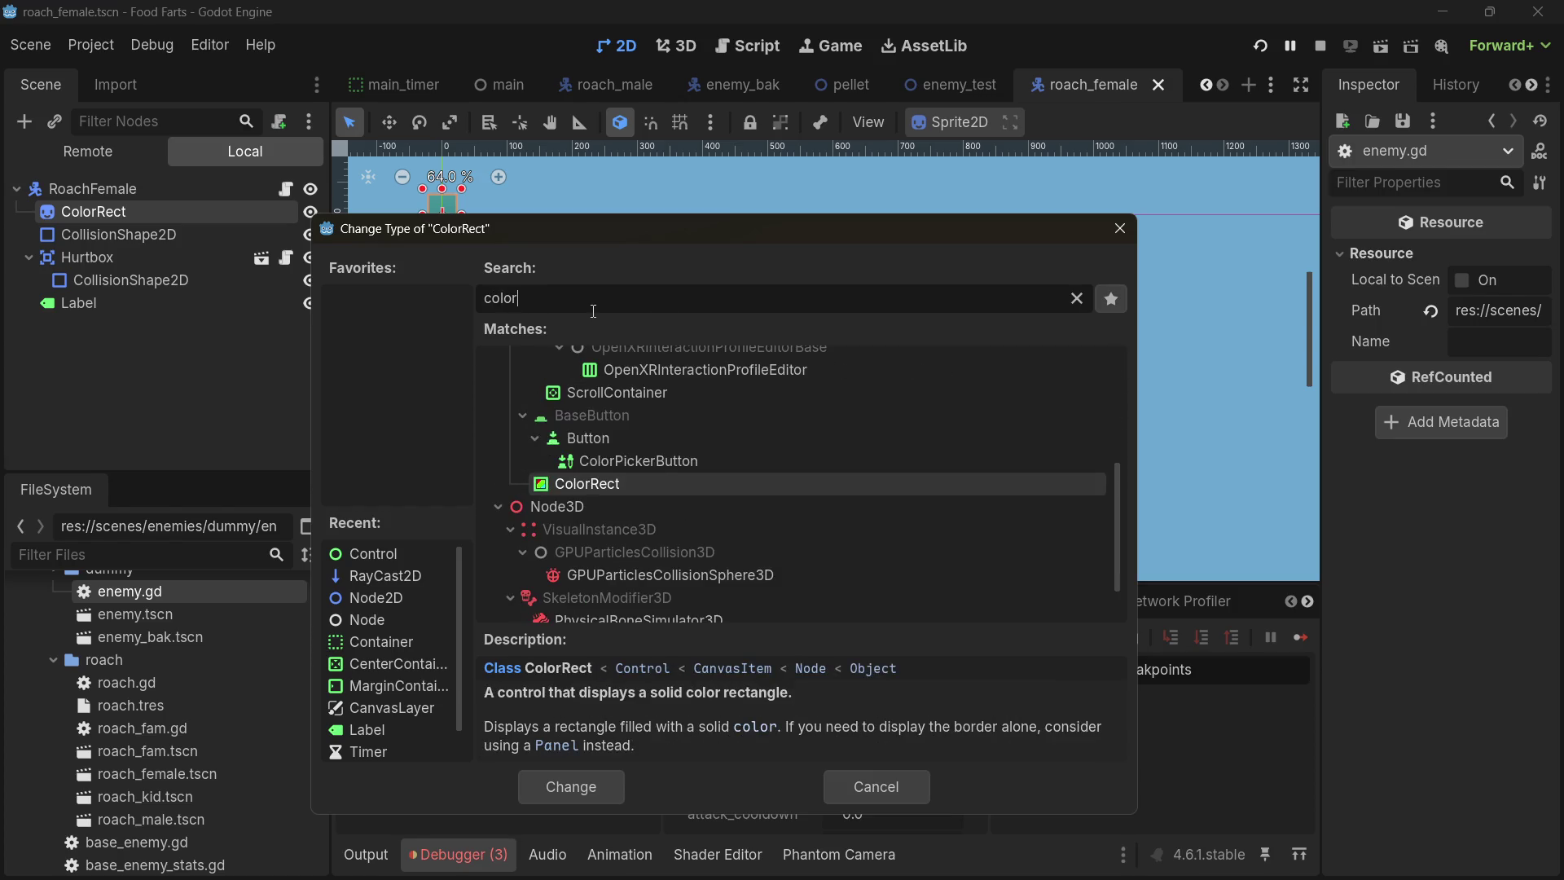
{"action": "key", "text": "Return"}
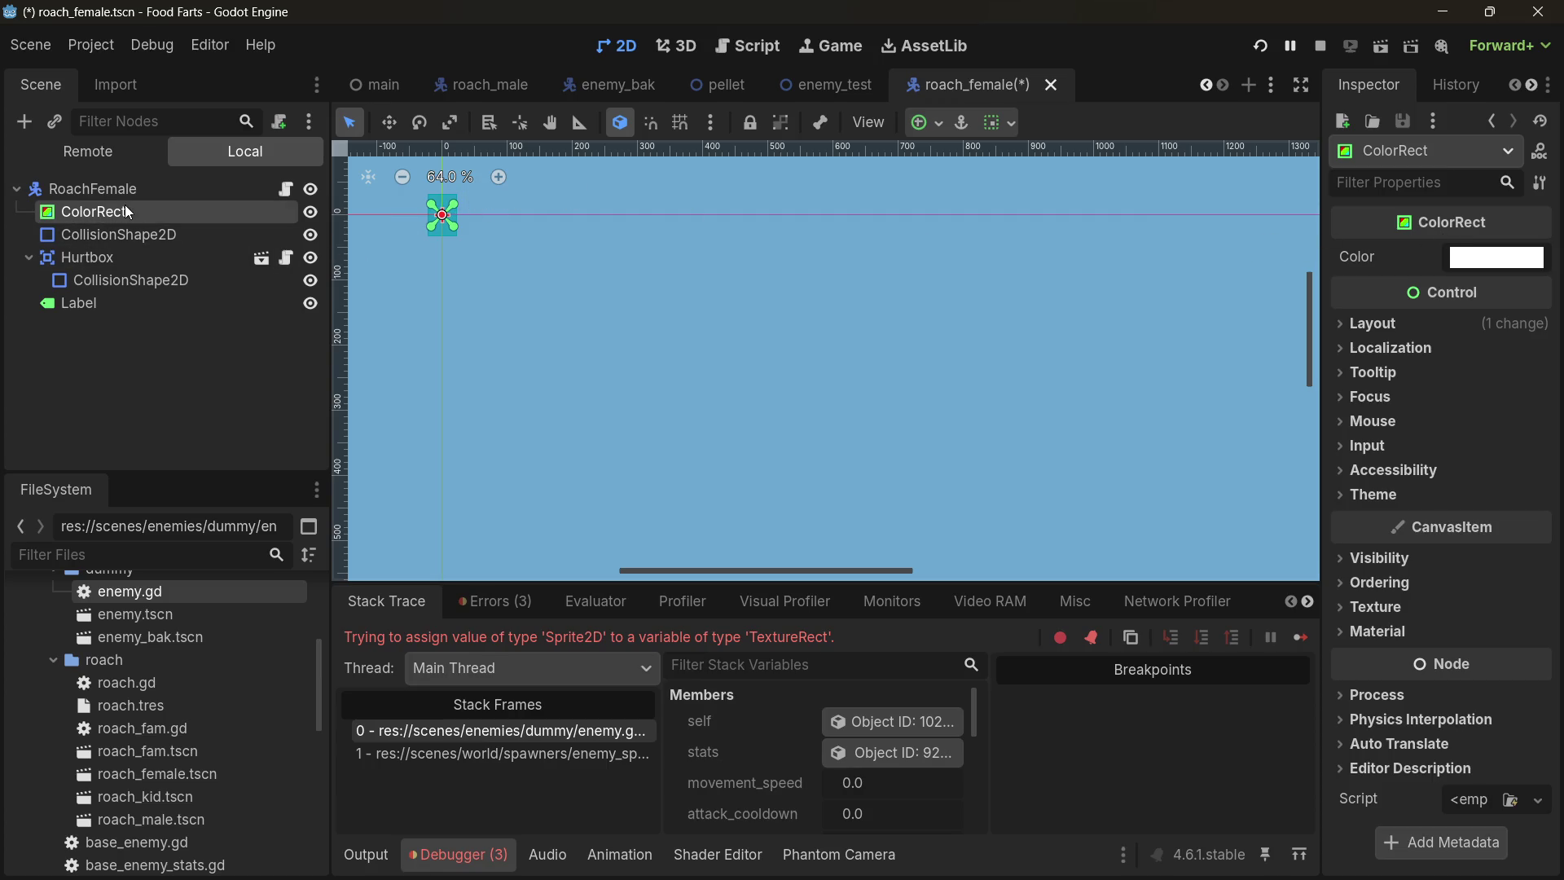
- Set the ColorRect's Color to a brownish orange in the Inspector
{"action": "left_click", "coordinate": [1492, 262]}
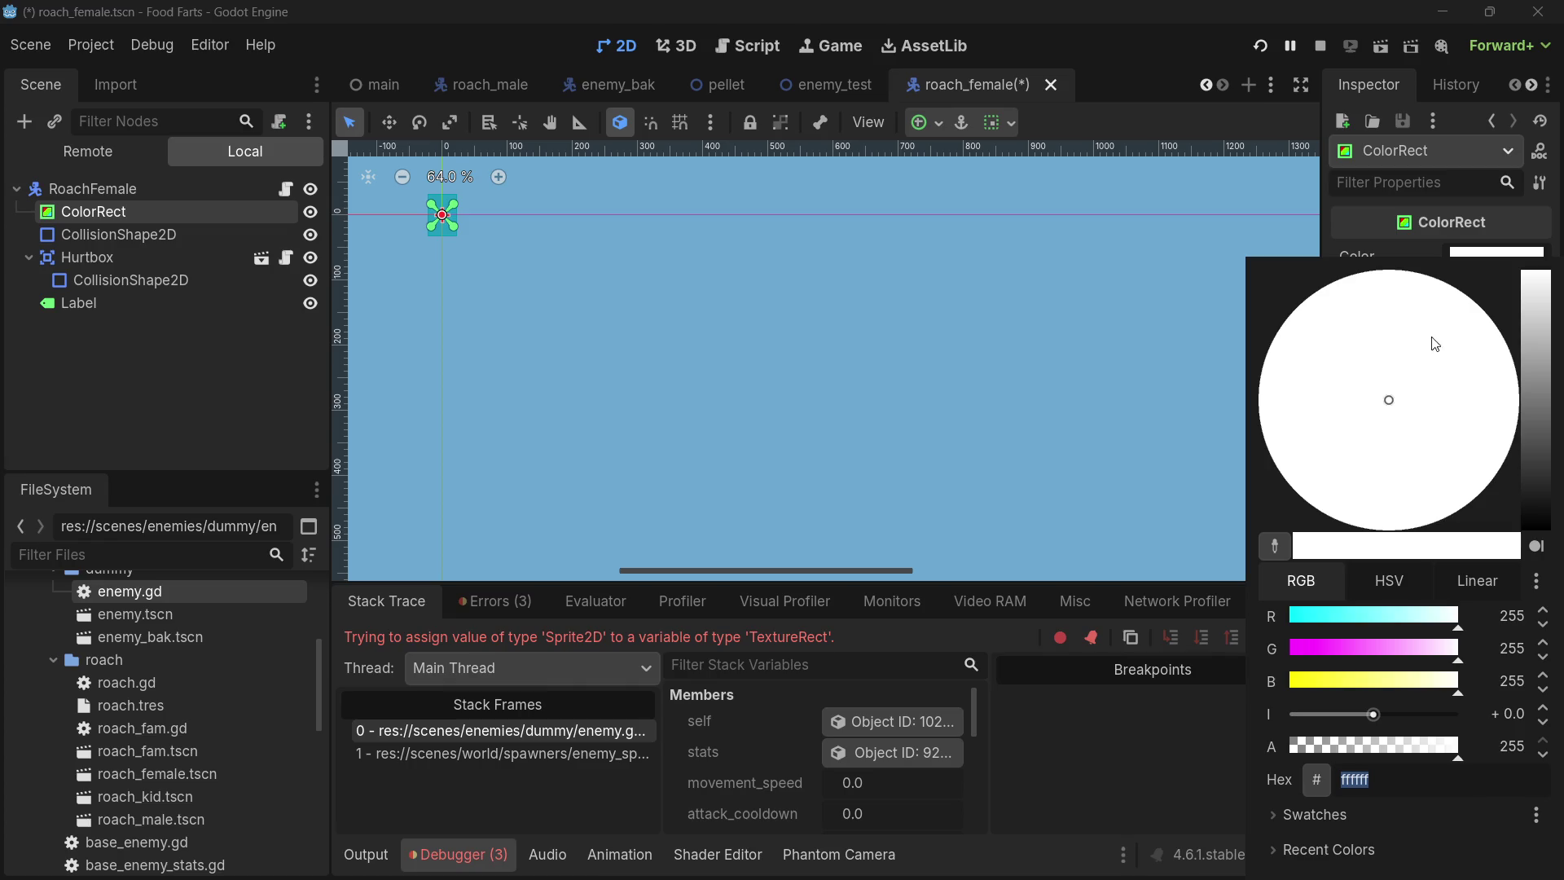
{"action": "left_click", "coordinate": [1316, 680]}
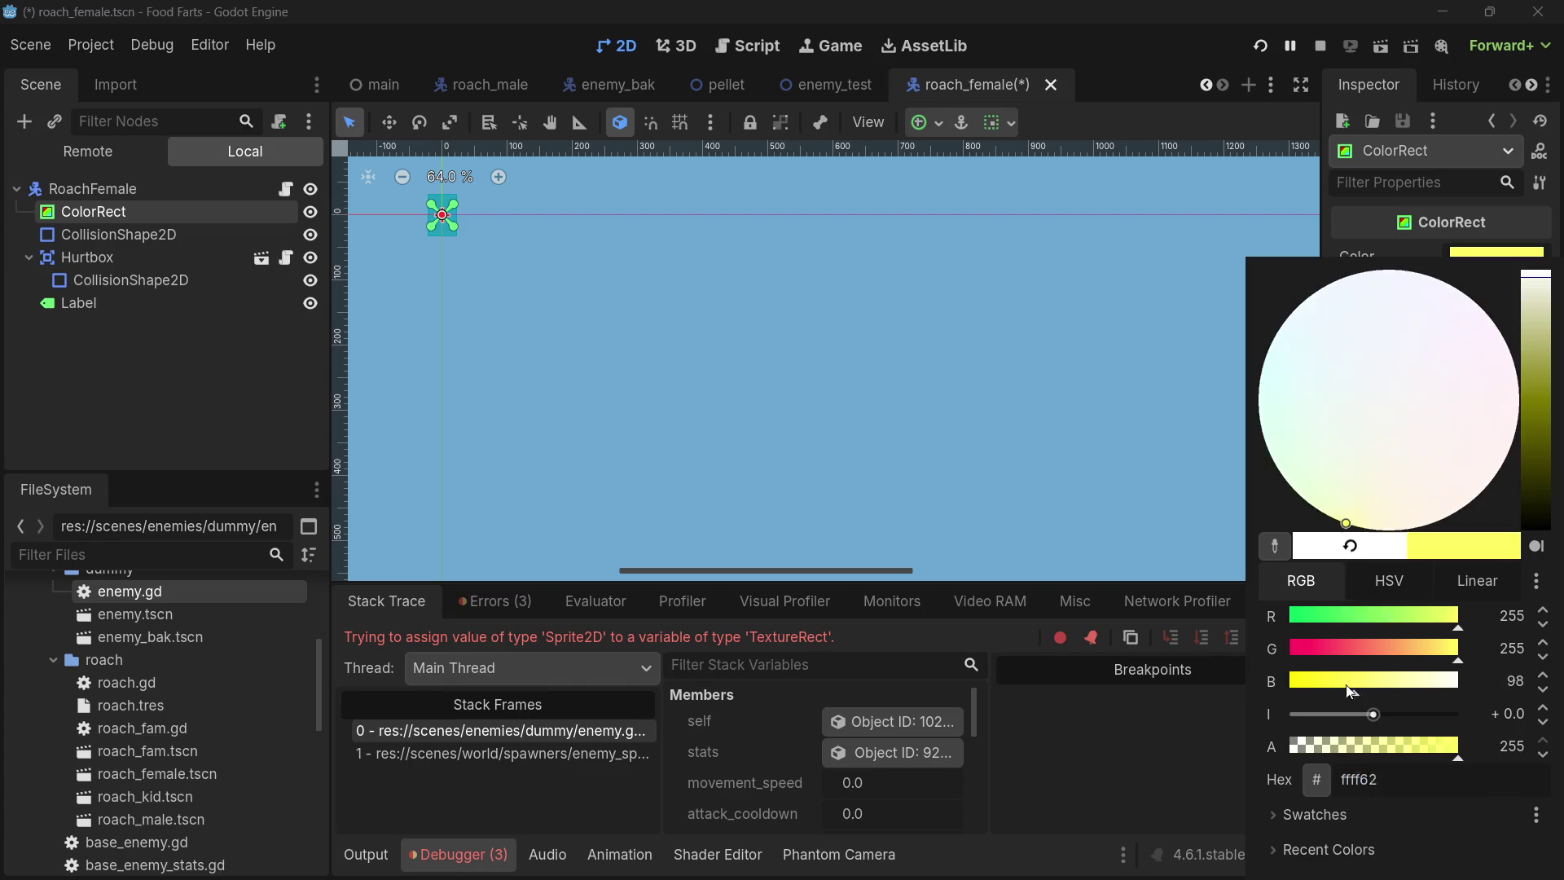
{"action": "left_click", "coordinate": [1356, 647]}
{"action": "left_click", "coordinate": [1424, 618]}
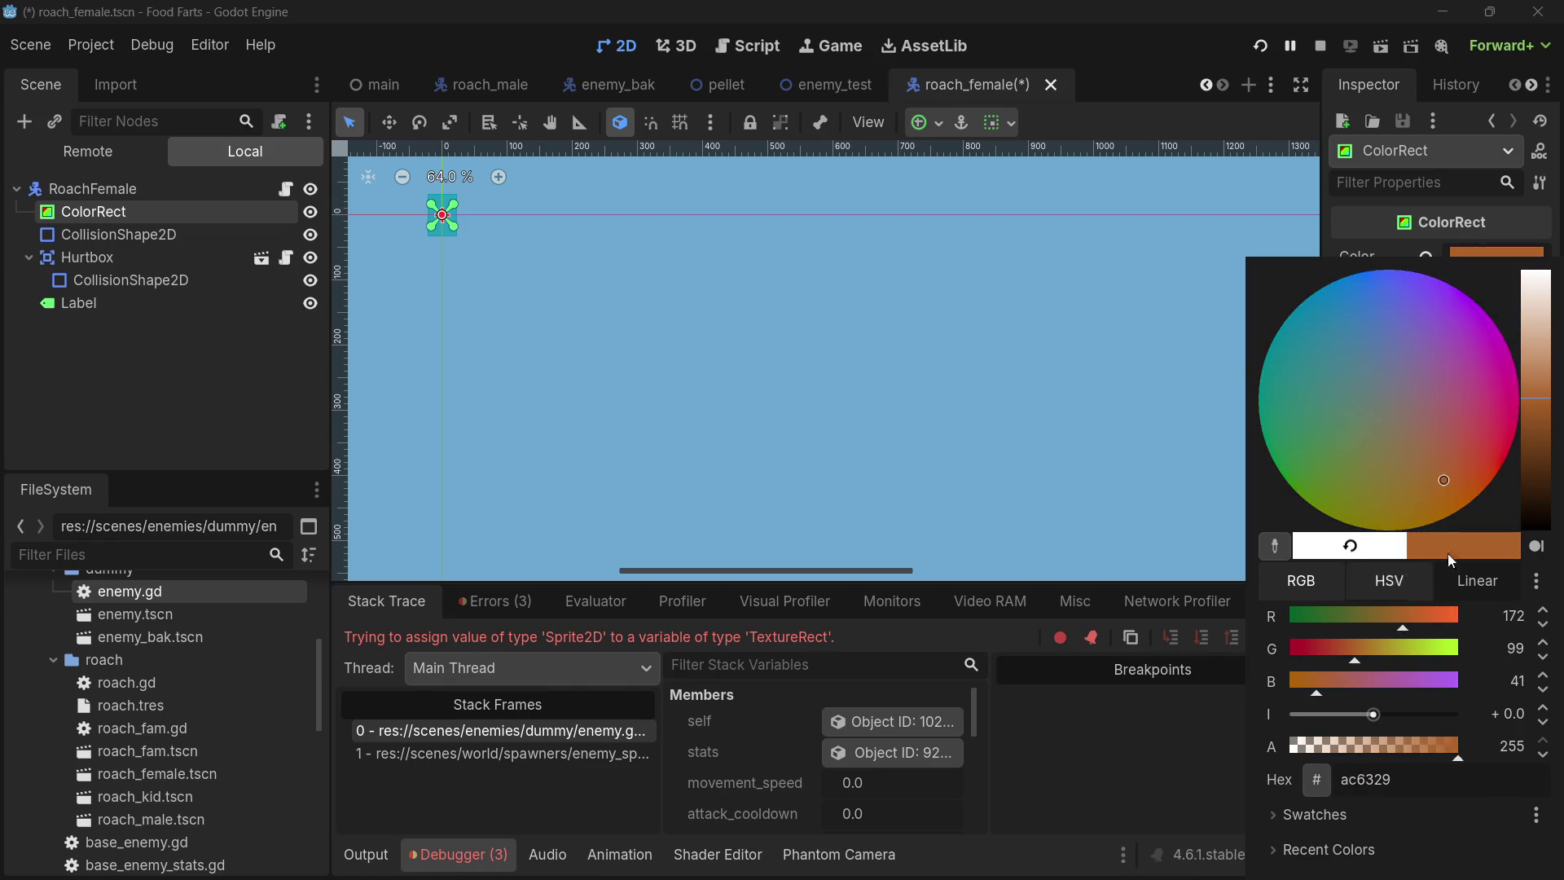
{"action": "left_click_drag", "start_coordinate": [1545, 412], "coordinate": [1542, 404]}
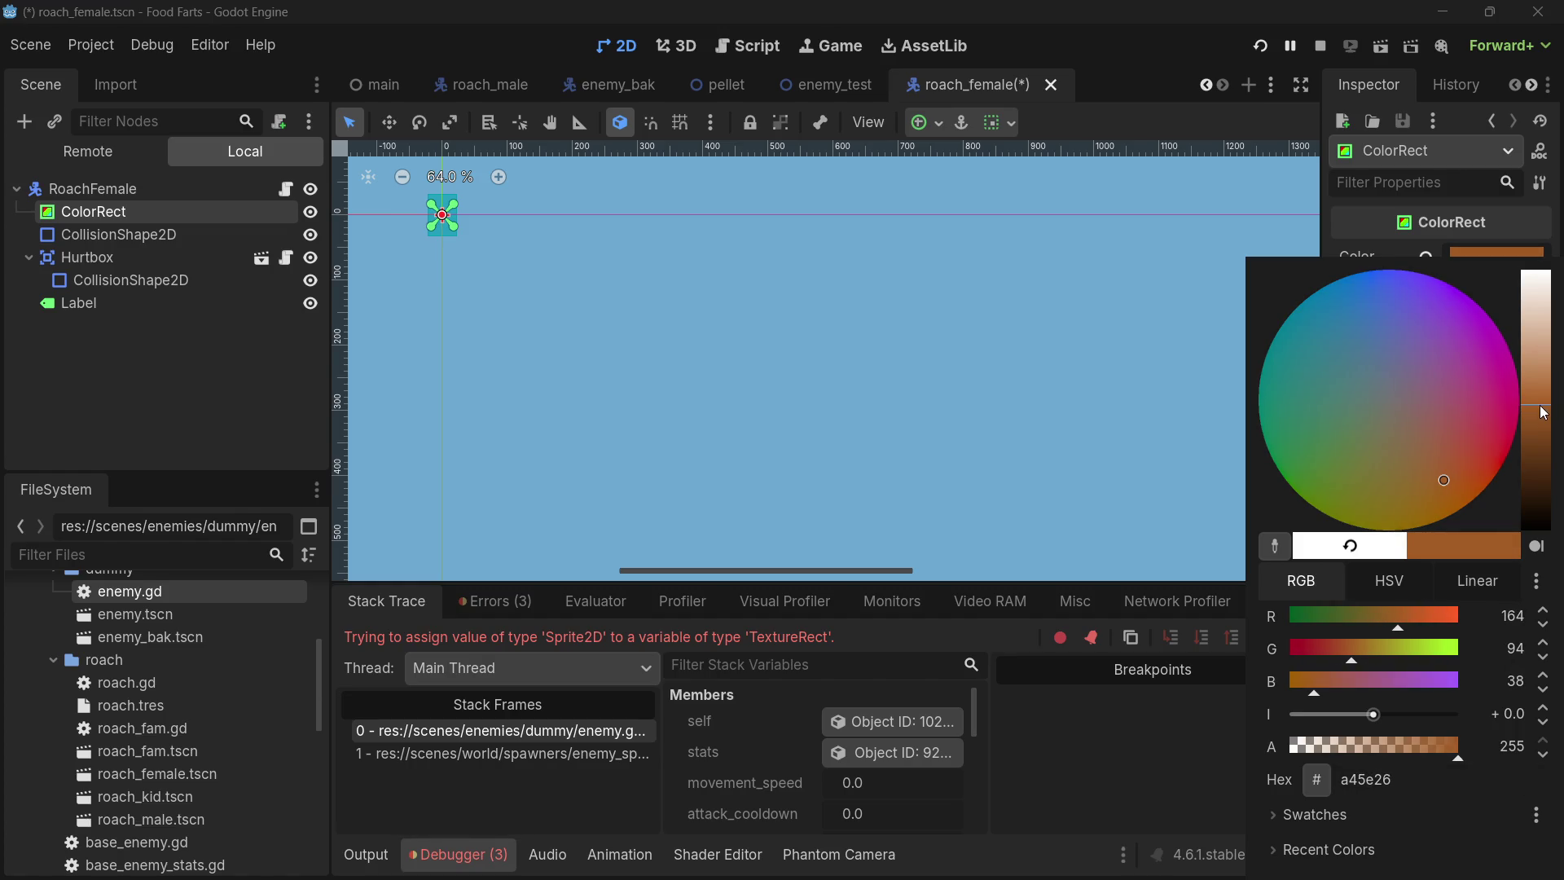
{"action": "left_click", "coordinate": [1235, 482]}
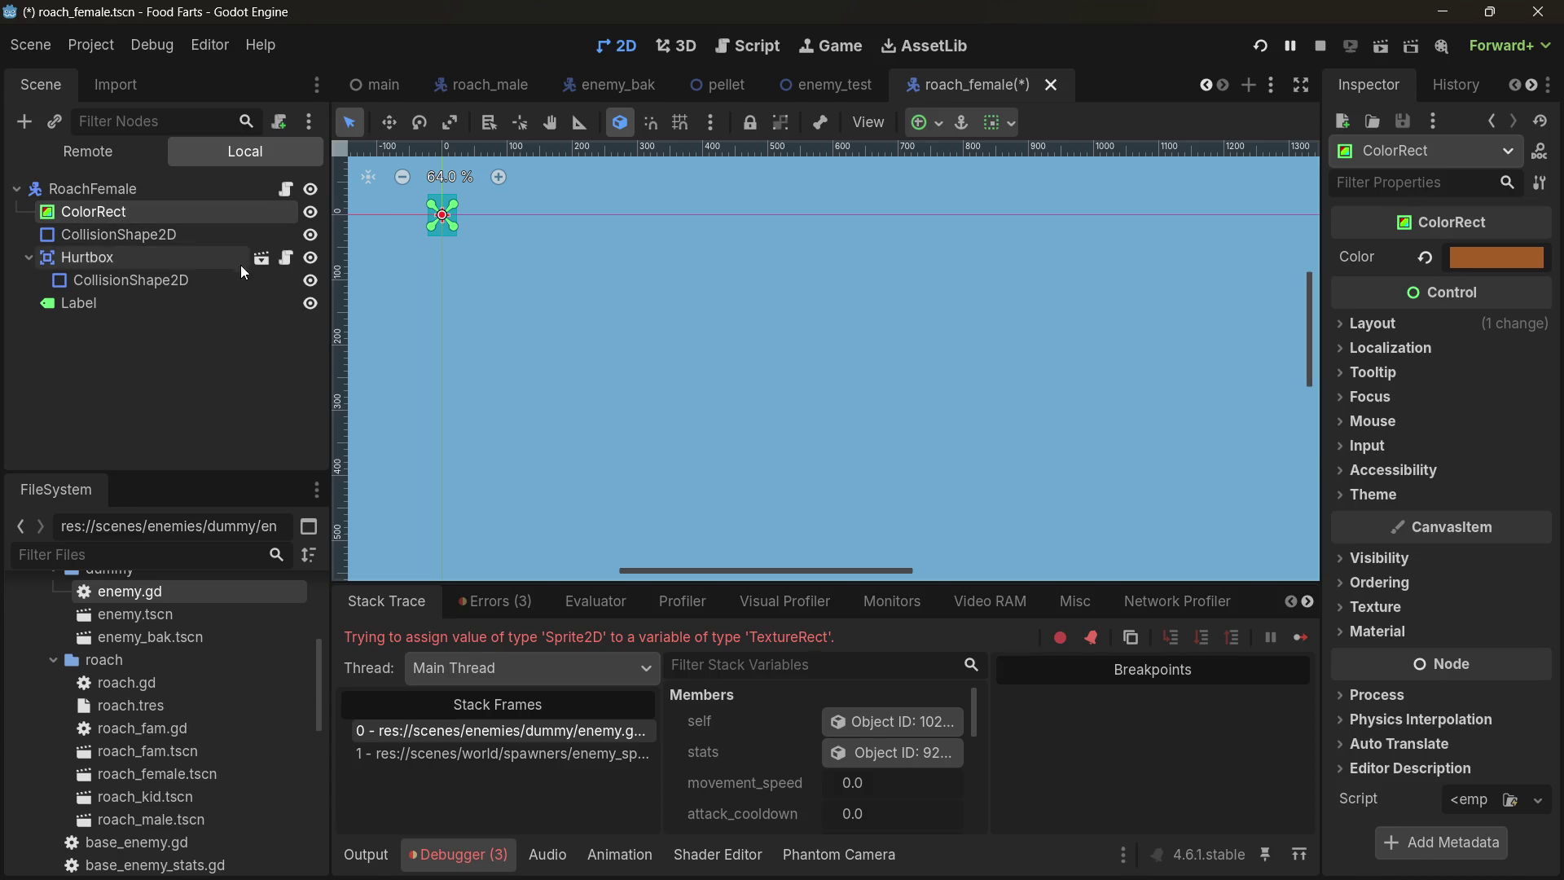
{"action": "left_click", "coordinate": [1374, 326]}
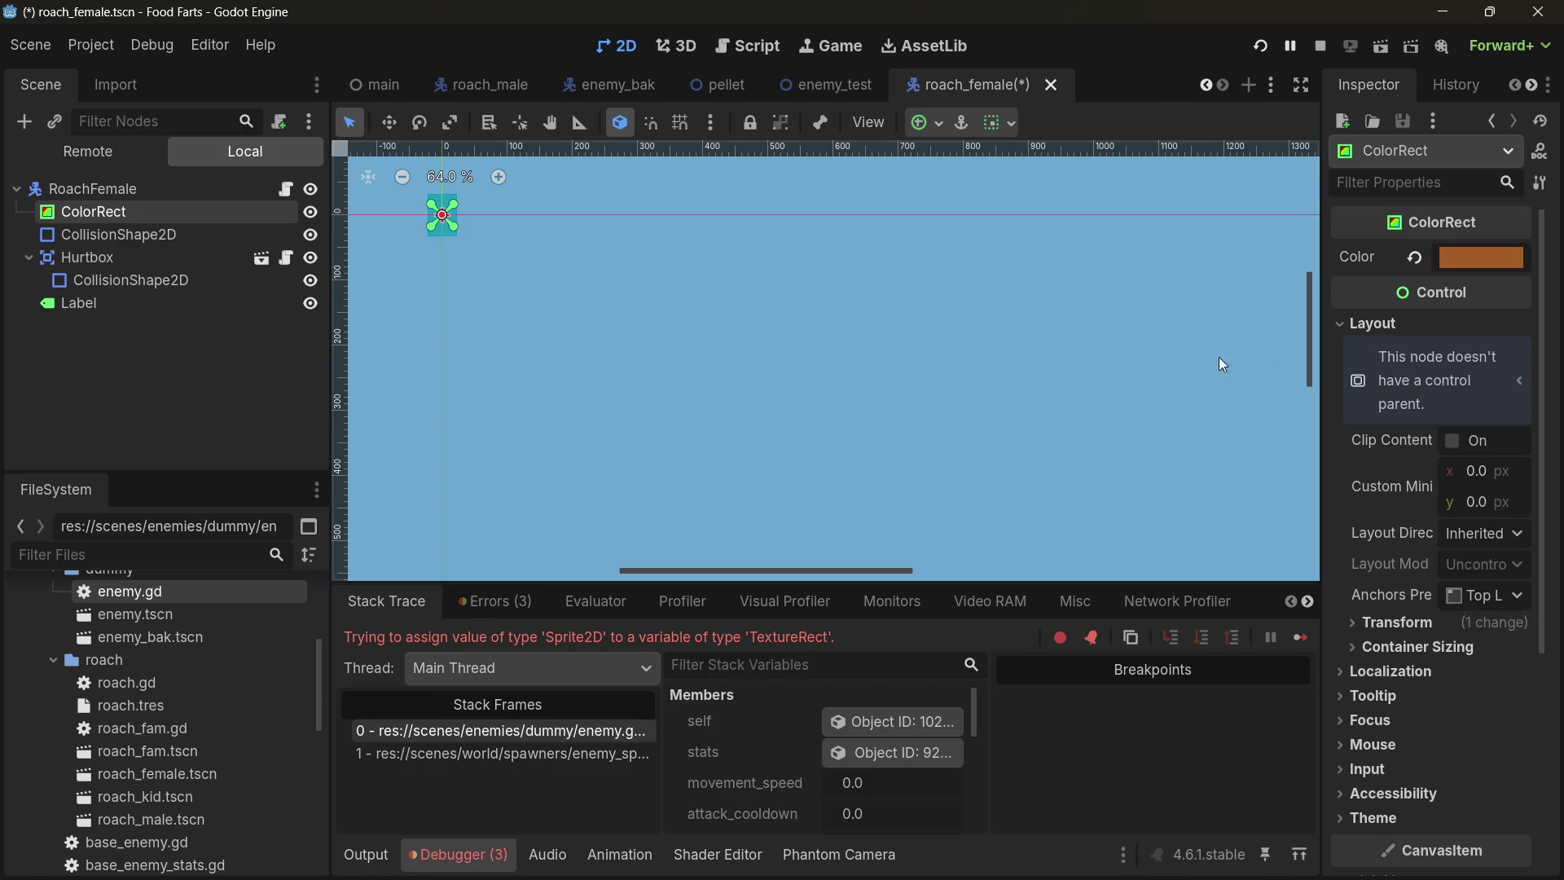
{"action": "scroll", "coordinate": [433, 250], "scroll_direction": "up", "scroll_amount": 3}
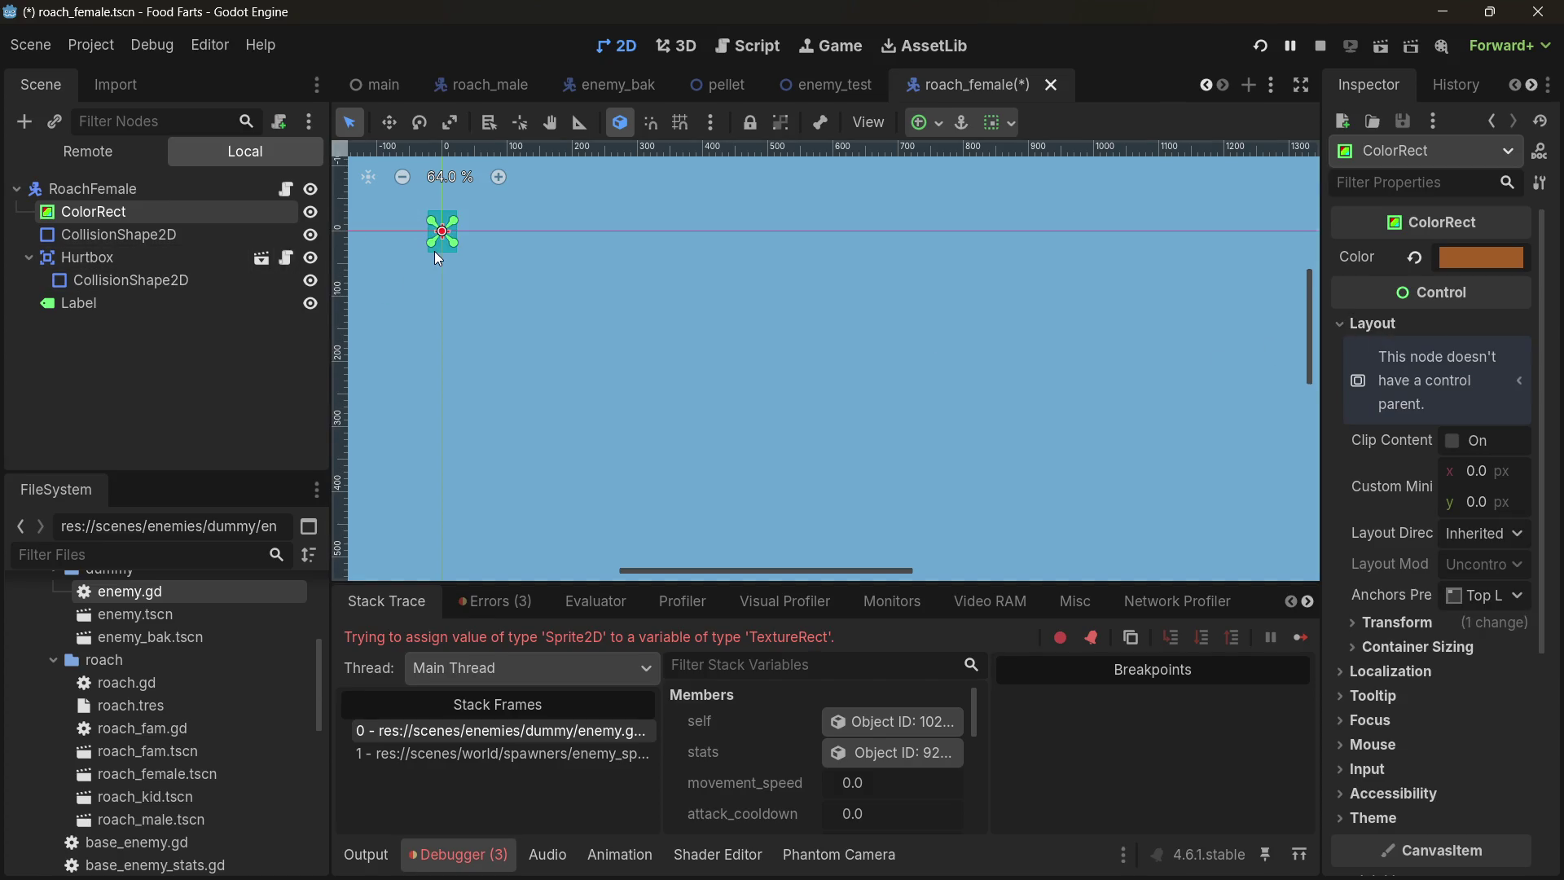
{"action": "scroll", "coordinate": [413, 355], "scroll_direction": "up", "scroll_amount": 10}
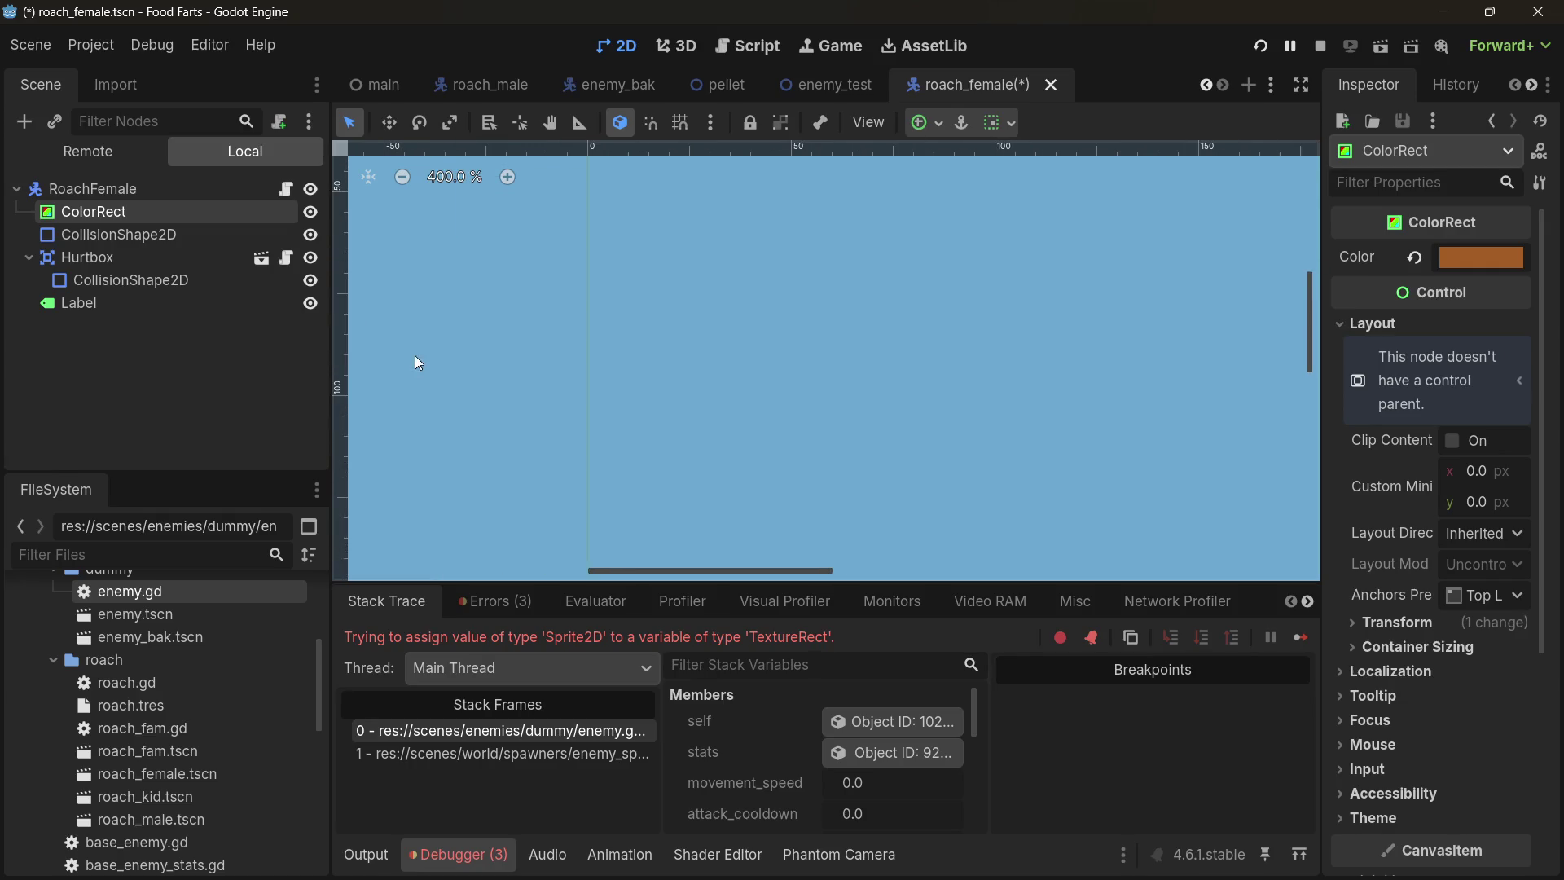
{"action": "scroll", "coordinate": [546, 245], "scroll_direction": "up", "scroll_amount": 10}
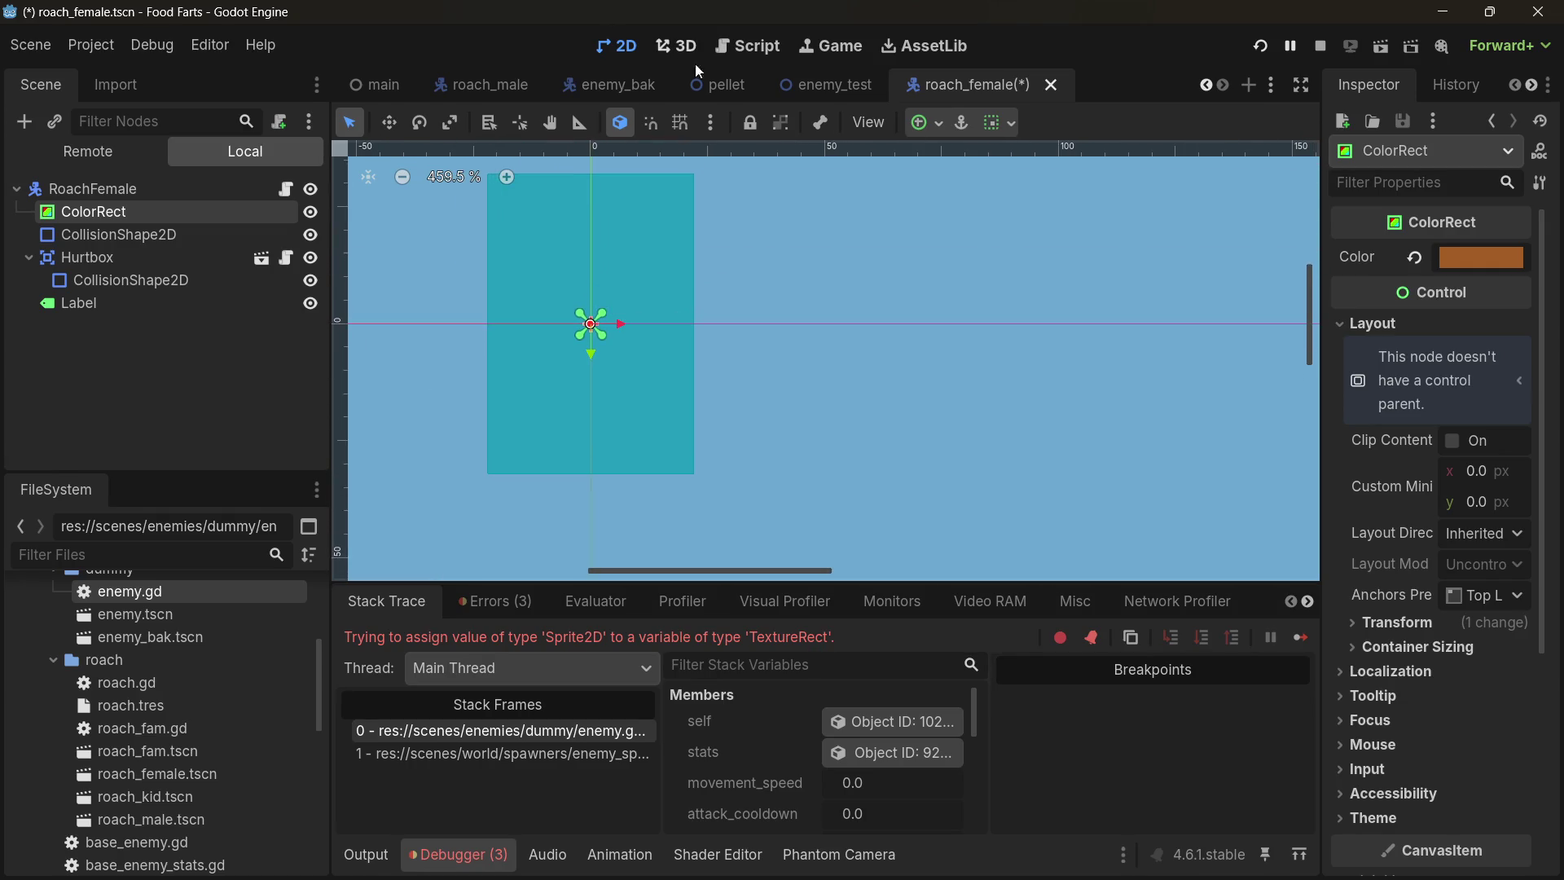
{"action": "scroll", "coordinate": [790, 247], "scroll_direction": "down", "scroll_amount": 1}
{"action": "scroll", "coordinate": [760, 249], "scroll_direction": "down", "scroll_amount": 3}
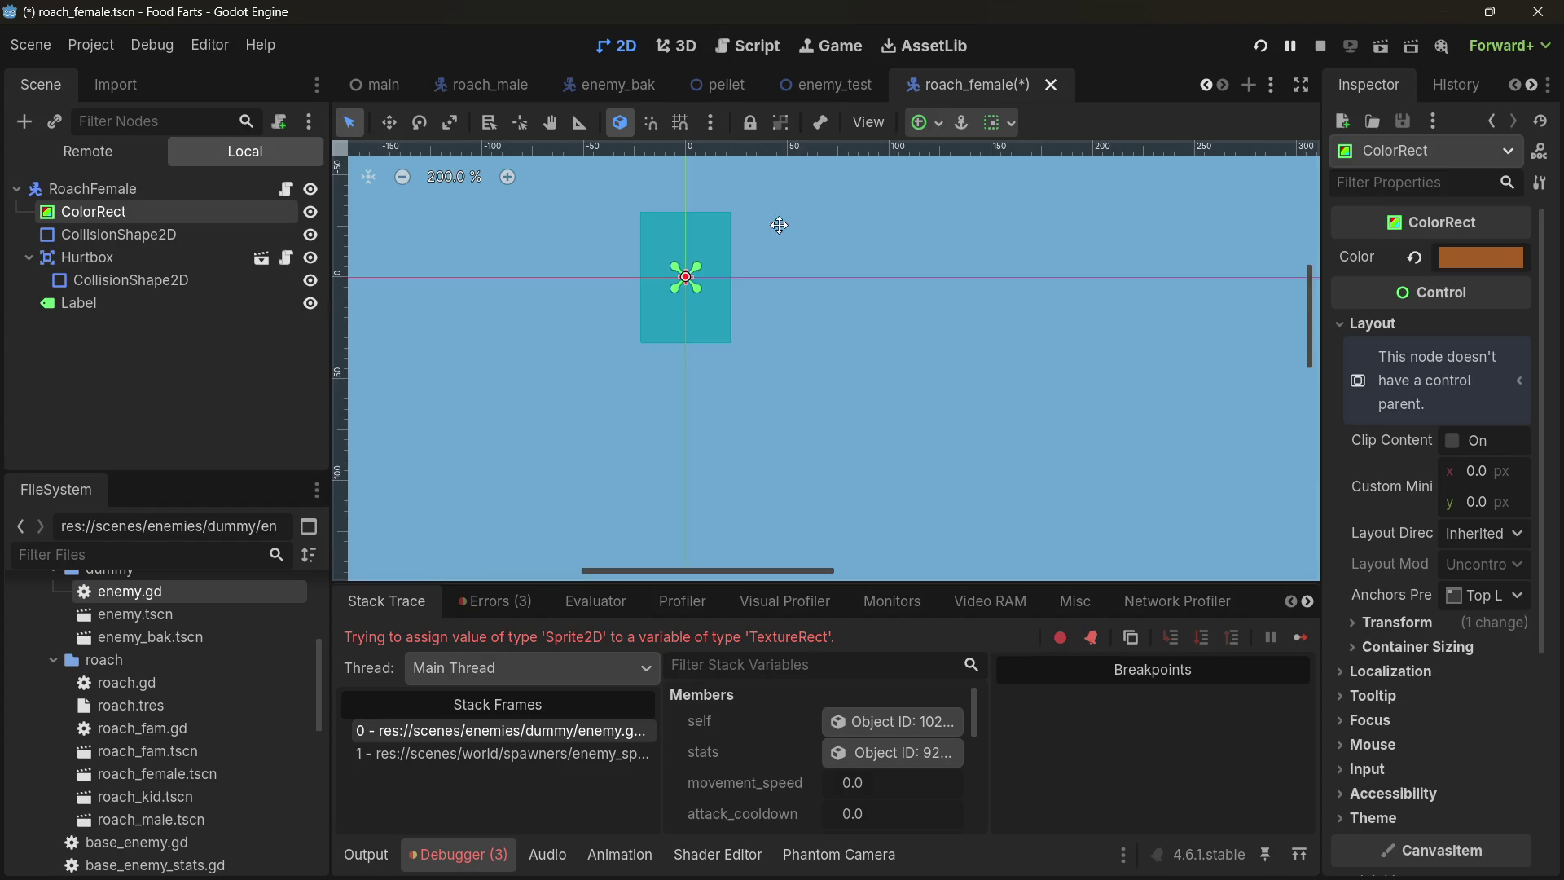
{"action": "scroll", "coordinate": [673, 295], "scroll_direction": "up", "scroll_amount": 2}
{"action": "left_click", "coordinate": [188, 234]}
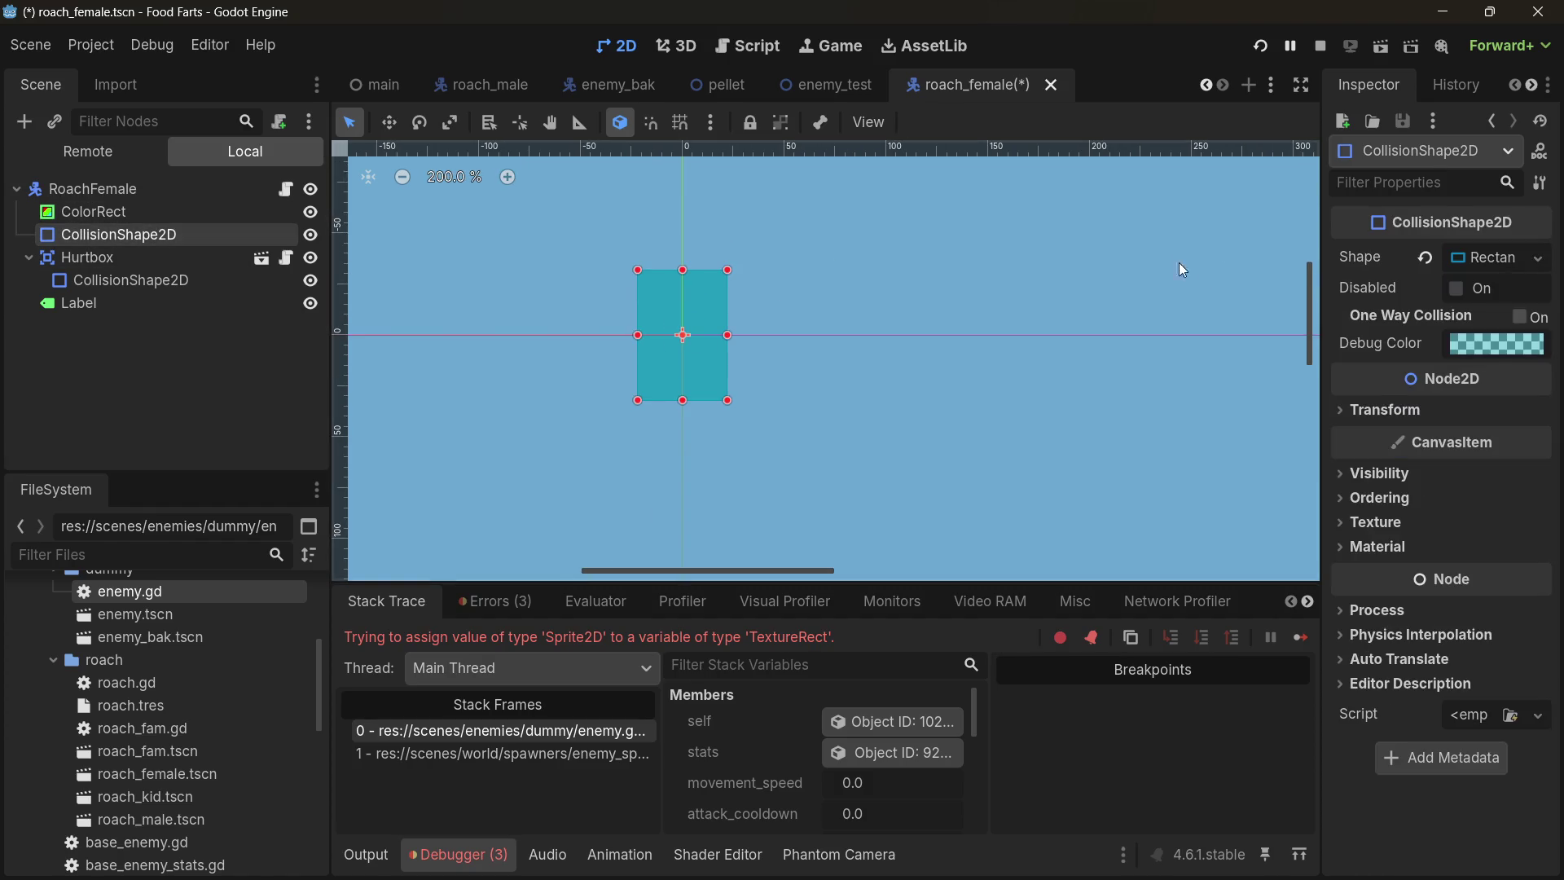
{"action": "left_click", "coordinate": [1385, 411]}
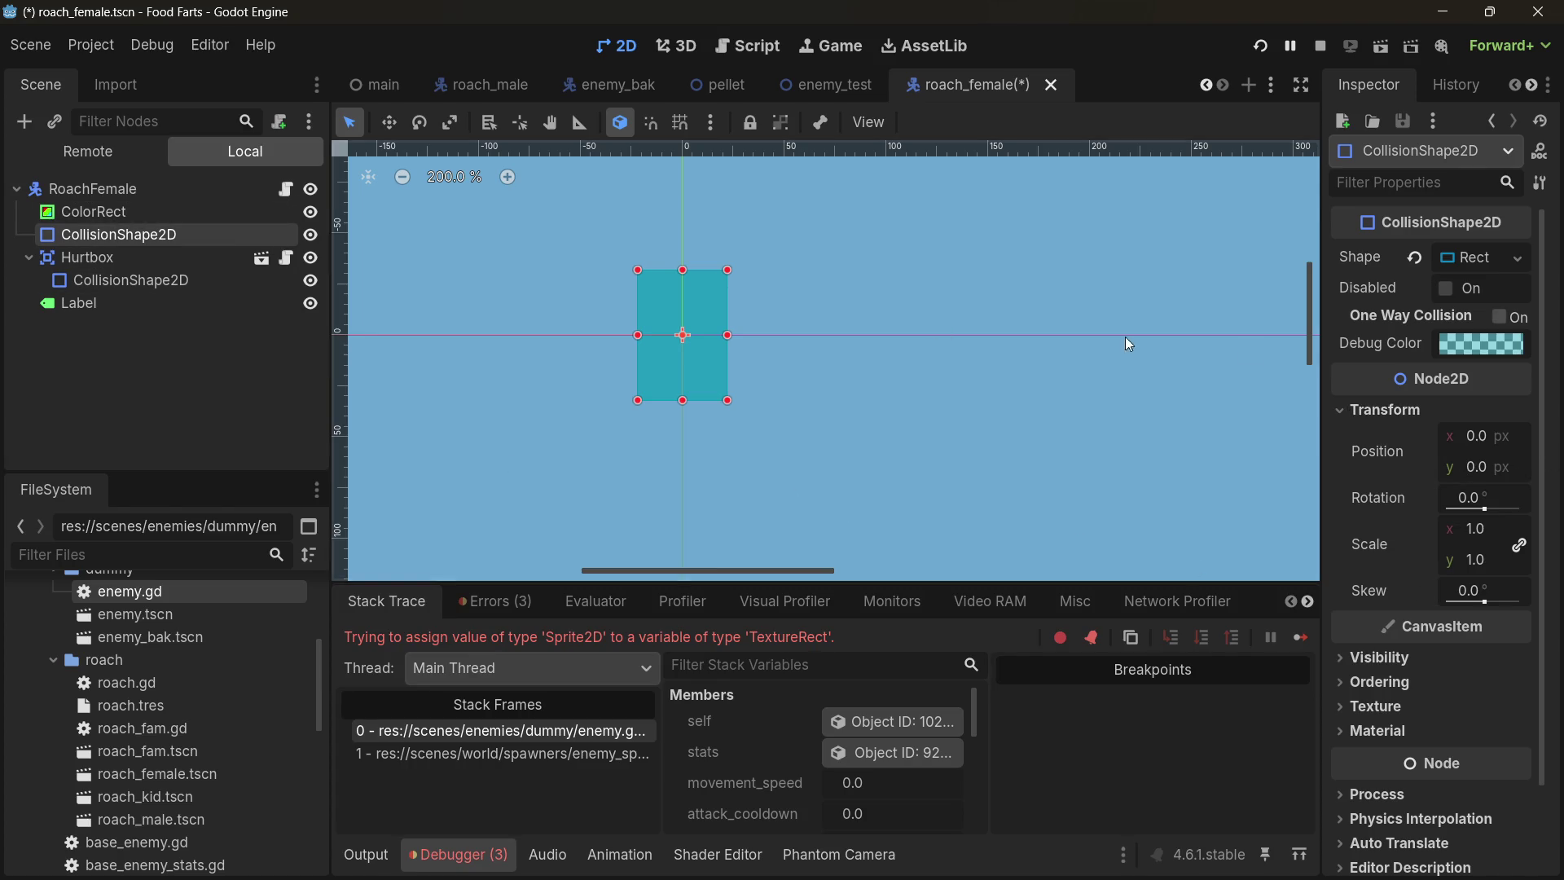
{"action": "left_click", "coordinate": [1503, 256]}
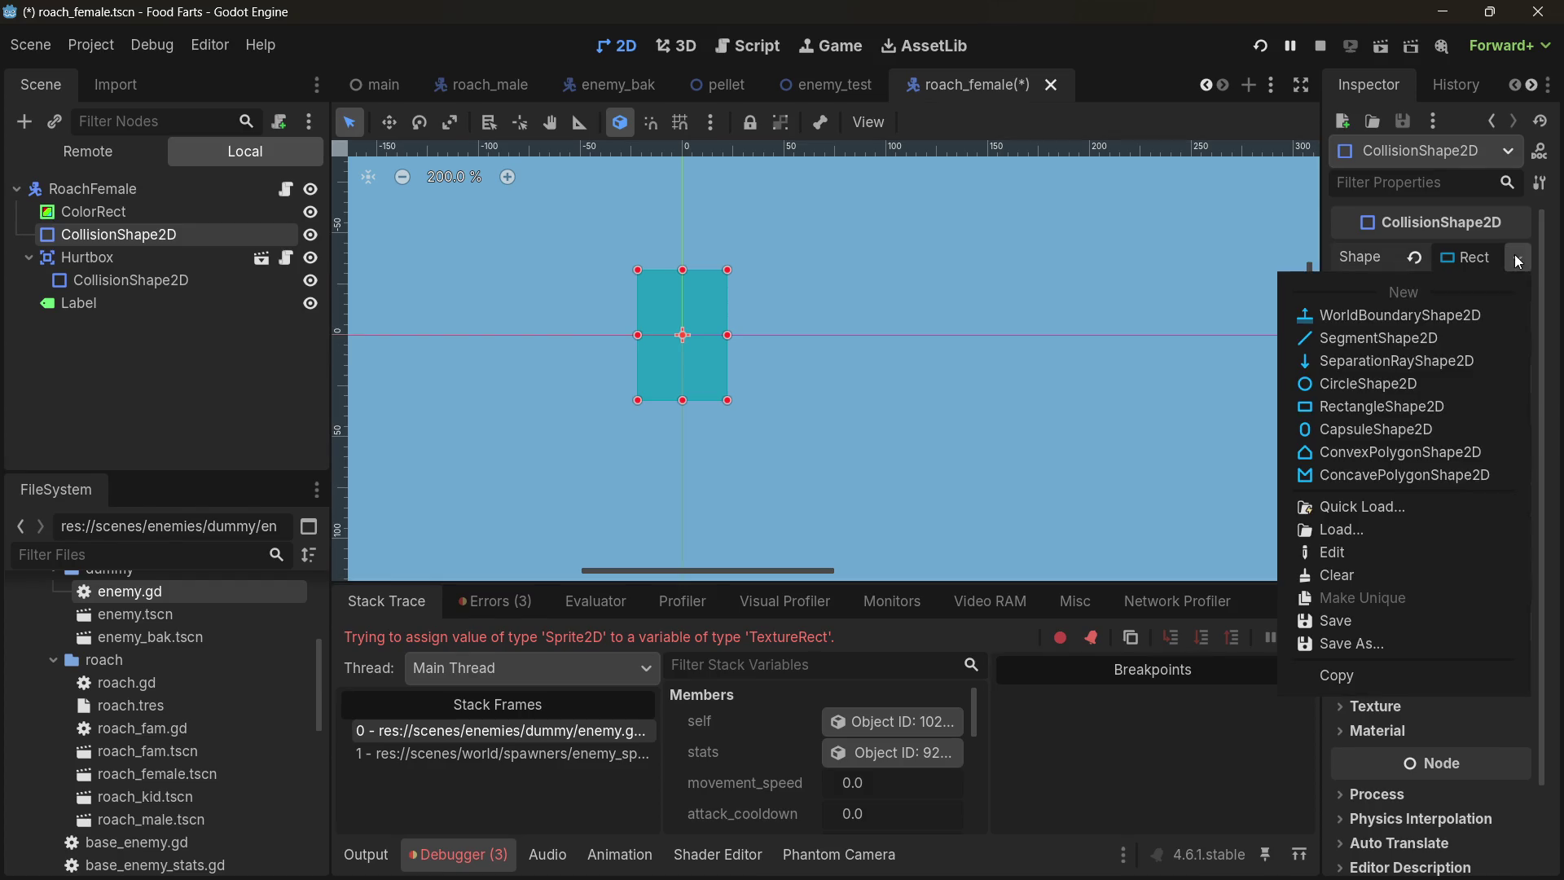
{"action": "left_click", "coordinate": [1471, 259]}
{"action": "left_click", "coordinate": [1471, 258]}
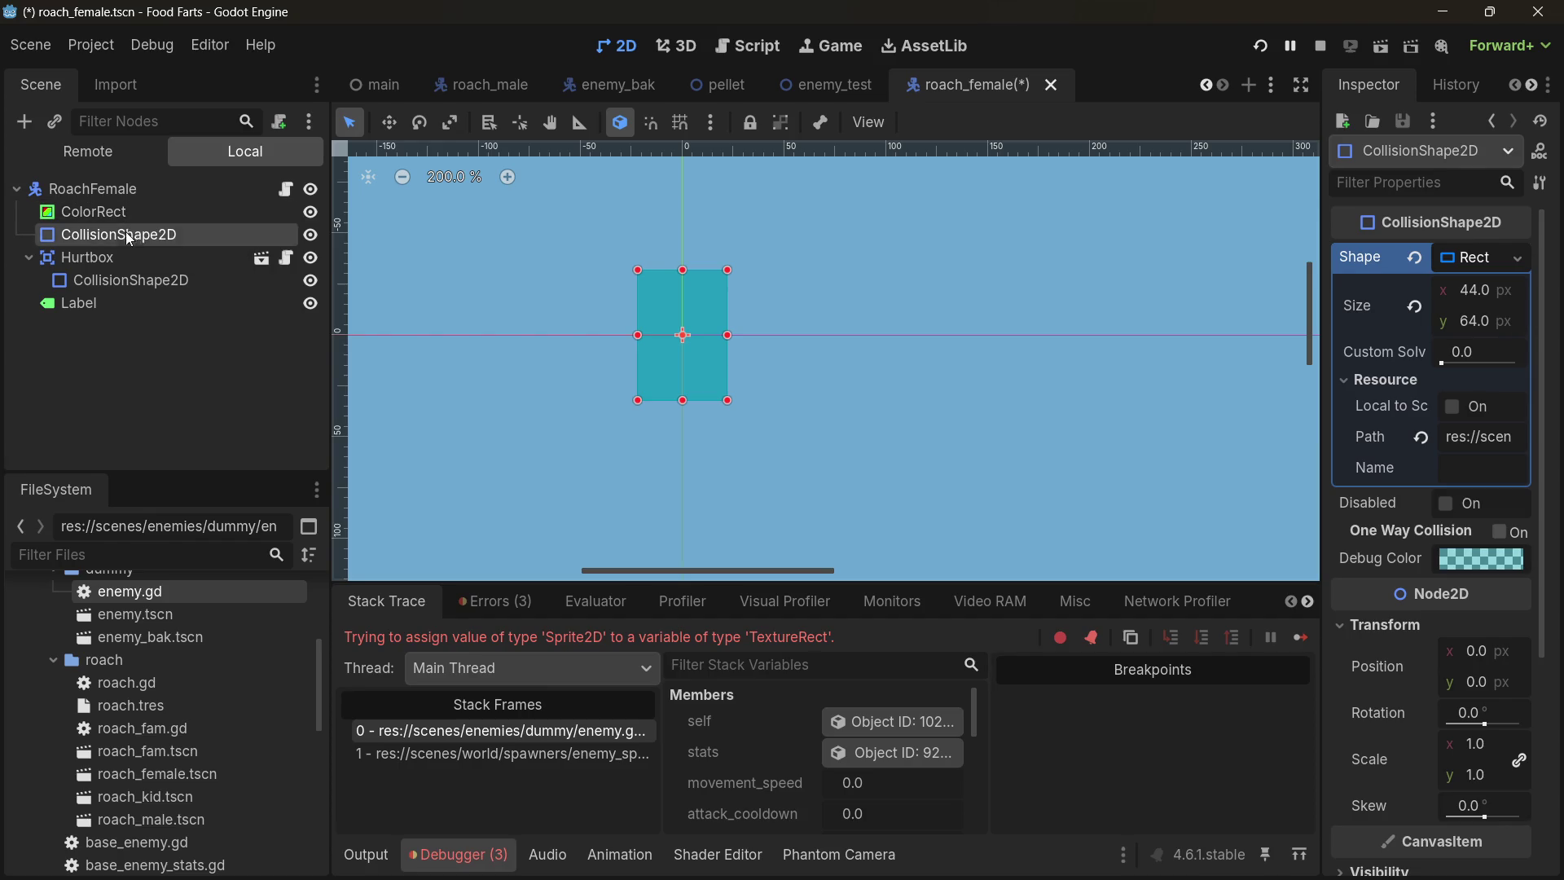
{"action": "left_click", "coordinate": [129, 277]}
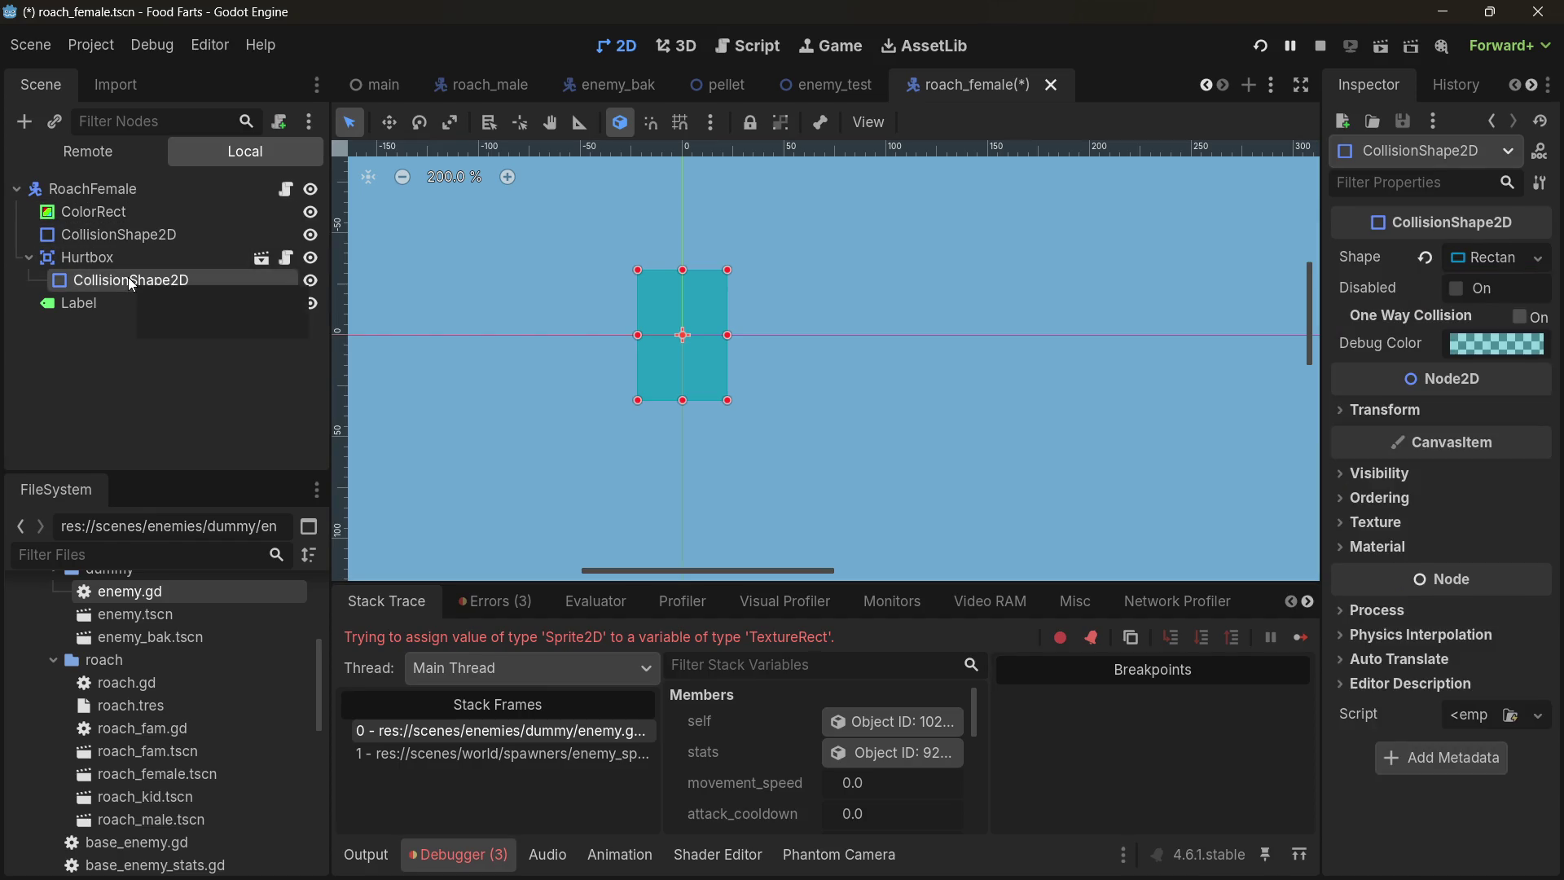
{"action": "left_click", "coordinate": [1502, 258]}
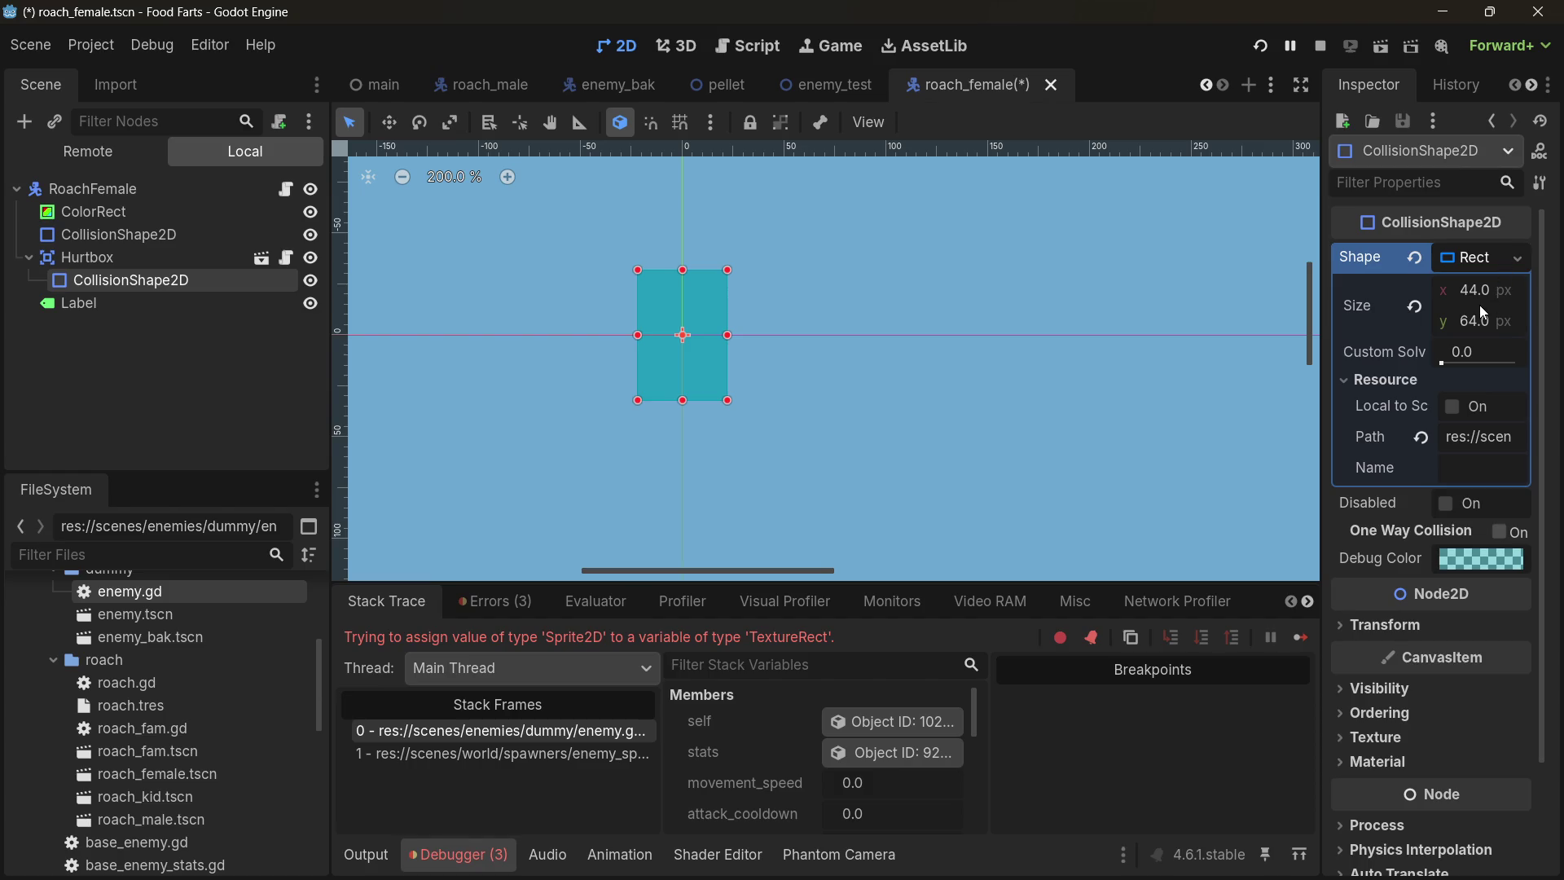
{"action": "left_click", "coordinate": [121, 213]}
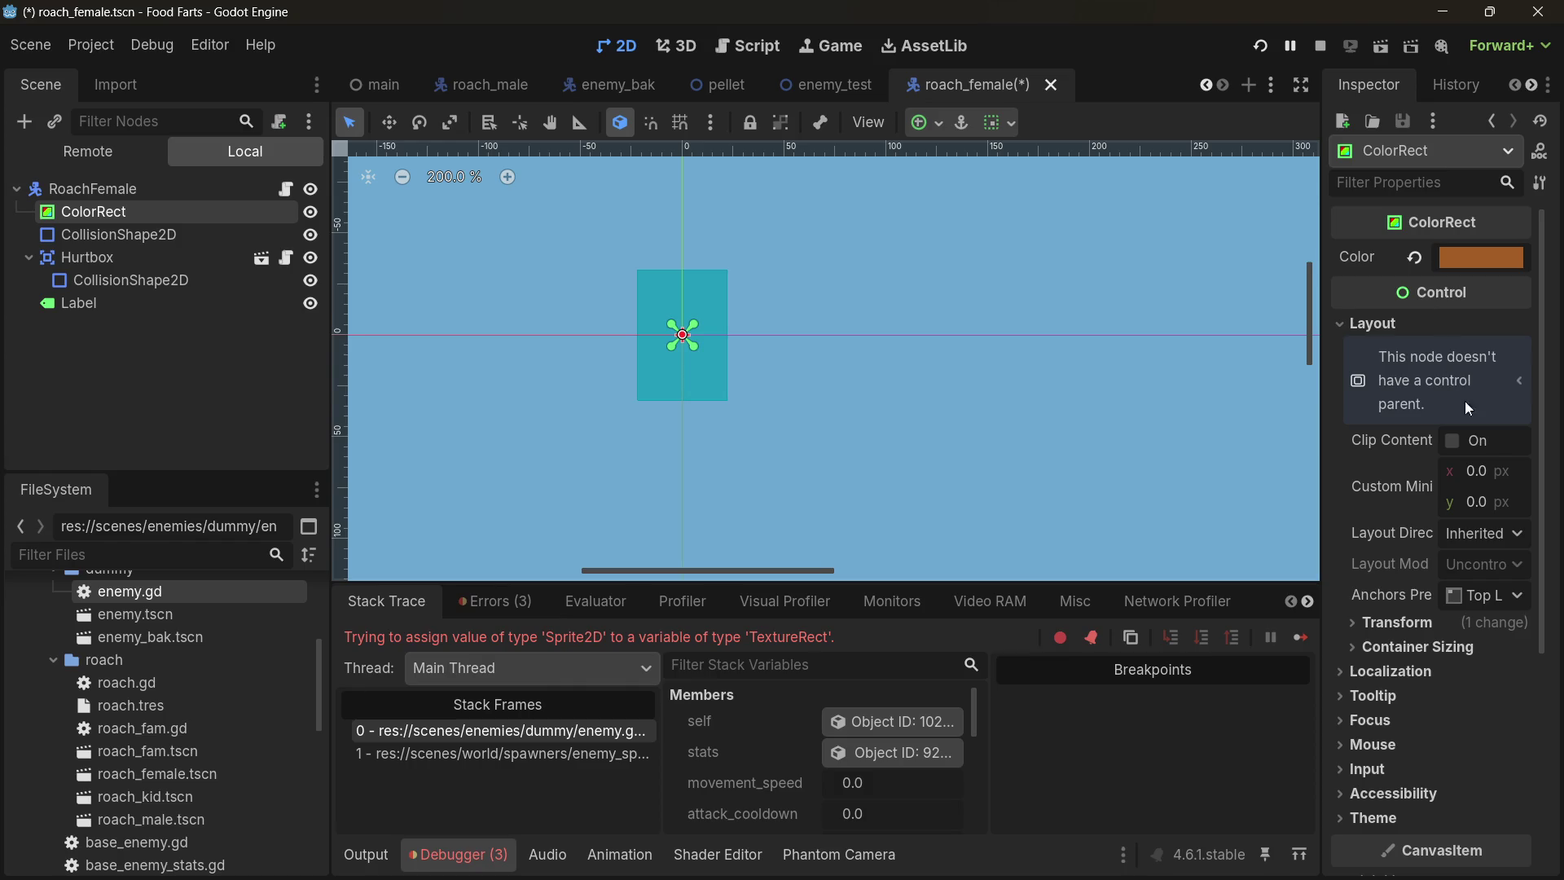
- Set the female roach's ColorRect size to 44 × 64 px in the Inspector
{"action": "left_click", "coordinate": [1389, 623]}
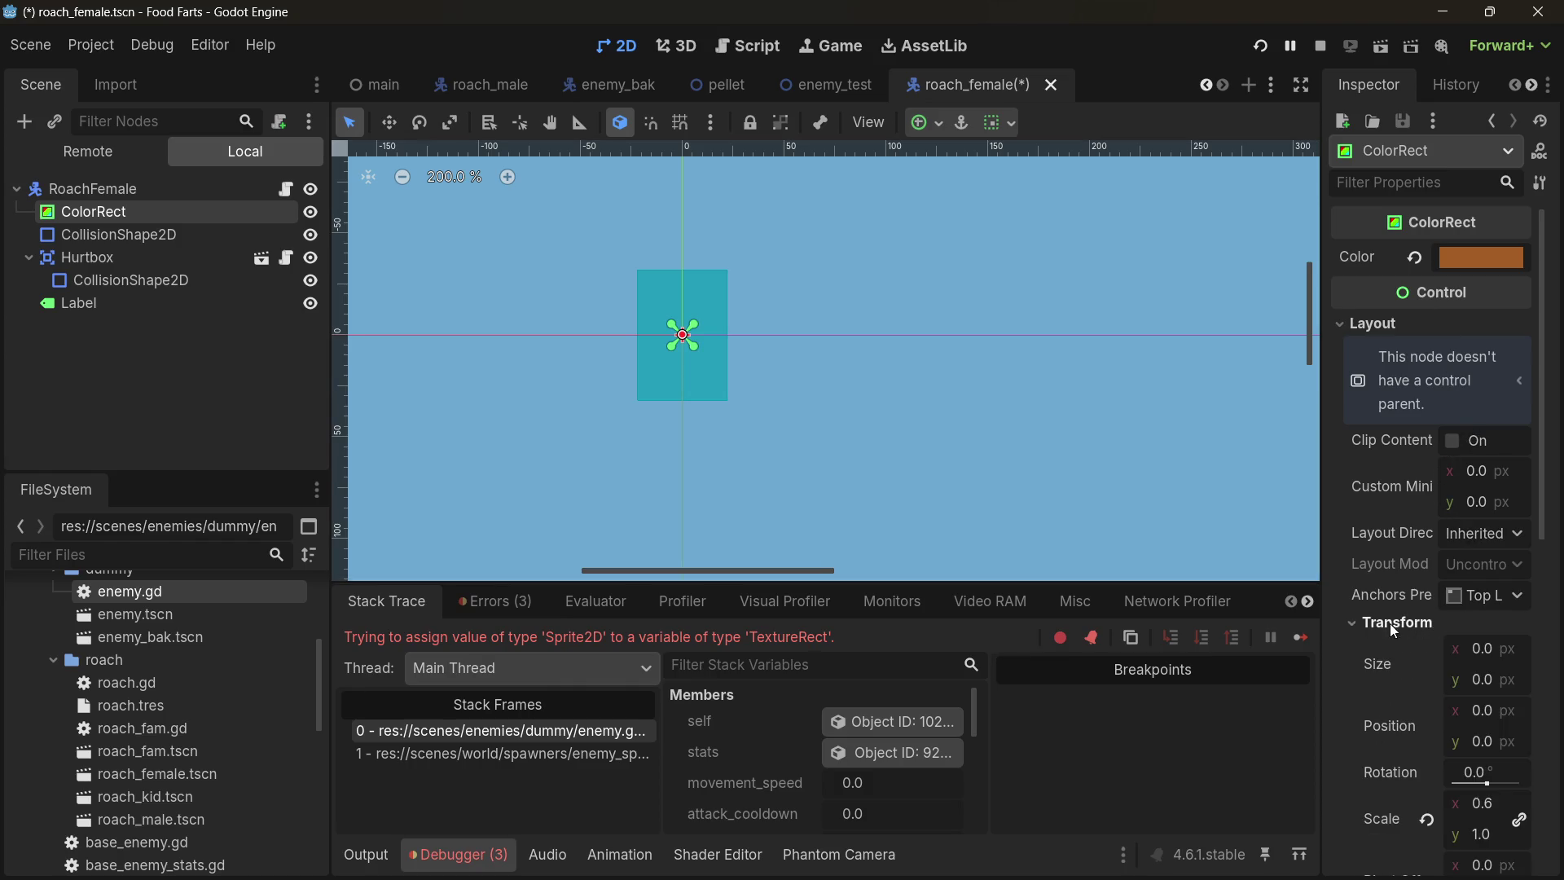
{"action": "scroll", "coordinate": [1445, 645], "scroll_direction": "down", "scroll_amount": 2}
{"action": "left_click", "coordinate": [1489, 484]}
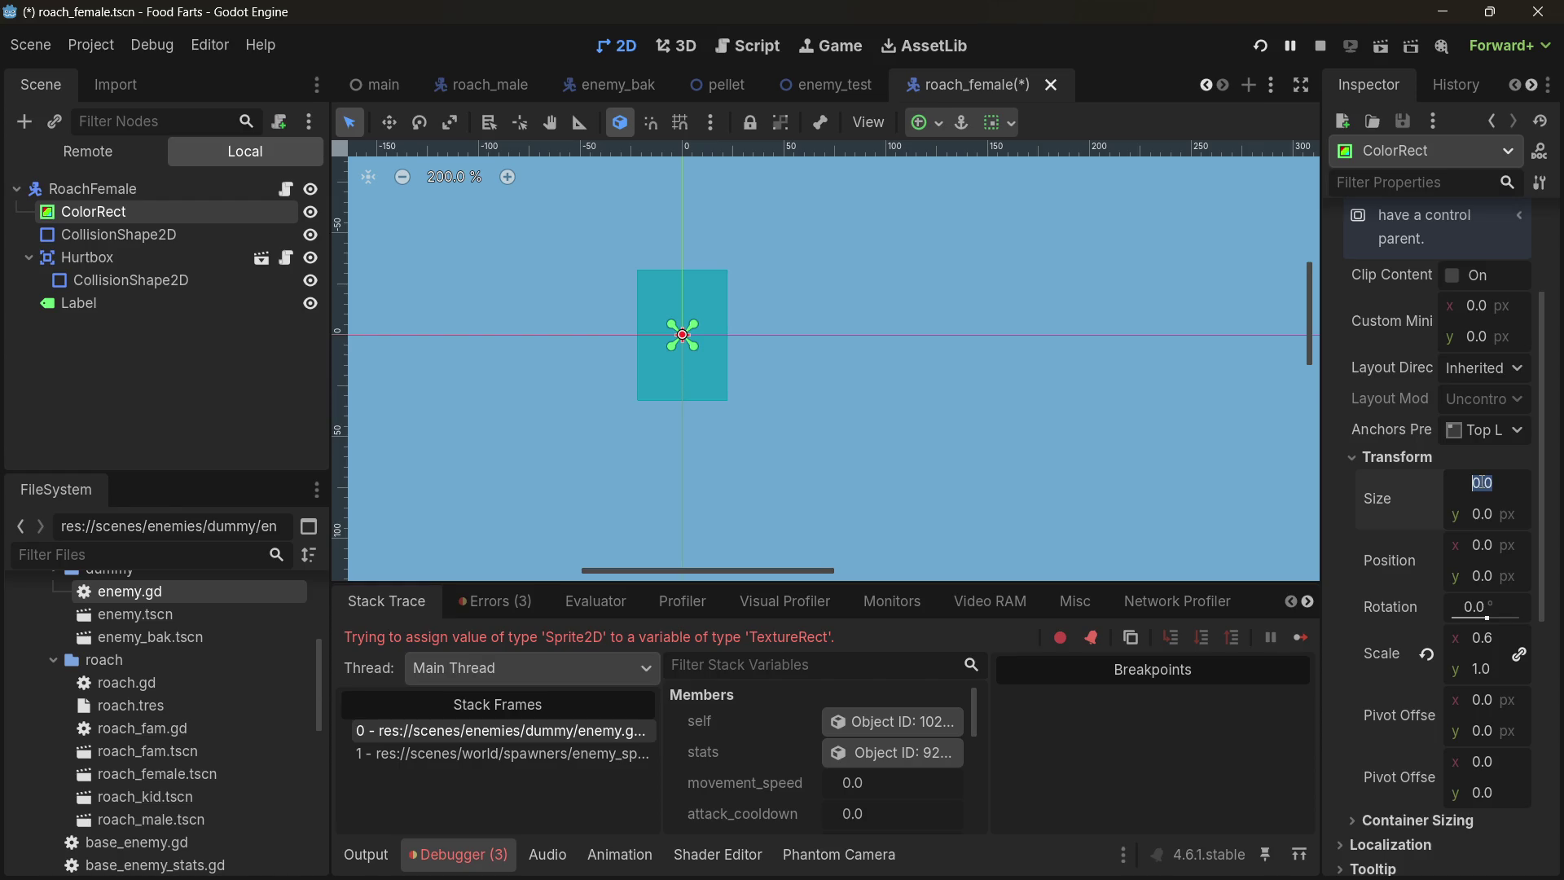
{"action": "type", "text": "44"}
{"action": "key", "text": "Return"}
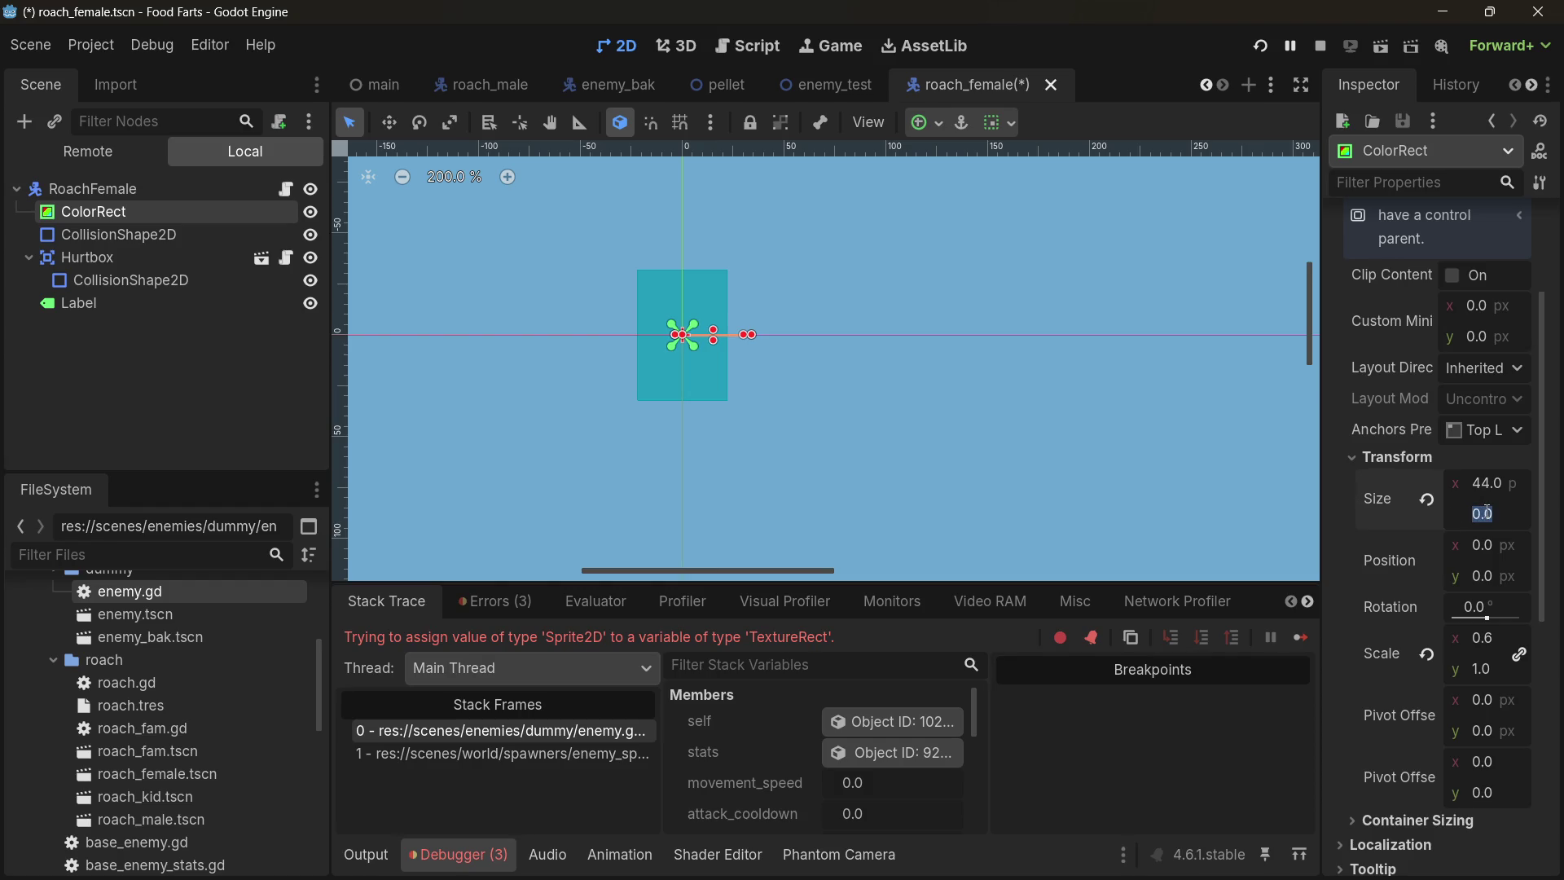
{"action": "type", "text": "64"}
{"action": "key", "text": "Return"}
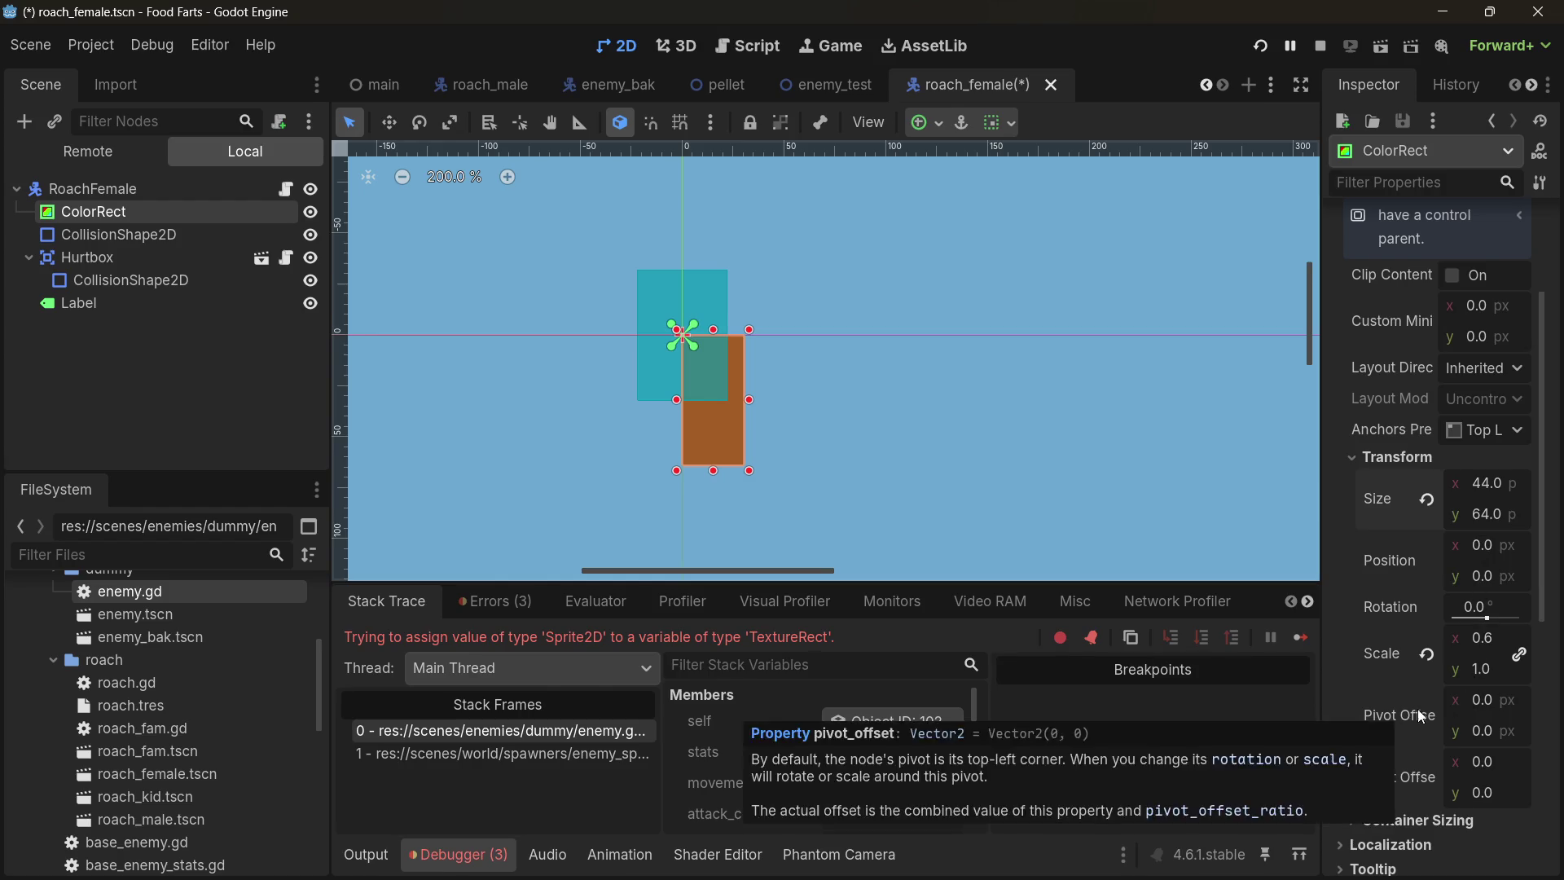
- Move the orange rectangle onto the origin and stretch it to about 62 × 63 over the collision box
{"action": "scroll", "coordinate": [1417, 709], "scroll_direction": "down", "scroll_amount": 2}
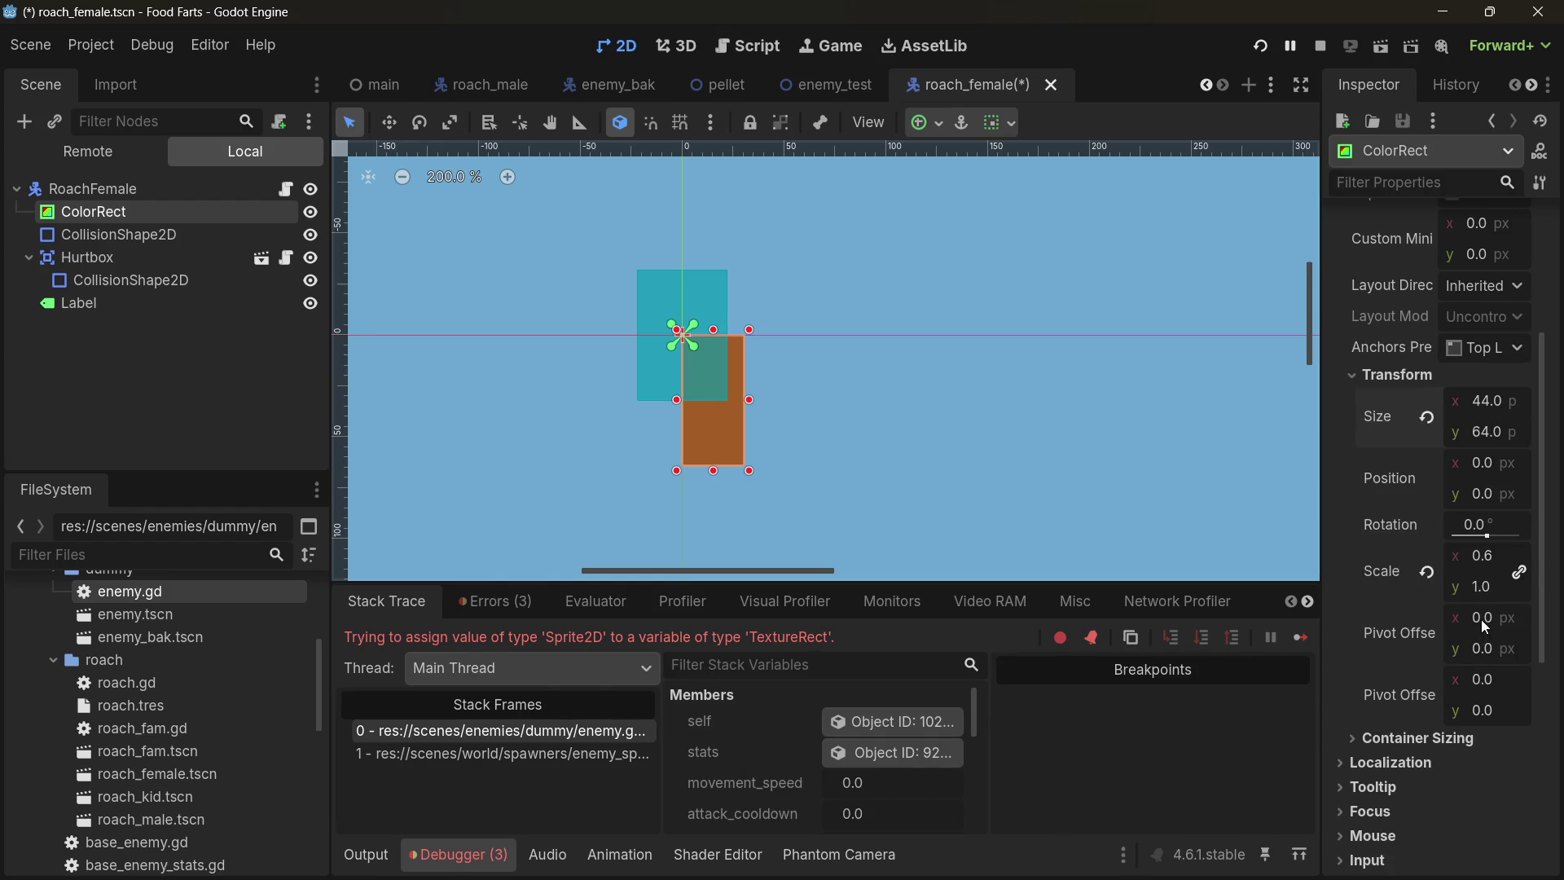
{"action": "scroll", "coordinate": [1427, 646], "scroll_direction": "down", "scroll_amount": 2}
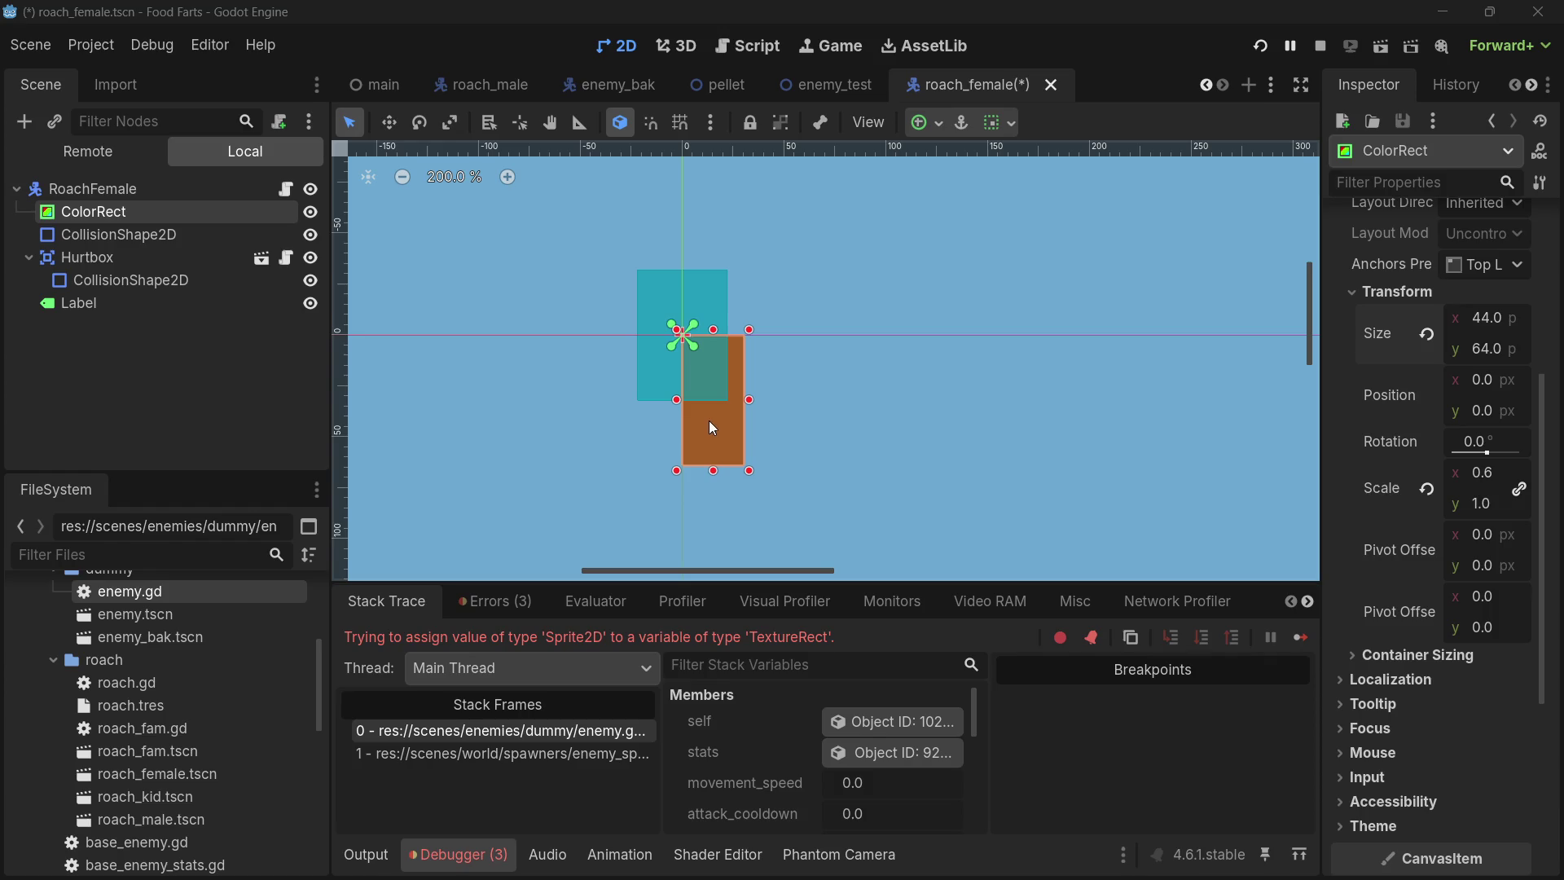
{"action": "left_click_drag", "start_coordinate": [721, 419], "coordinate": [689, 361]}
{"action": "mouse_move", "coordinate": [652, 272]}
{"action": "left_mouse_down"}
{"action": "mouse_move", "coordinate": [631, 267]}
{"action": "mouse_move", "coordinate": [730, 266]}
{"action": "left_mouse_up"}
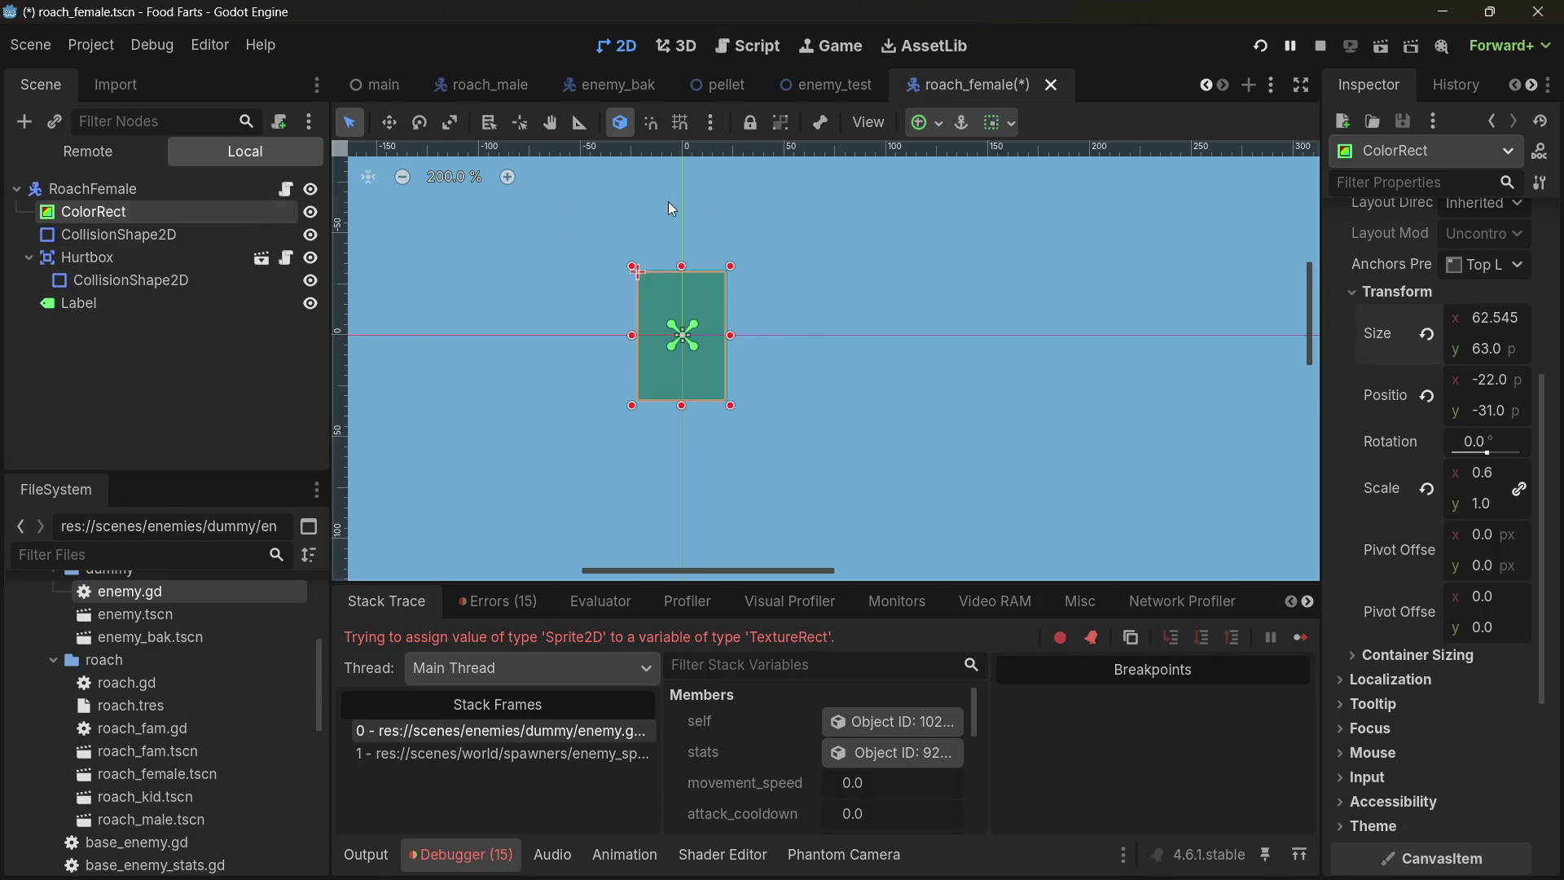
- Save roach_female, then delete the old Sprite2D ColorRect node from roach_male
{"action": "key", "text": "ctrl+s"}
{"action": "left_click", "coordinate": [600, 85]}
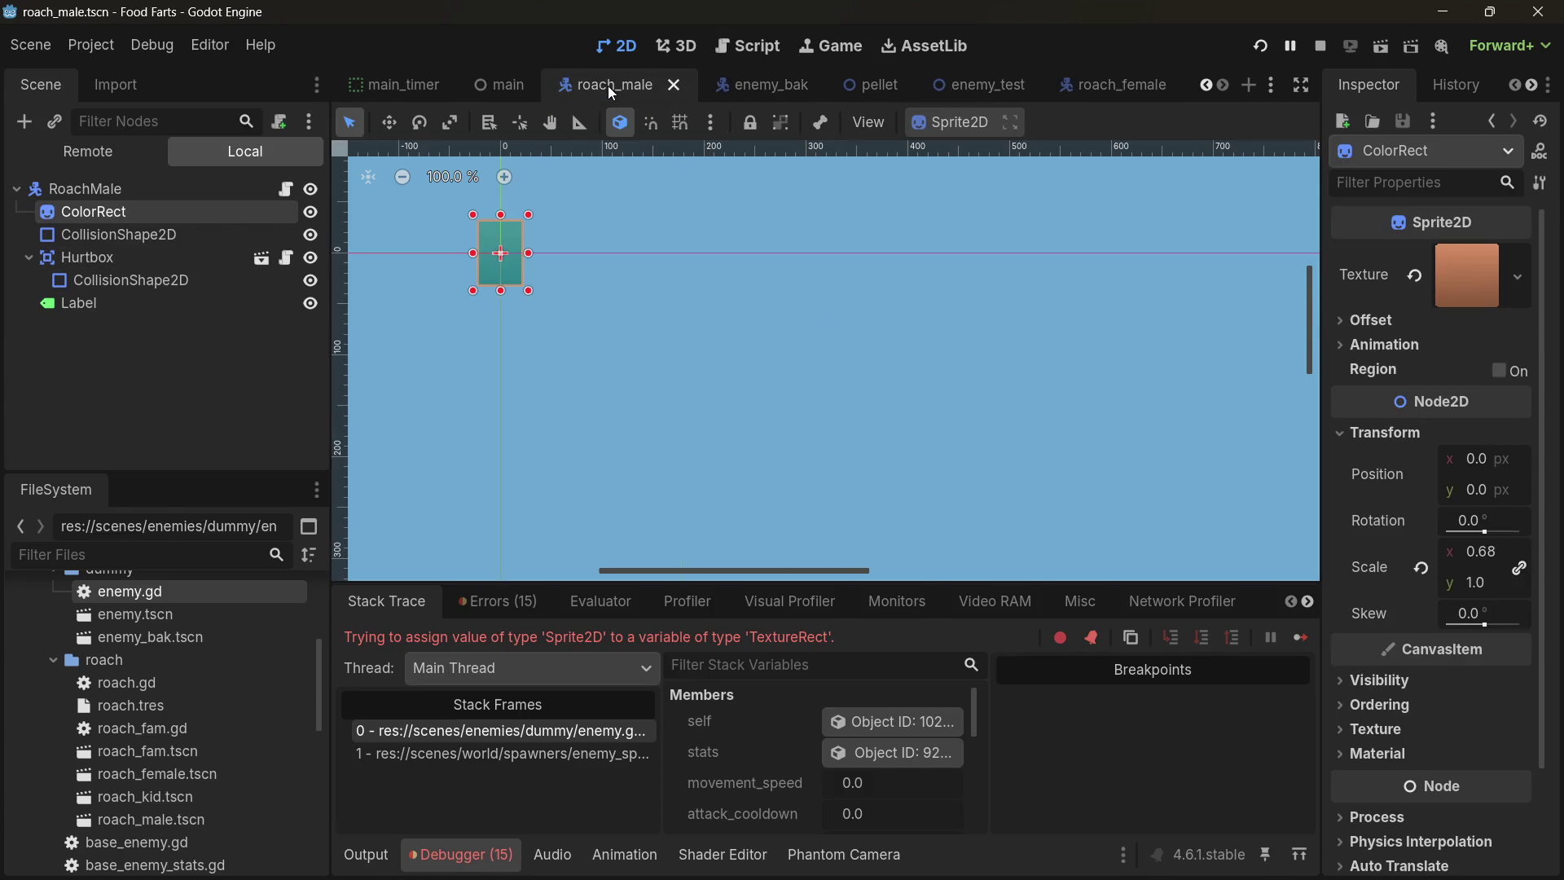
{"action": "left_click", "coordinate": [124, 369]}
{"action": "left_click", "coordinate": [130, 203]}
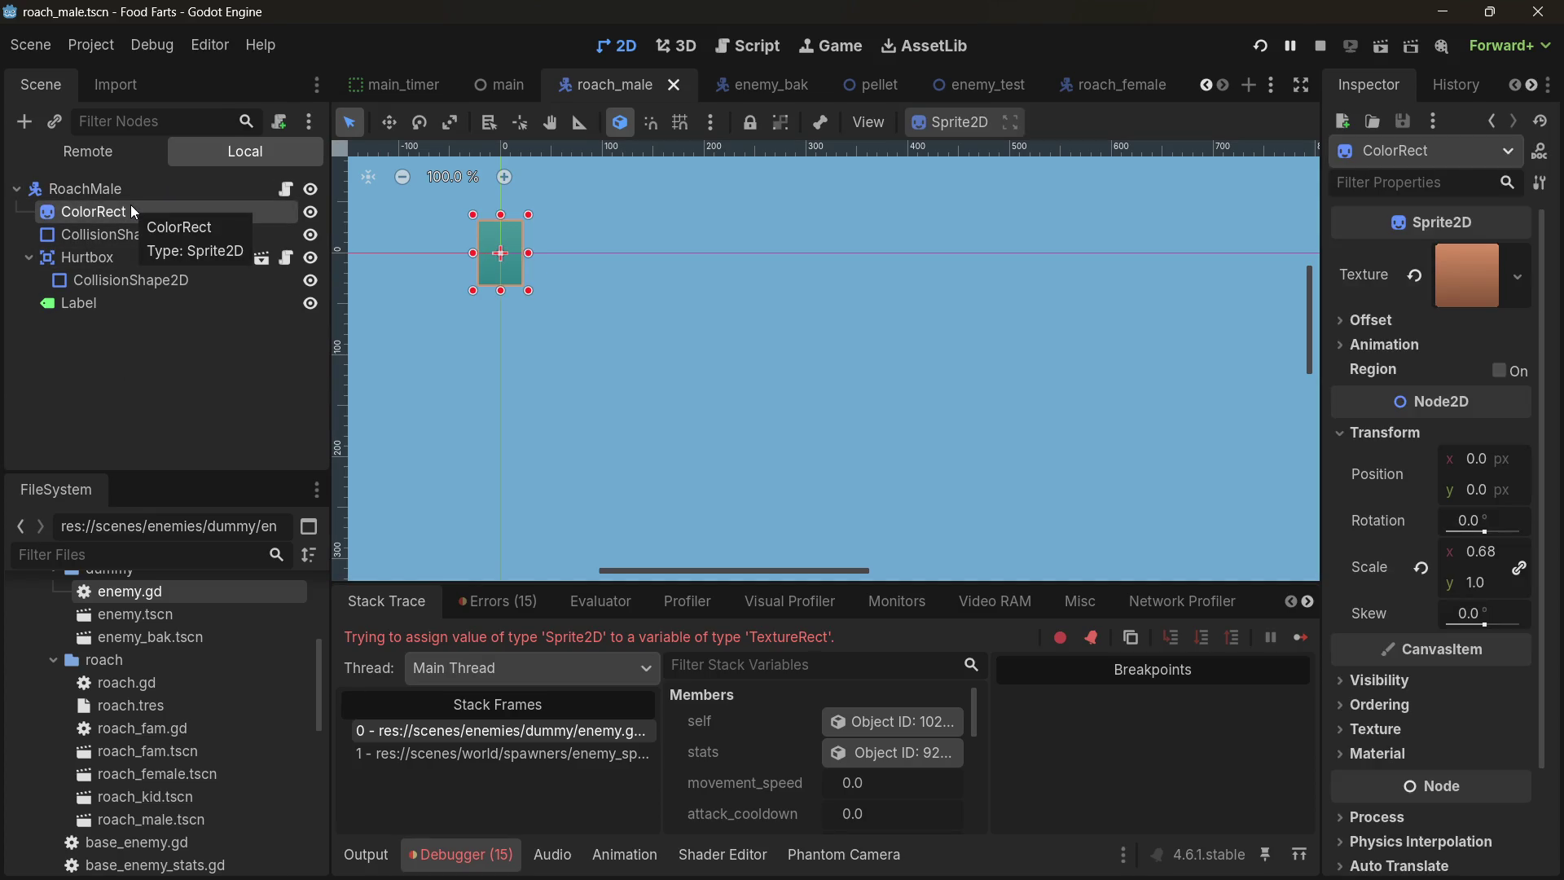
{"action": "key", "text": "Delete"}
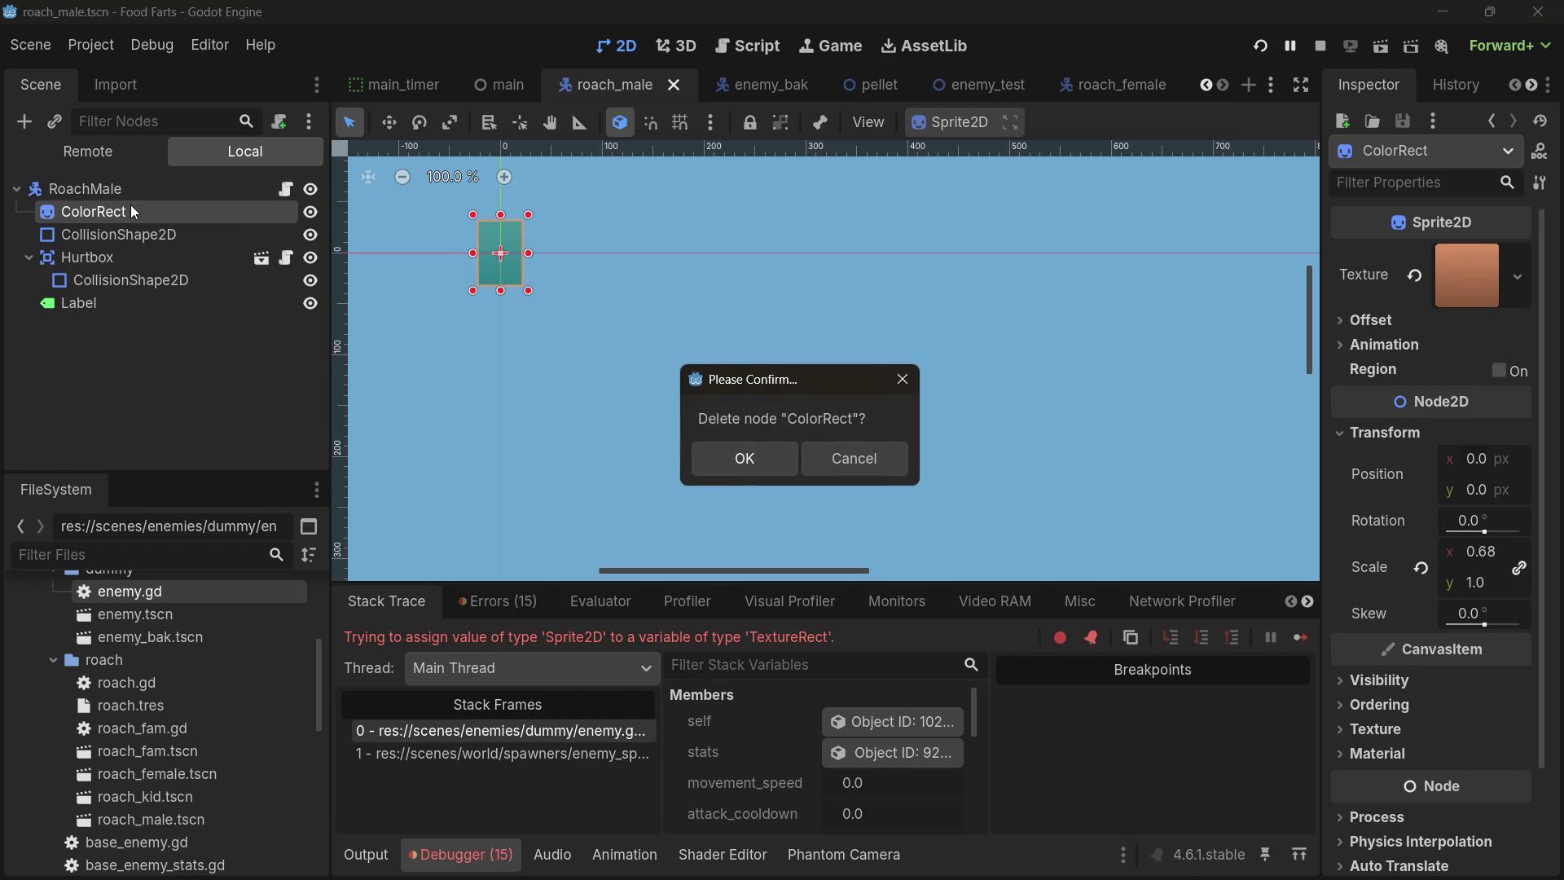
{"action": "key", "text": "Return"}
- Paste the ColorRect control in as RoachMale's first child and save roach_male
{"action": "key", "text": "ctrl+v"}
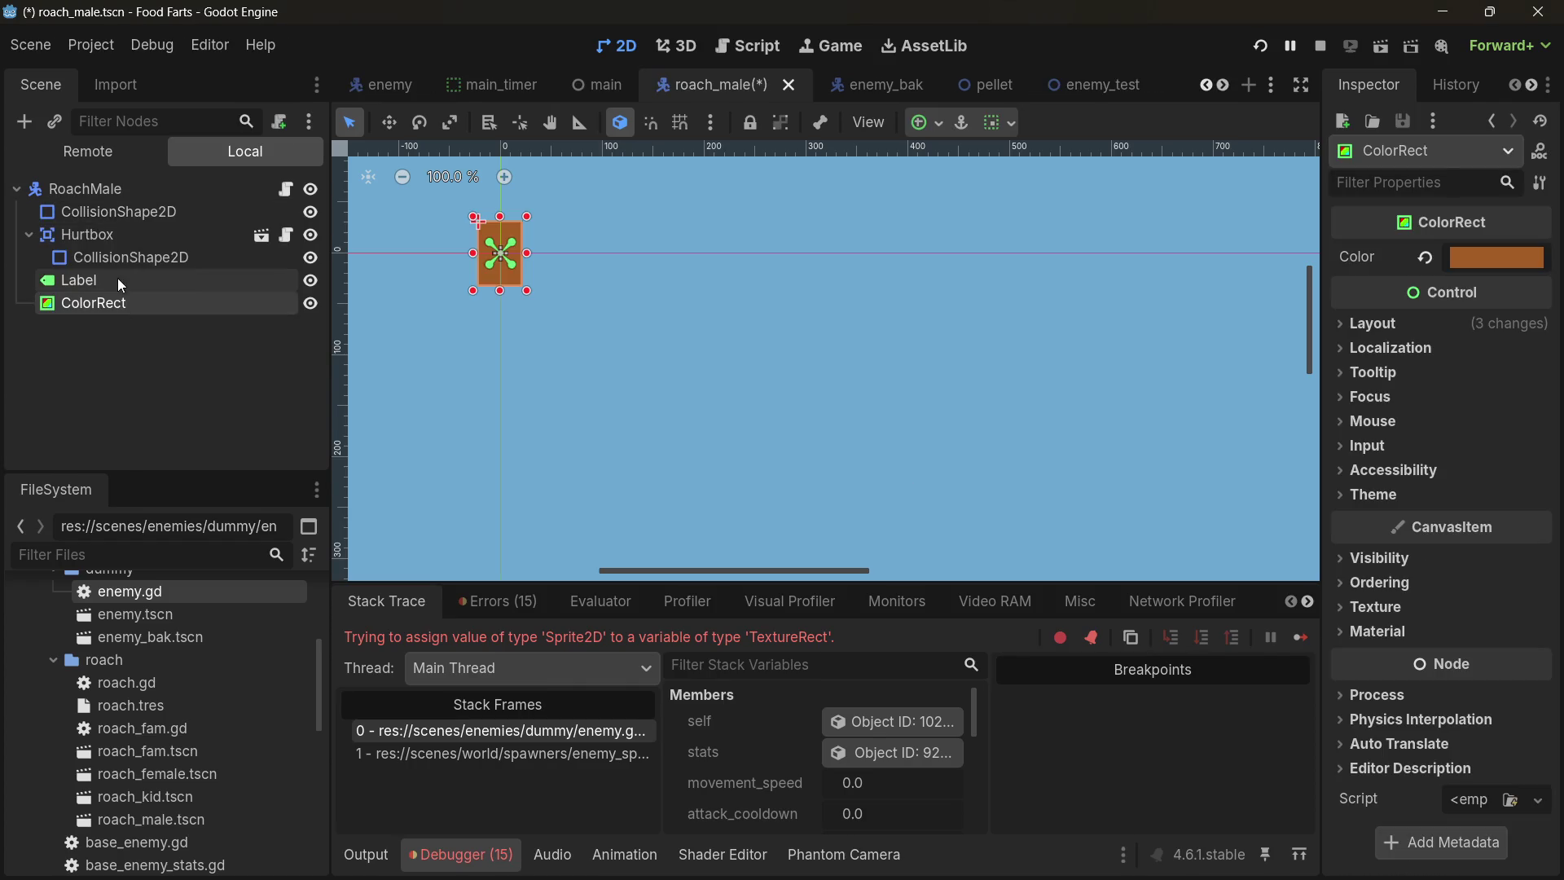
{"action": "left_click_drag", "start_coordinate": [106, 295], "coordinate": [101, 202]}
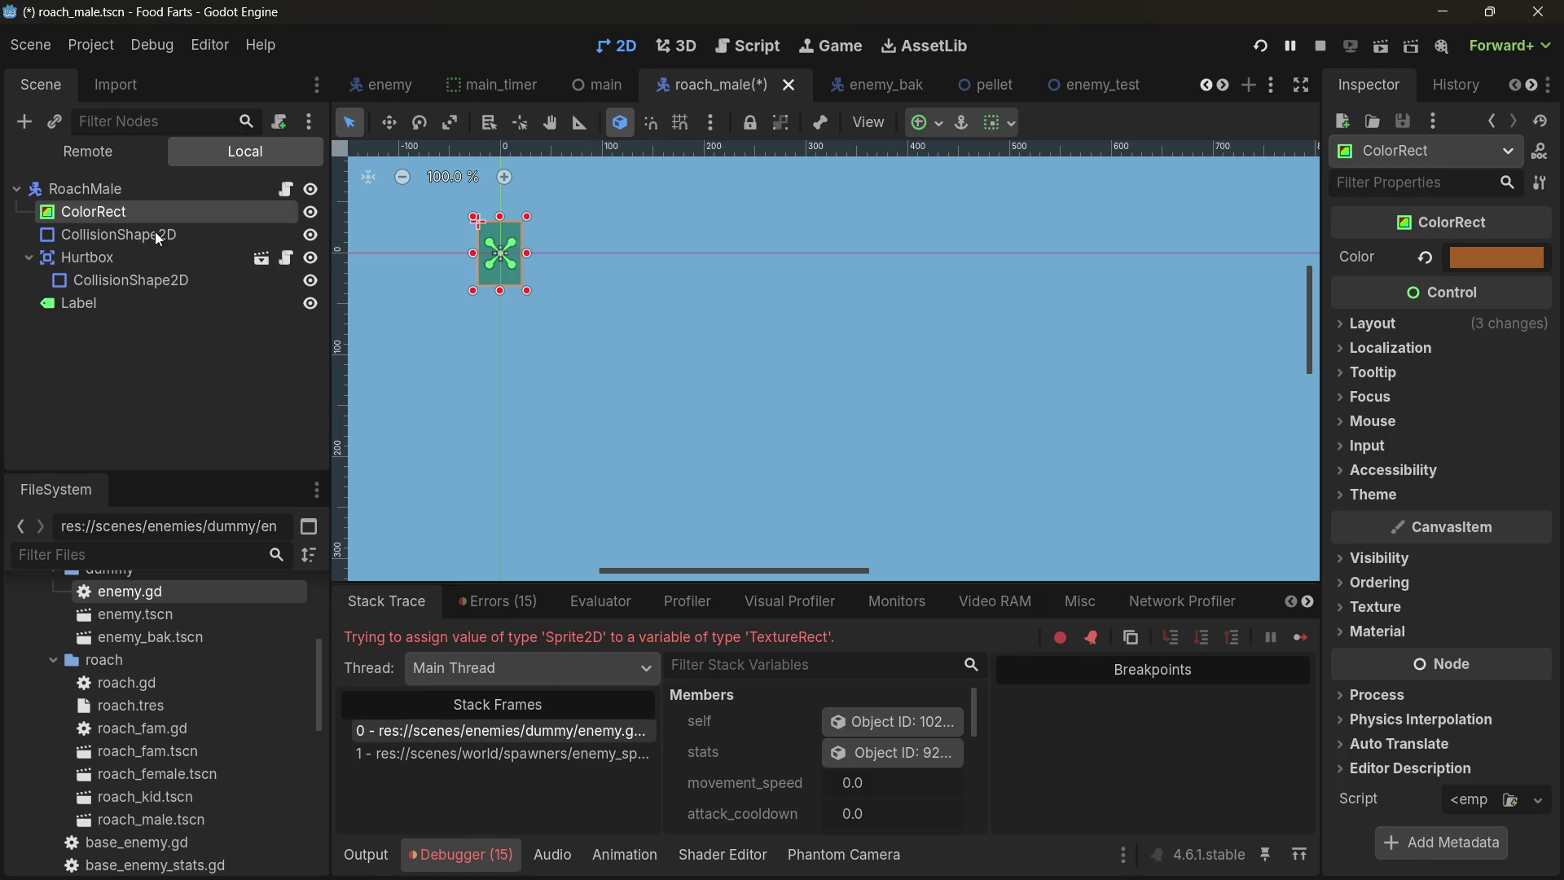
{"action": "left_click", "coordinate": [917, 290]}
{"action": "key", "text": "ctrl+s"}
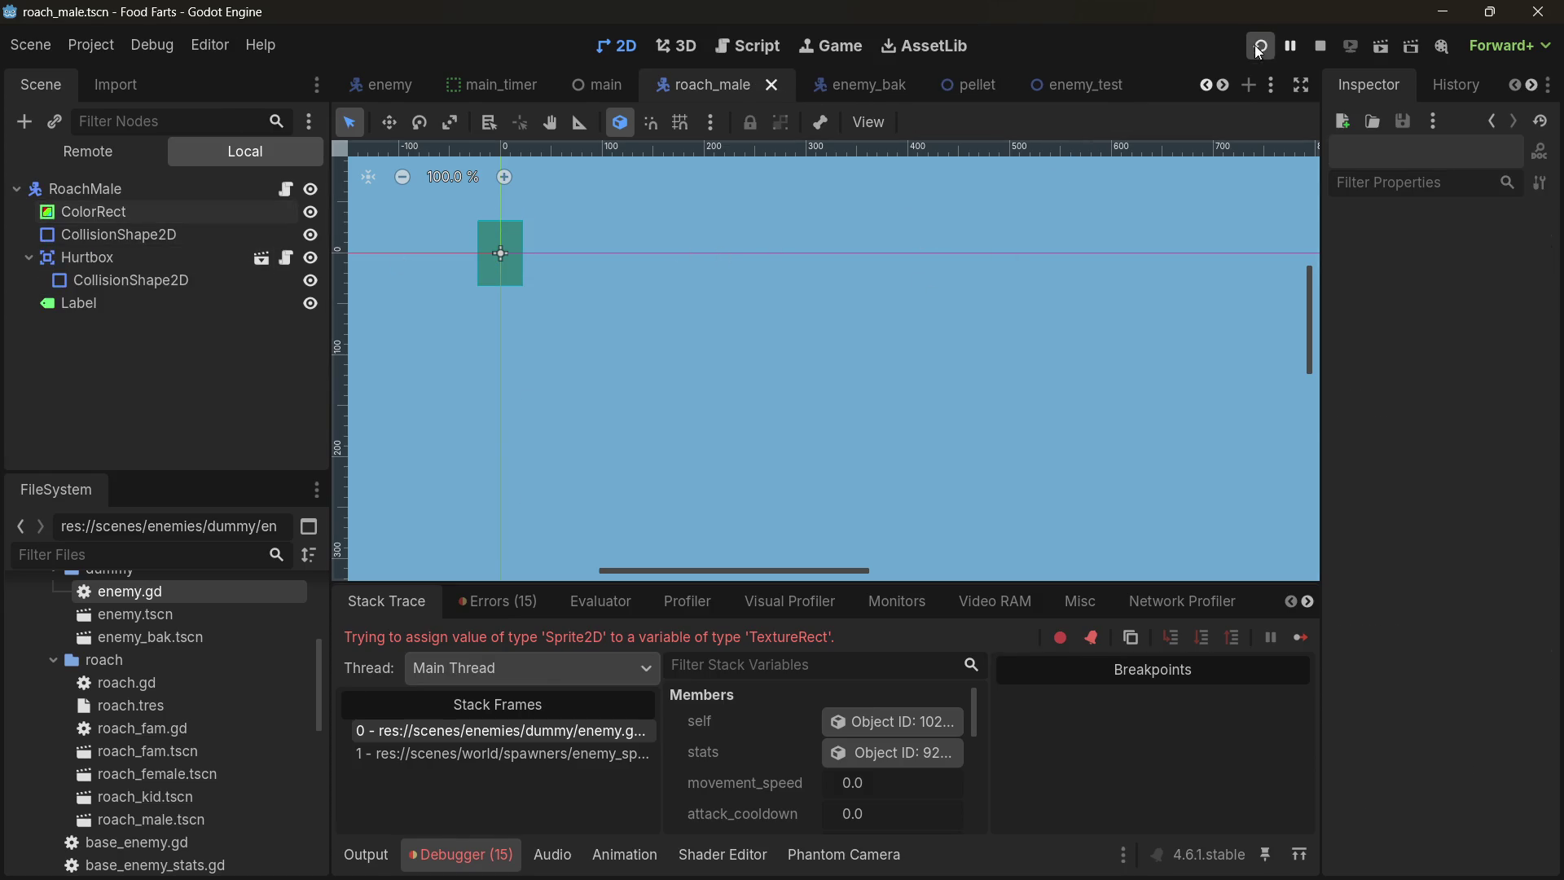
- Rerun the game to see the ColorRect-to-TextureRect type error, then locate RoachMale's roach.gd script
{"action": "left_click", "coordinate": [1259, 47]}
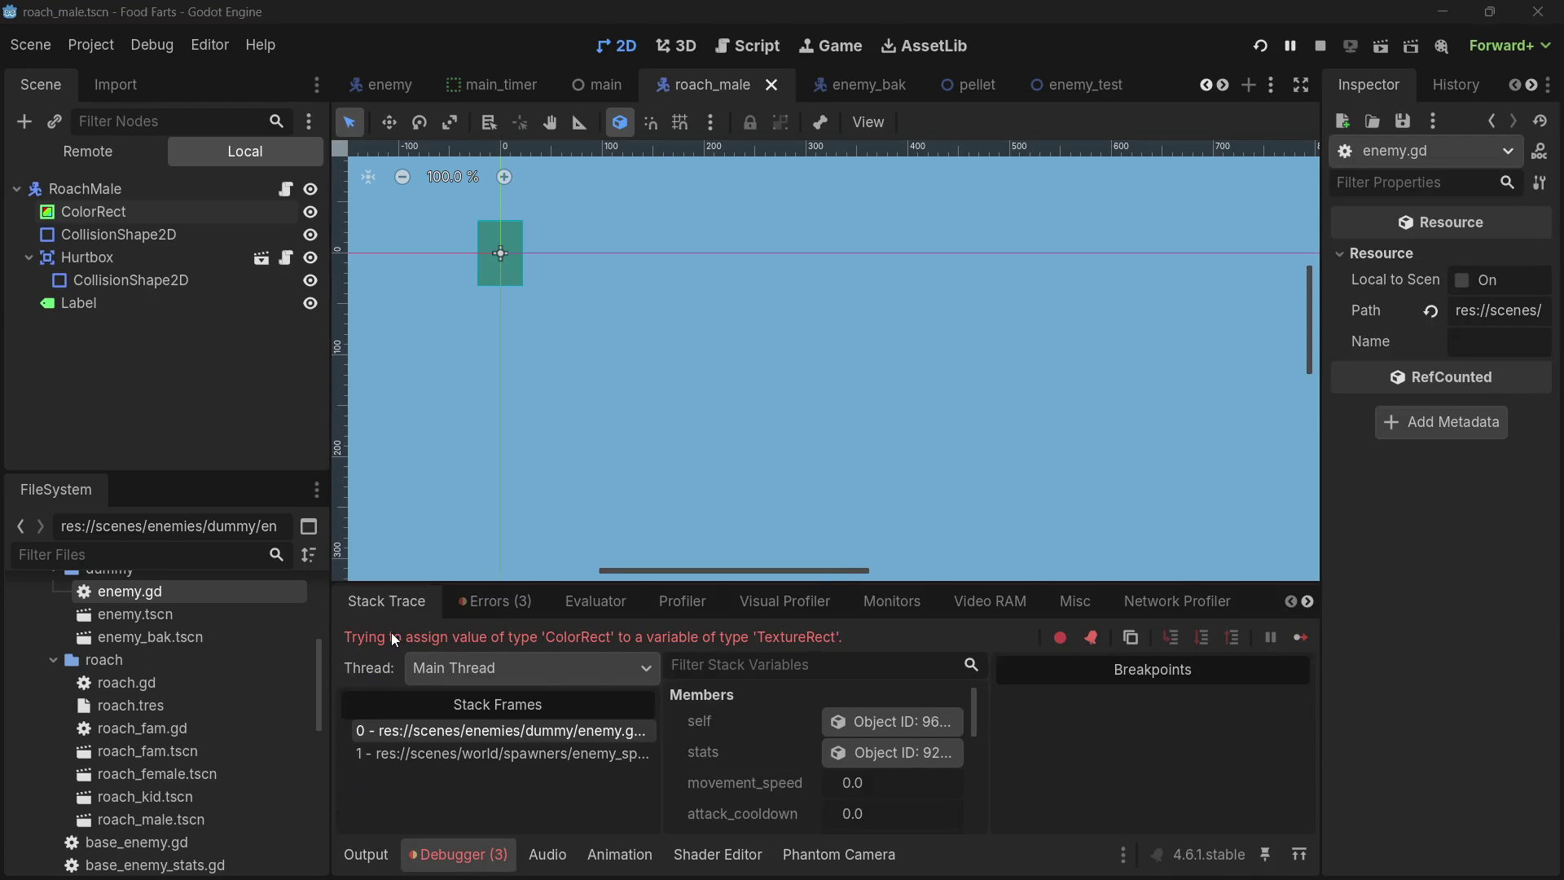
{"action": "left_click", "coordinate": [210, 210]}
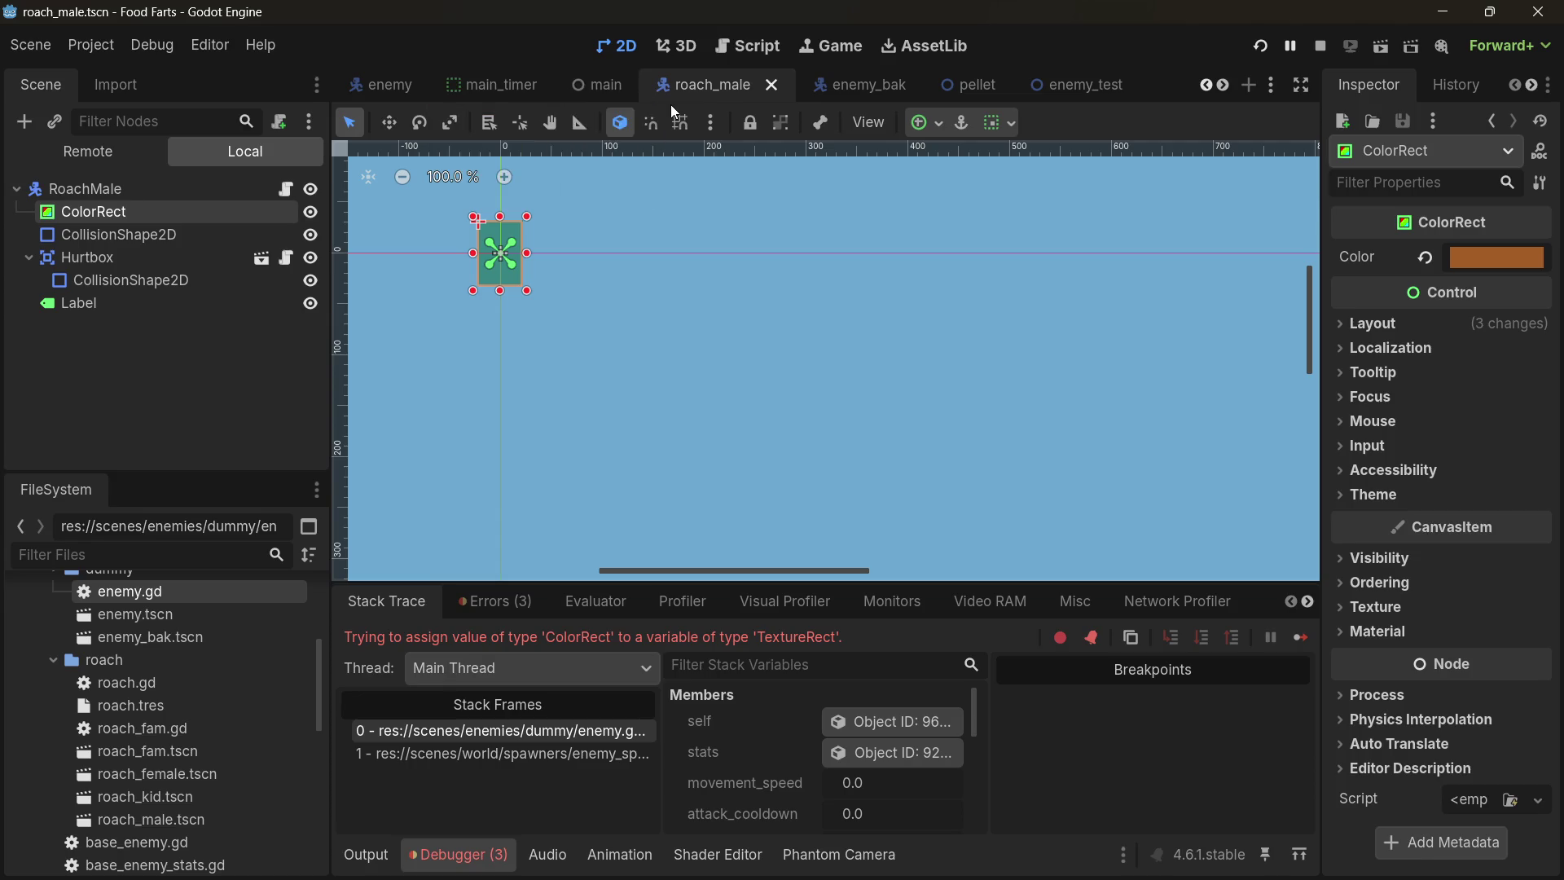
{"action": "left_click", "coordinate": [286, 189]}
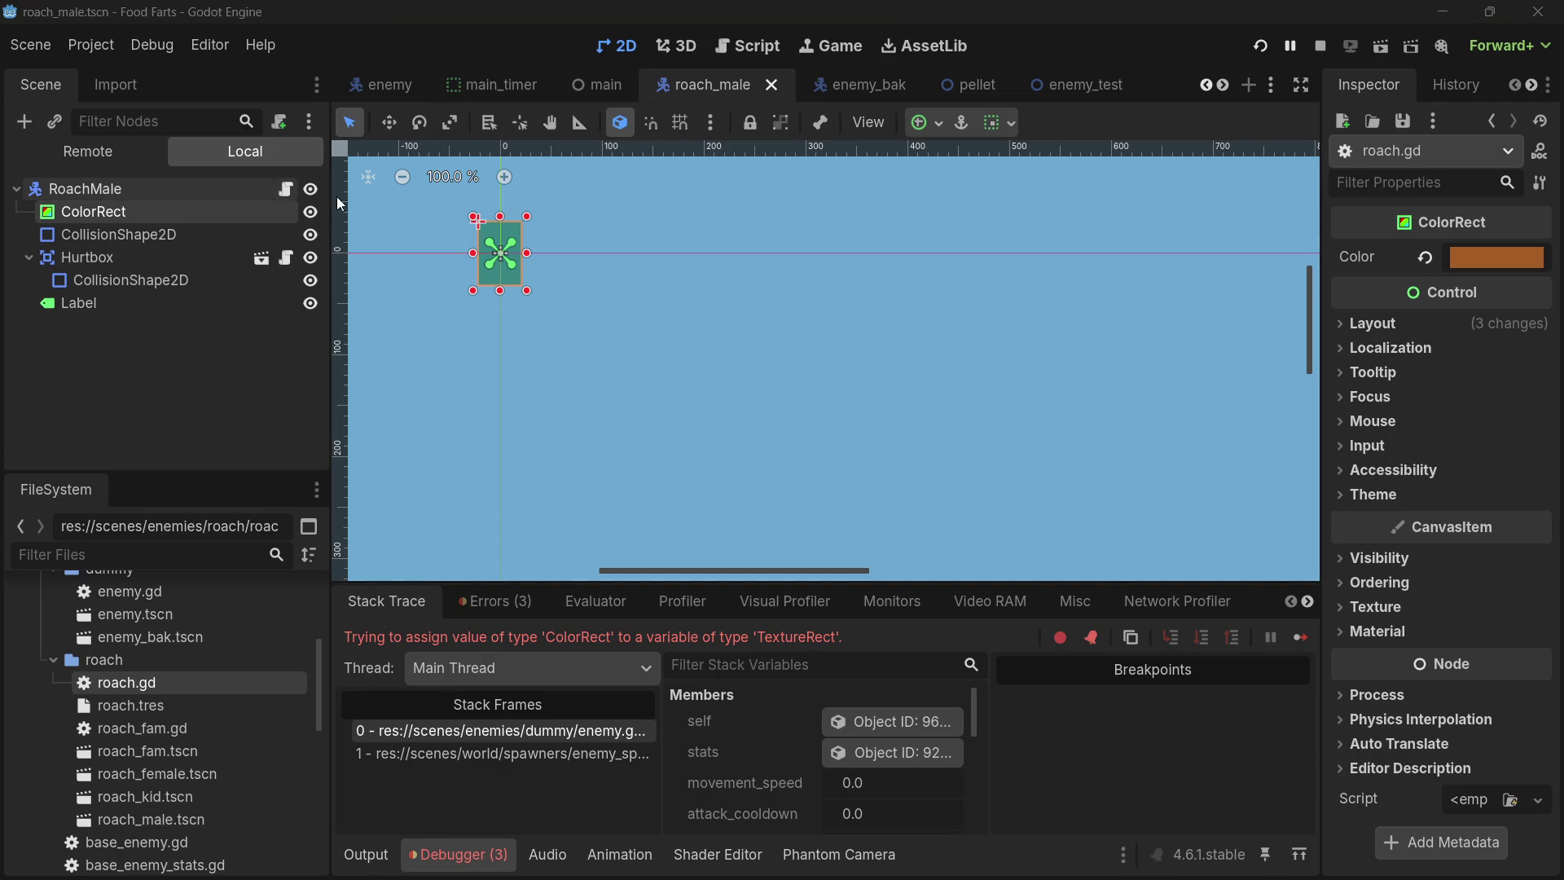
{"action": "key", "text": "ctrl+F3"}
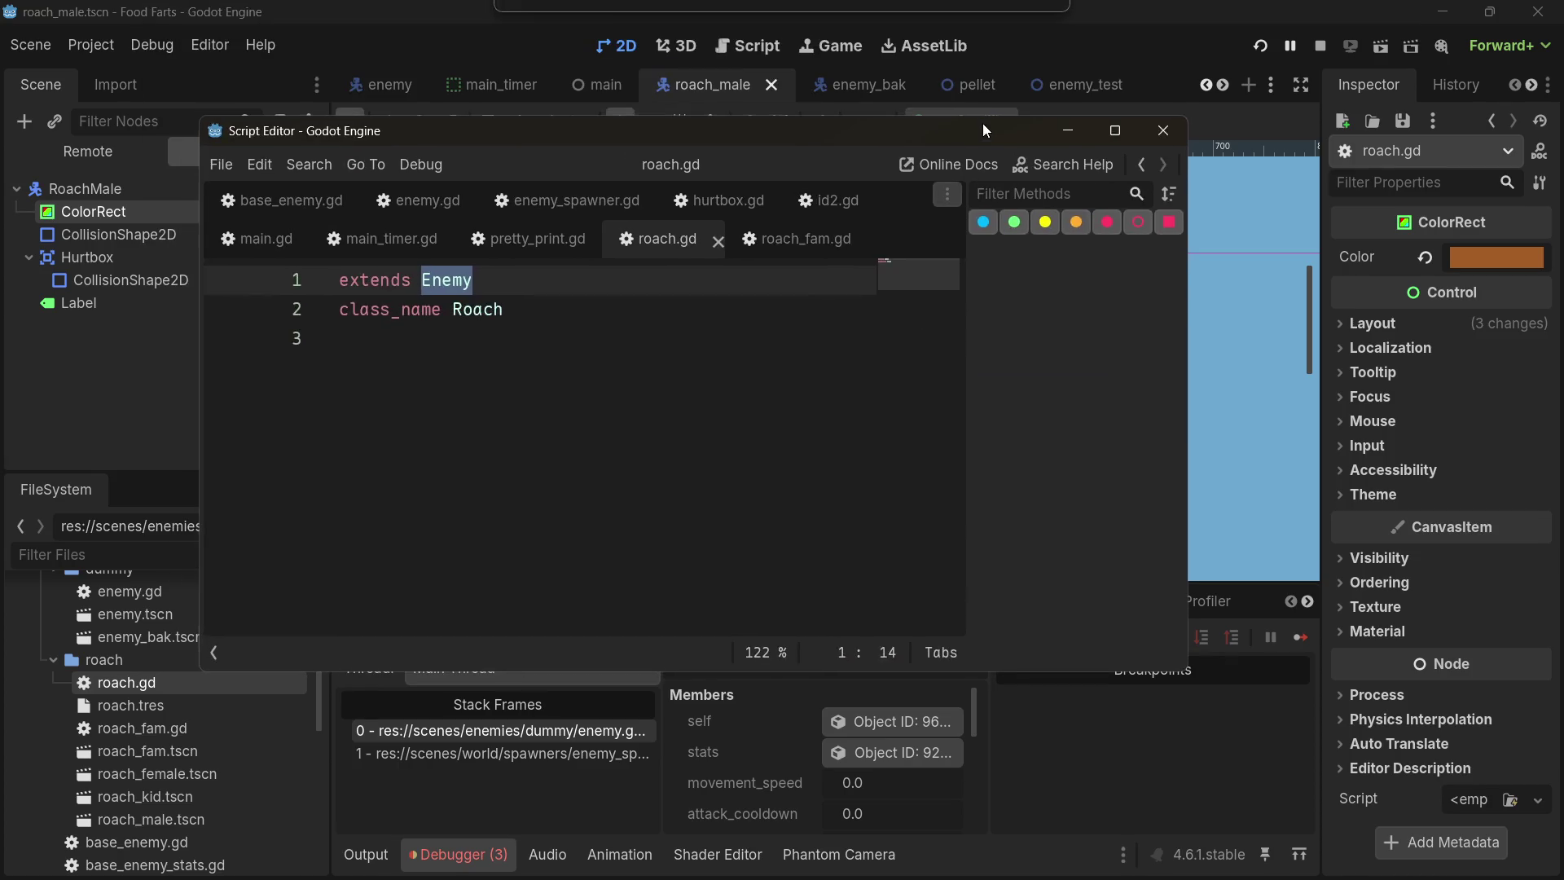
{"action": "left_click", "coordinate": [1124, 125]}
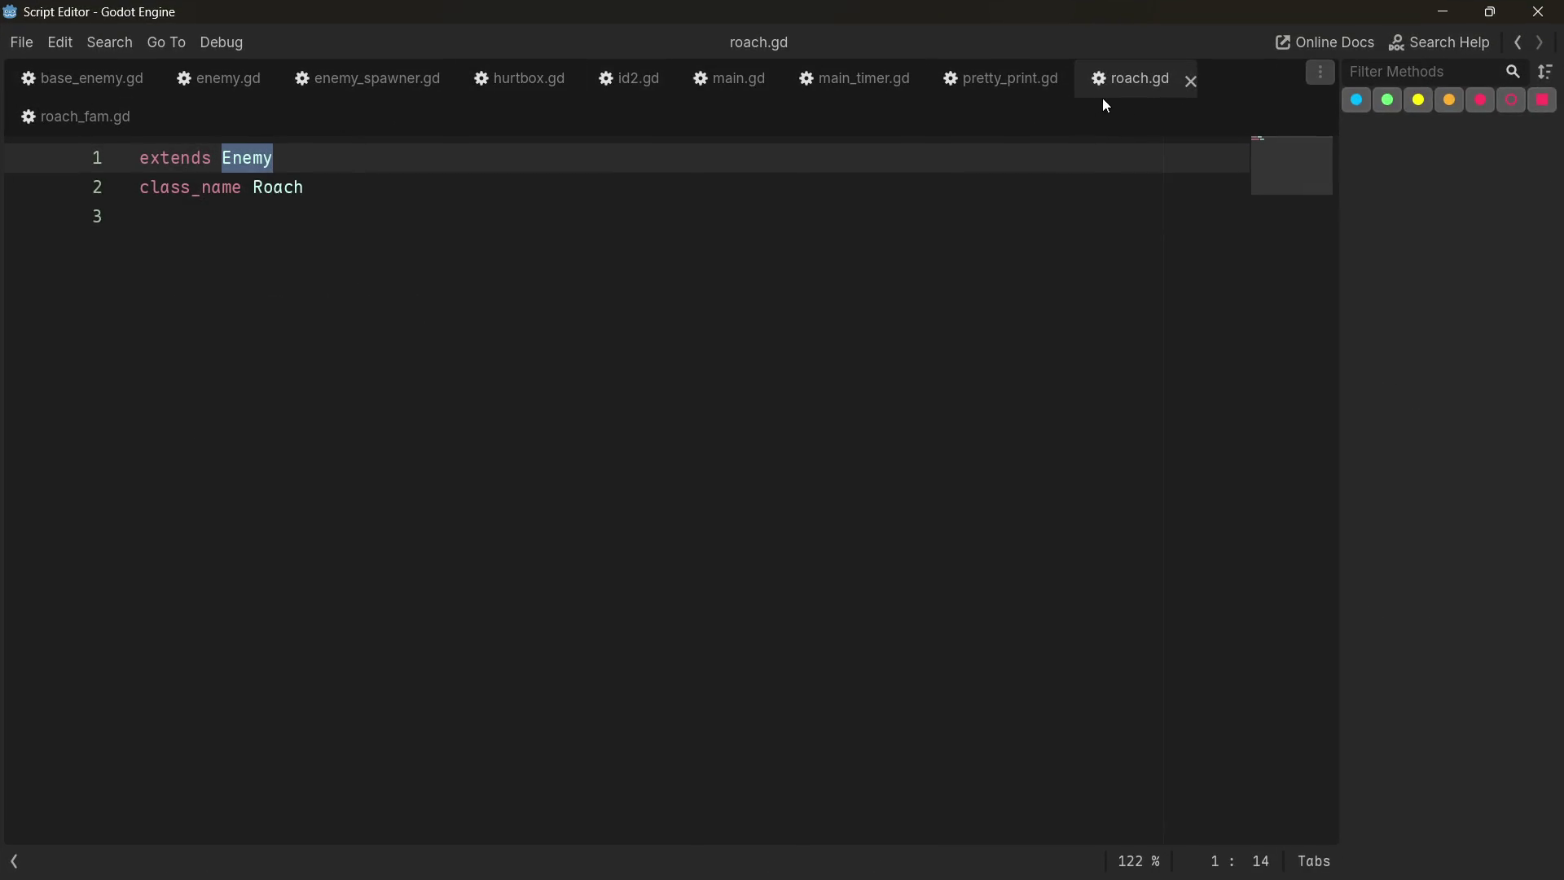
{"action": "left_click", "coordinate": [105, 120]}
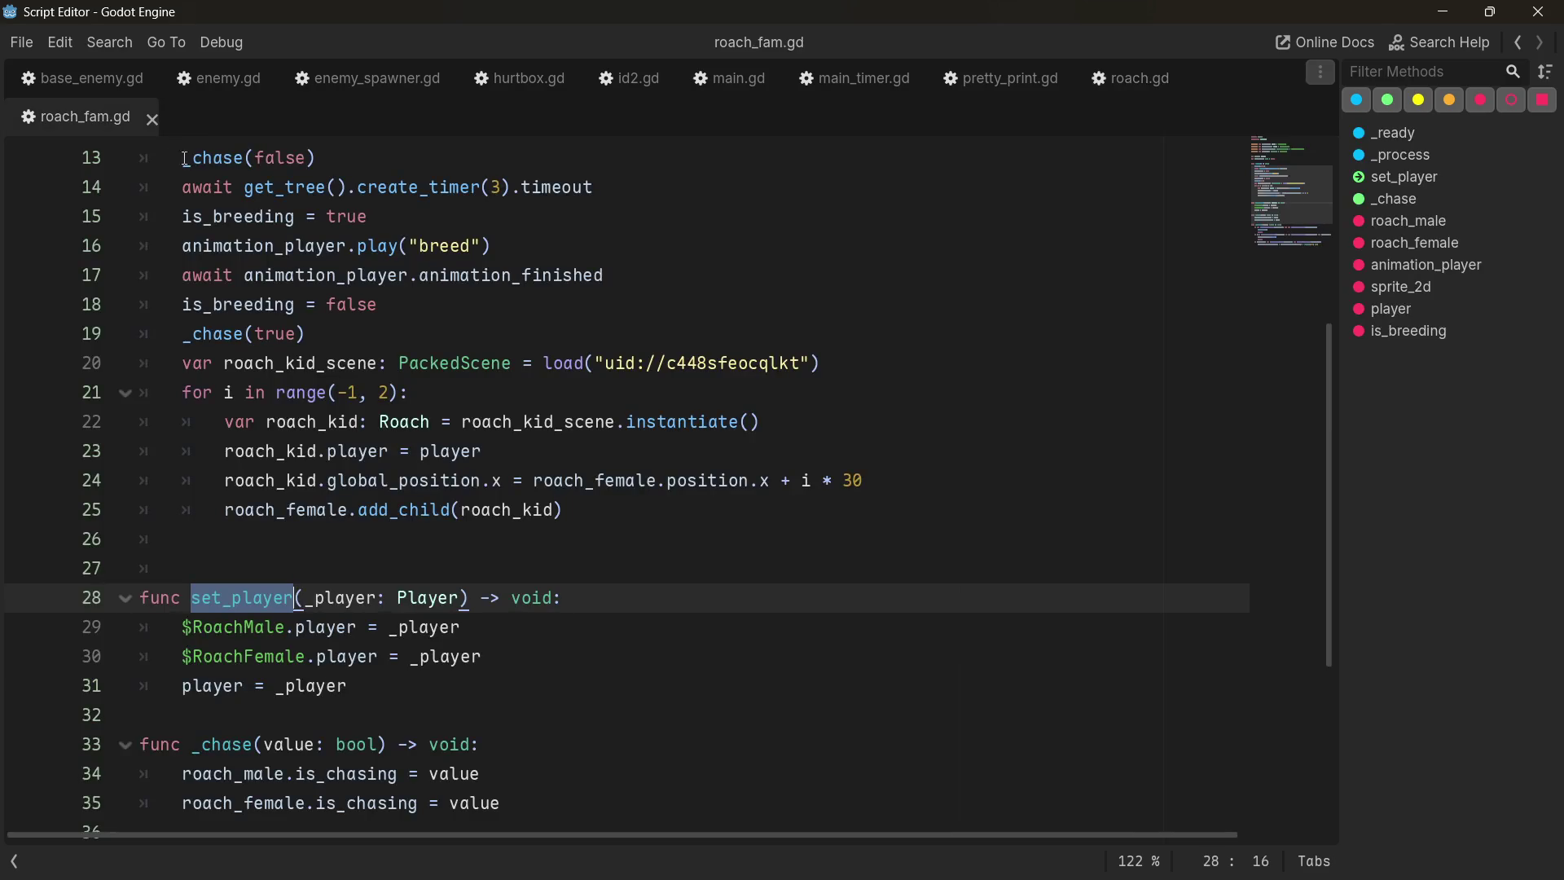
{"action": "scroll", "coordinate": [512, 524], "scroll_direction": "up", "scroll_amount": 4}
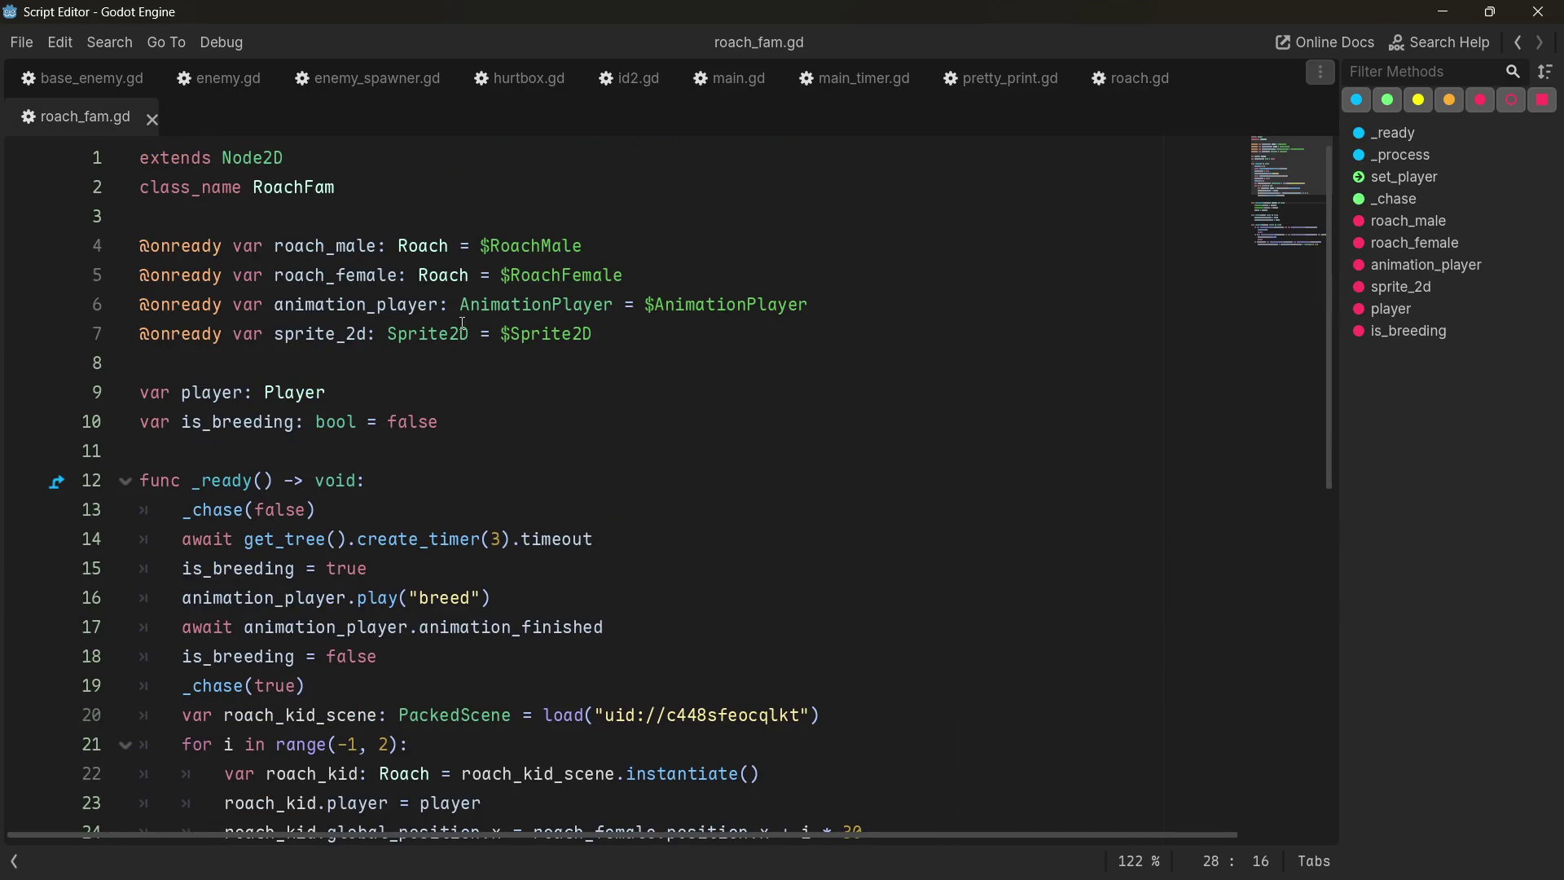
{"action": "scroll", "coordinate": [499, 383], "scroll_direction": "down", "scroll_amount": 5}
{"action": "scroll", "coordinate": [476, 366], "scroll_direction": "down", "scroll_amount": 3}
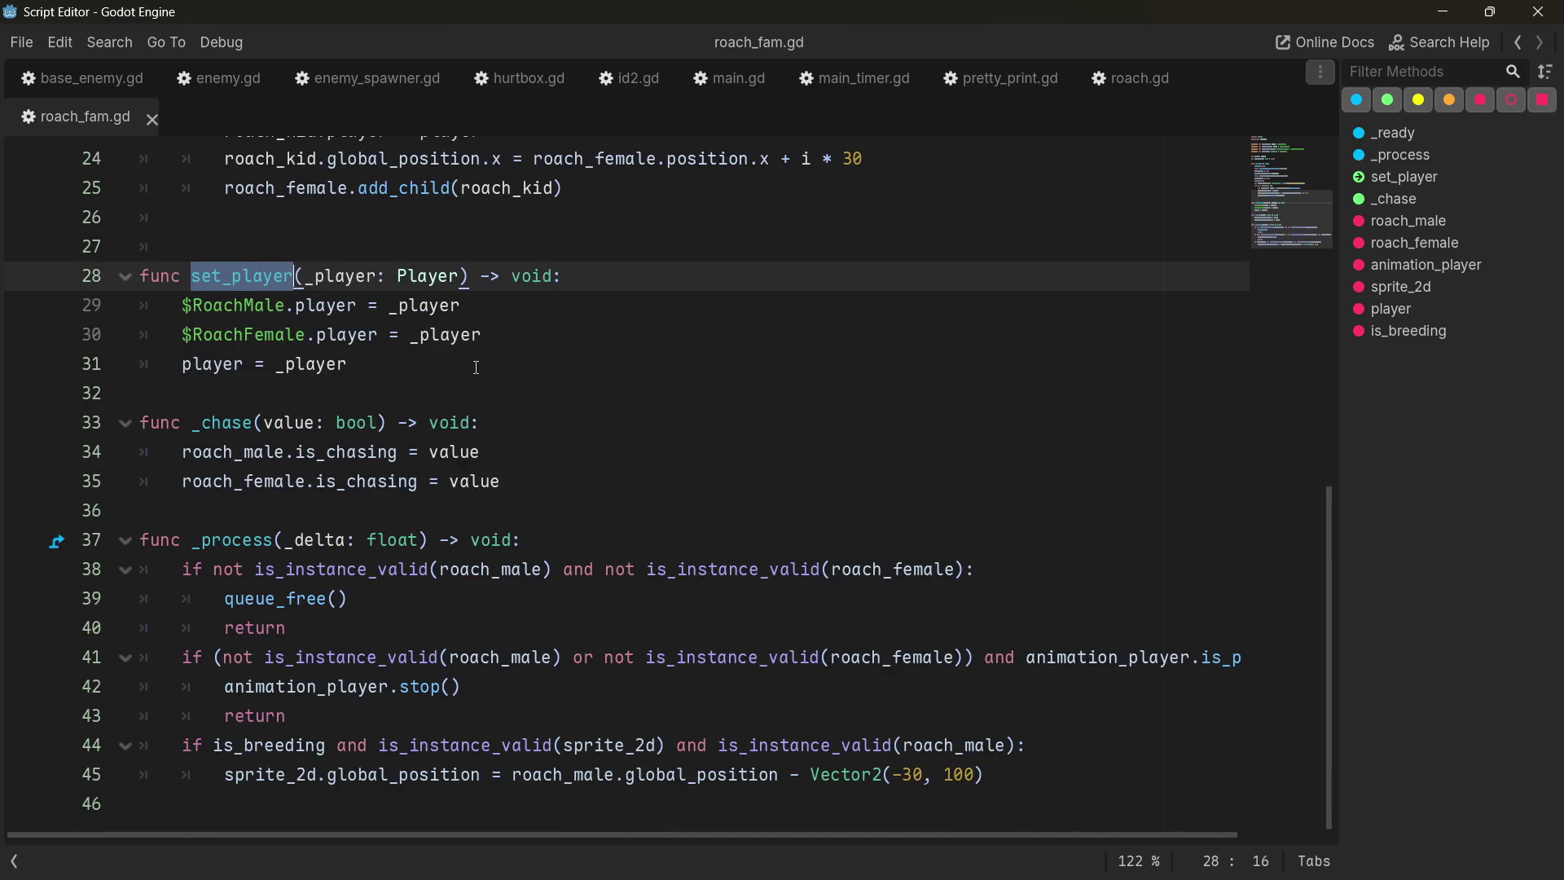
{"action": "scroll", "coordinate": [477, 365], "scroll_direction": "up", "scroll_amount": 8}
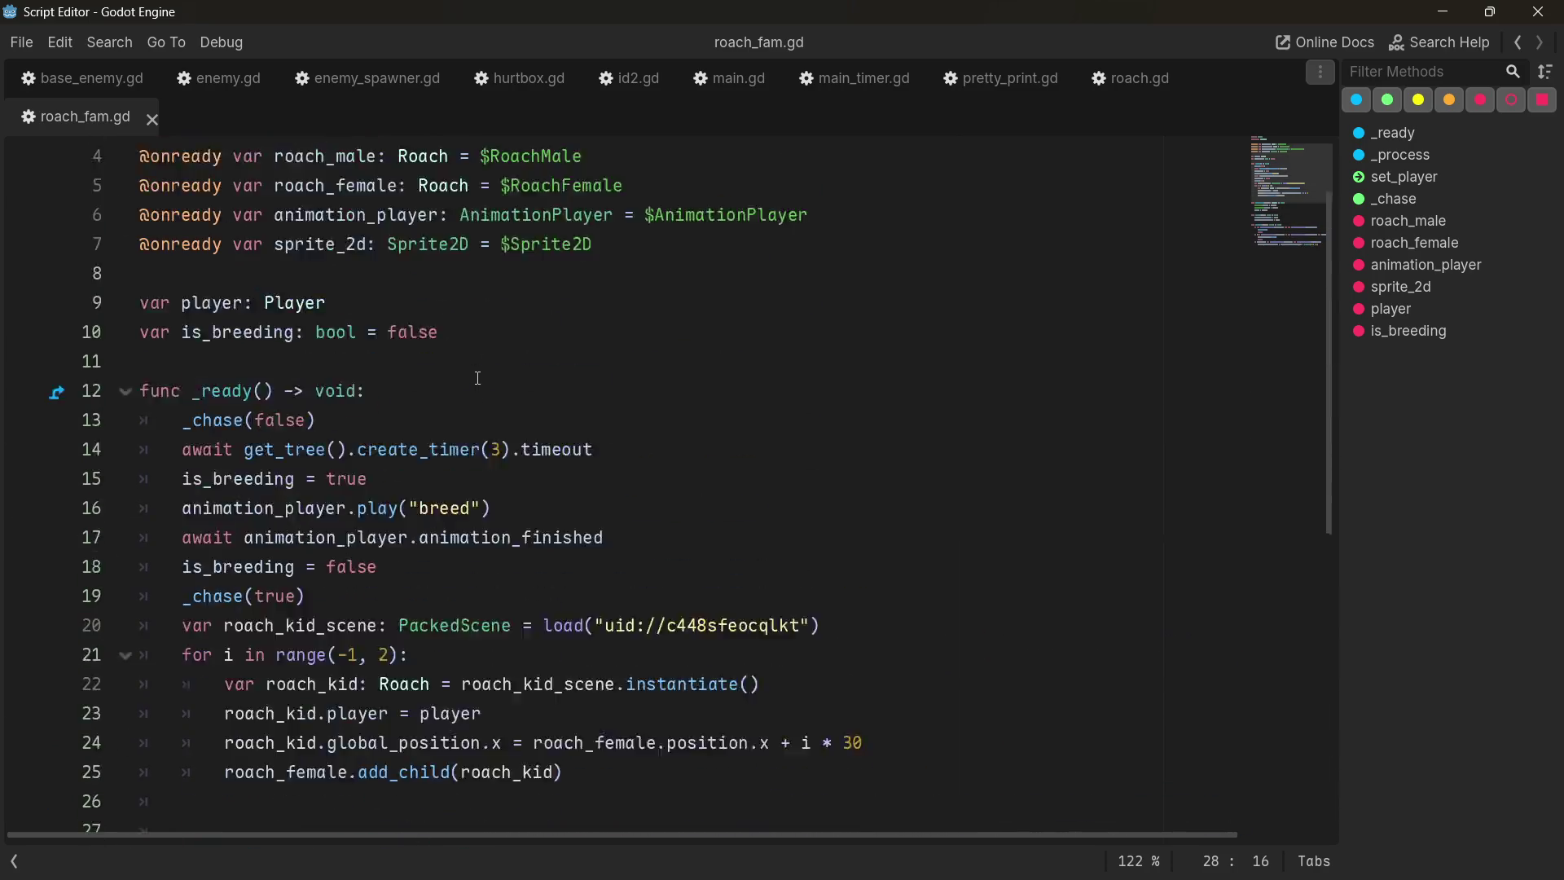
{"action": "left_click", "coordinate": [1139, 82]}
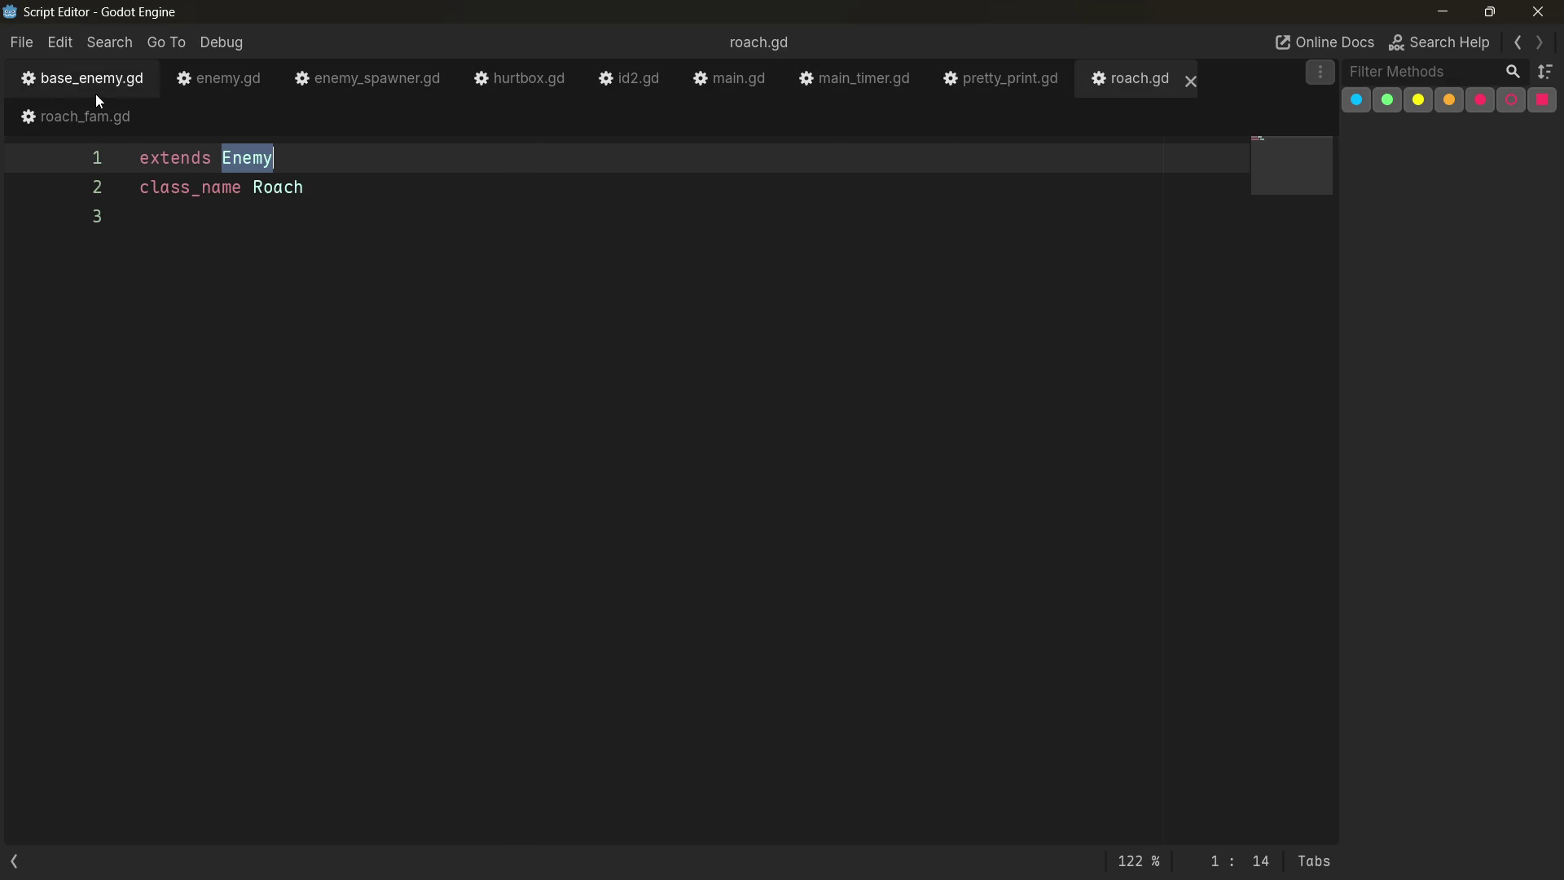
{"action": "double_click", "coordinate": [1268, 19]}
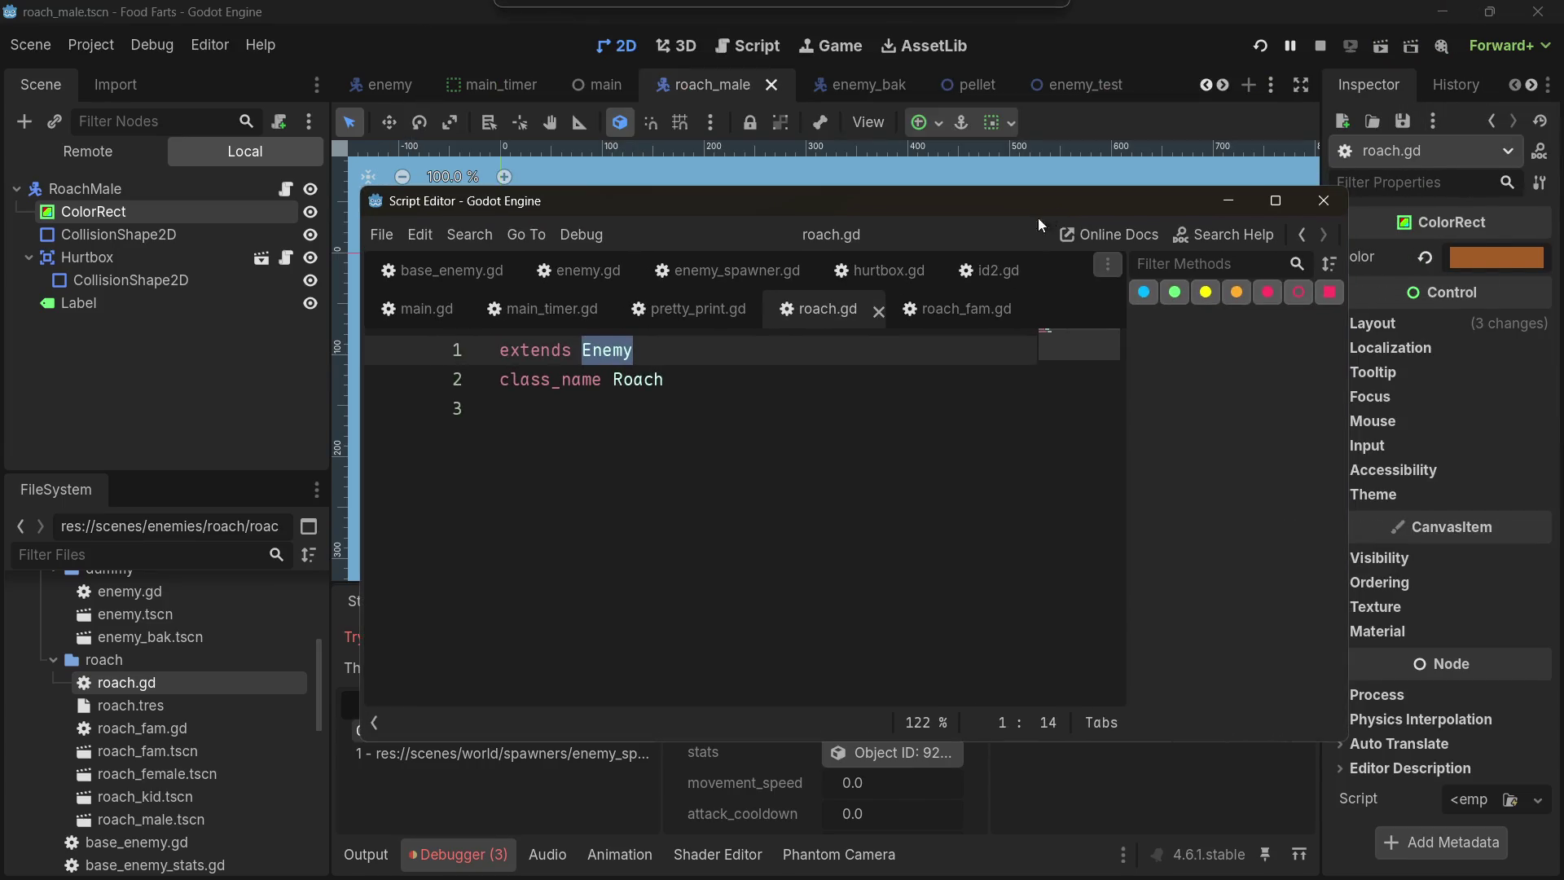
{"action": "double_click", "coordinate": [1254, 195]}
{"action": "left_click", "coordinate": [220, 77]}
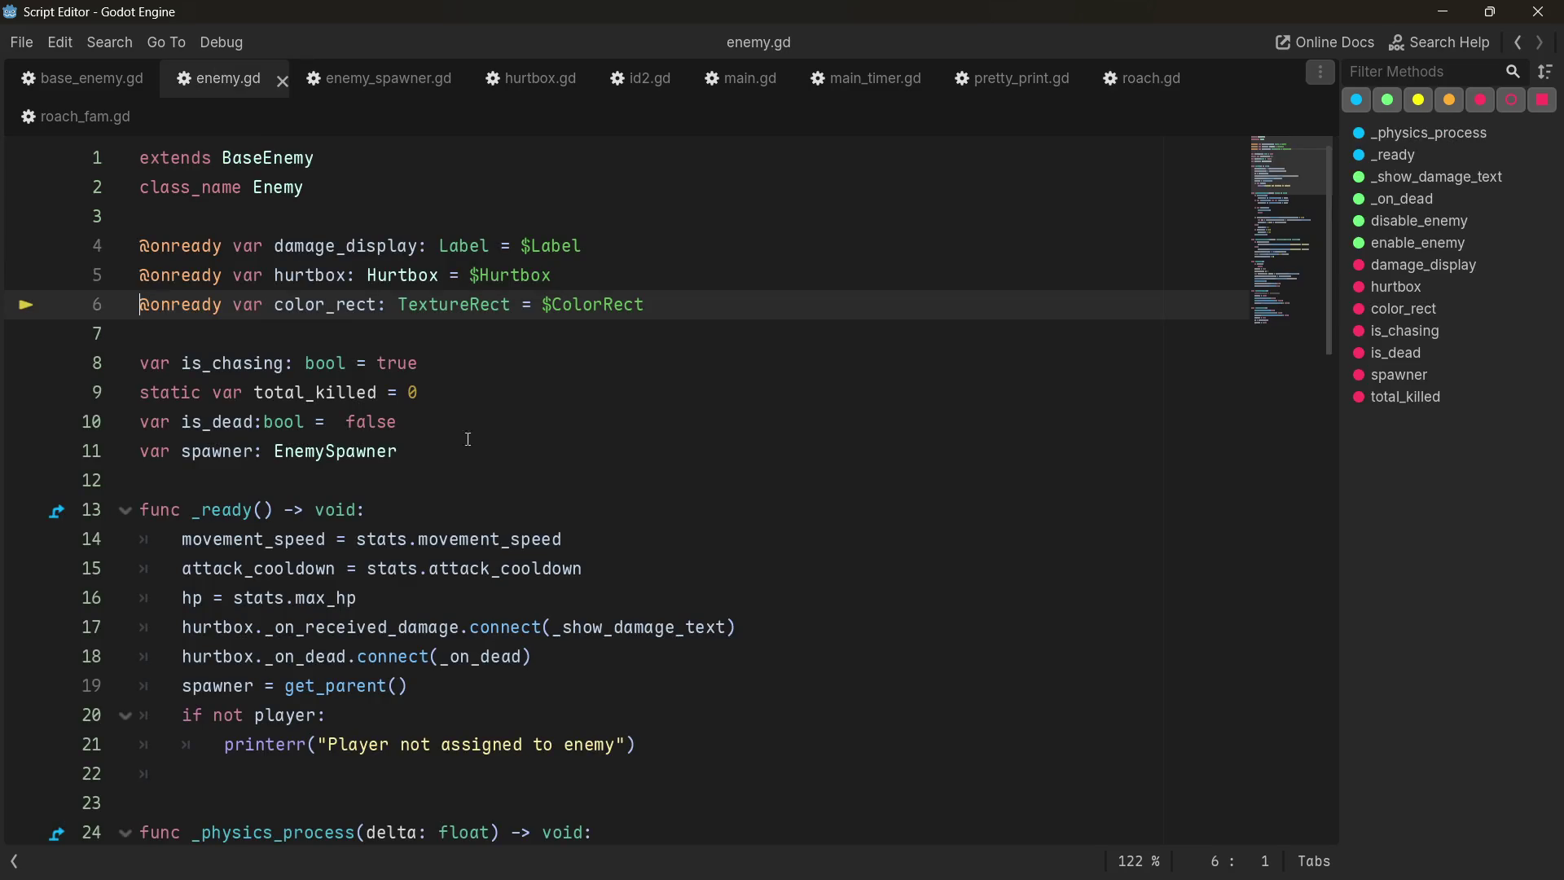
{"action": "double_click", "coordinate": [455, 304]}
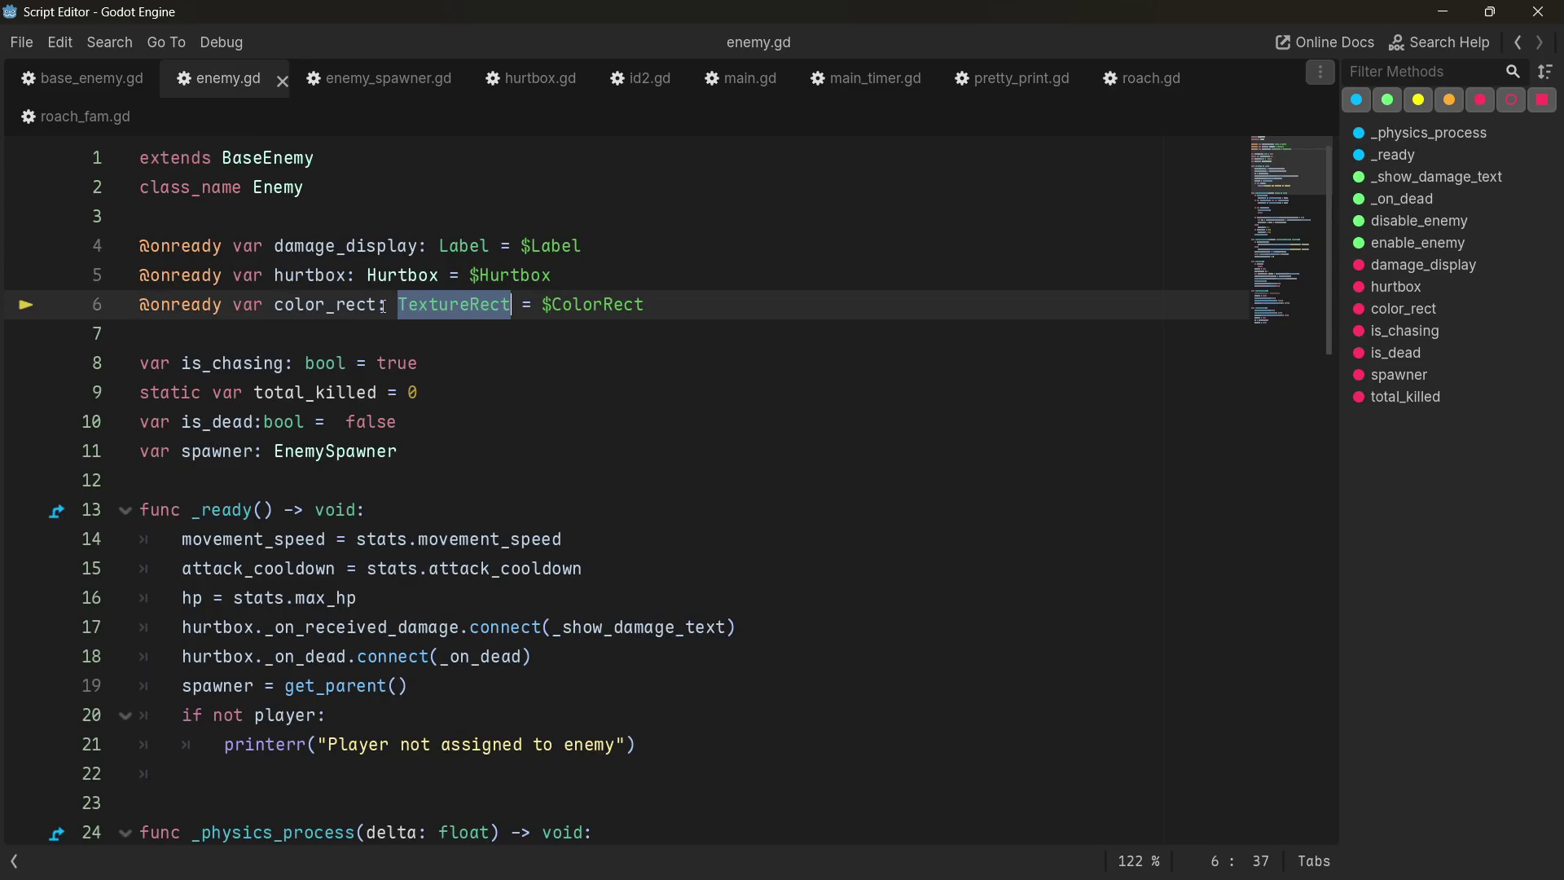
{"action": "double_click", "coordinate": [939, 36]}
{"action": "left_click", "coordinate": [478, 221]}
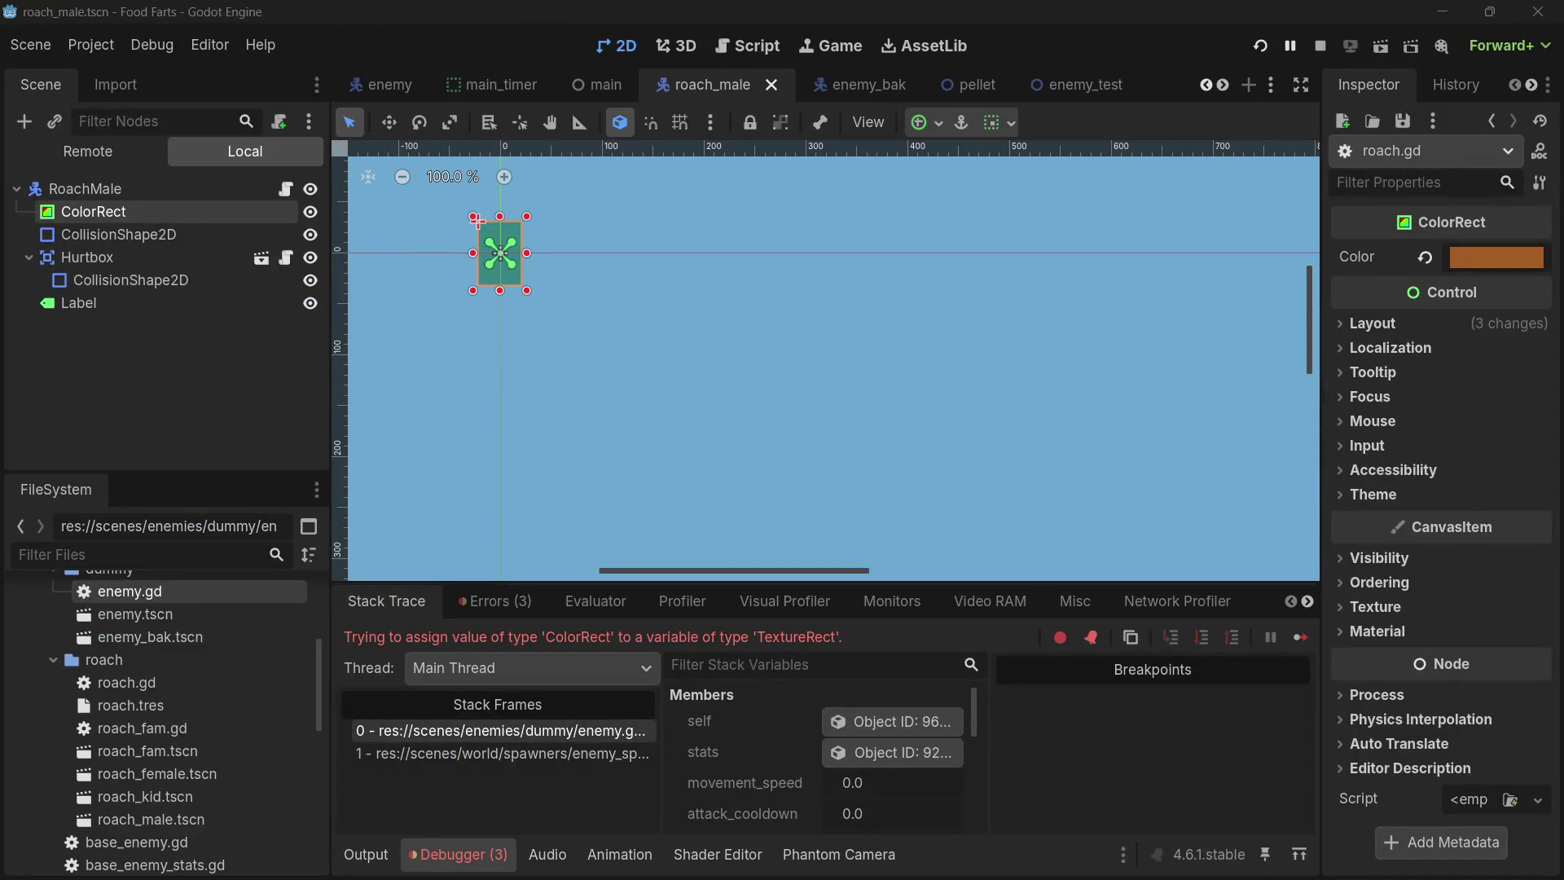
- Change the male roach's ColorRect node type to TextureRect and open its Texture property dropdown
{"action": "right_click", "coordinate": [88, 213]}
{"action": "left_click", "coordinate": [214, 468]}
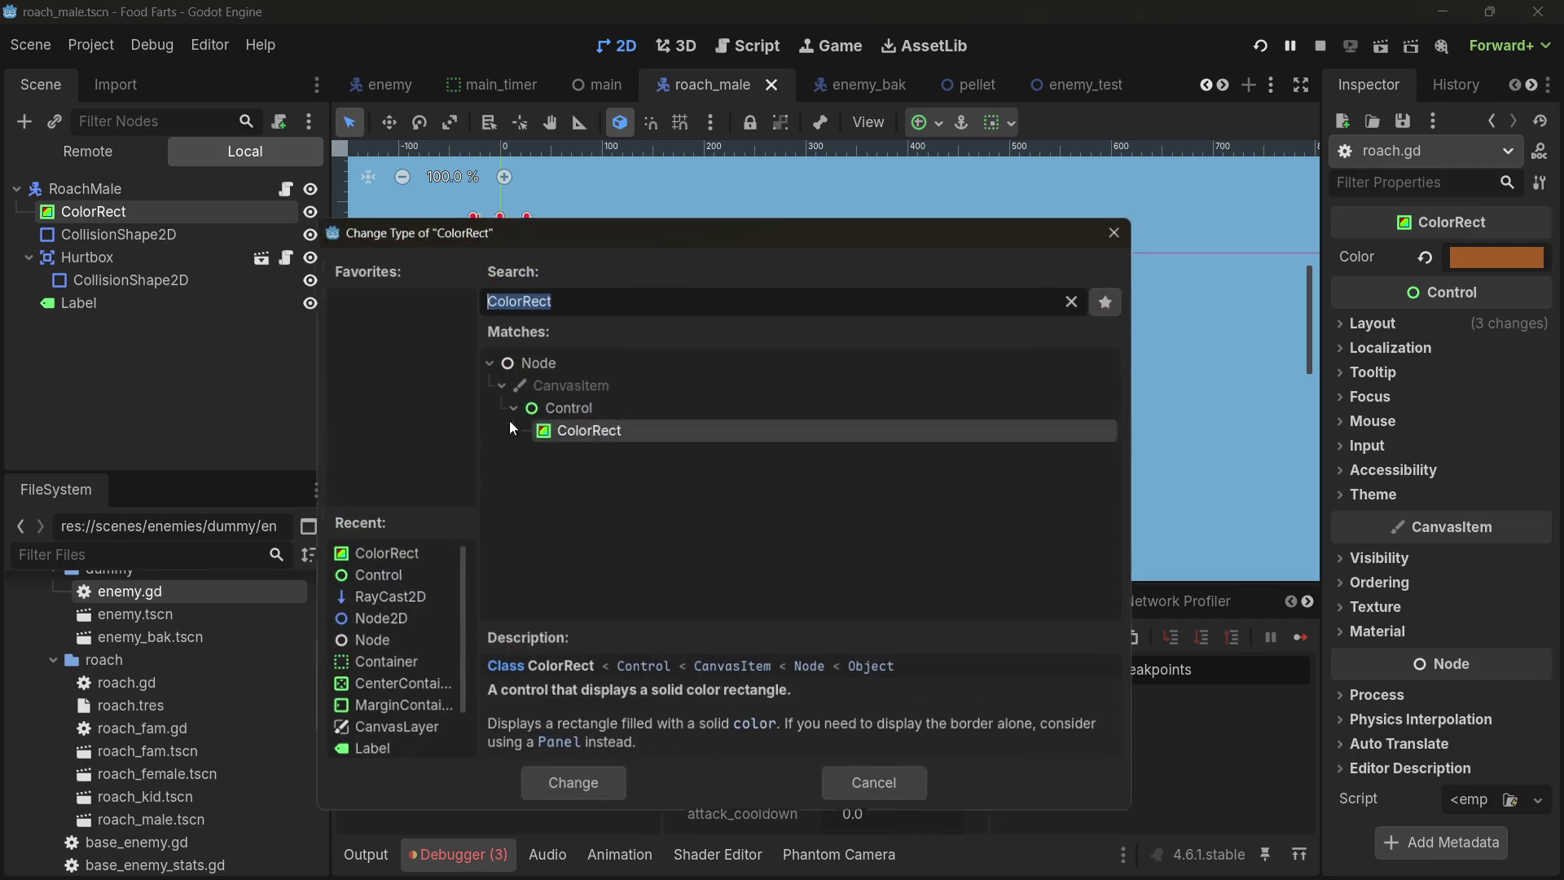
{"action": "type", "text": "text"}
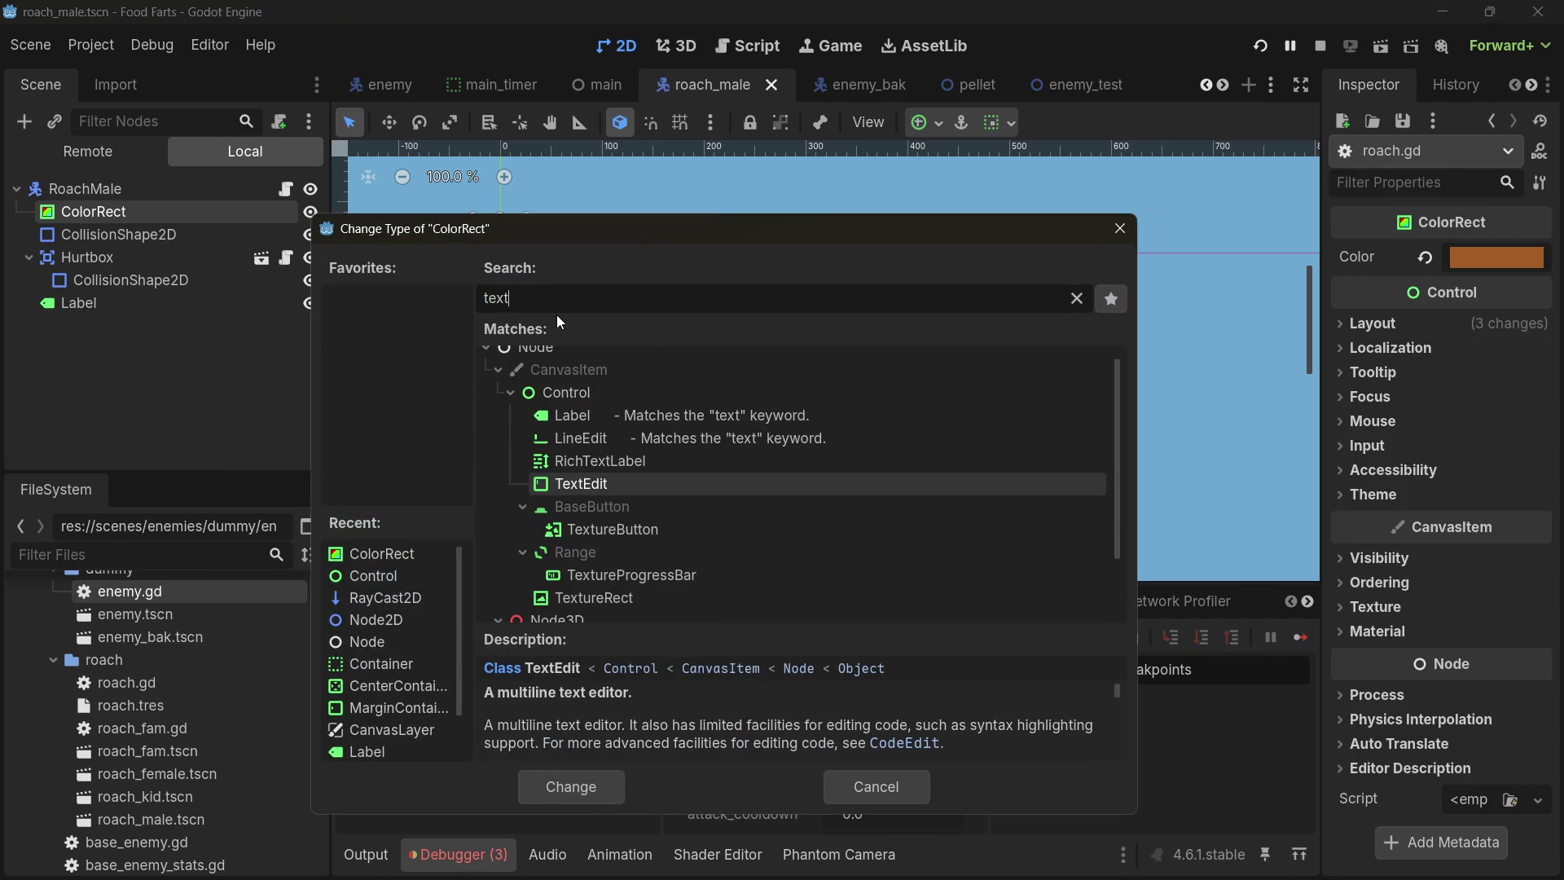
{"action": "type", "text": "utr"}
{"action": "key", "text": "BackSpace"}
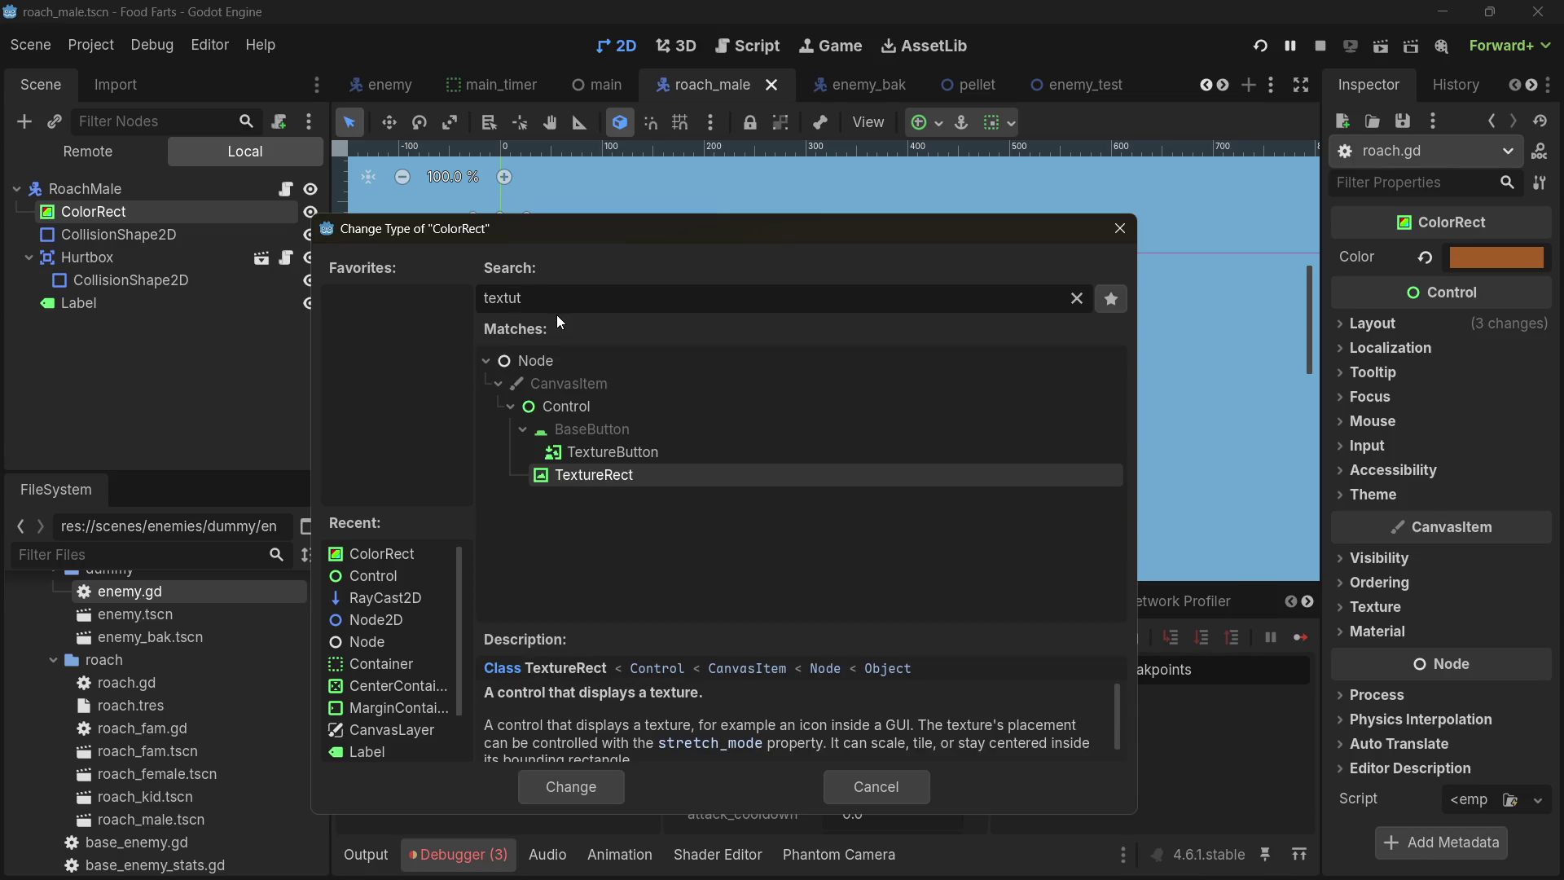
{"action": "key", "text": "Return"}
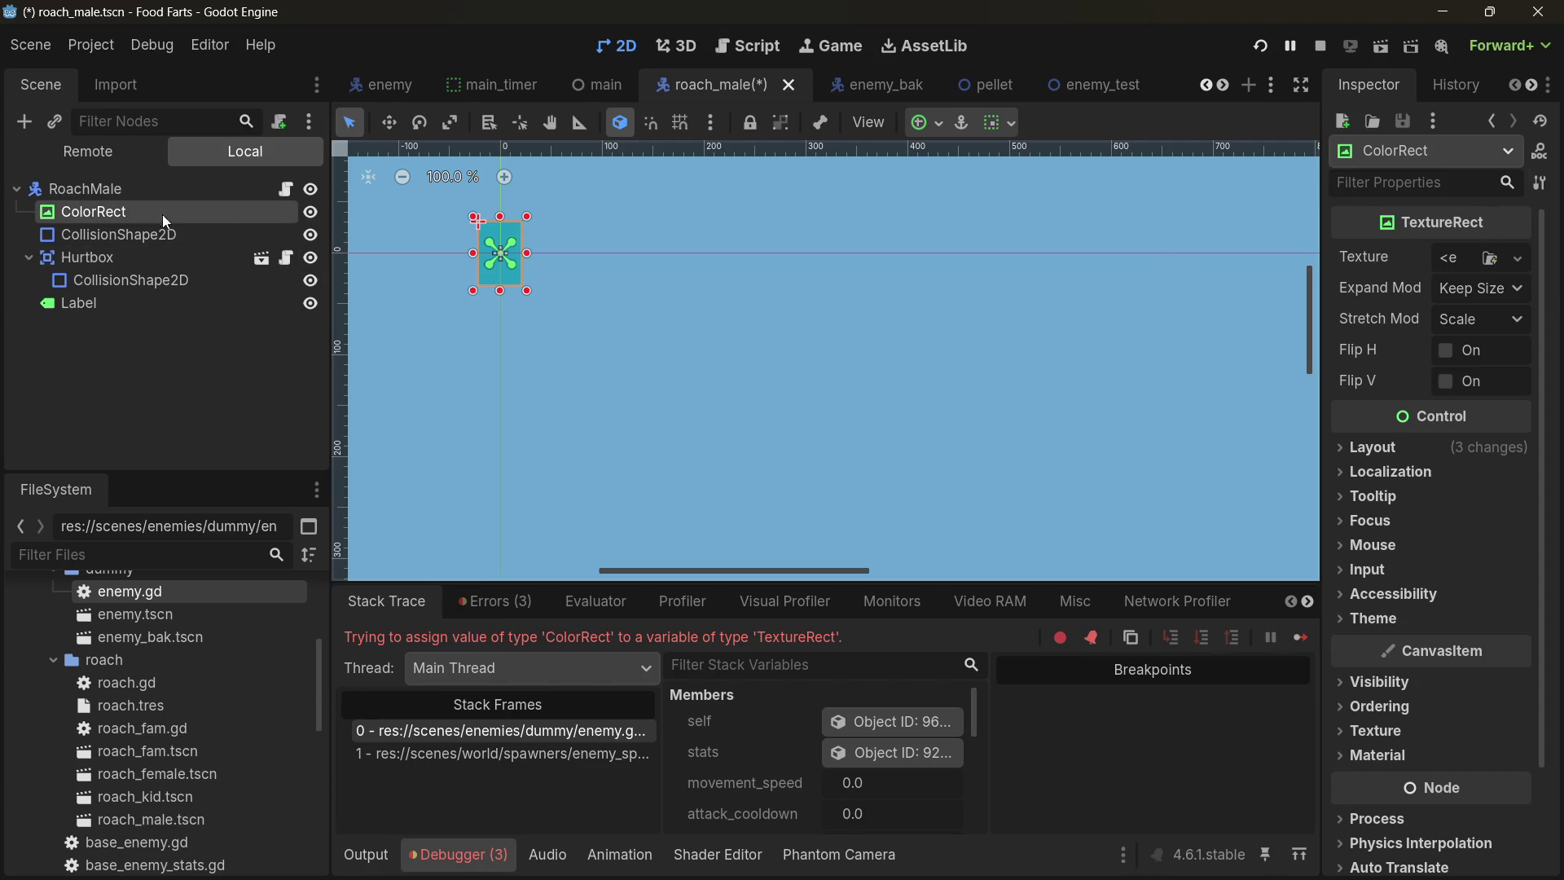
{"action": "left_click", "coordinate": [1519, 258]}
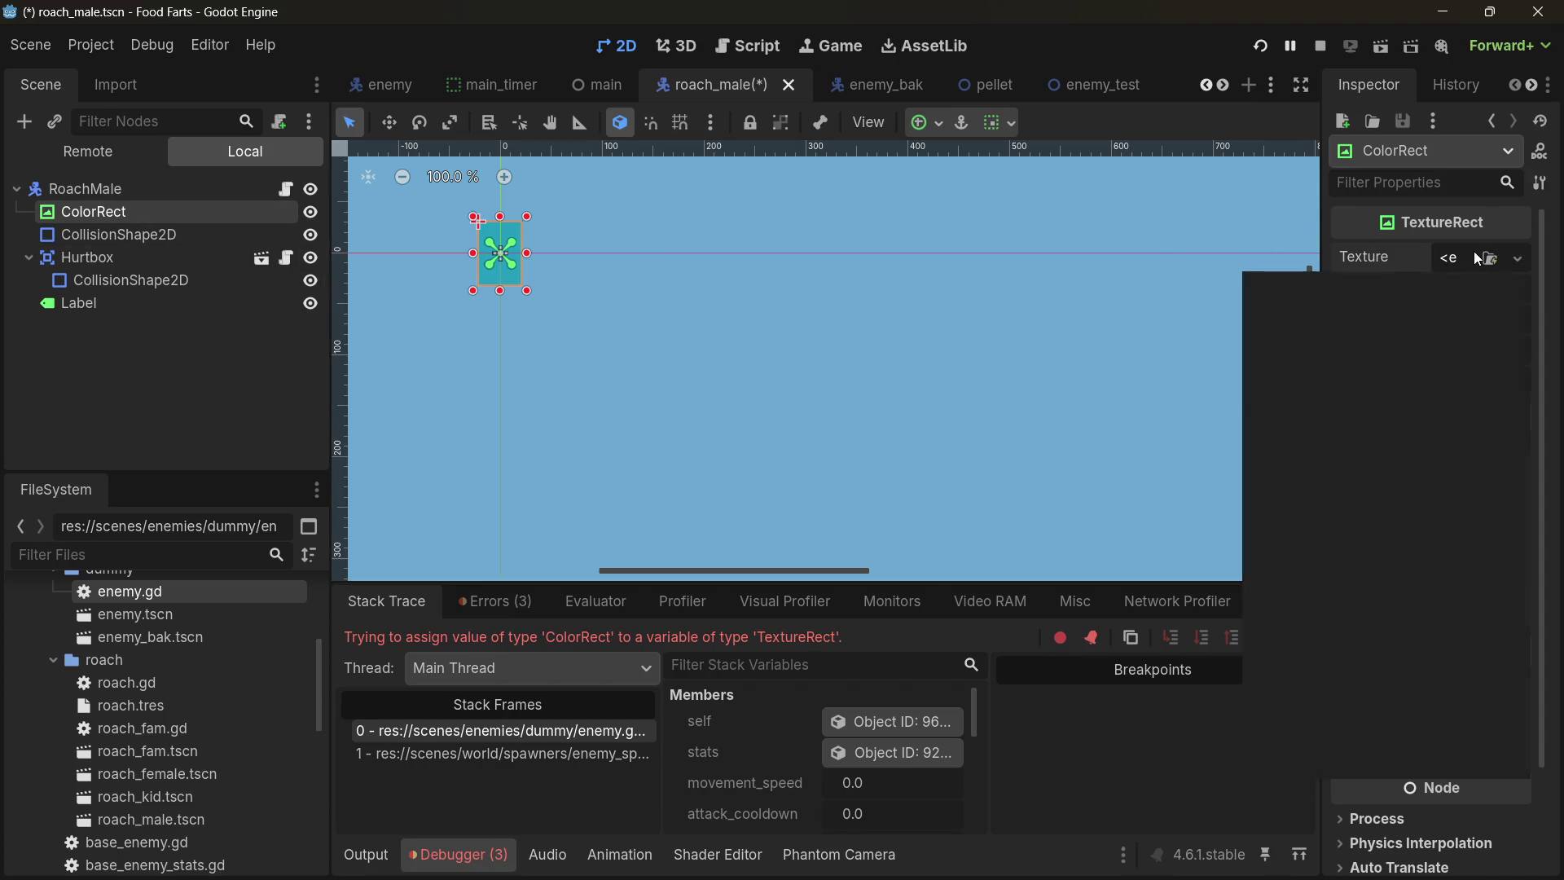
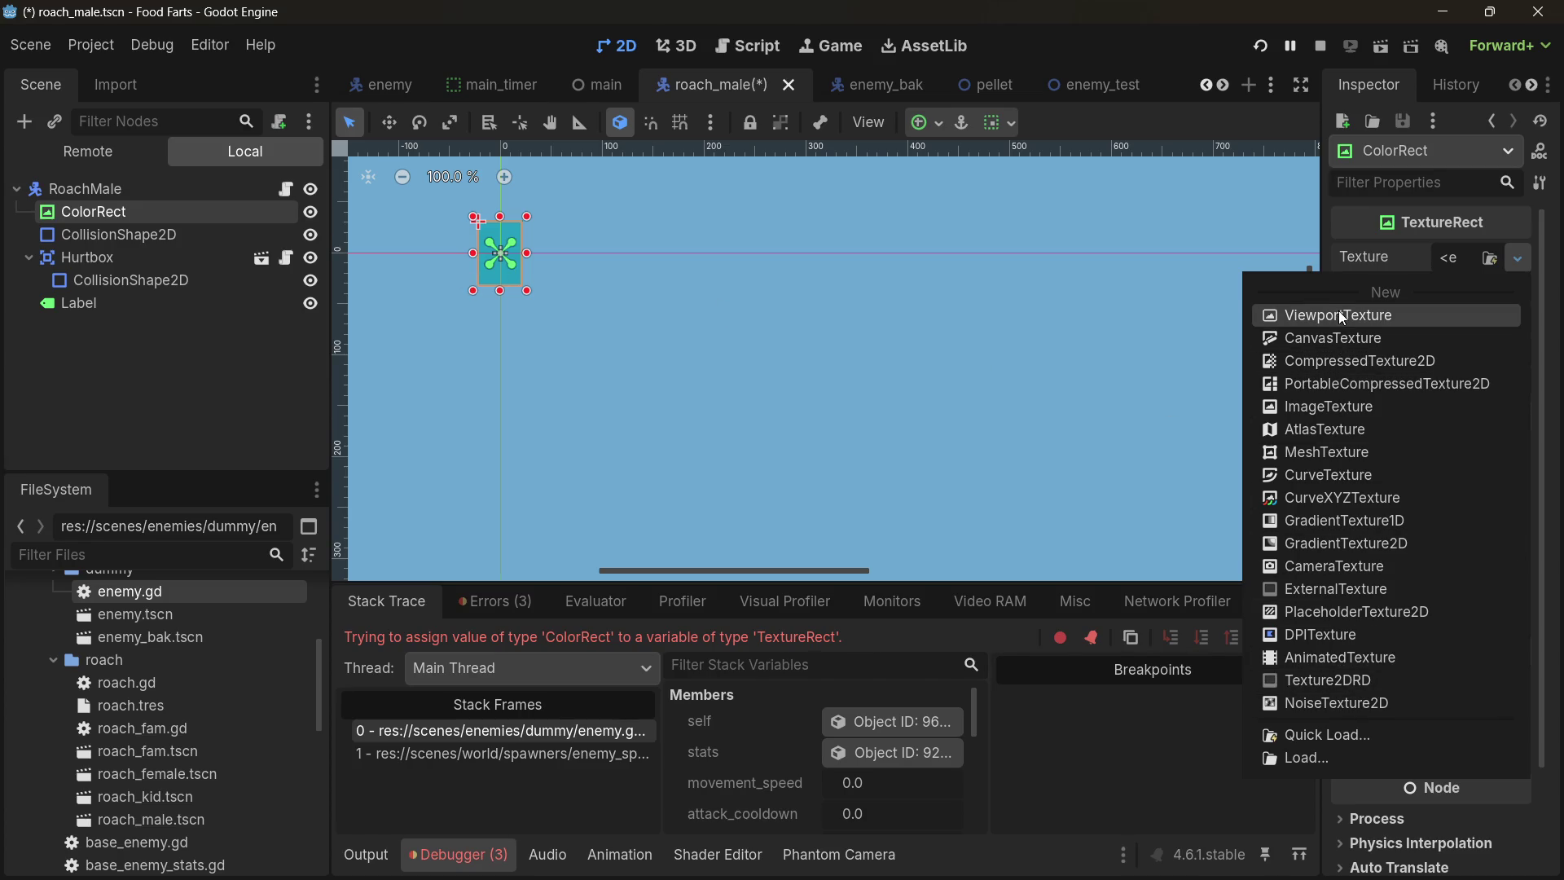
- Give the ColorRect a new GradientTexture2D and delete its white colour stop
{"action": "left_click", "coordinate": [1346, 540]}
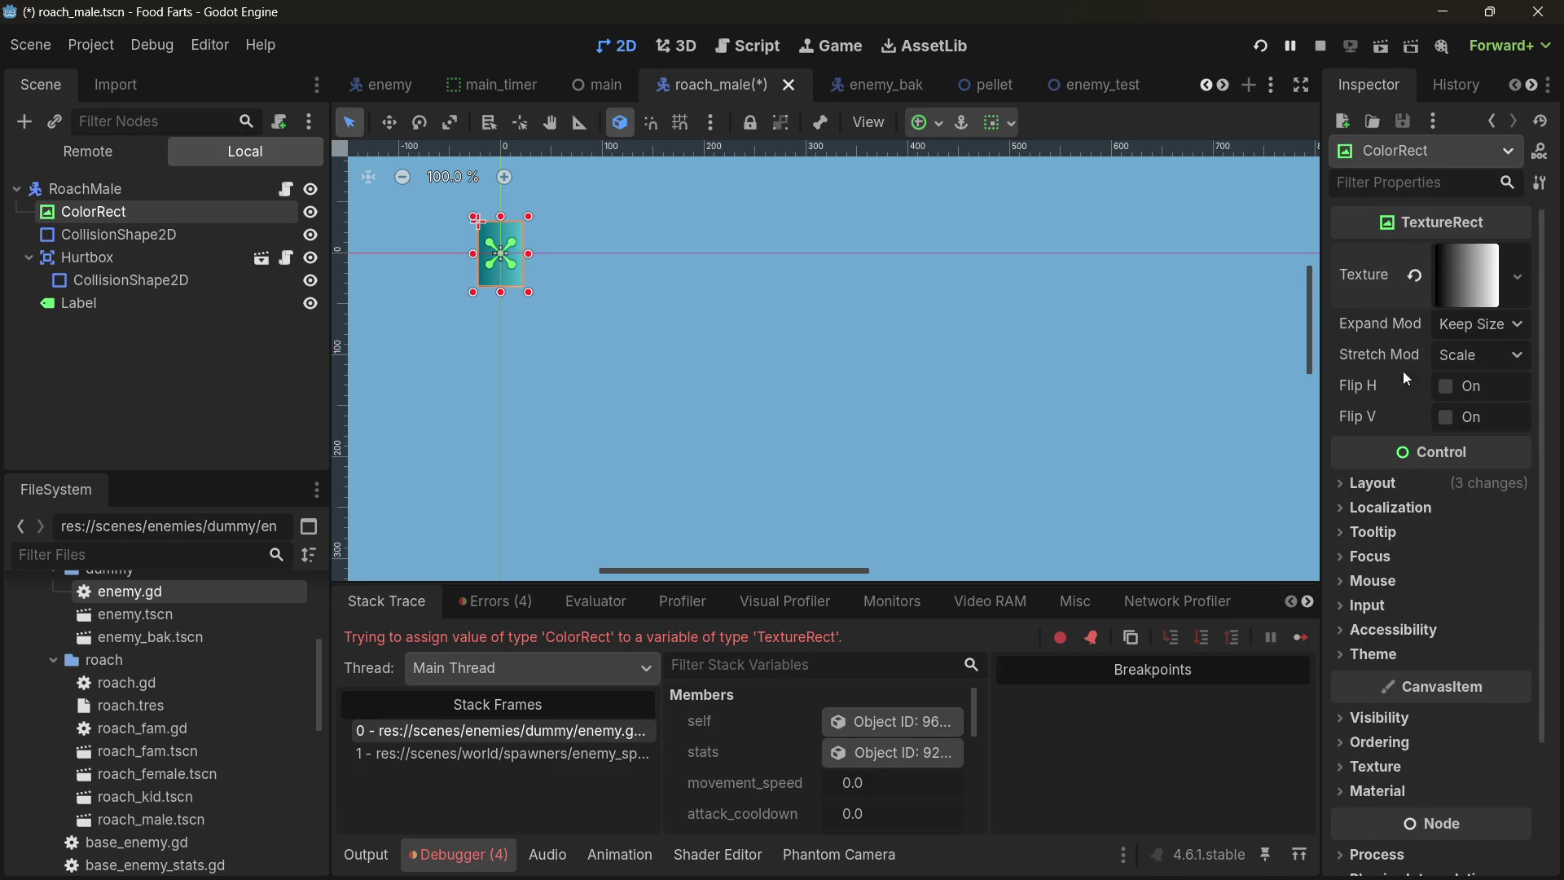
{"action": "left_click", "coordinate": [1472, 281]}
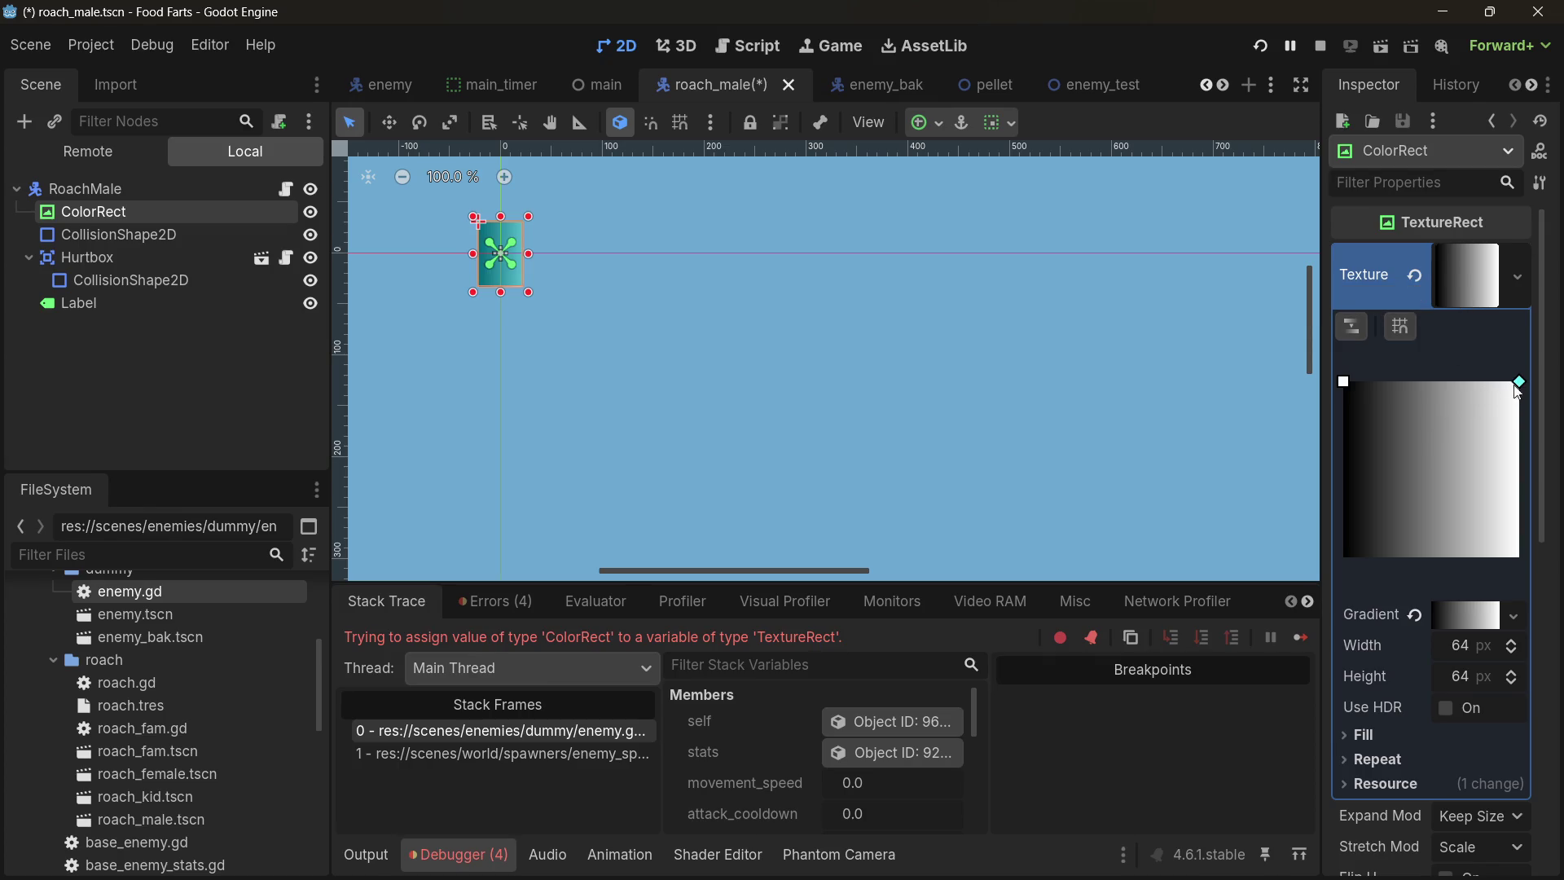
{"action": "mouse_move", "coordinate": [1522, 383]}
{"action": "left_mouse_down"}
{"action": "mouse_move", "coordinate": [1502, 412]}
{"action": "mouse_move", "coordinate": [1526, 373]}
{"action": "left_mouse_up"}
{"action": "left_click", "coordinate": [1451, 618]}
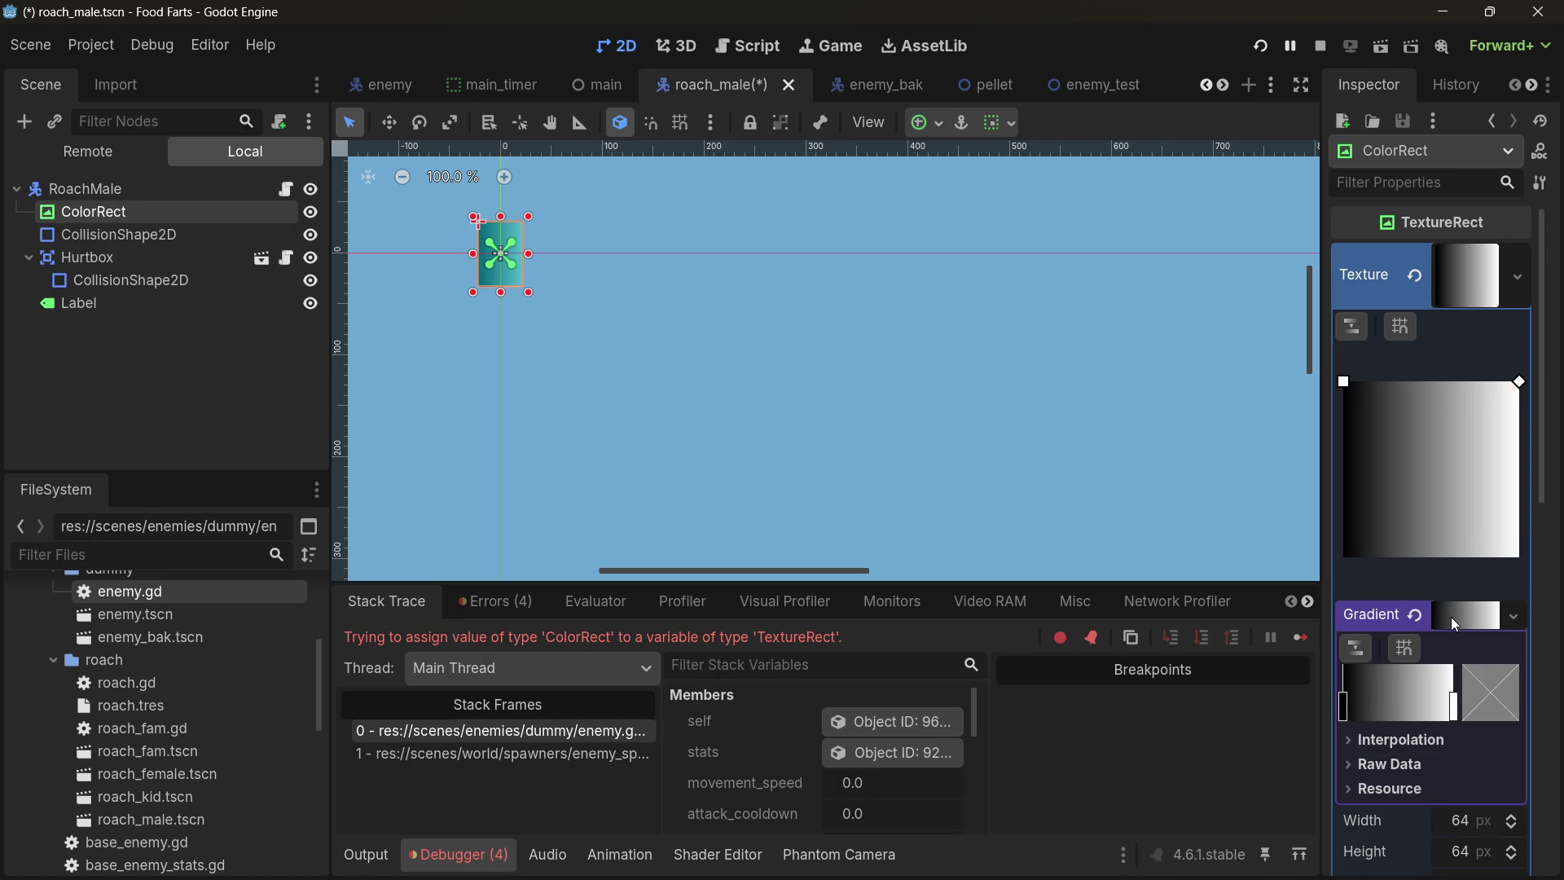
{"action": "right_click", "coordinate": [1456, 712]}
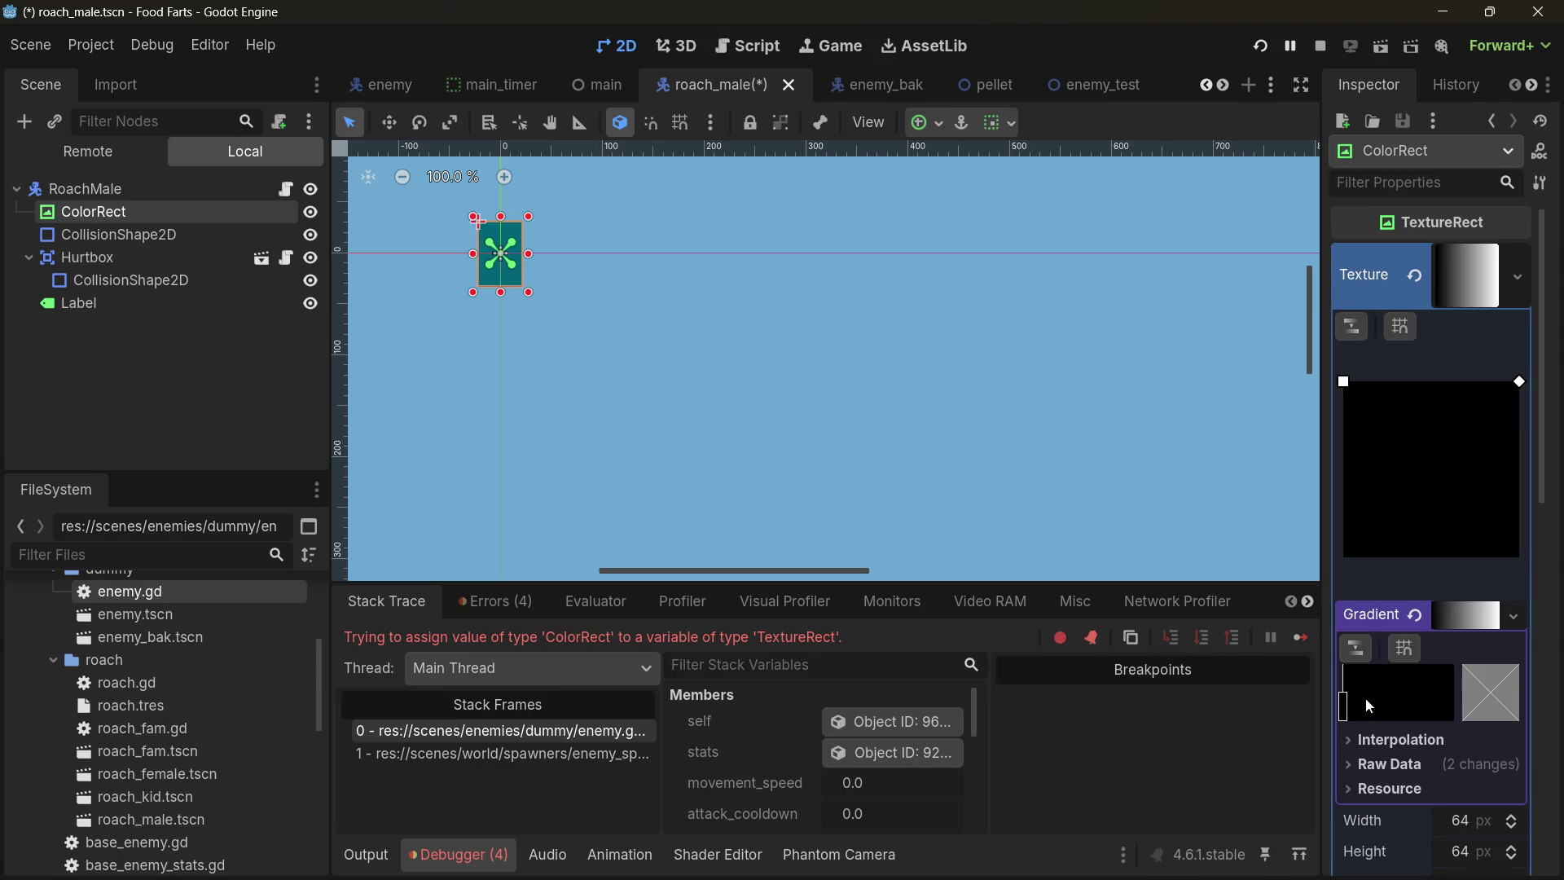
- Set the remaining gradient stop to solid brown 7d4519
{"action": "double_click", "coordinate": [1346, 717]}
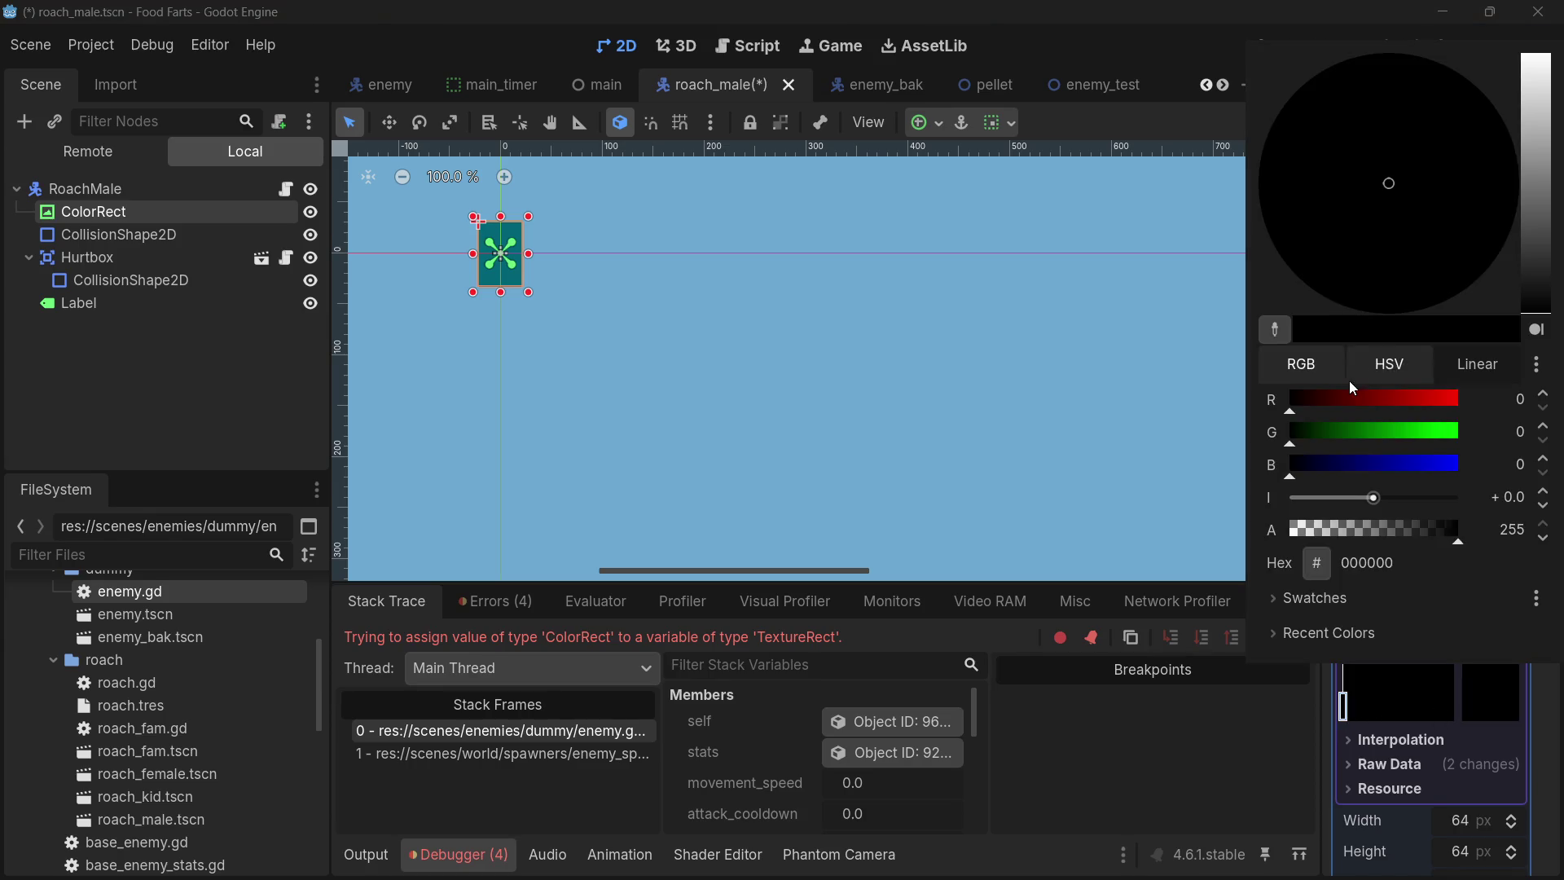
{"action": "left_click", "coordinate": [1337, 397]}
{"action": "left_click_drag", "start_coordinate": [1337, 397], "coordinate": [1344, 398]}
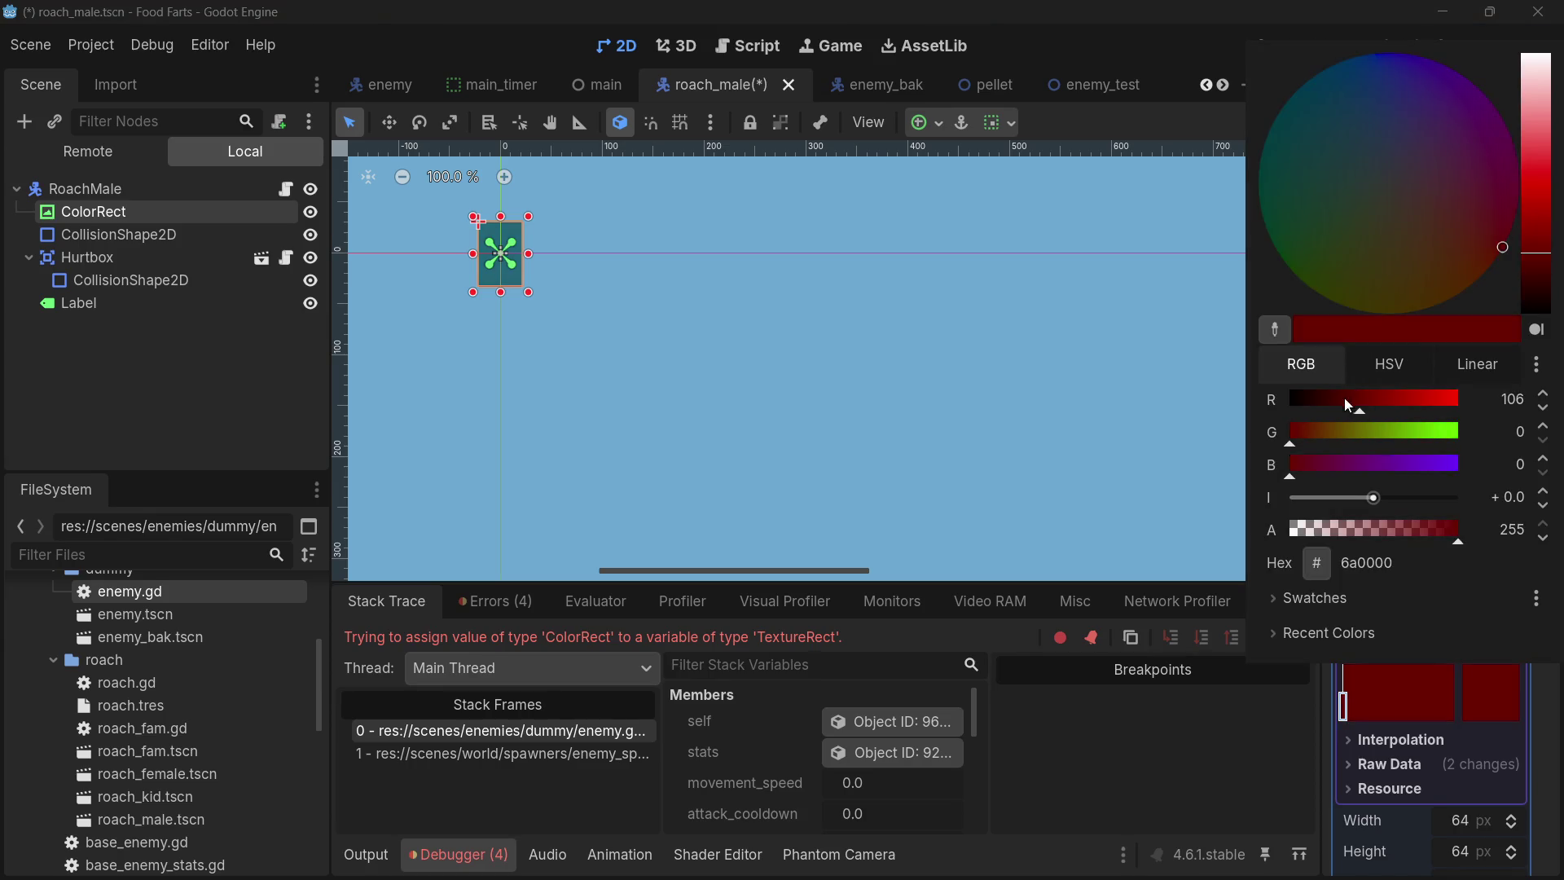
{"action": "left_click", "coordinate": [1442, 264]}
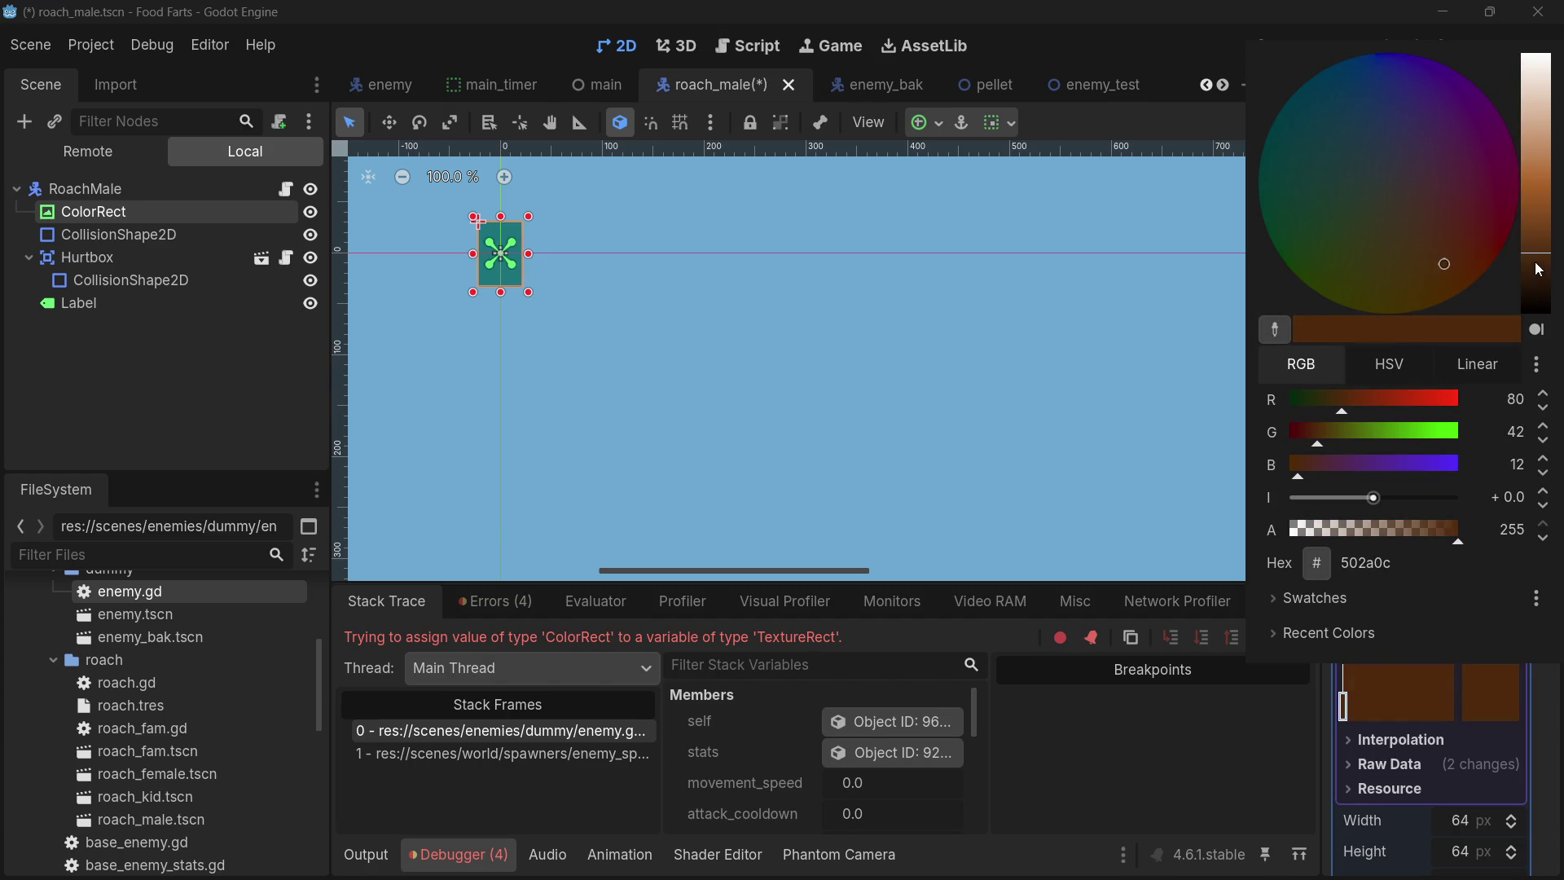
{"action": "mouse_move", "coordinate": [1536, 269]}
{"action": "left_mouse_down"}
{"action": "mouse_move", "coordinate": [1535, 195]}
{"action": "mouse_move", "coordinate": [1532, 220]}
{"action": "left_mouse_up"}
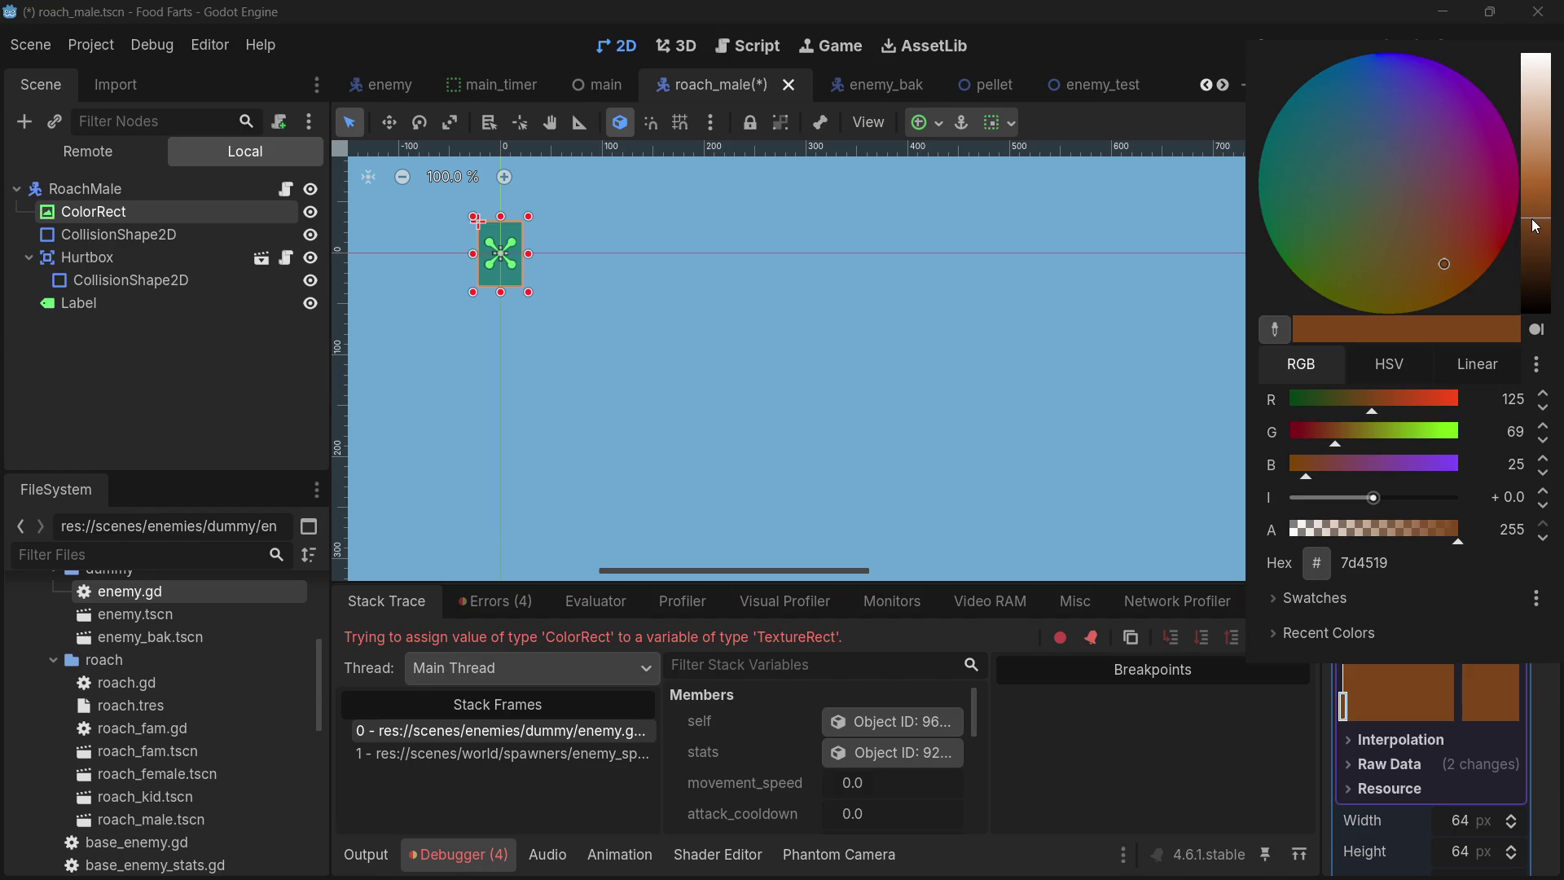
{"action": "left_click", "coordinate": [914, 343]}
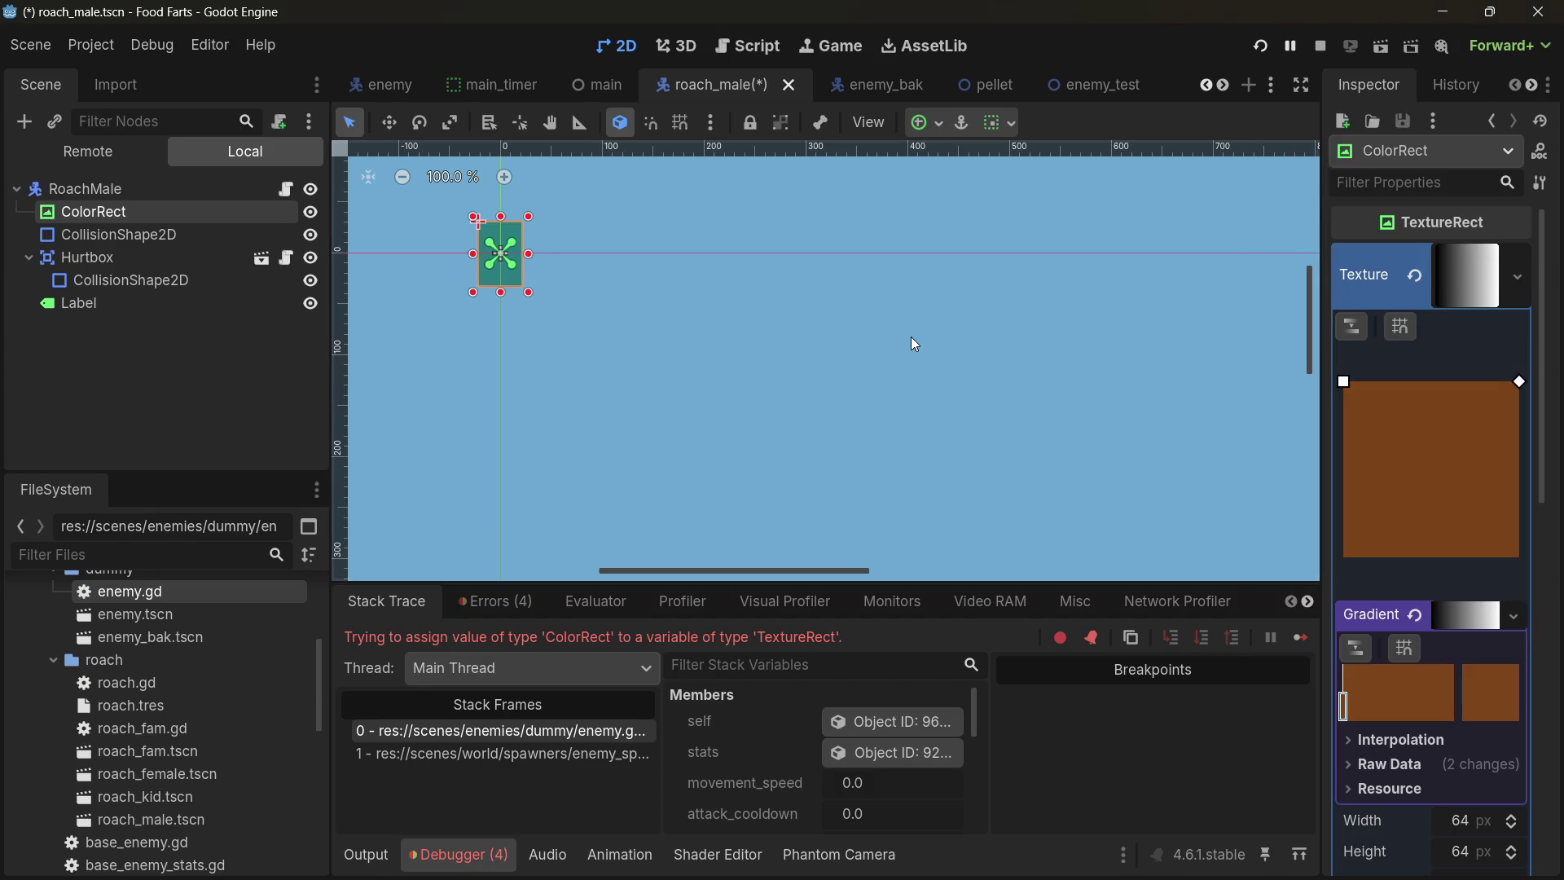
{"action": "left_click", "coordinate": [781, 355]}
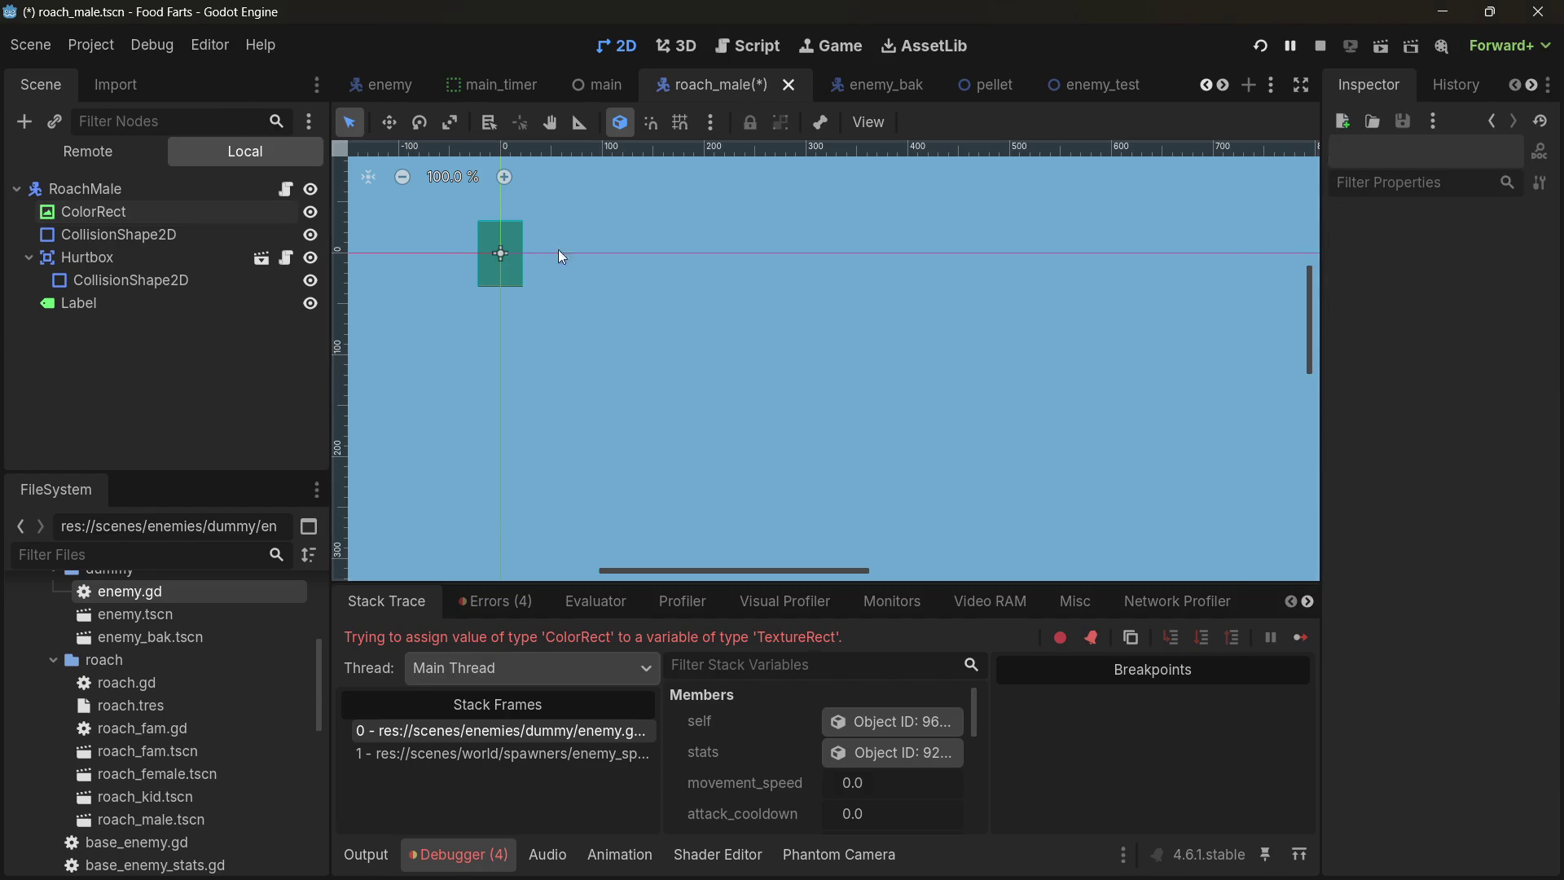
- Save the roach_male scene with its new ColorRect gradient
{"action": "left_click", "coordinate": [173, 208]}
{"action": "key", "text": "ctrl+s"}
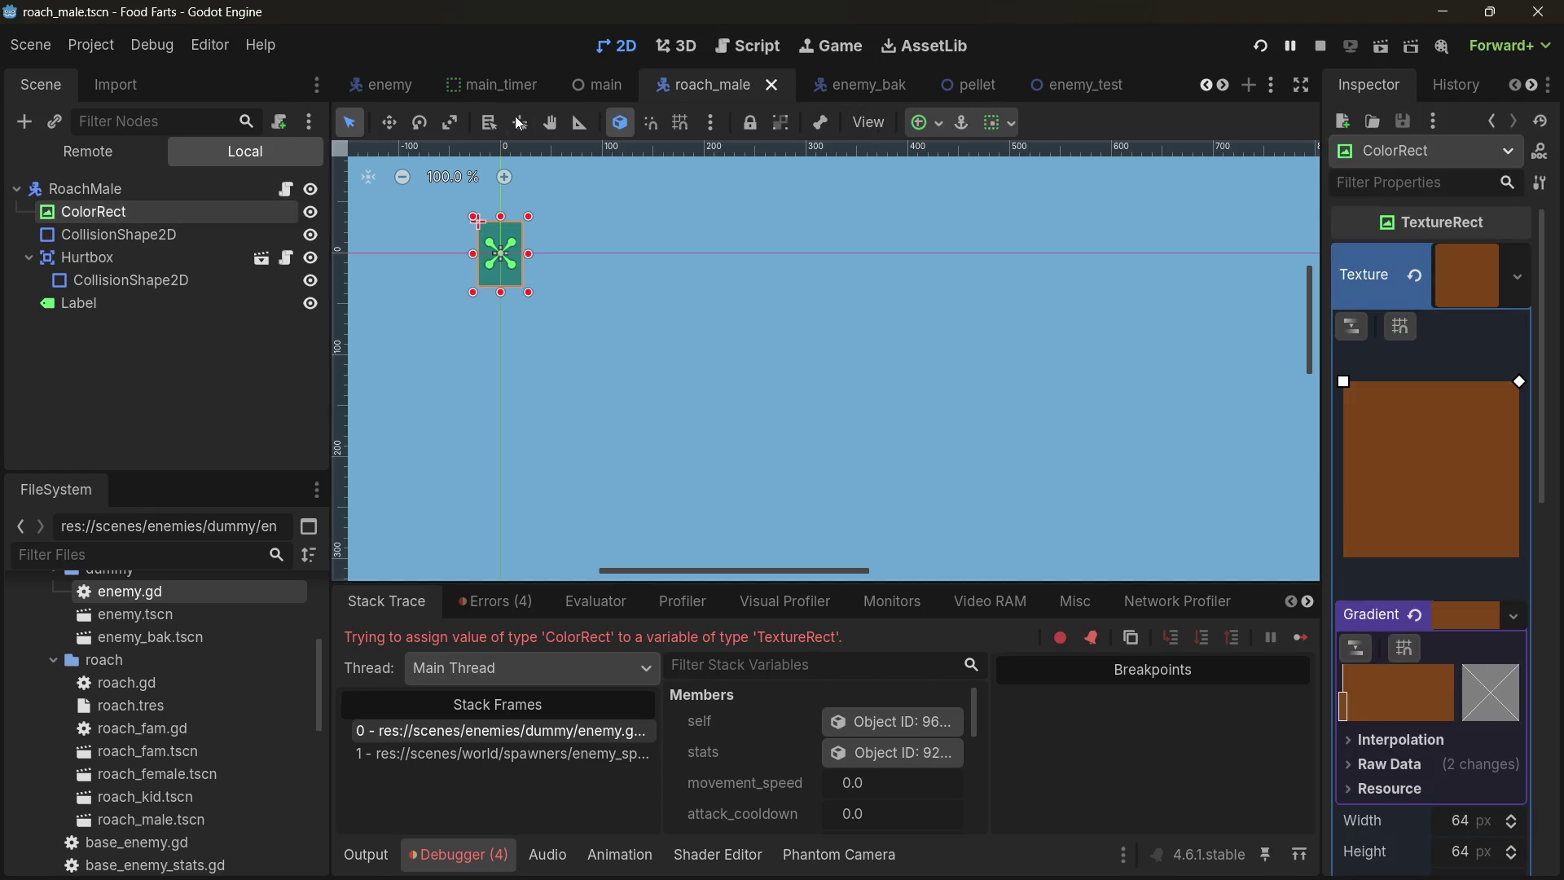
{"action": "scroll", "coordinate": [652, 84], "scroll_direction": "up", "scroll_amount": 2}
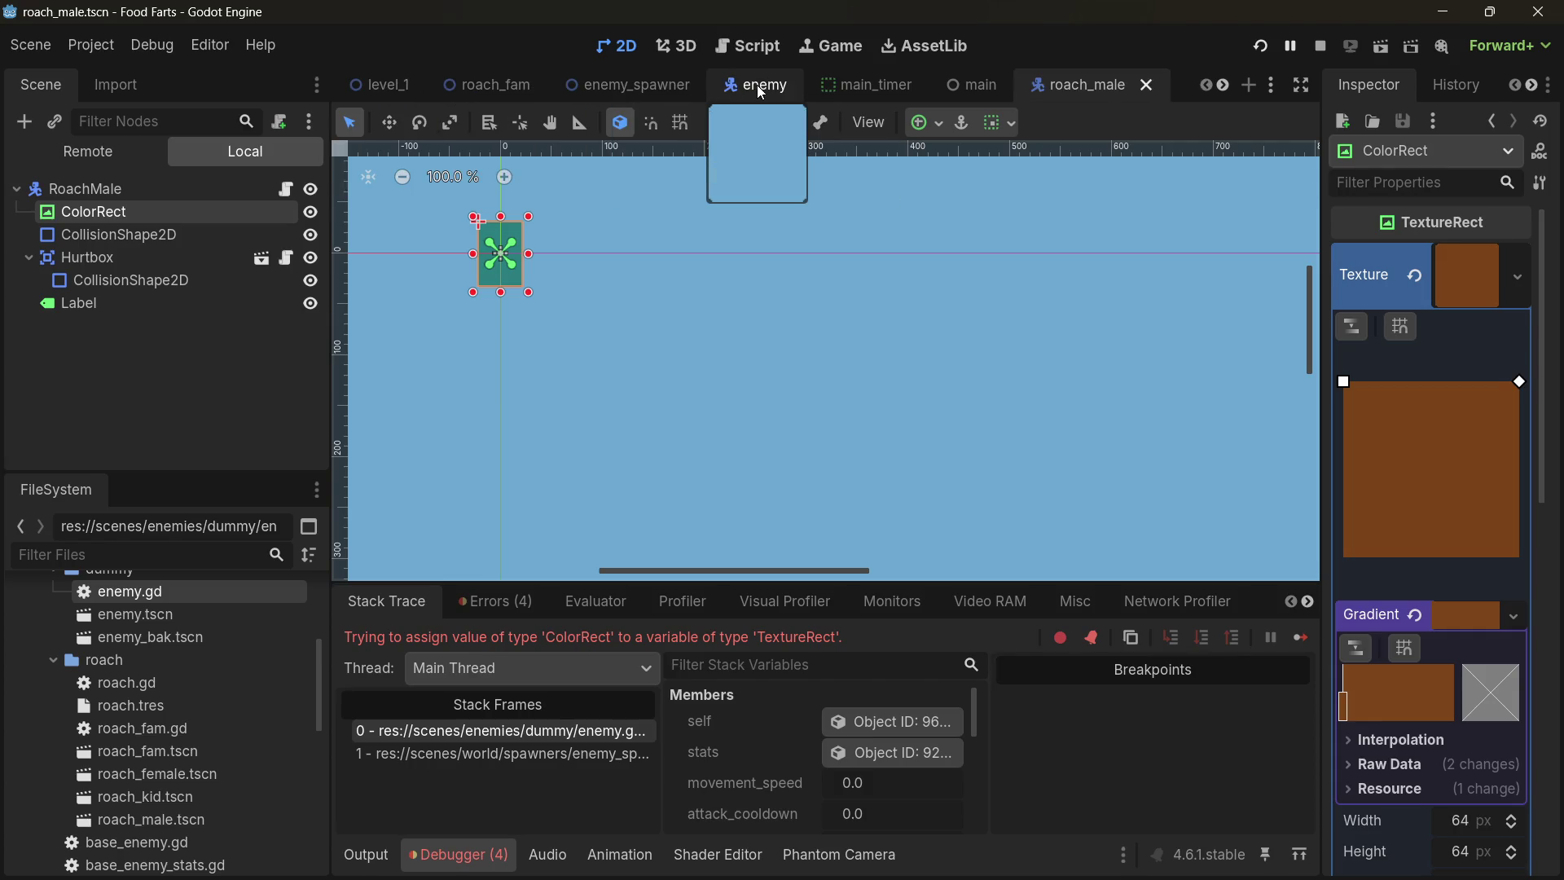
{"action": "scroll", "coordinate": [540, 87], "scroll_direction": "down", "scroll_amount": 2}
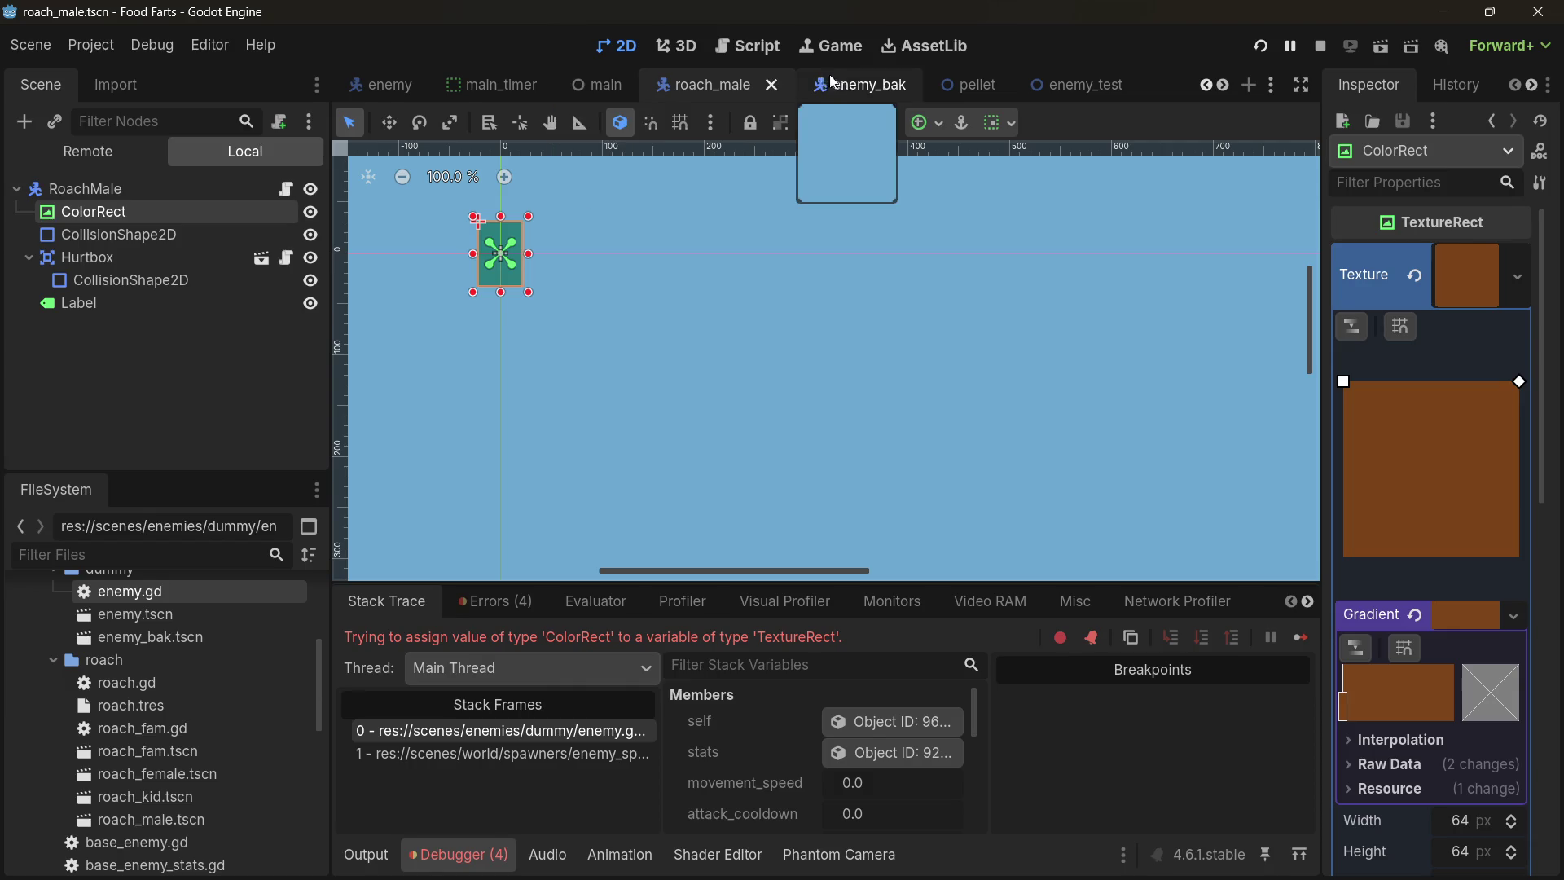
{"action": "scroll", "coordinate": [851, 77], "scroll_direction": "down", "scroll_amount": 1}
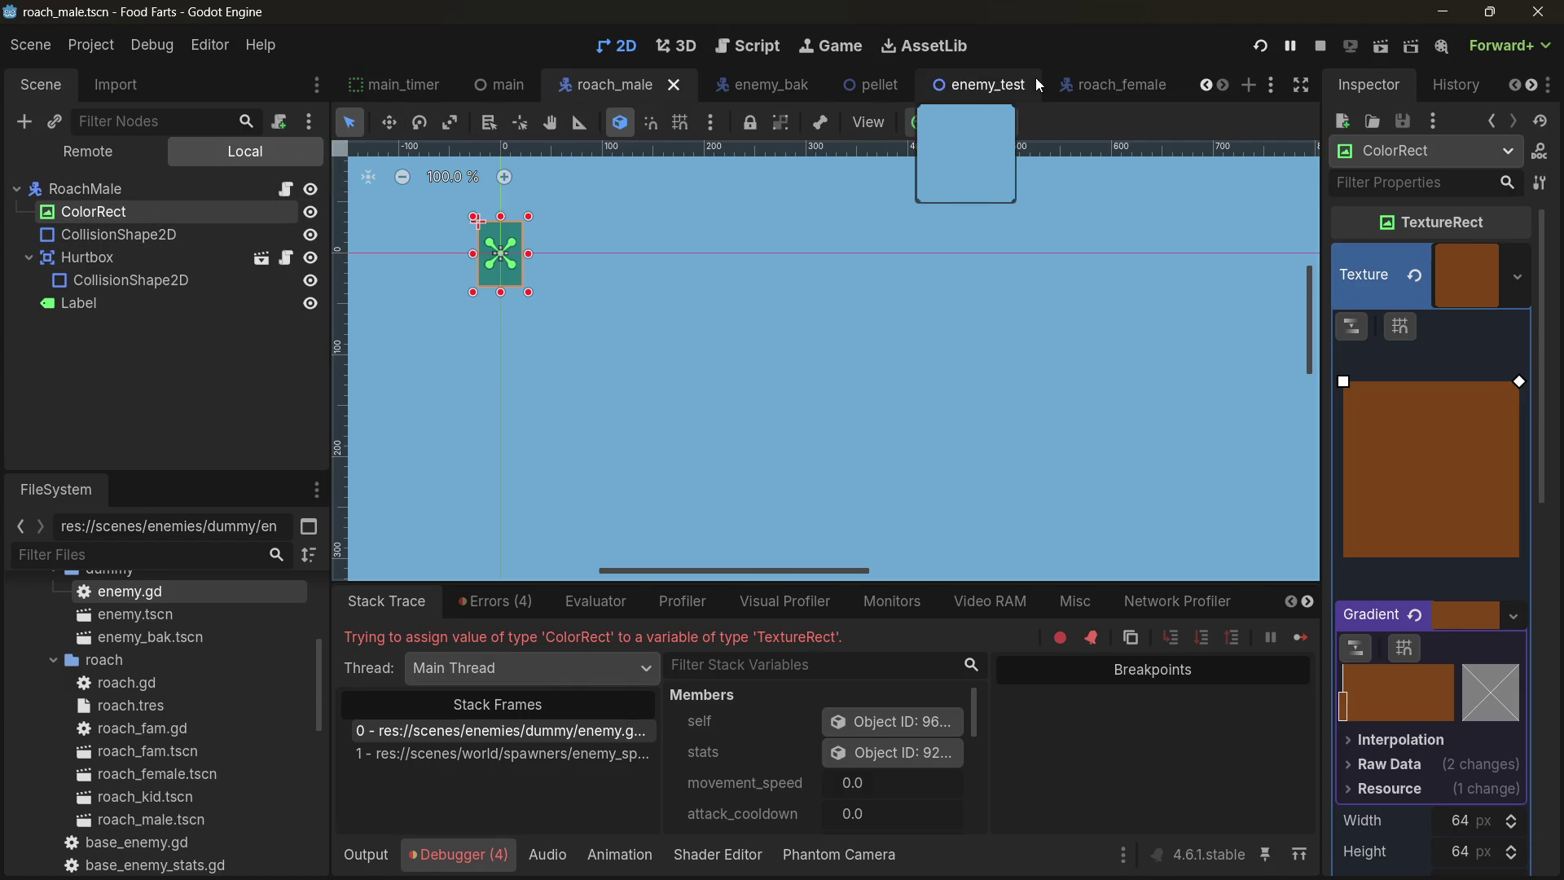
- In roach_female, make ColorRect the first child of RoachFemale and save the scene
{"action": "left_click", "coordinate": [1075, 82]}
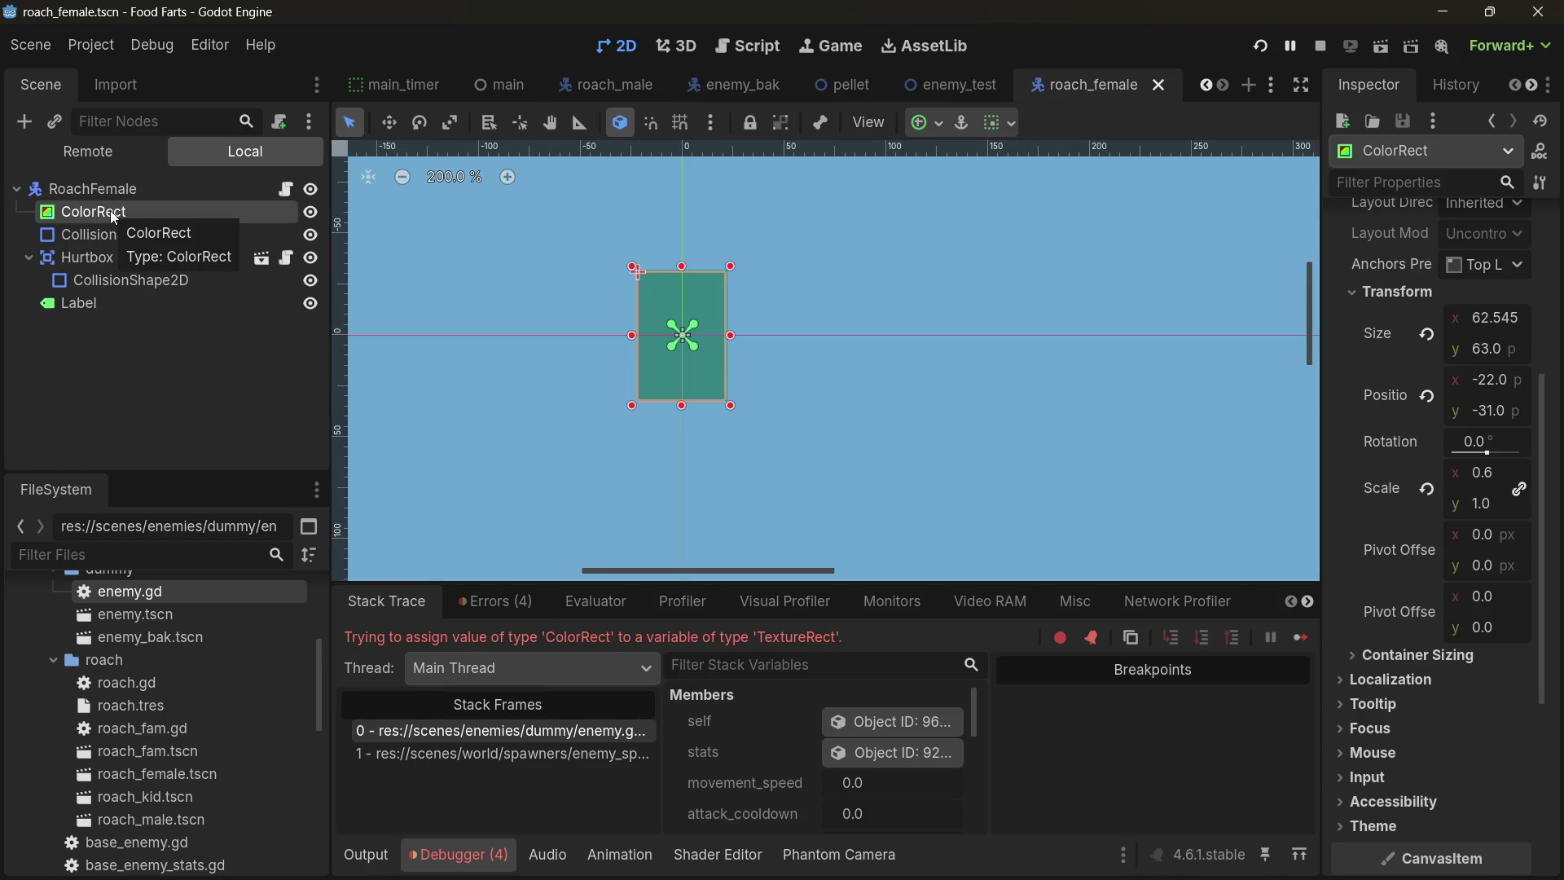
{"action": "key", "text": "Delete"}
{"action": "key", "text": "Return"}
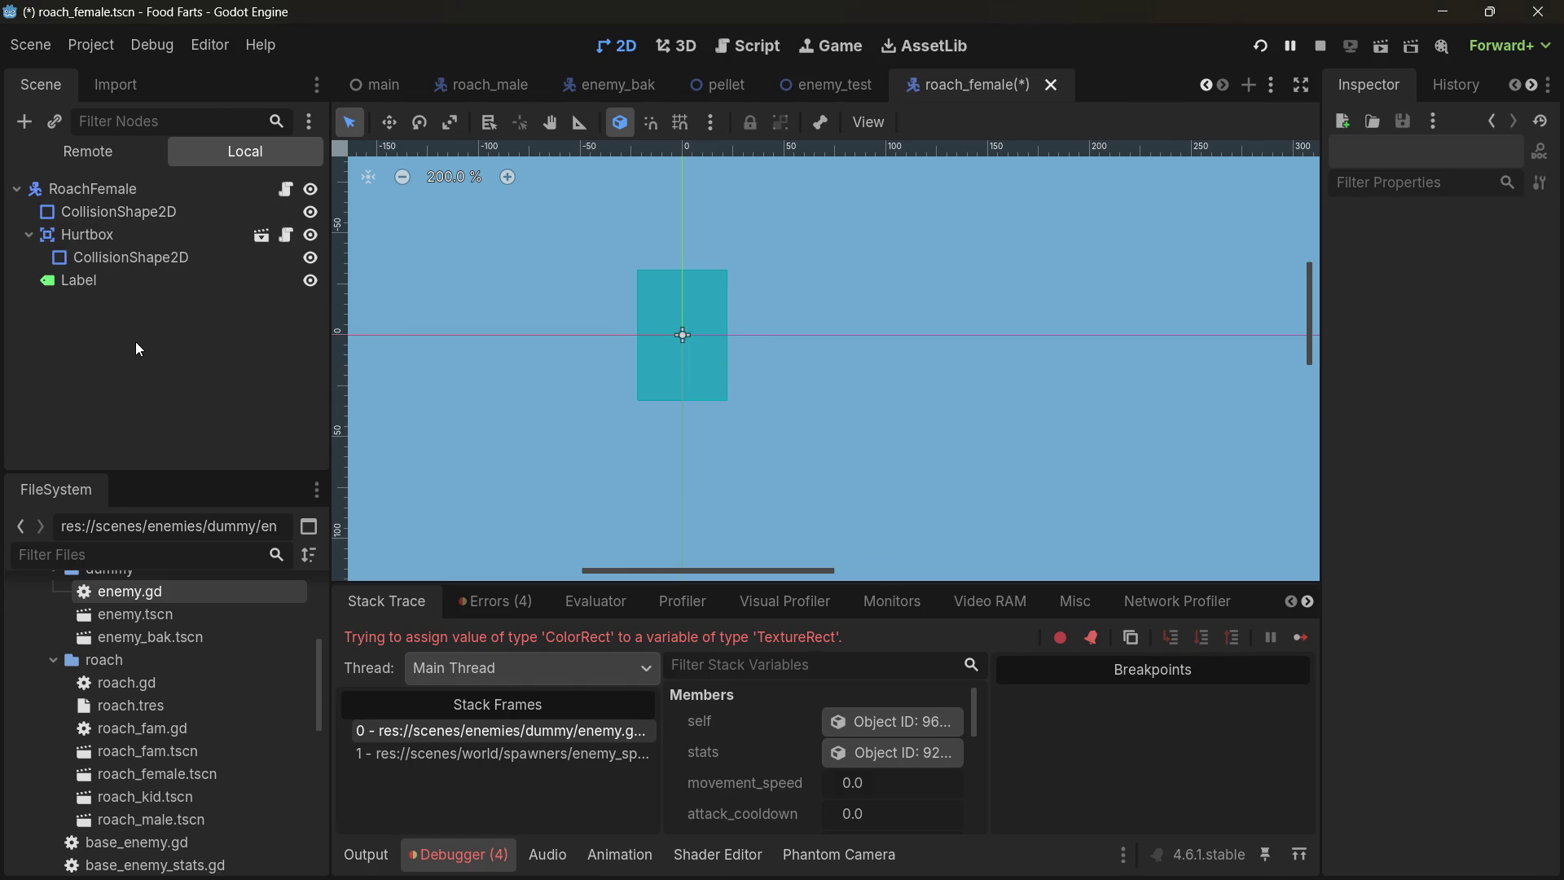
{"action": "key", "text": "ctrl+z"}
{"action": "left_click_drag", "start_coordinate": [101, 307], "coordinate": [106, 198]}
{"action": "key", "text": "ctrl+s"}
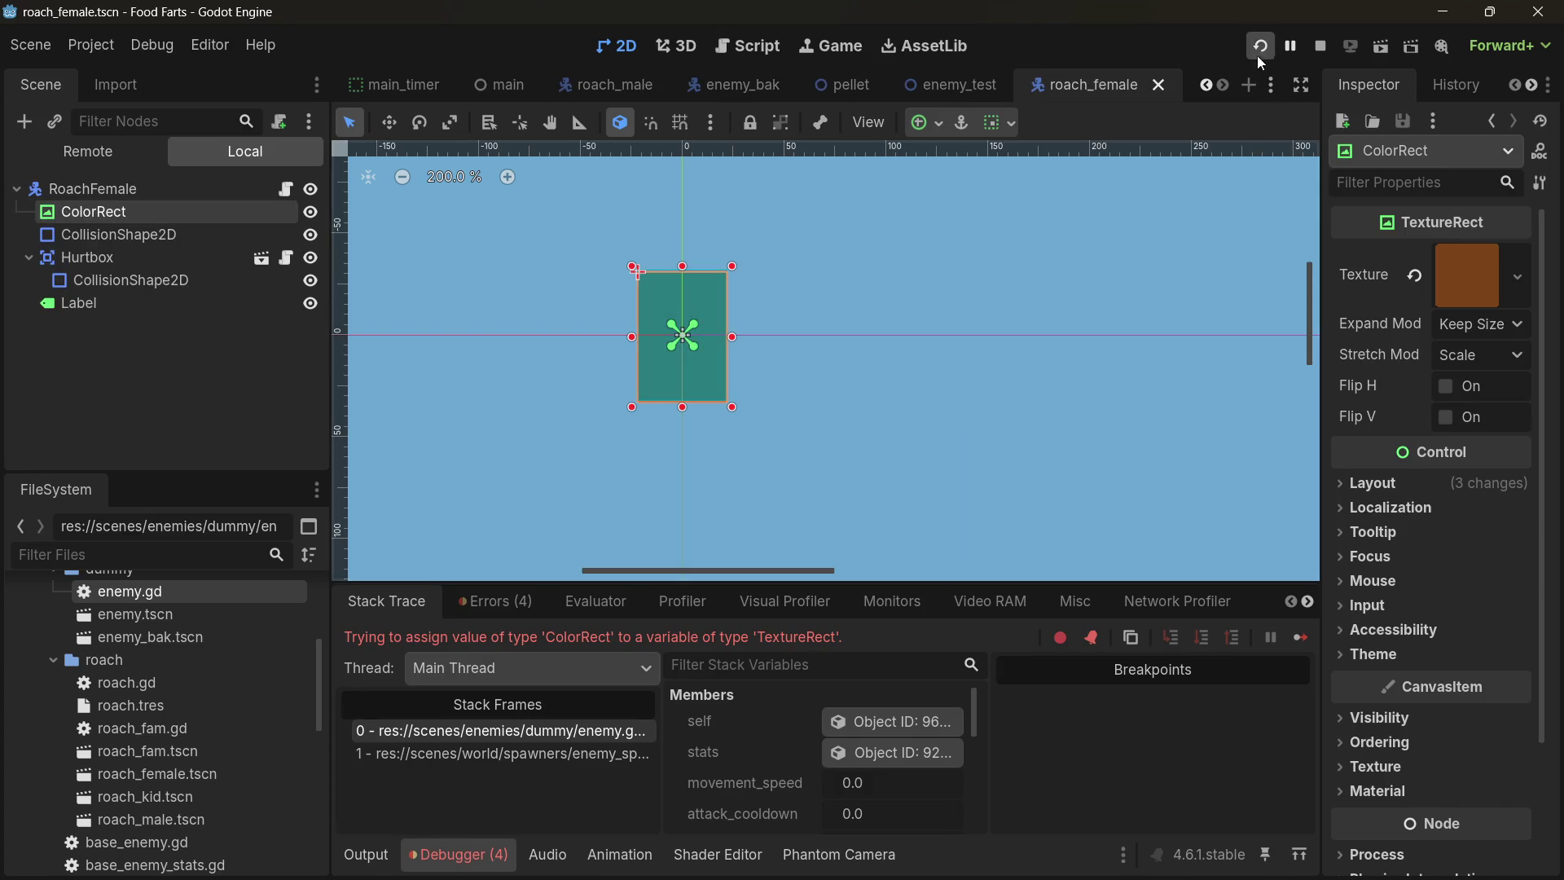
- Restart the game and select the roach_fam.gd type-mismatch error text in the Stack Trace
{"action": "left_click", "coordinate": [1259, 60]}
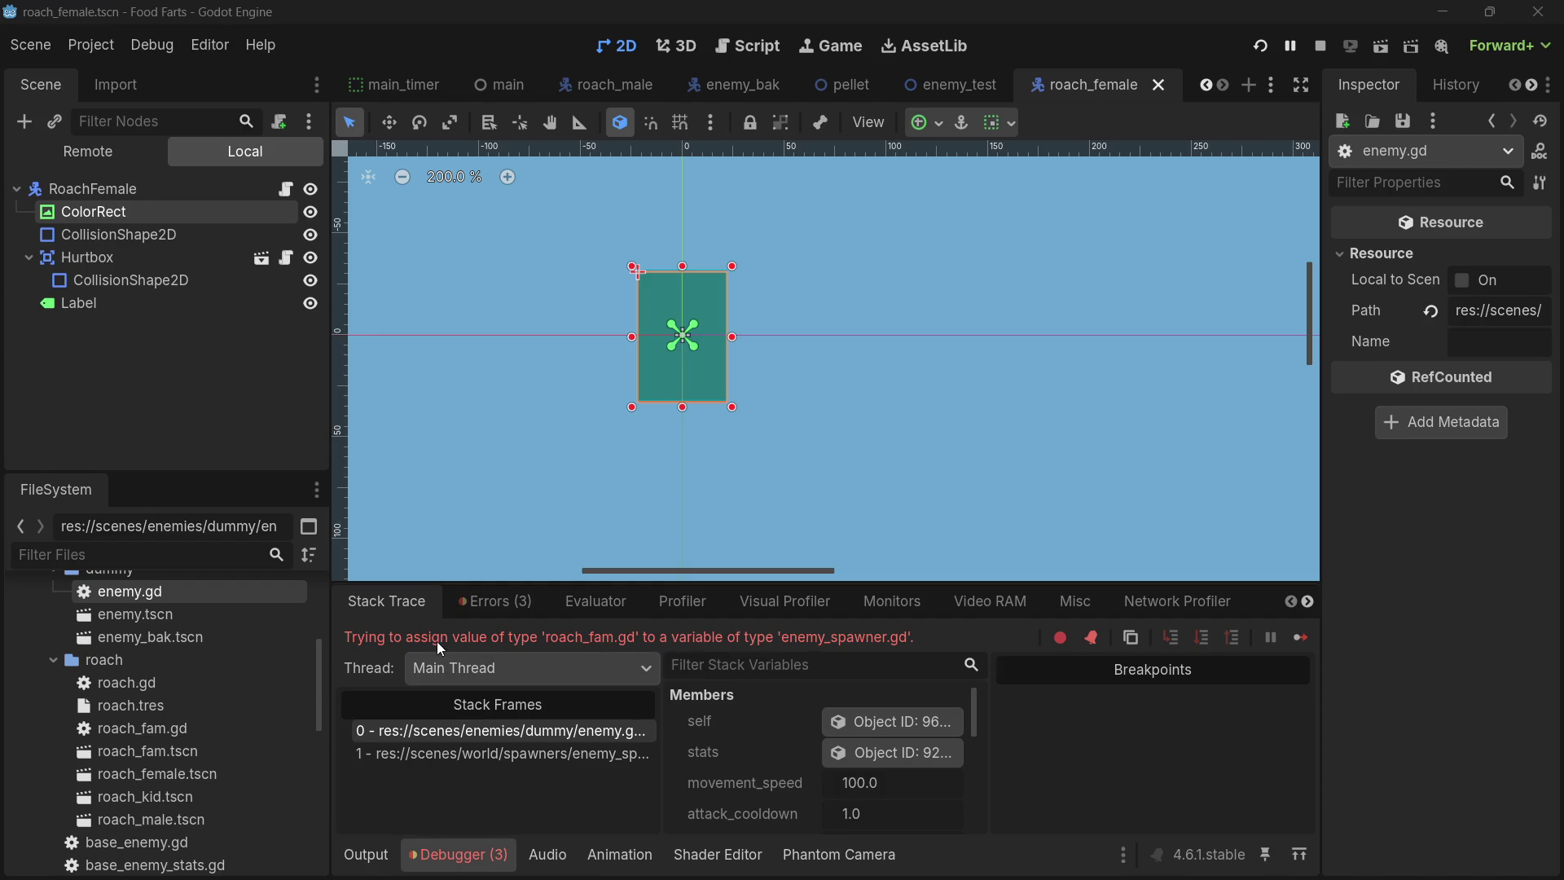
{"action": "double_click", "coordinate": [477, 639]}
{"action": "double_click", "coordinate": [686, 642]}
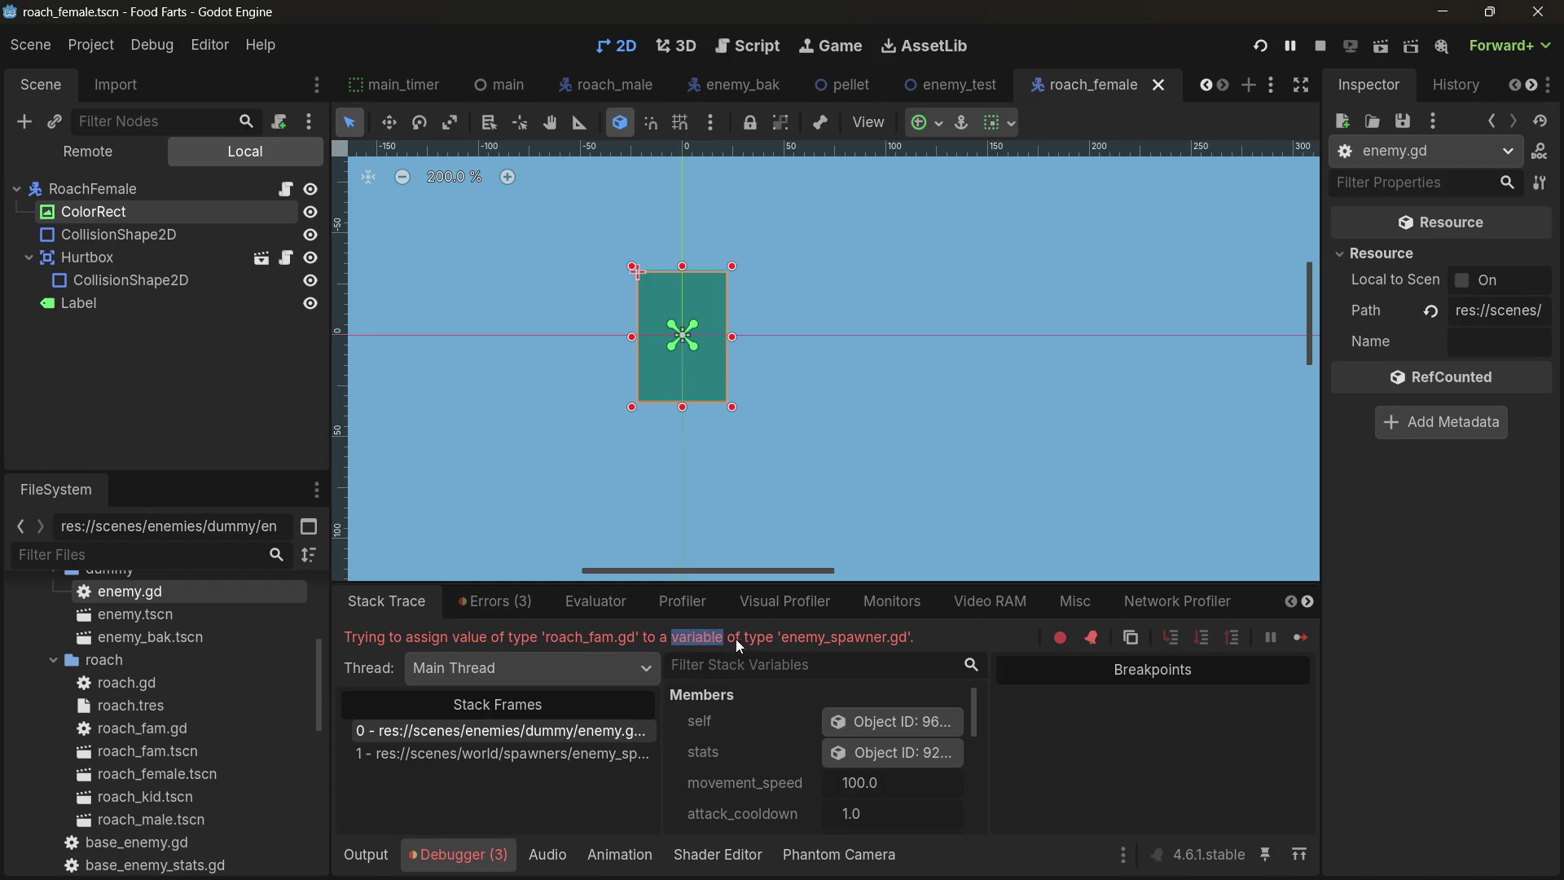
{"action": "left_click_drag", "start_coordinate": [916, 639], "coordinate": [589, 645]}
{"action": "mouse_move", "coordinate": [496, 644]}
{"action": "left_mouse_down"}
{"action": "mouse_move", "coordinate": [342, 635]}
{"action": "mouse_move", "coordinate": [501, 643]}
{"action": "left_mouse_up"}
{"action": "left_click", "coordinate": [563, 643]}
{"action": "key", "text": "ctrl+F3"}
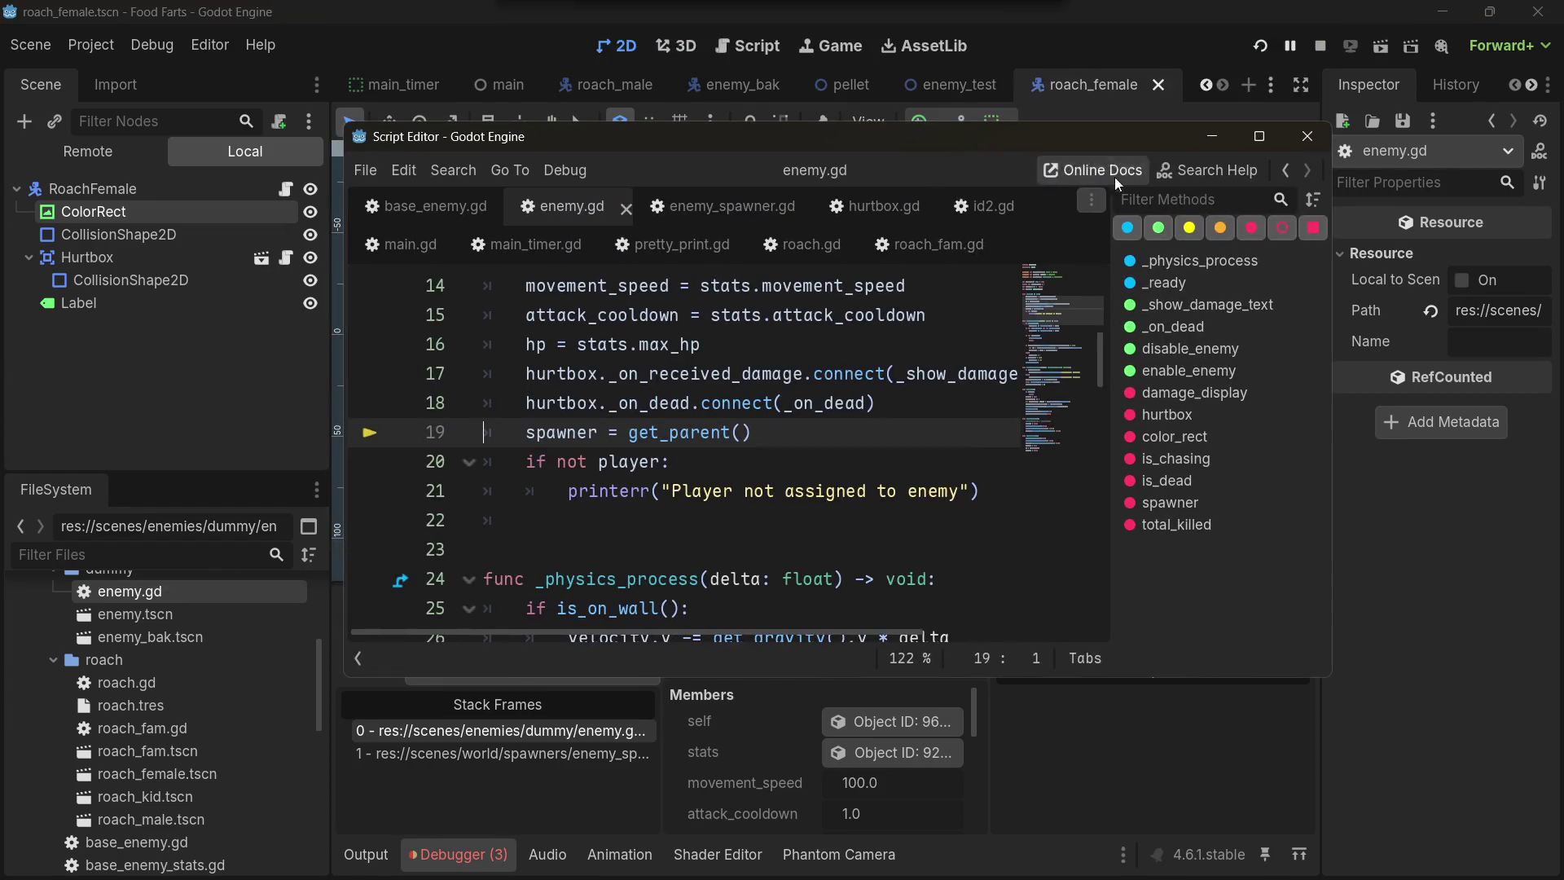
{"action": "left_click", "coordinate": [1252, 143]}
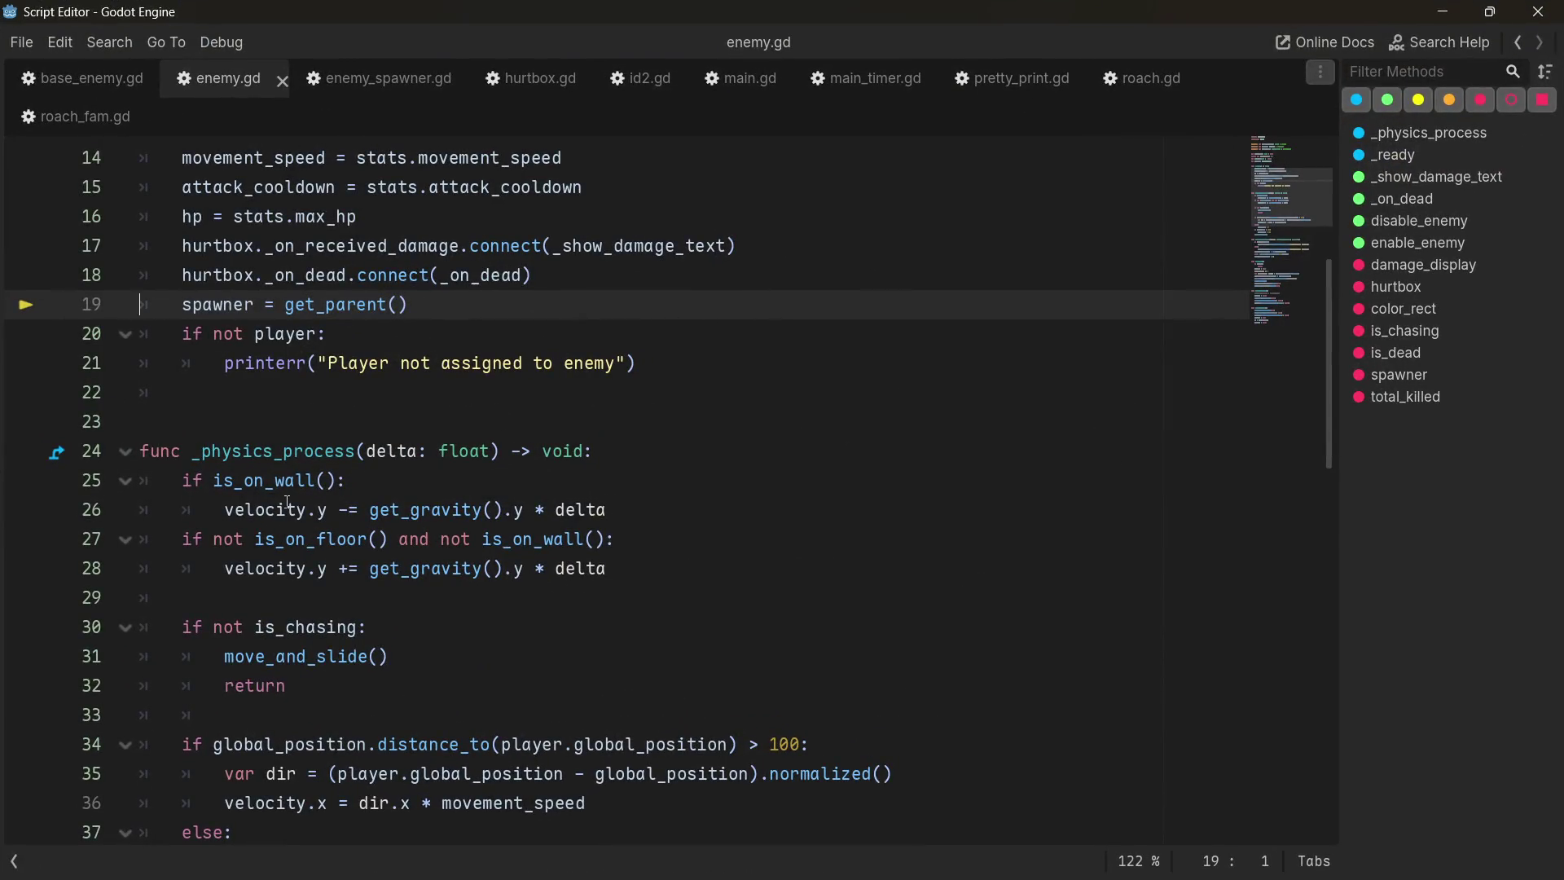
{"action": "scroll", "coordinate": [287, 501], "scroll_direction": "down", "scroll_amount": 8}
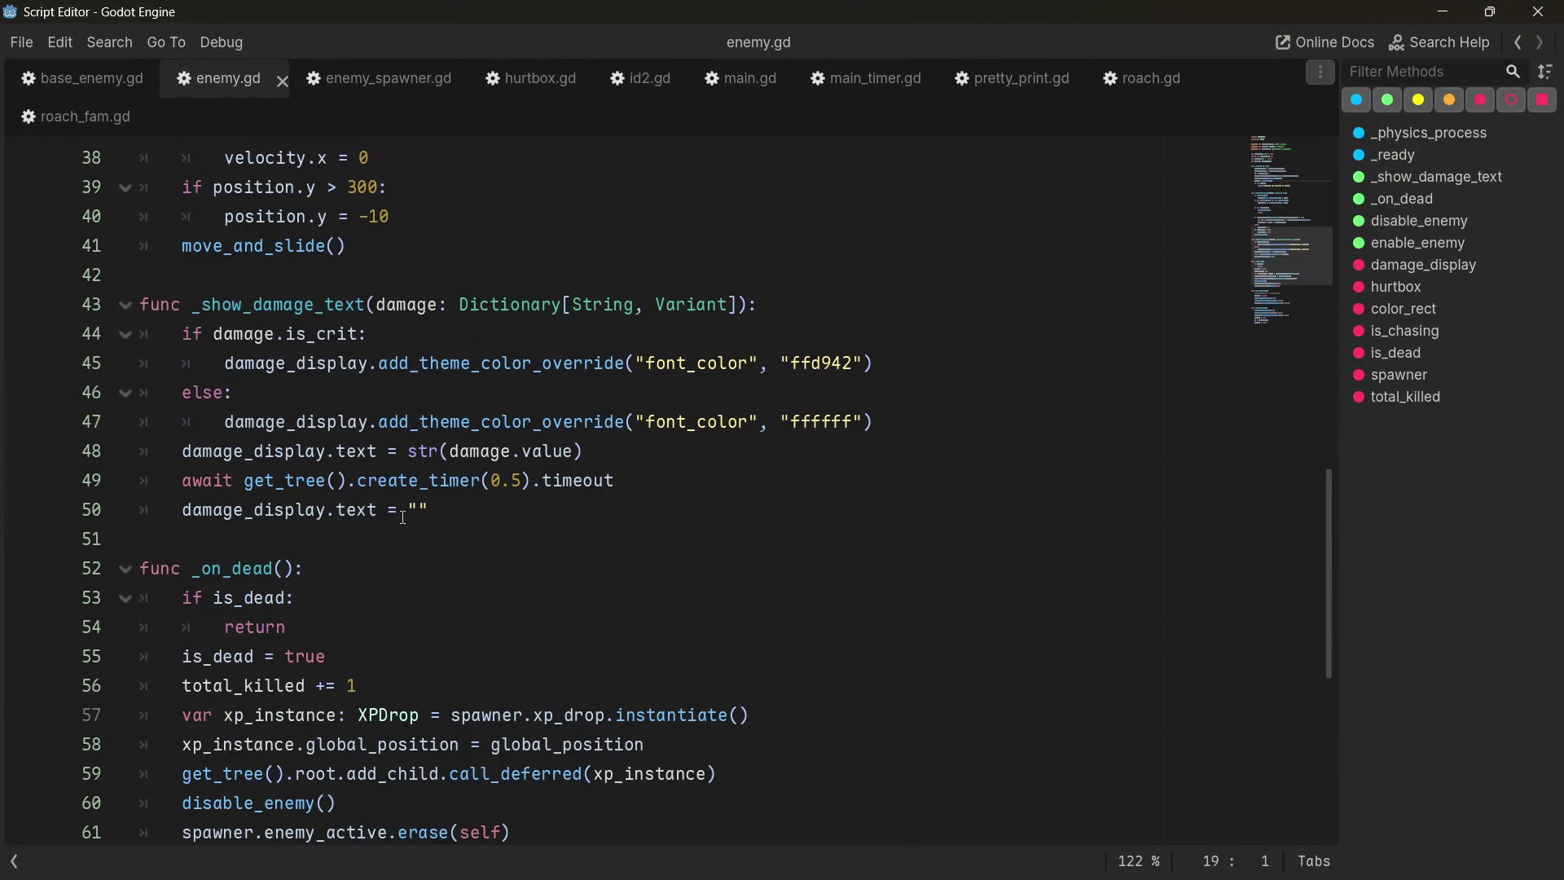
{"action": "scroll", "coordinate": [412, 509], "scroll_direction": "down", "scroll_amount": 4}
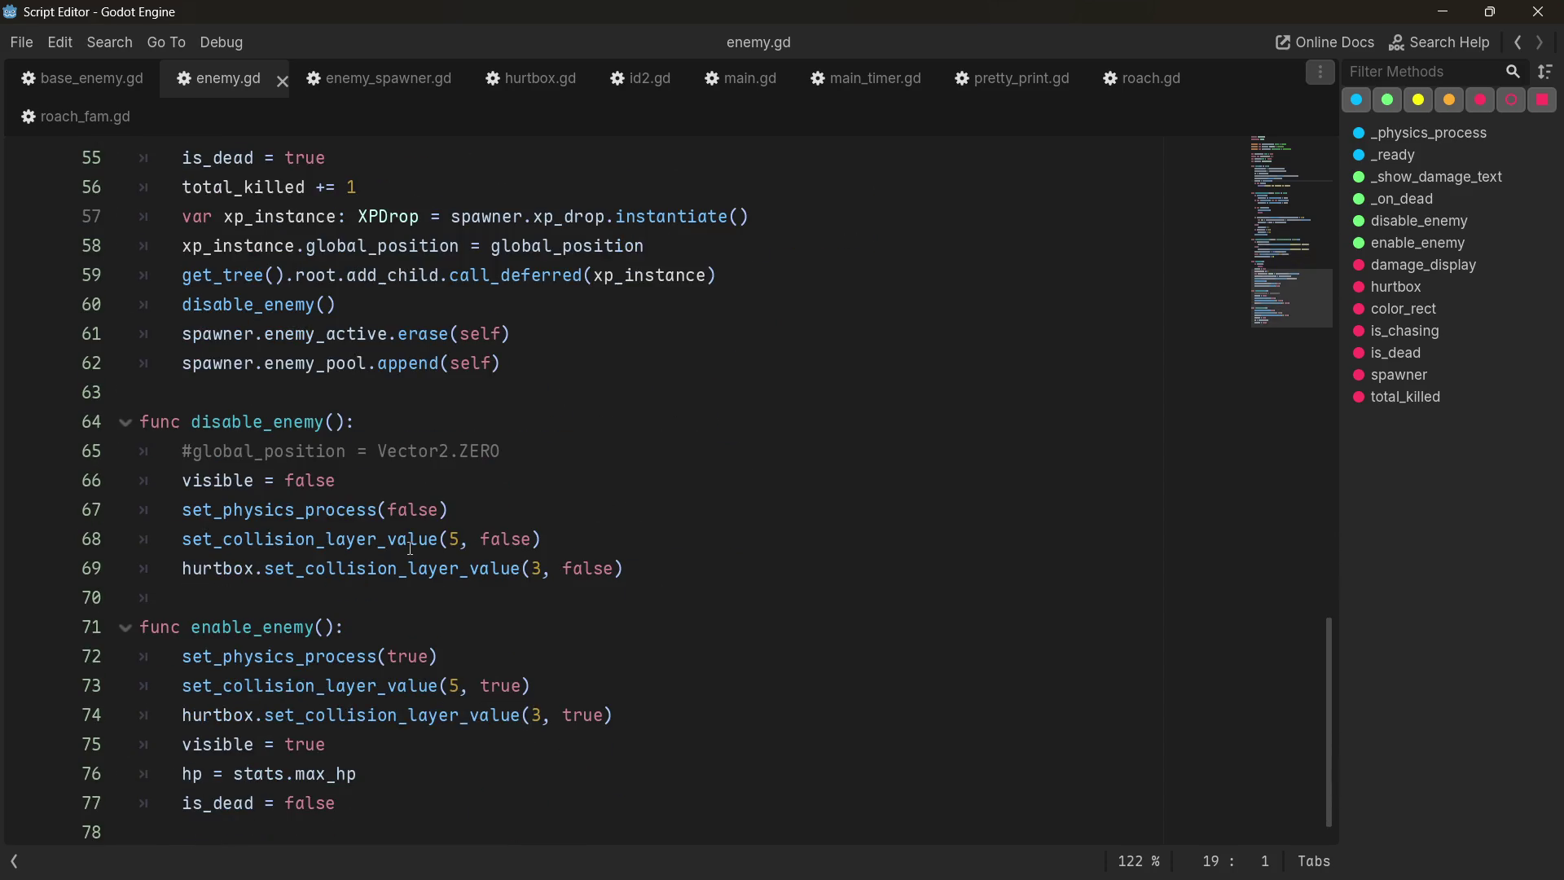
{"action": "scroll", "coordinate": [408, 505], "scroll_direction": "up", "scroll_amount": 17}
{"action": "left_click", "coordinate": [368, 81]}
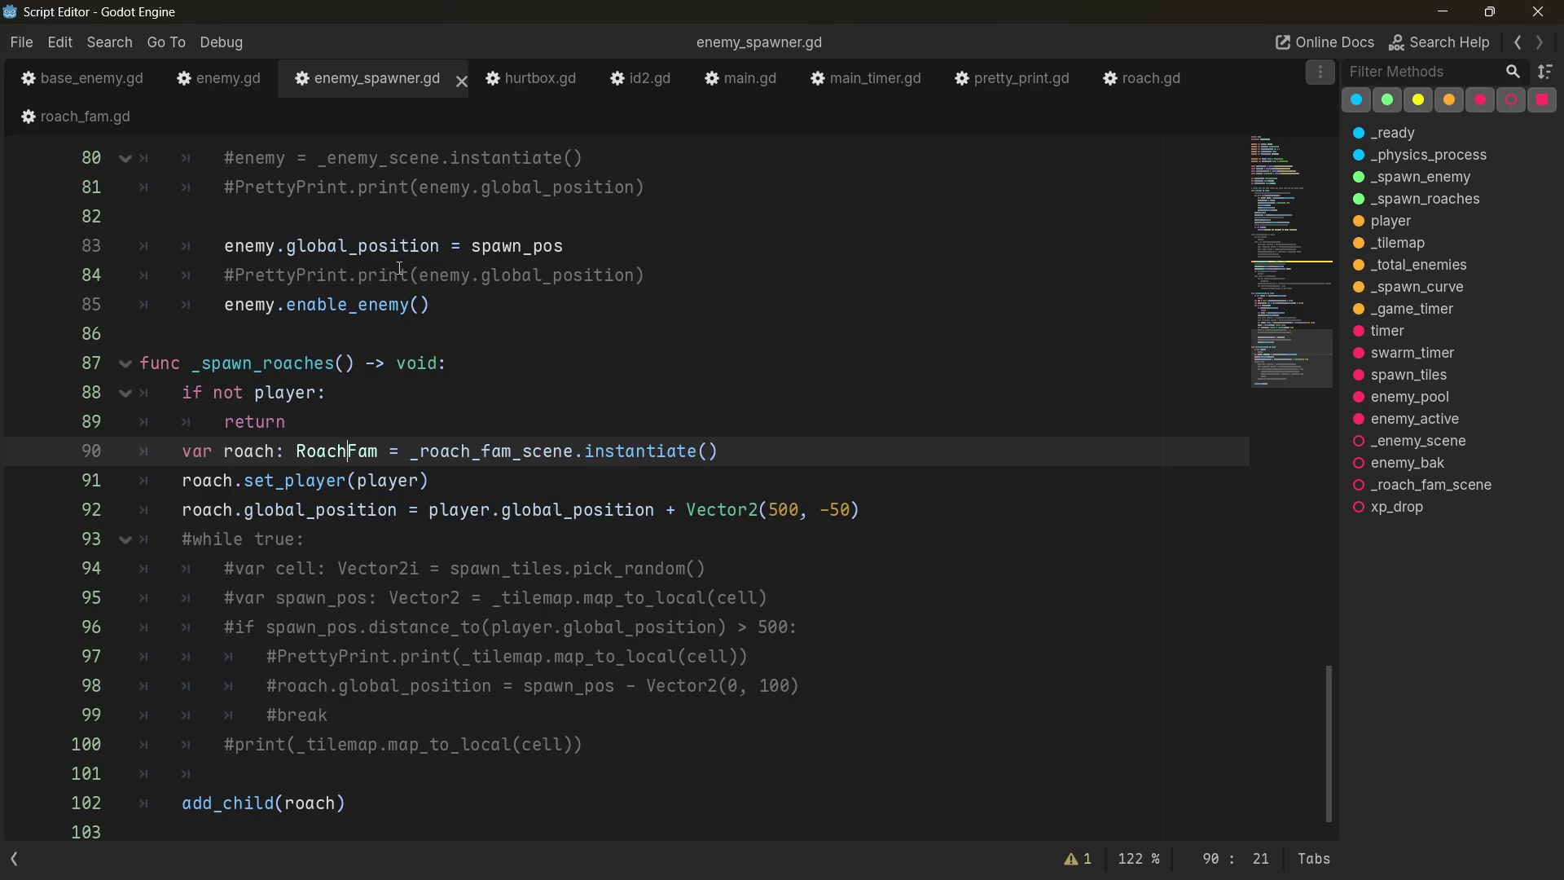
{"action": "scroll", "coordinate": [400, 268], "scroll_direction": "up", "scroll_amount": 3}
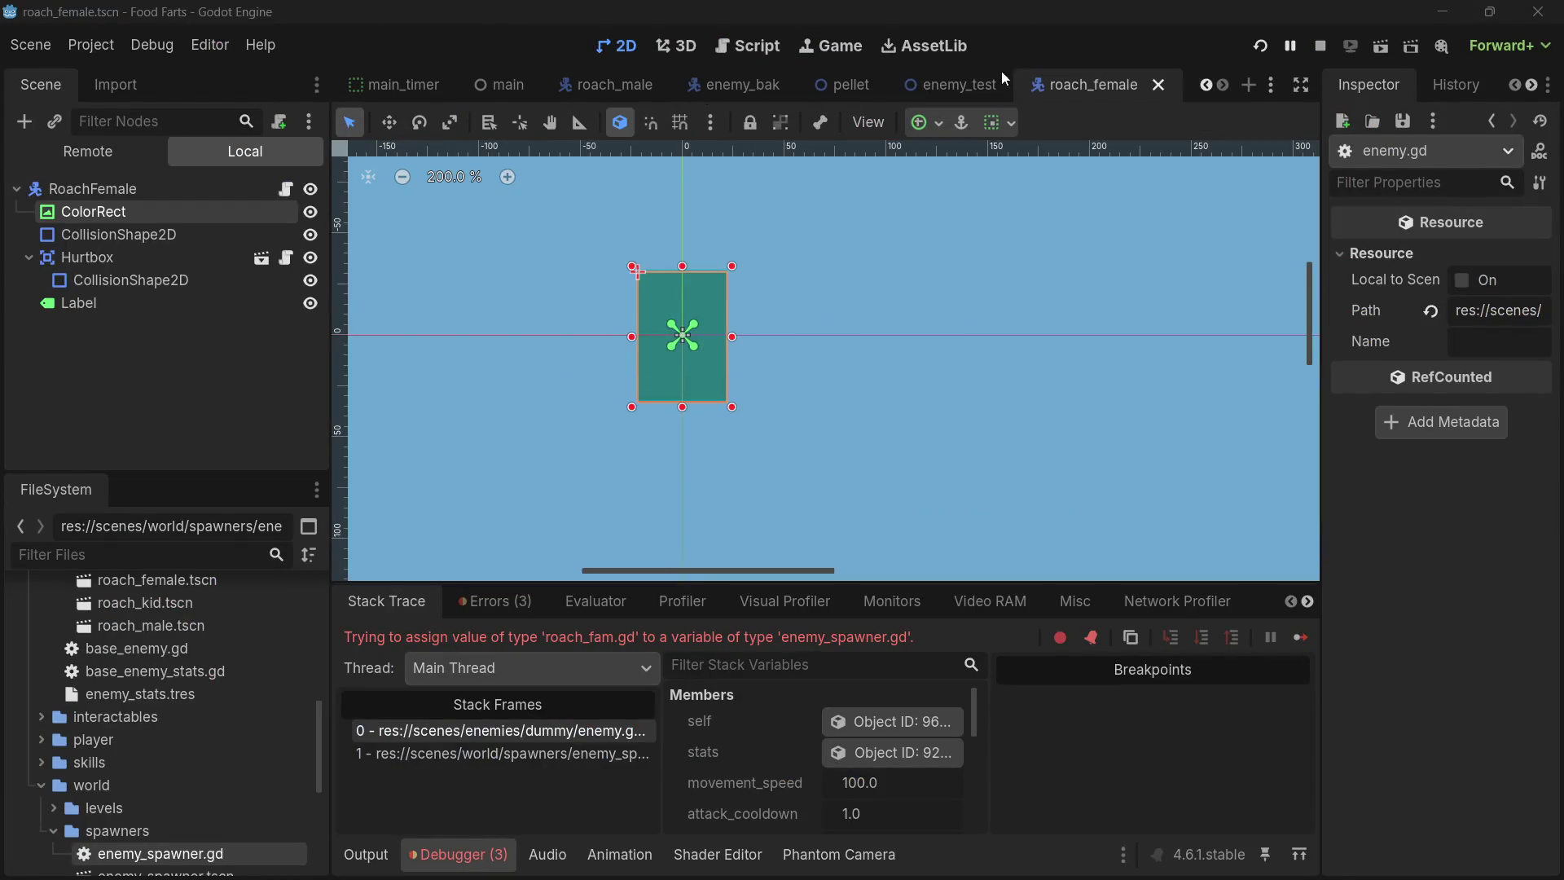
- Open enemy_spawner.gd from the main scene's EnemySpawner node in a maximized script editor
{"action": "scroll", "coordinate": [872, 91], "scroll_direction": "up", "scroll_amount": 3}
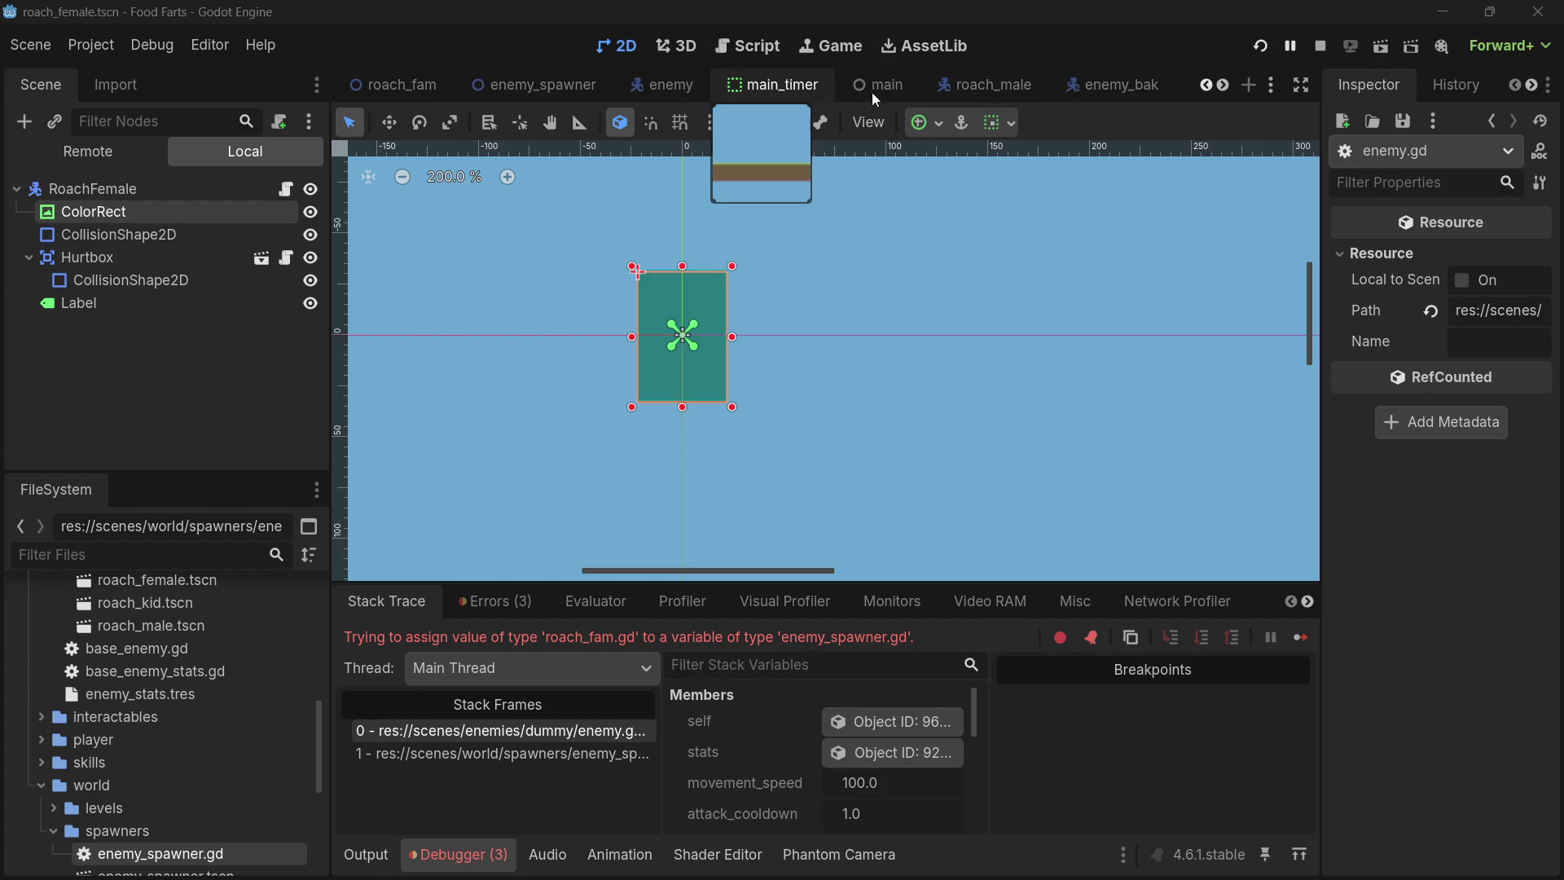
{"action": "left_click", "coordinate": [879, 93]}
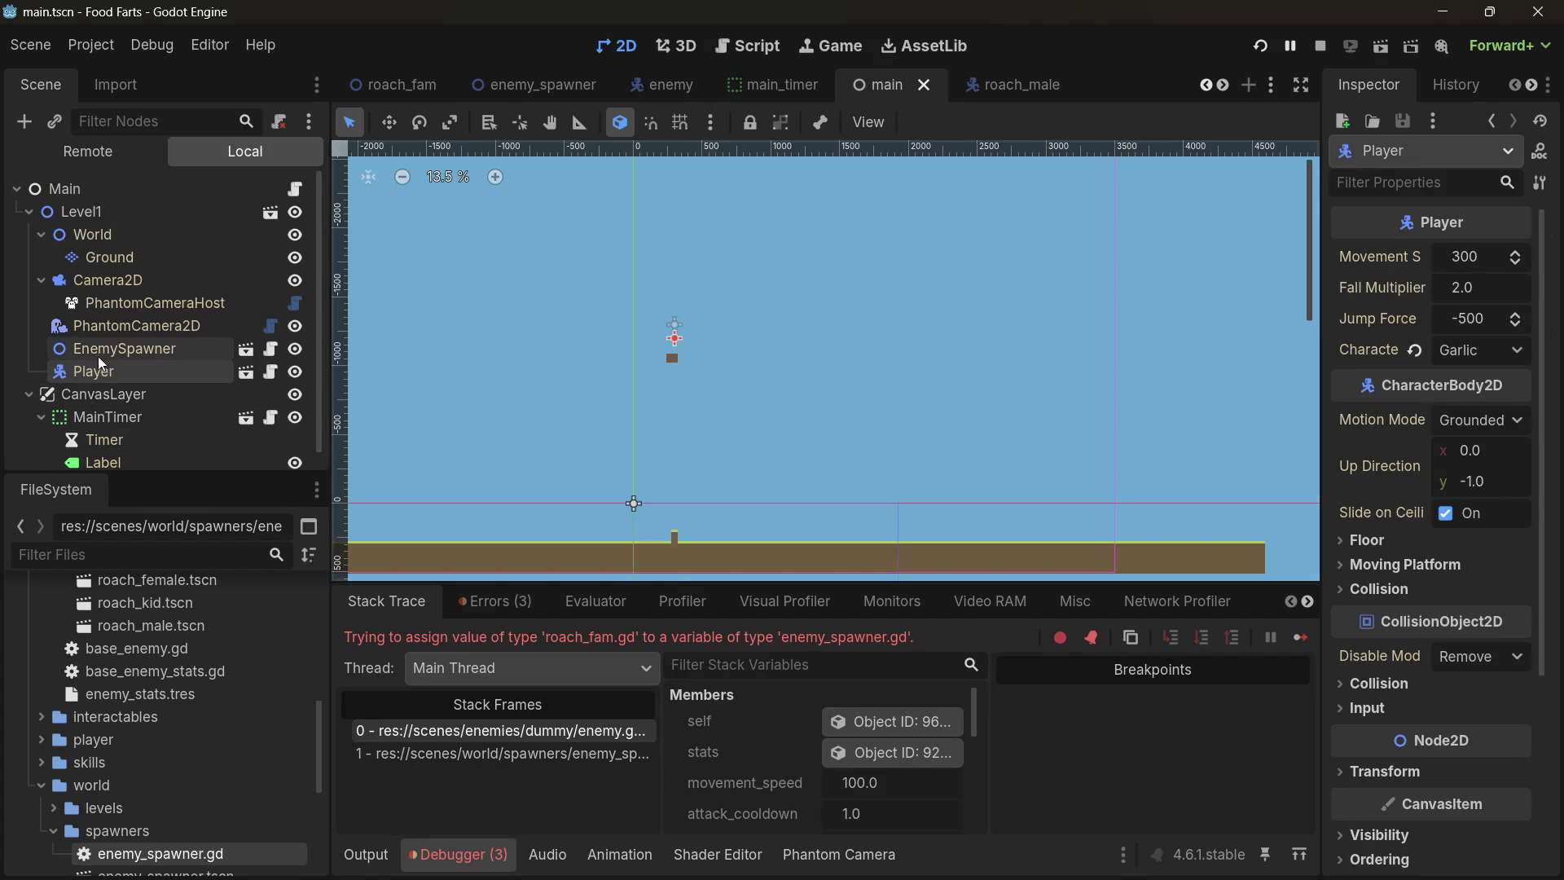
{"action": "left_click", "coordinate": [147, 348]}
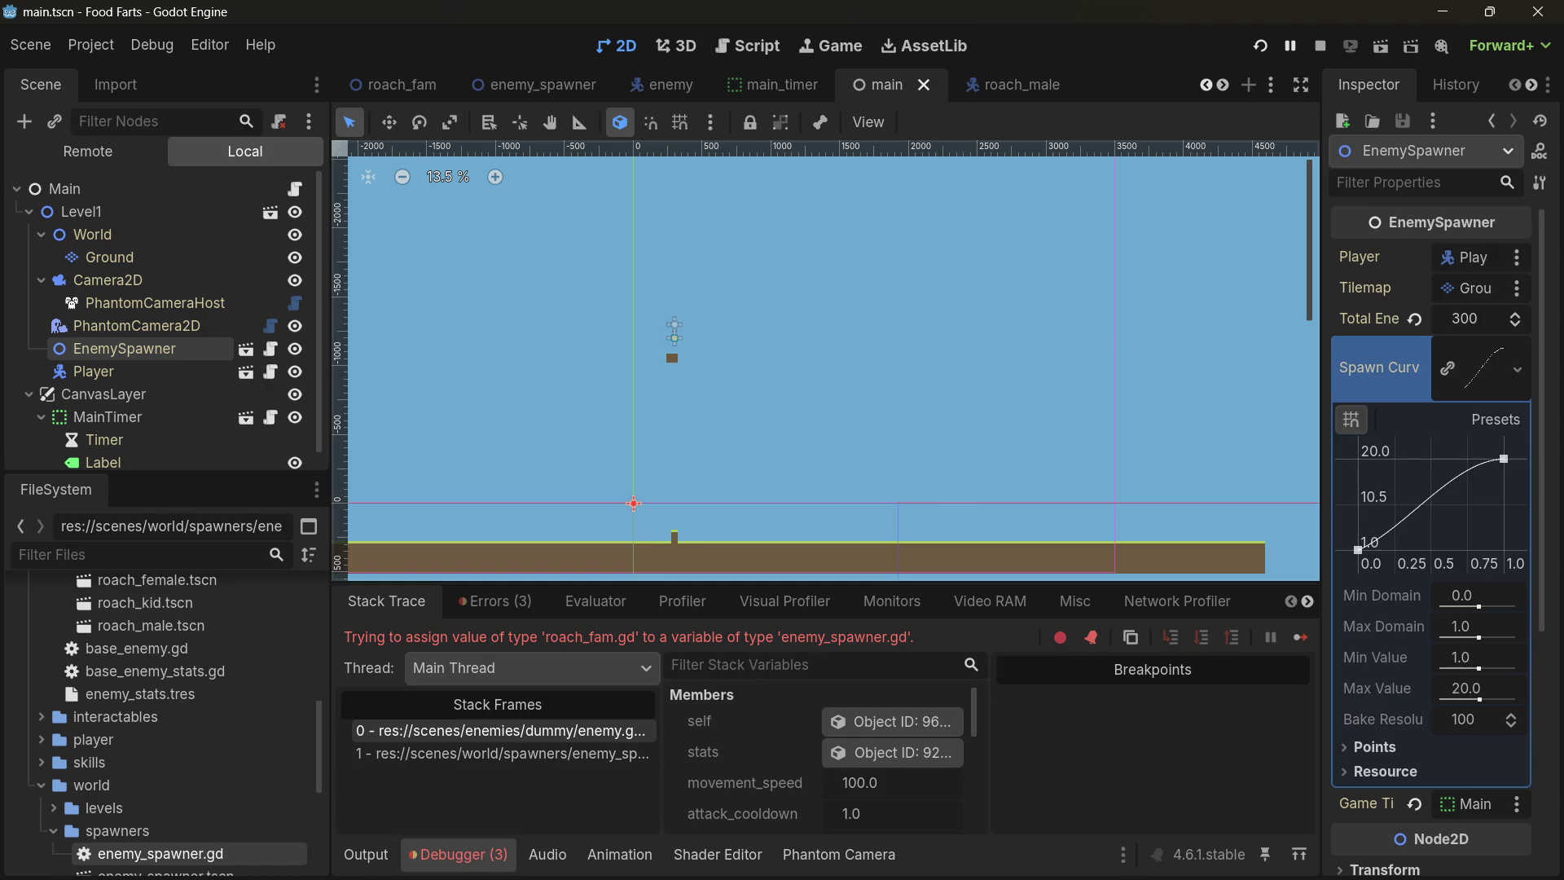
{"action": "key", "text": "ctrl+F3"}
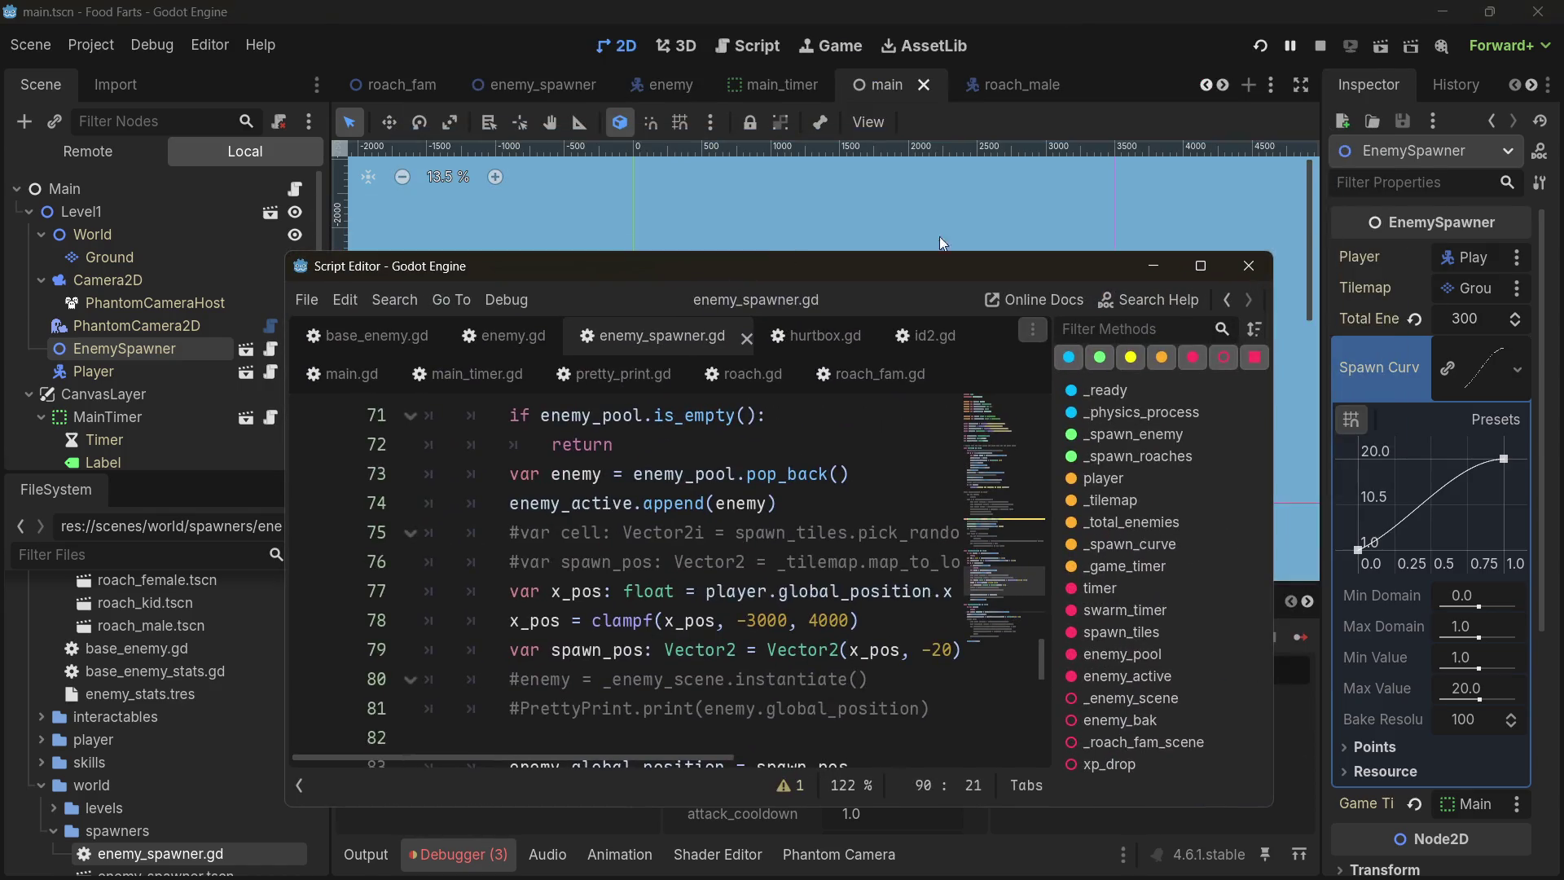
{"action": "double_click", "coordinate": [1194, 256]}
{"action": "left_click", "coordinate": [220, 78]}
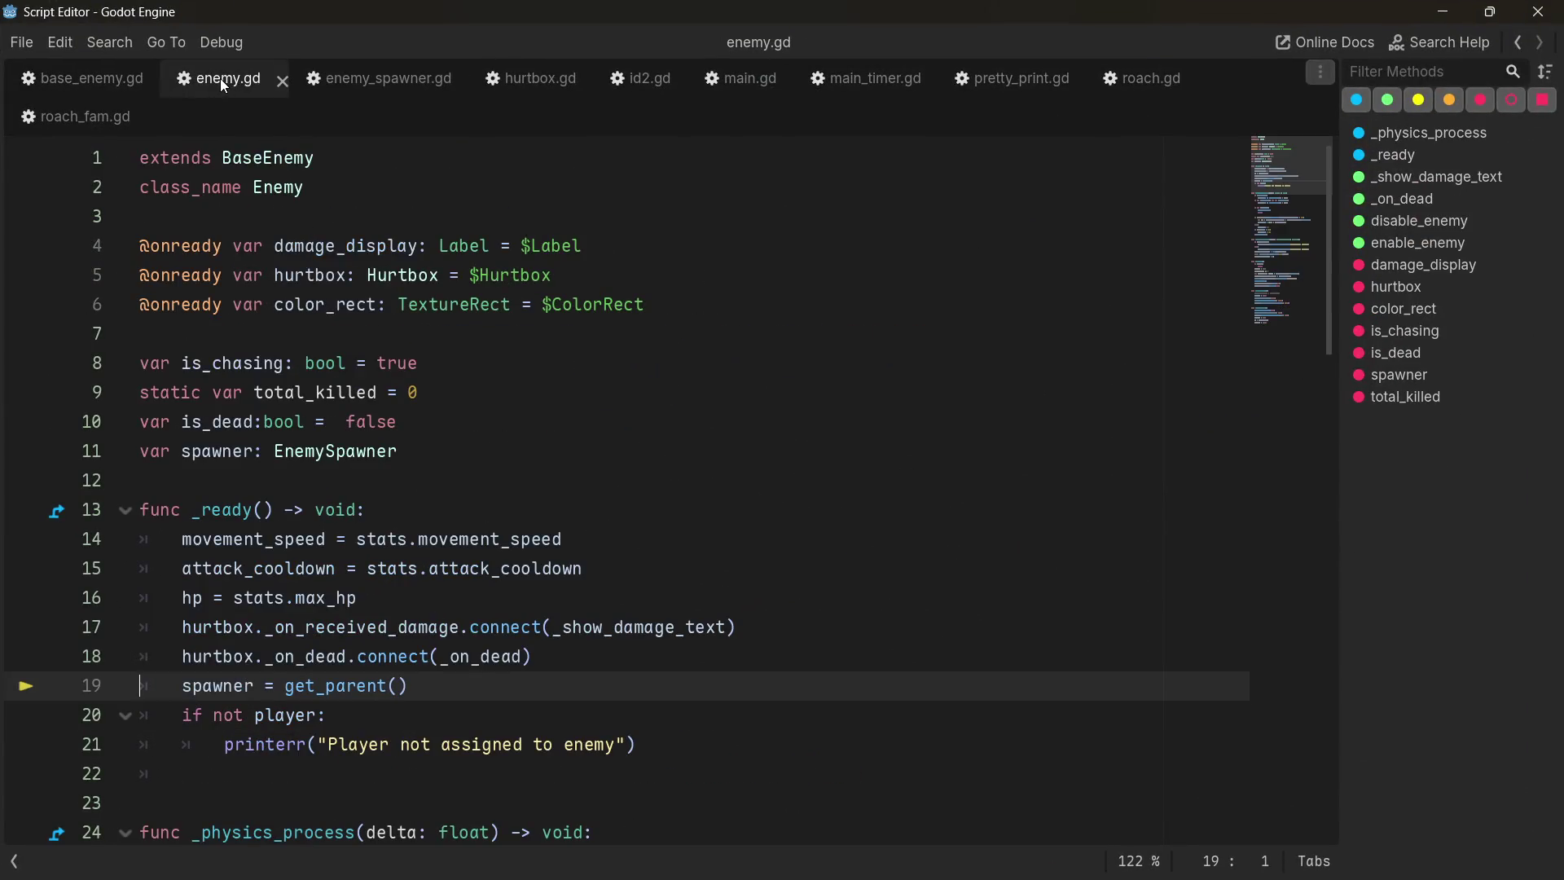
{"action": "left_click", "coordinate": [421, 81]}
{"action": "scroll", "coordinate": [388, 423], "scroll_direction": "down", "scroll_amount": 3}
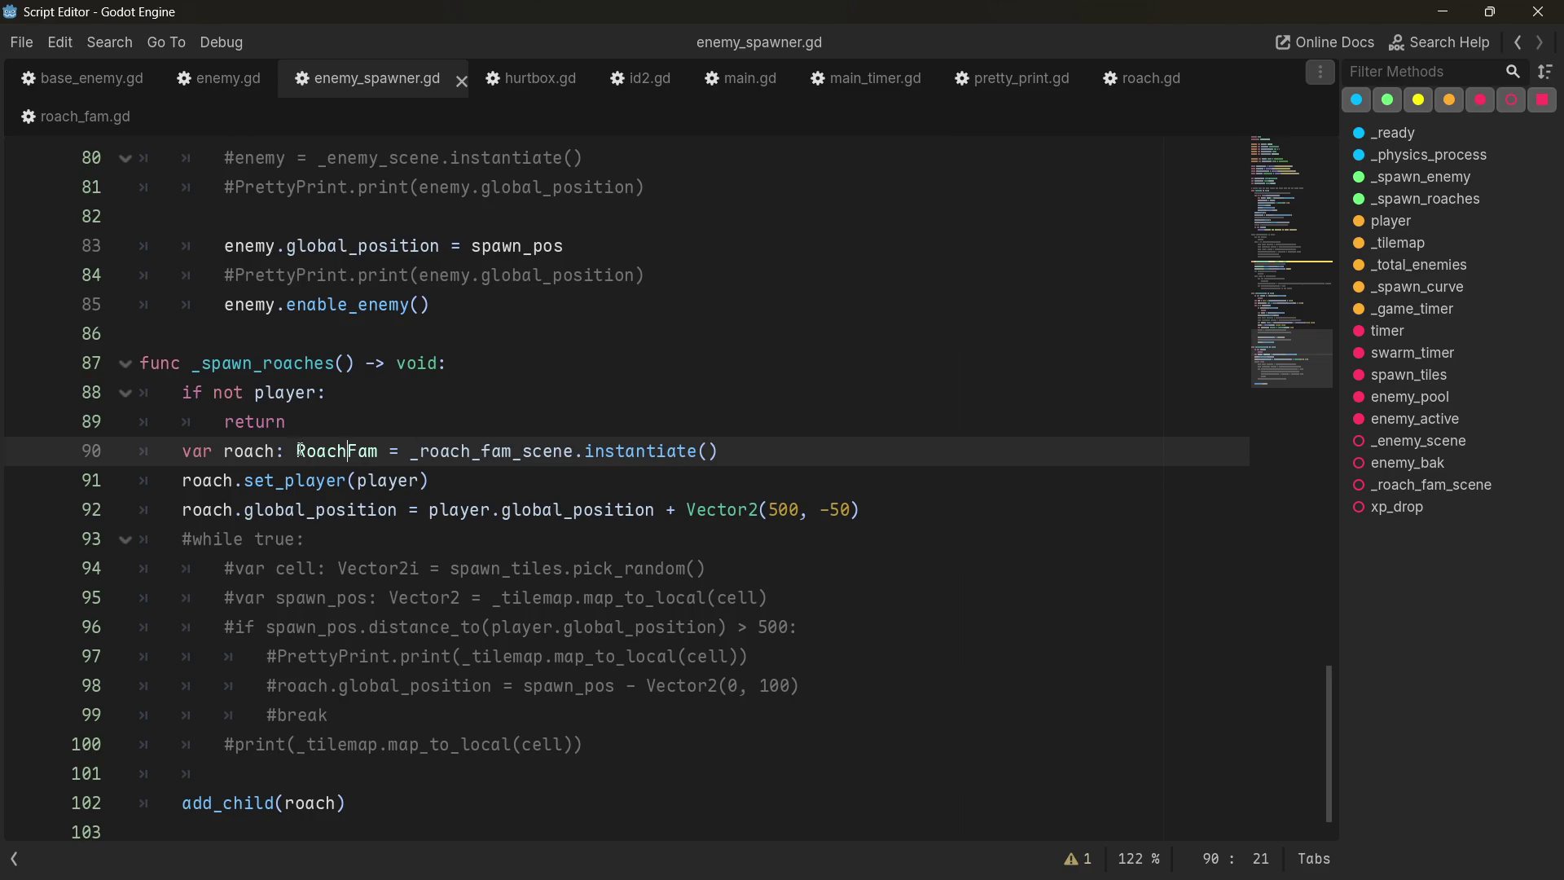
{"action": "scroll", "coordinate": [304, 449], "scroll_direction": "up", "scroll_amount": 20}
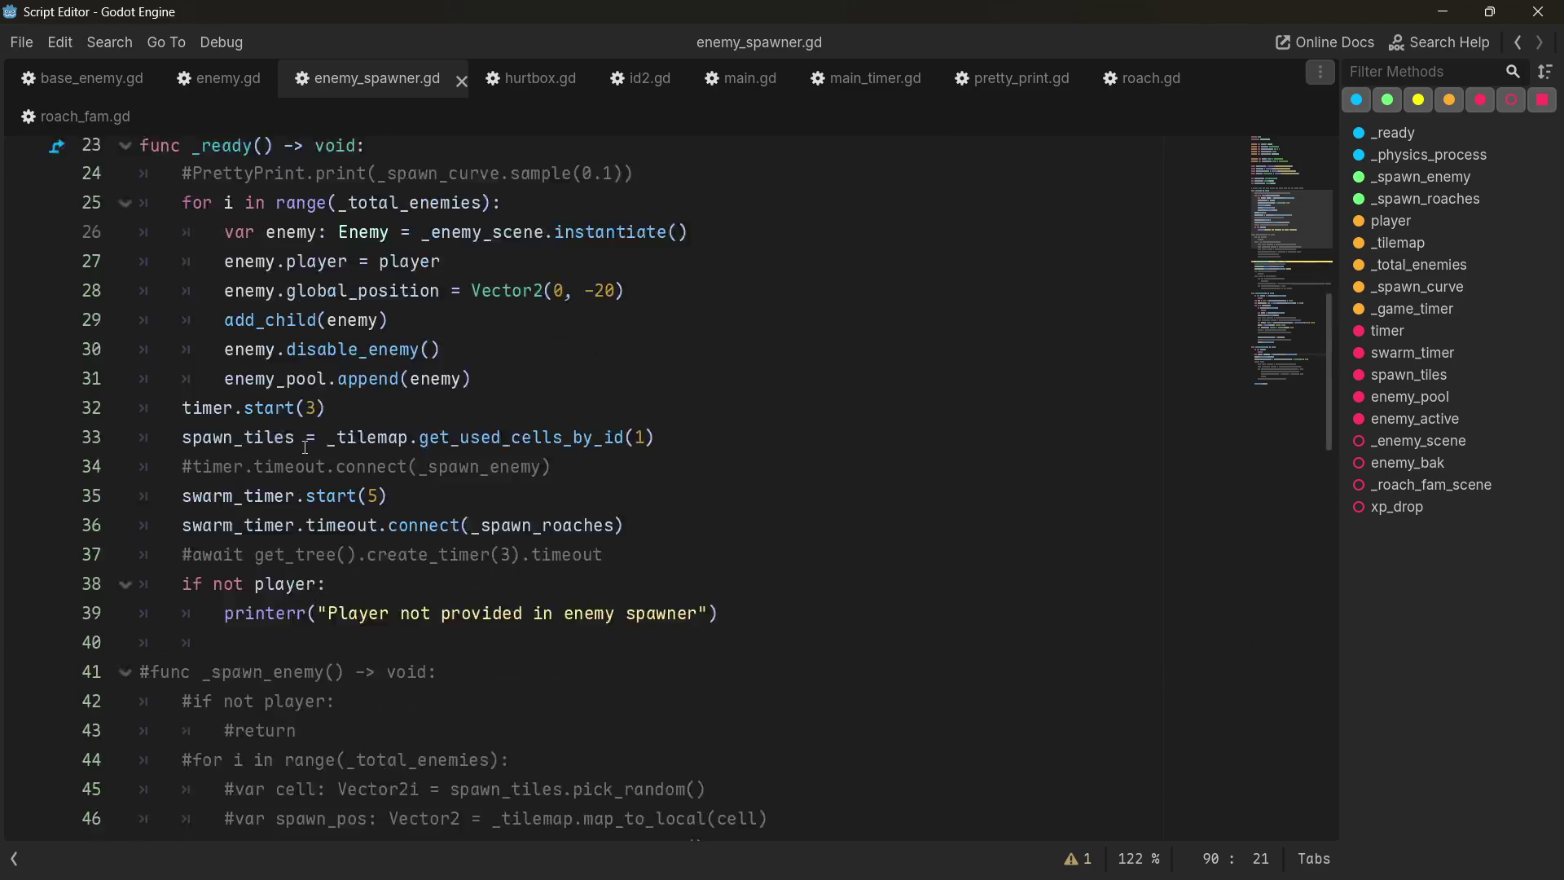
- Comment out the swarm timer lines 35–36 and uncomment timer.timeout.connect on line 34
{"action": "left_click", "coordinate": [497, 547]}
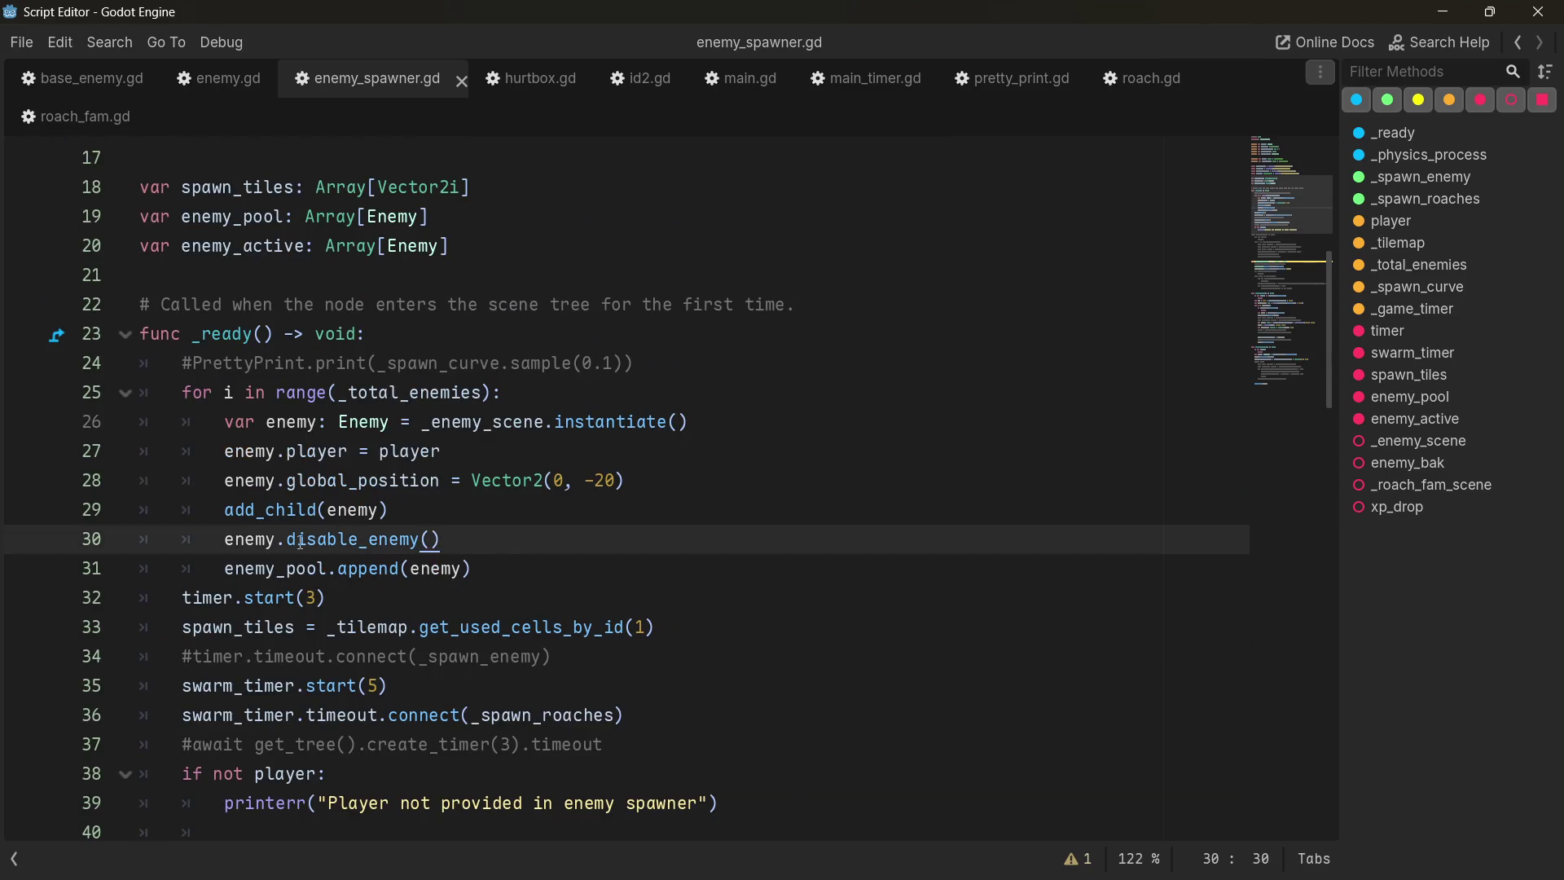
{"action": "scroll", "coordinate": [406, 512], "scroll_direction": "down", "scroll_amount": 5}
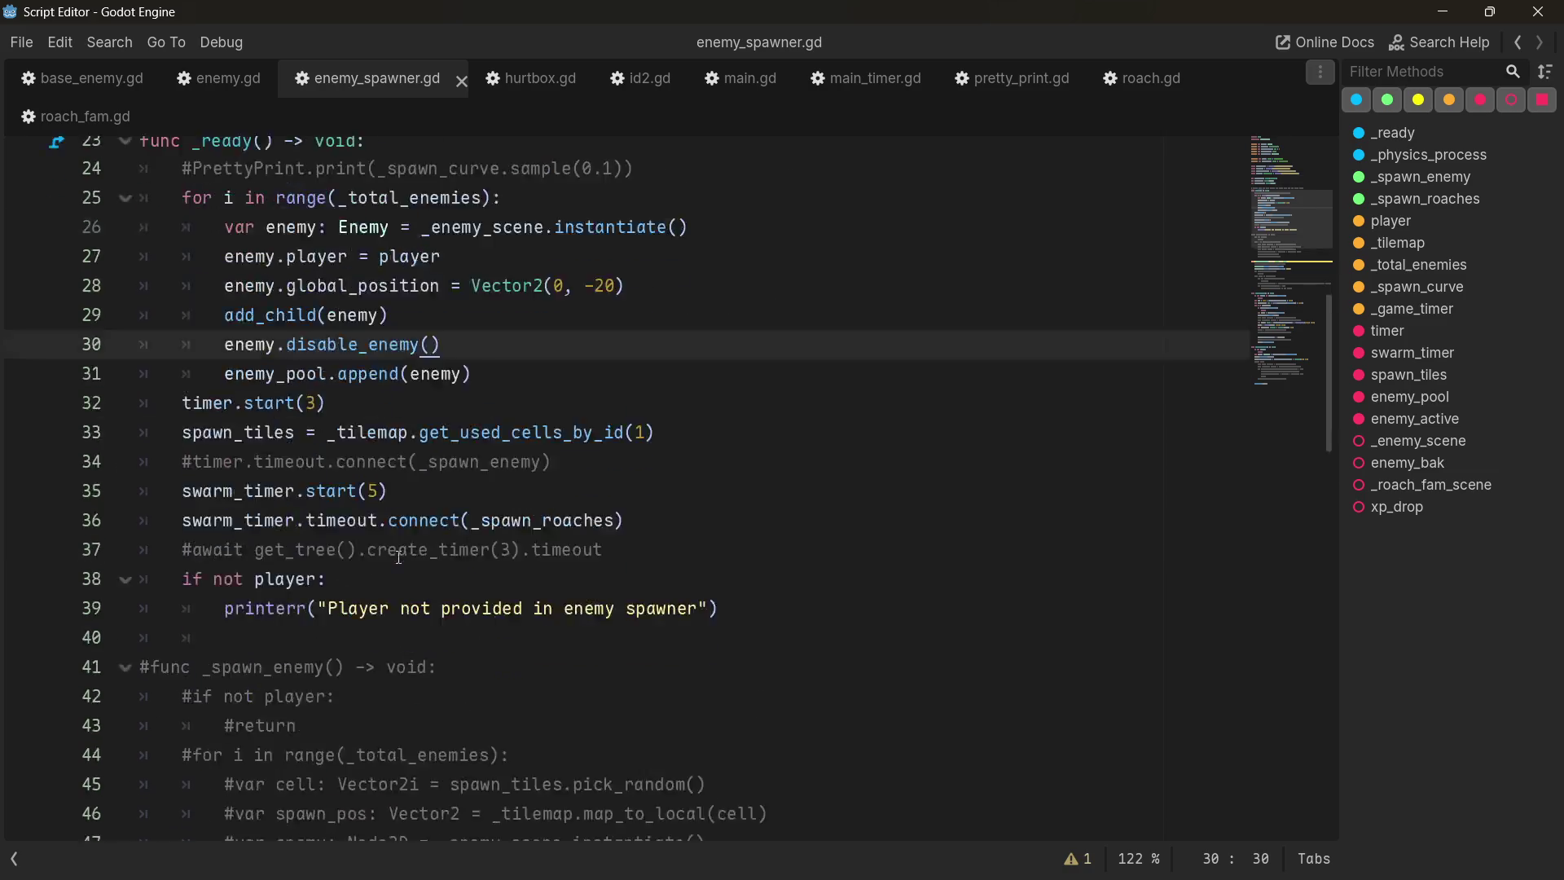
{"action": "scroll", "coordinate": [428, 287], "scroll_direction": "up", "scroll_amount": 1}
{"action": "left_click_drag", "start_coordinate": [623, 363], "coordinate": [361, 334]}
{"action": "key", "text": "ctrl+k"}
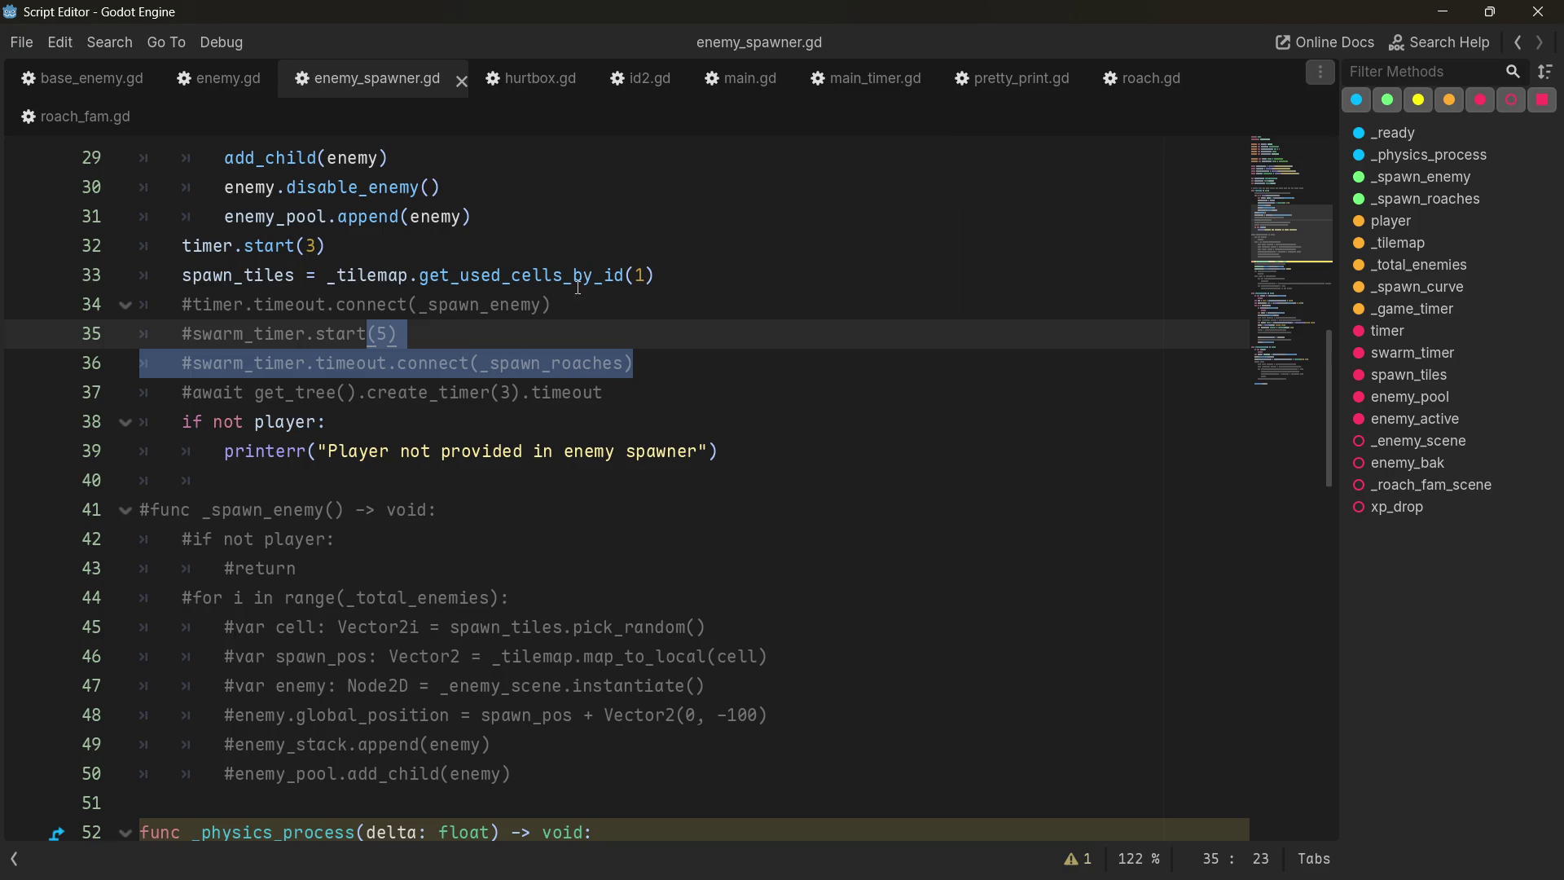
{"action": "left_click", "coordinate": [569, 305]}
{"action": "key", "text": "ctrl+k"}
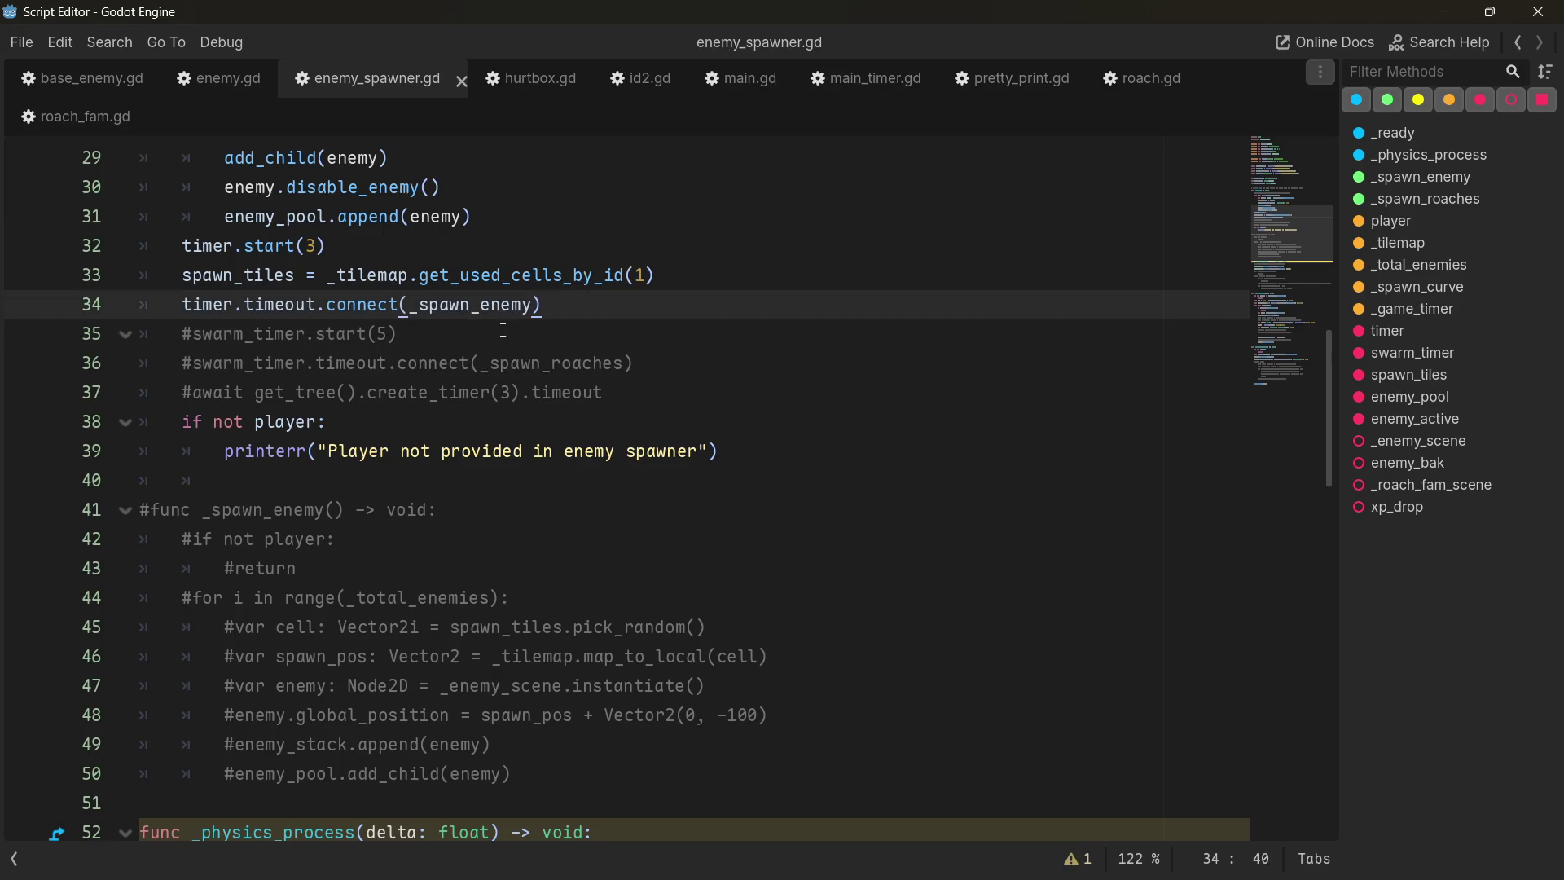
{"action": "left_click", "coordinate": [503, 329]}
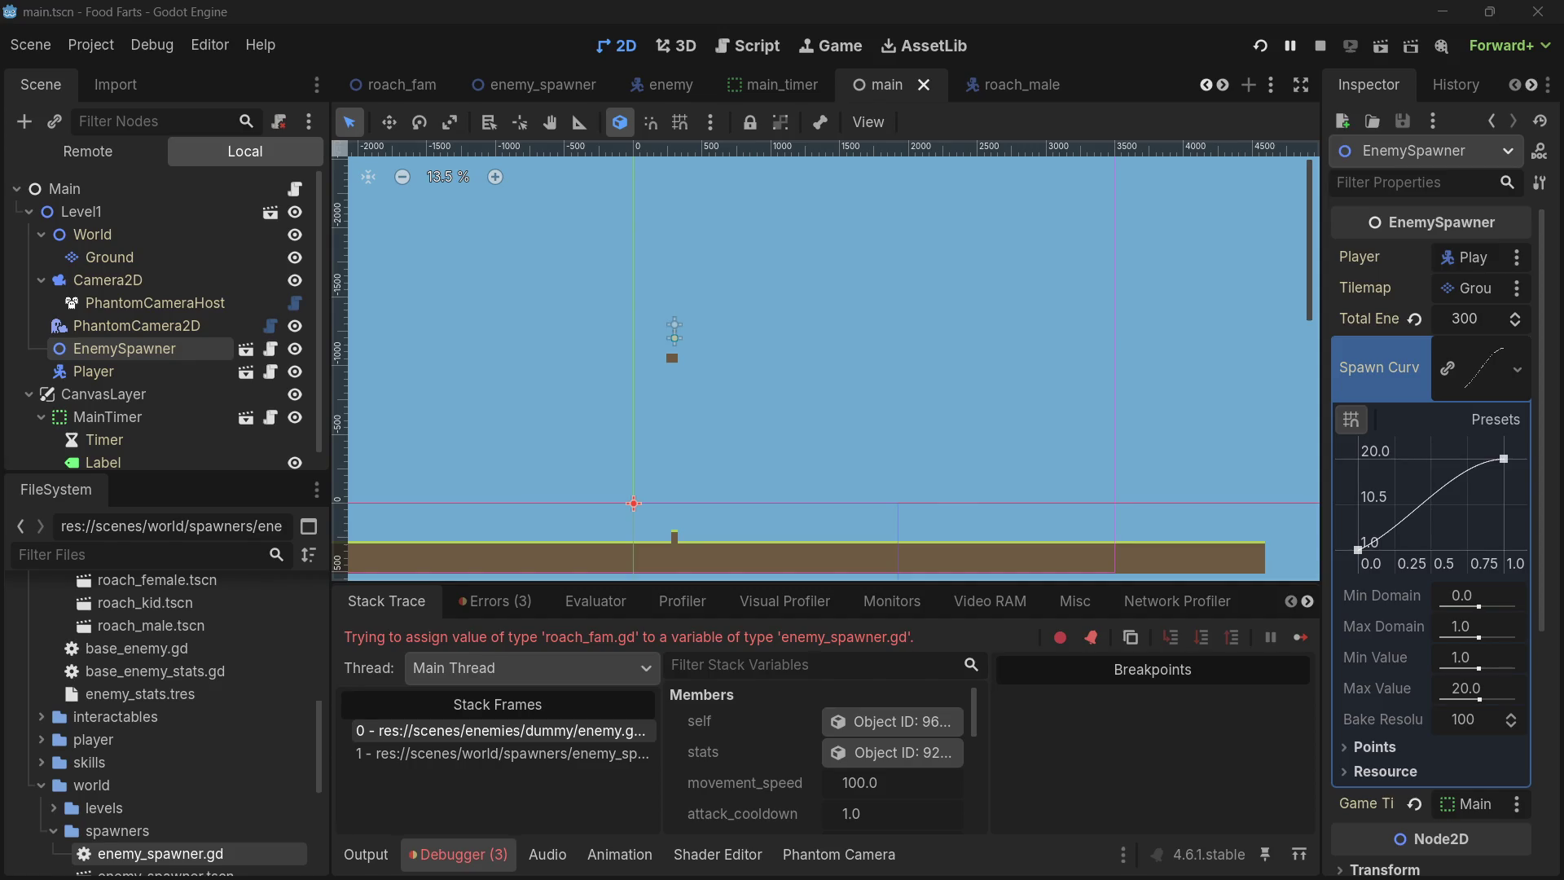
- Find the spawn_rate definition on line 69 in the full-screen script editor
{"action": "key", "text": "alt+Tab"}
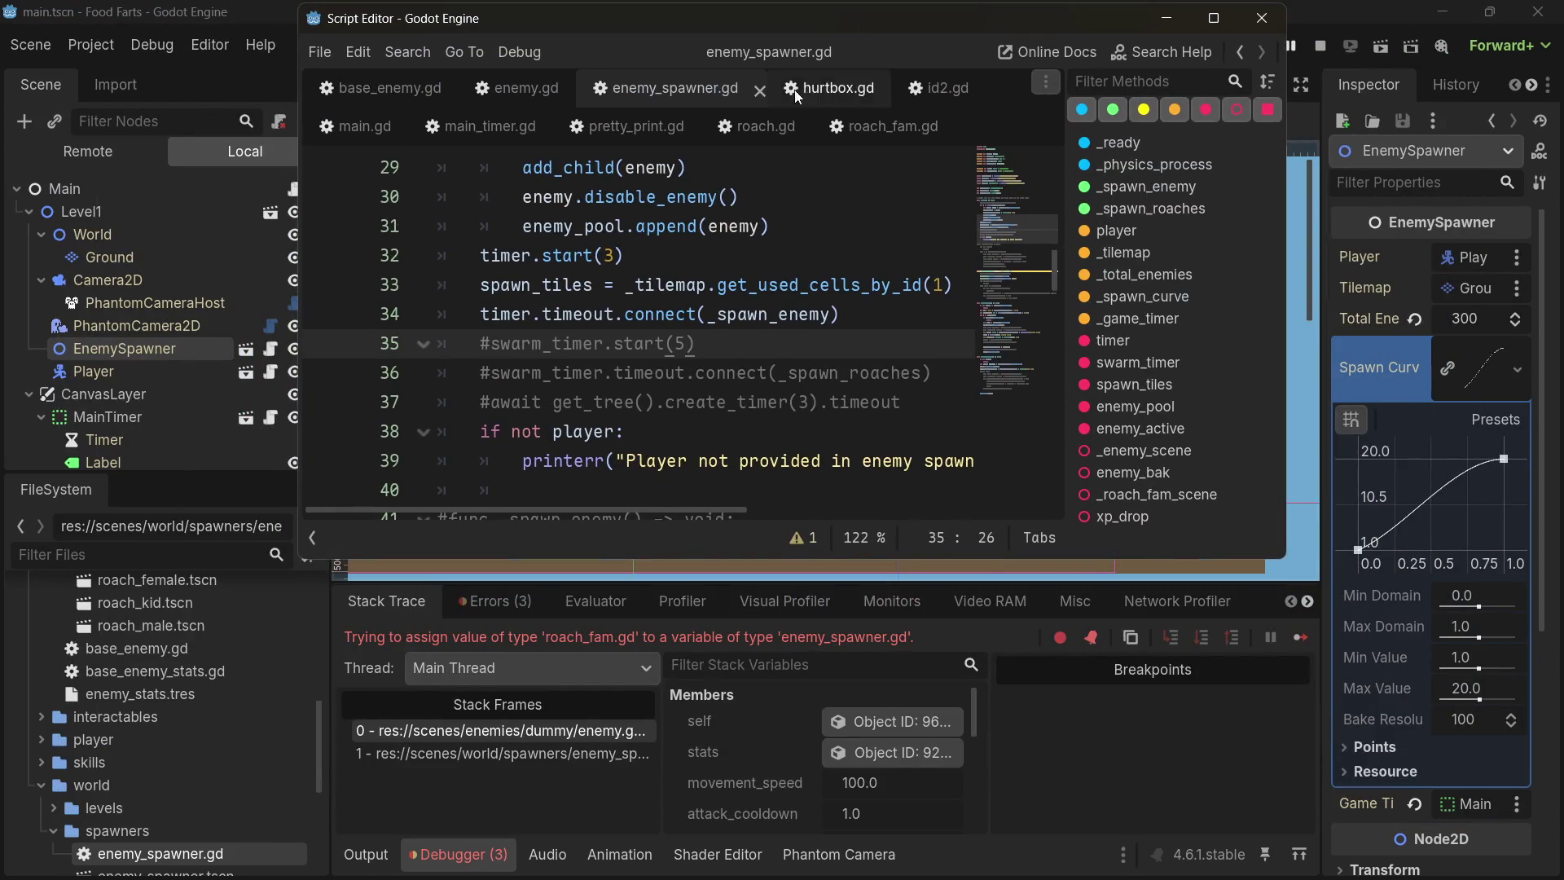
{"action": "double_click", "coordinate": [829, 68]}
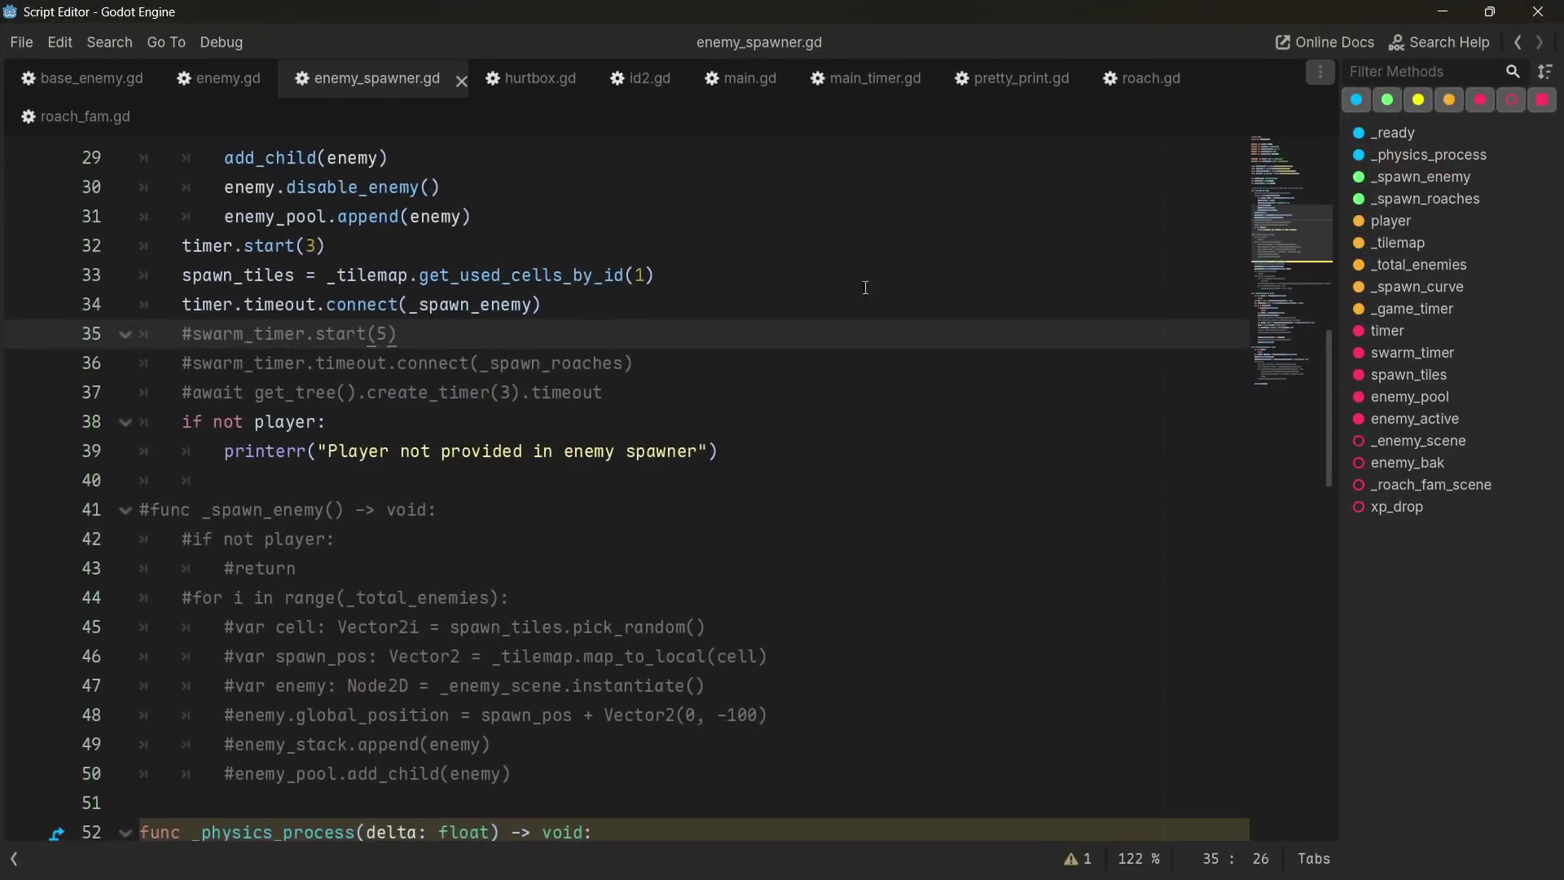
{"action": "scroll", "coordinate": [426, 381], "scroll_direction": "up", "scroll_amount": 3}
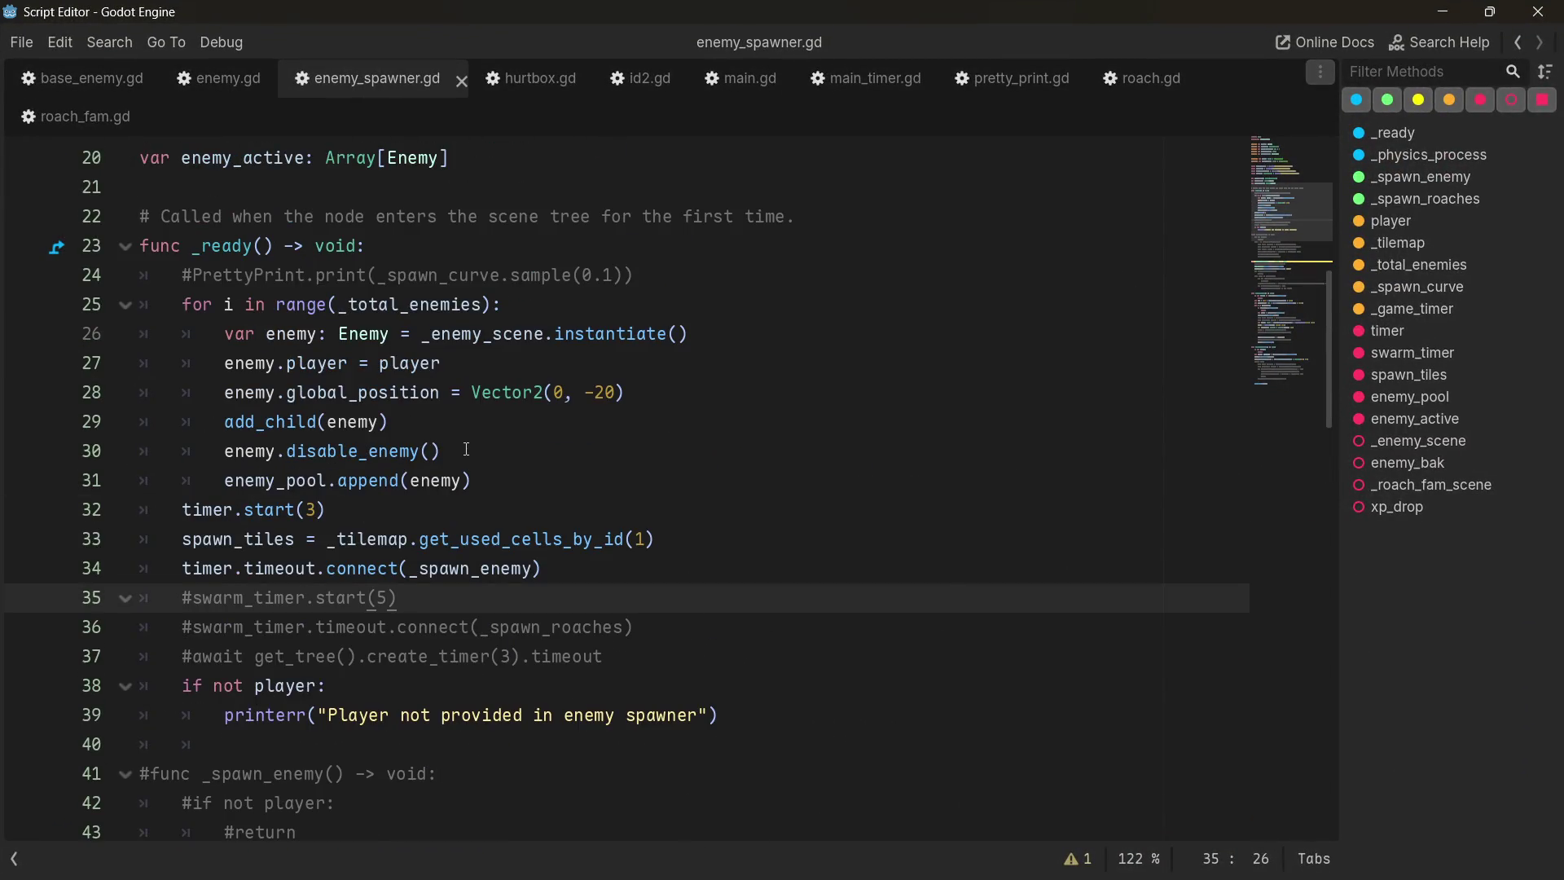
{"action": "scroll", "coordinate": [471, 567], "scroll_direction": "down", "scroll_amount": 8}
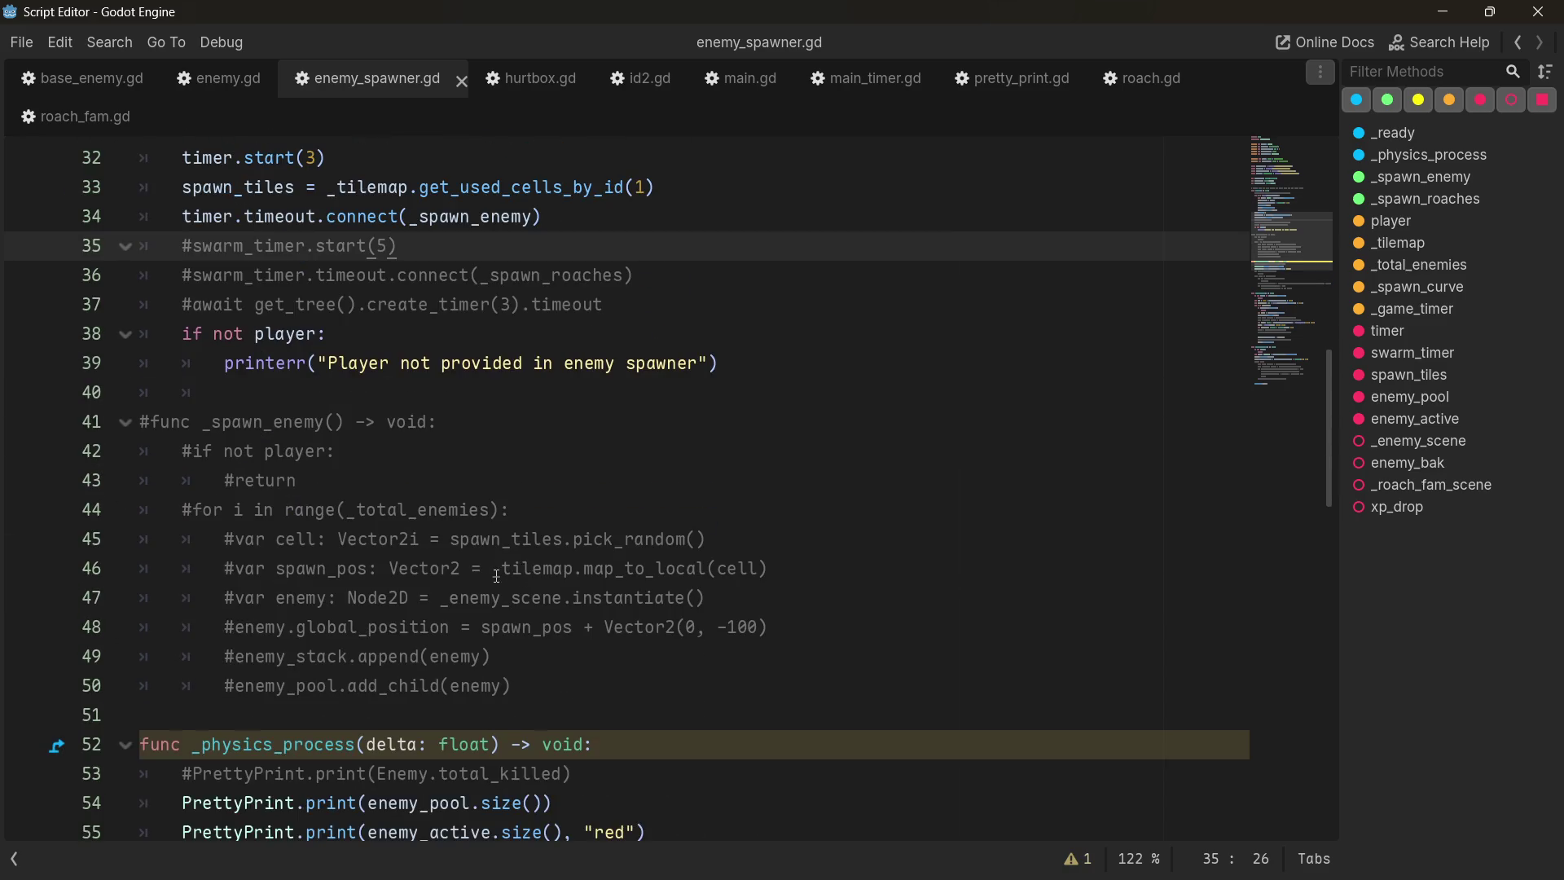
{"action": "scroll", "coordinate": [309, 453], "scroll_direction": "down", "scroll_amount": 7}
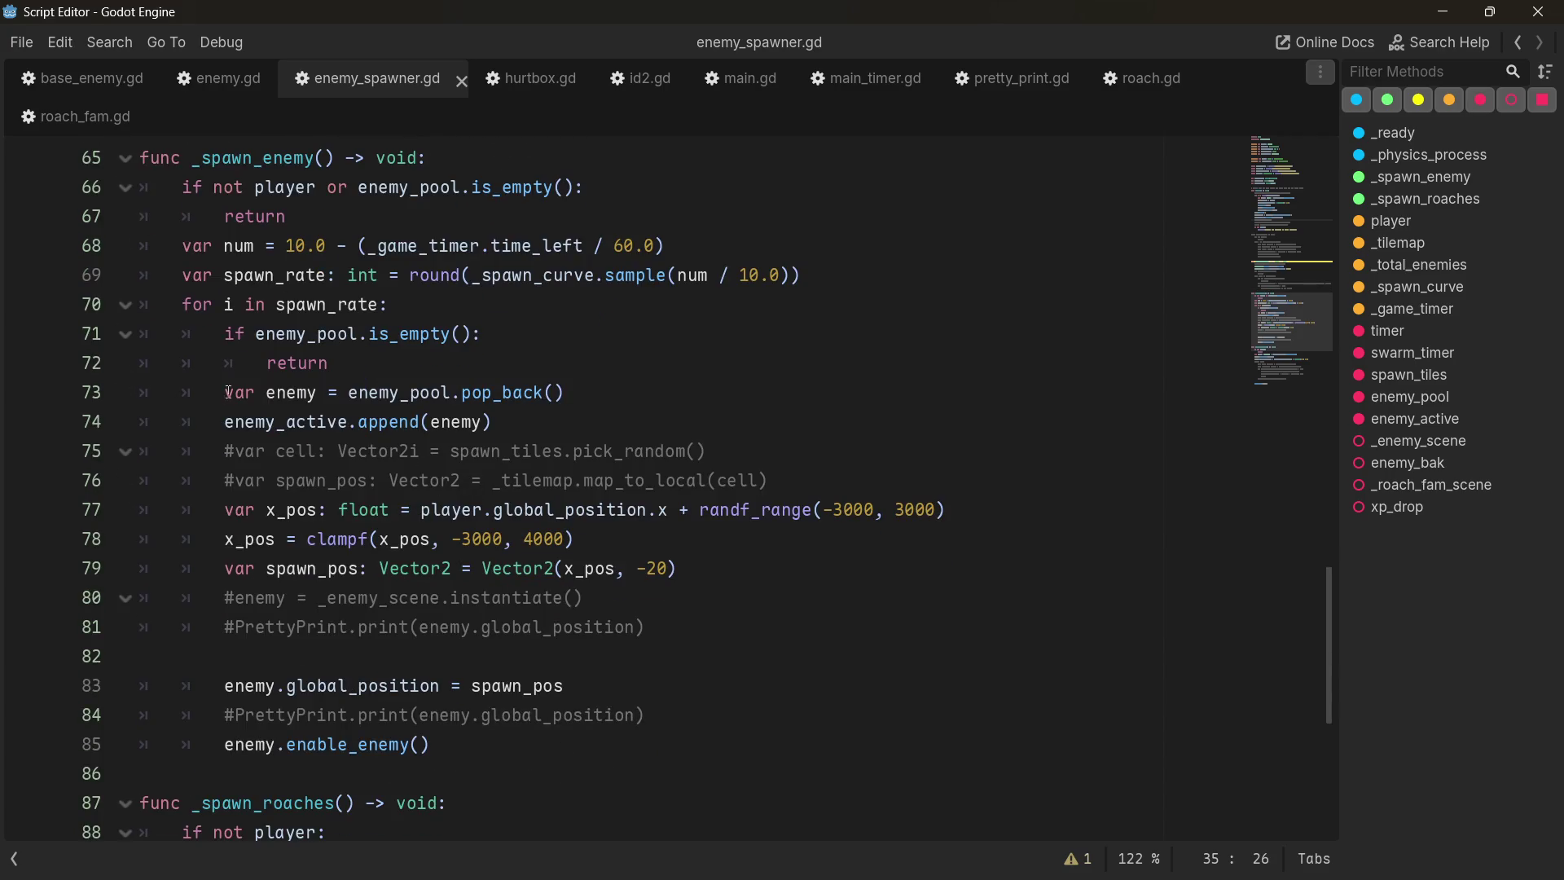
{"action": "scroll", "coordinate": [228, 392], "scroll_direction": "up", "scroll_amount": 1}
{"action": "scroll", "coordinate": [319, 392], "scroll_direction": "up", "scroll_amount": 18}
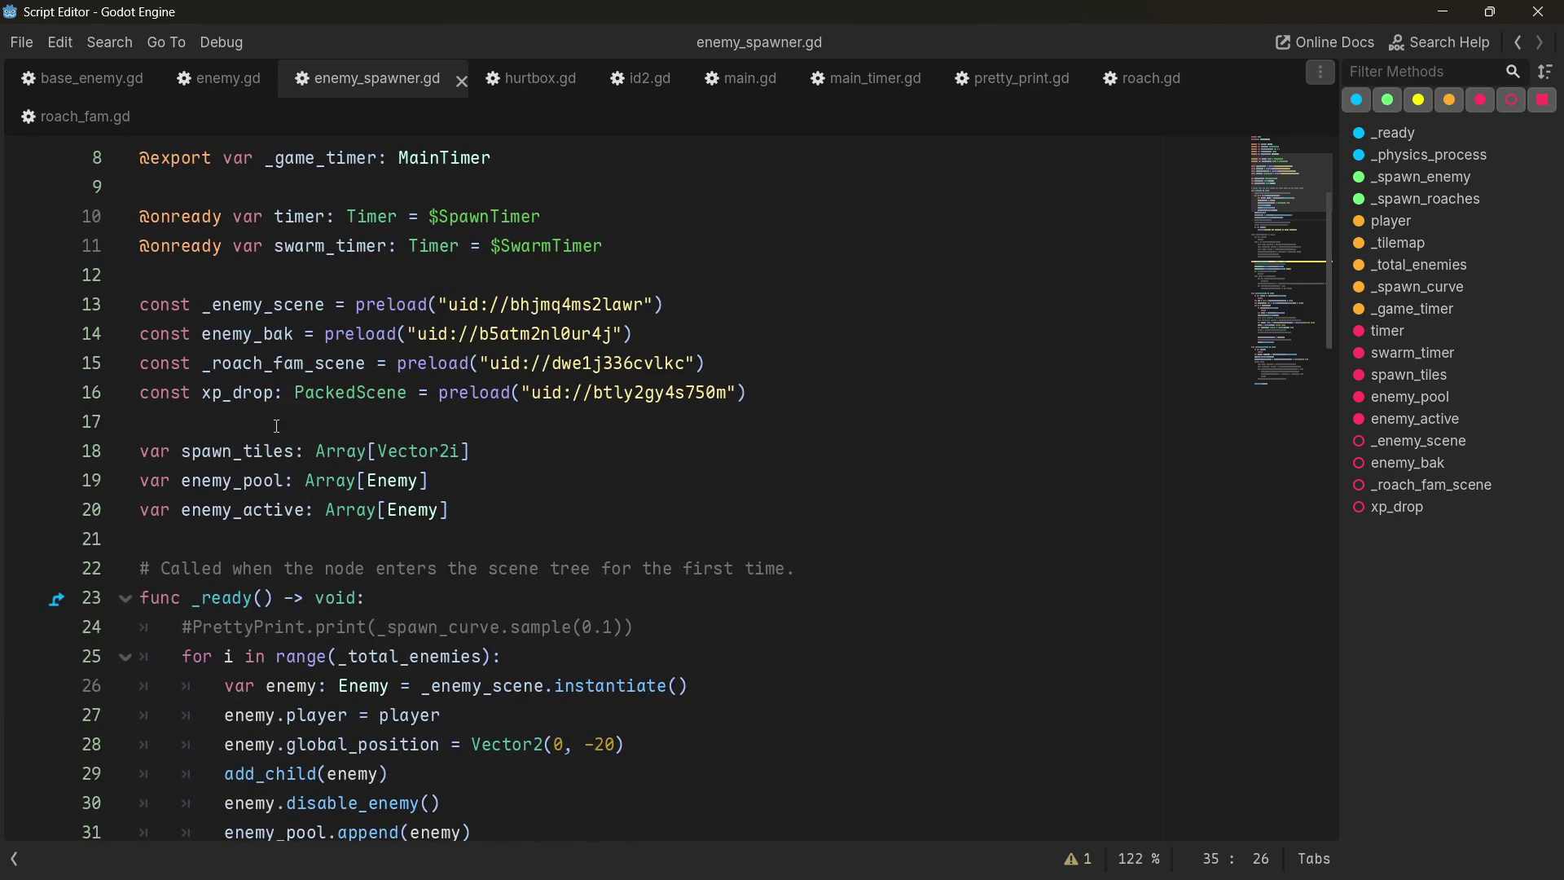
{"action": "scroll", "coordinate": [318, 412], "scroll_direction": "up", "scroll_amount": 3}
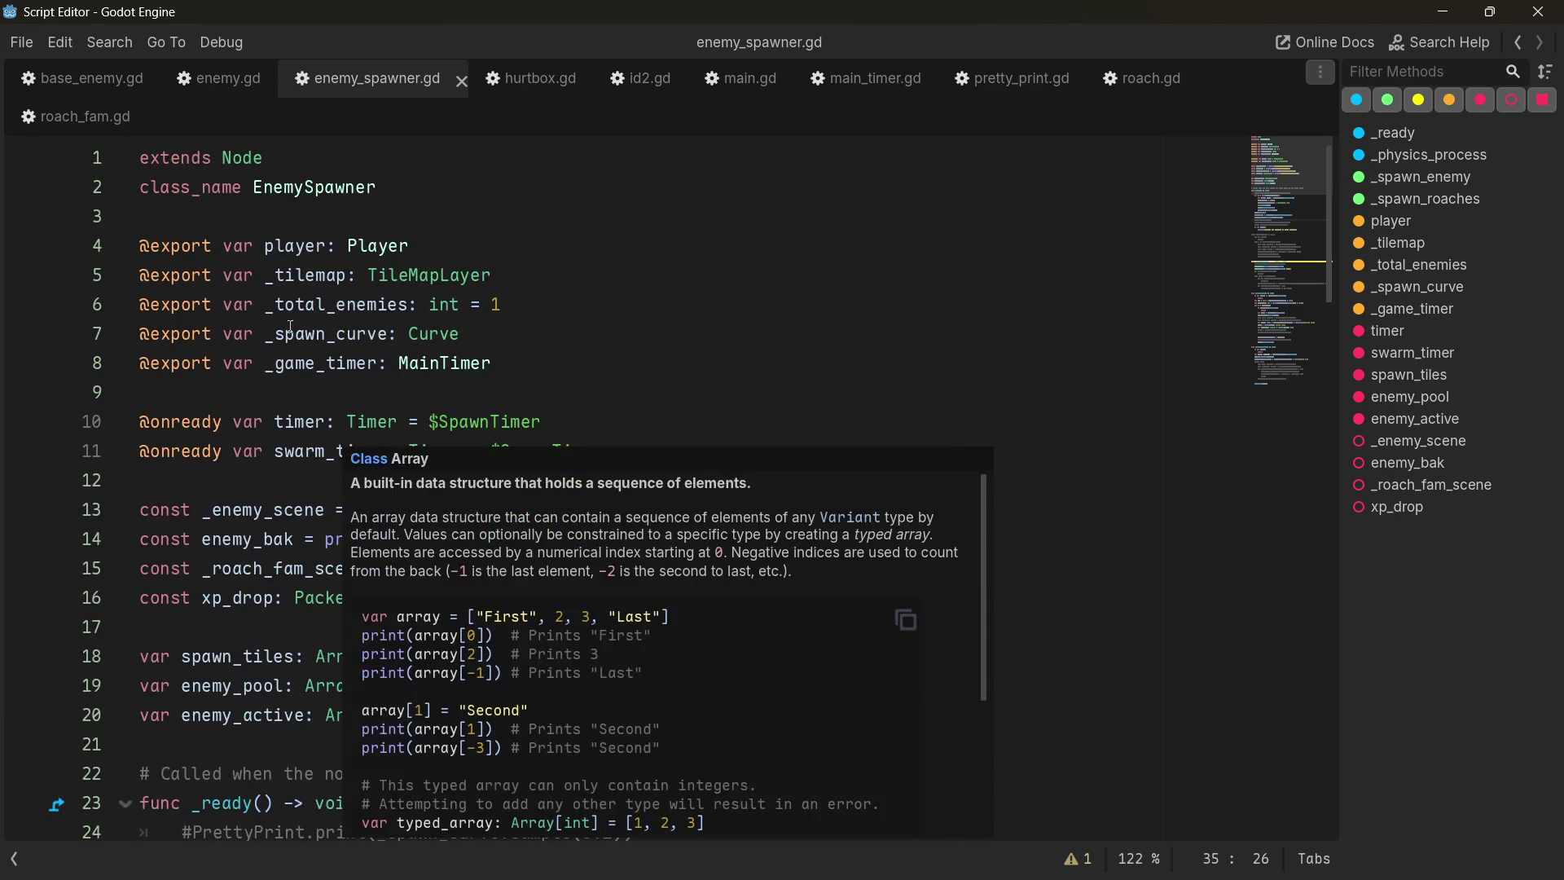
{"action": "scroll", "coordinate": [331, 354], "scroll_direction": "down", "scroll_amount": 20}
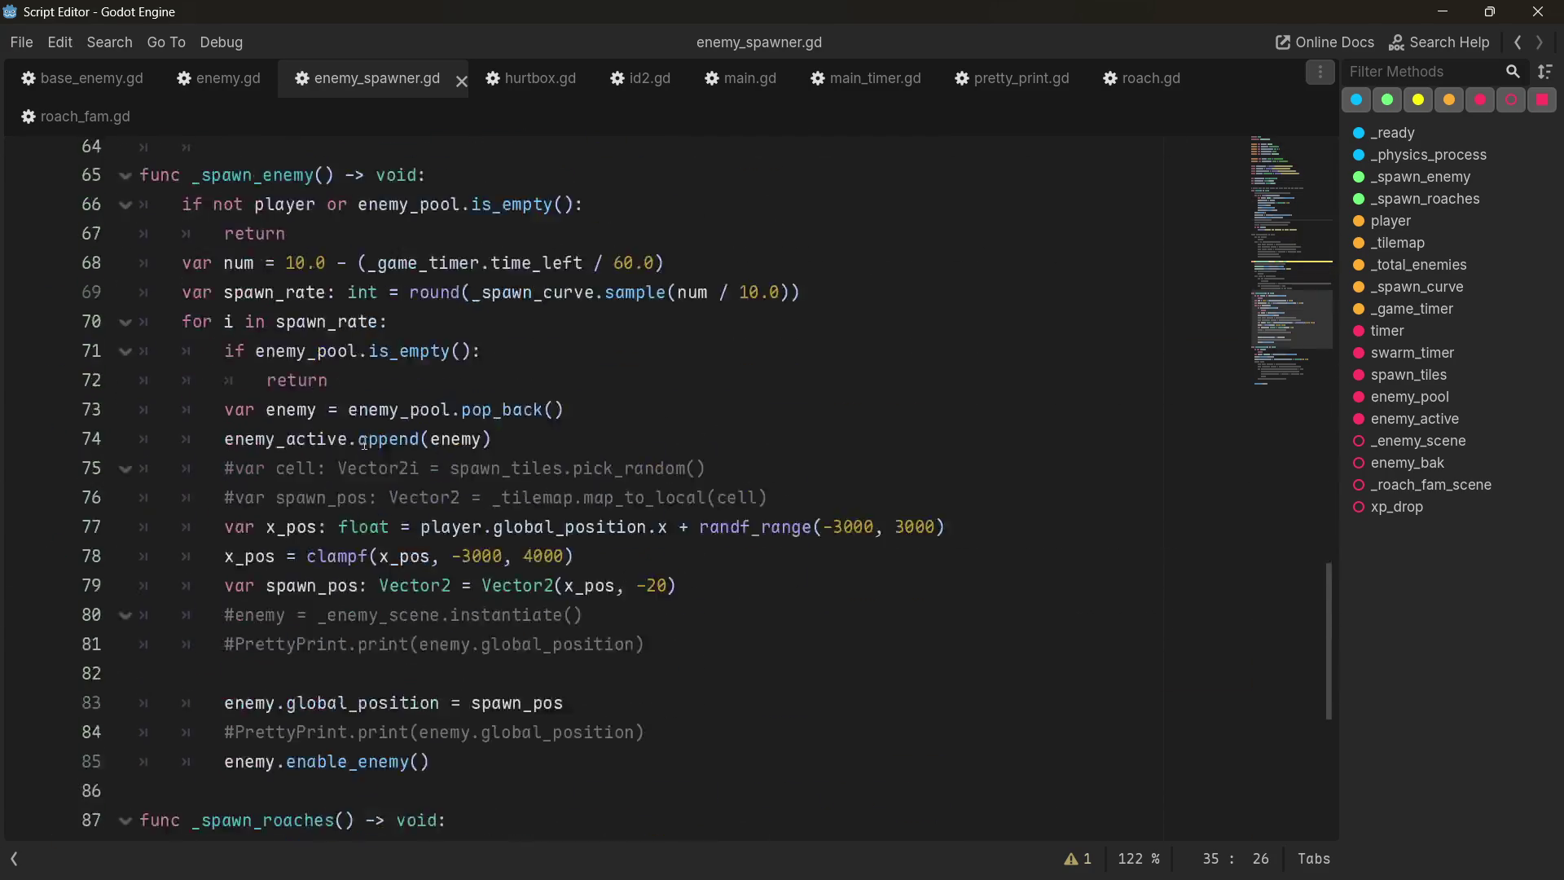
{"action": "double_click", "coordinate": [307, 330]}
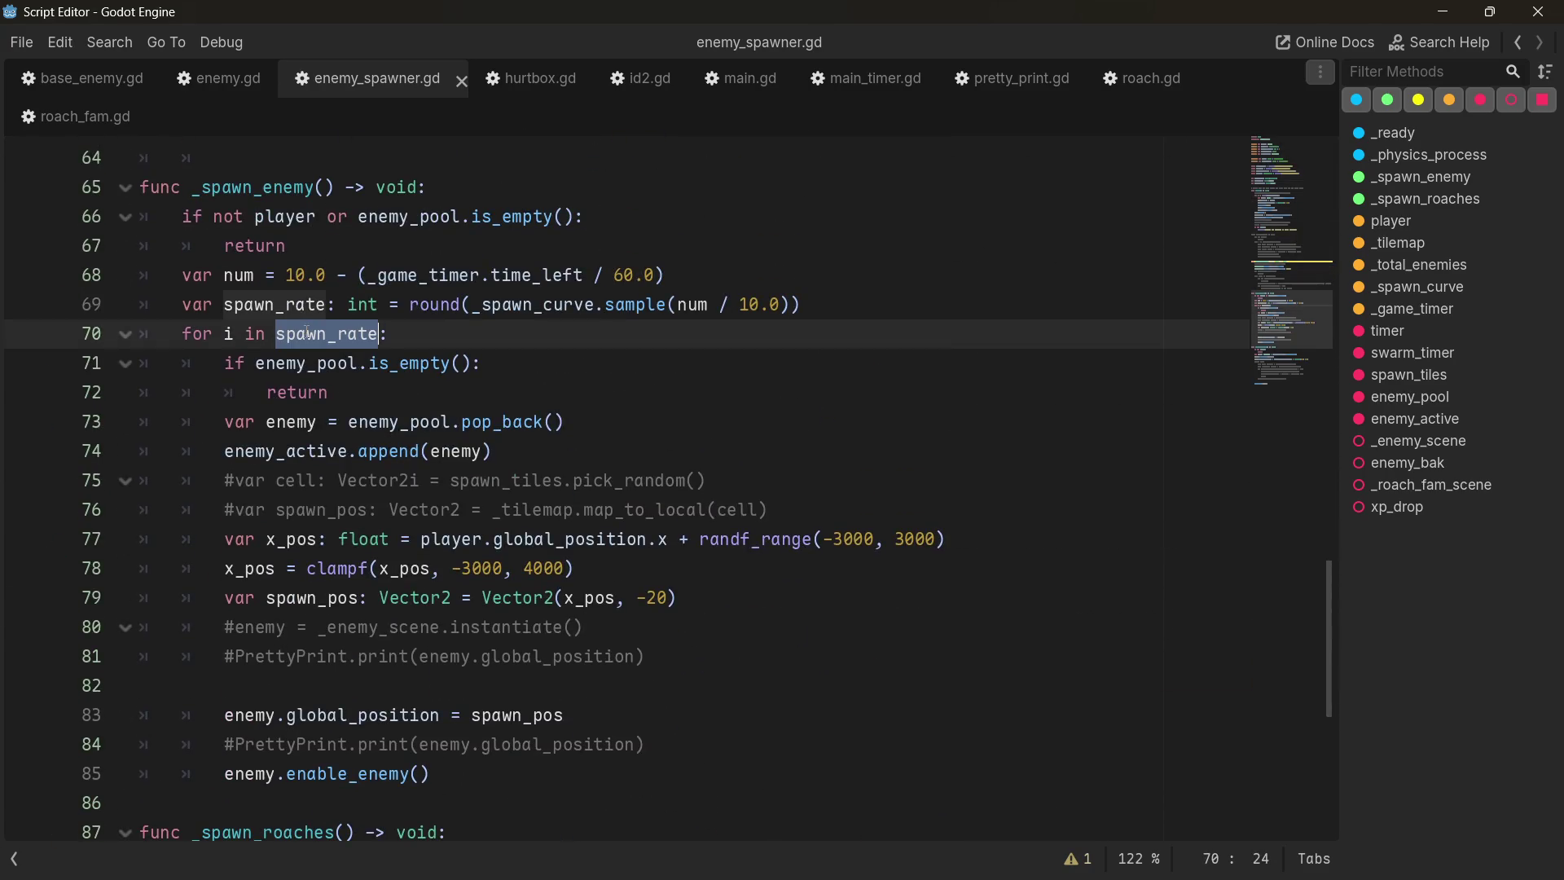
{"action": "key", "text": "ctrl+f"}
{"action": "scroll", "coordinate": [522, 404], "scroll_direction": "down", "scroll_amount": 3}
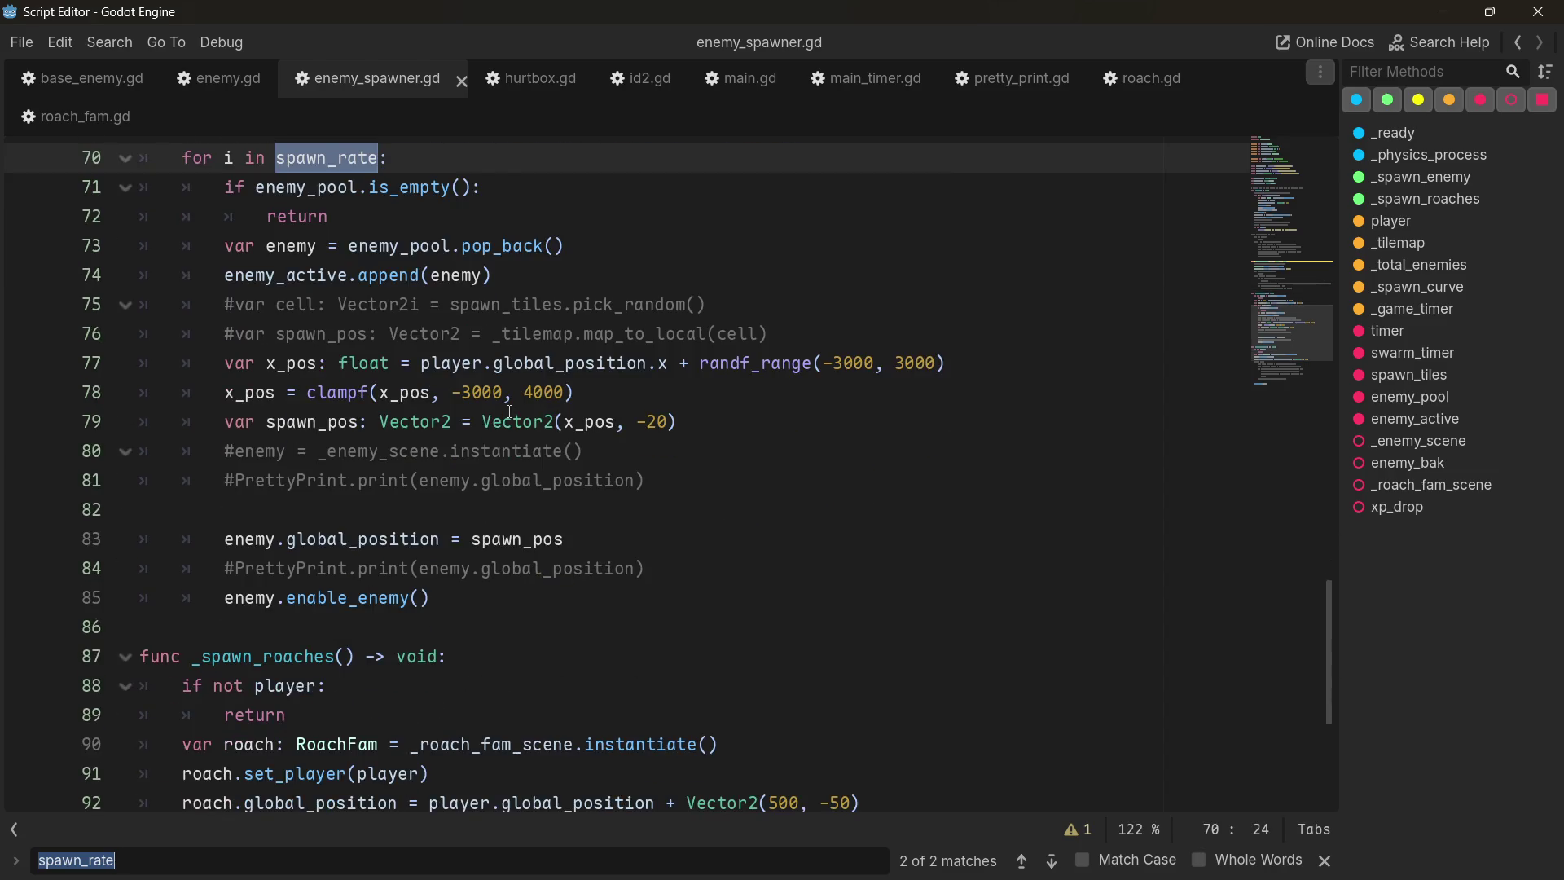
{"action": "scroll", "coordinate": [523, 404], "scroll_direction": "up", "scroll_amount": 2}
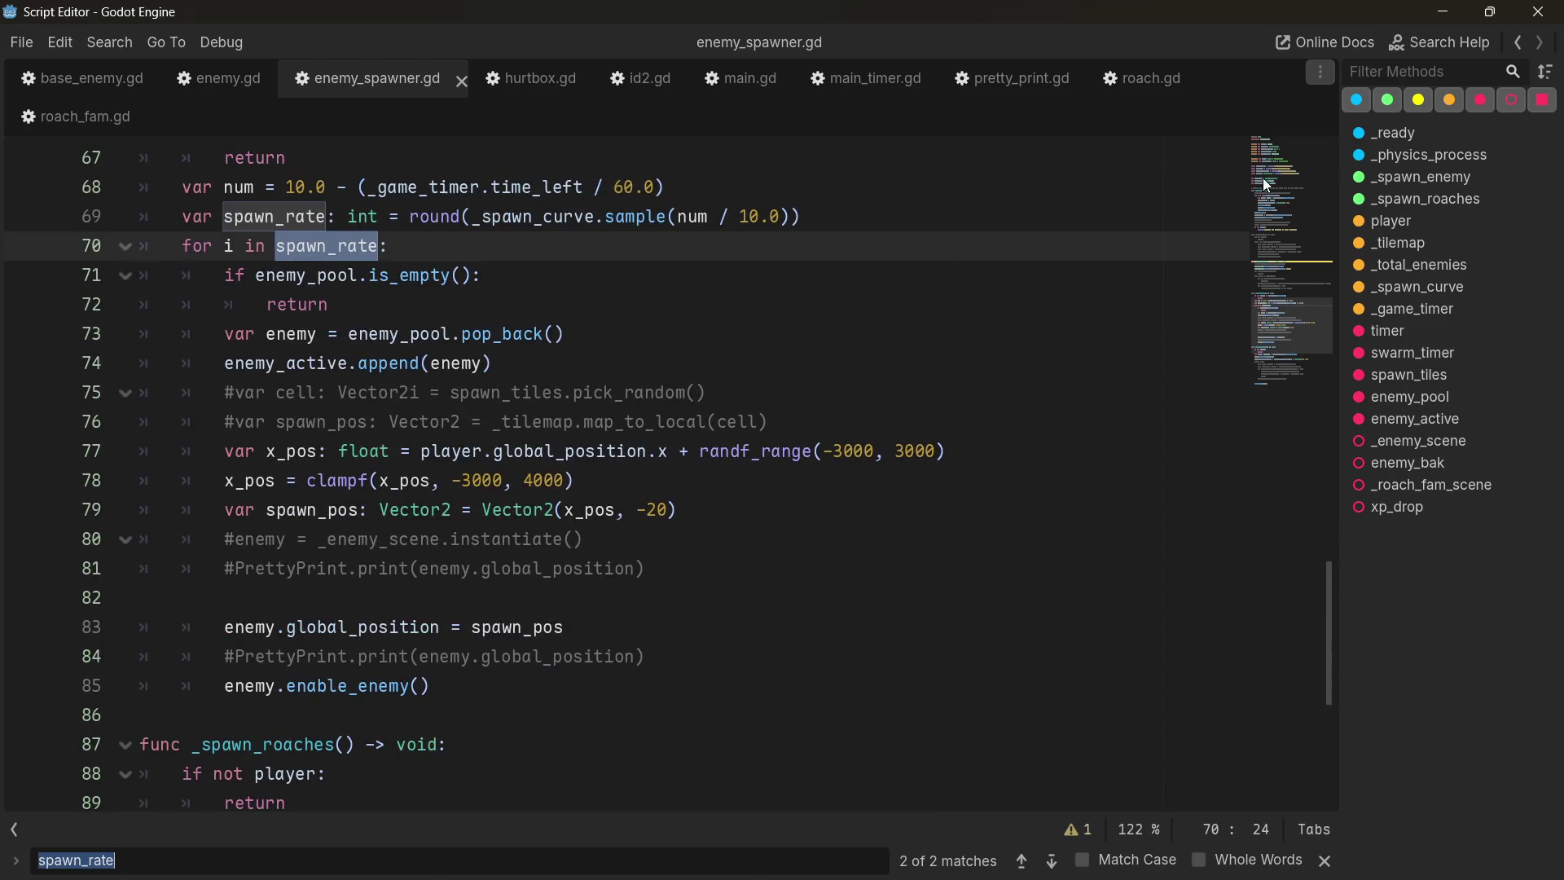
{"action": "left_click", "coordinate": [1052, 862]}
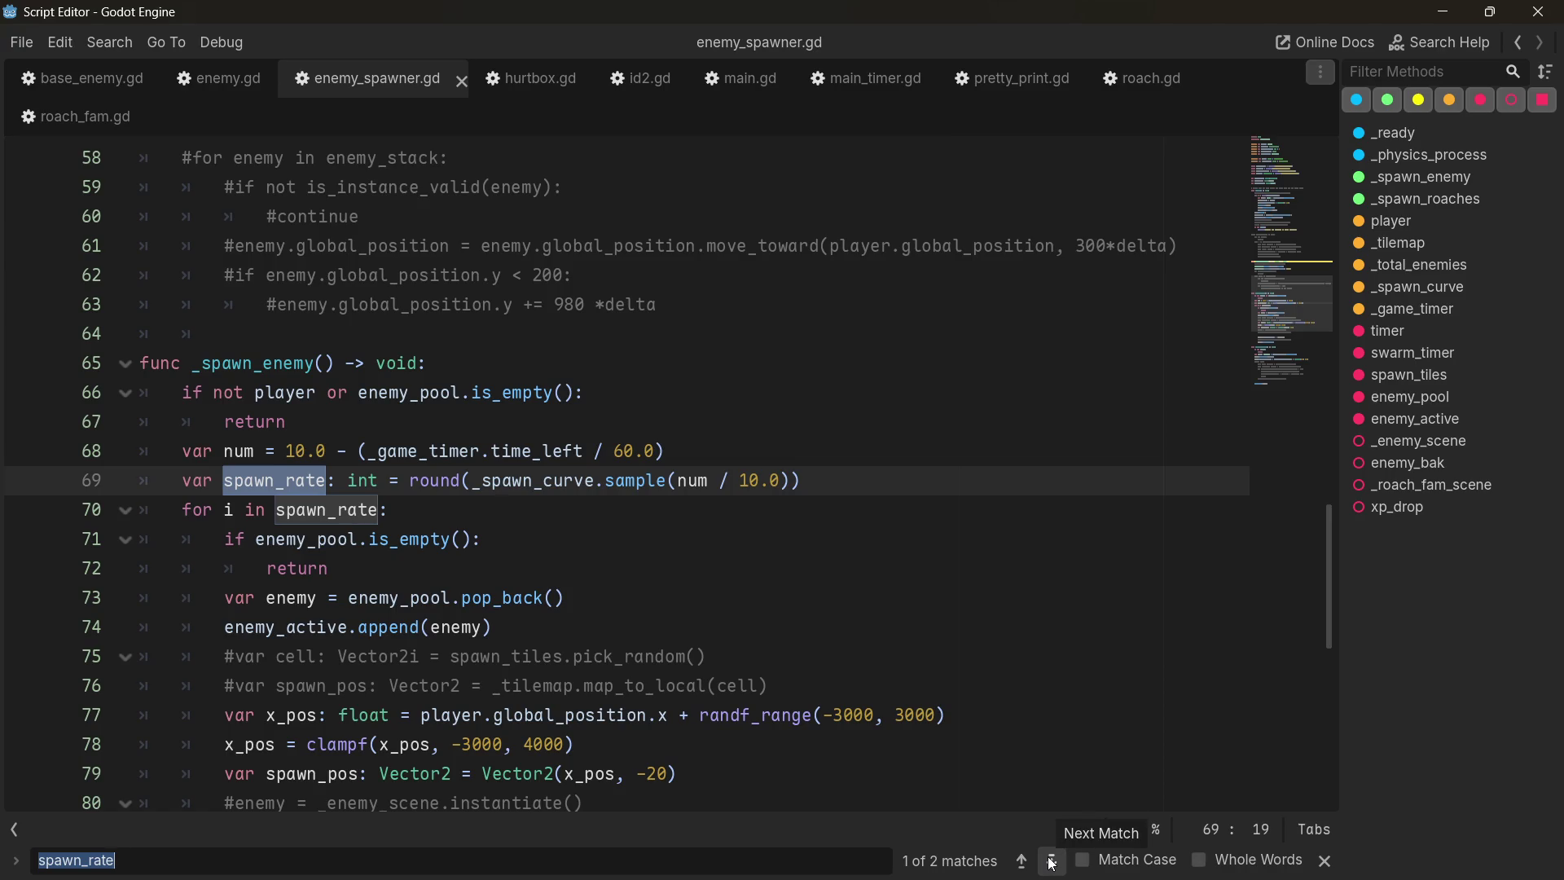
- Comment out the spawn_rate line, loop a fixed 300 times instead, save, and run
{"action": "mouse_move", "coordinate": [414, 480]}
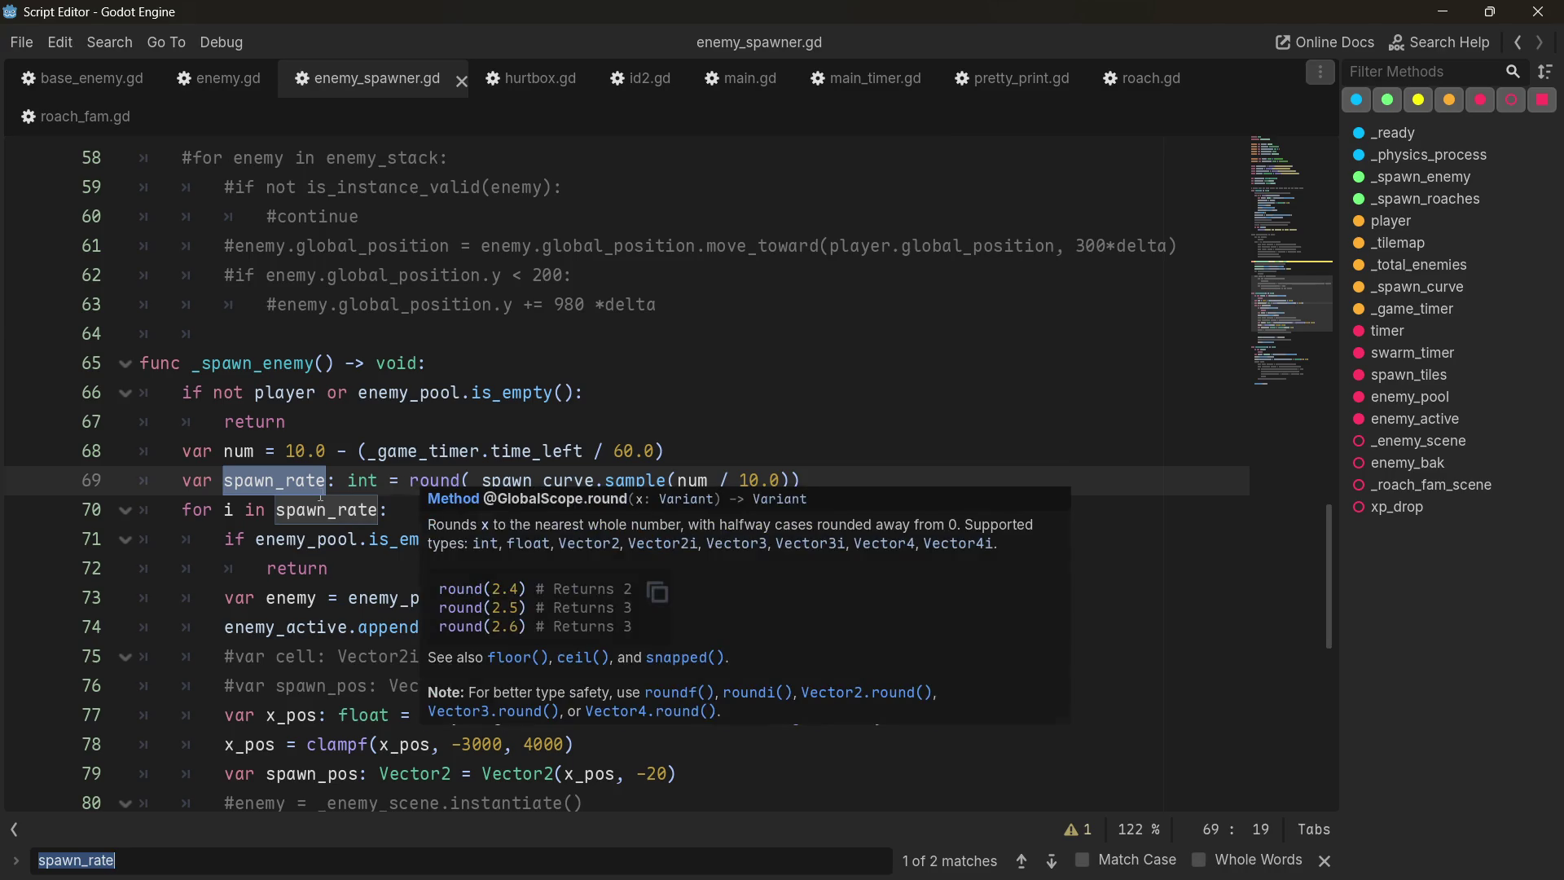
{"action": "left_click", "coordinate": [870, 479]}
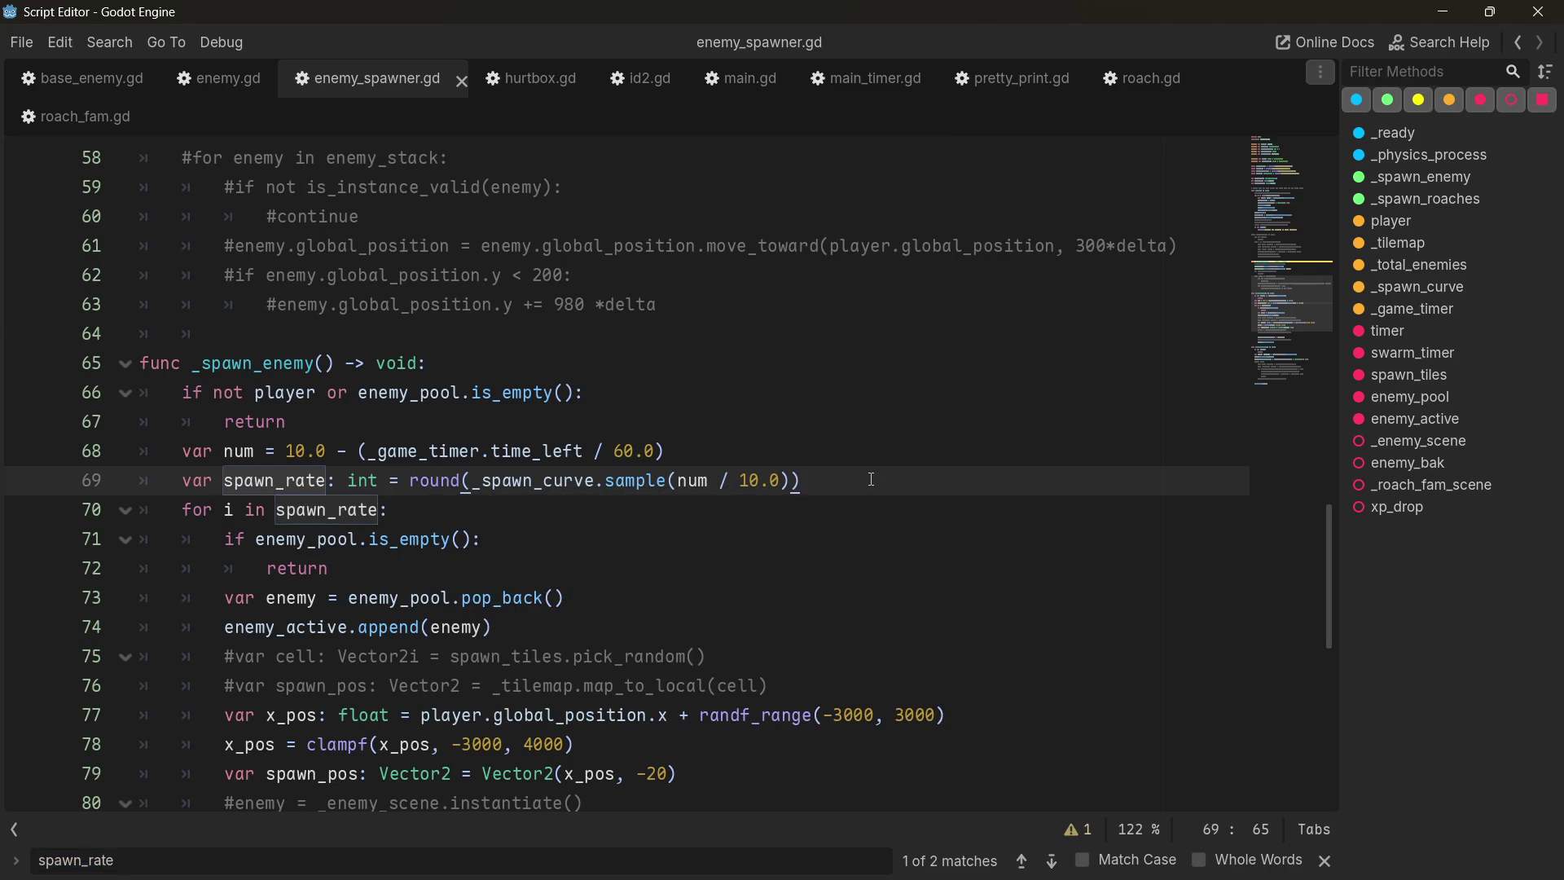
{"action": "key", "text": "ctrl+k"}
{"action": "double_click", "coordinate": [309, 511]}
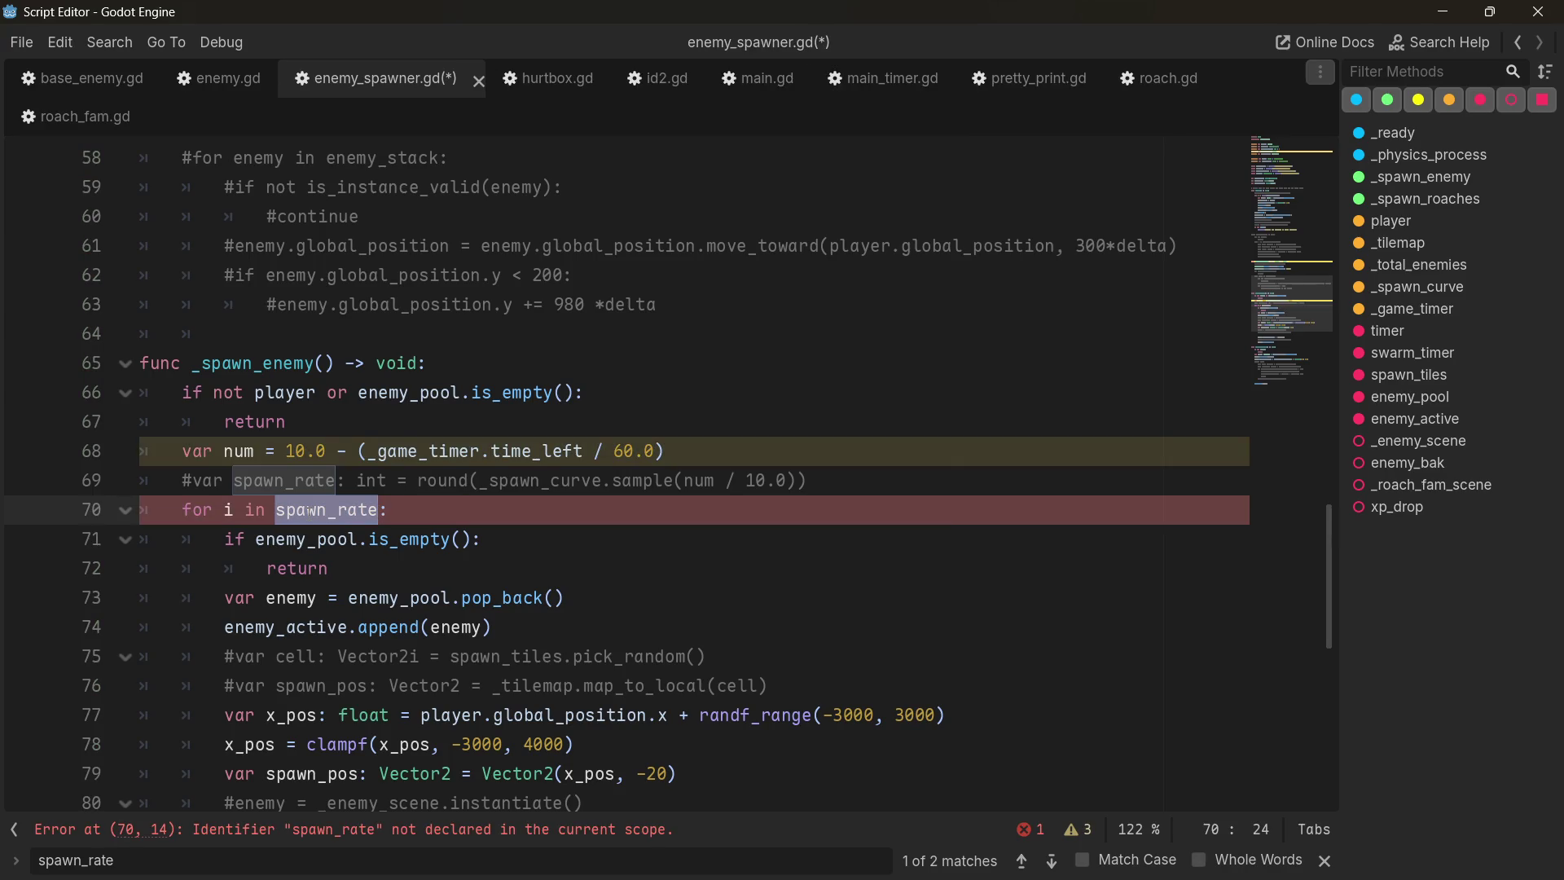
{"action": "type", "text": "300"}
{"action": "key", "text": "ctrl+s"}
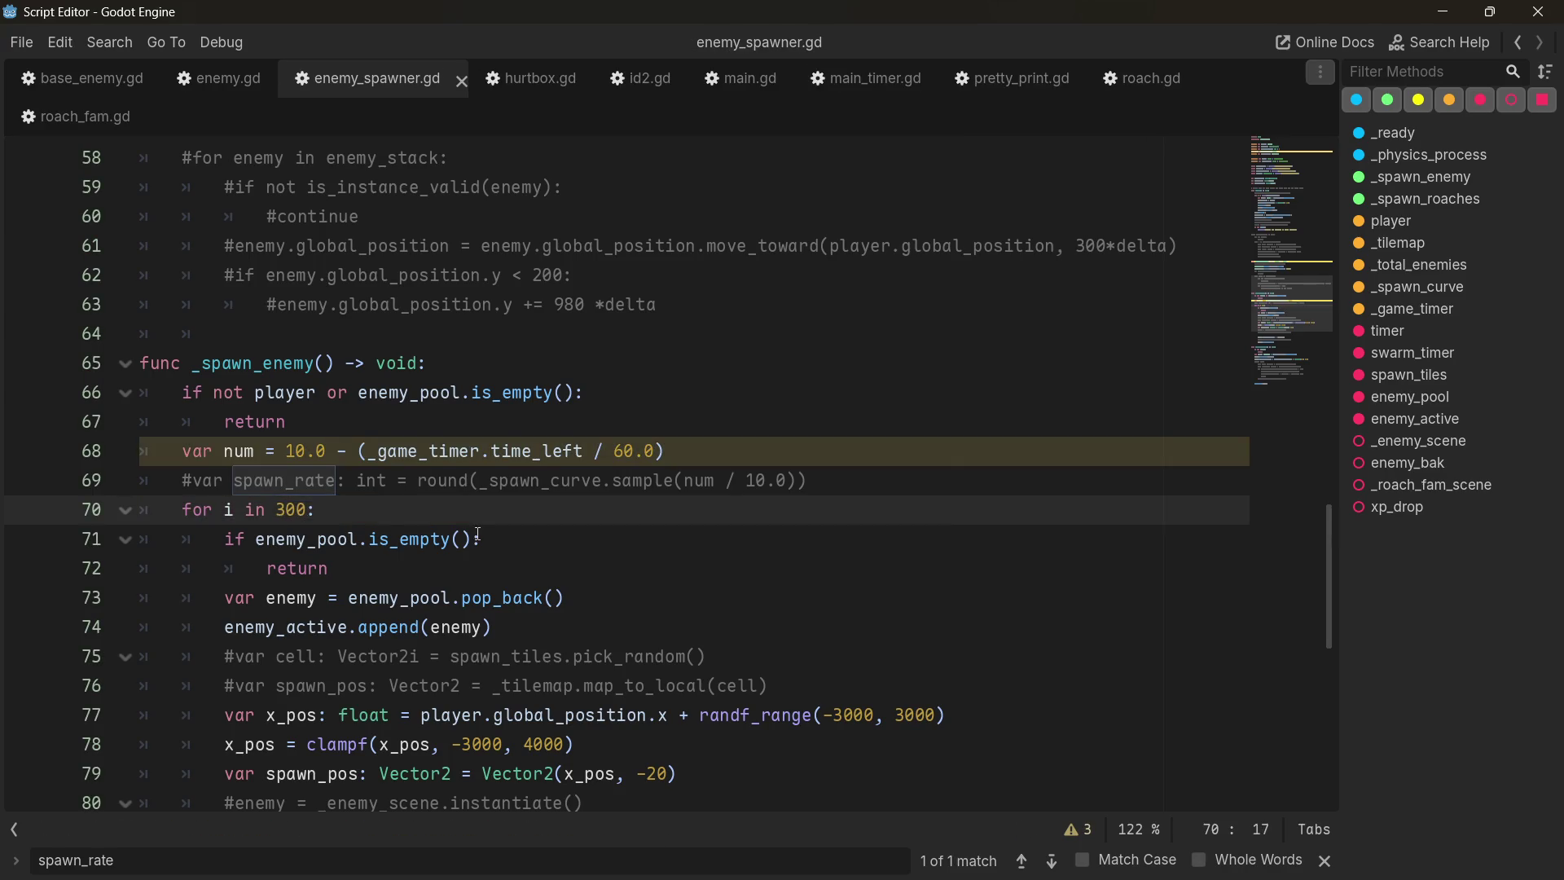
{"action": "left_click", "coordinate": [471, 539]}
{"action": "key", "text": "F5"}
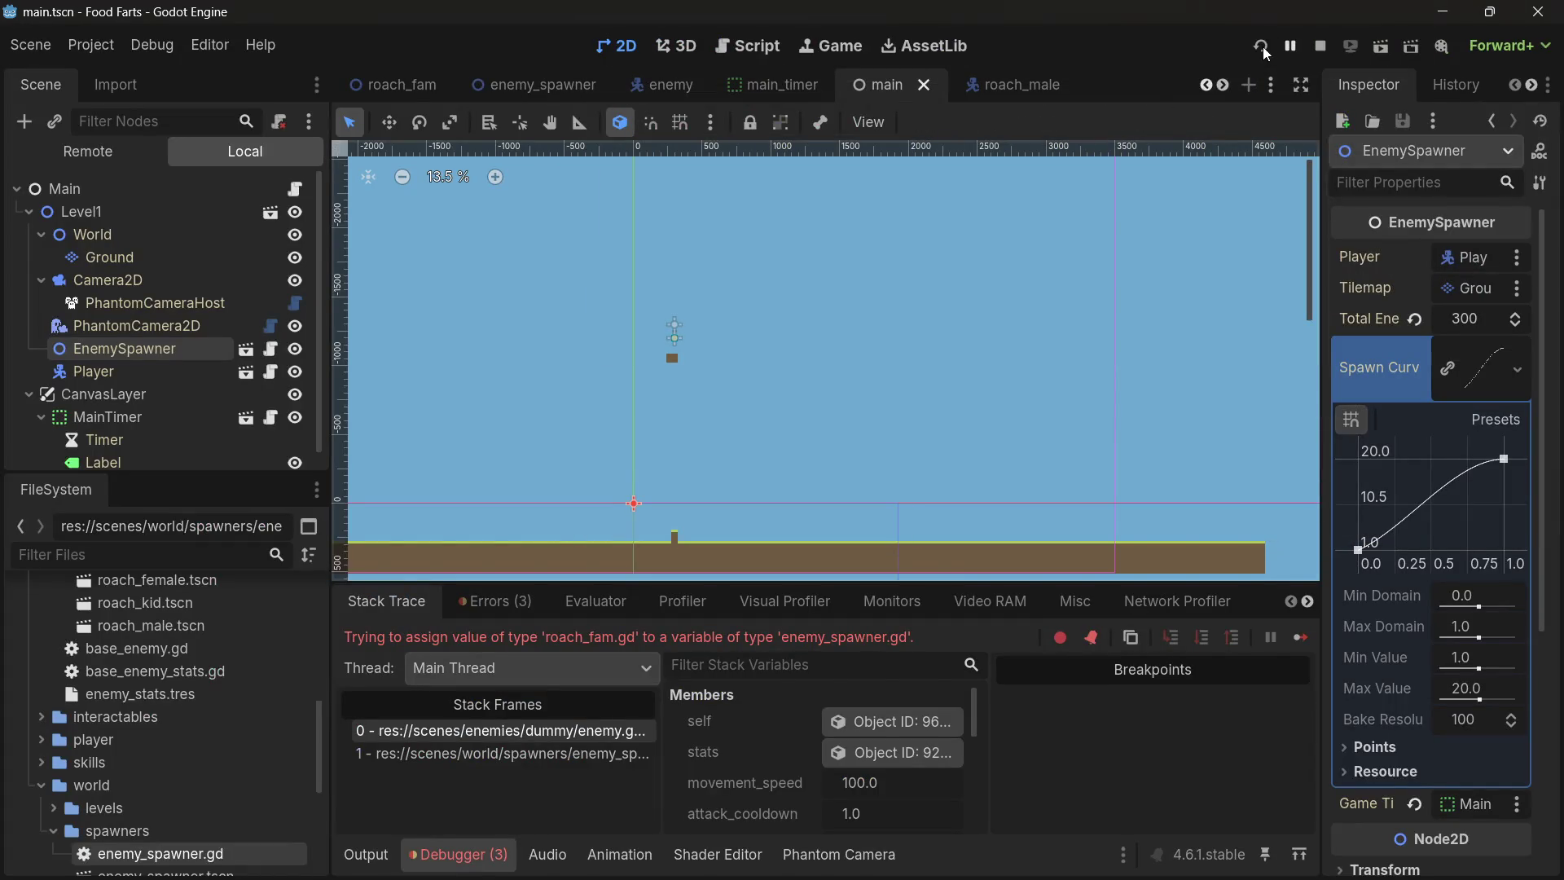
- Relaunch the game, watch hundreds of pooled enemies pile up, then stop it with F8
{"action": "left_click", "coordinate": [1263, 46]}
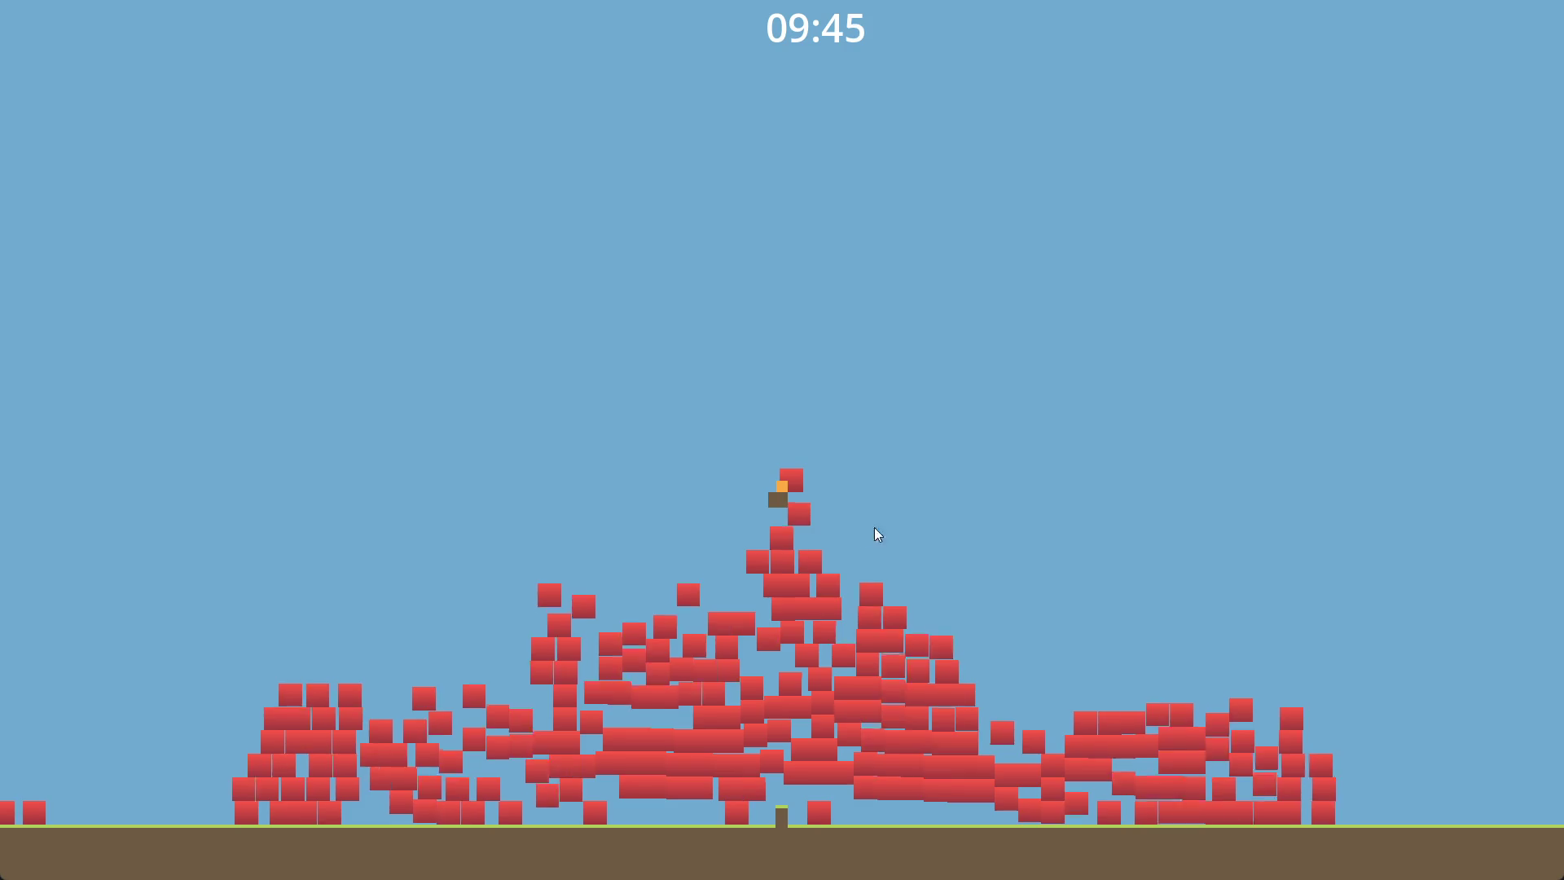
{"action": "key", "text": "F8"}
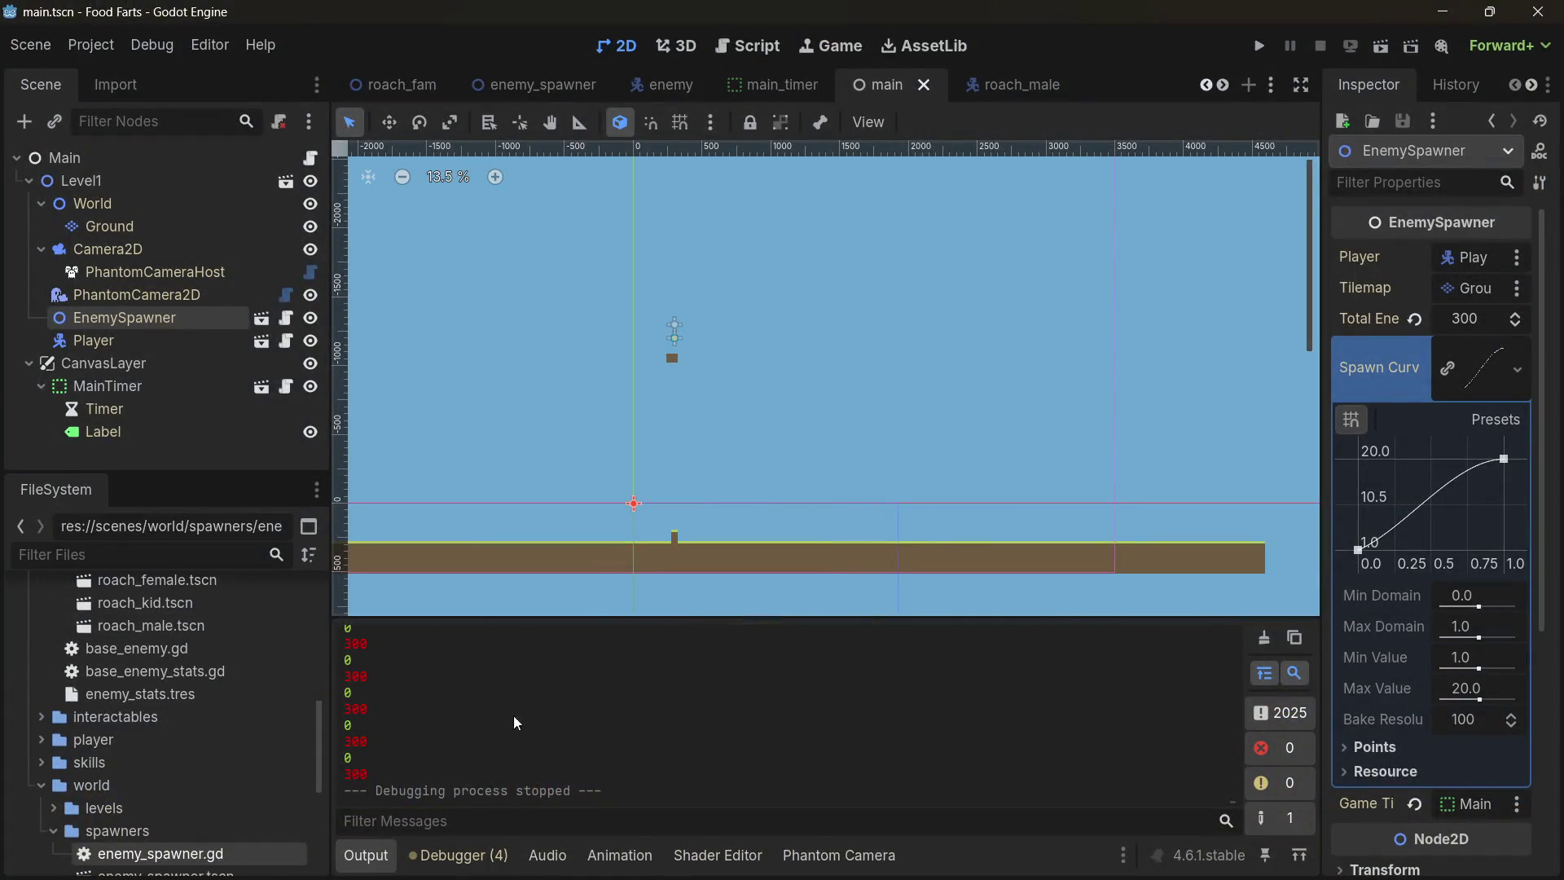
- Graph FPS, Objects and Static memory in the debugger Monitors, collapsing the Time and Memory groups
{"action": "left_click", "coordinate": [461, 861]}
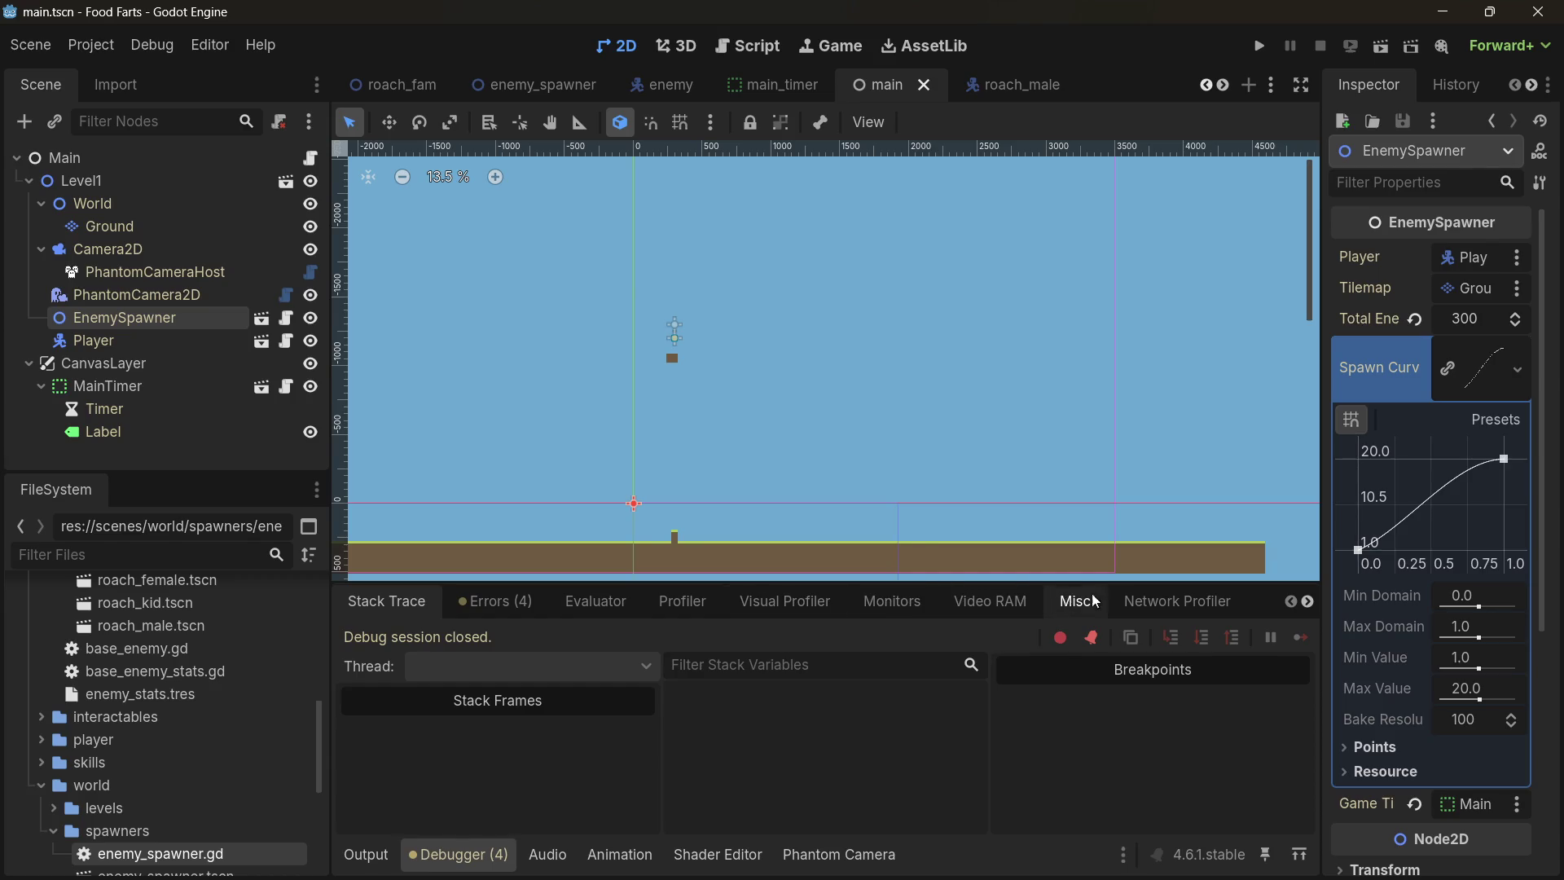
{"action": "left_click", "coordinate": [900, 604]}
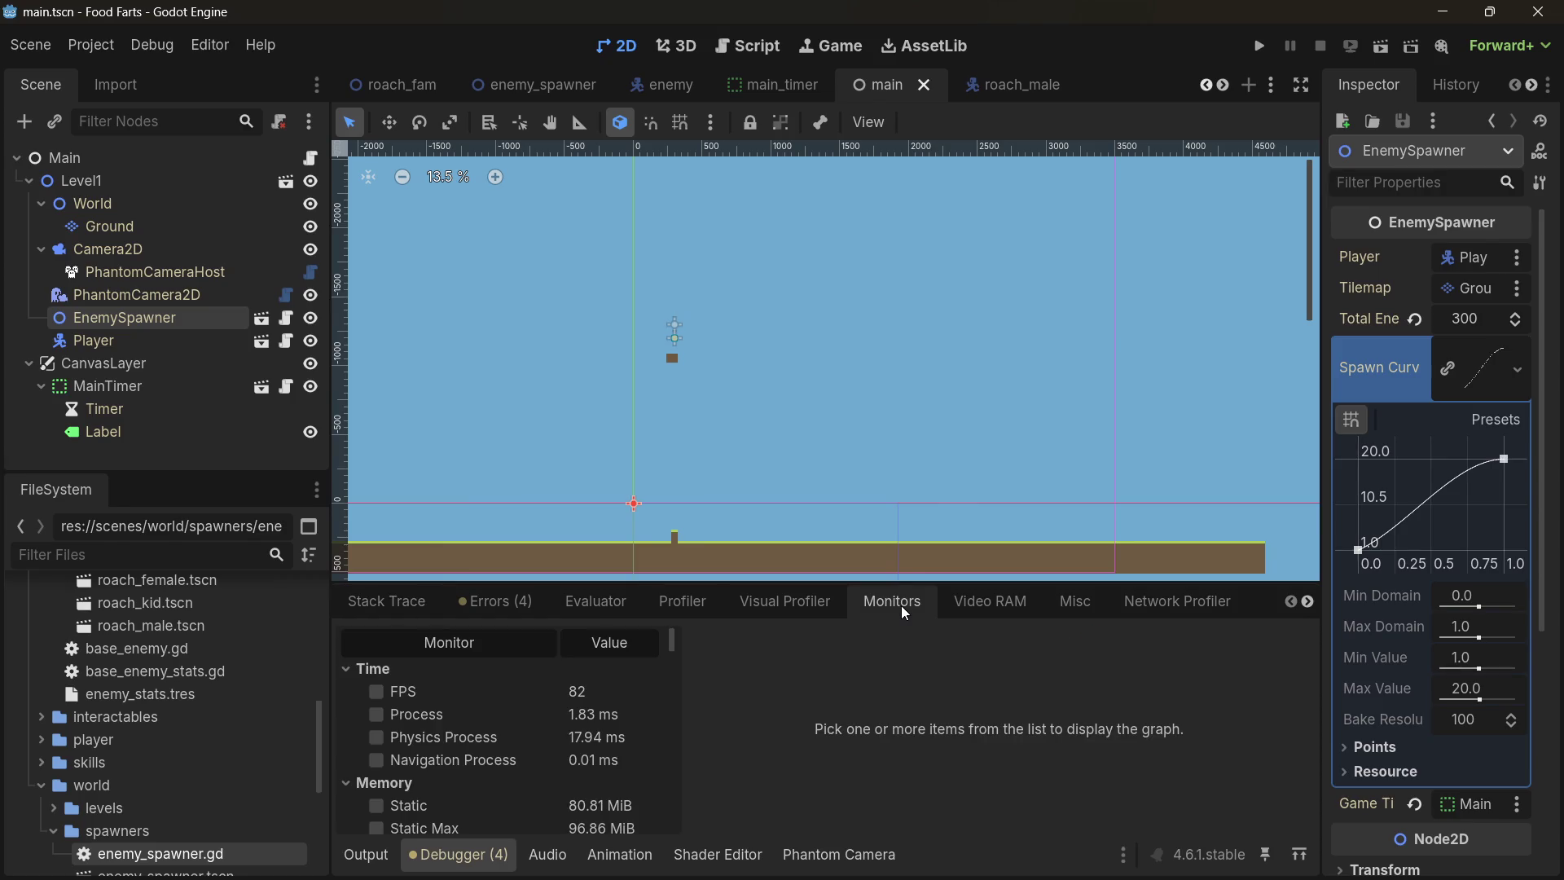
{"action": "left_click", "coordinate": [380, 688]}
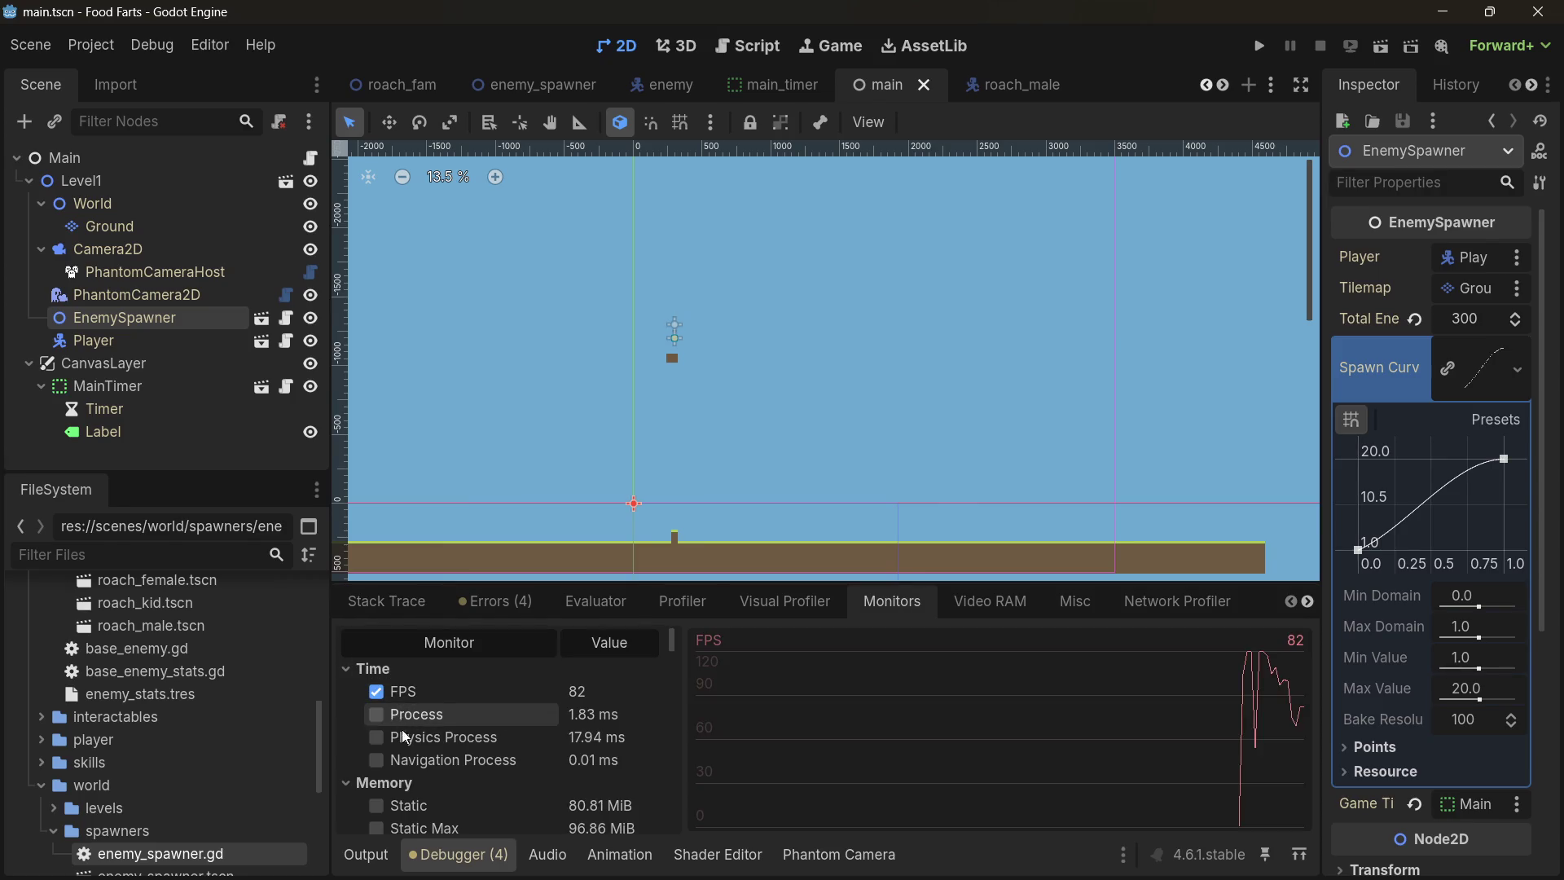
{"action": "scroll", "coordinate": [381, 779], "scroll_direction": "down", "scroll_amount": 4}
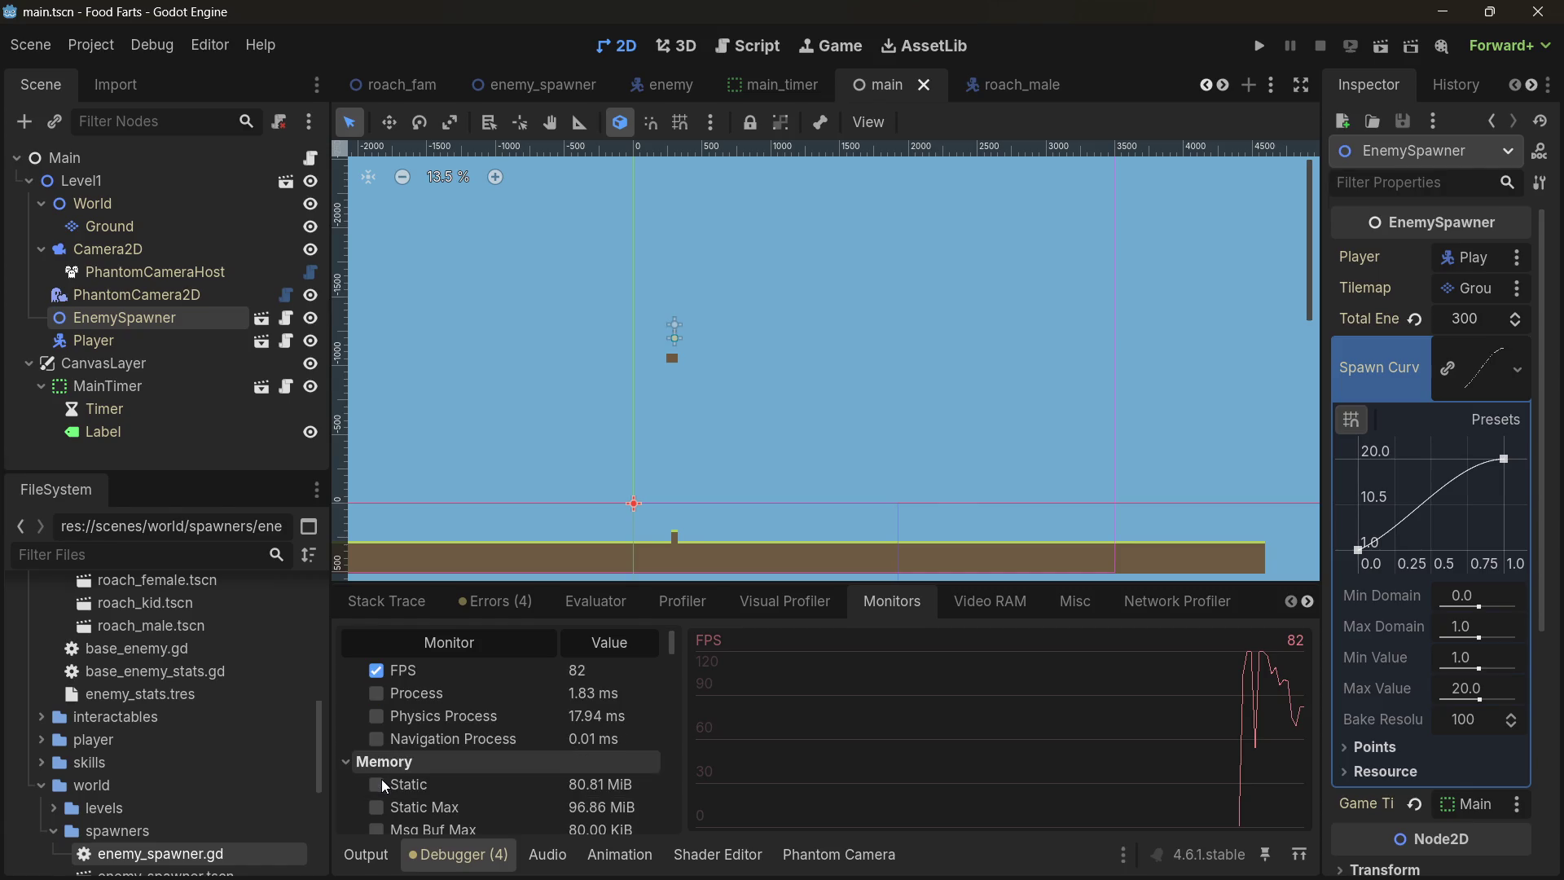
{"action": "left_click", "coordinate": [376, 746]}
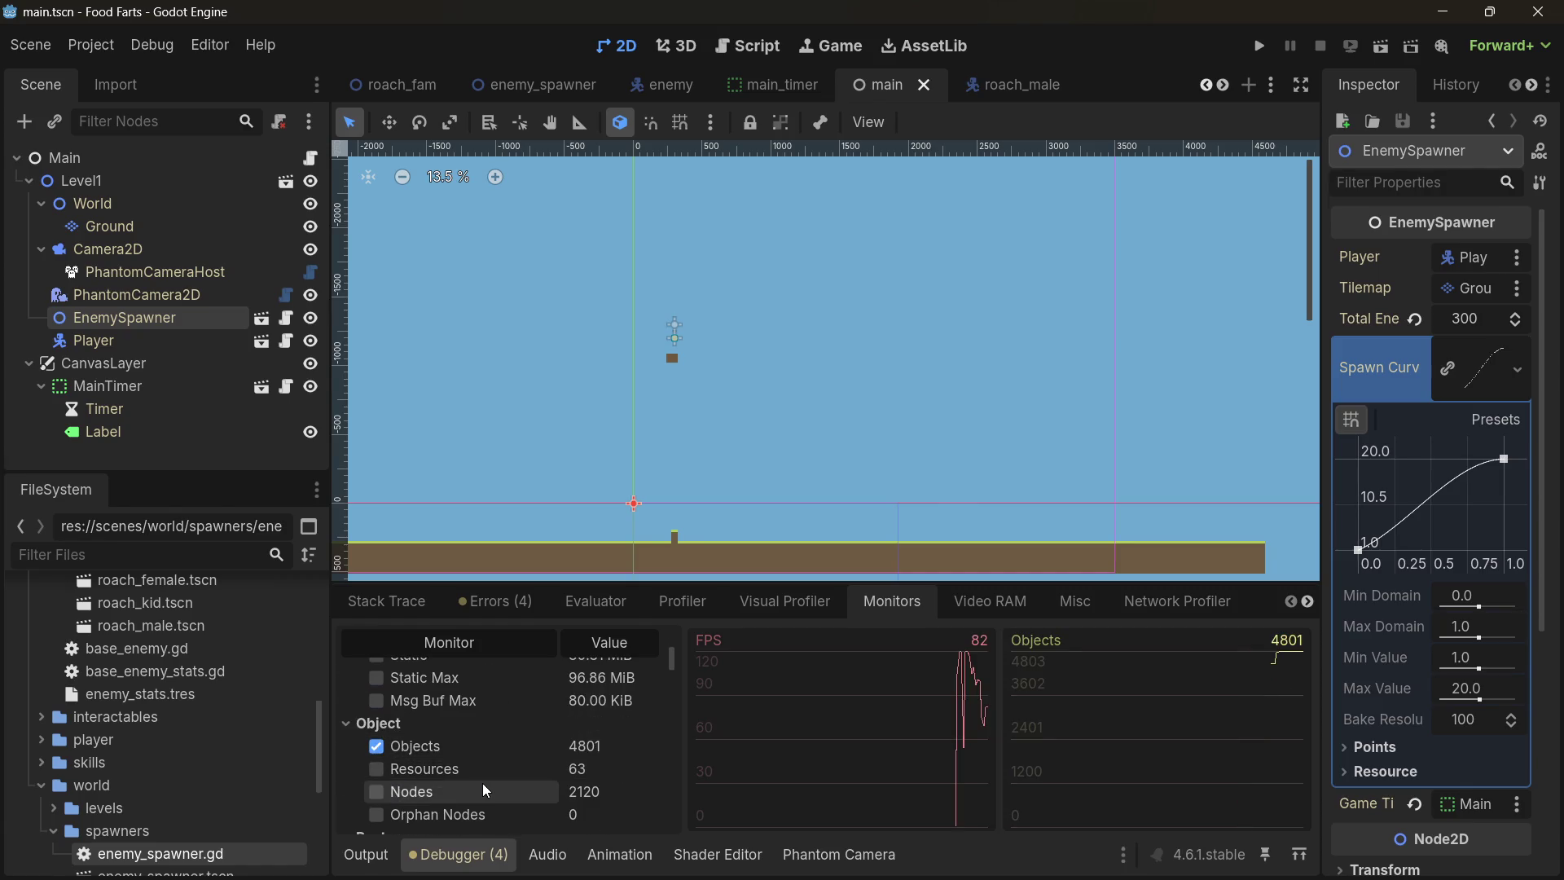
{"action": "scroll", "coordinate": [486, 783], "scroll_direction": "down", "scroll_amount": 3}
{"action": "scroll", "coordinate": [439, 745], "scroll_direction": "down", "scroll_amount": 5}
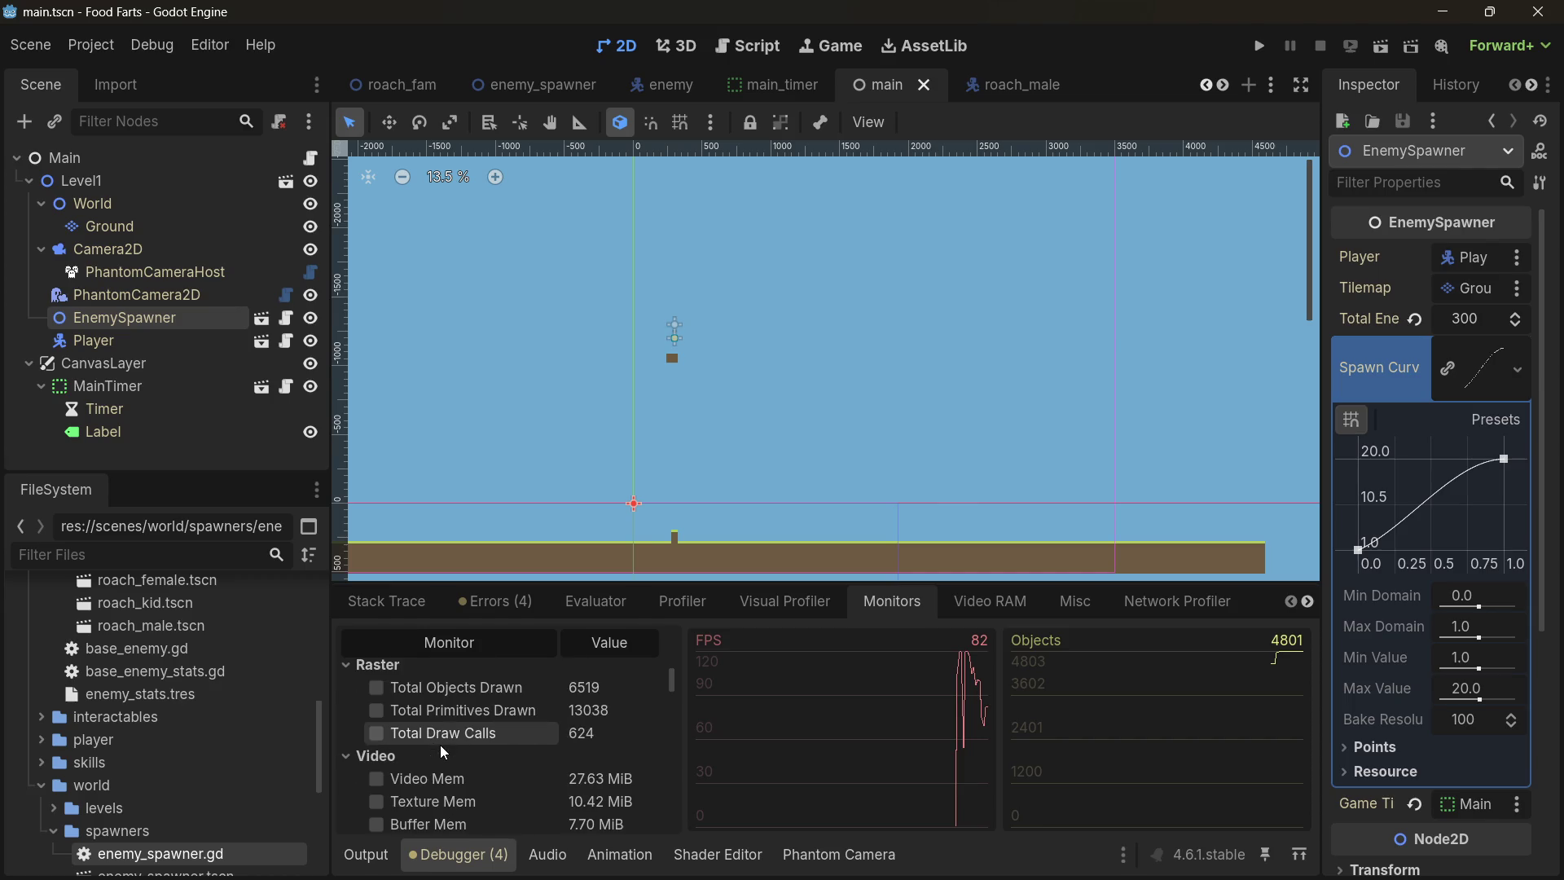
{"action": "scroll", "coordinate": [440, 745], "scroll_direction": "up", "scroll_amount": 10}
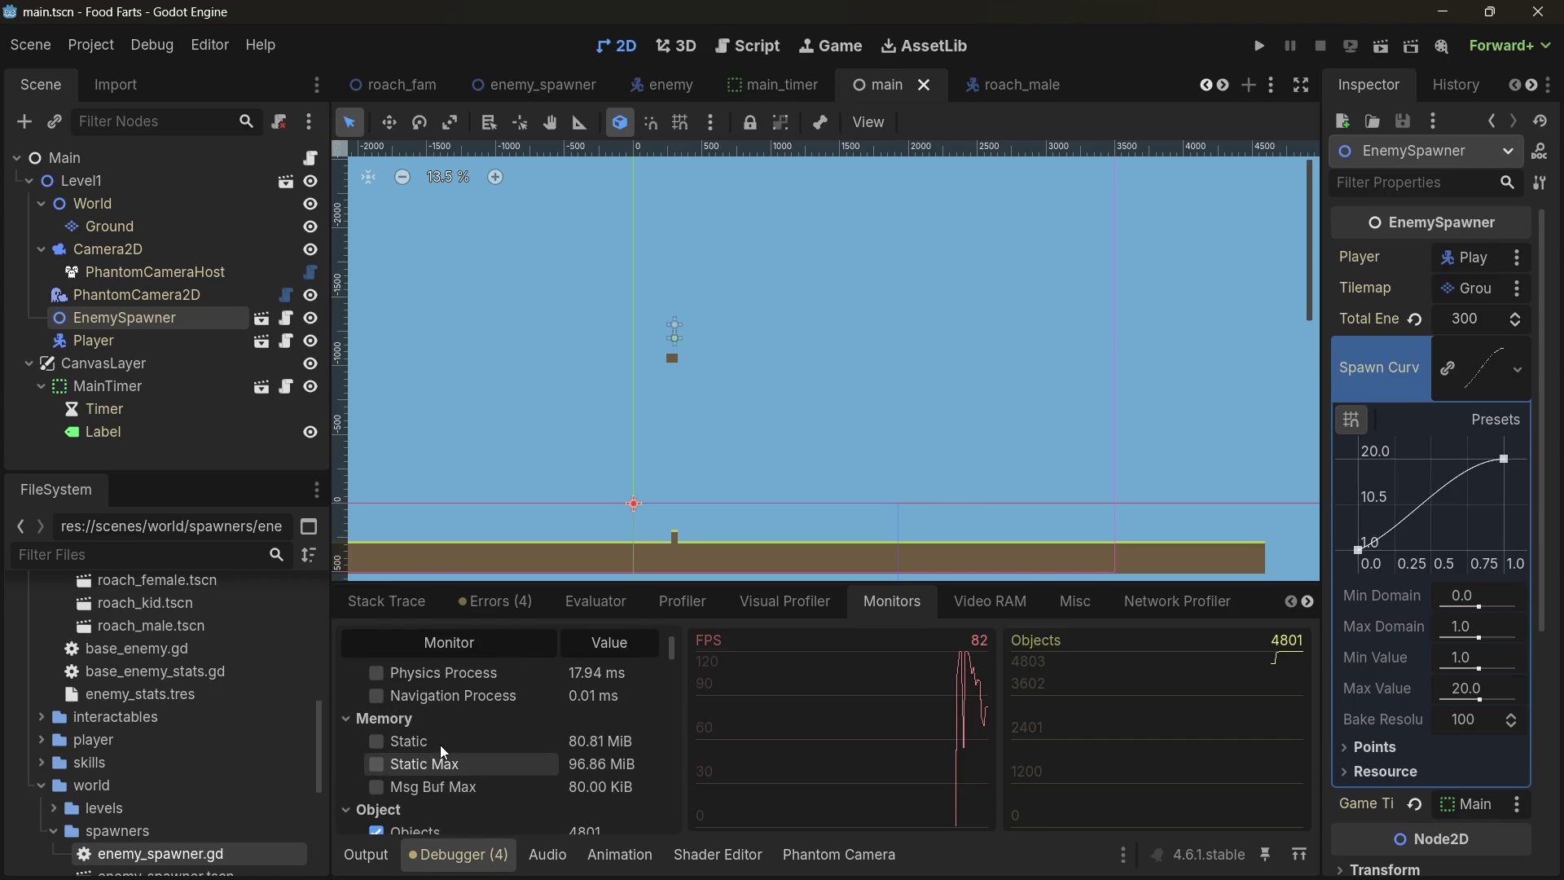
{"action": "scroll", "coordinate": [440, 744], "scroll_direction": "down", "scroll_amount": 1}
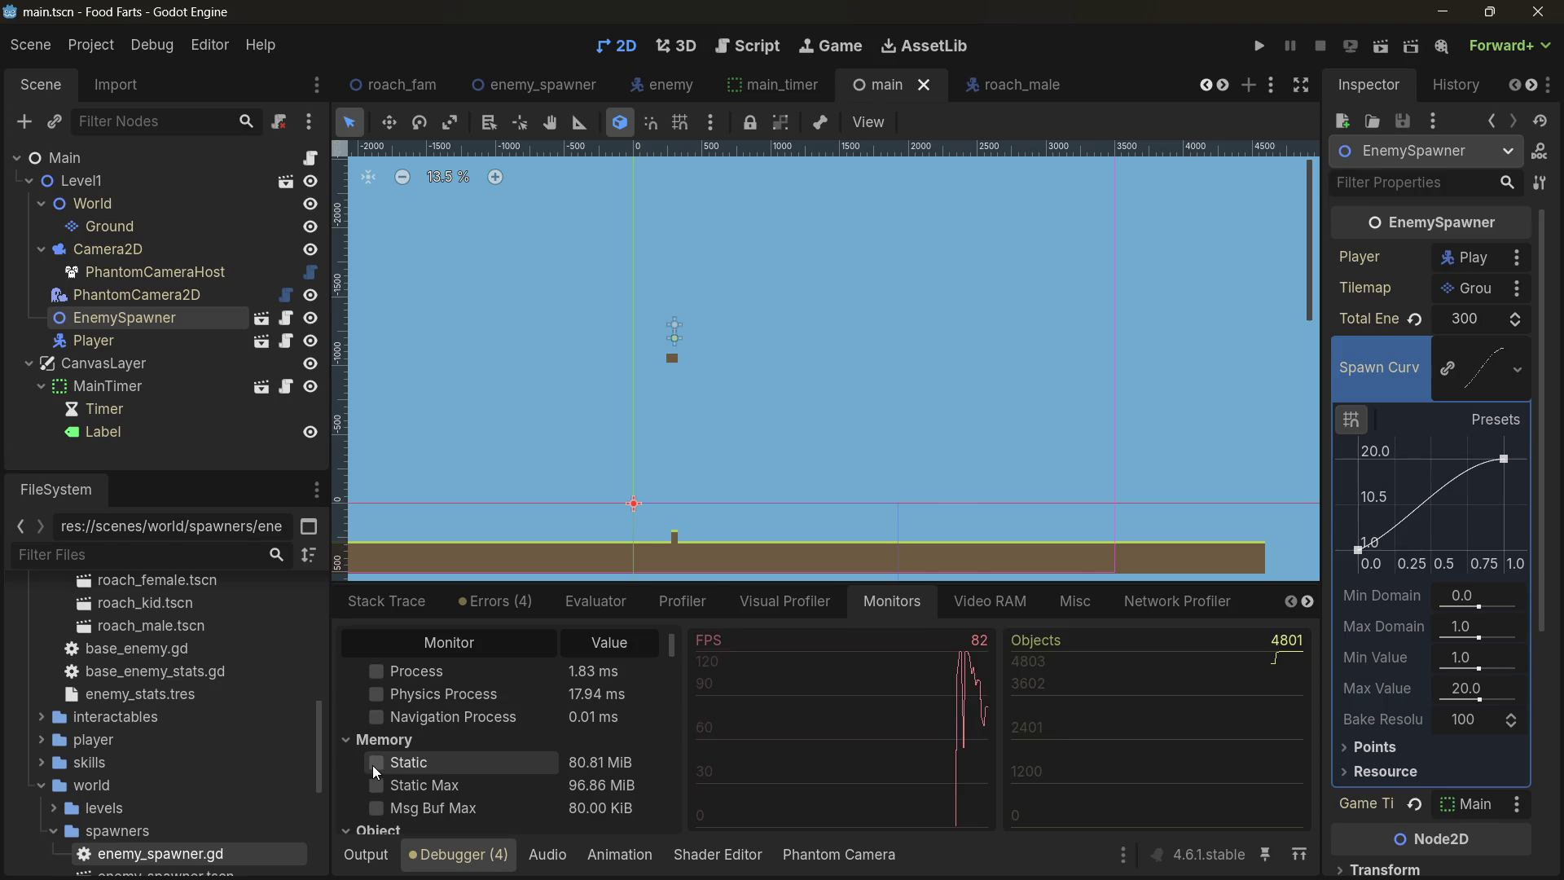
{"action": "left_click", "coordinate": [376, 763]}
{"action": "scroll", "coordinate": [448, 710], "scroll_direction": "up", "scroll_amount": 2}
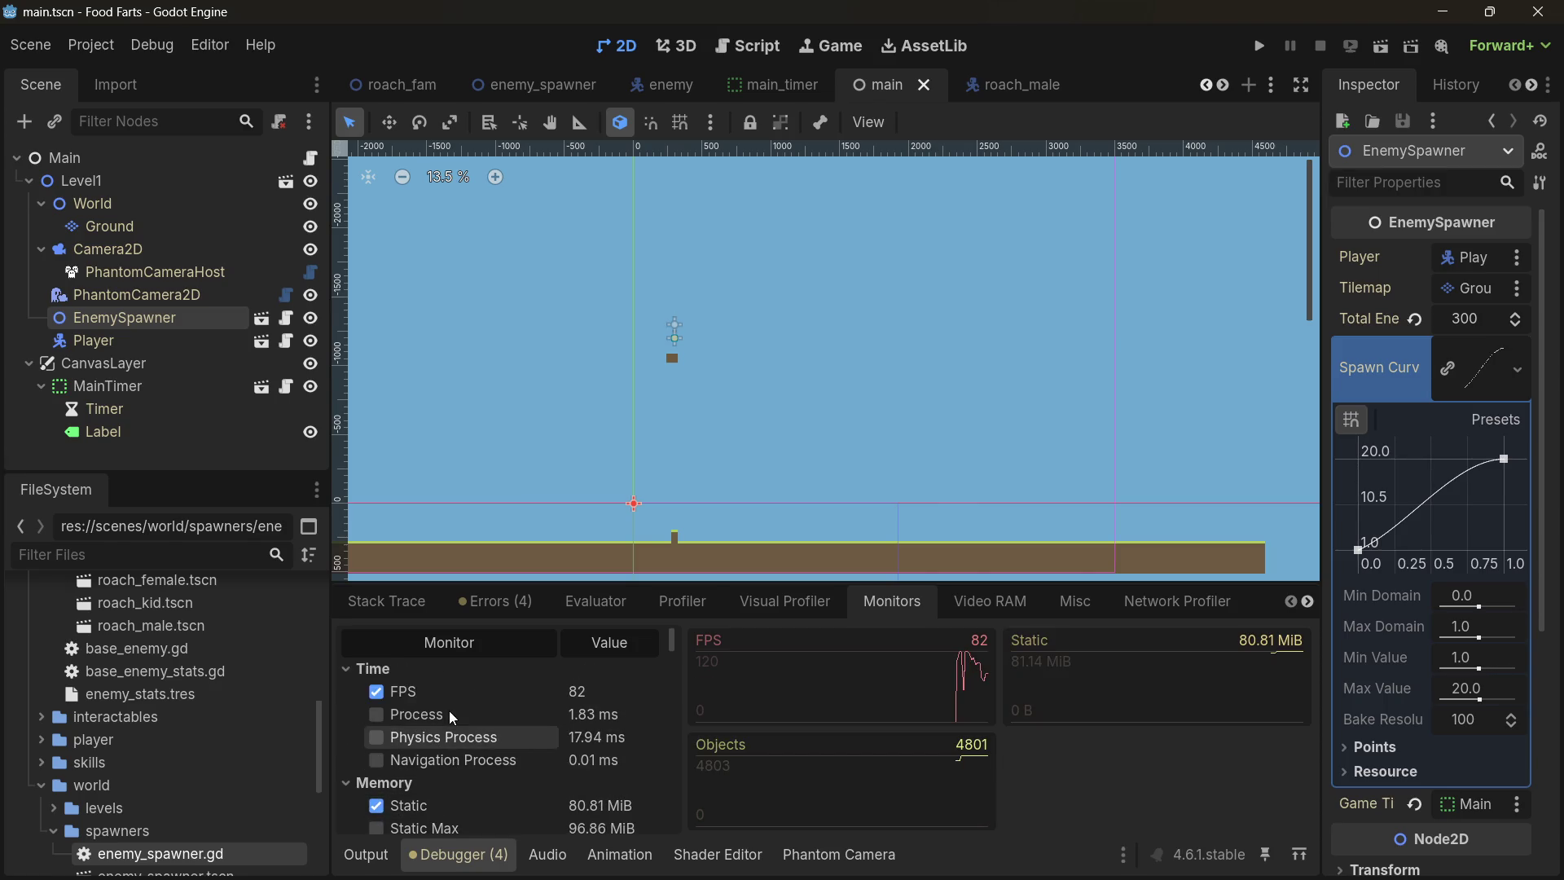
{"action": "left_click", "coordinate": [358, 782]}
{"action": "left_click", "coordinate": [356, 670]}
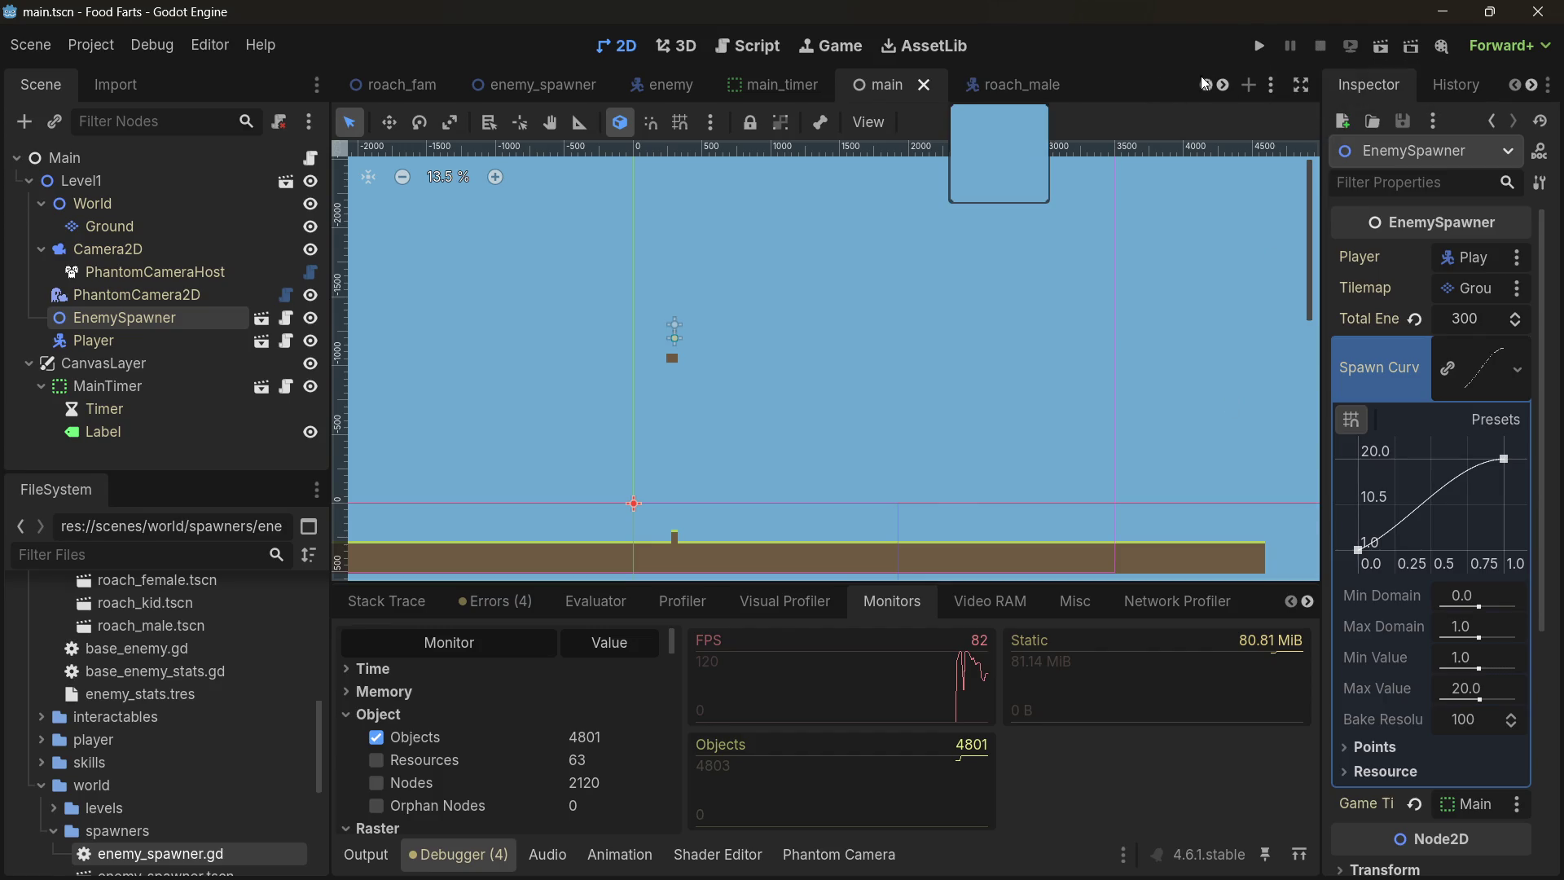
- In the Game workspace, enable 'Embed Game on Next Play' and run the game
{"action": "left_click", "coordinate": [831, 46]}
{"action": "left_click", "coordinate": [1301, 85]}
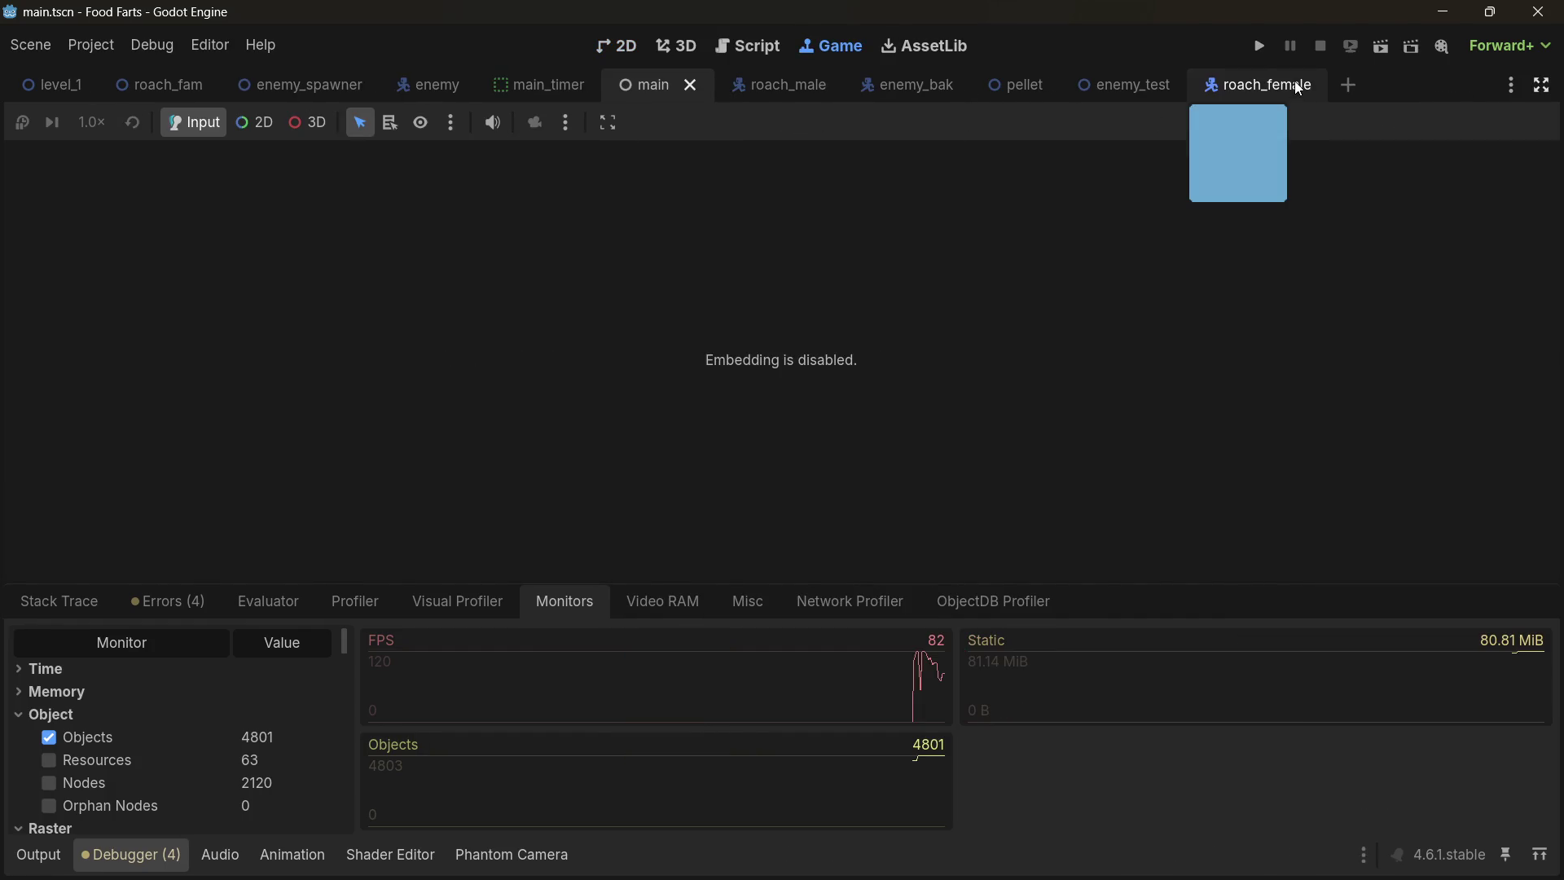
{"action": "left_click", "coordinate": [1542, 85]}
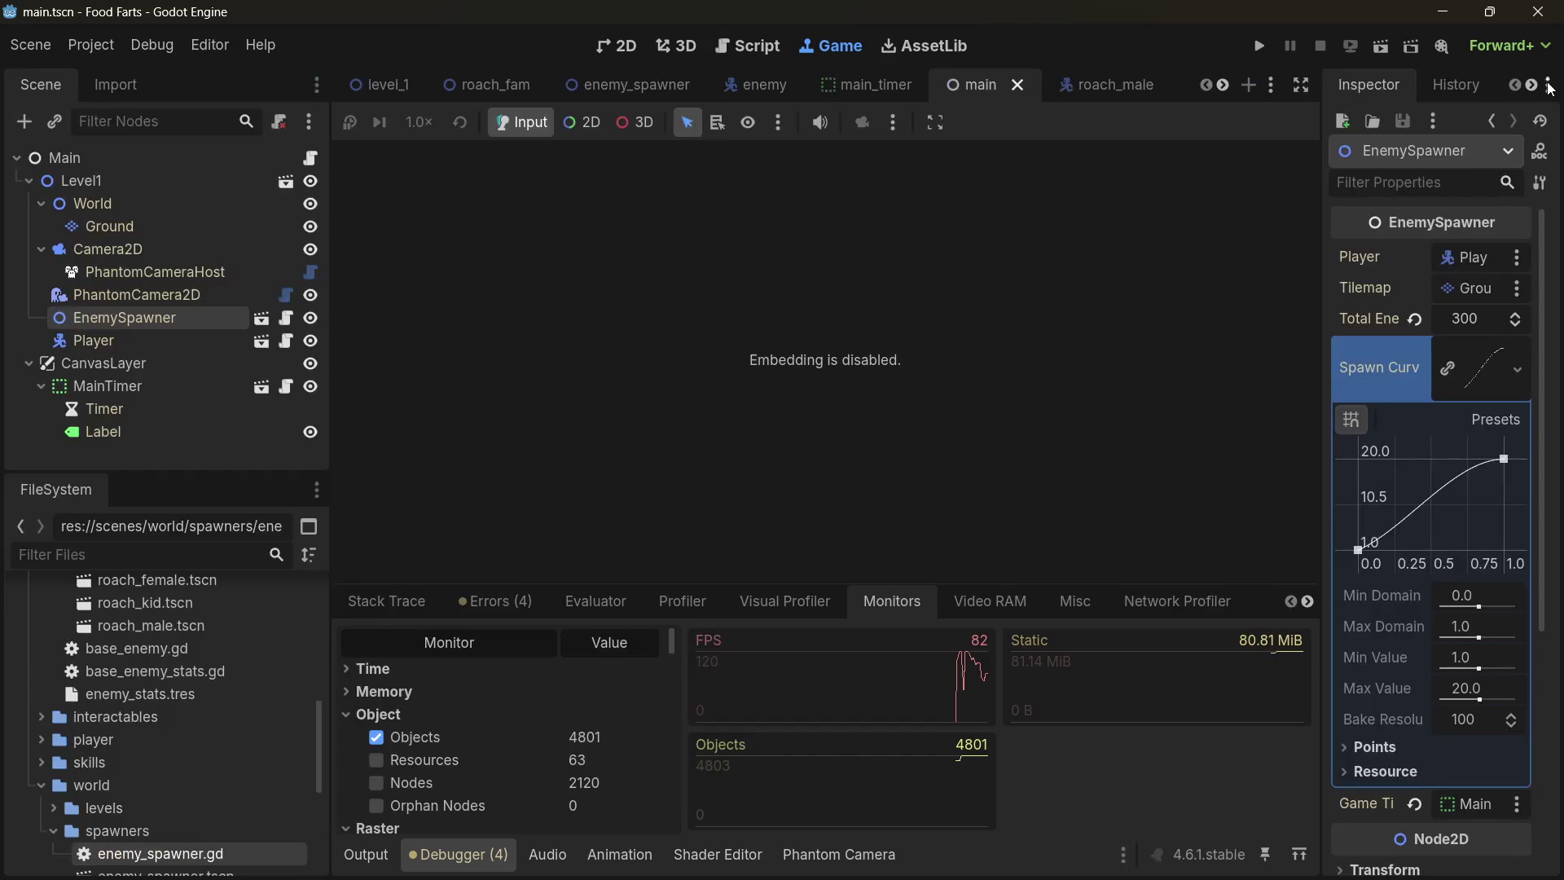
{"action": "left_click", "coordinate": [1272, 86]}
{"action": "left_click", "coordinate": [1230, 118]}
{"action": "left_click", "coordinate": [937, 120]}
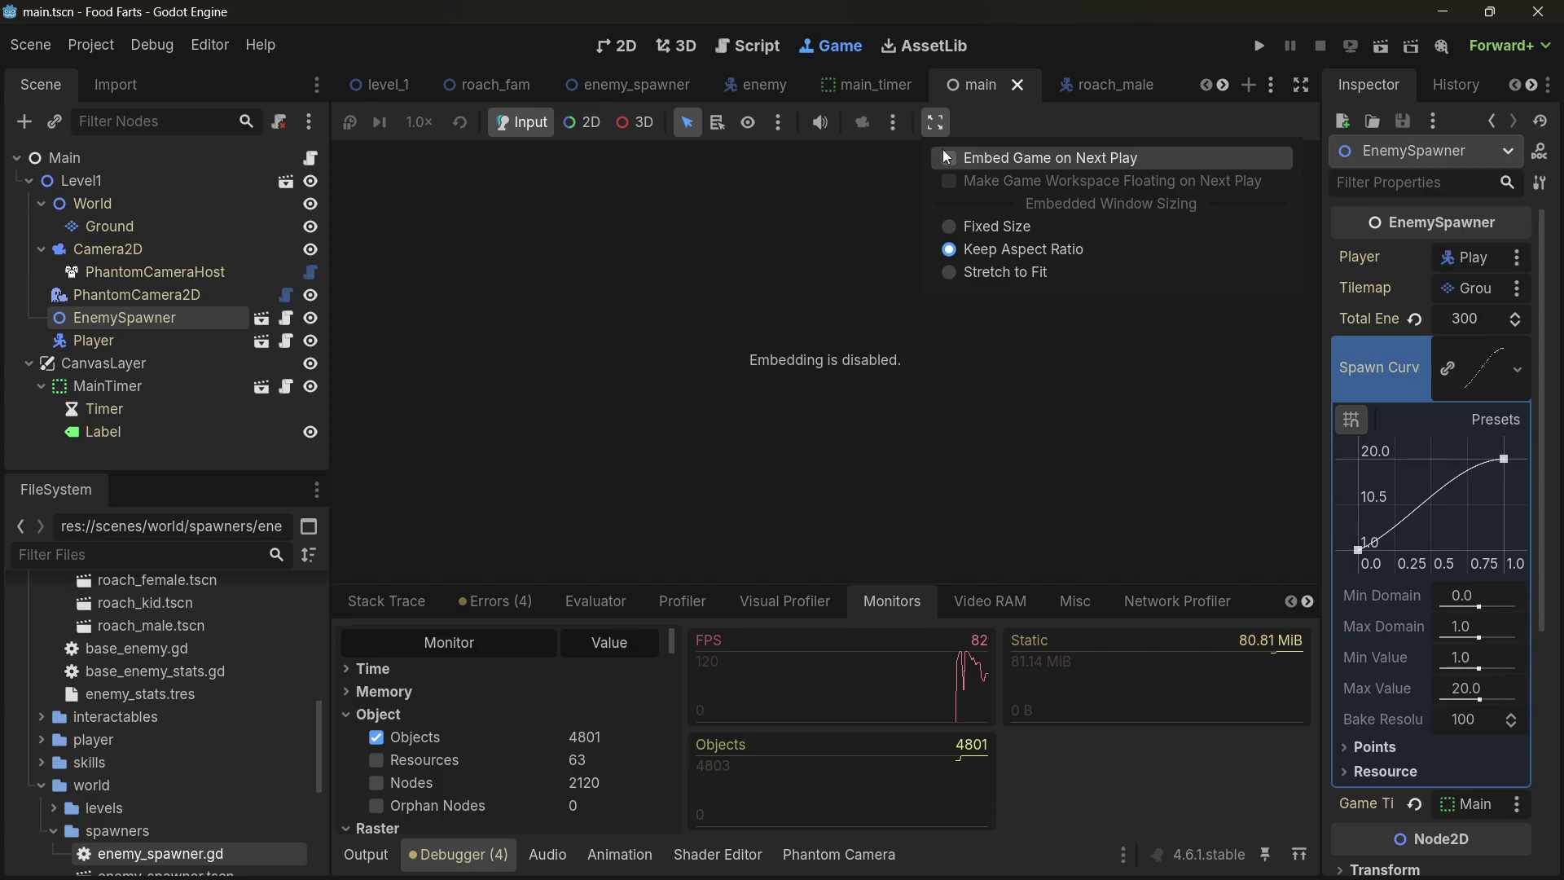
{"action": "left_click", "coordinate": [1018, 155]}
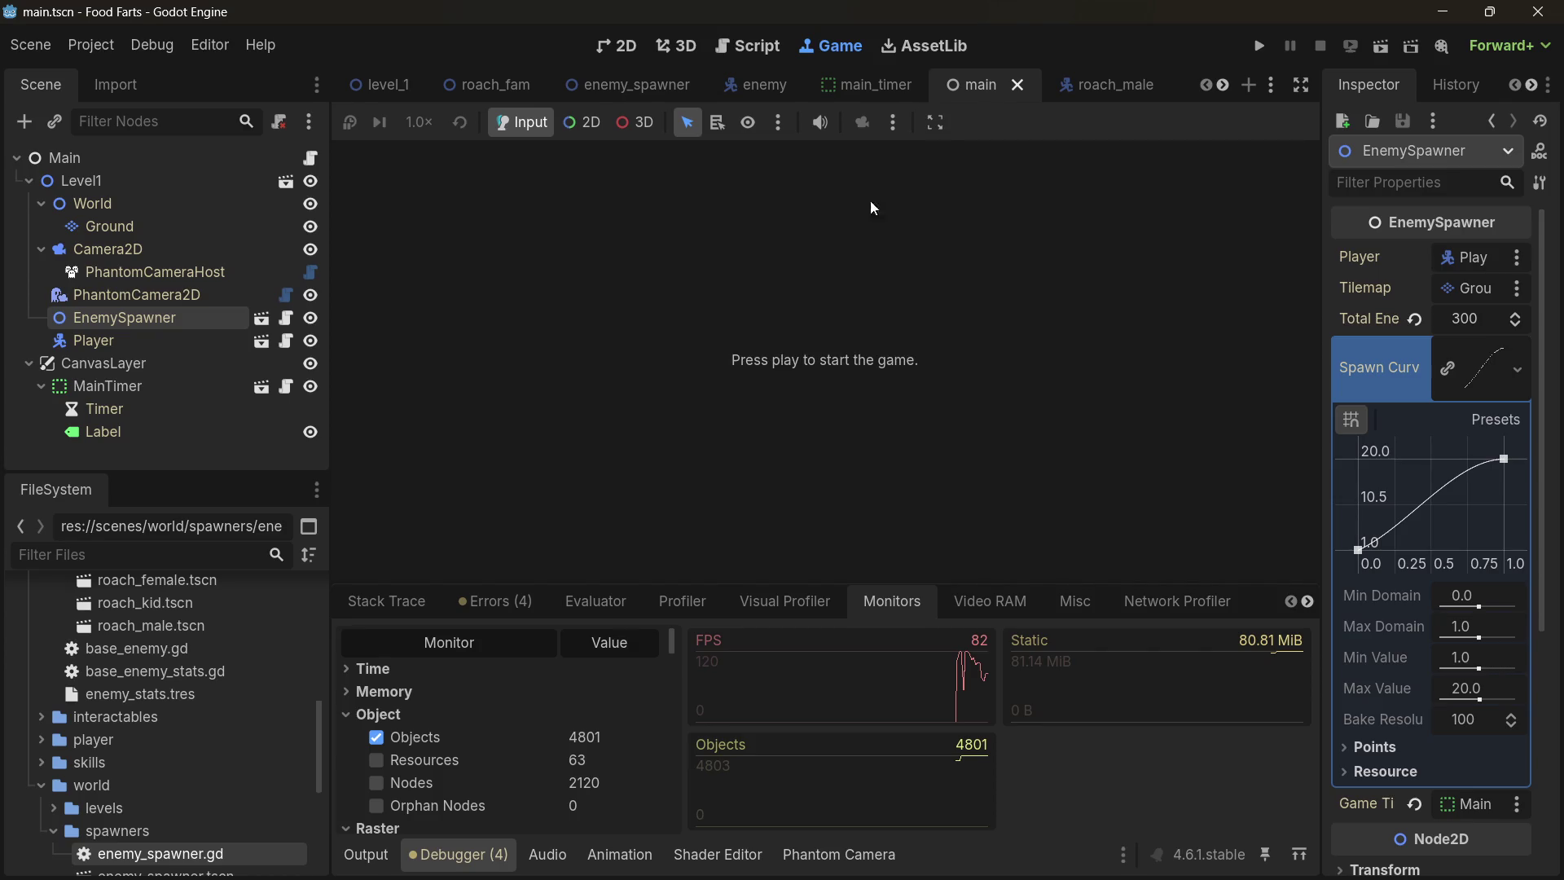
{"action": "left_click", "coordinate": [1258, 47]}
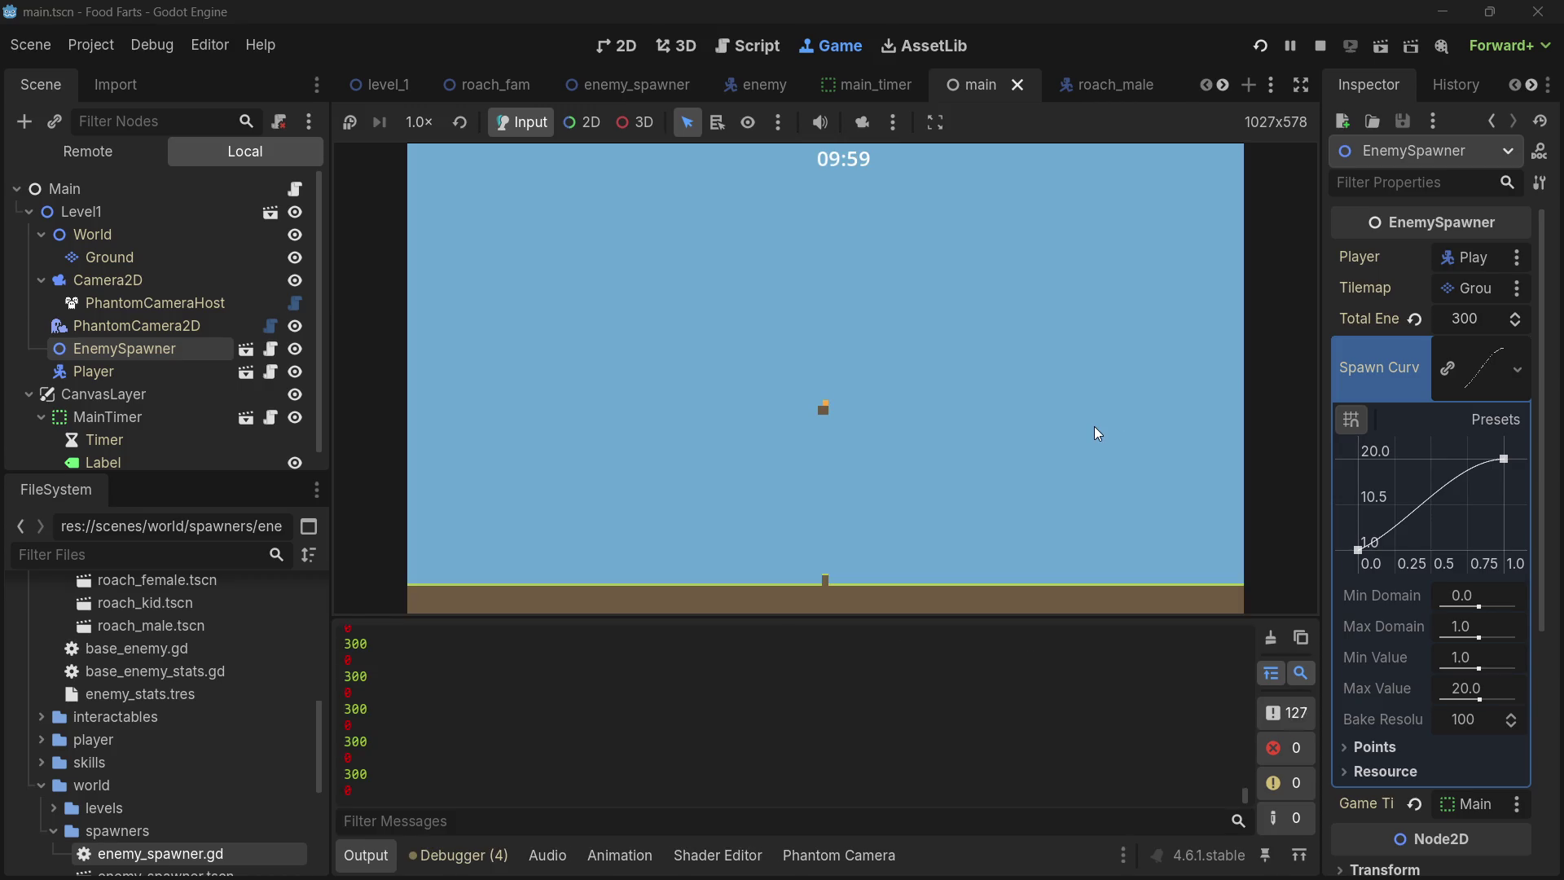
- Show the debugger monitors to watch FPS and object count while the game runs
{"action": "left_click", "coordinate": [459, 854]}
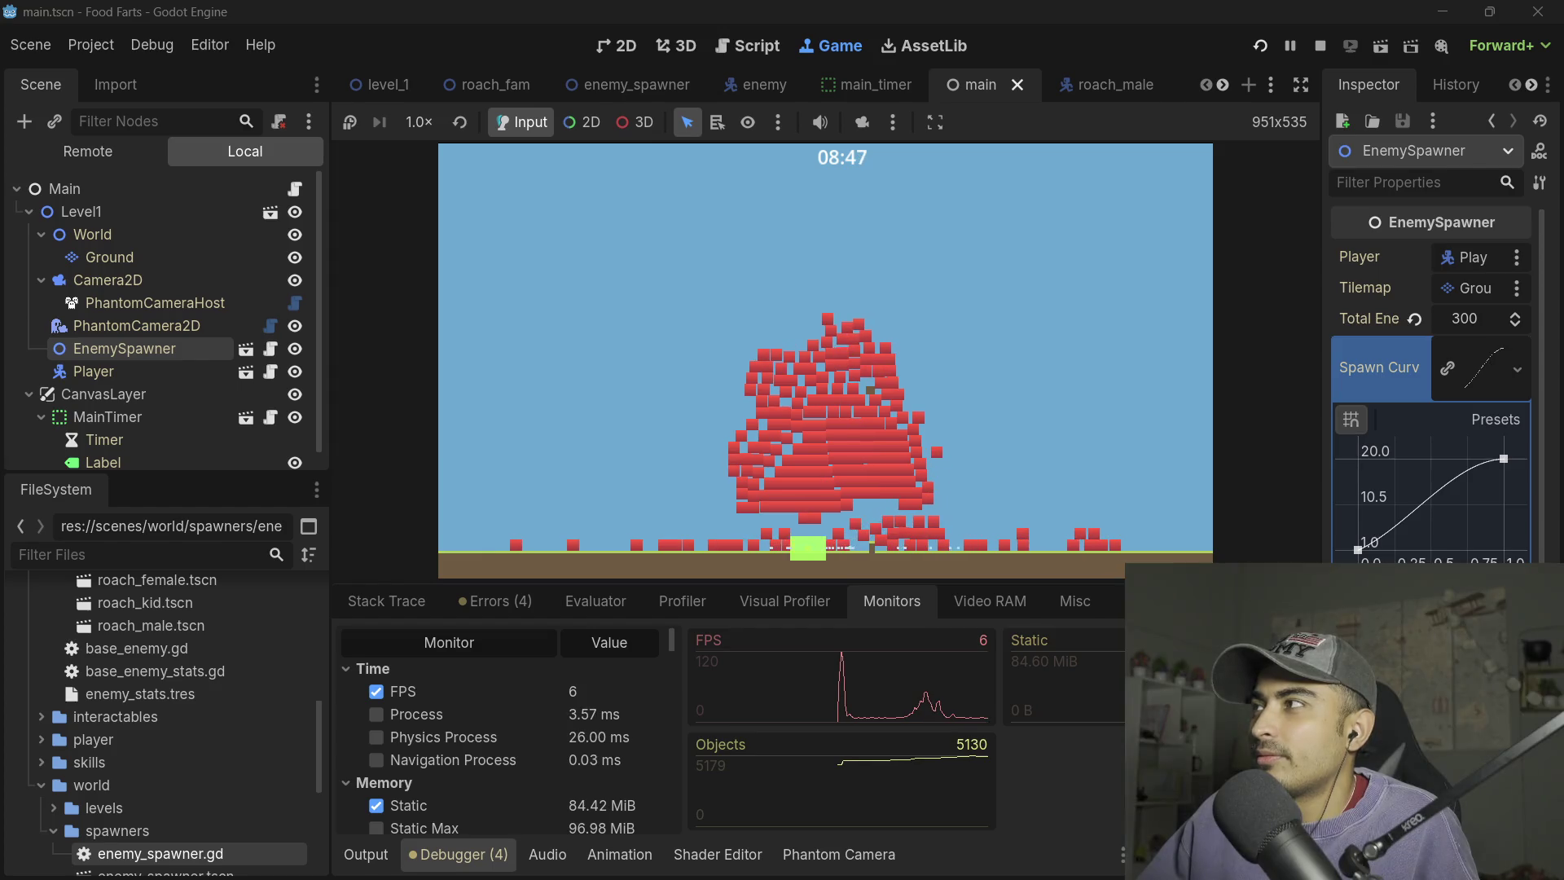
- Check the Errors, Visual Profiler, Monitors and Stack Trace debugger tabs
{"action": "right_click", "coordinate": [841, 361]}
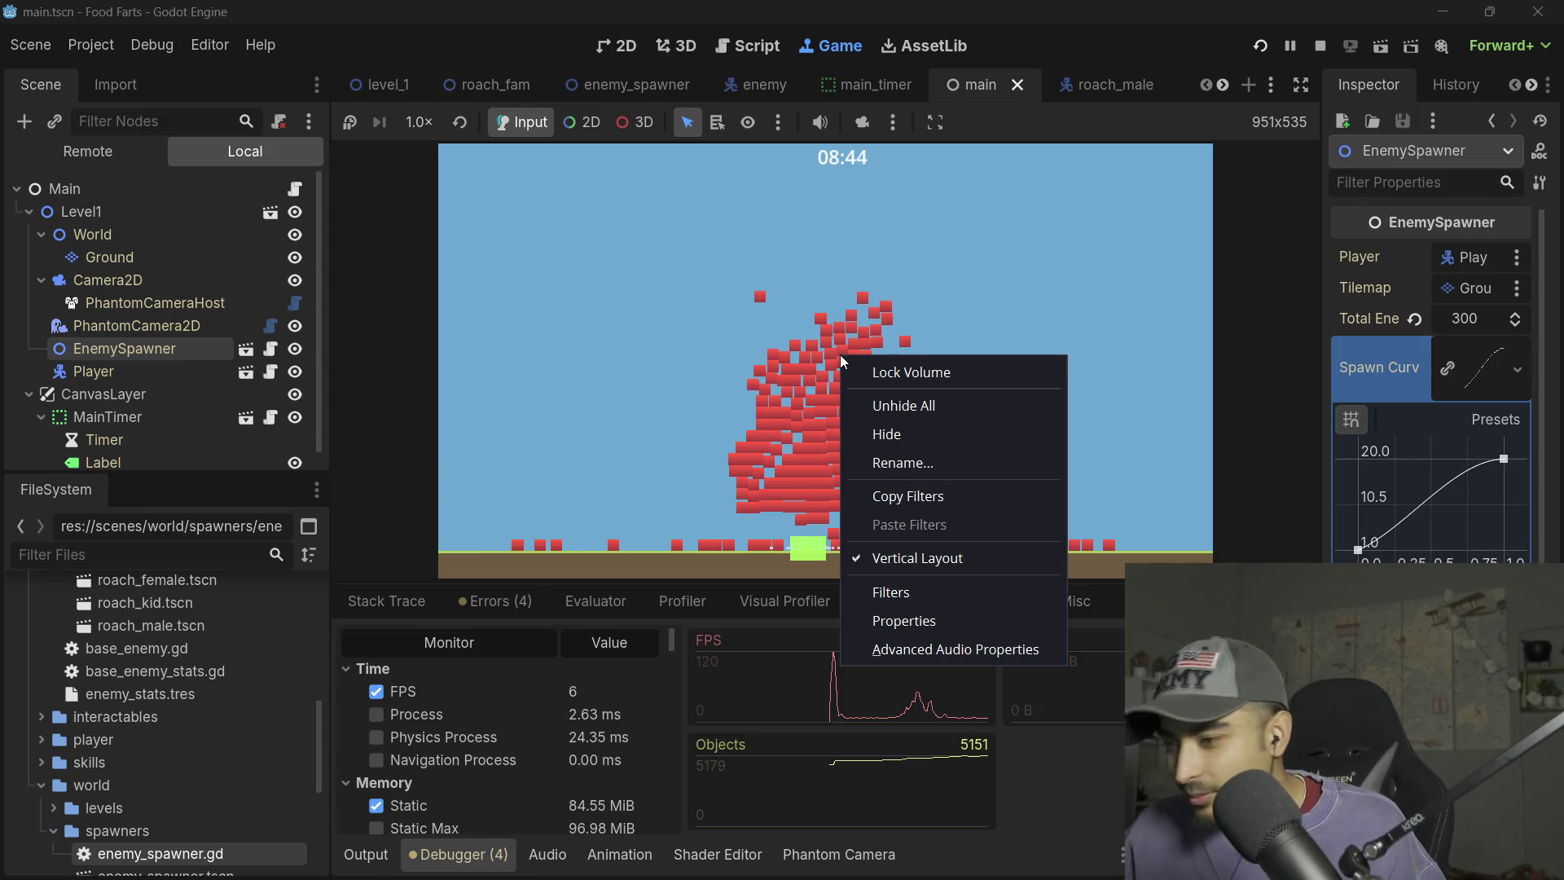
{"action": "left_click", "coordinate": [809, 359]}
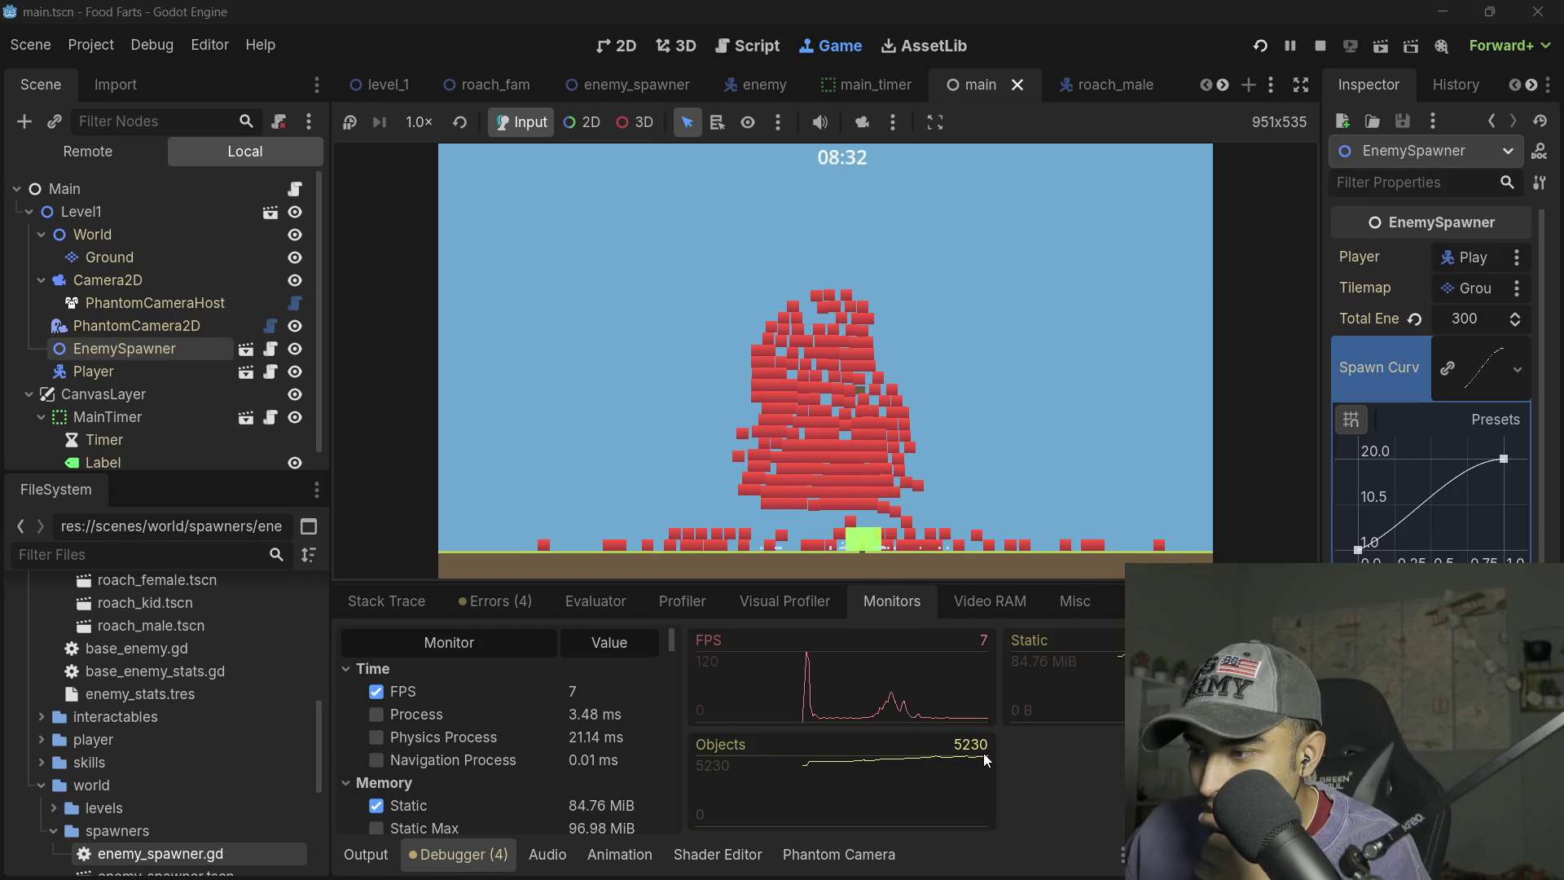
{"action": "left_click", "coordinate": [504, 602]}
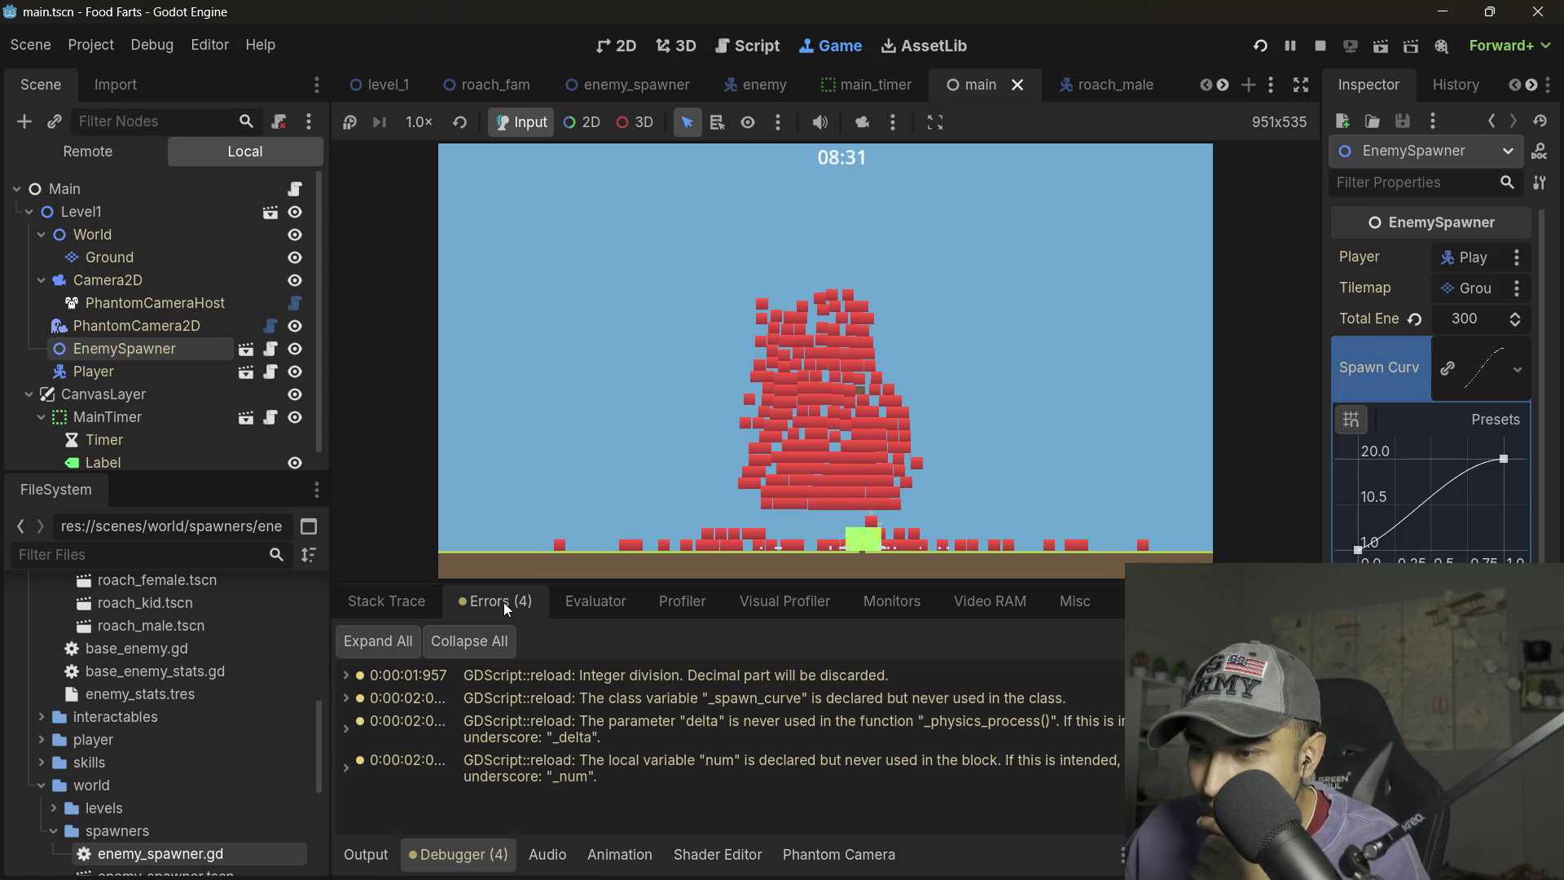
{"action": "left_click", "coordinate": [717, 611]}
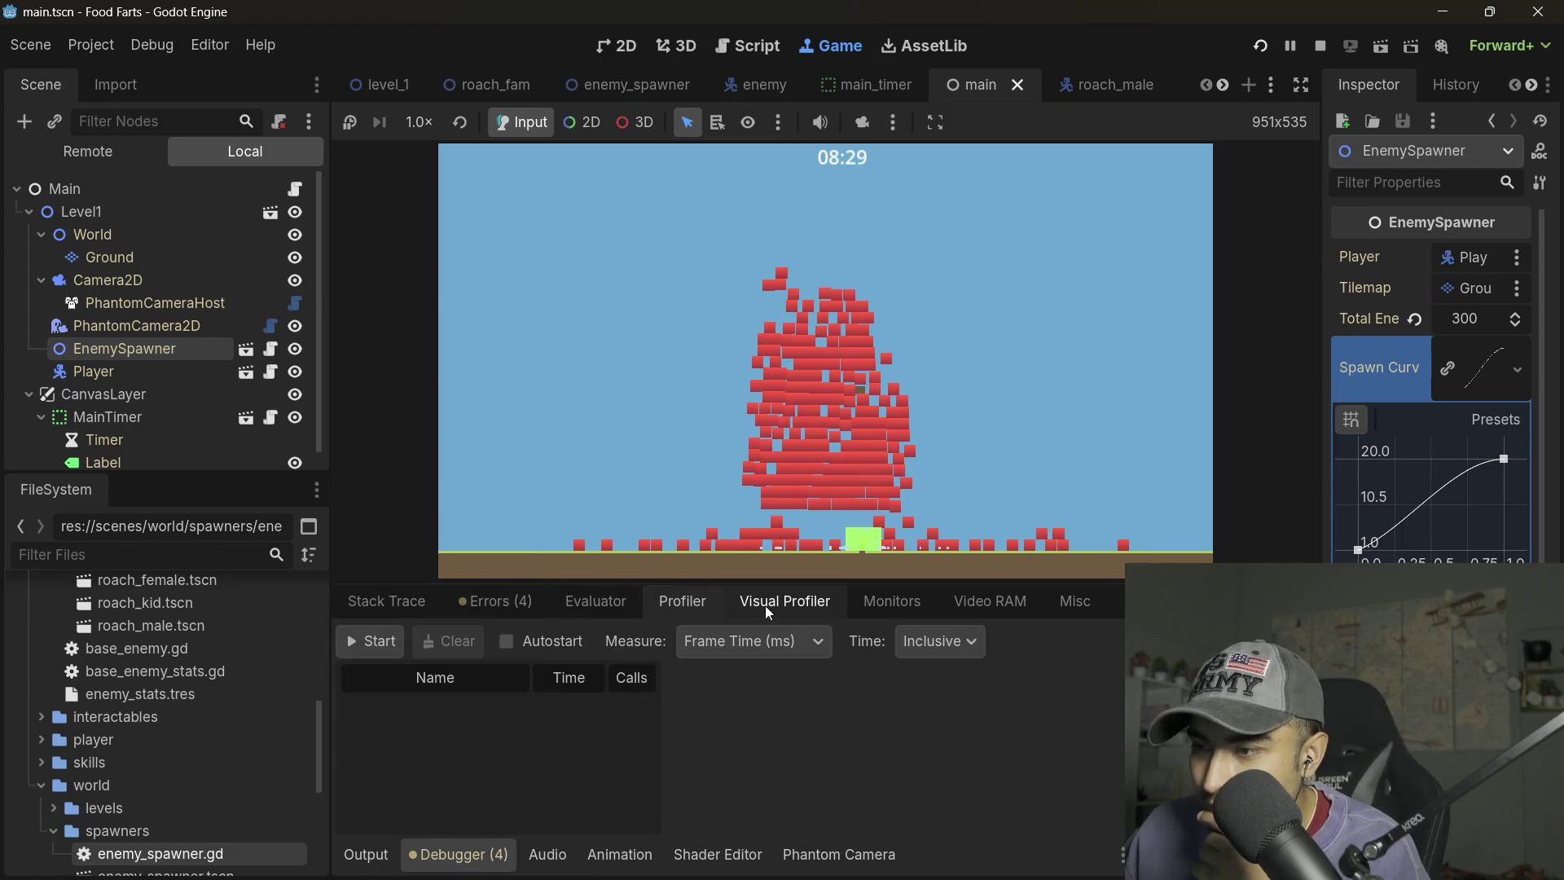
{"action": "left_click", "coordinate": [892, 601]}
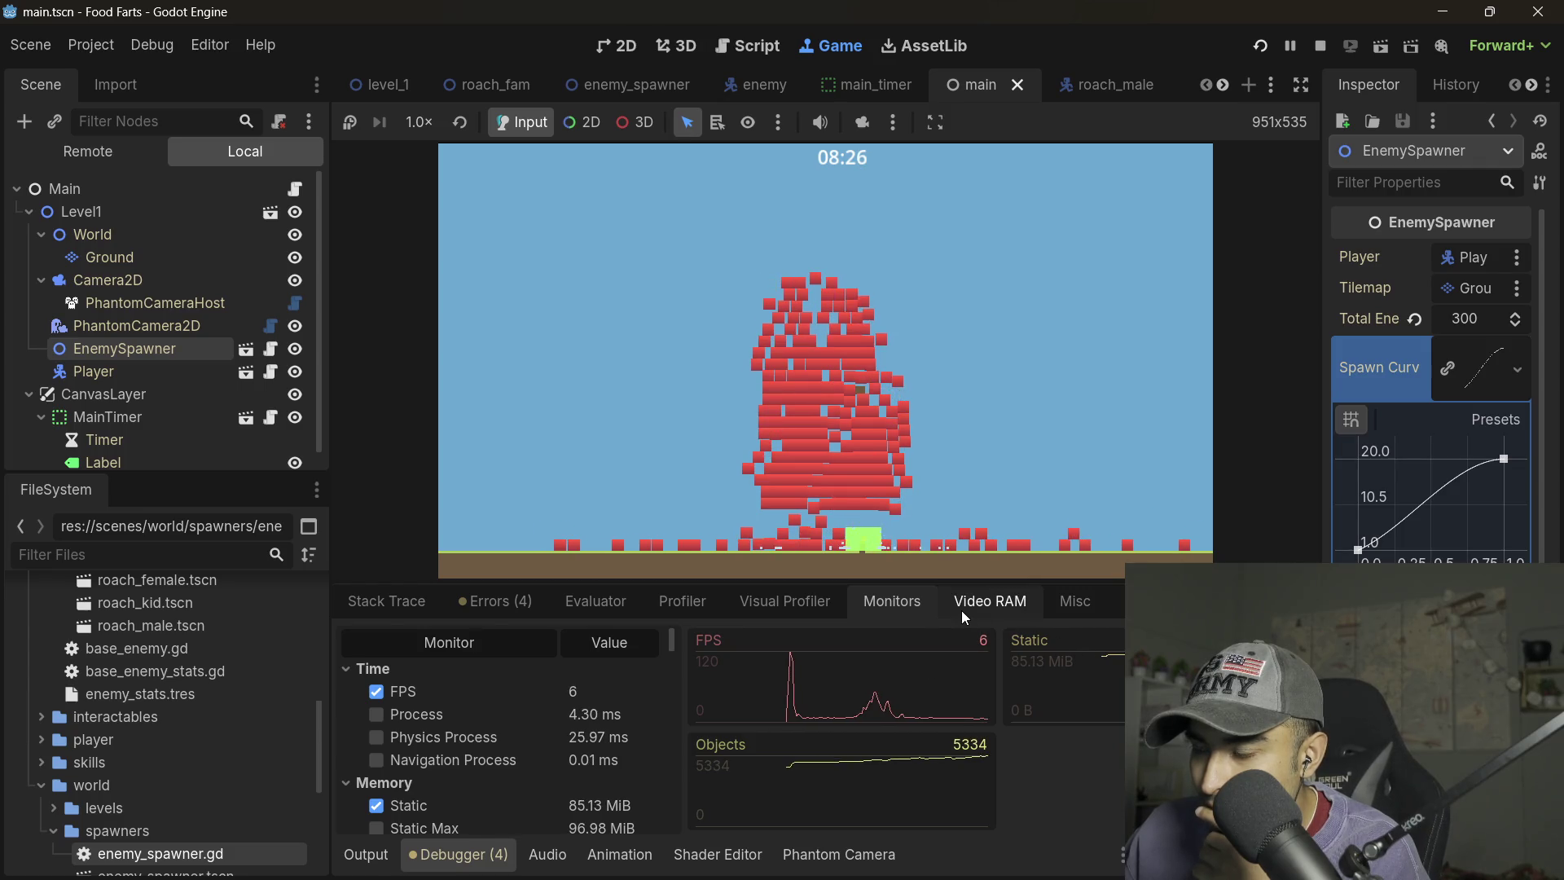
{"action": "left_click", "coordinate": [424, 608]}
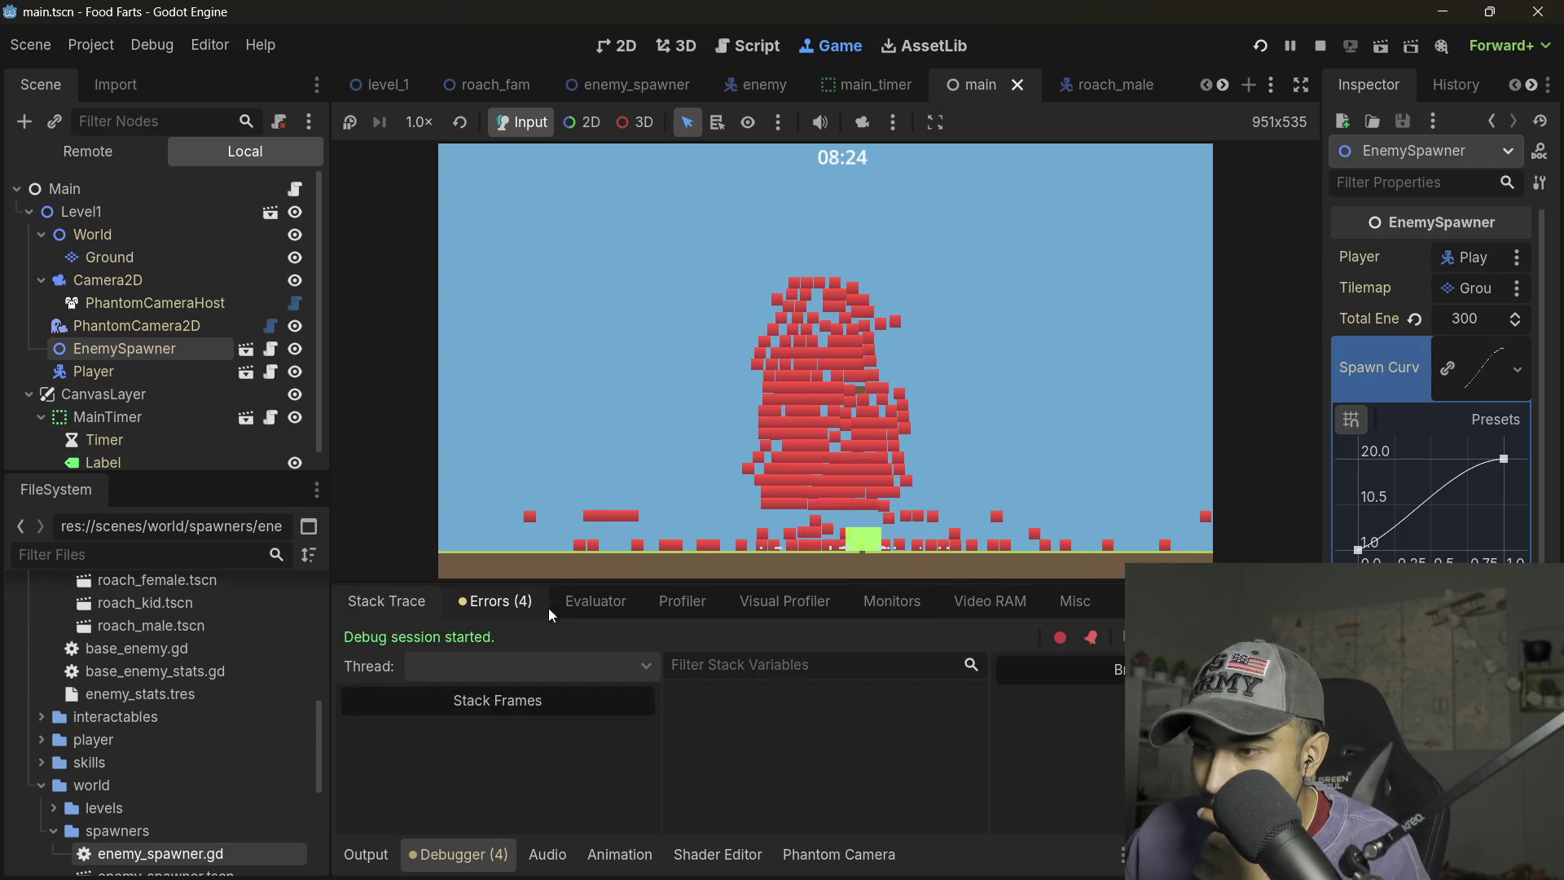
- Read the printed output, stop the game and open enemy_spawner.gd in the script editor
{"action": "left_click", "coordinate": [370, 855]}
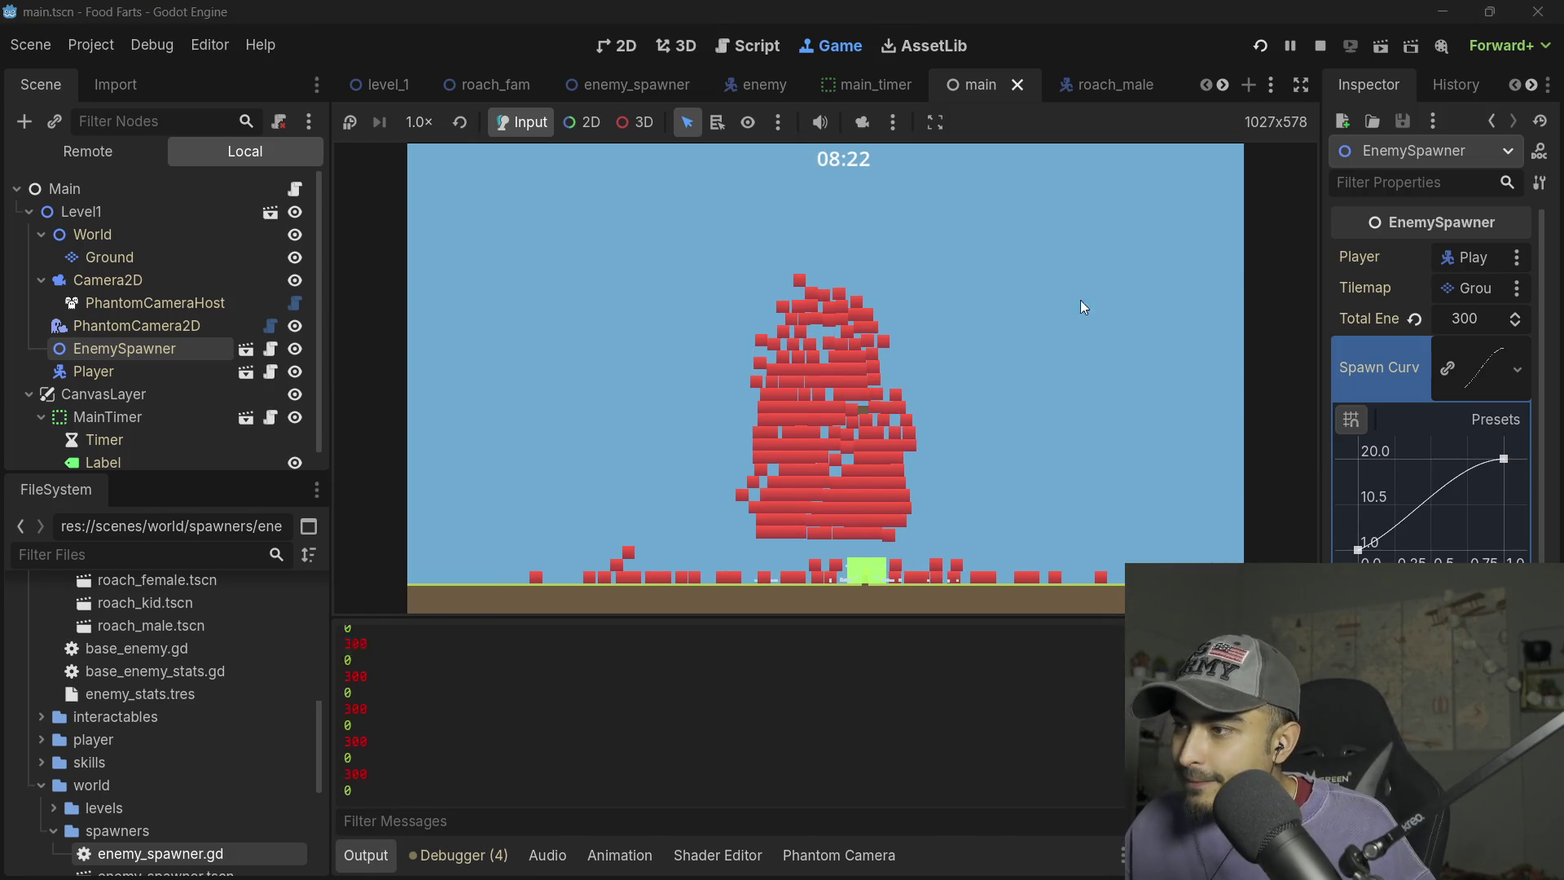
{"action": "left_click", "coordinate": [1317, 47]}
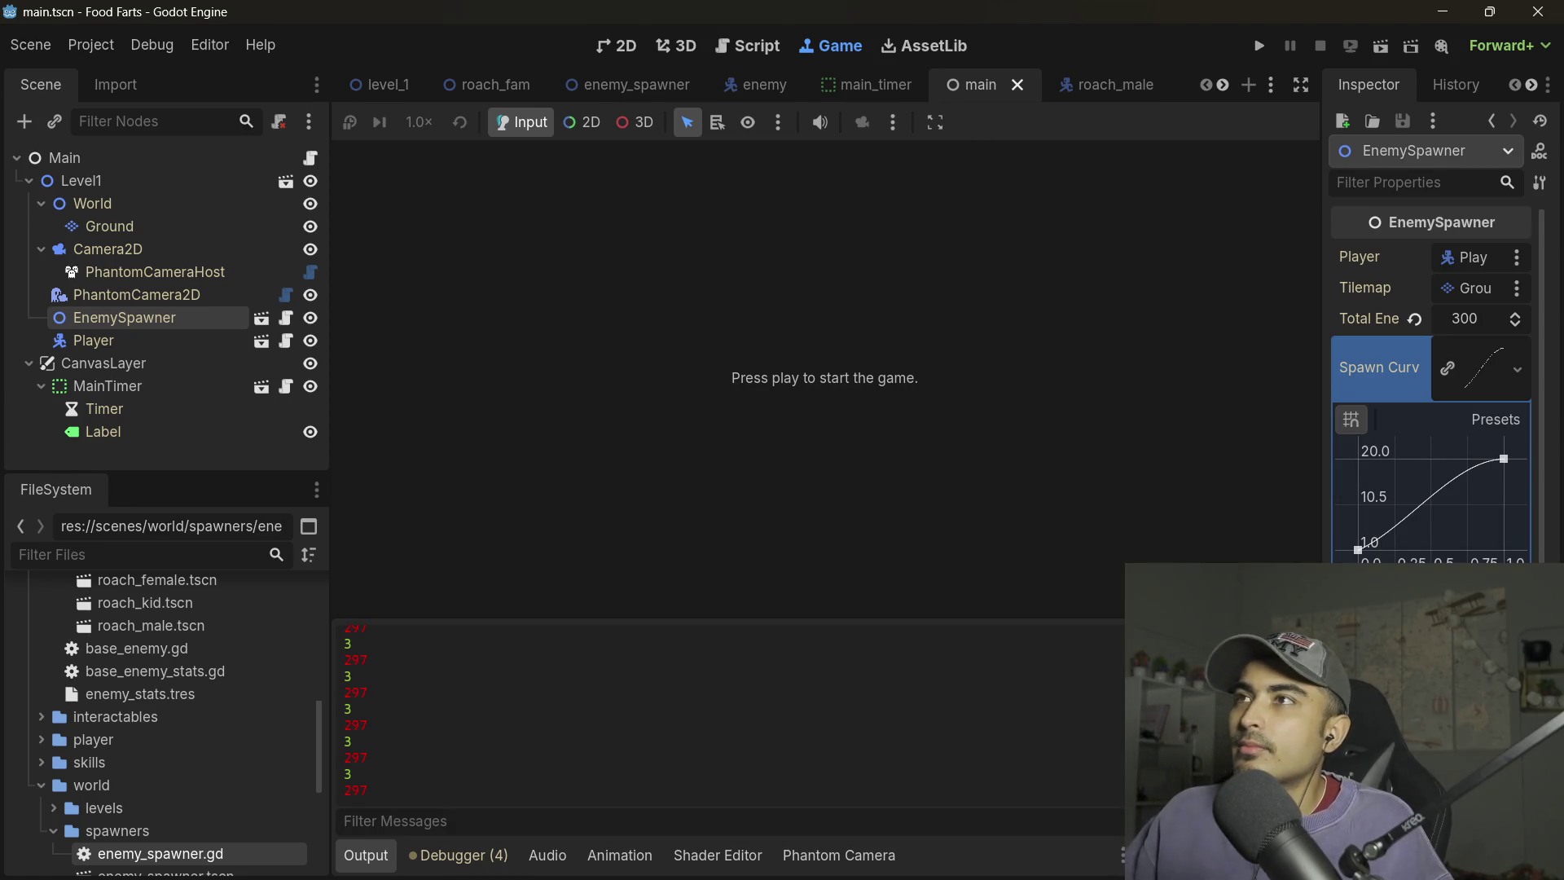
{"action": "key", "text": "ctrl+F3"}
{"action": "left_click", "coordinate": [999, 166]}
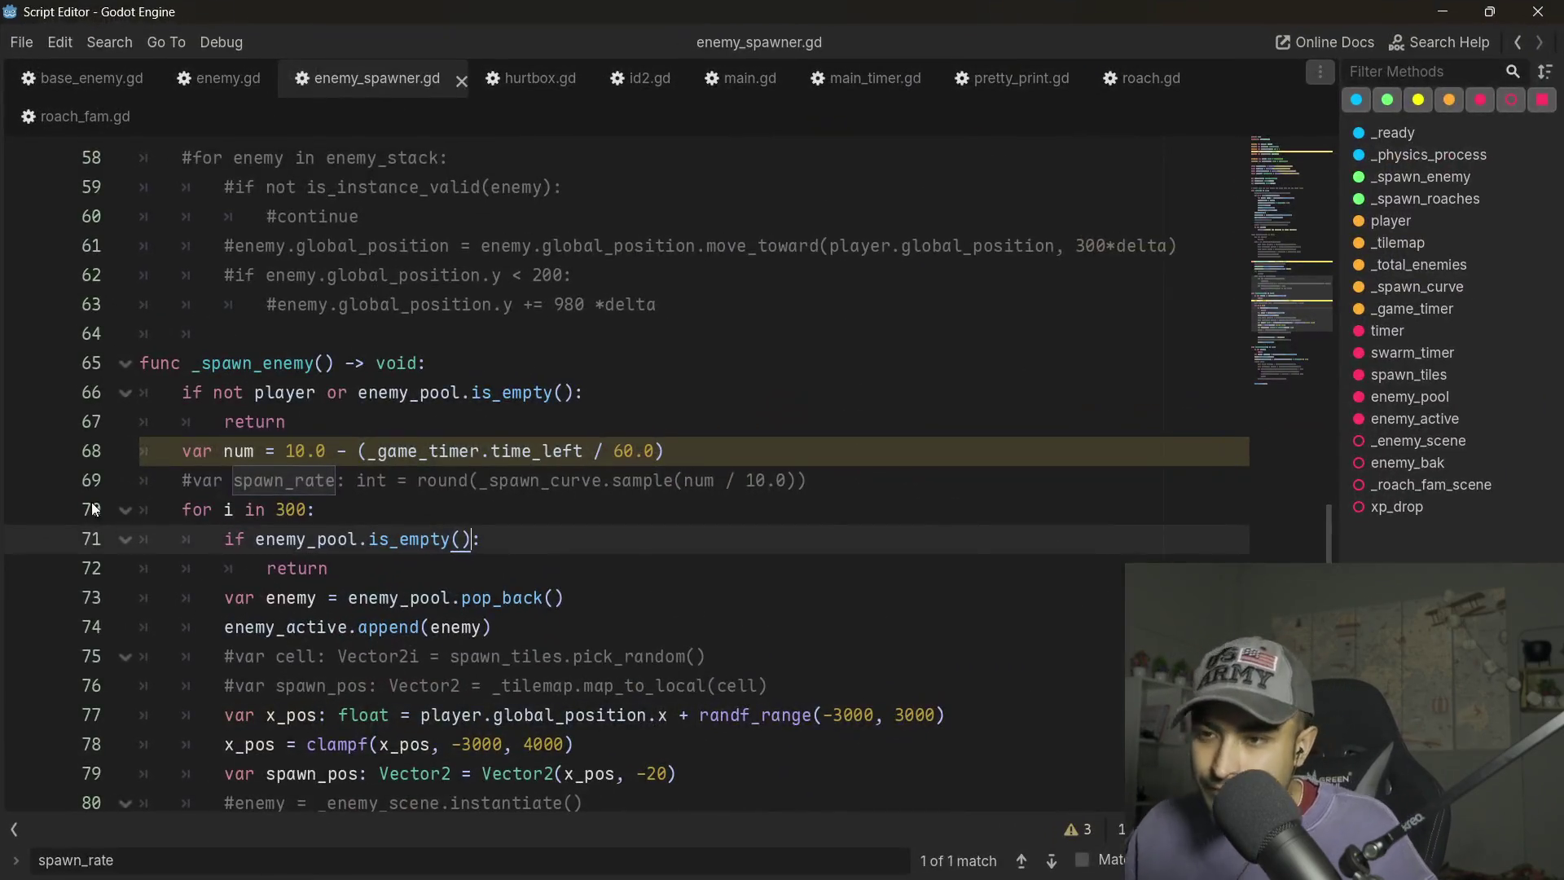
{"action": "double_click", "coordinate": [287, 335]}
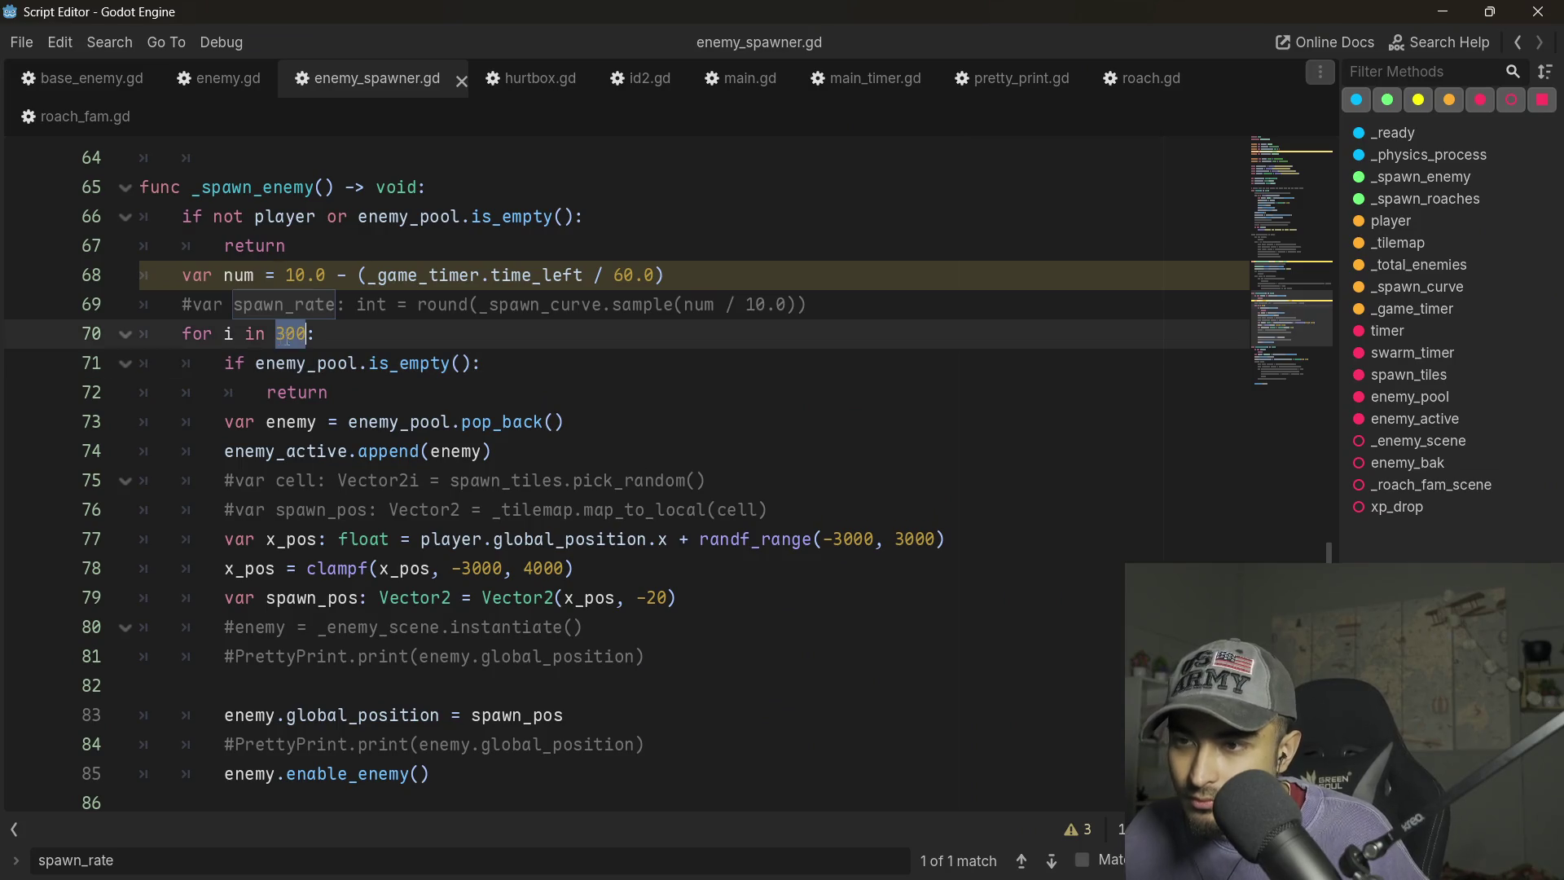
{"action": "left_click", "coordinate": [351, 397]}
{"action": "key", "text": "ctrl+z"}
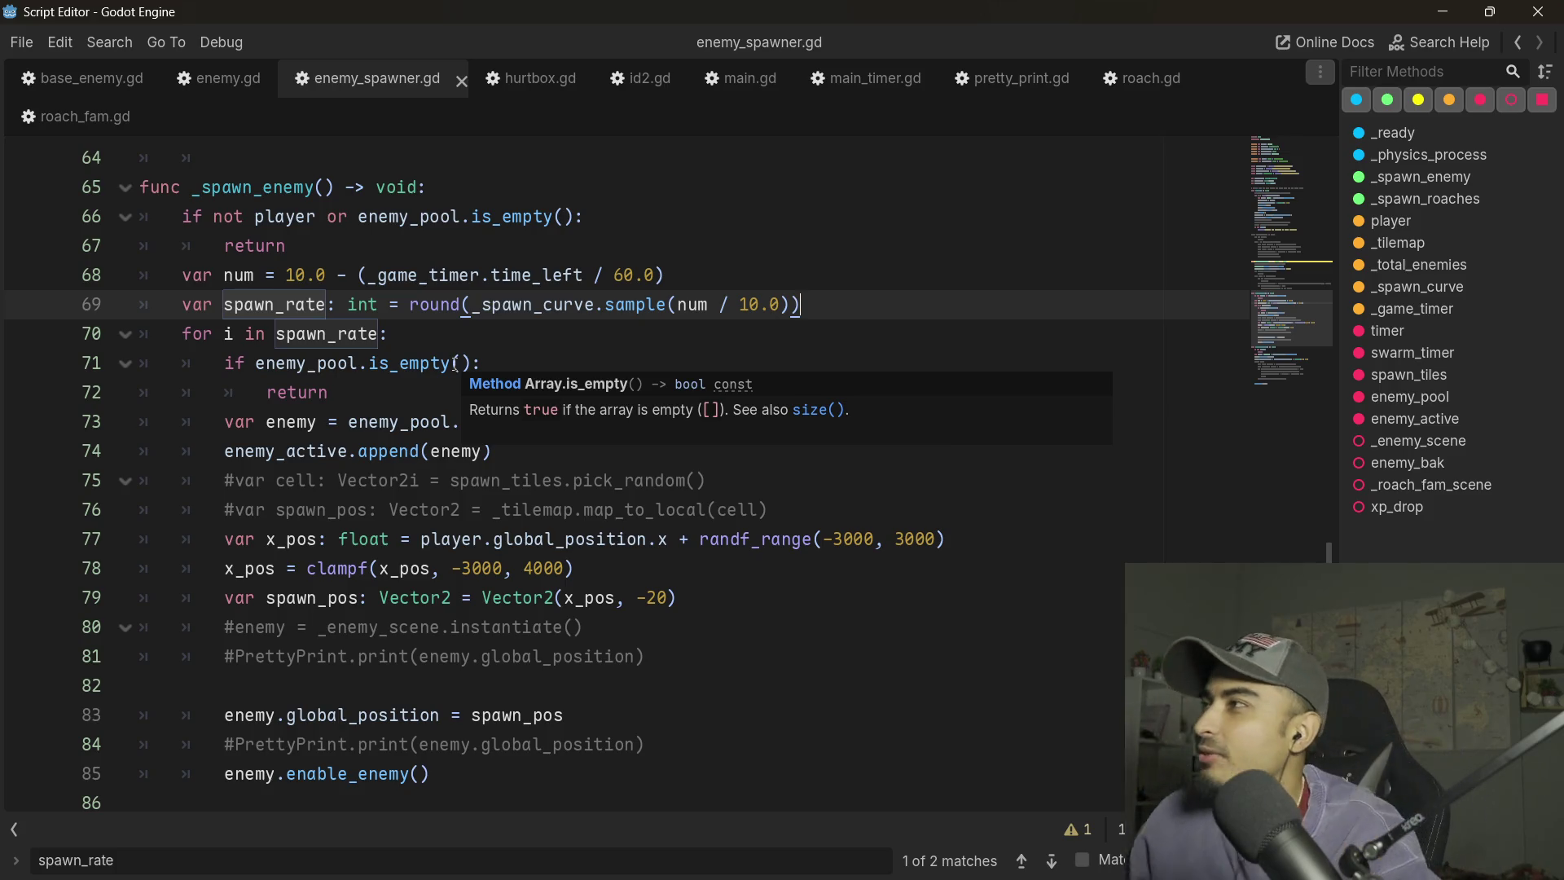
{"action": "left_click", "coordinate": [503, 541]}
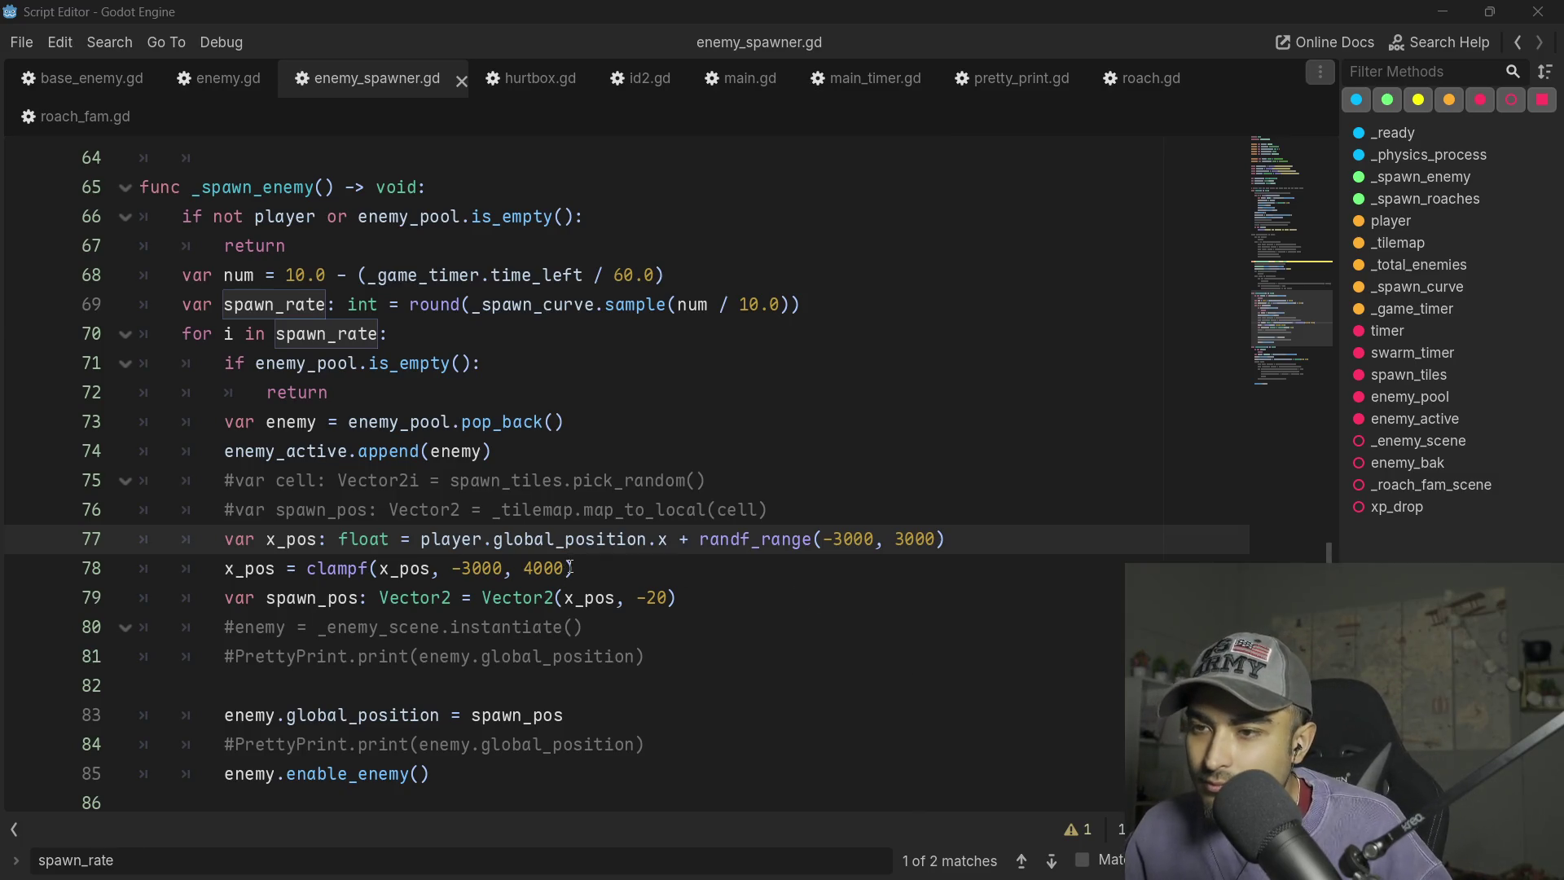
{"action": "scroll", "coordinate": [570, 568], "scroll_direction": "down", "scroll_amount": 5}
{"action": "scroll", "coordinate": [448, 546], "scroll_direction": "up", "scroll_amount": 16}
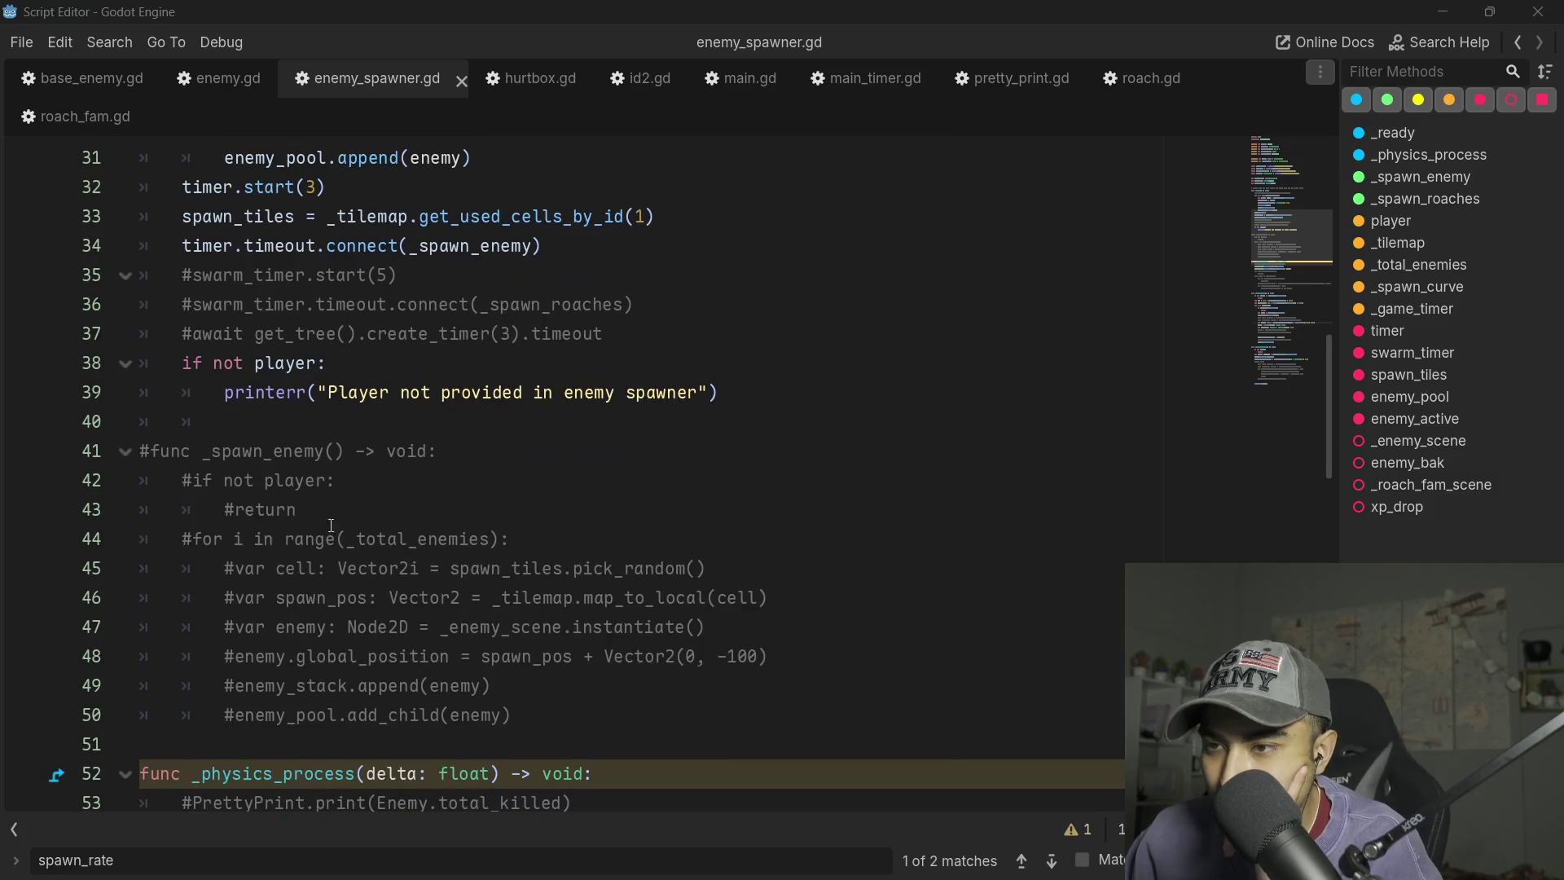
{"action": "scroll", "coordinate": [414, 469], "scroll_direction": "up", "scroll_amount": 2}
{"action": "scroll", "coordinate": [414, 469], "scroll_direction": "up", "scroll_amount": 2}
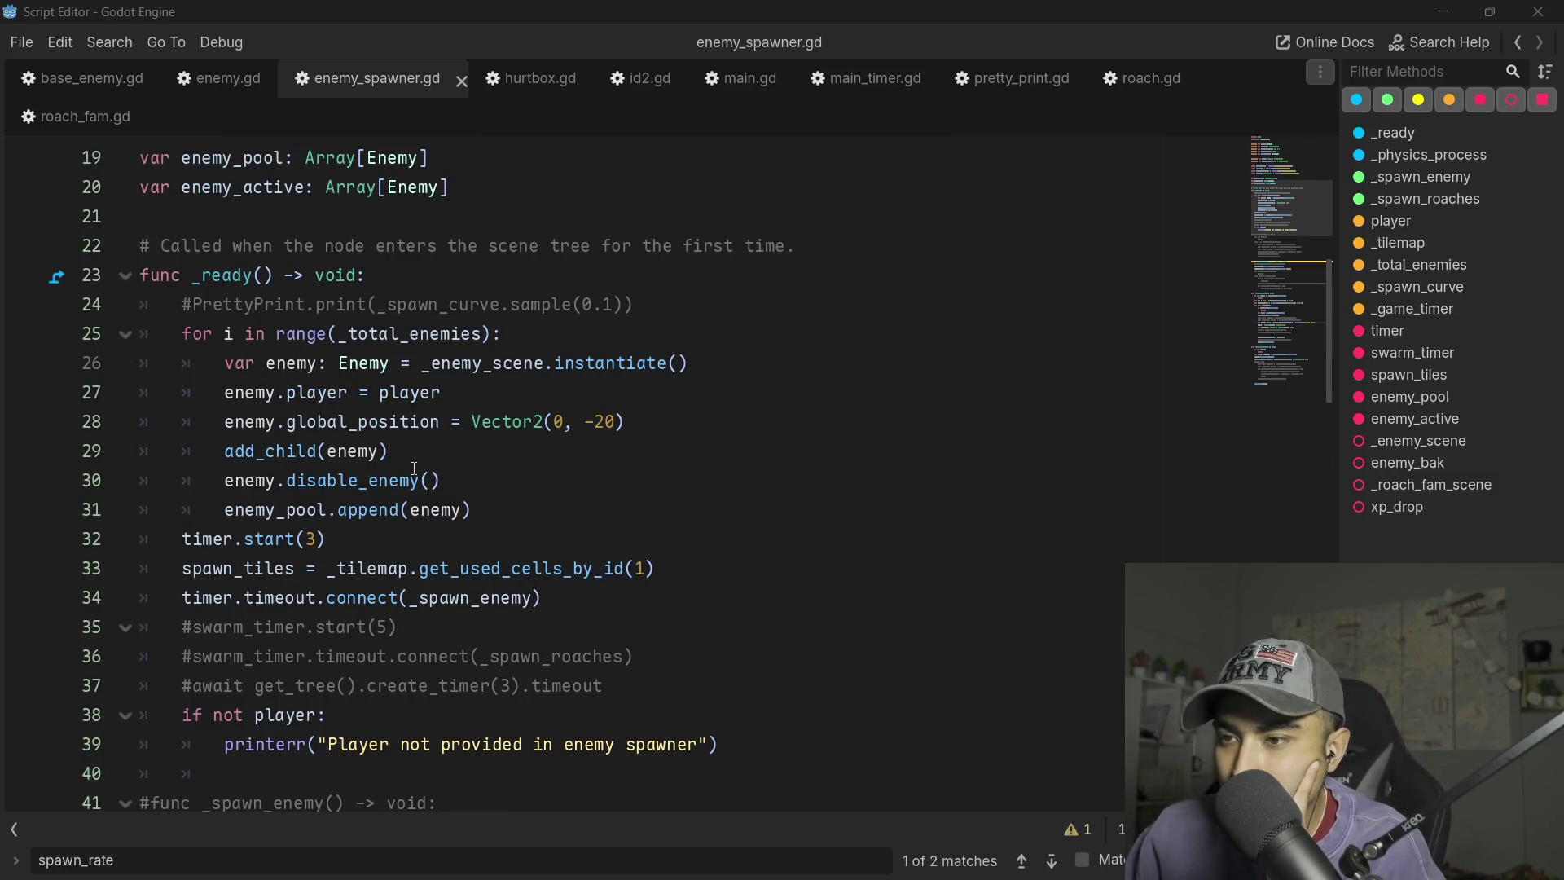
{"action": "scroll", "coordinate": [416, 461], "scroll_direction": "up", "scroll_amount": 1}
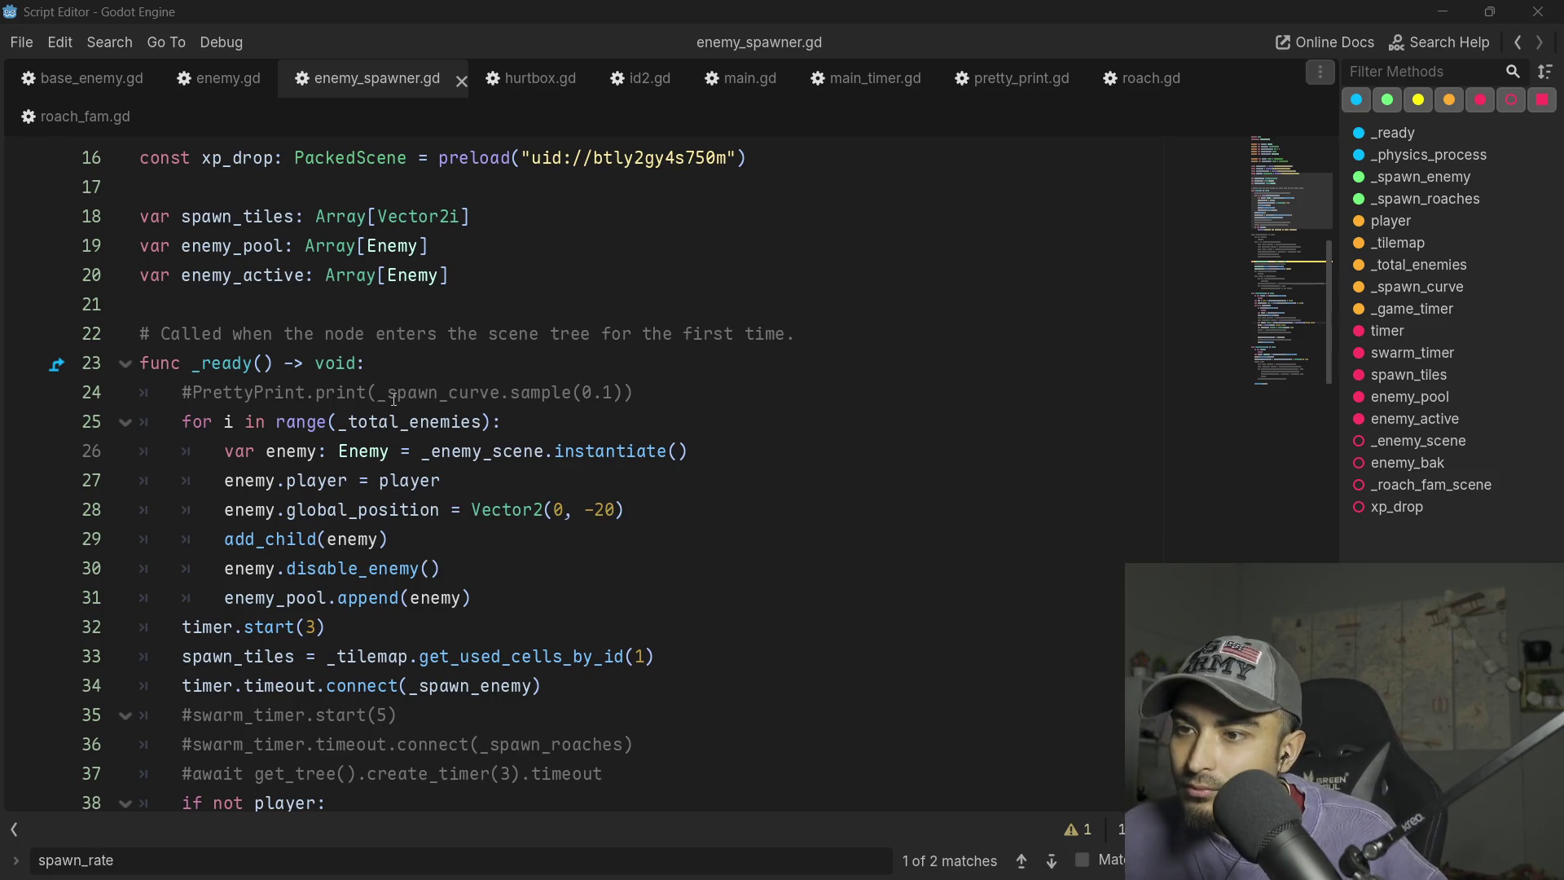
{"action": "scroll", "coordinate": [343, 427], "scroll_direction": "down", "scroll_amount": 3}
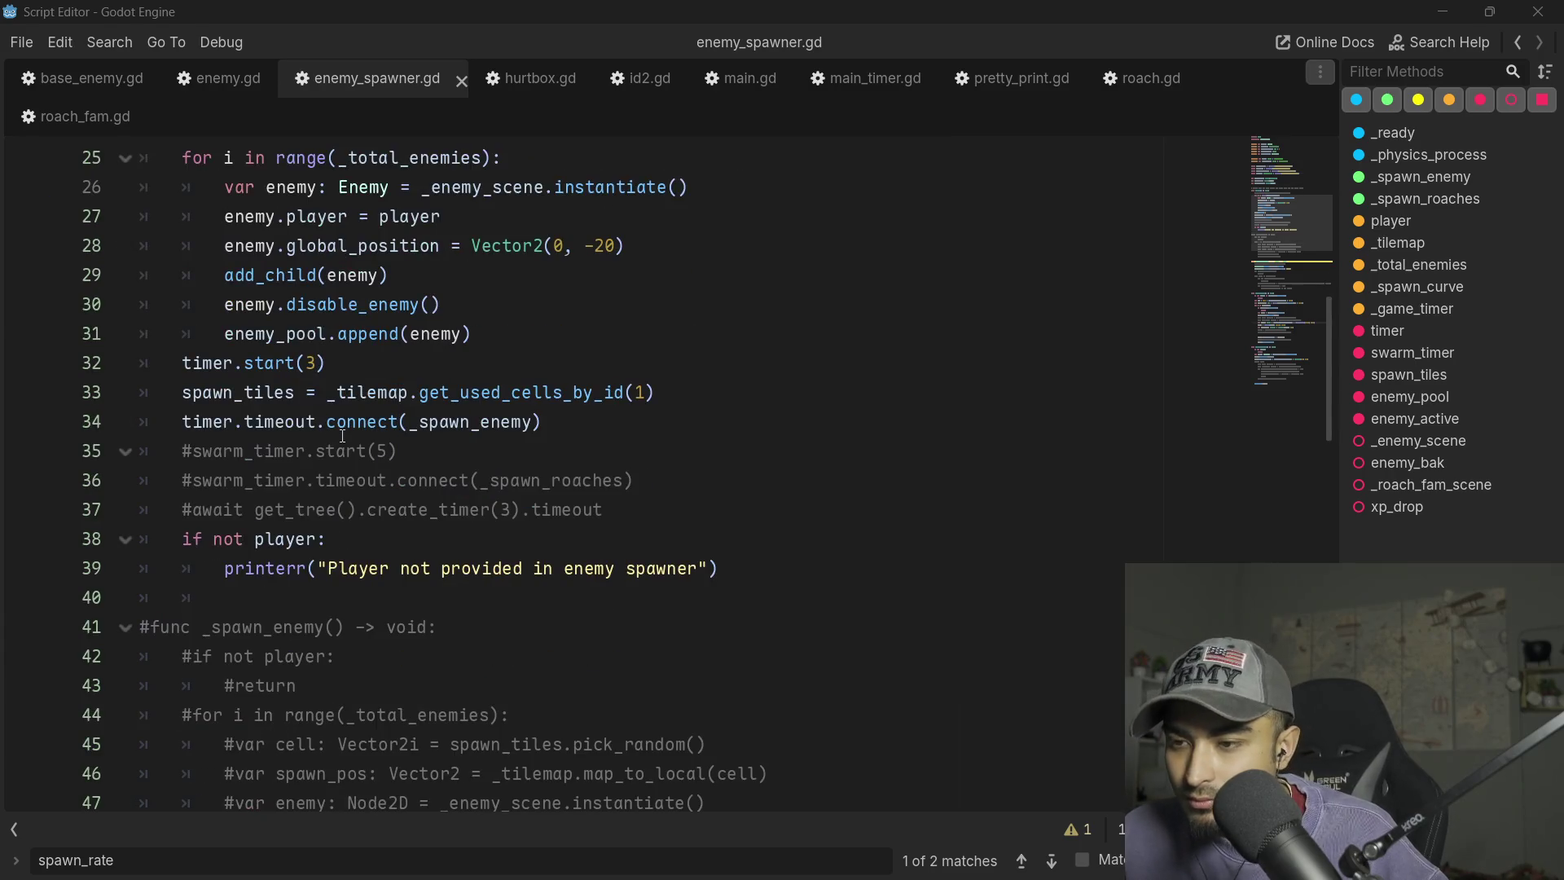
{"action": "mouse_move", "coordinate": [351, 333]}
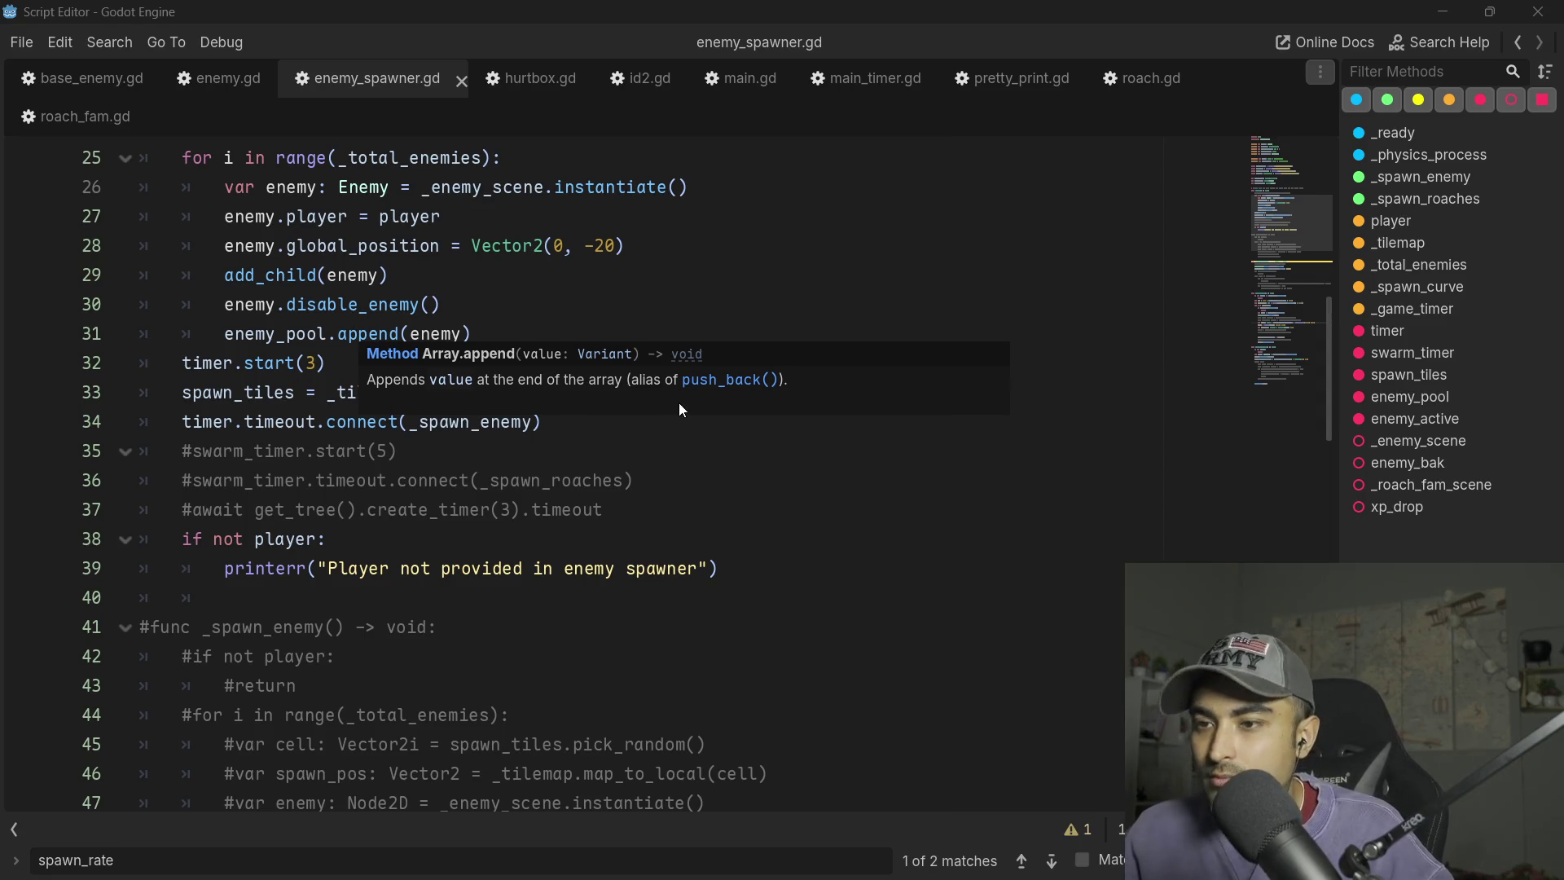
{"action": "left_click", "coordinate": [267, 395]}
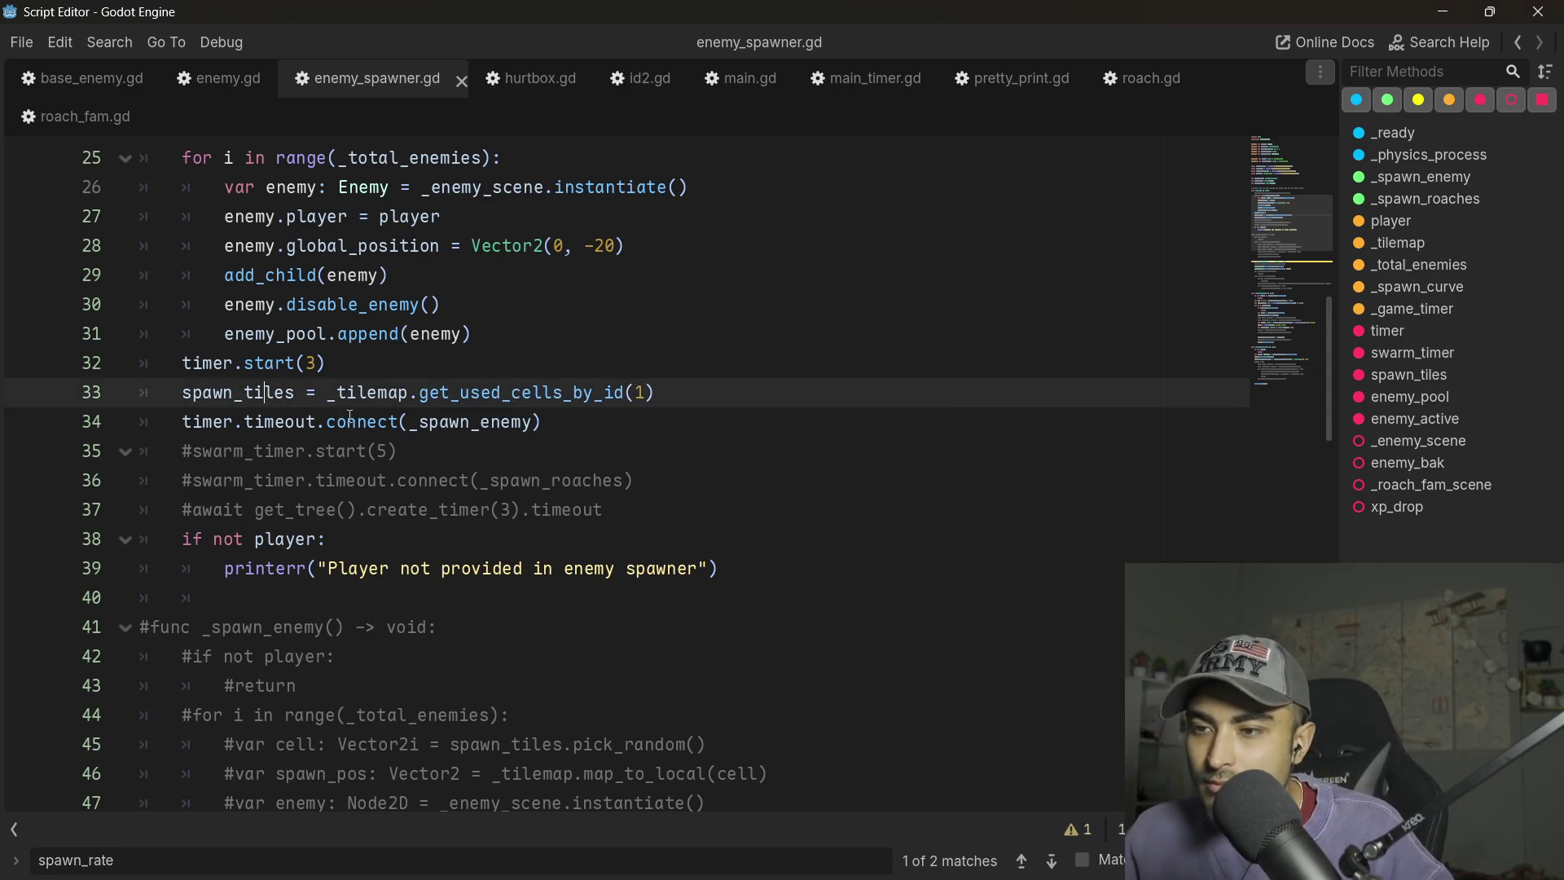
{"action": "scroll", "coordinate": [377, 439], "scroll_direction": "down", "scroll_amount": 8}
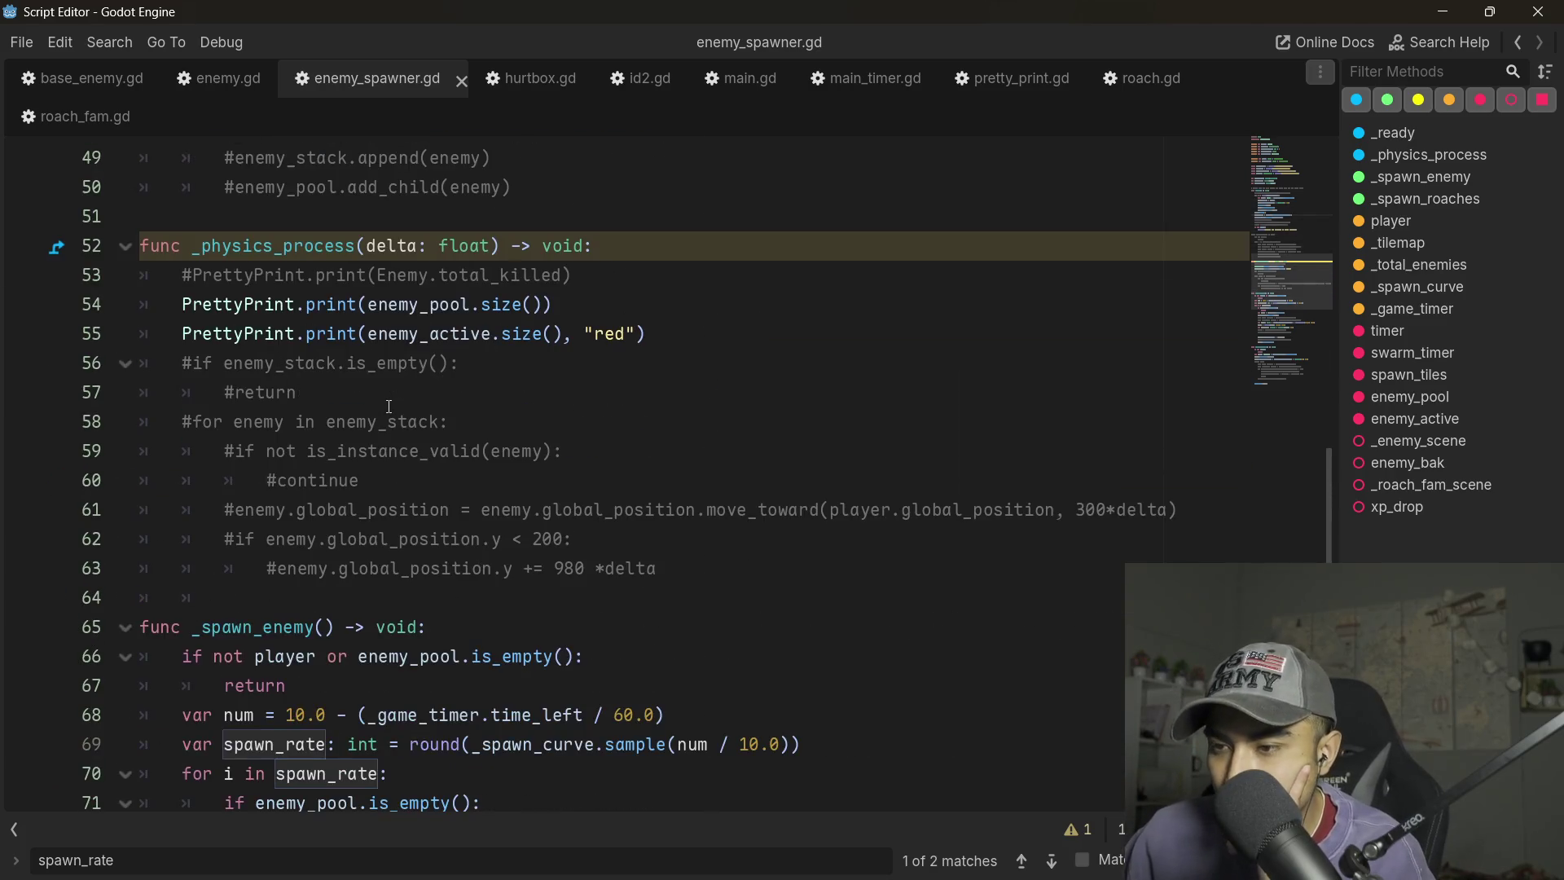
{"action": "mouse_move", "coordinate": [490, 337]}
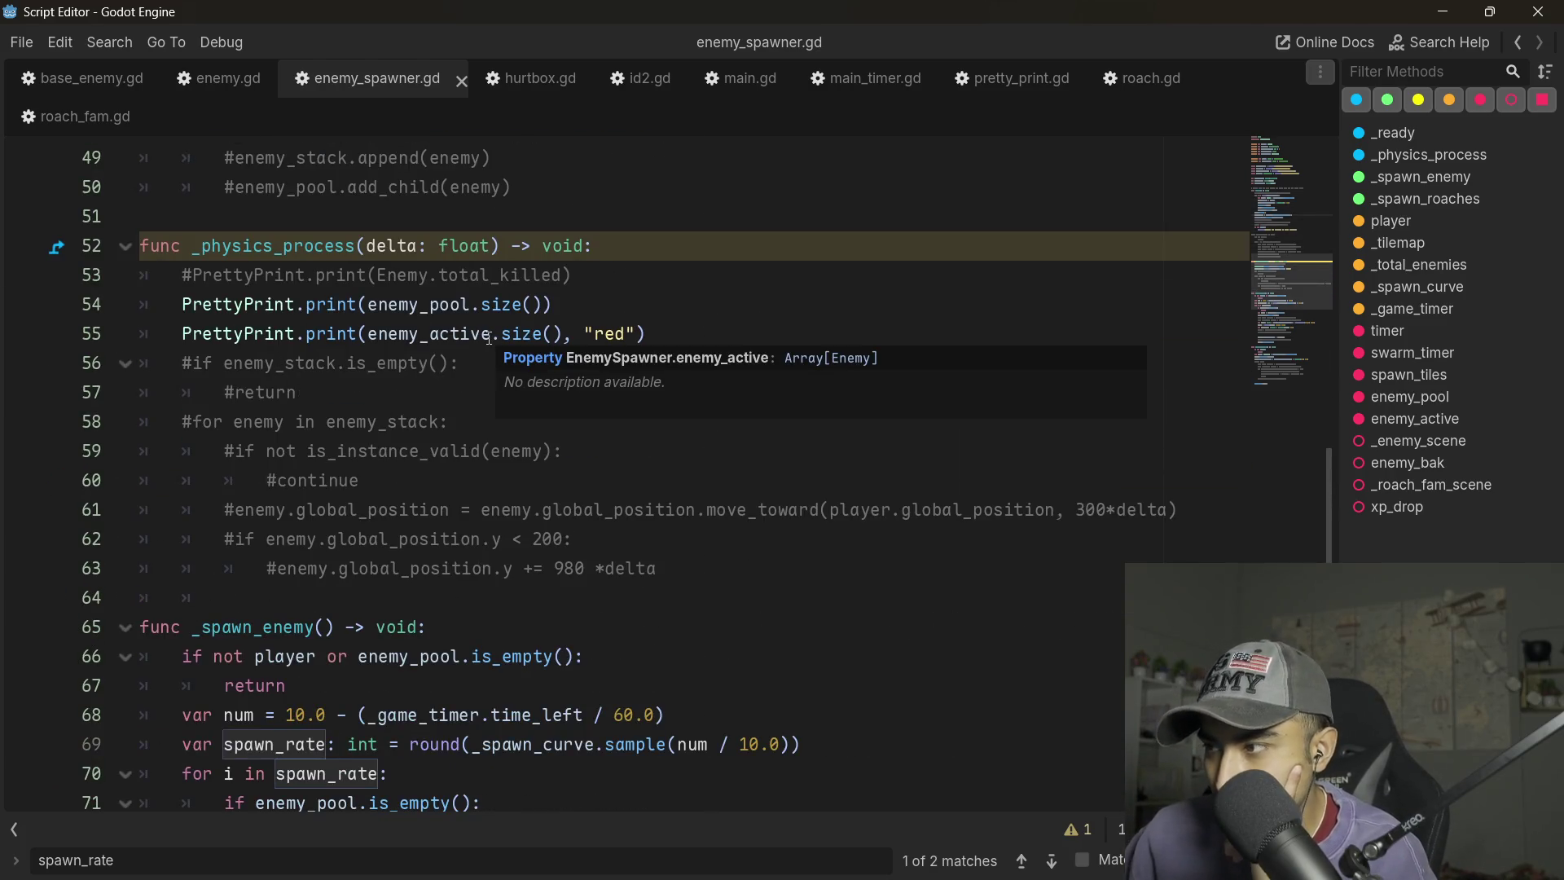
{"action": "scroll", "coordinate": [397, 394], "scroll_direction": "down", "scroll_amount": 2}
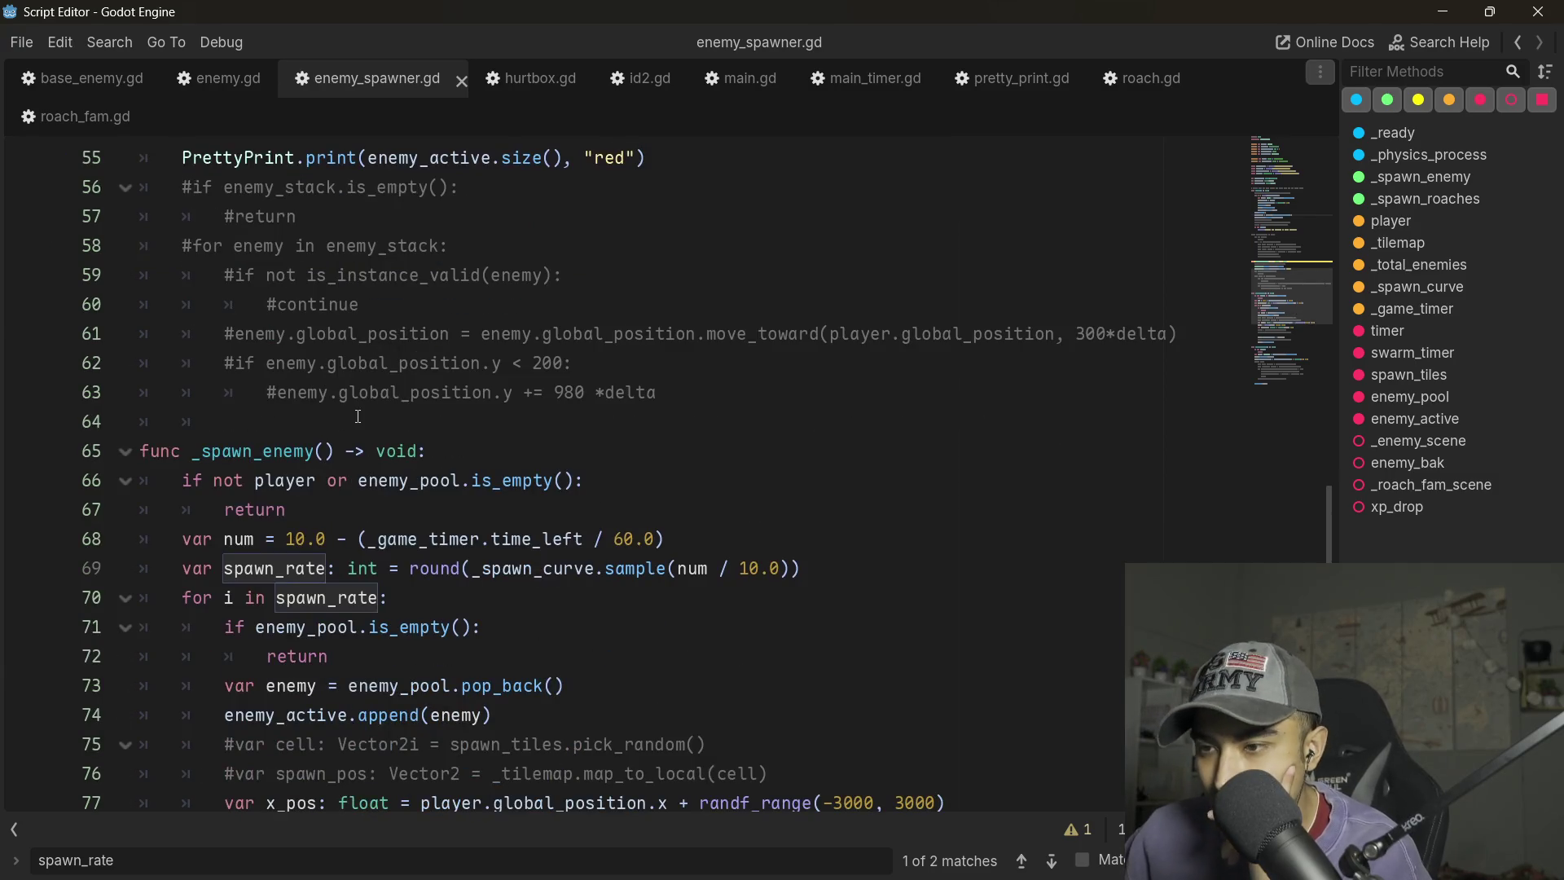
{"action": "scroll", "coordinate": [383, 523], "scroll_direction": "down", "scroll_amount": 2}
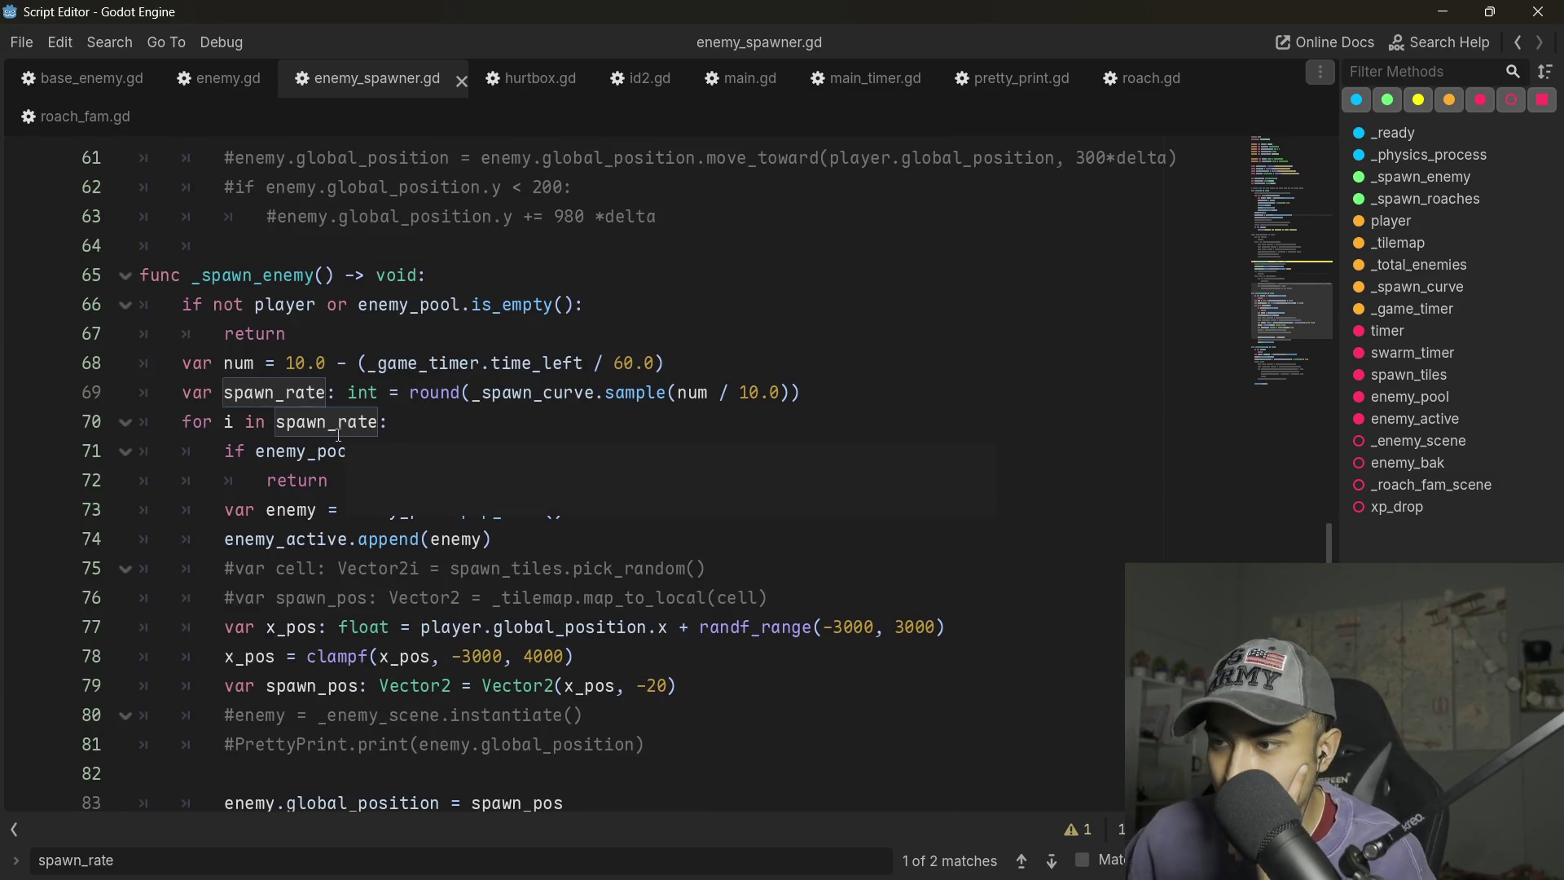
{"action": "left_click", "coordinate": [535, 392]}
{"action": "scroll", "coordinate": [389, 474], "scroll_direction": "up", "scroll_amount": 14}
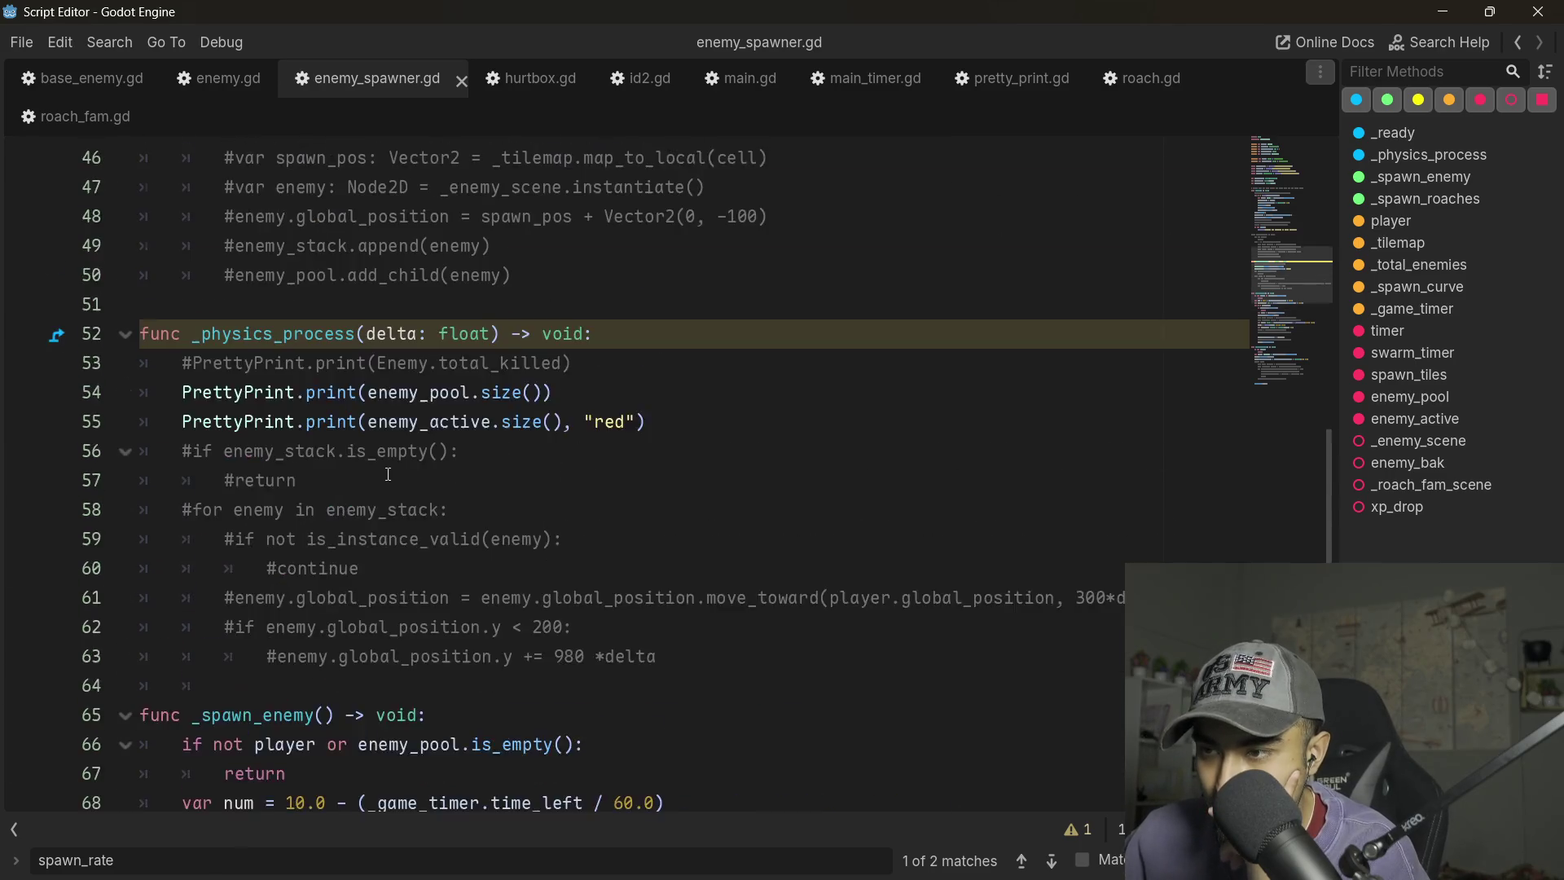
{"action": "scroll", "coordinate": [393, 475], "scroll_direction": "up", "scroll_amount": 6}
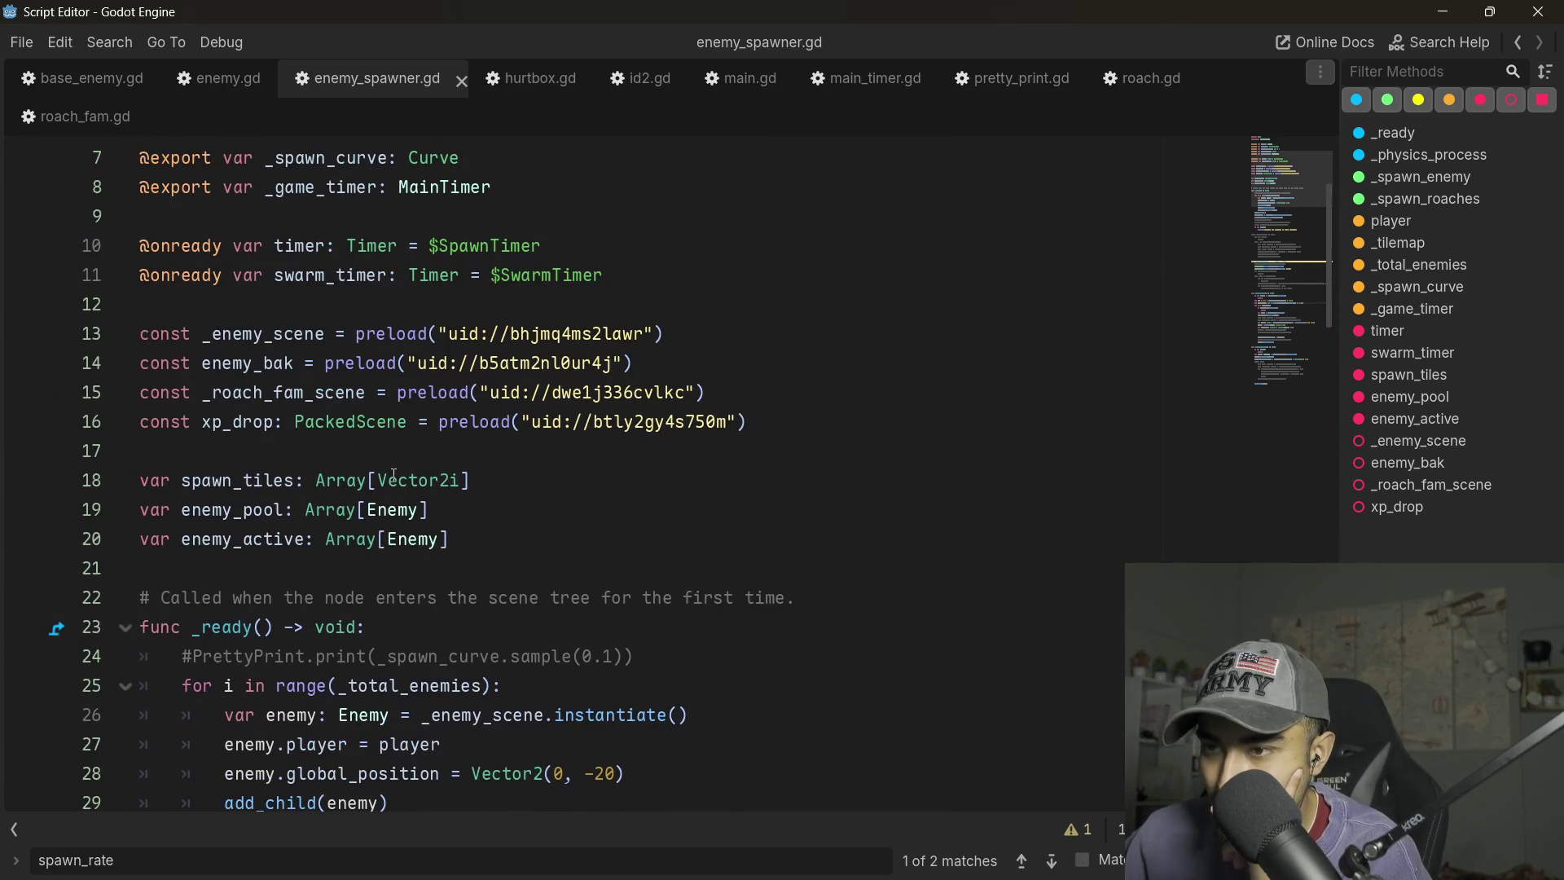
{"action": "scroll", "coordinate": [424, 468], "scroll_direction": "down", "scroll_amount": 14}
{"action": "left_click", "coordinate": [442, 460]}
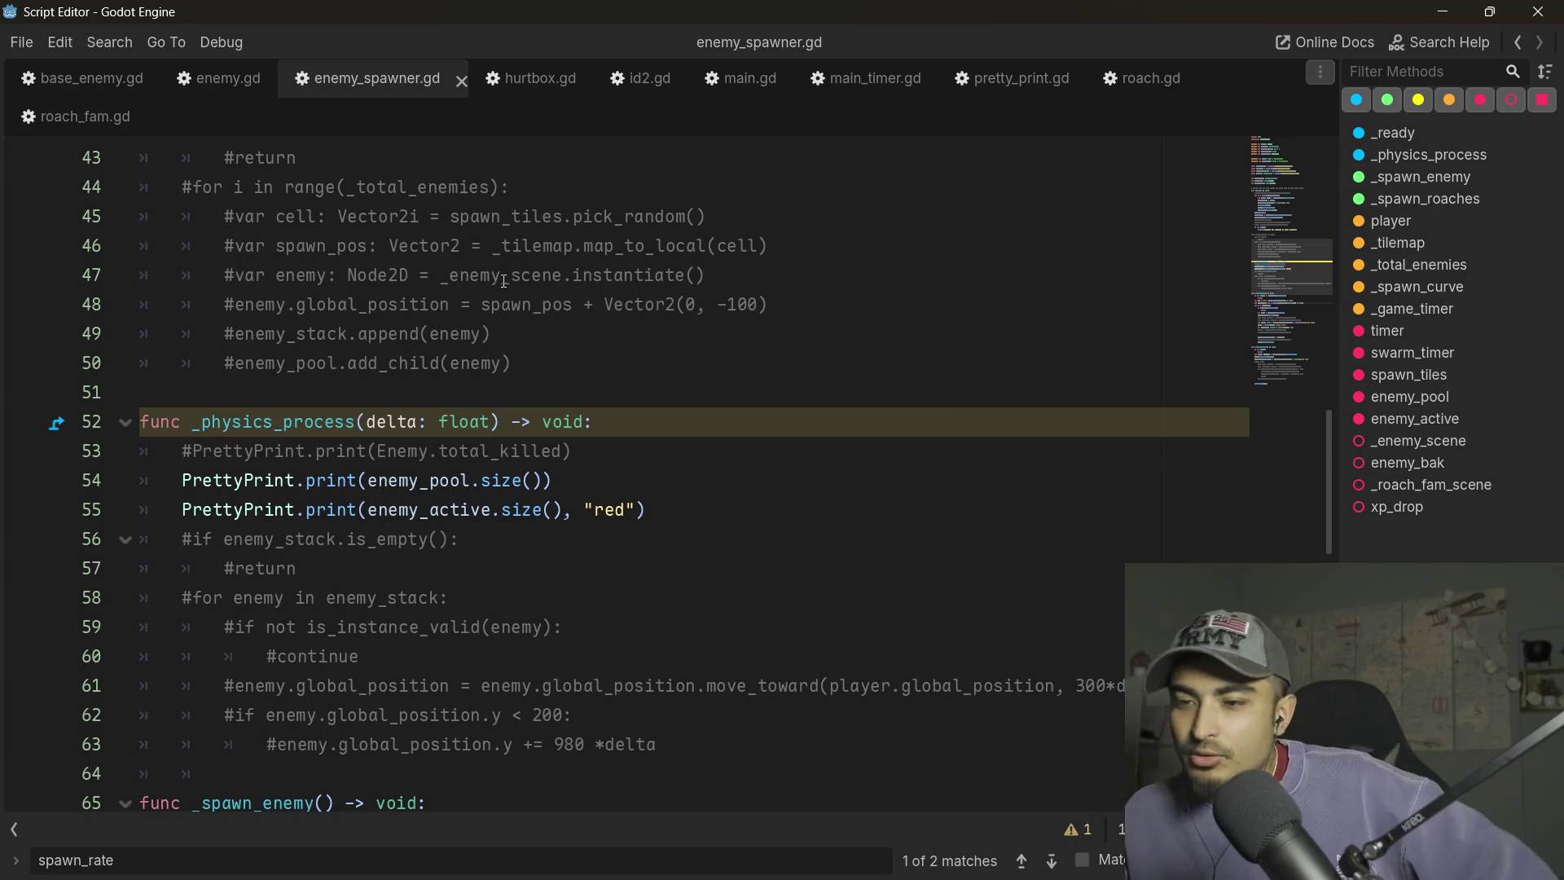
{"action": "scroll", "coordinate": [456, 391], "scroll_direction": "down", "scroll_amount": 1}
{"action": "key", "text": "F3"}
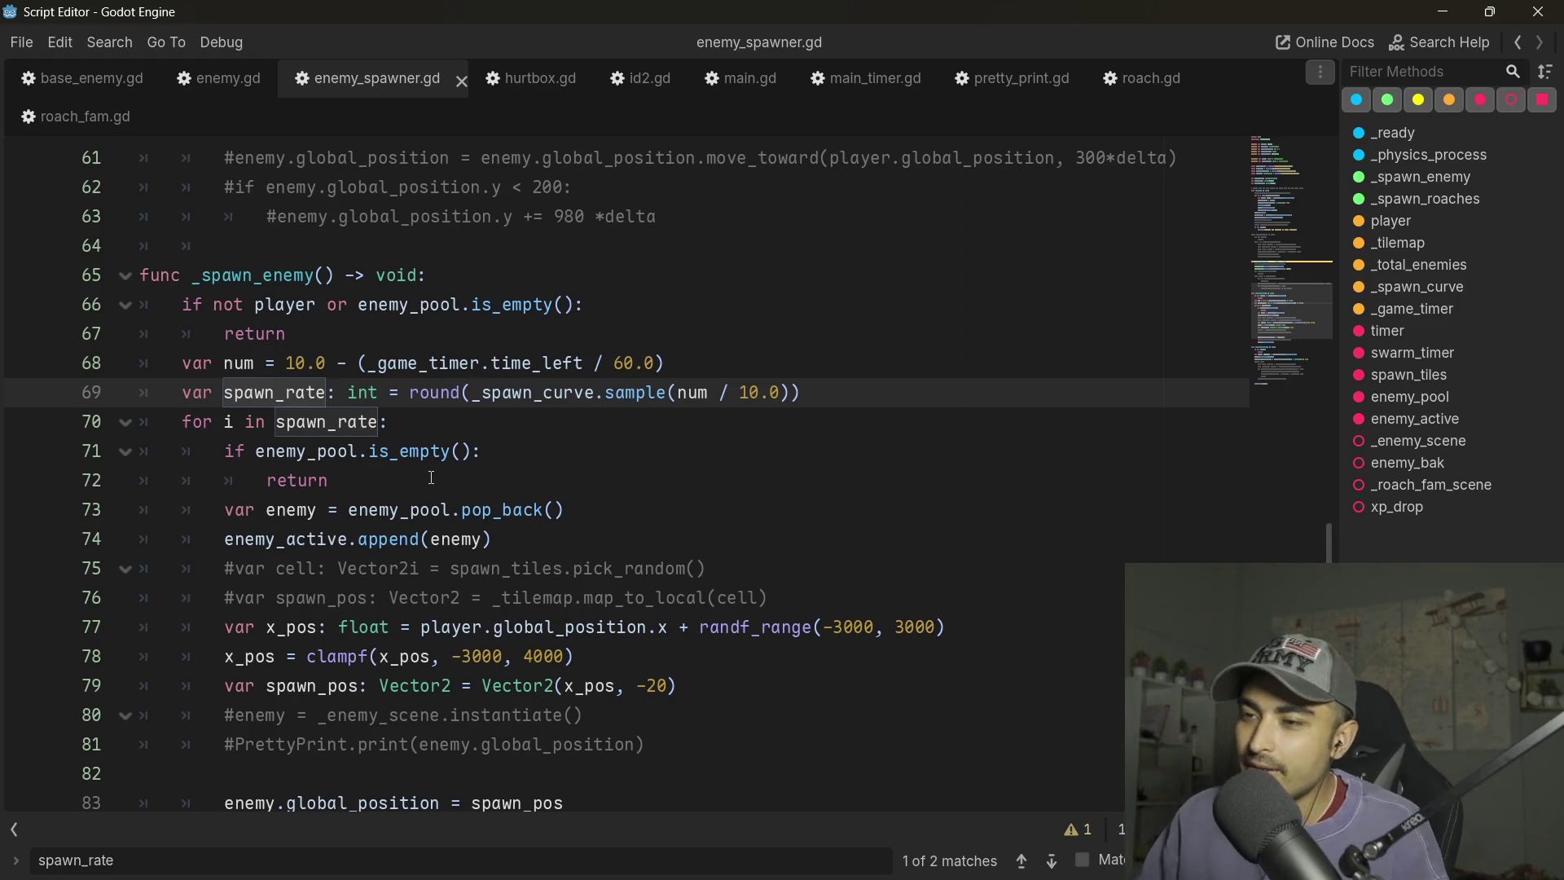
{"action": "scroll", "coordinate": [431, 477], "scroll_direction": "down", "scroll_amount": 7}
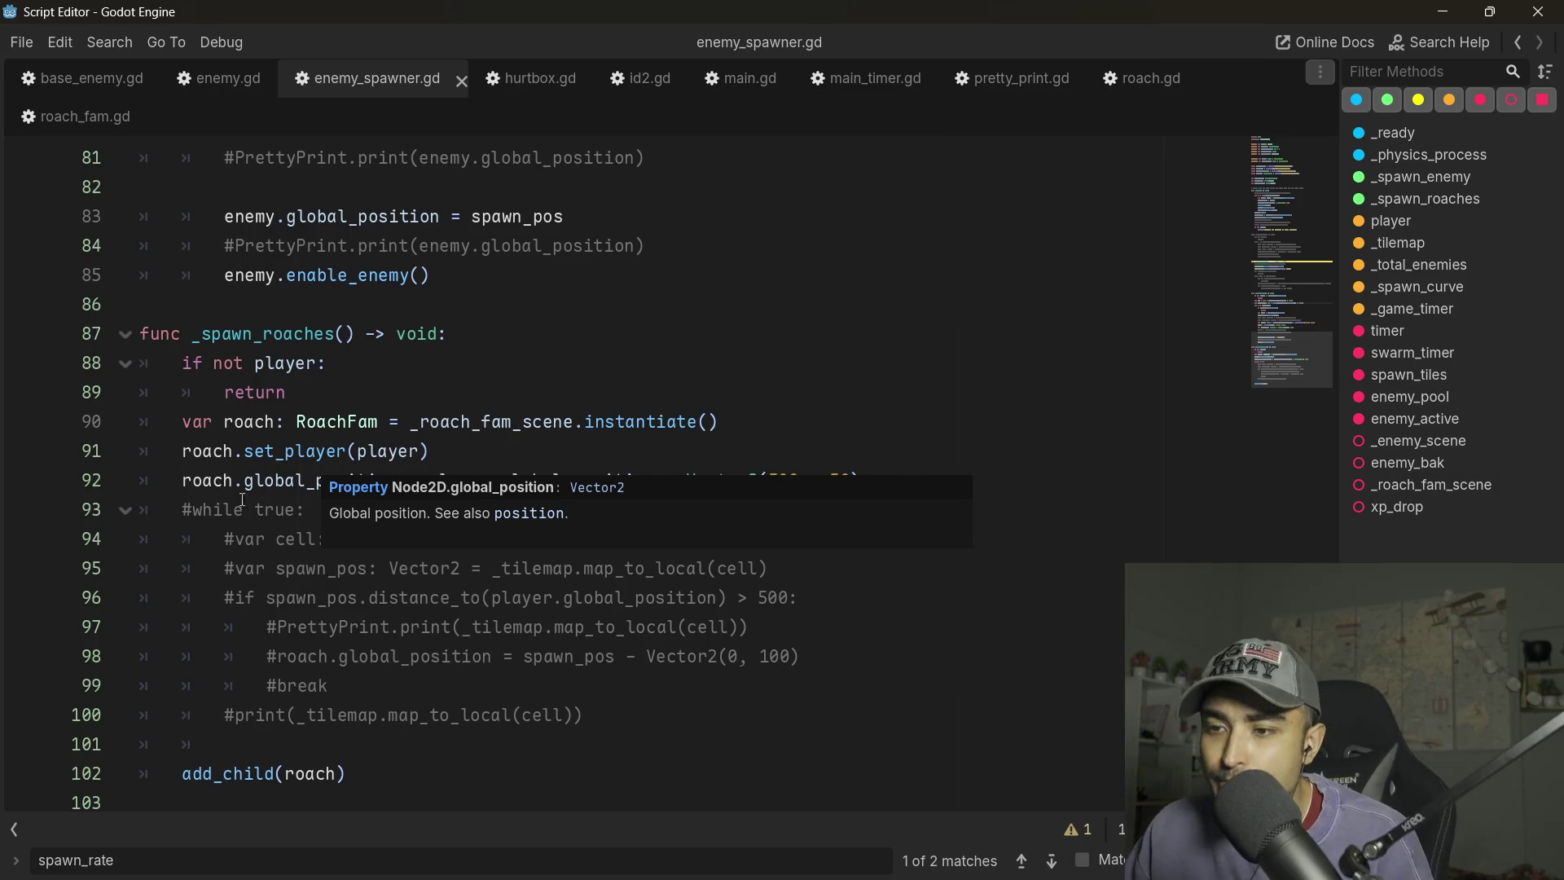
{"action": "scroll", "coordinate": [278, 529], "scroll_direction": "up", "scroll_amount": 2}
{"action": "scroll", "coordinate": [350, 627], "scroll_direction": "up", "scroll_amount": 3}
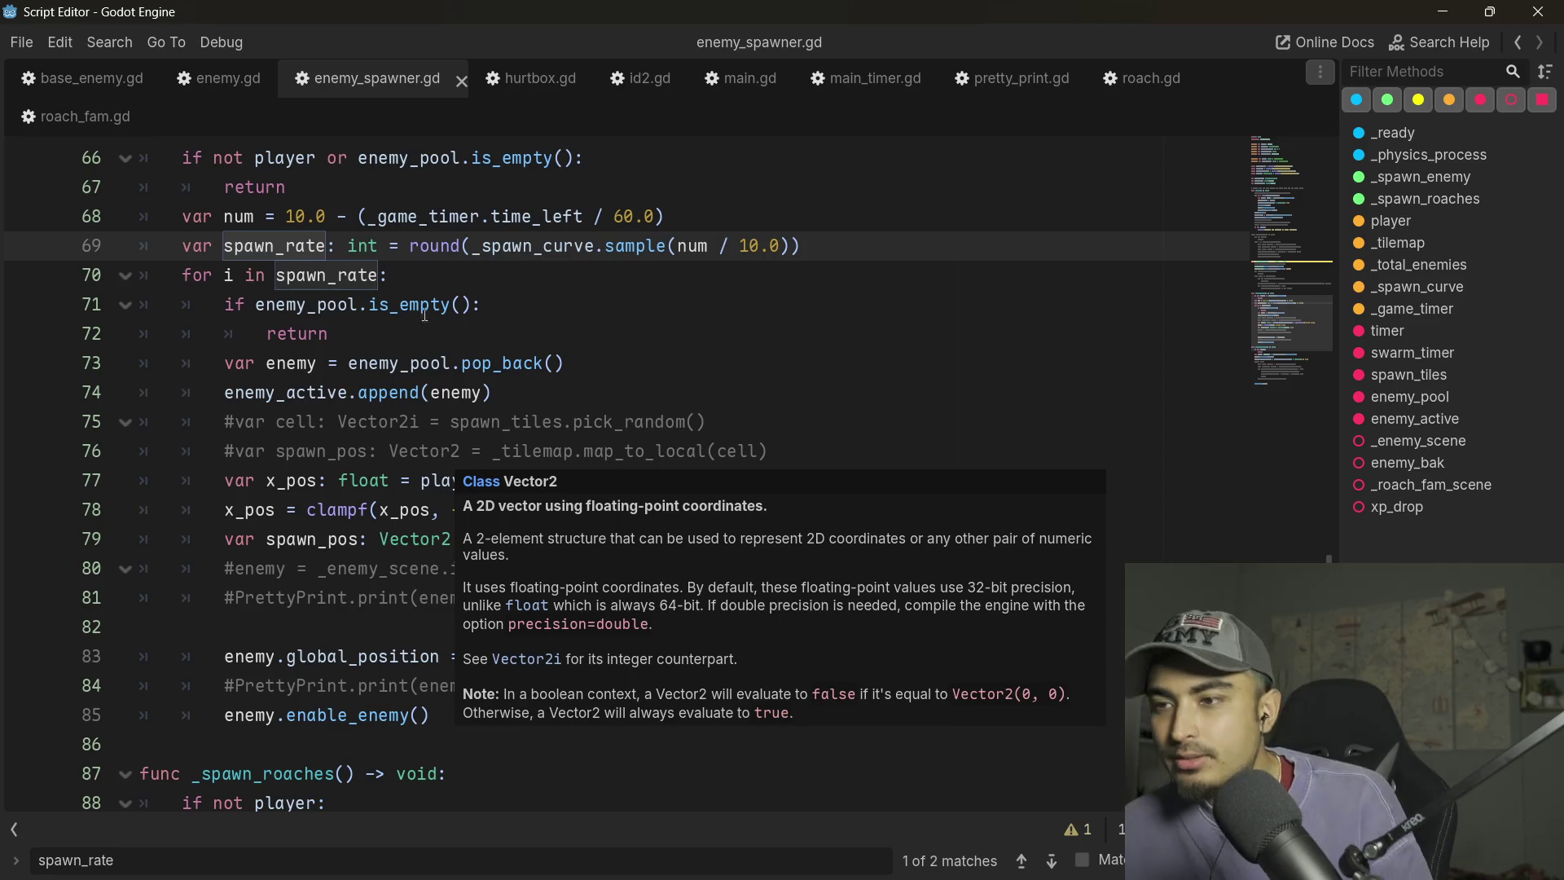
{"action": "scroll", "coordinate": [375, 377], "scroll_direction": "up", "scroll_amount": 8}
{"action": "scroll", "coordinate": [375, 377], "scroll_direction": "up", "scroll_amount": 3}
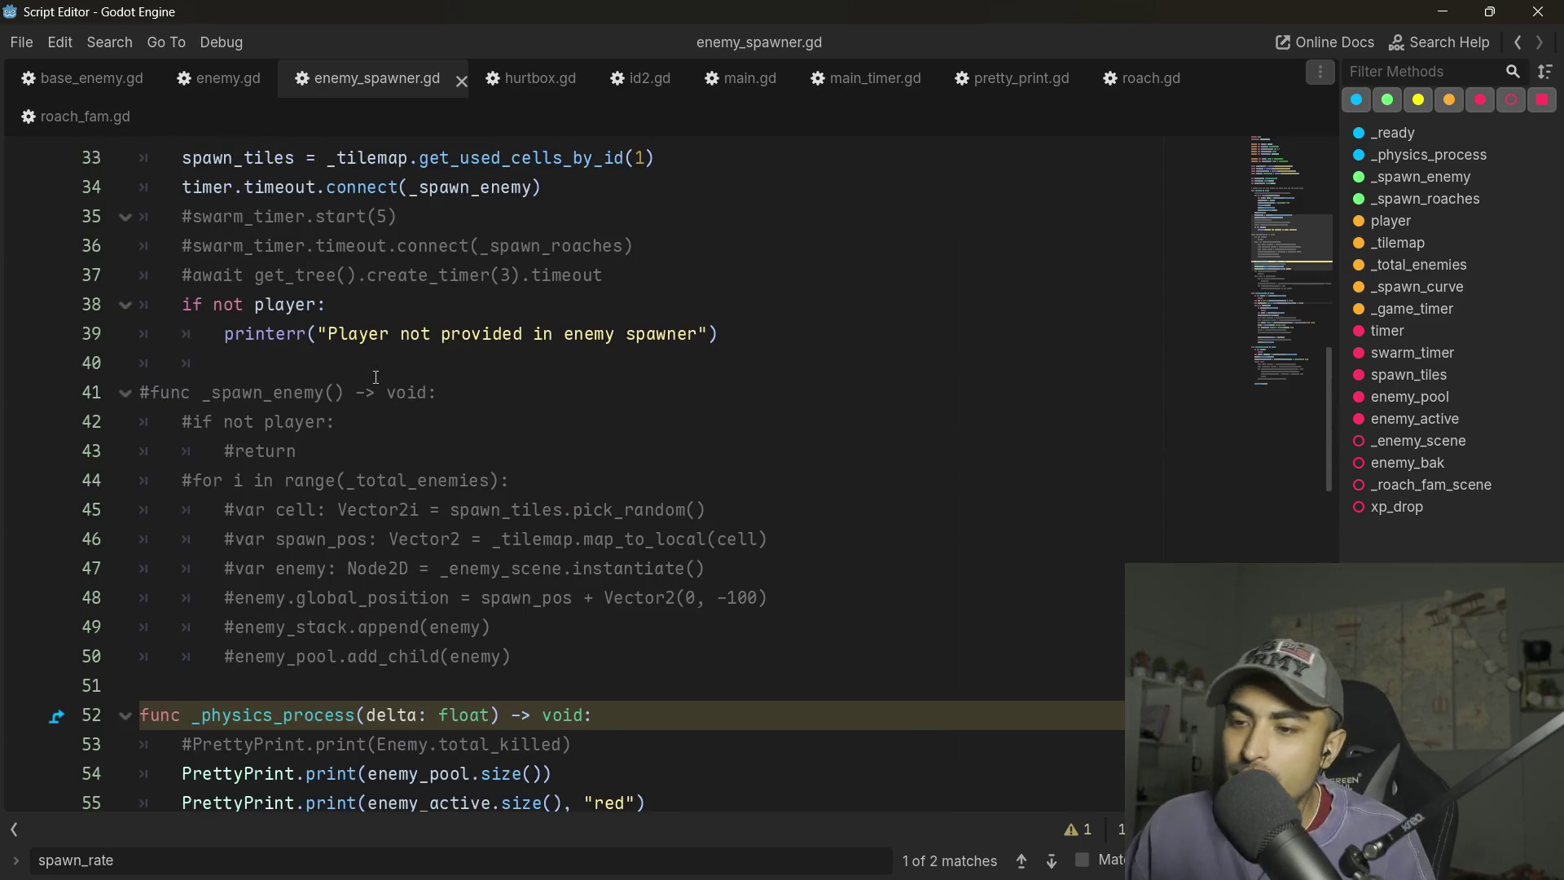
{"action": "scroll", "coordinate": [375, 377], "scroll_direction": "down", "scroll_amount": 8}
{"action": "scroll", "coordinate": [249, 341], "scroll_direction": "up", "scroll_amount": 3}
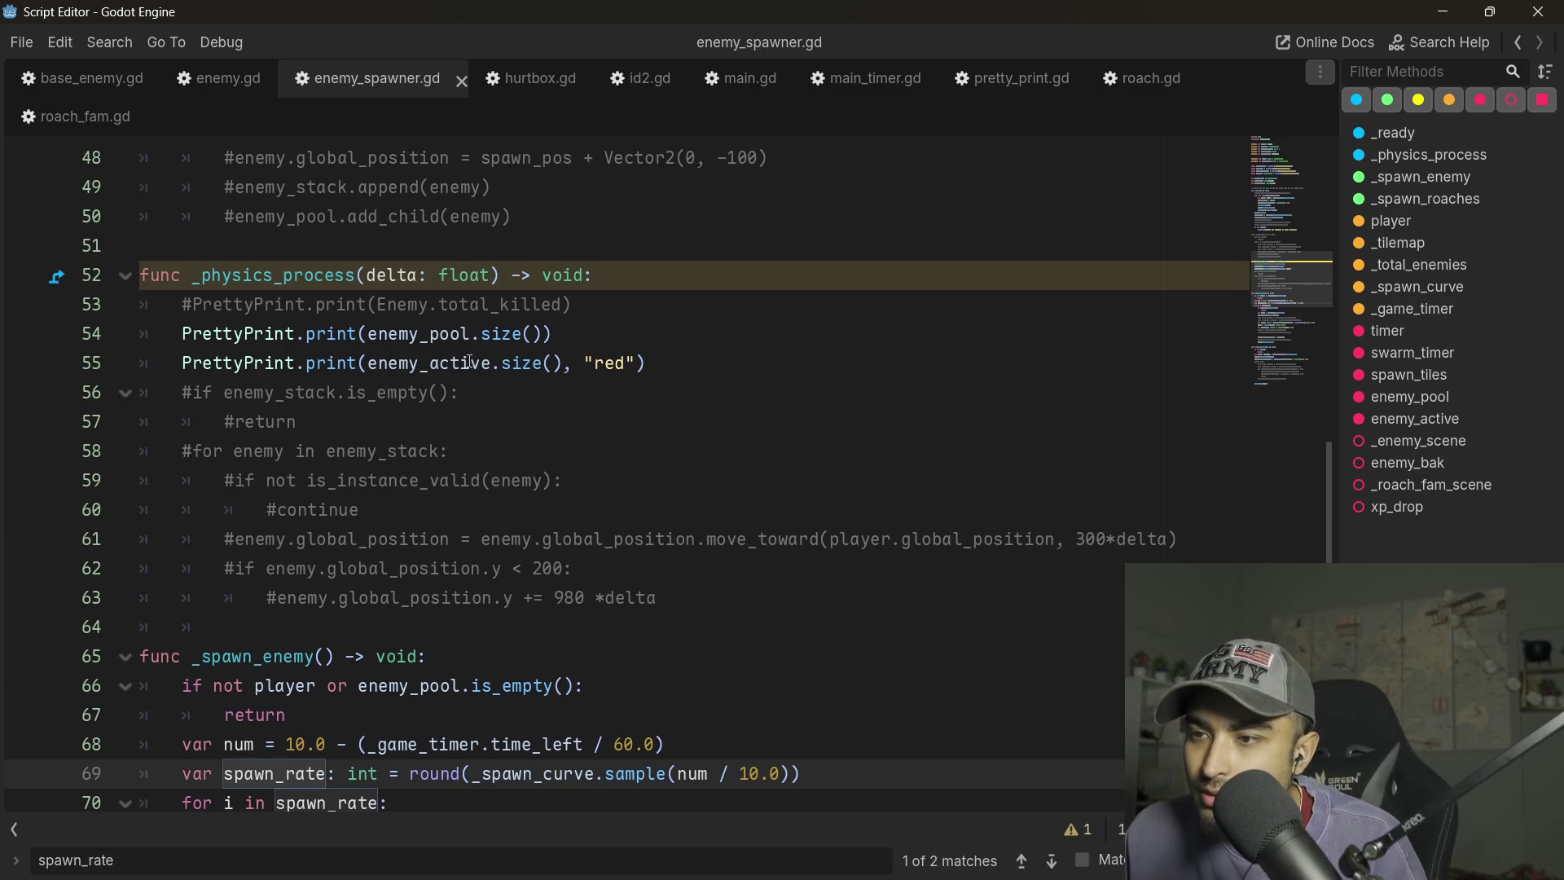
{"action": "scroll", "coordinate": [470, 360], "scroll_direction": "up", "scroll_amount": 2}
{"action": "scroll", "coordinate": [379, 412], "scroll_direction": "down", "scroll_amount": 2}
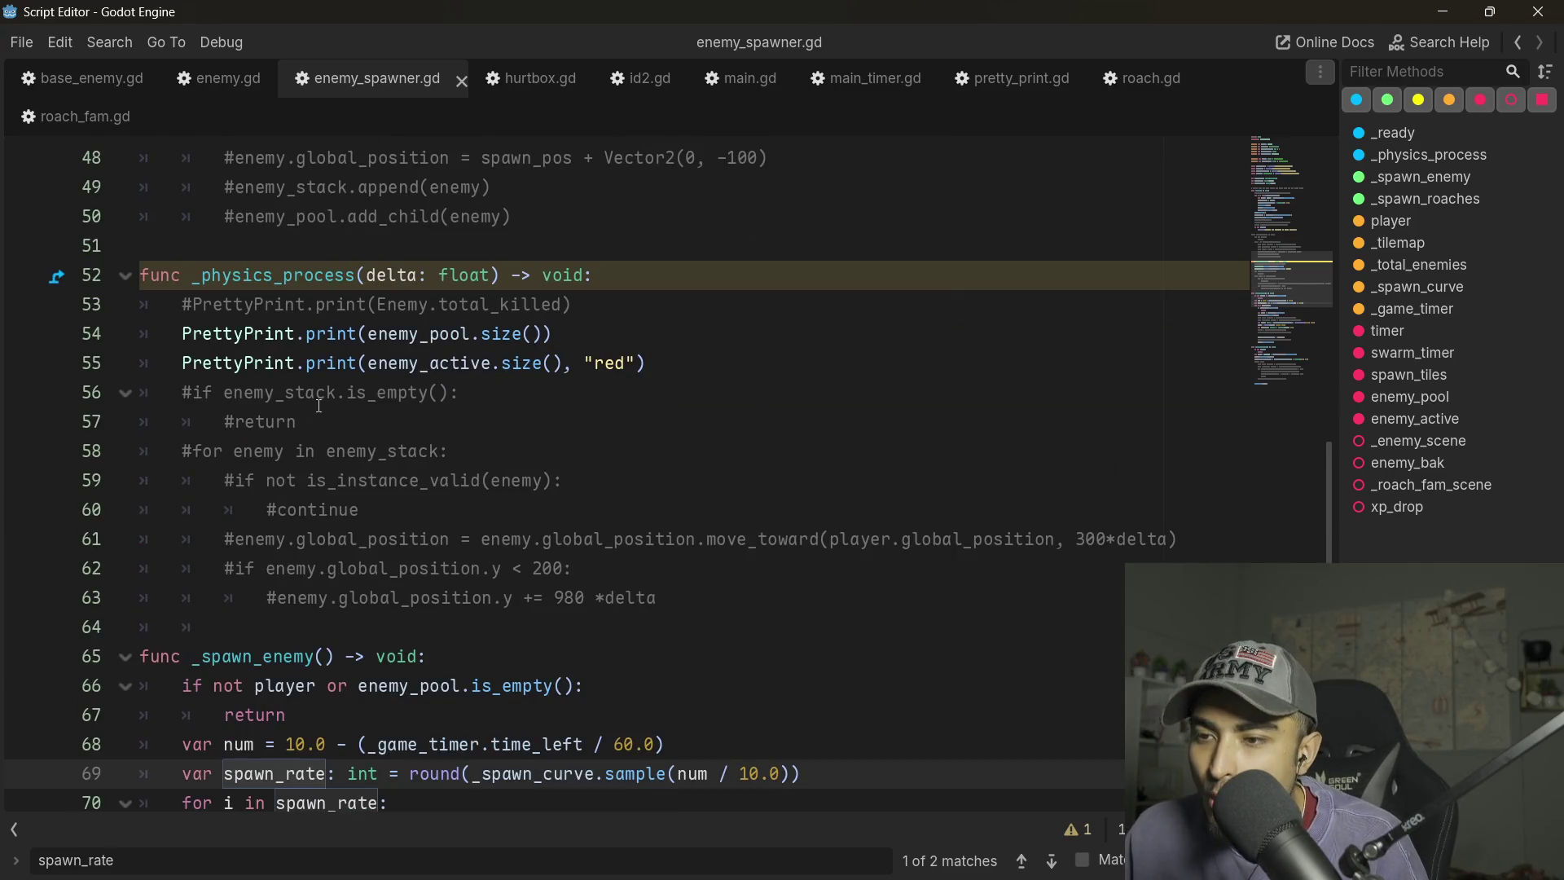
{"action": "scroll", "coordinate": [472, 486], "scroll_direction": "up", "scroll_amount": 9}
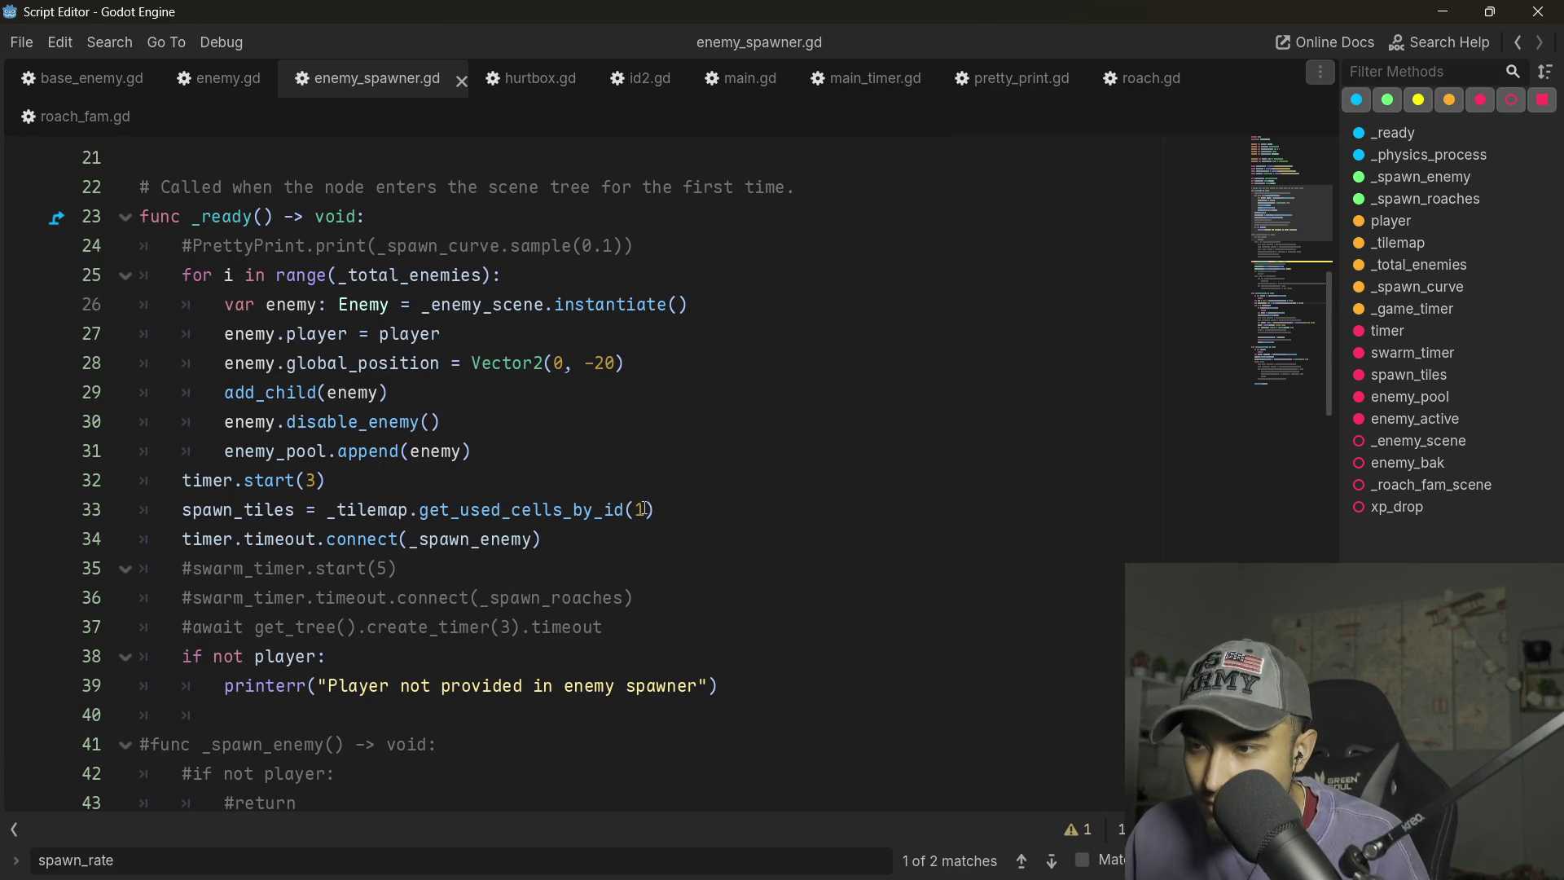
- Highlight parts of the _ready and enemy-creation loop code in enemy_spawner.gd for review
{"action": "mouse_move", "coordinate": [656, 509]}
{"action": "left_mouse_down"}
{"action": "mouse_move", "coordinate": [163, 511]}
{"action": "mouse_move", "coordinate": [104, 489]}
{"action": "left_mouse_up"}
{"action": "left_click_drag", "start_coordinate": [749, 534], "coordinate": [4, 514]}
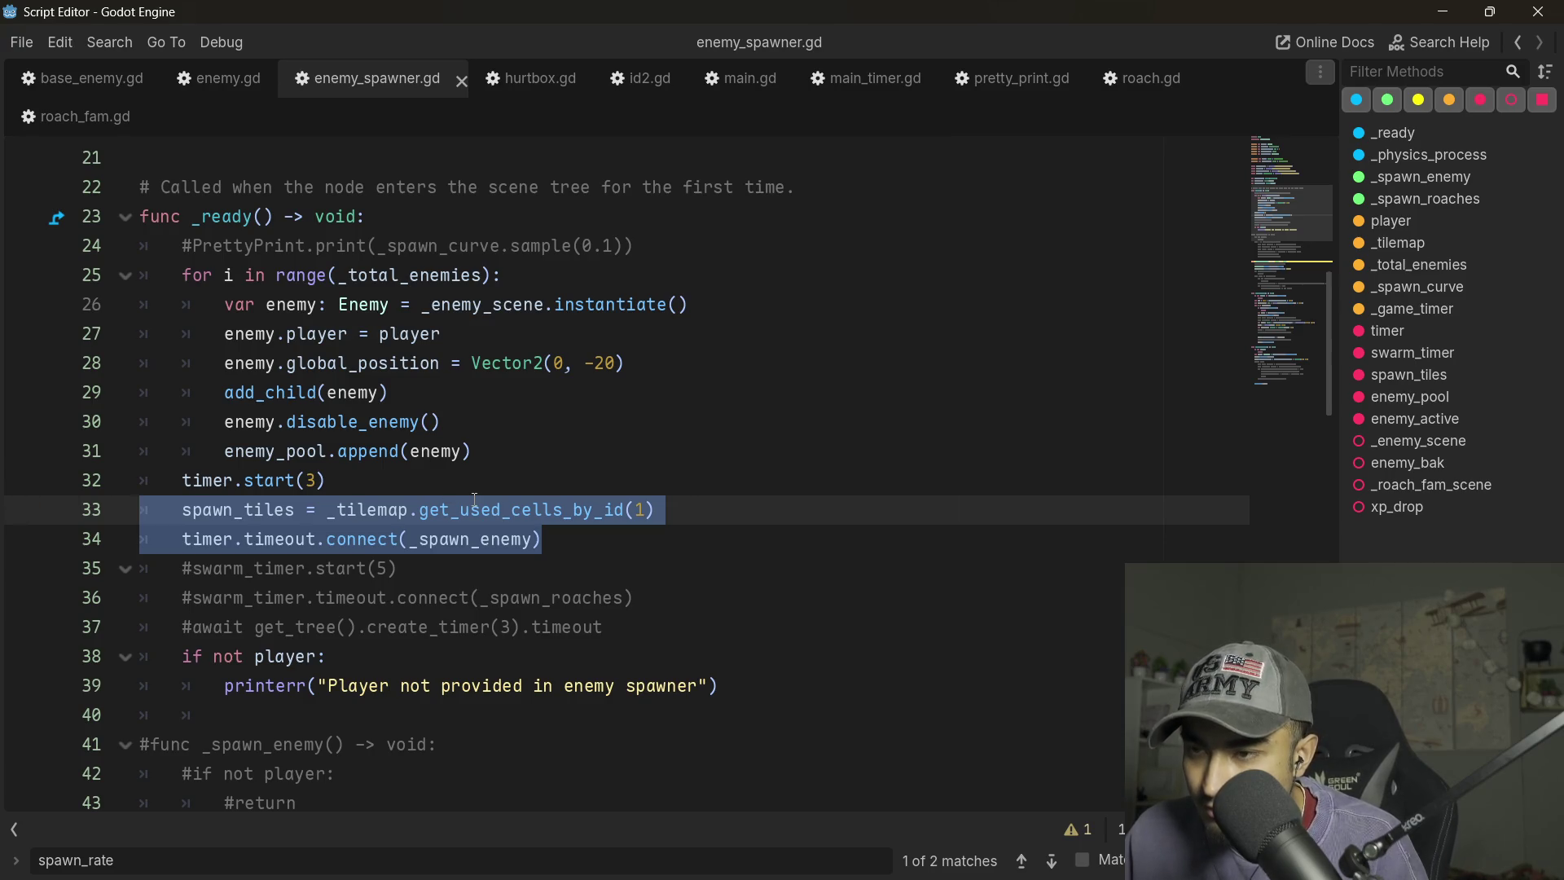
{"action": "mouse_move", "coordinate": [524, 512]}
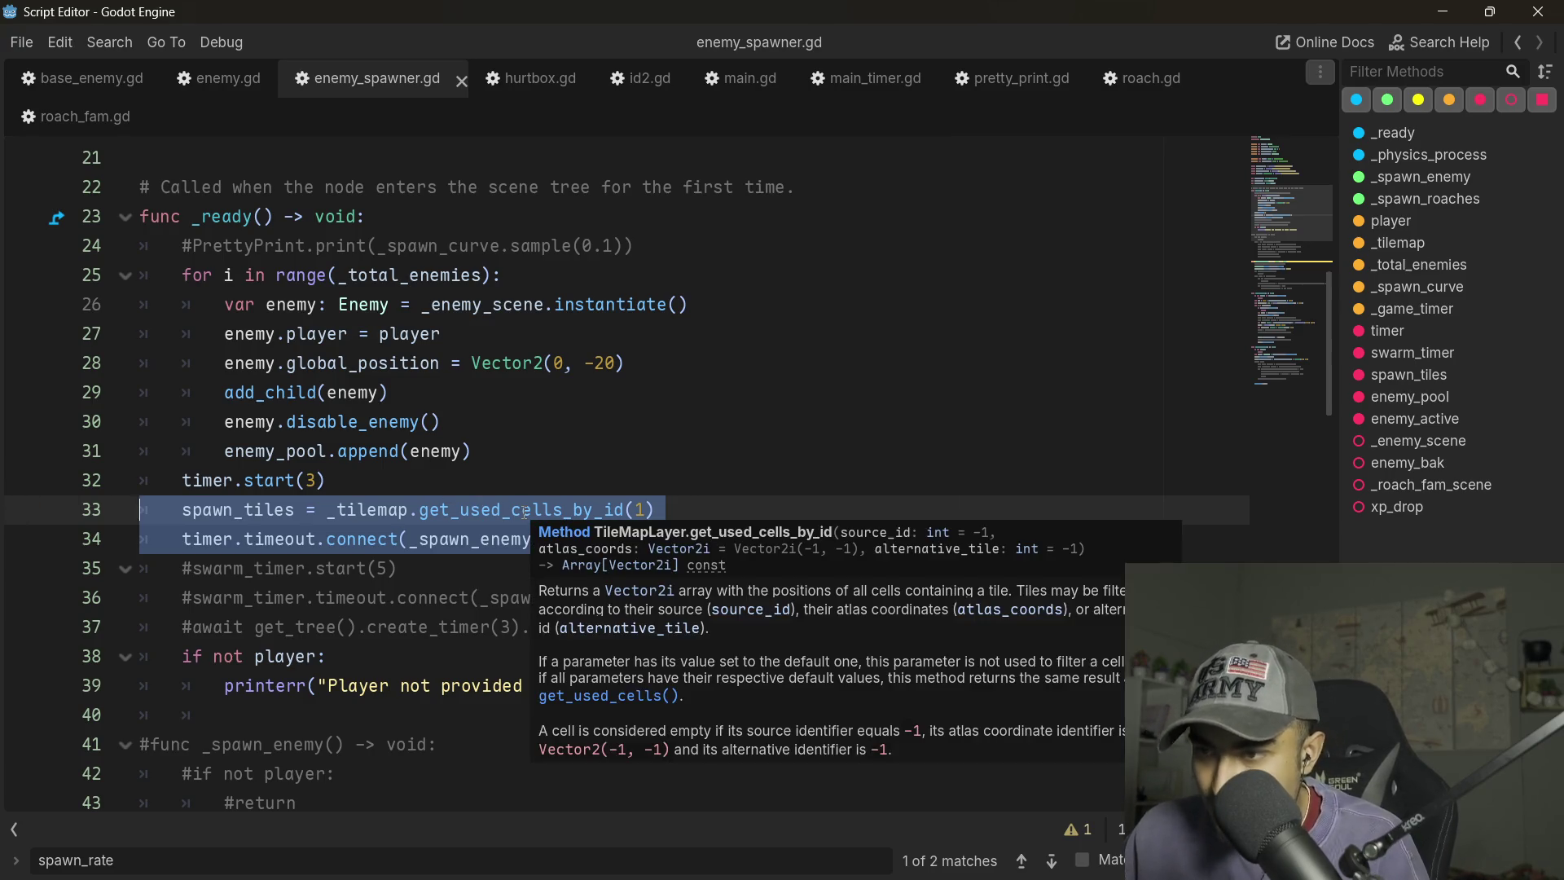
{"action": "double_click", "coordinate": [524, 511]}
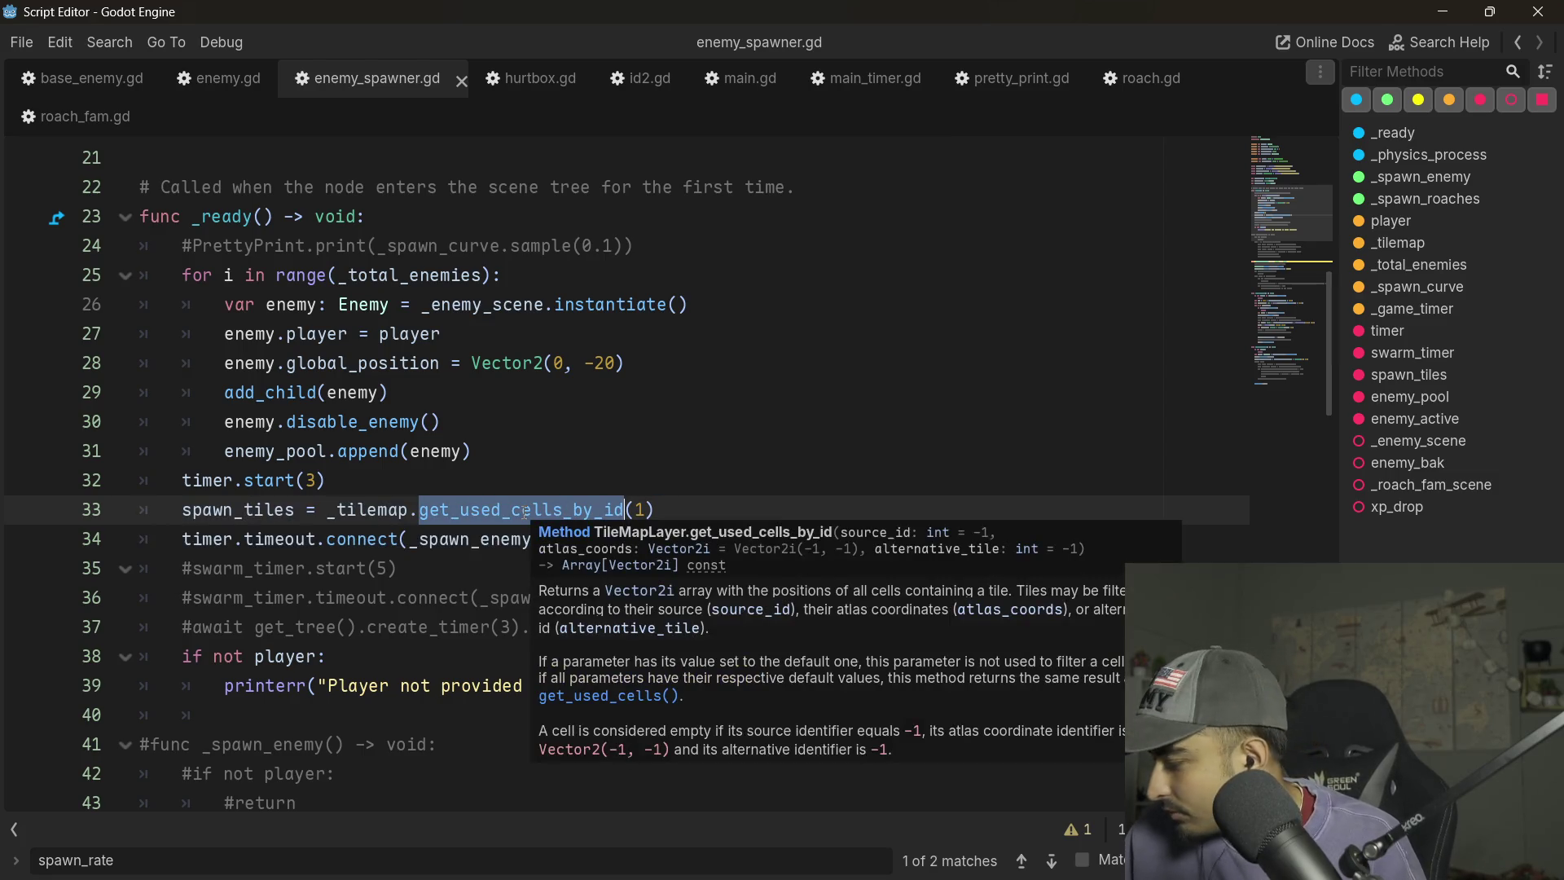
{"action": "mouse_move", "coordinate": [369, 509]}
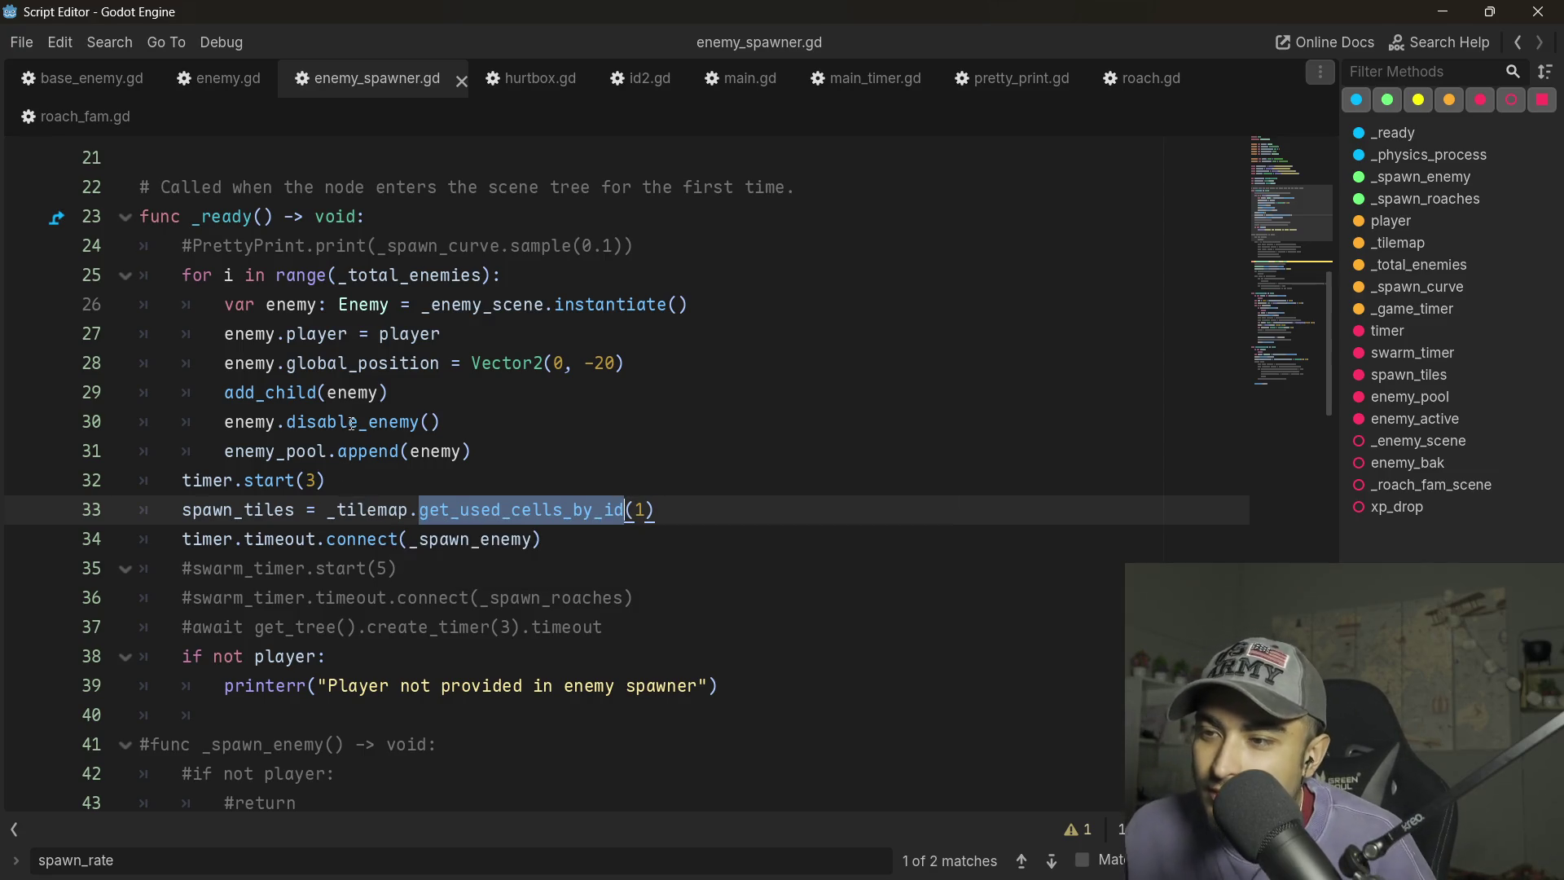
{"action": "mouse_move", "coordinate": [352, 423]}
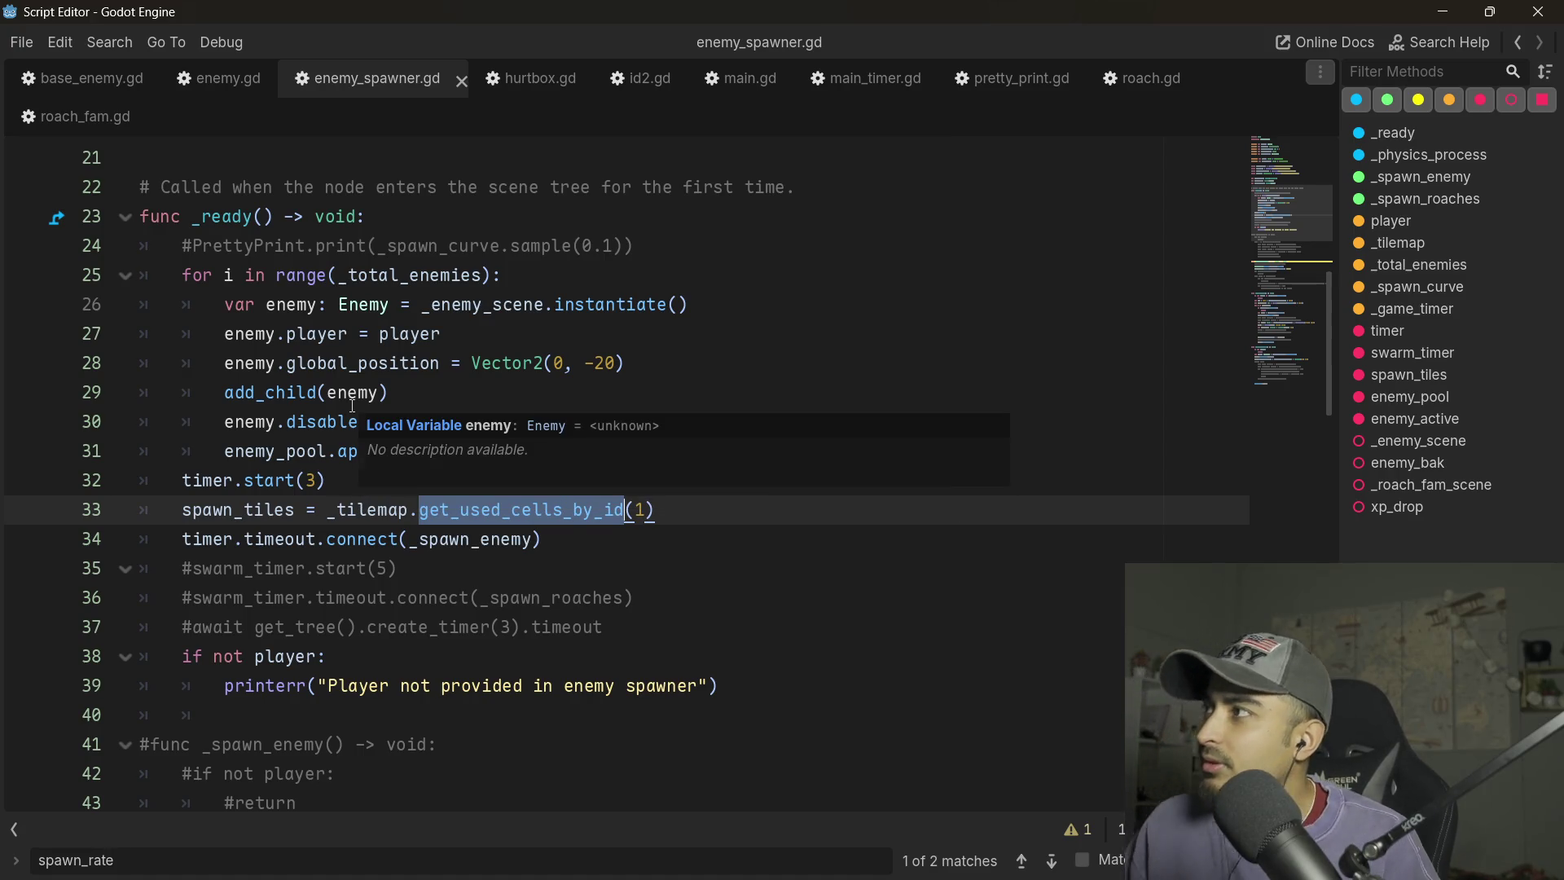
{"action": "double_click", "coordinate": [317, 277]}
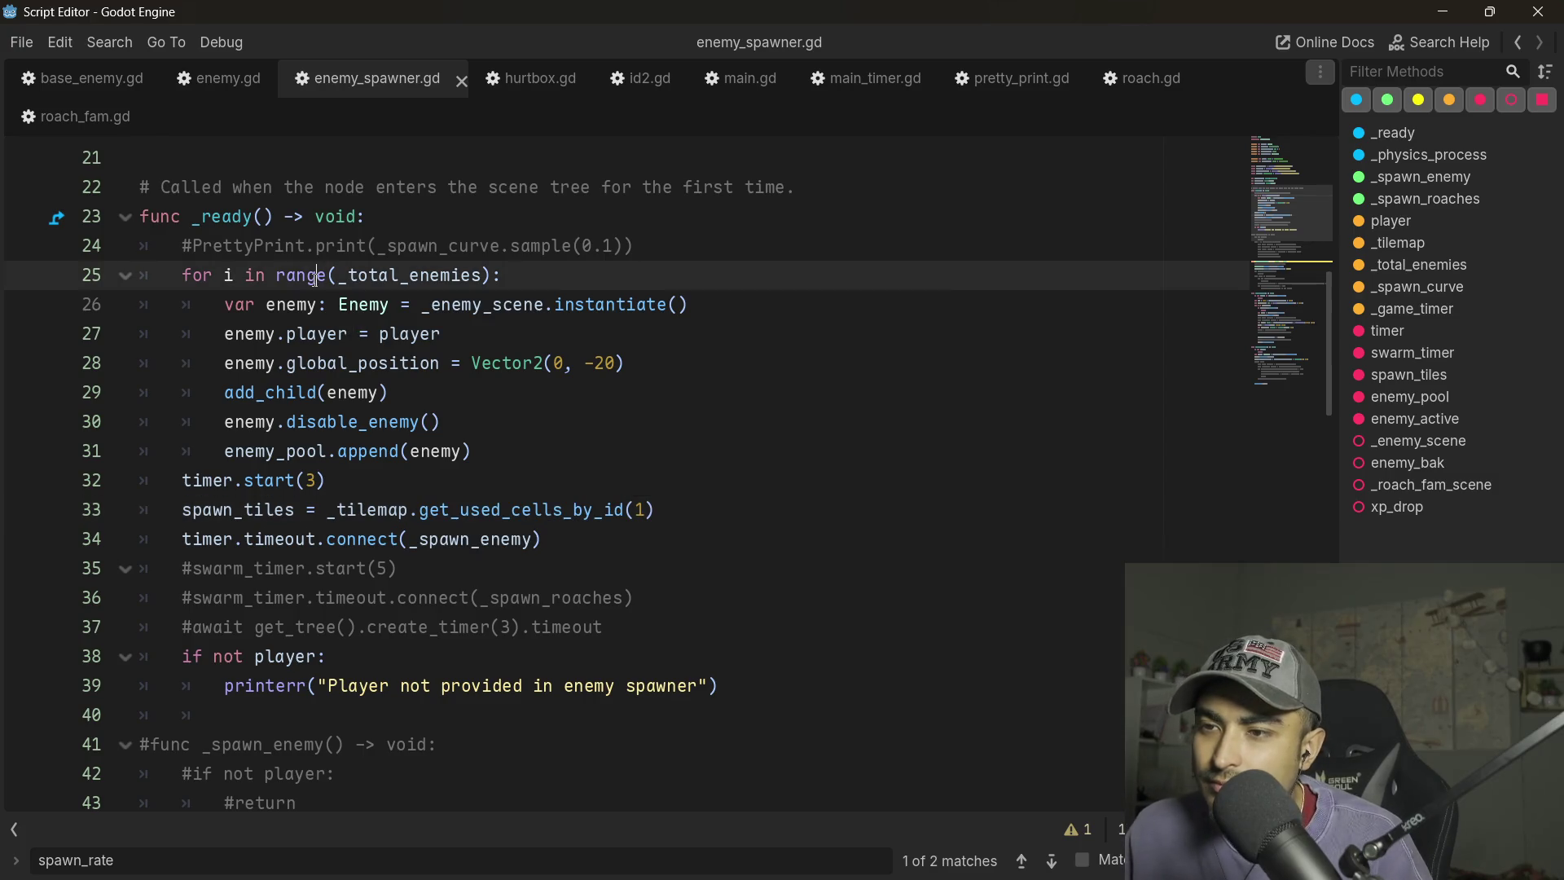
{"action": "double_click", "coordinate": [414, 277]}
{"action": "double_click", "coordinate": [647, 310]}
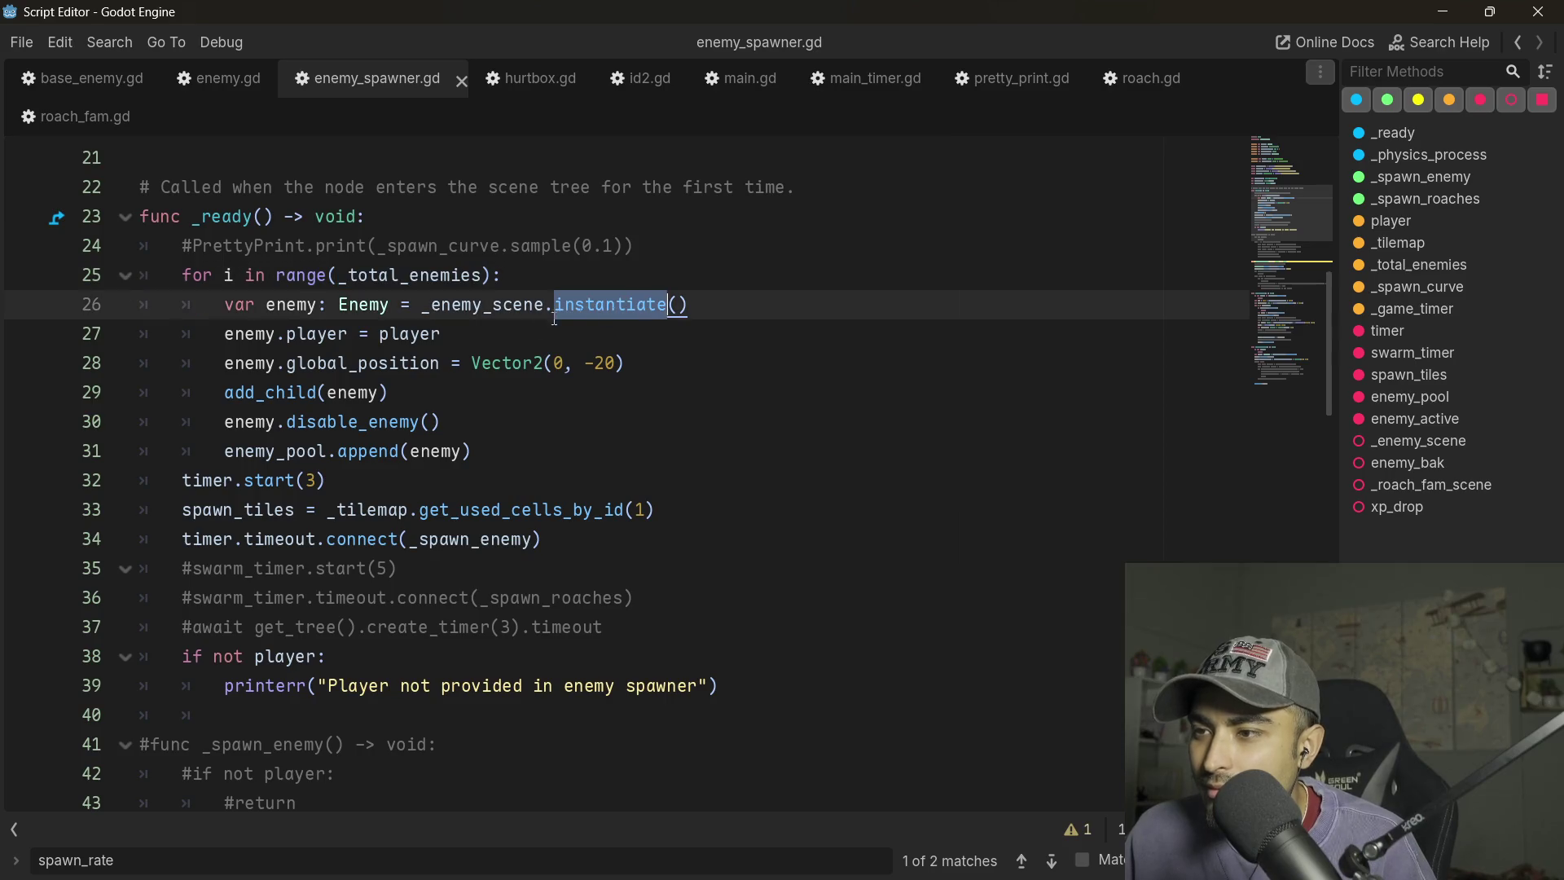
{"action": "double_click", "coordinate": [509, 310]}
{"action": "double_click", "coordinate": [382, 307]}
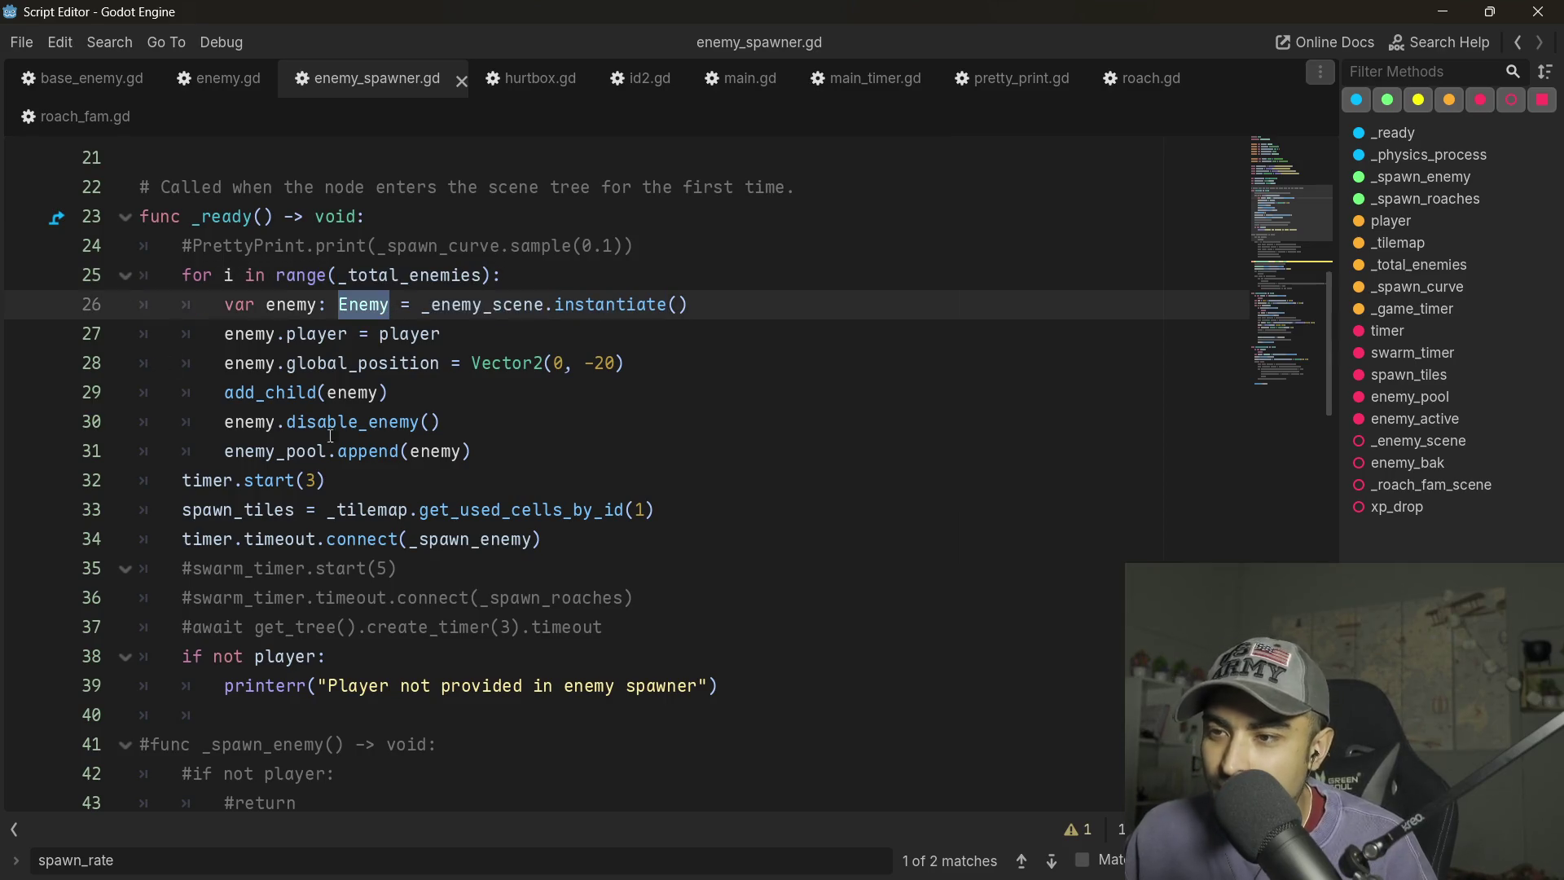
- Go to the disable_enemy() call on line 30 and jump to its definition in enemy.gd
{"action": "left_click", "coordinate": [430, 451]}
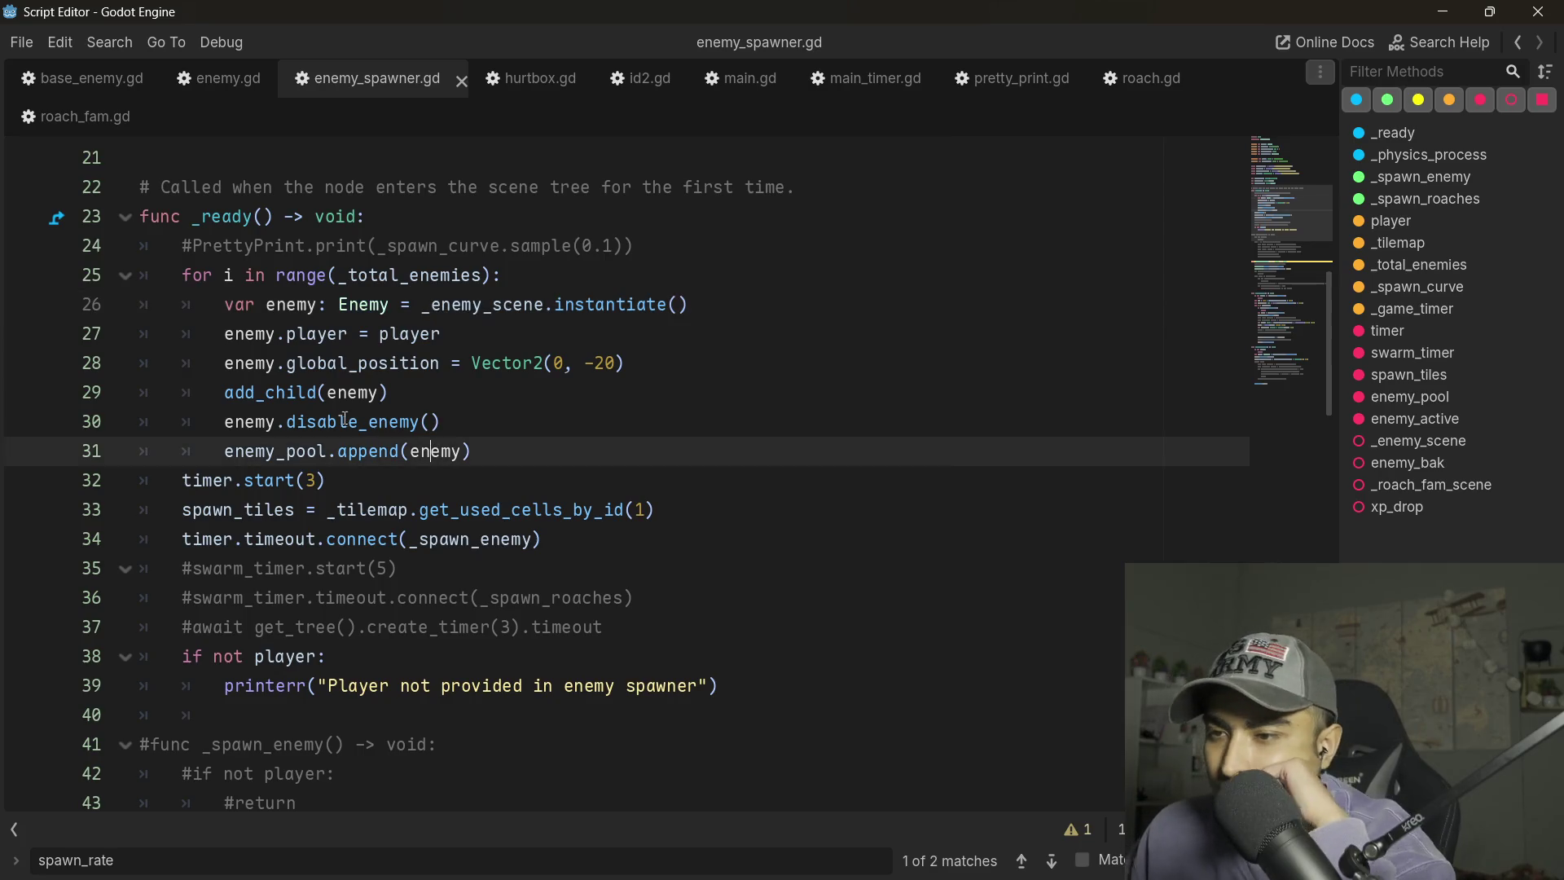
{"action": "mouse_move", "coordinate": [290, 392]}
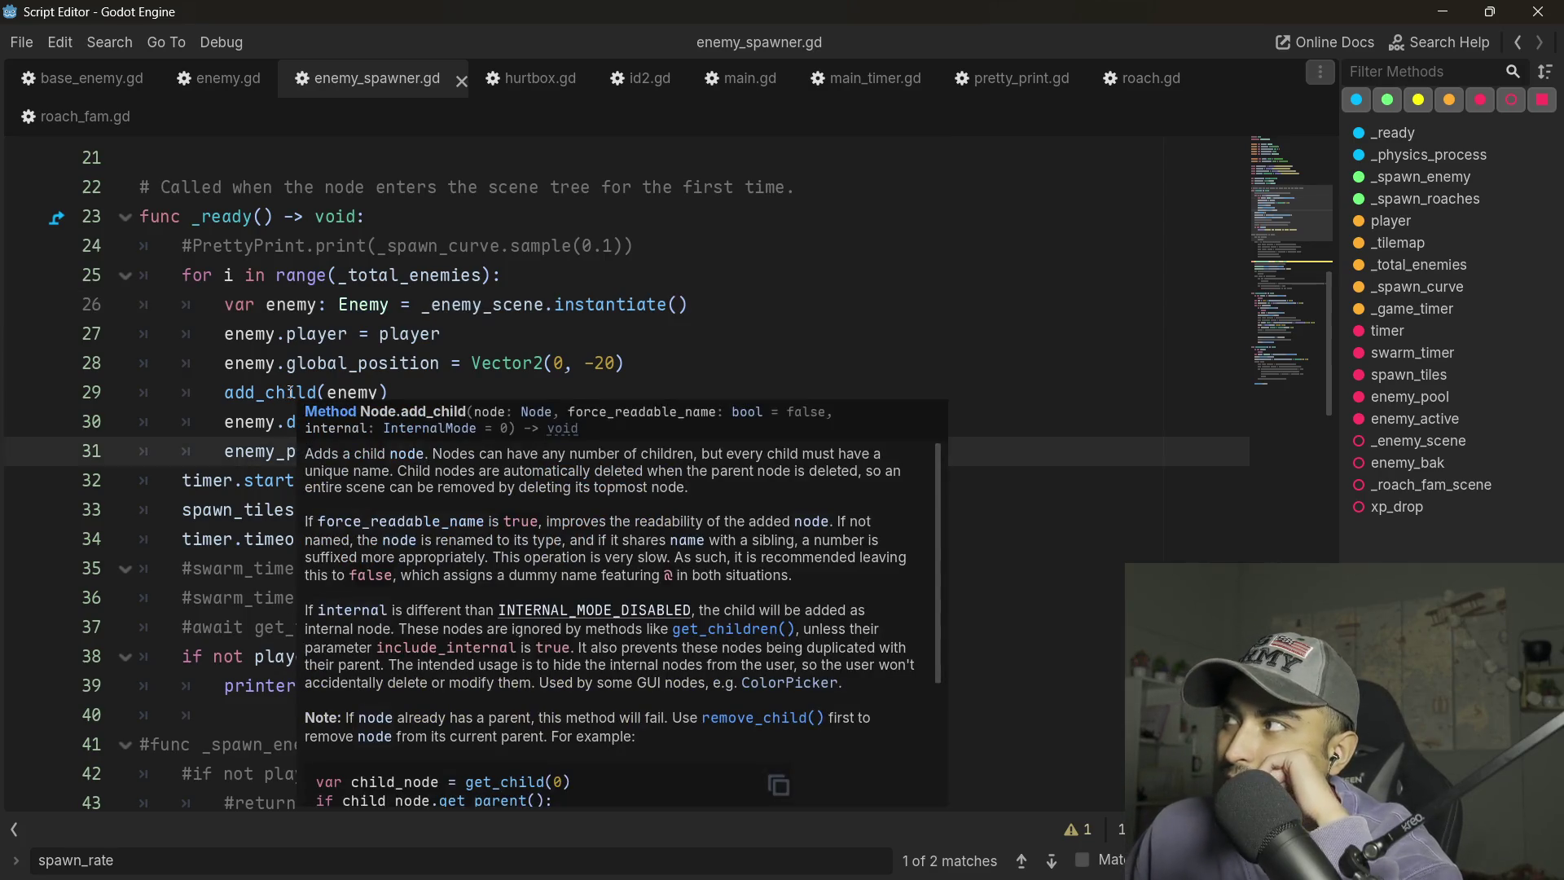
{"action": "left_click", "coordinate": [227, 421]}
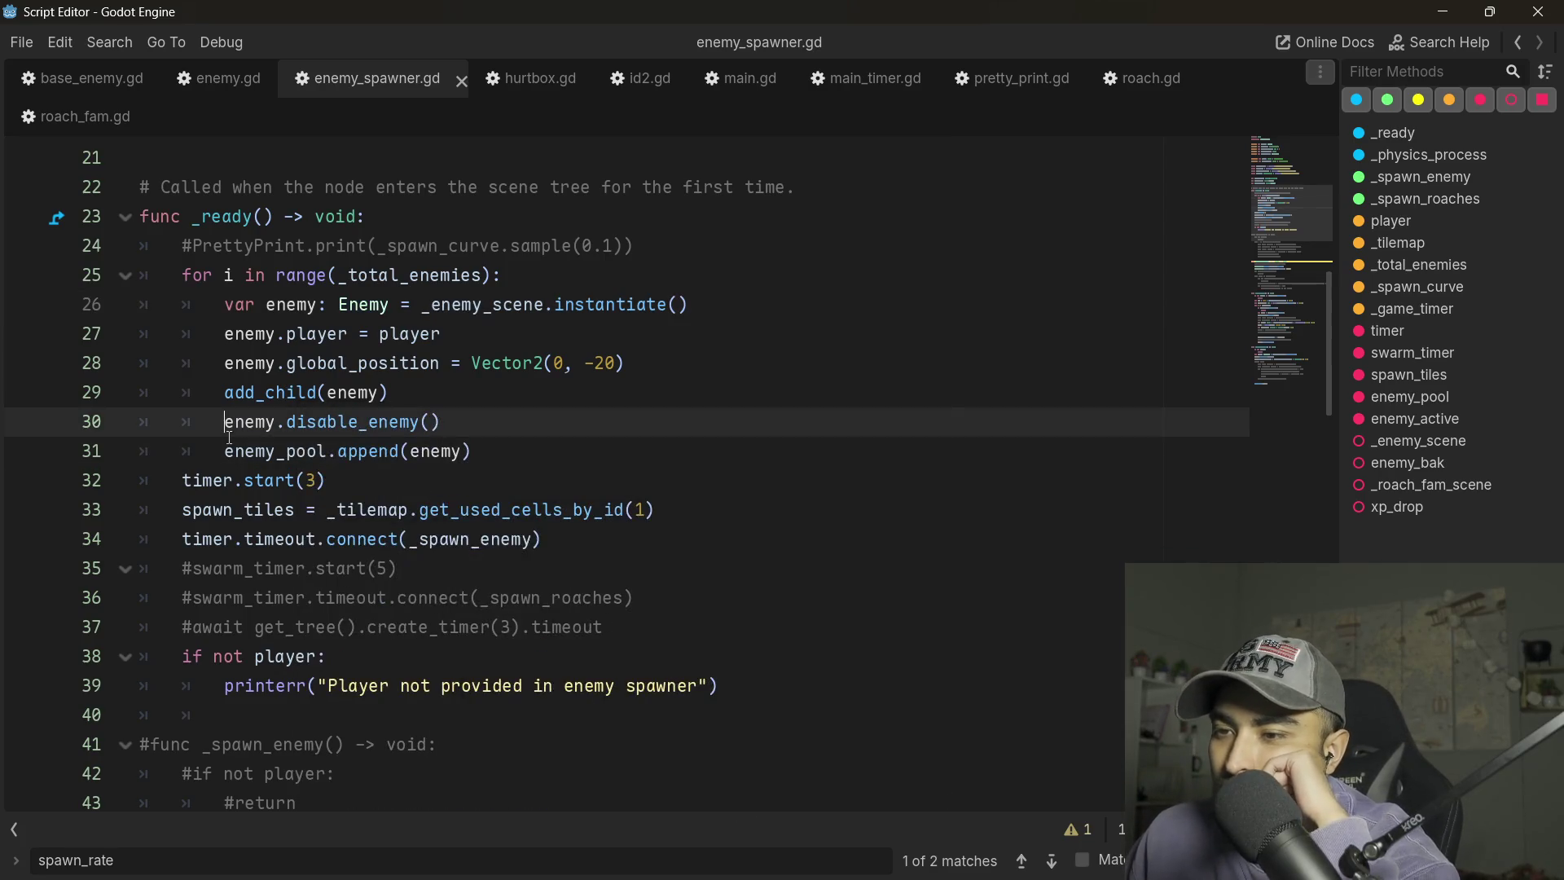
{"action": "left_click", "coordinate": [461, 424]}
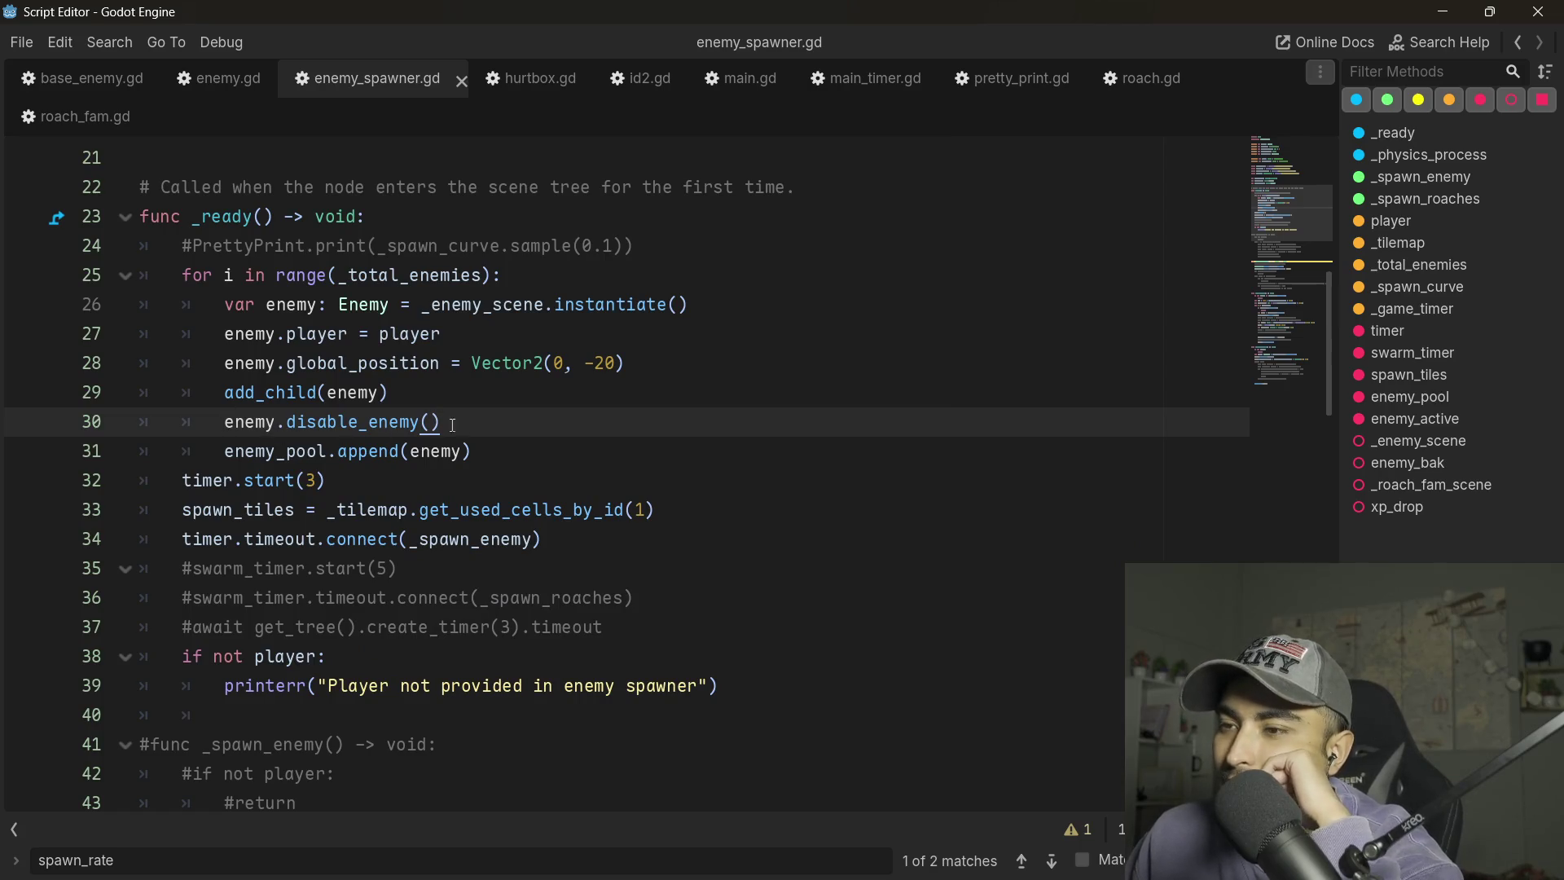
{"action": "double_click", "coordinate": [352, 422]}
{"action": "double_click", "coordinate": [347, 453]}
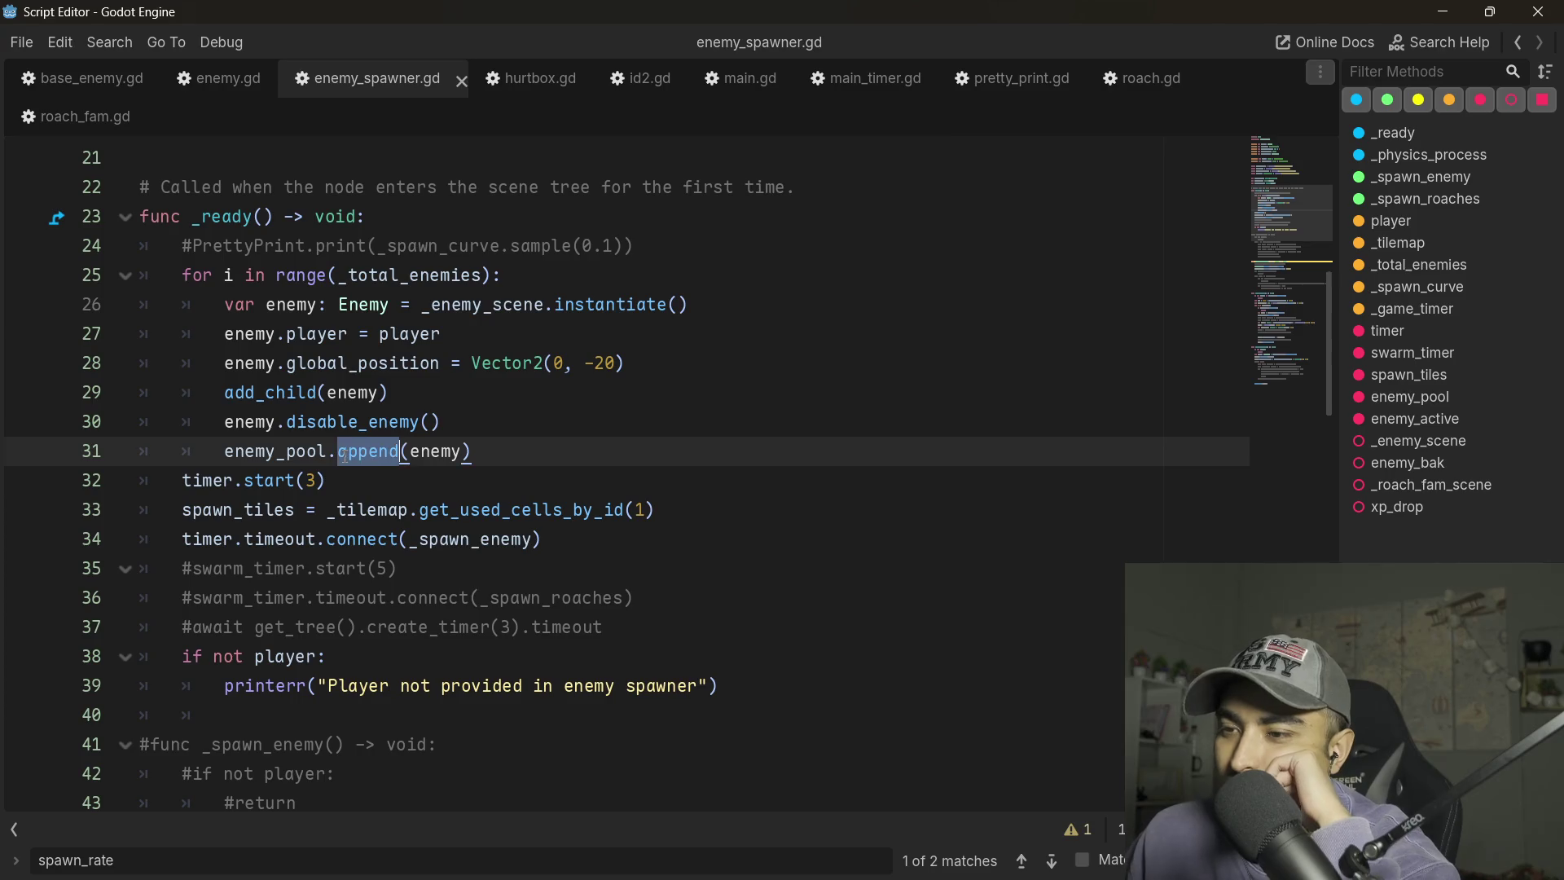
{"action": "left_click", "coordinate": [531, 454]}
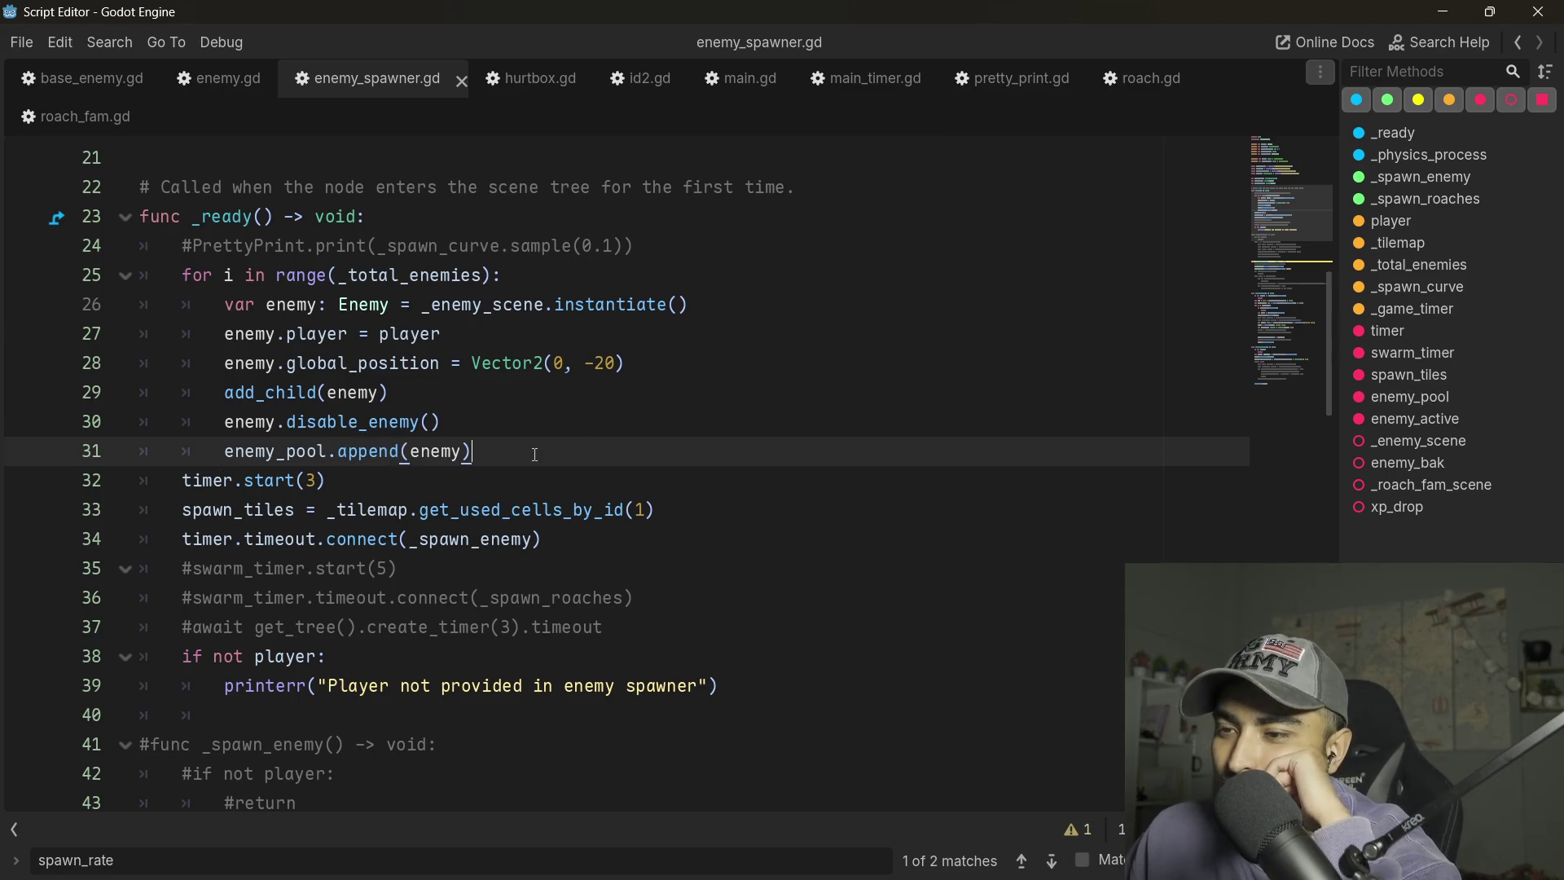
{"action": "left_click_drag", "start_coordinate": [531, 454], "coordinate": [159, 364]}
{"action": "left_click", "coordinate": [423, 426]}
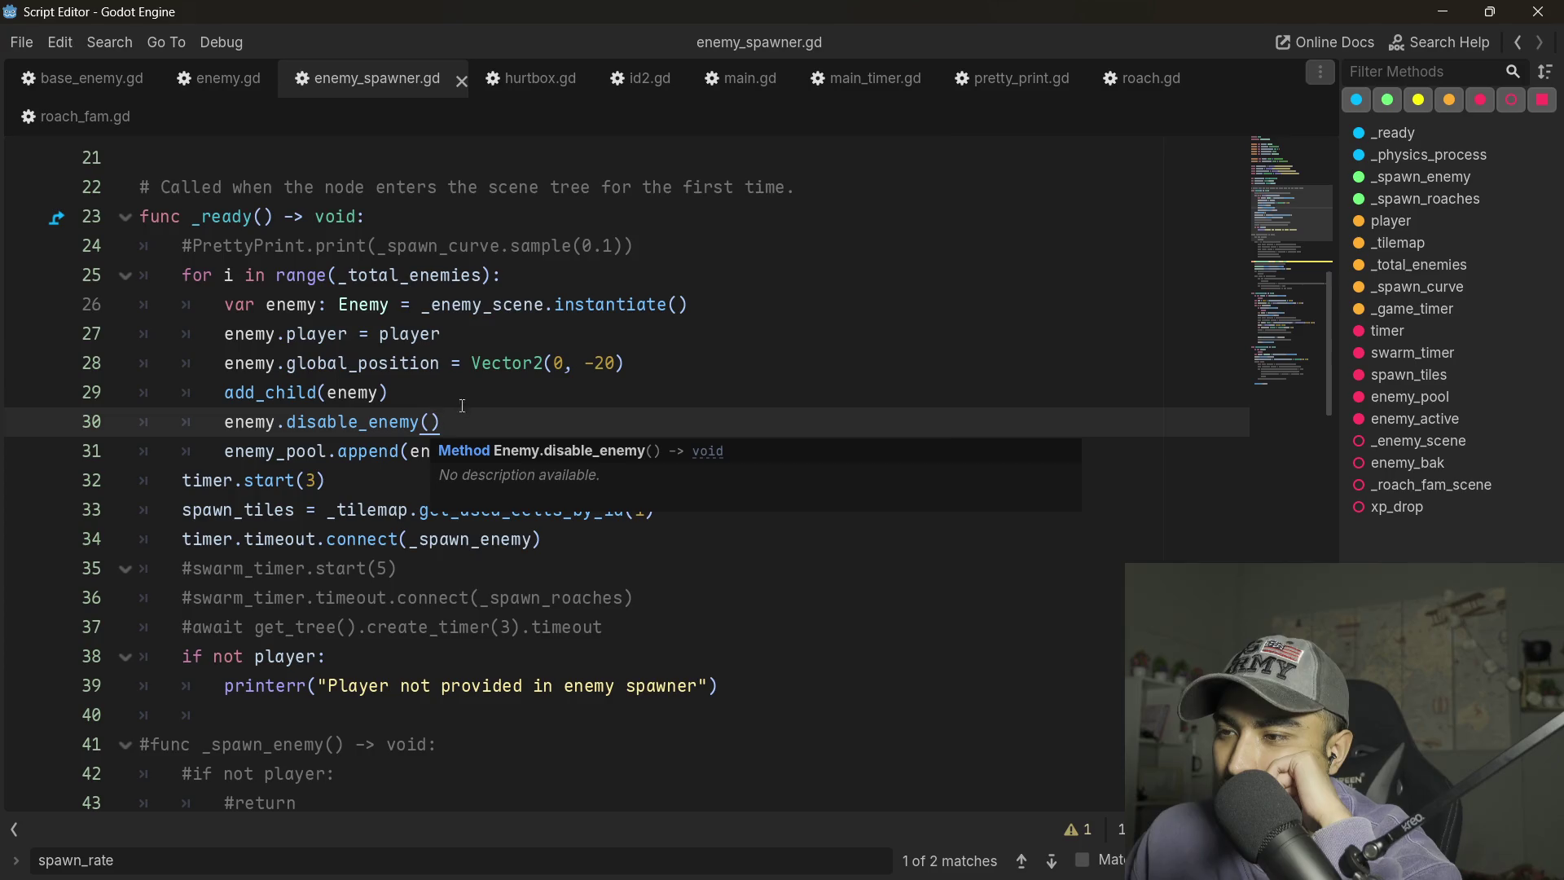
{"action": "left_click_drag", "start_coordinate": [649, 363], "coordinate": [146, 367]}
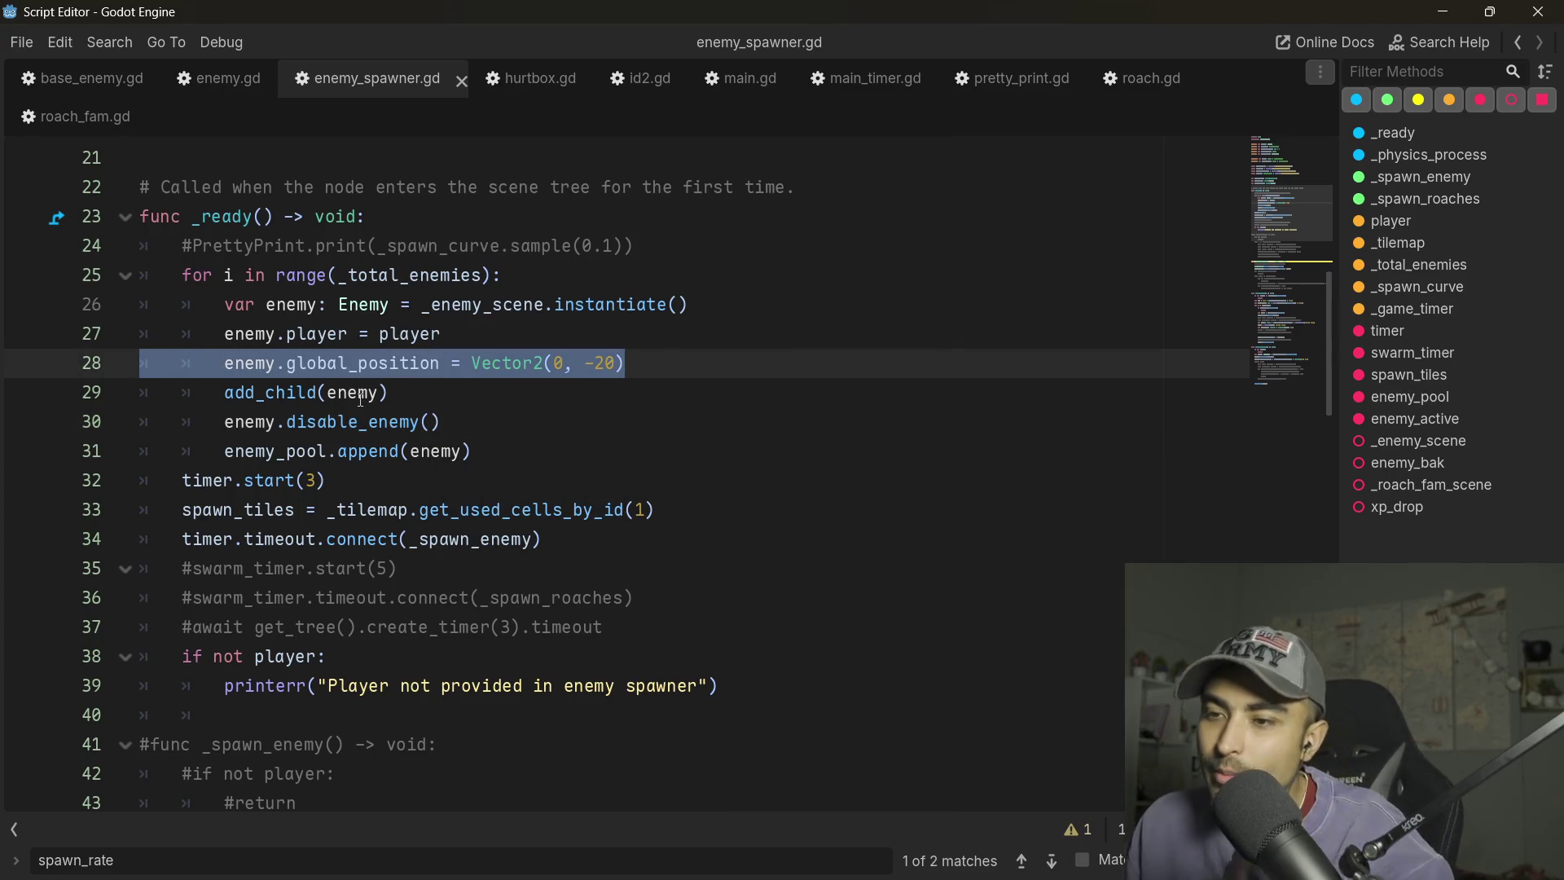
{"action": "left_click", "coordinate": [367, 431], "text": "ctrl"}
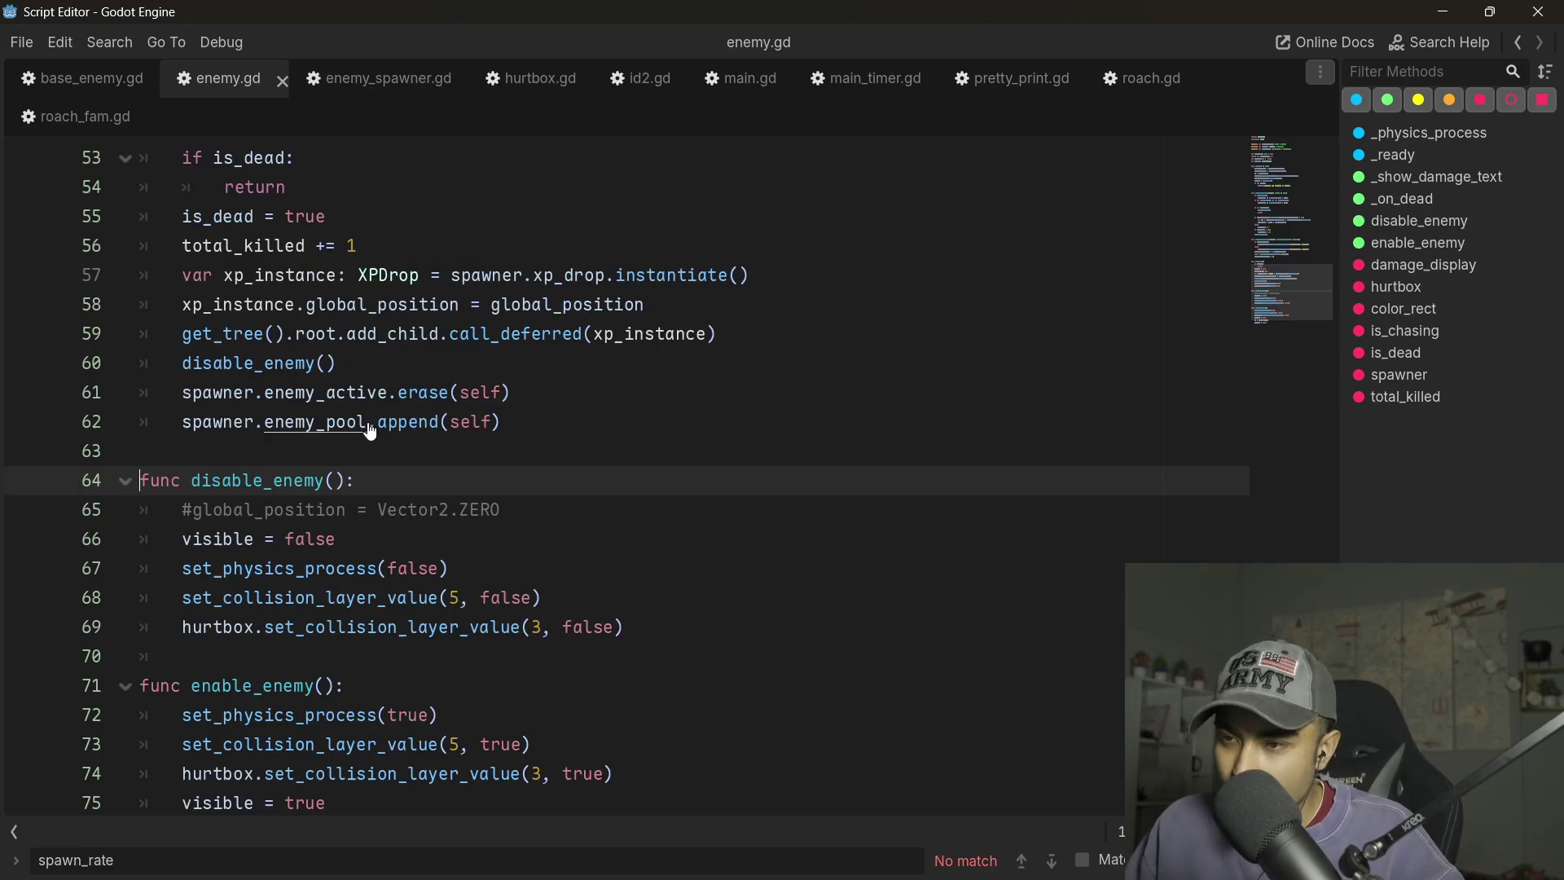
- Inspect disable_enemy's visible = false, set_physics_process and set_collision_layer_value lines in enemy.gd
{"action": "left_click", "coordinate": [565, 526]}
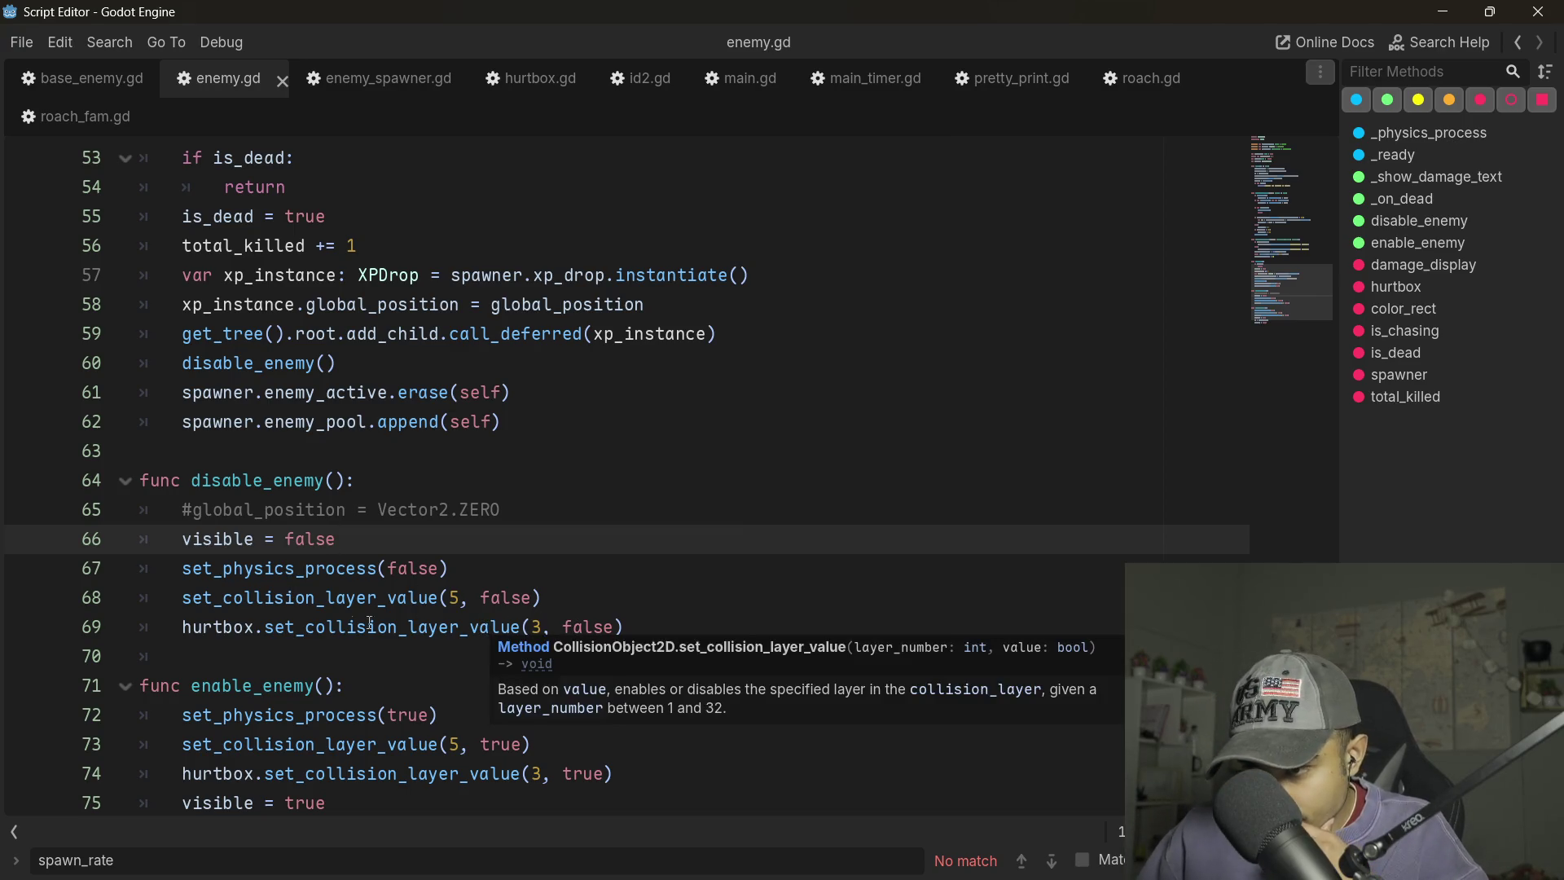
{"action": "double_click", "coordinate": [468, 639]}
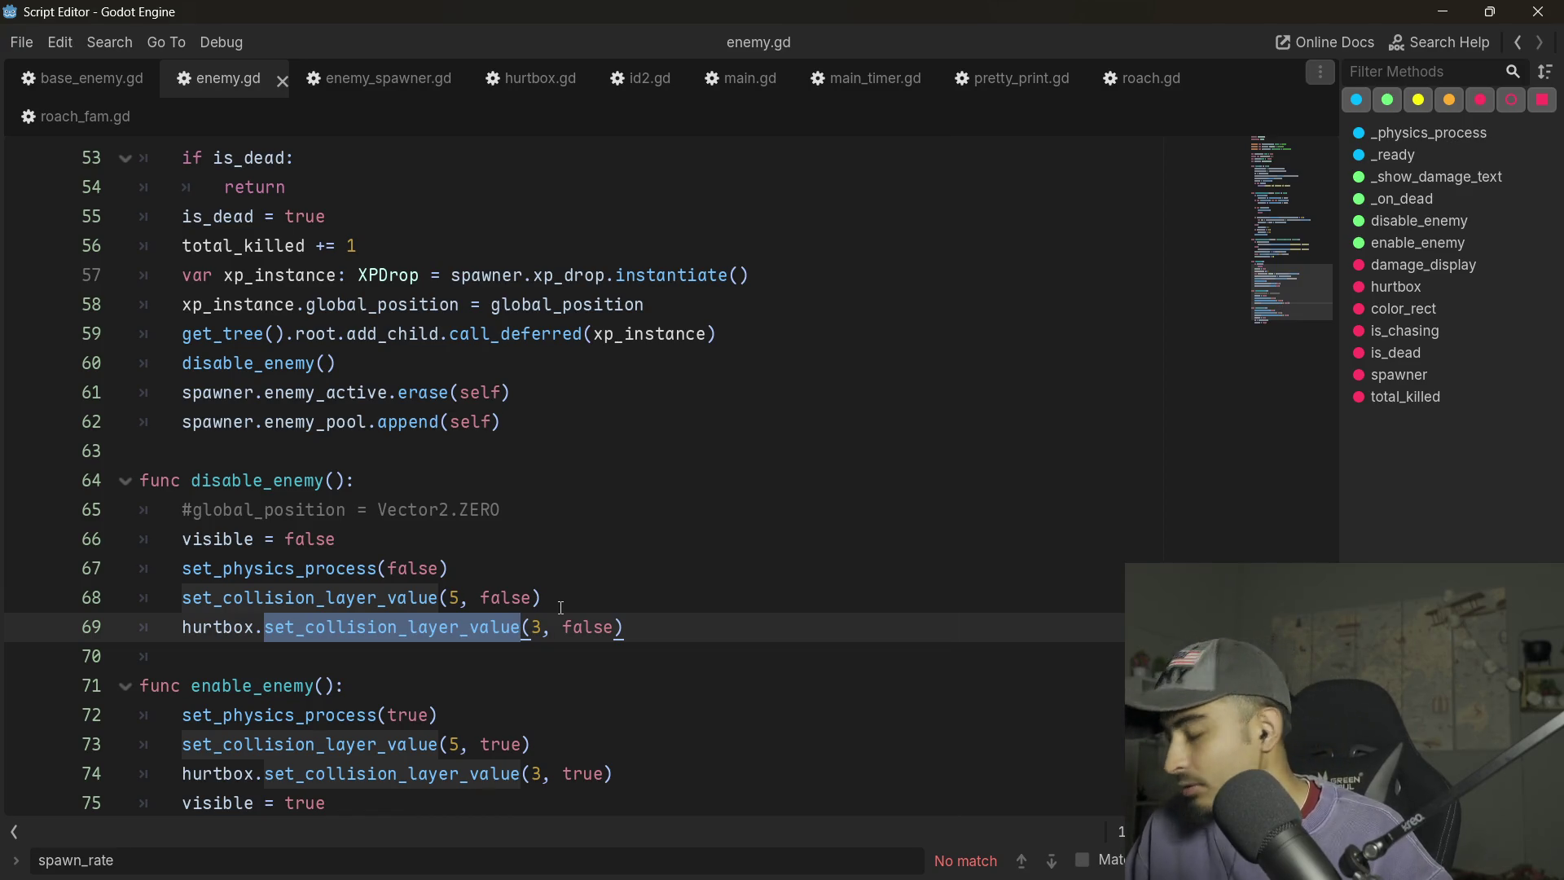
{"action": "double_click", "coordinate": [316, 595]}
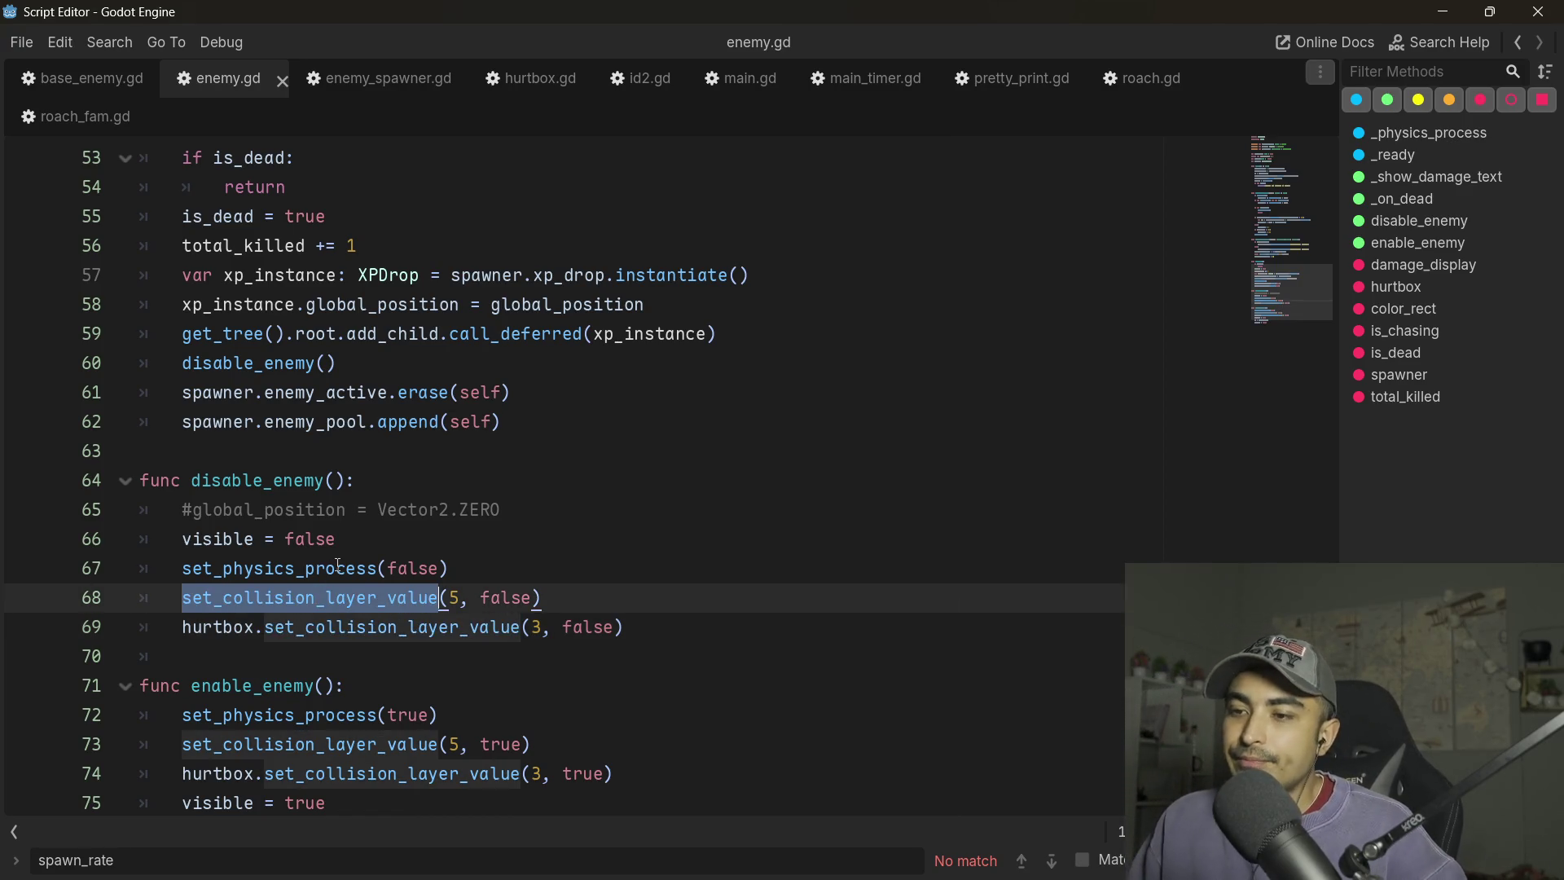
{"action": "double_click", "coordinate": [282, 557]}
{"action": "scroll", "coordinate": [282, 553], "scroll_direction": "up", "scroll_amount": 5}
{"action": "scroll", "coordinate": [285, 554], "scroll_direction": "down", "scroll_amount": 4}
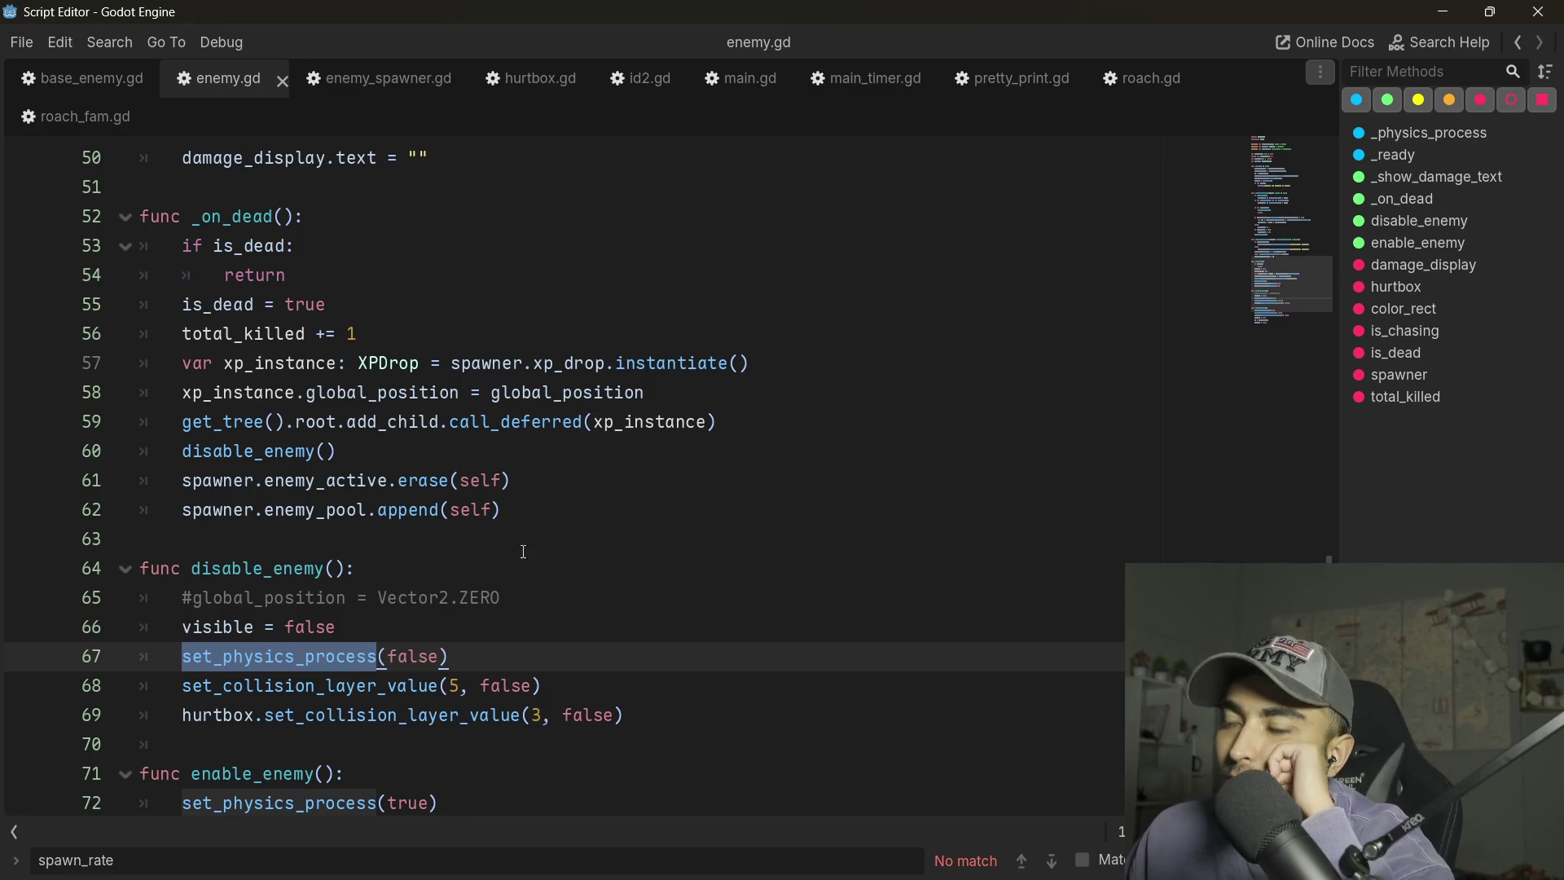
- Switch back to enemy_spawner.gd and look through its _spawn_enemy code
{"action": "left_click", "coordinate": [413, 88]}
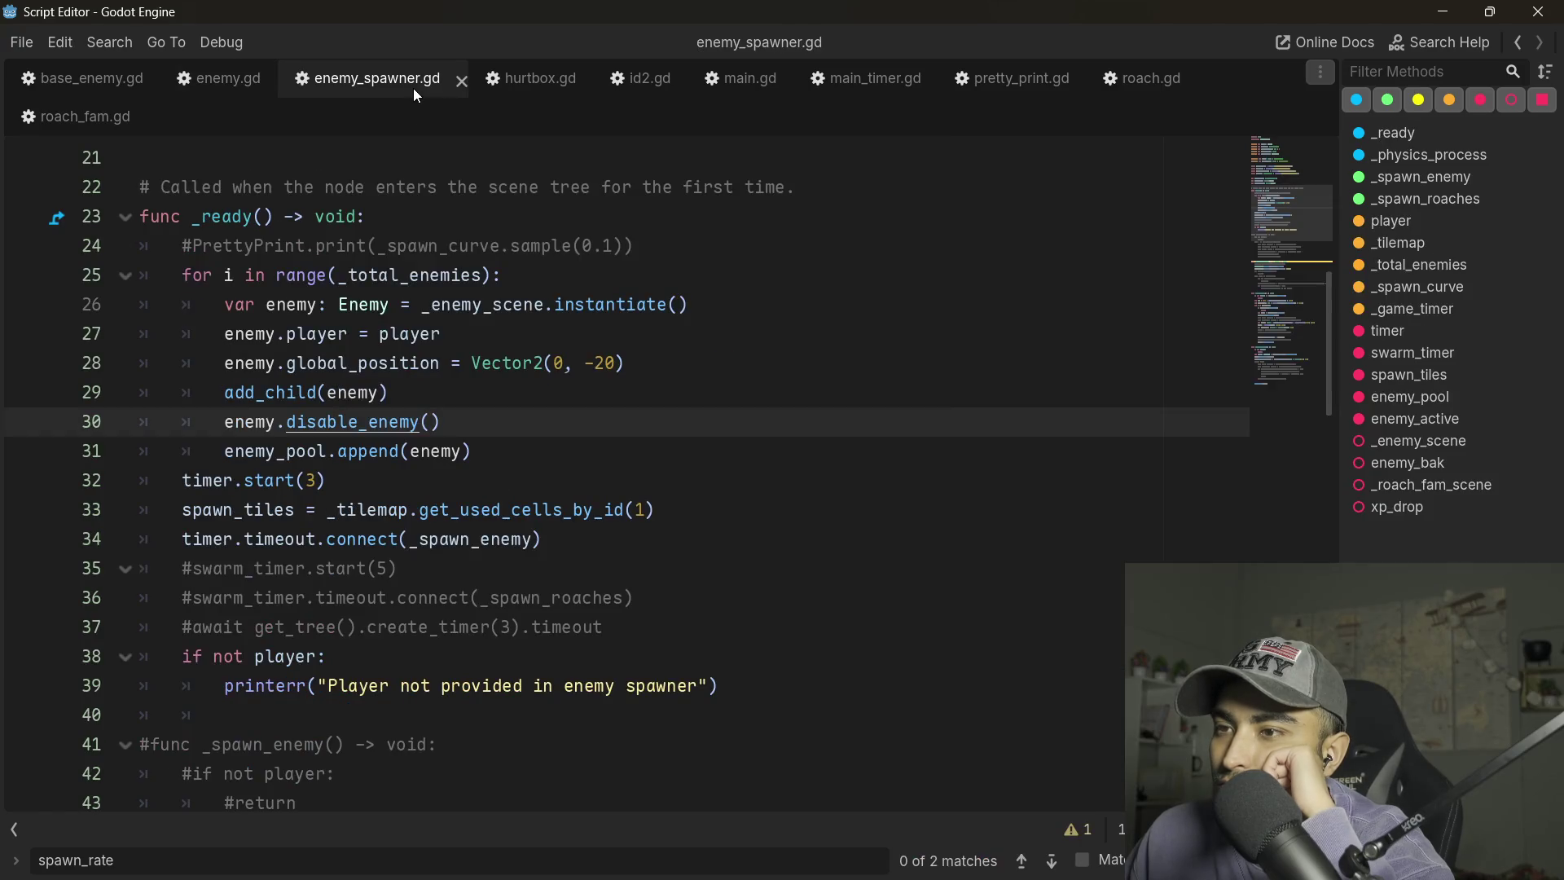
{"action": "scroll", "coordinate": [422, 377], "scroll_direction": "down", "scroll_amount": 3}
{"action": "scroll", "coordinate": [421, 377], "scroll_direction": "down", "scroll_amount": 15}
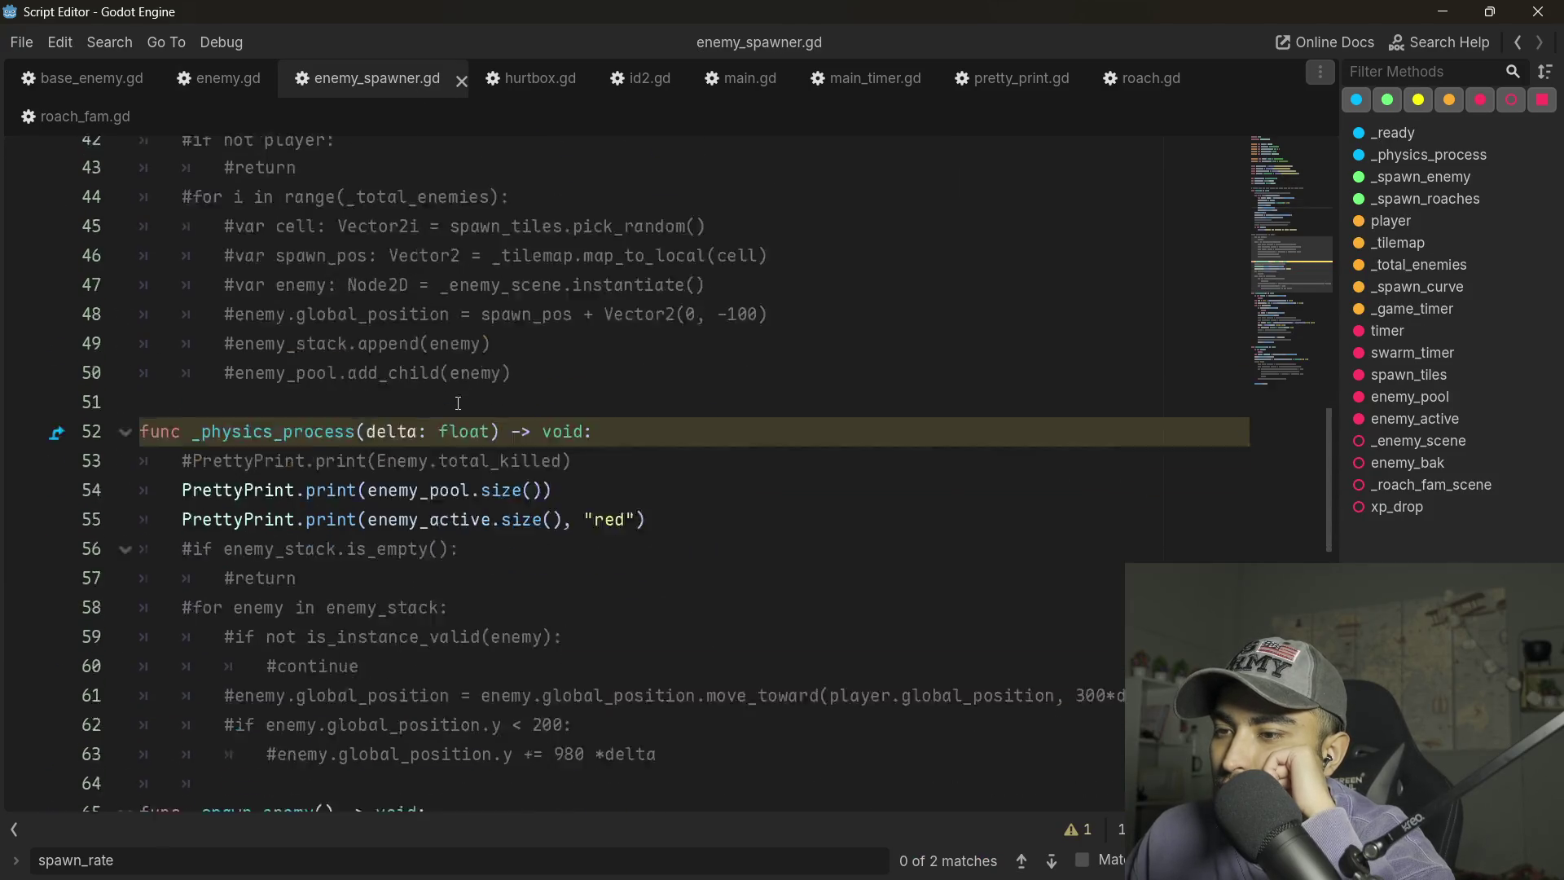
{"action": "scroll", "coordinate": [457, 403], "scroll_direction": "down", "scroll_amount": 1}
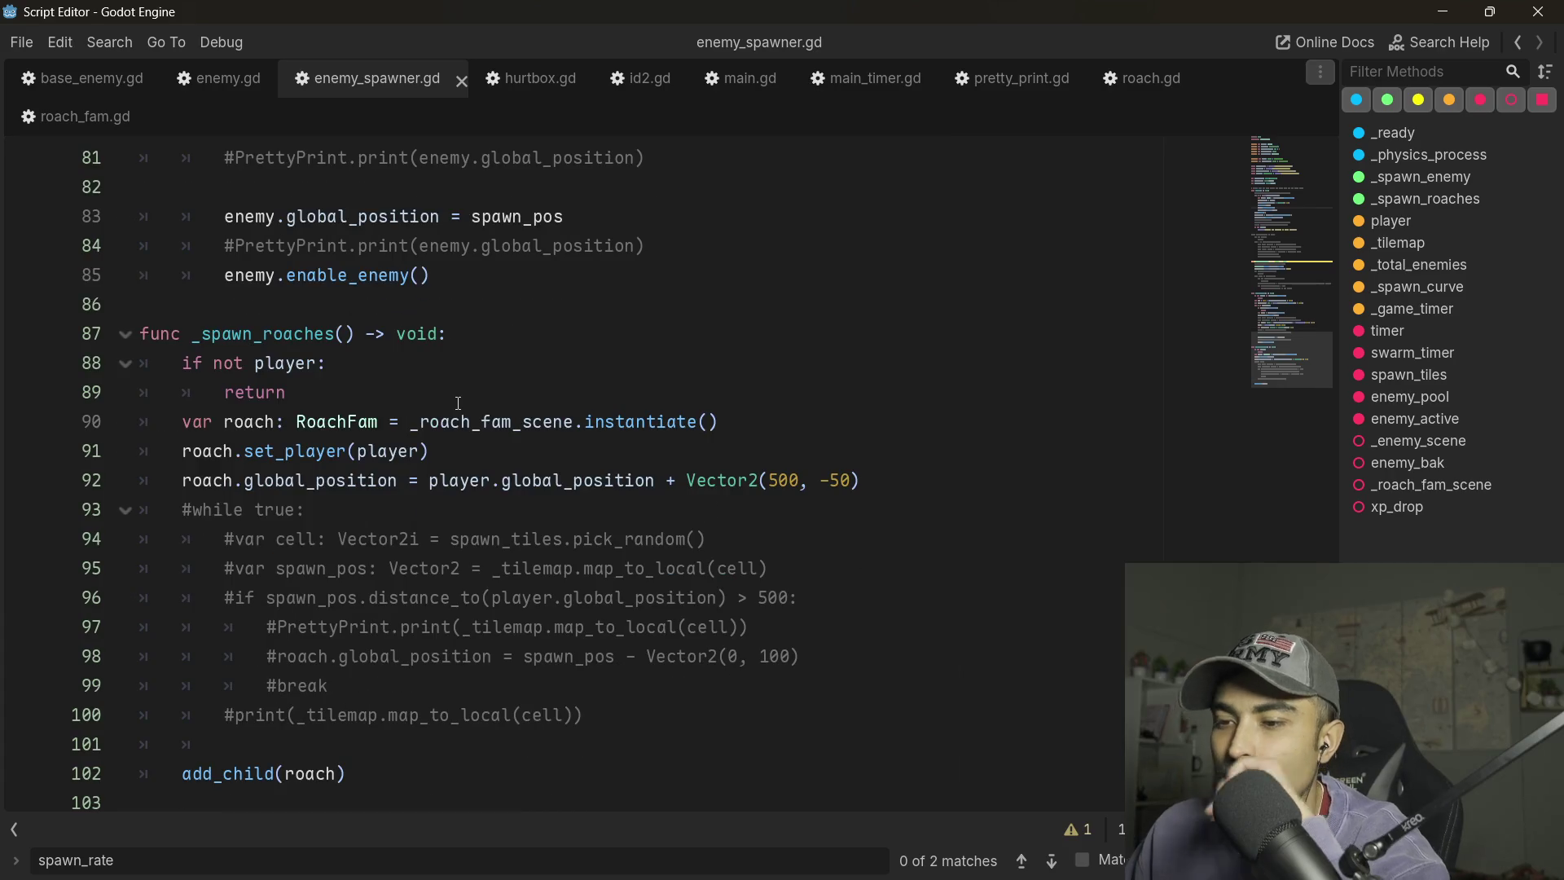
{"action": "scroll", "coordinate": [458, 404], "scroll_direction": "up", "scroll_amount": 10}
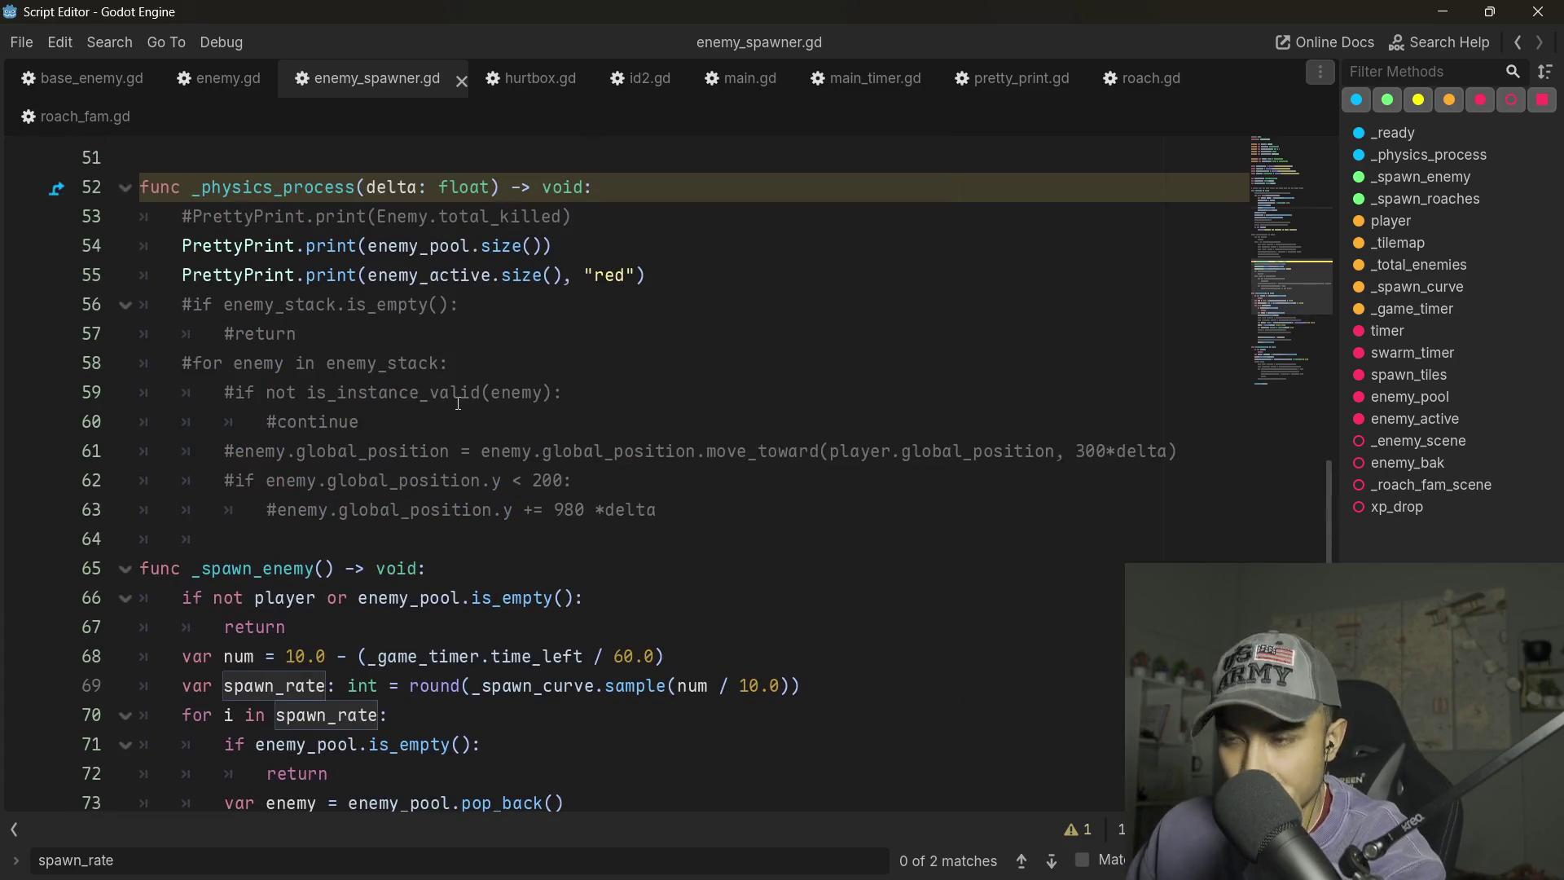
{"action": "scroll", "coordinate": [458, 403], "scroll_direction": "up", "scroll_amount": 1}
{"action": "scroll", "coordinate": [457, 403], "scroll_direction": "down", "scroll_amount": 3}
{"action": "scroll", "coordinate": [458, 403], "scroll_direction": "up", "scroll_amount": 2}
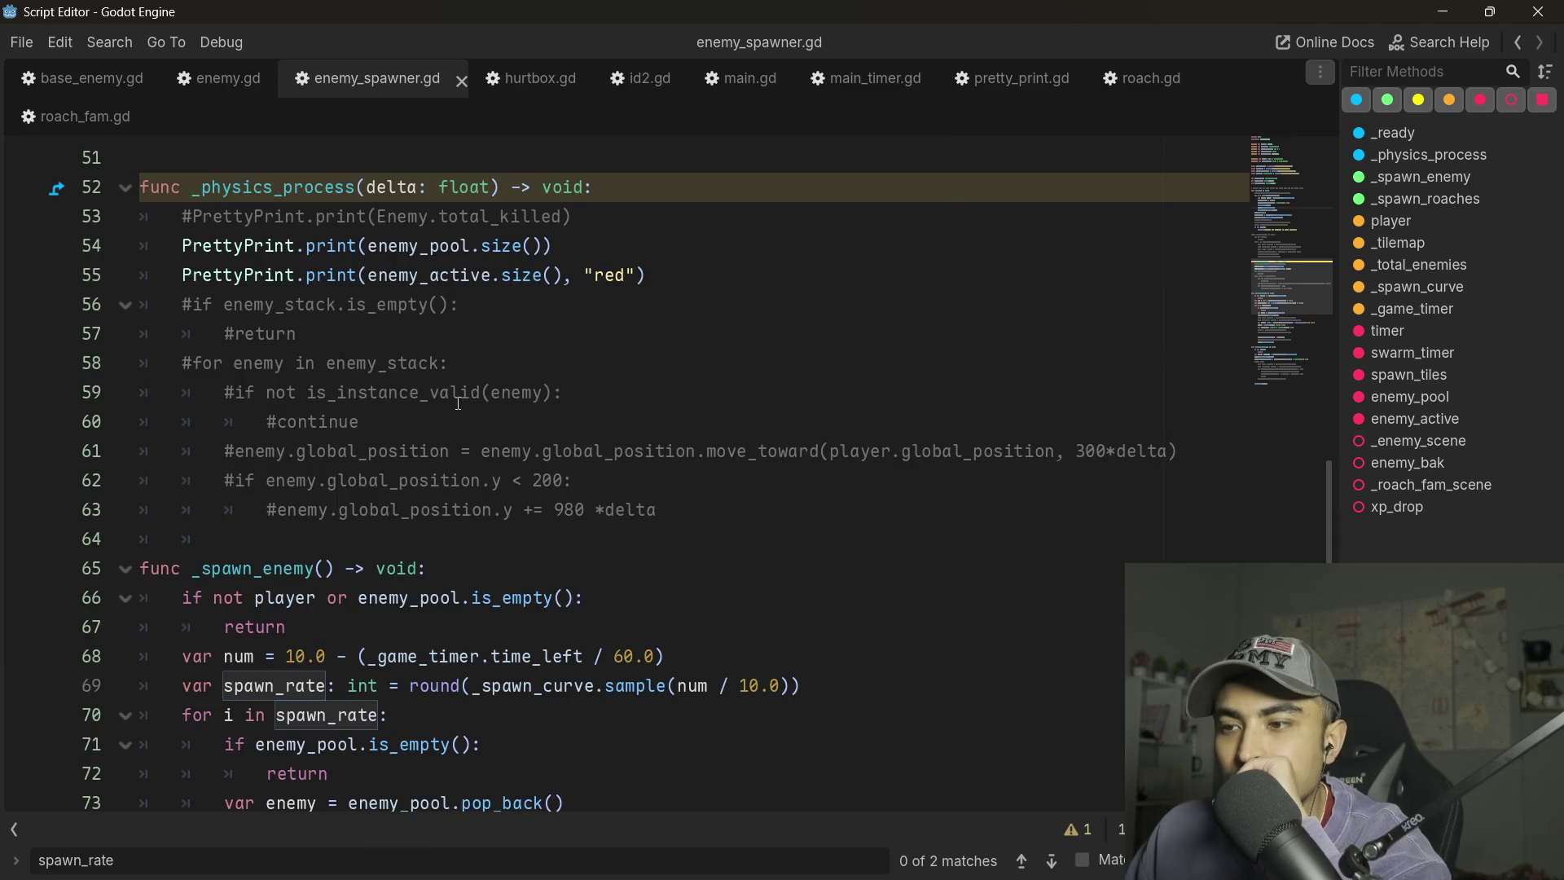
{"action": "scroll", "coordinate": [457, 403], "scroll_direction": "down", "scroll_amount": 2}
{"action": "scroll", "coordinate": [458, 403], "scroll_direction": "up", "scroll_amount": 7}
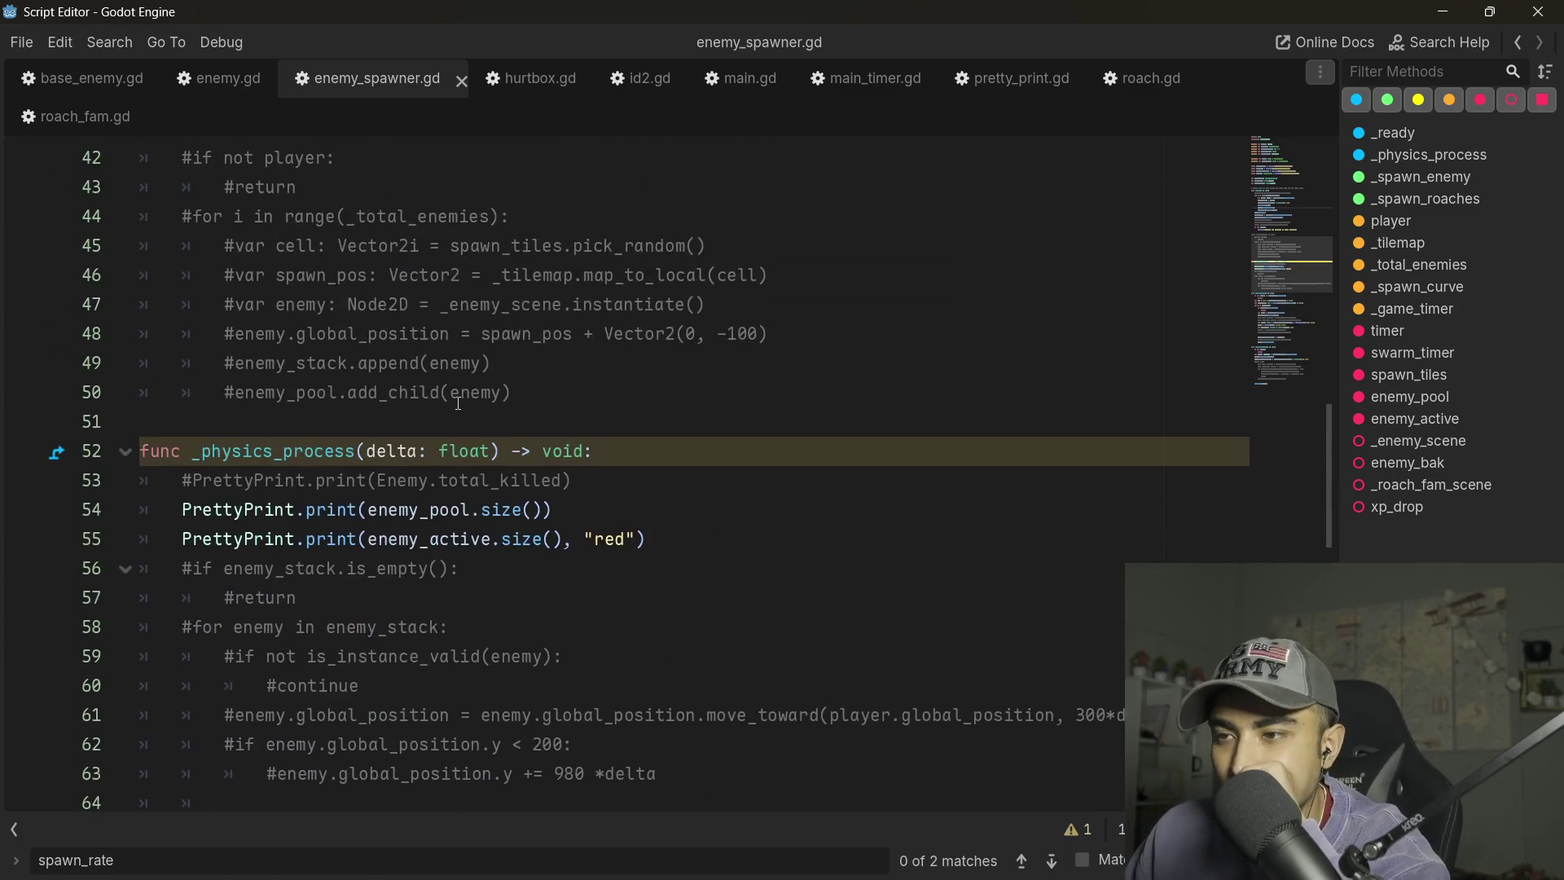
{"action": "scroll", "coordinate": [458, 403], "scroll_direction": "down", "scroll_amount": 4}
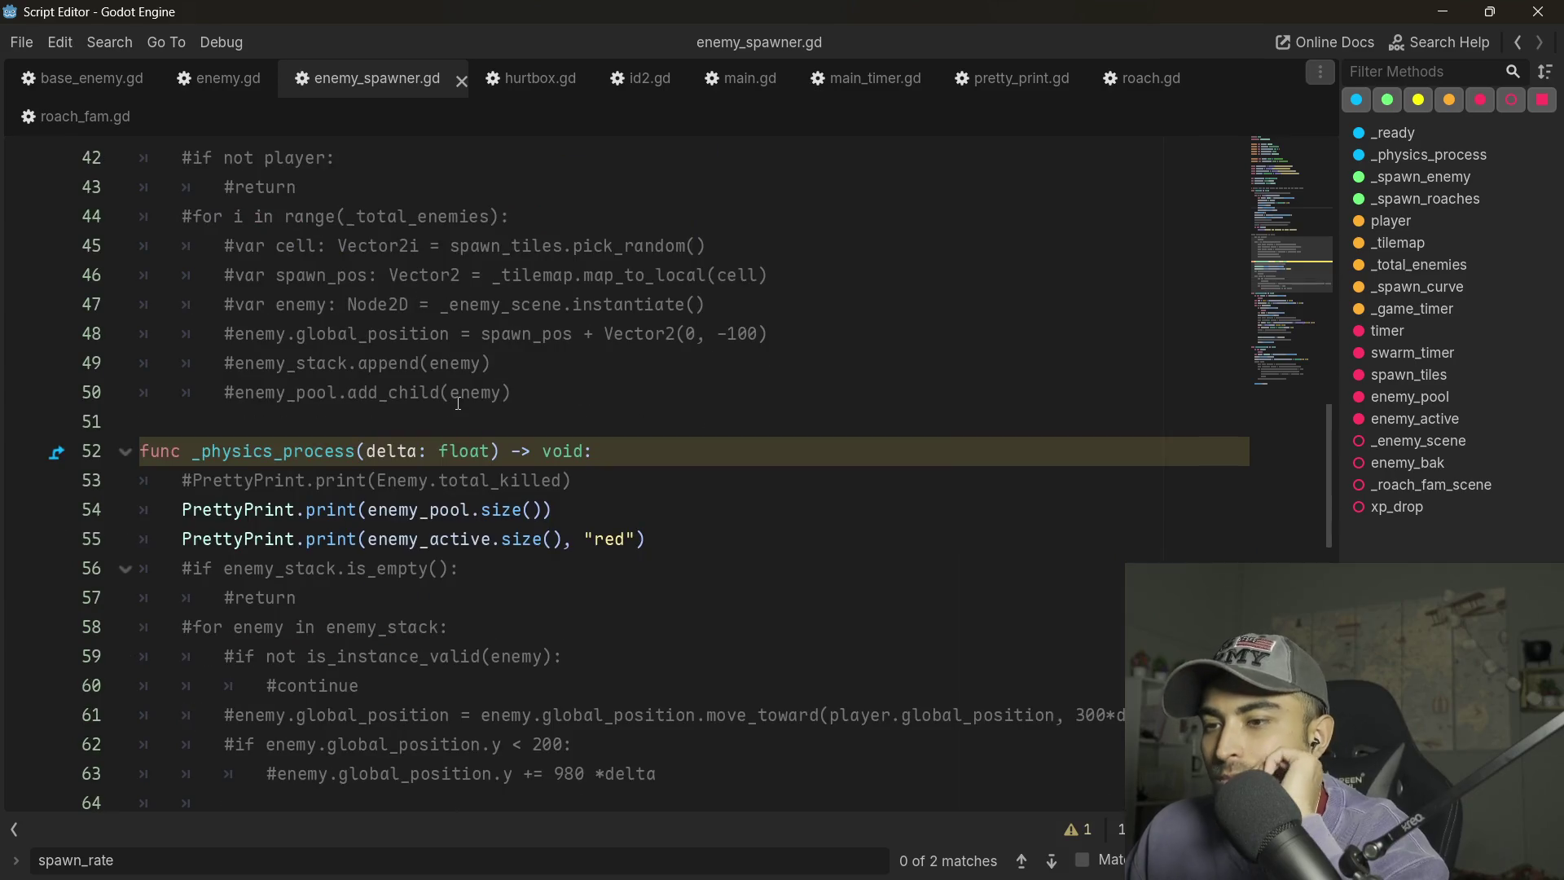
{"action": "scroll", "coordinate": [346, 363], "scroll_direction": "down", "scroll_amount": 7}
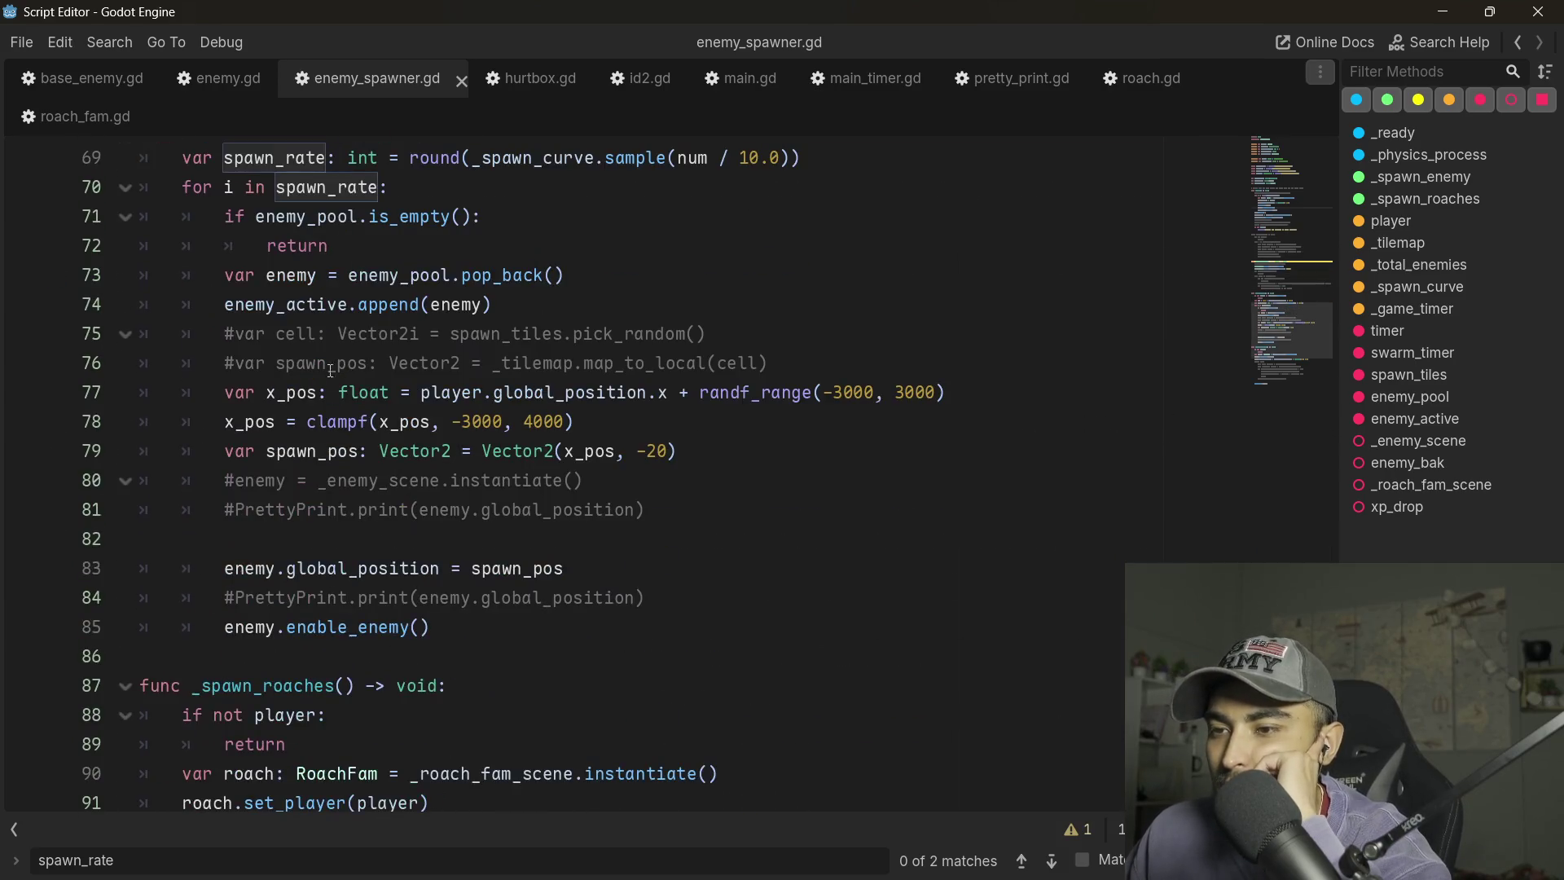
{"action": "scroll", "coordinate": [316, 271], "scroll_direction": "down", "scroll_amount": 3}
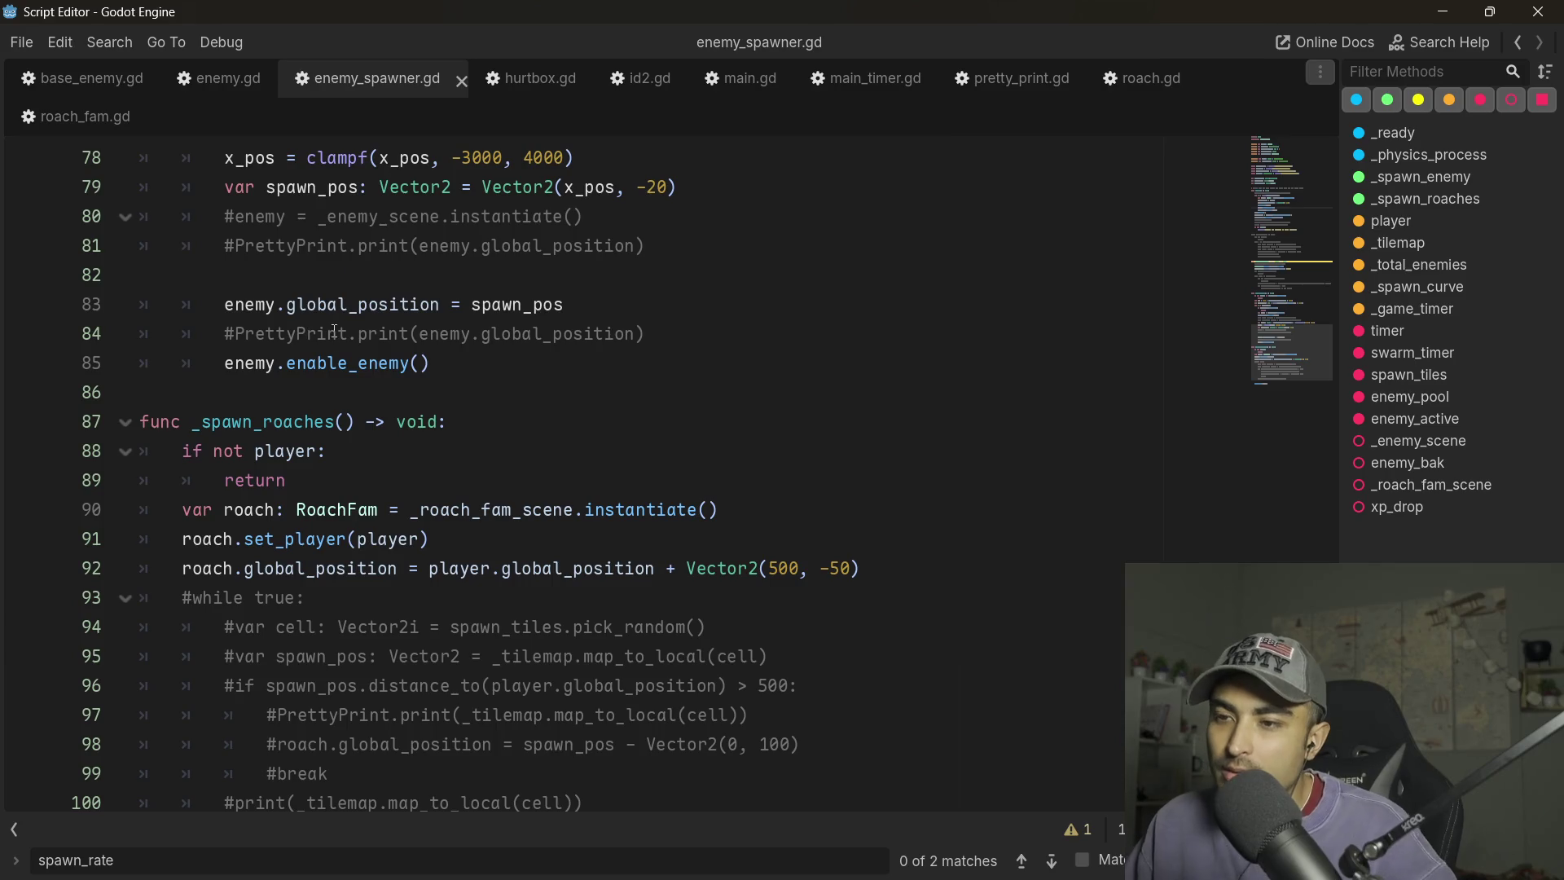
{"action": "scroll", "coordinate": [354, 364], "scroll_direction": "up", "scroll_amount": 1}
- Check where the enemy variable is declared, then open enable_enemy's definition from line 85
{"action": "left_click", "coordinate": [248, 394], "text": "ctrl"}
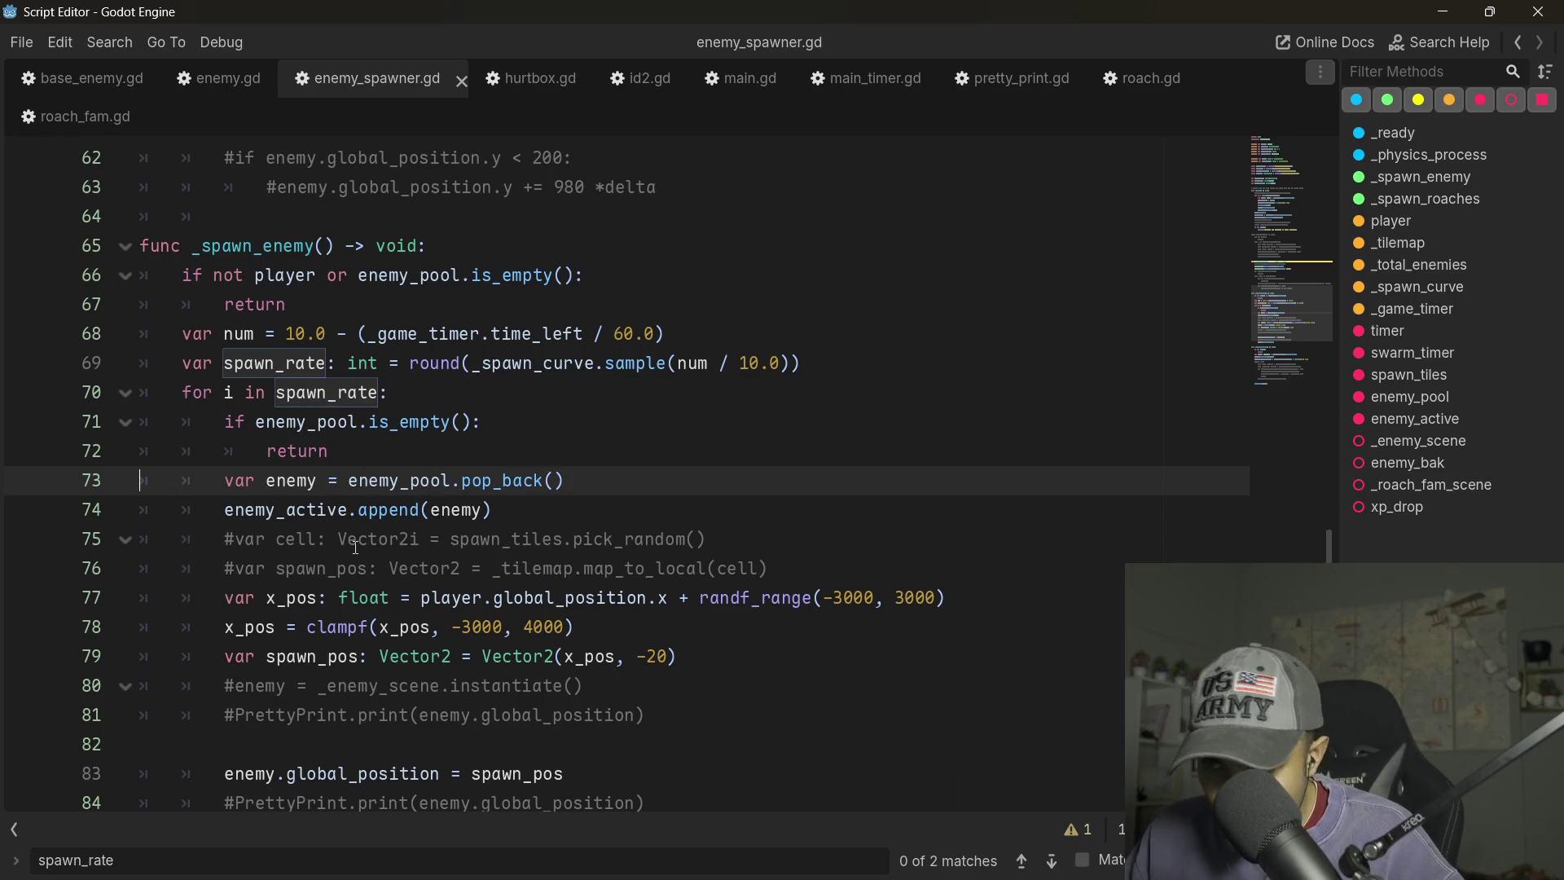
{"action": "scroll", "coordinate": [355, 546], "scroll_direction": "up", "scroll_amount": 1}
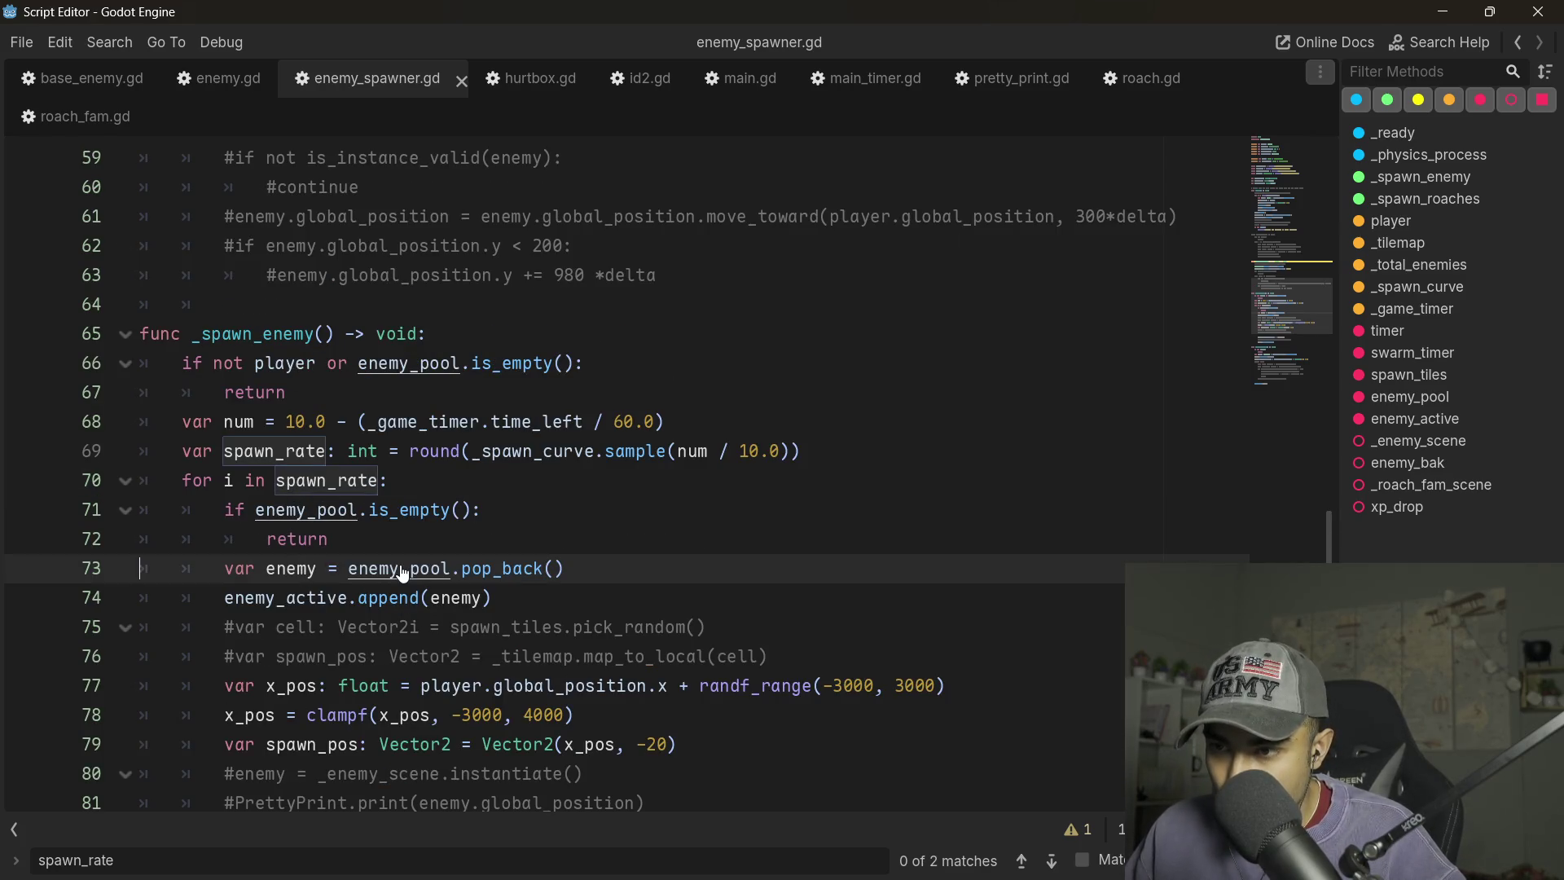
{"action": "scroll", "coordinate": [318, 560], "scroll_direction": "up", "scroll_amount": 1}
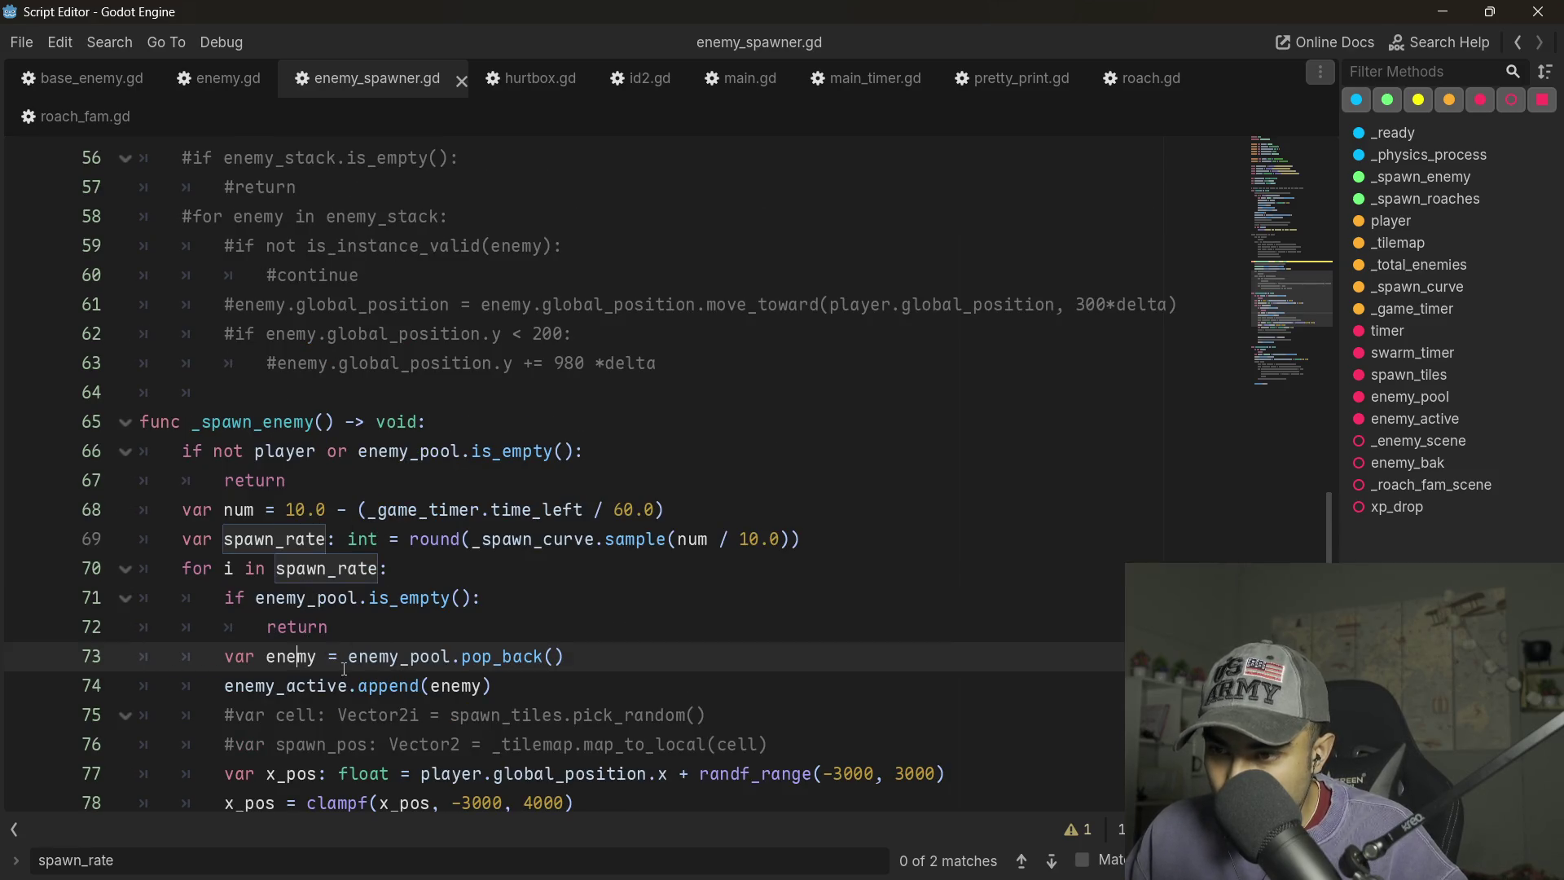
{"action": "scroll", "coordinate": [344, 668], "scroll_direction": "down", "scroll_amount": 5}
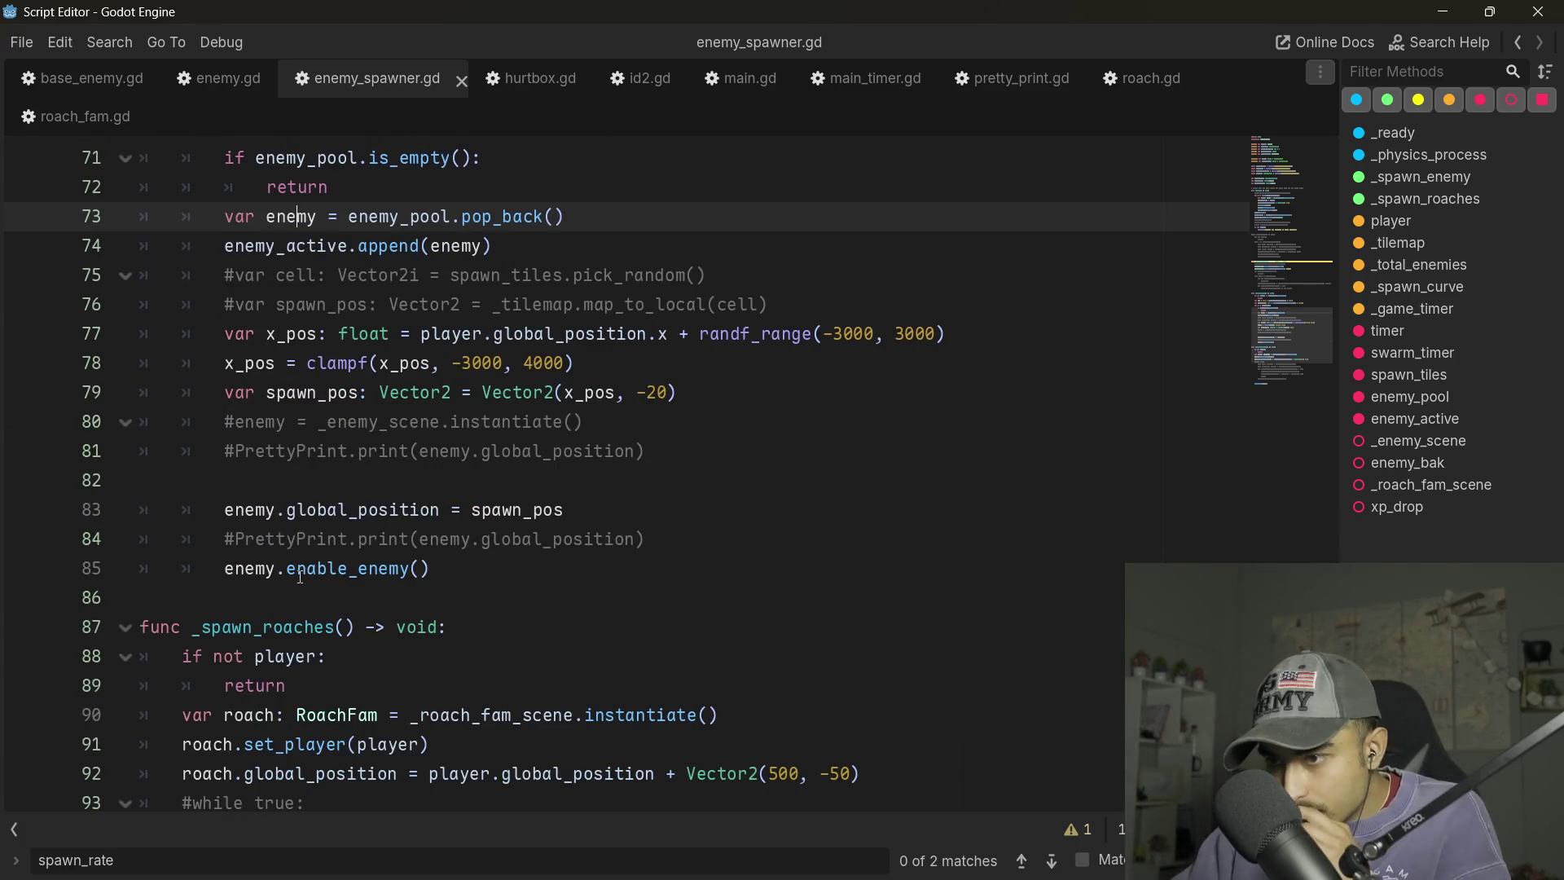
{"action": "scroll", "coordinate": [300, 577], "scroll_direction": "up", "scroll_amount": 1}
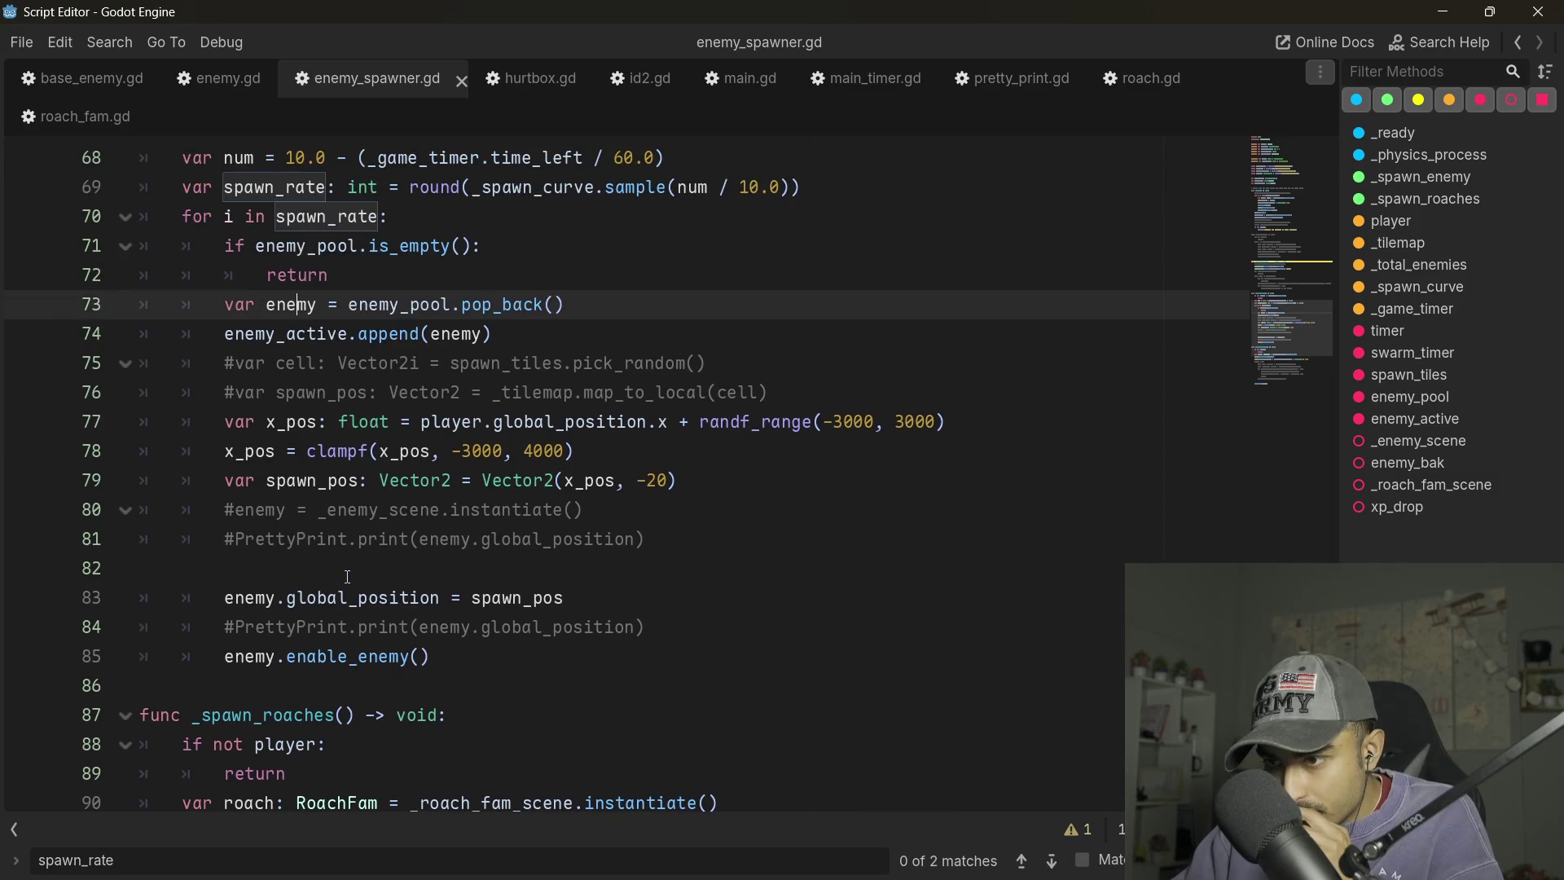
{"action": "left_click", "coordinate": [359, 657], "text": "ctrl"}
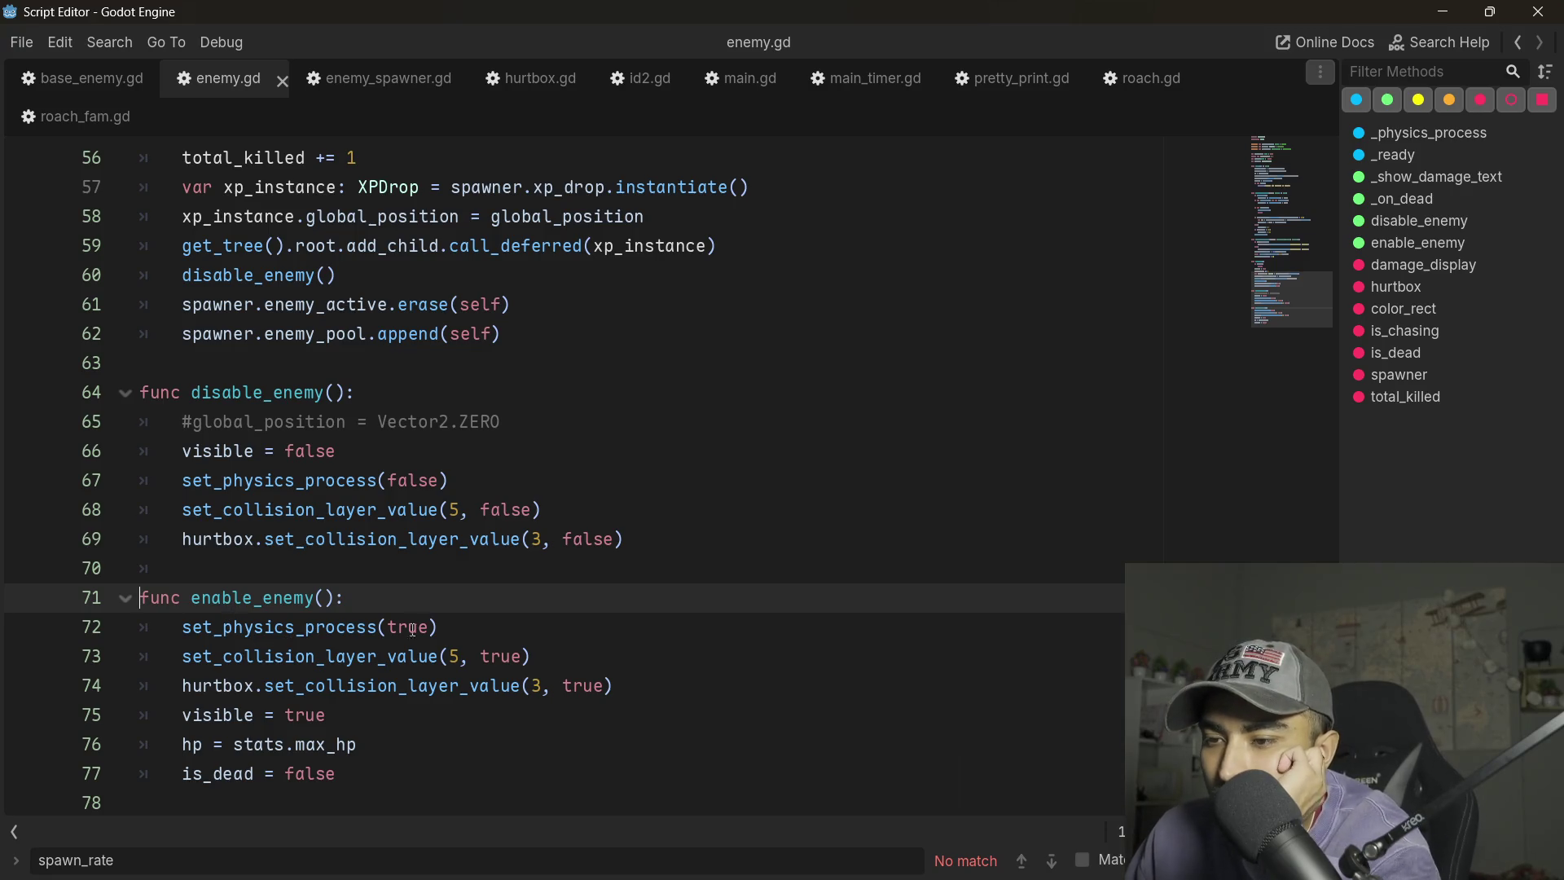
{"action": "scroll", "coordinate": [301, 396], "scroll_direction": "up", "scroll_amount": 4}
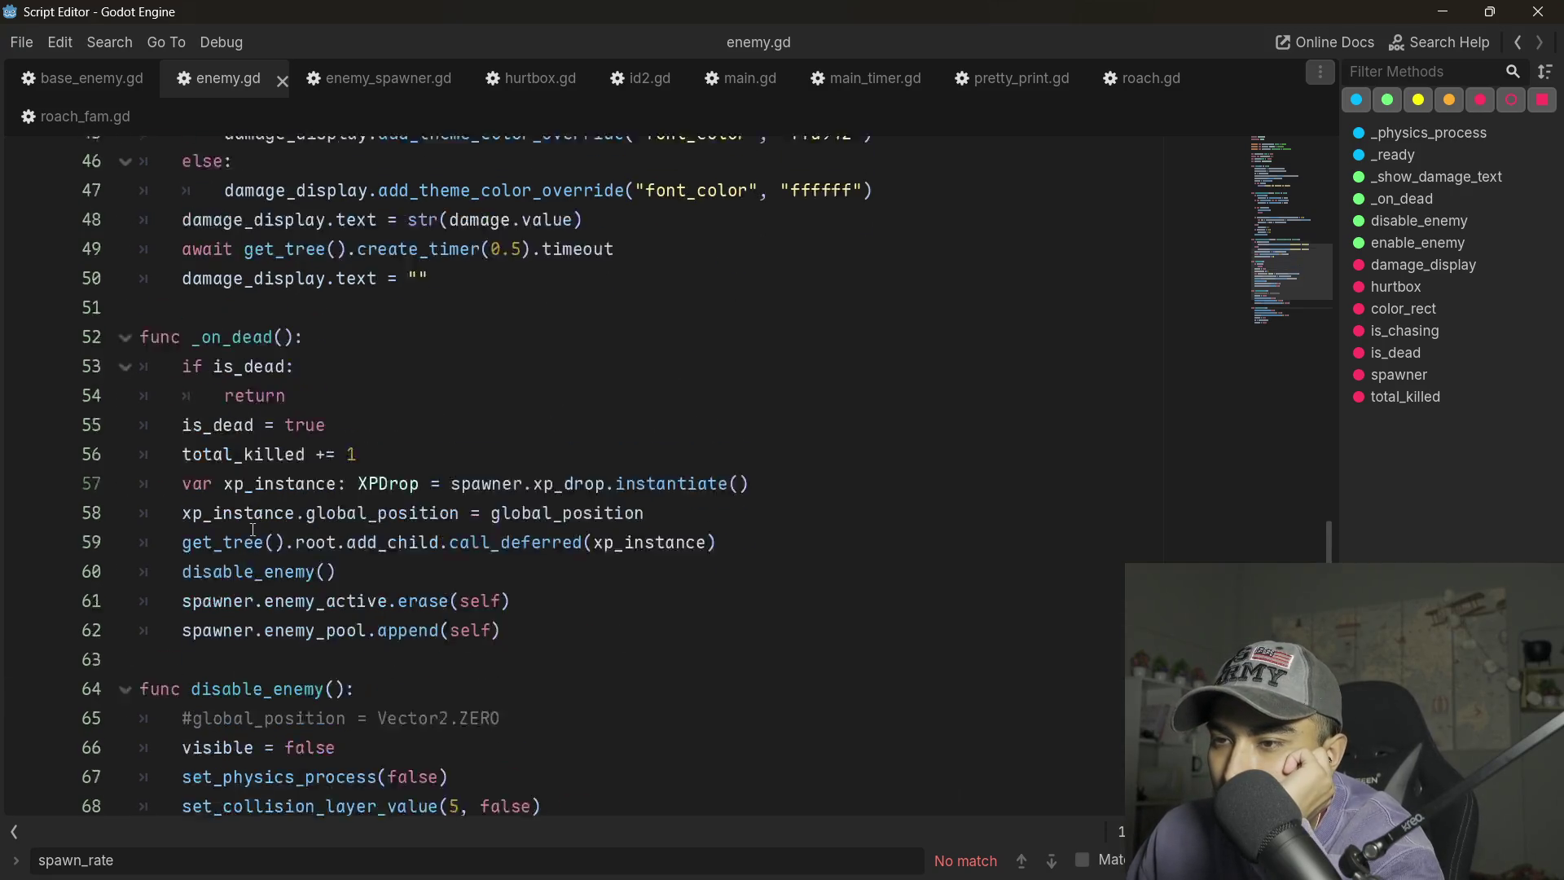
{"action": "double_click", "coordinate": [250, 627]}
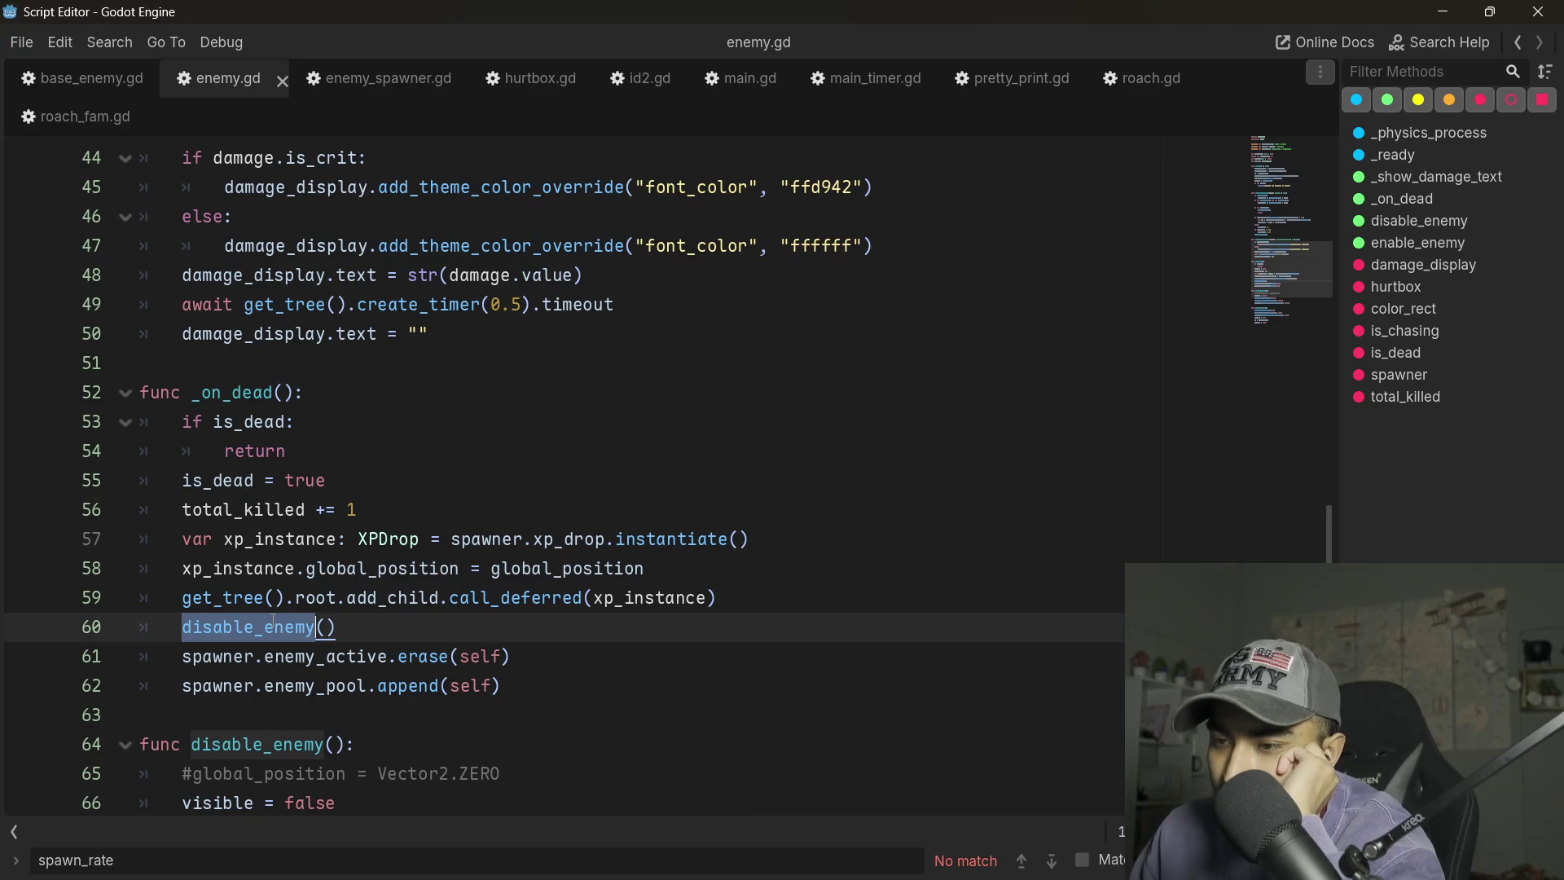
{"action": "left_click", "coordinate": [501, 568]}
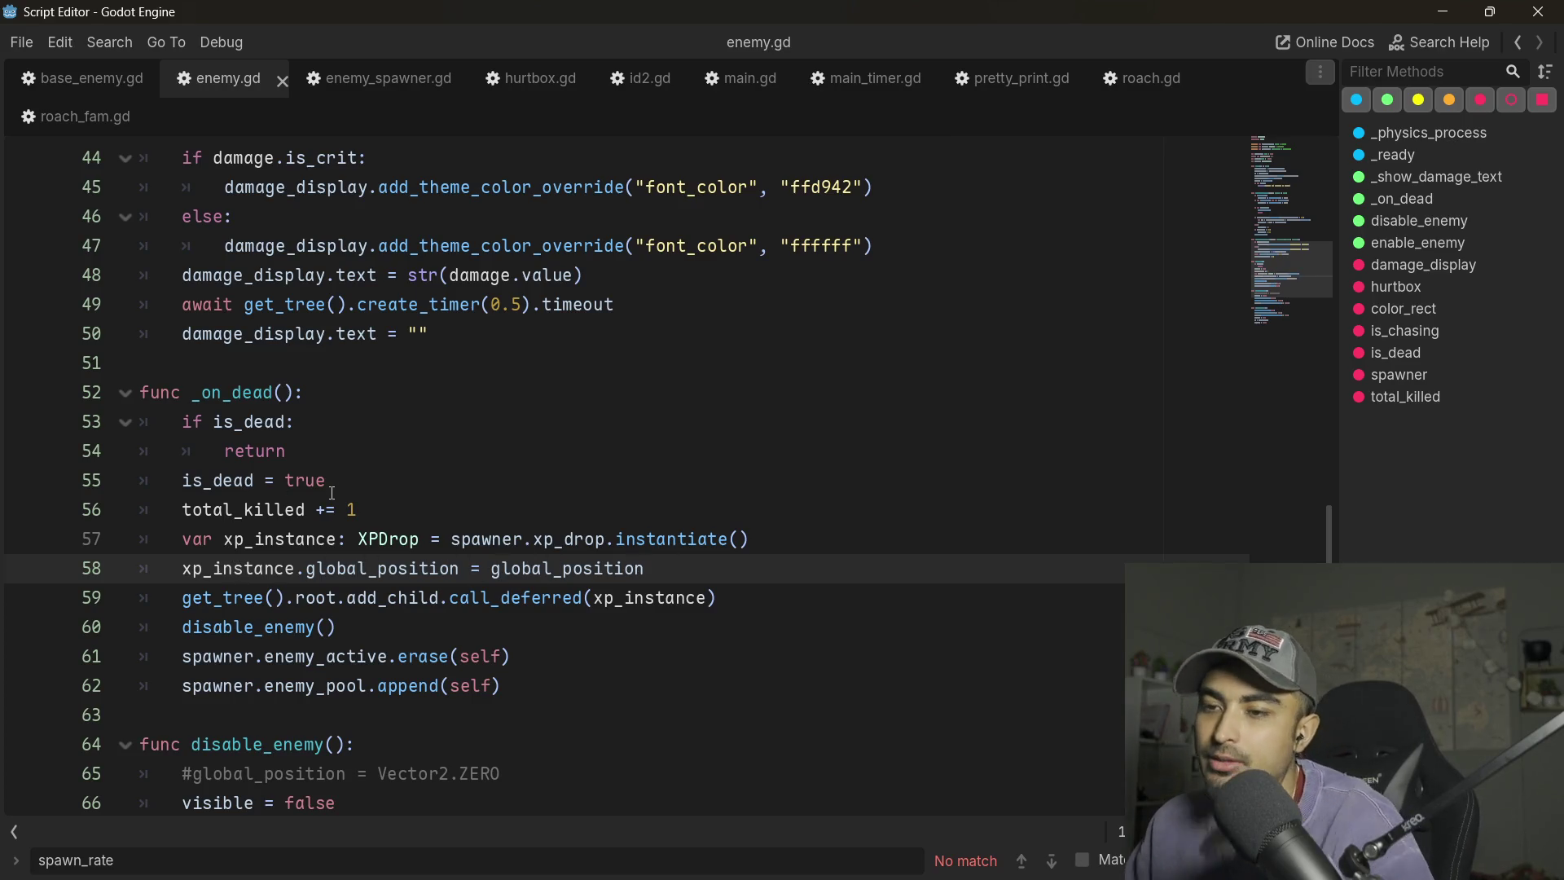
{"action": "scroll", "coordinate": [318, 489], "scroll_direction": "down", "scroll_amount": 2}
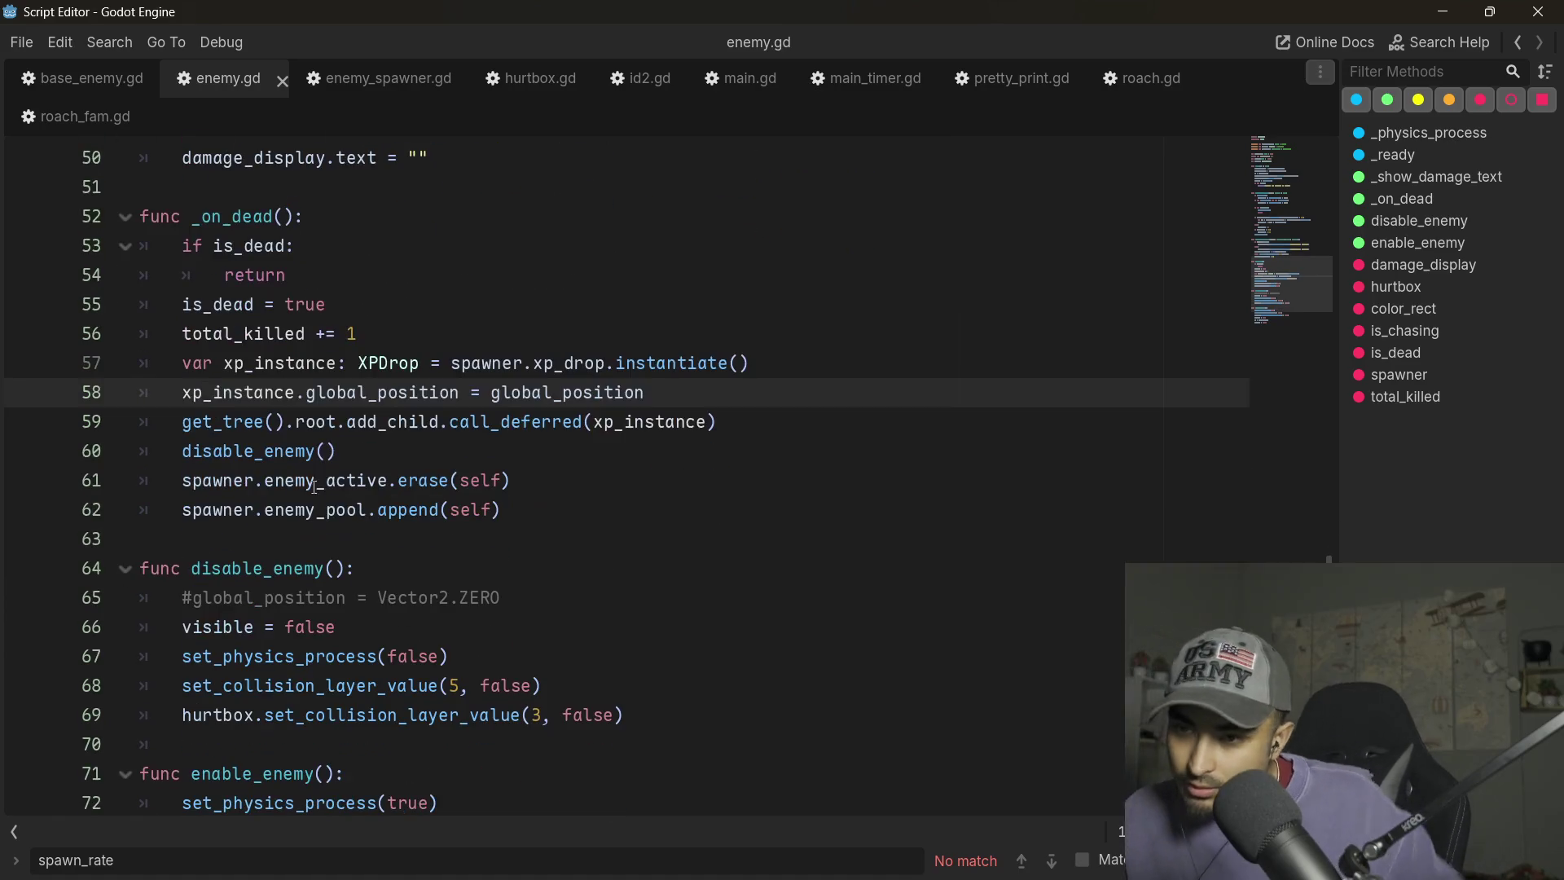
{"action": "scroll", "coordinate": [376, 454], "scroll_direction": "down", "scroll_amount": 1}
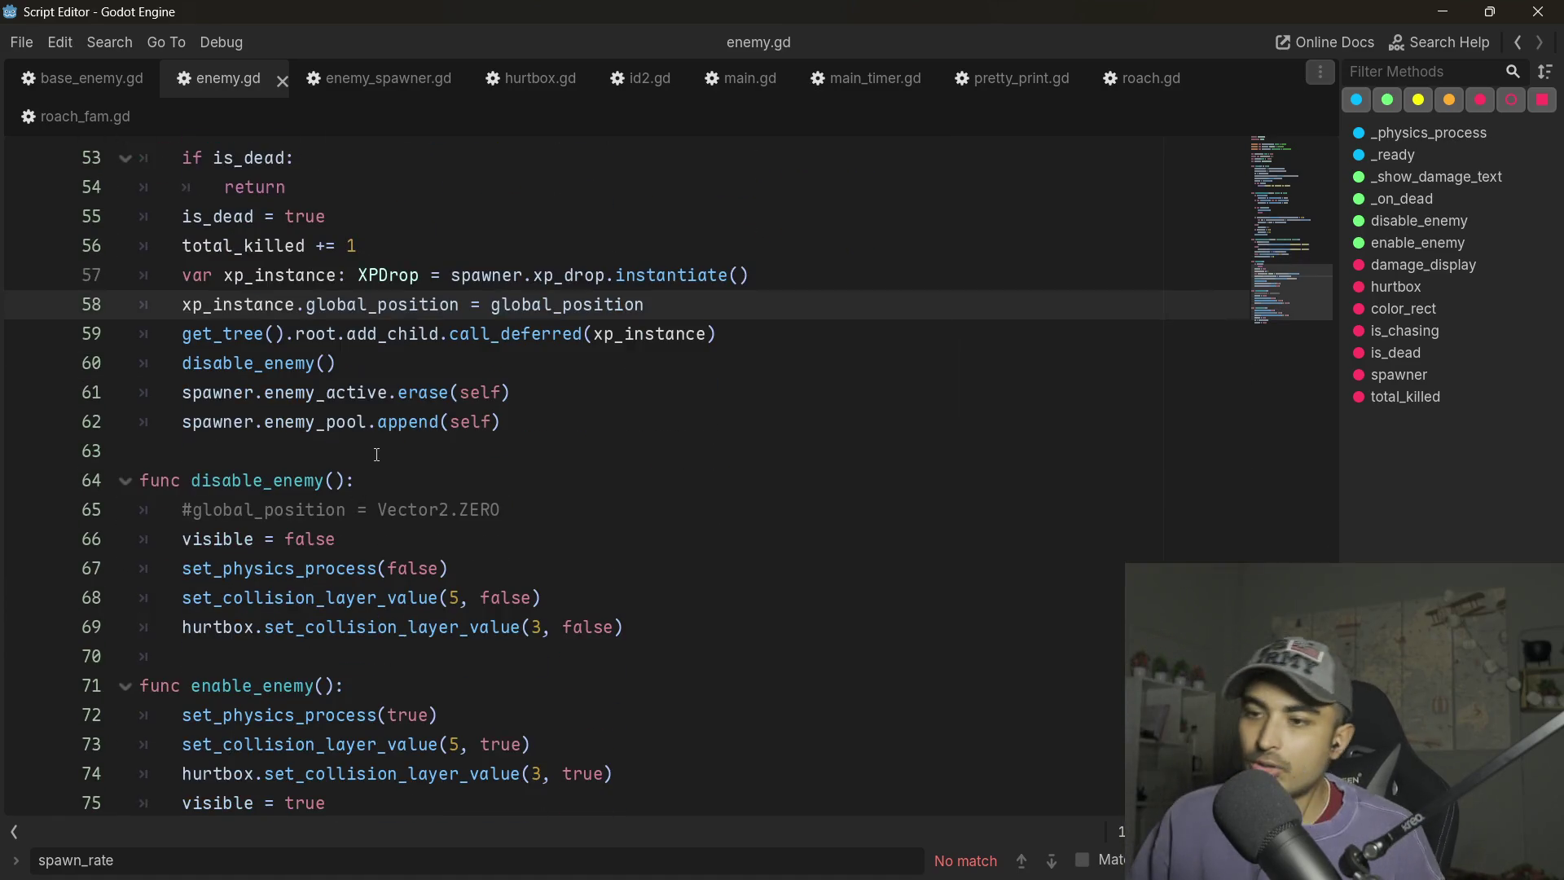
{"action": "scroll", "coordinate": [346, 577], "scroll_direction": "down", "scroll_amount": 1}
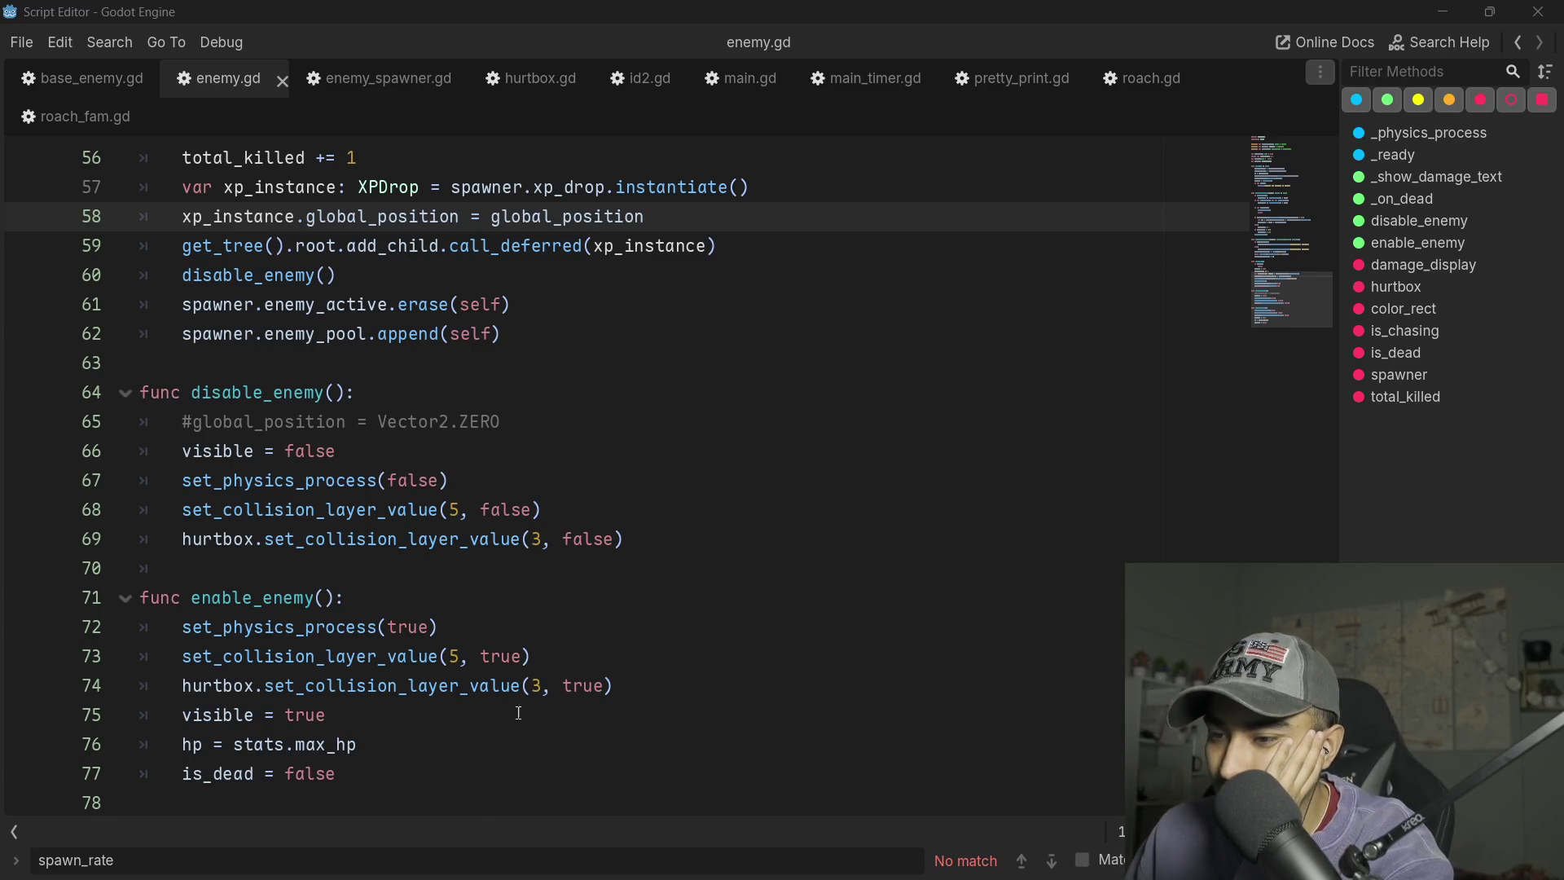
{"action": "left_click", "coordinate": [430, 743]}
{"action": "left_click", "coordinate": [330, 776]}
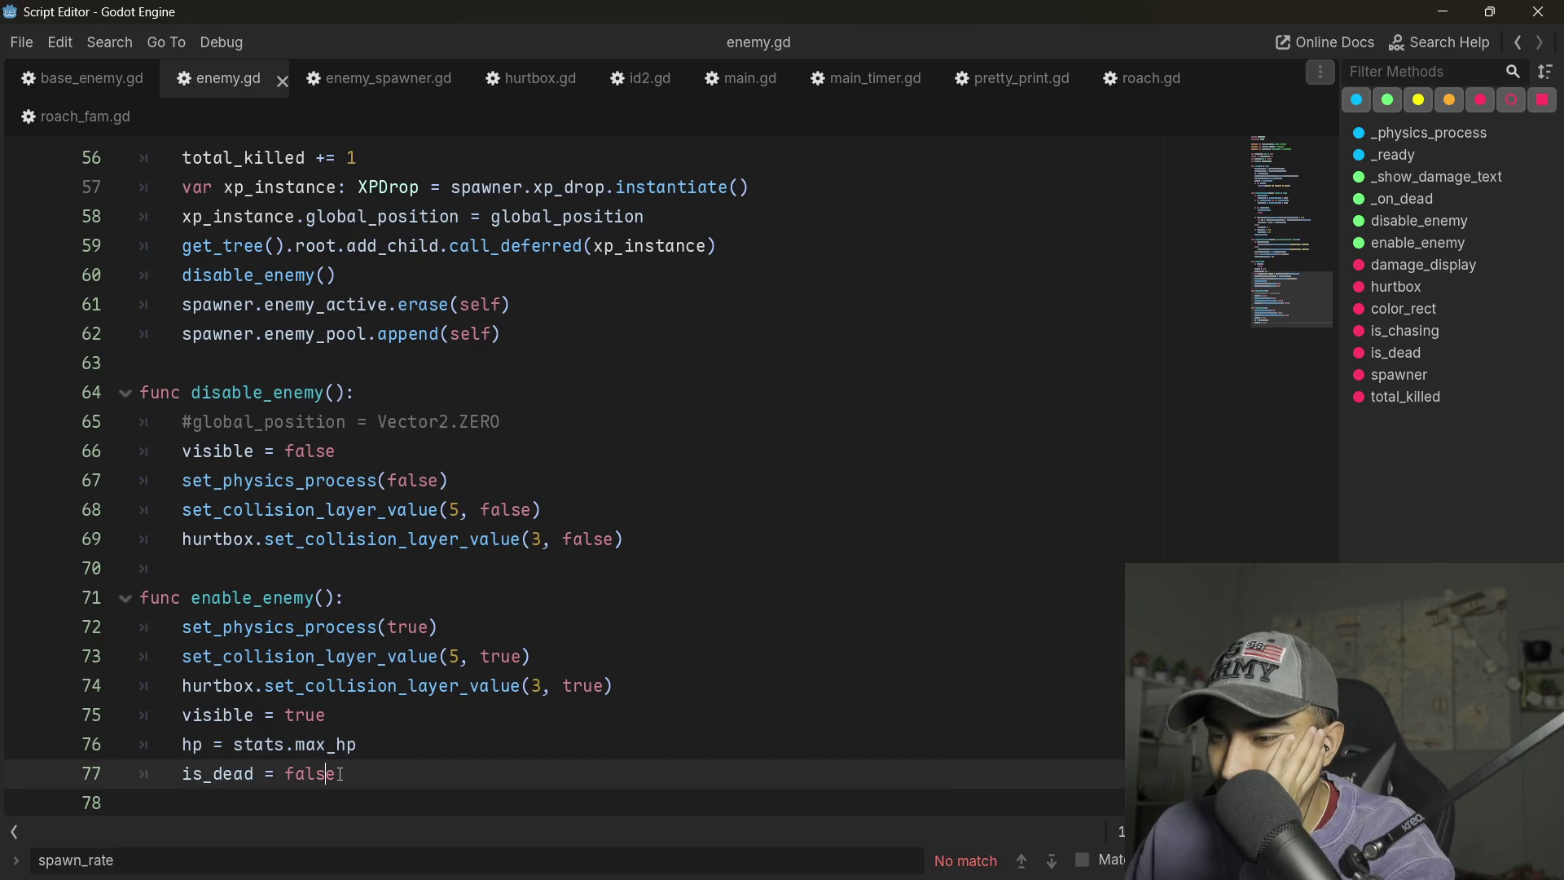
{"action": "double_click", "coordinate": [323, 627]}
{"action": "double_click", "coordinate": [339, 548]}
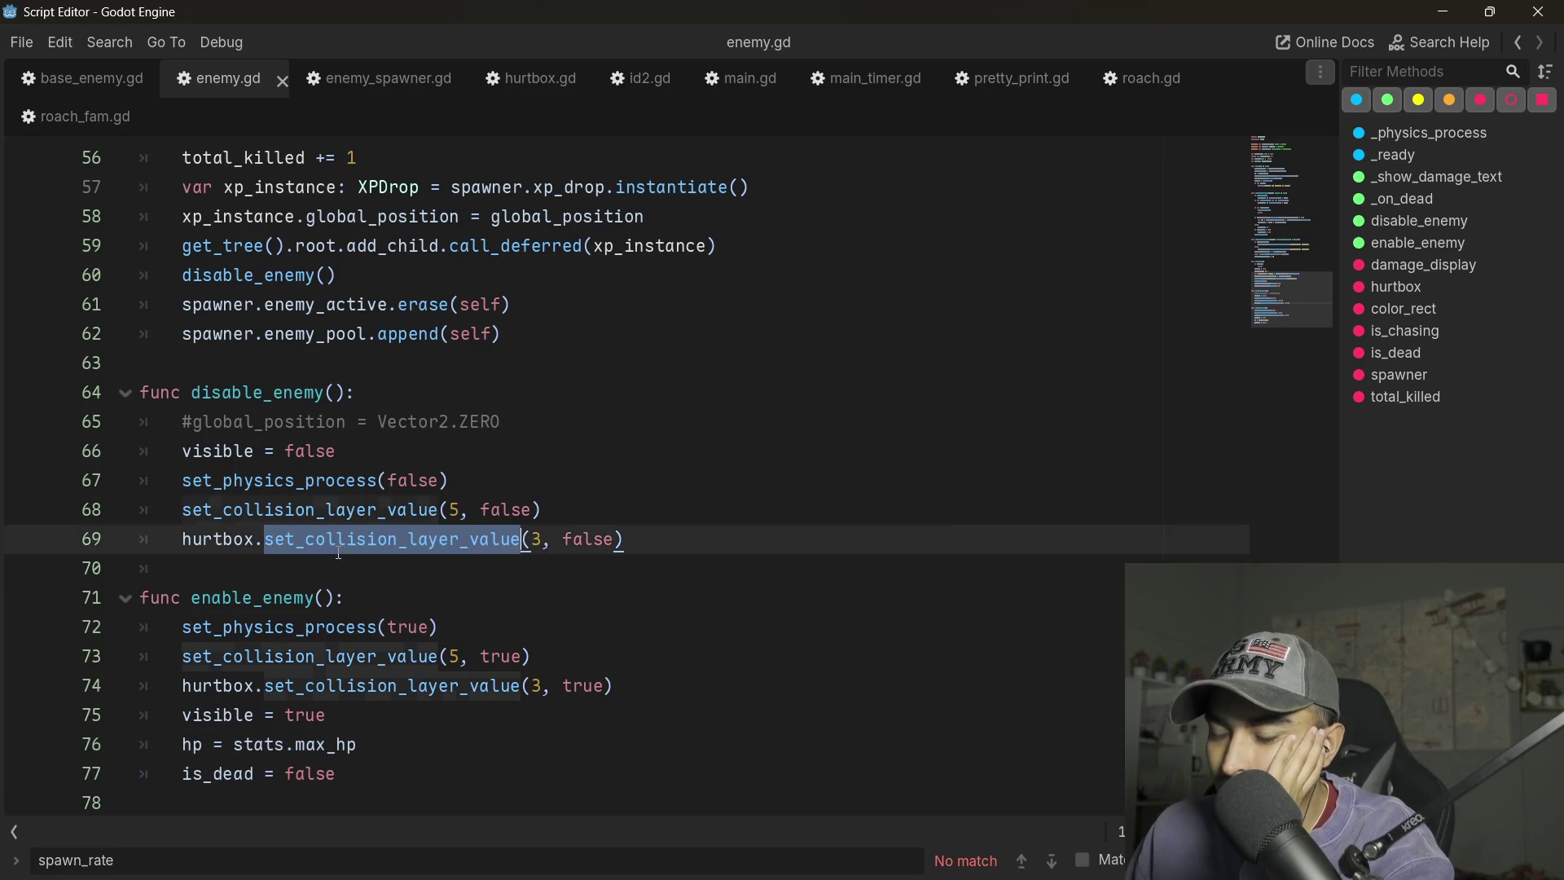
{"action": "double_click", "coordinate": [339, 512]}
{"action": "double_click", "coordinate": [334, 480]}
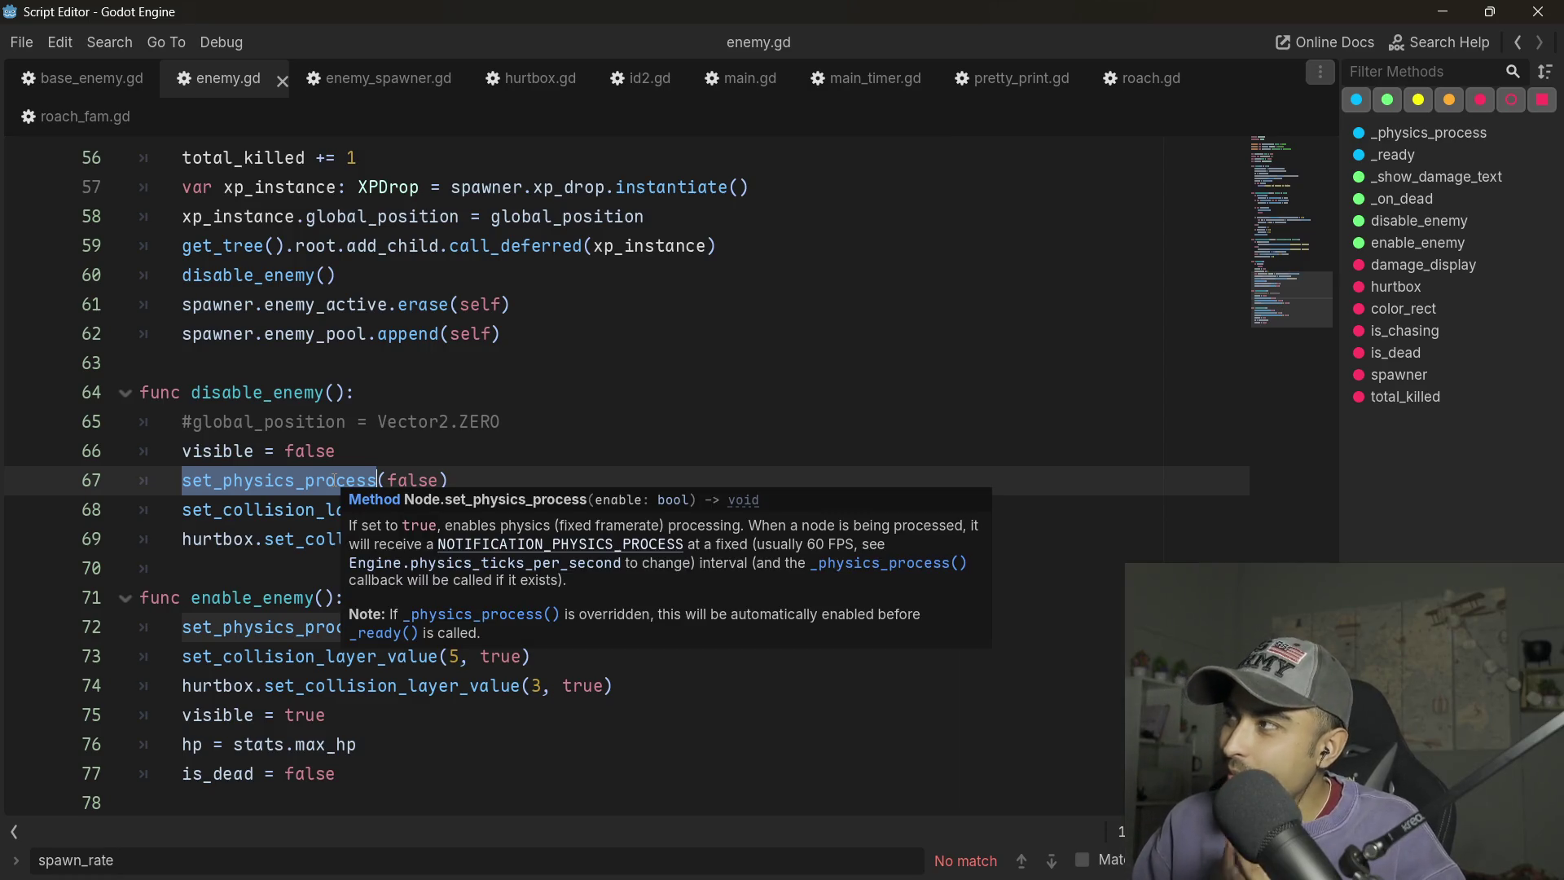
{"action": "scroll", "coordinate": [326, 479], "scroll_direction": "up", "scroll_amount": 4}
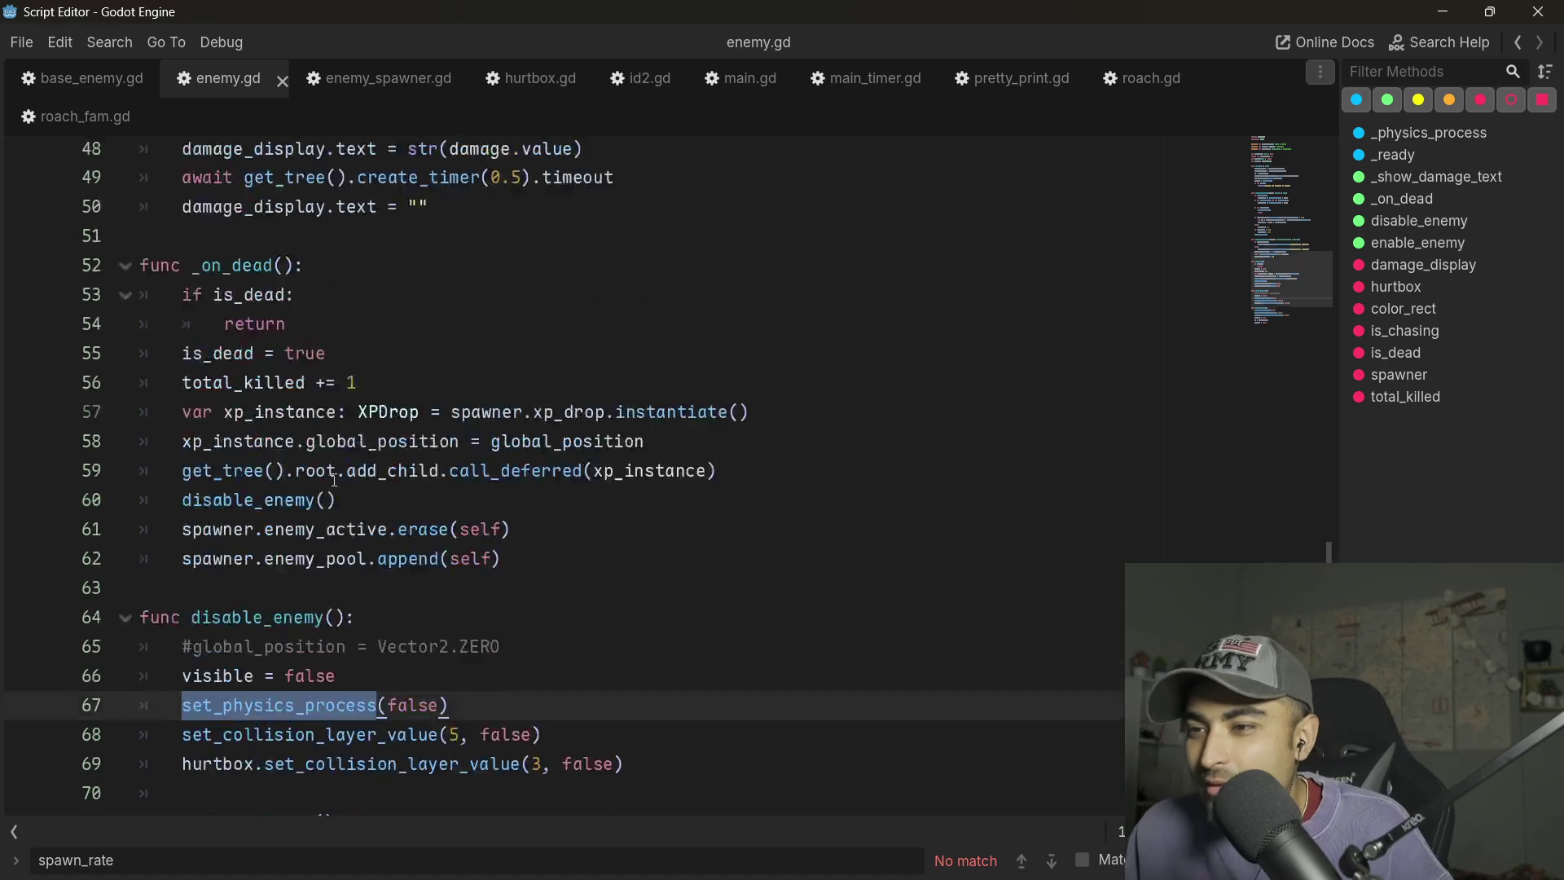
{"action": "scroll", "coordinate": [300, 467], "scroll_direction": "down", "scroll_amount": 3}
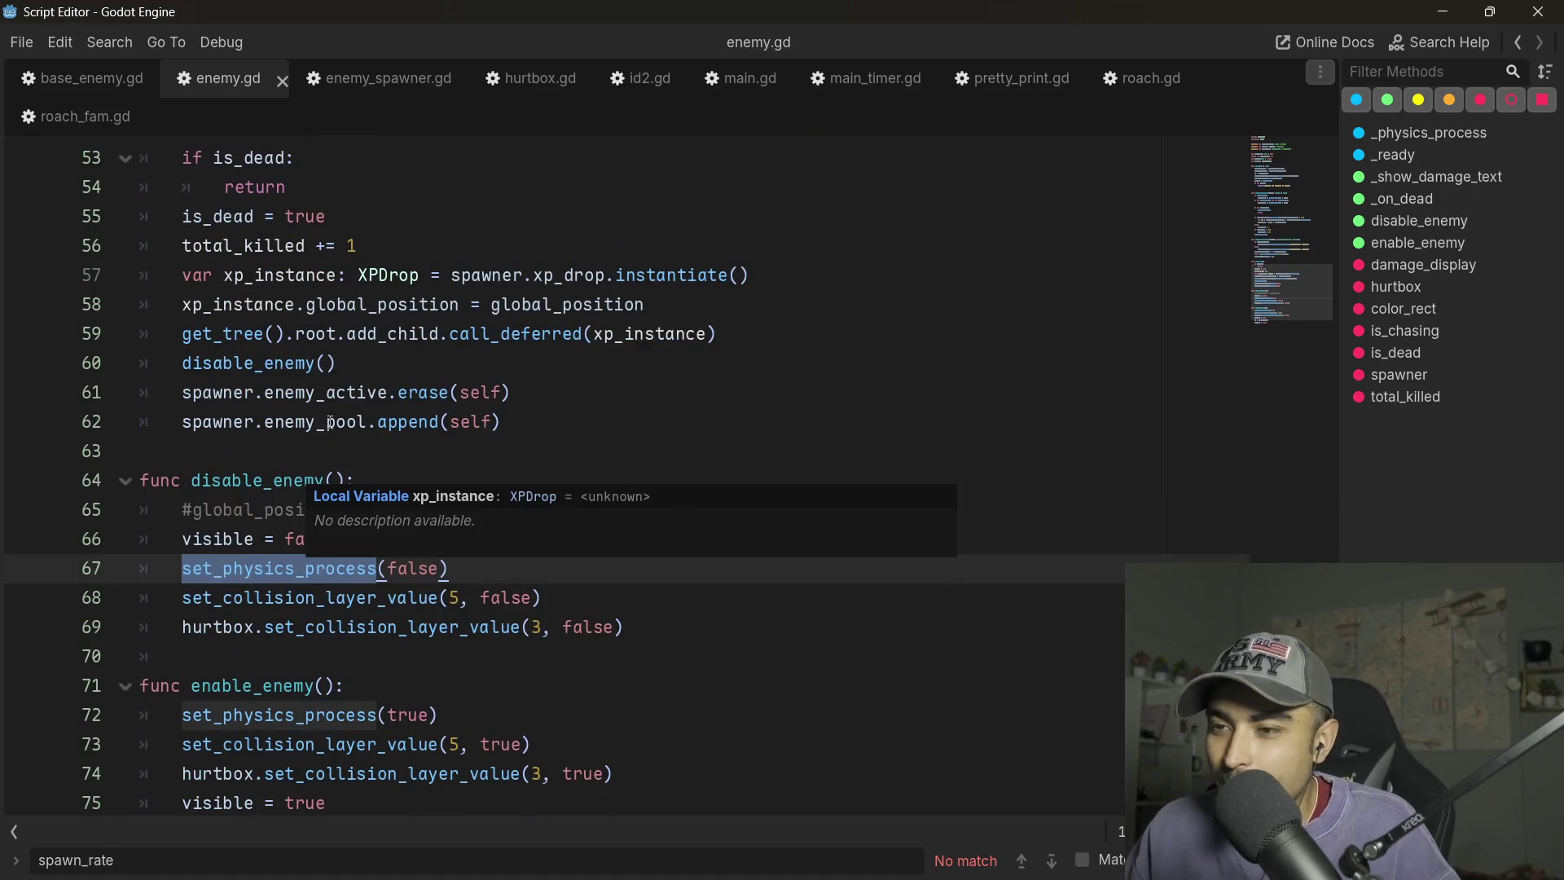
{"action": "double_click", "coordinate": [237, 337]}
{"action": "double_click", "coordinate": [530, 348]}
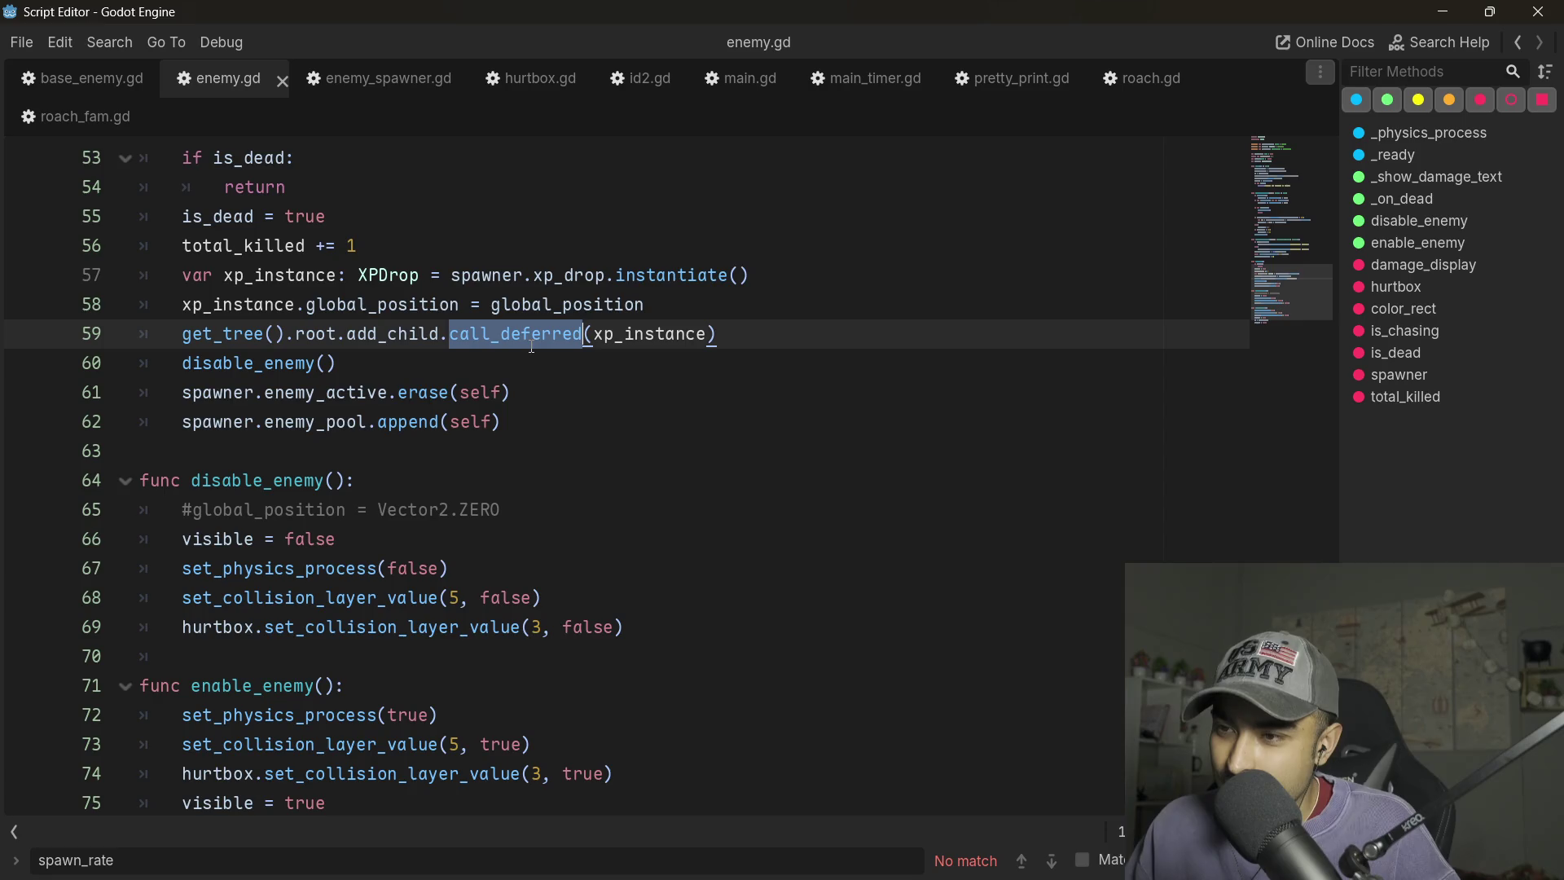
{"action": "scroll", "coordinate": [408, 407], "scroll_direction": "up", "scroll_amount": 3}
{"action": "scroll", "coordinate": [346, 451], "scroll_direction": "down", "scroll_amount": 4}
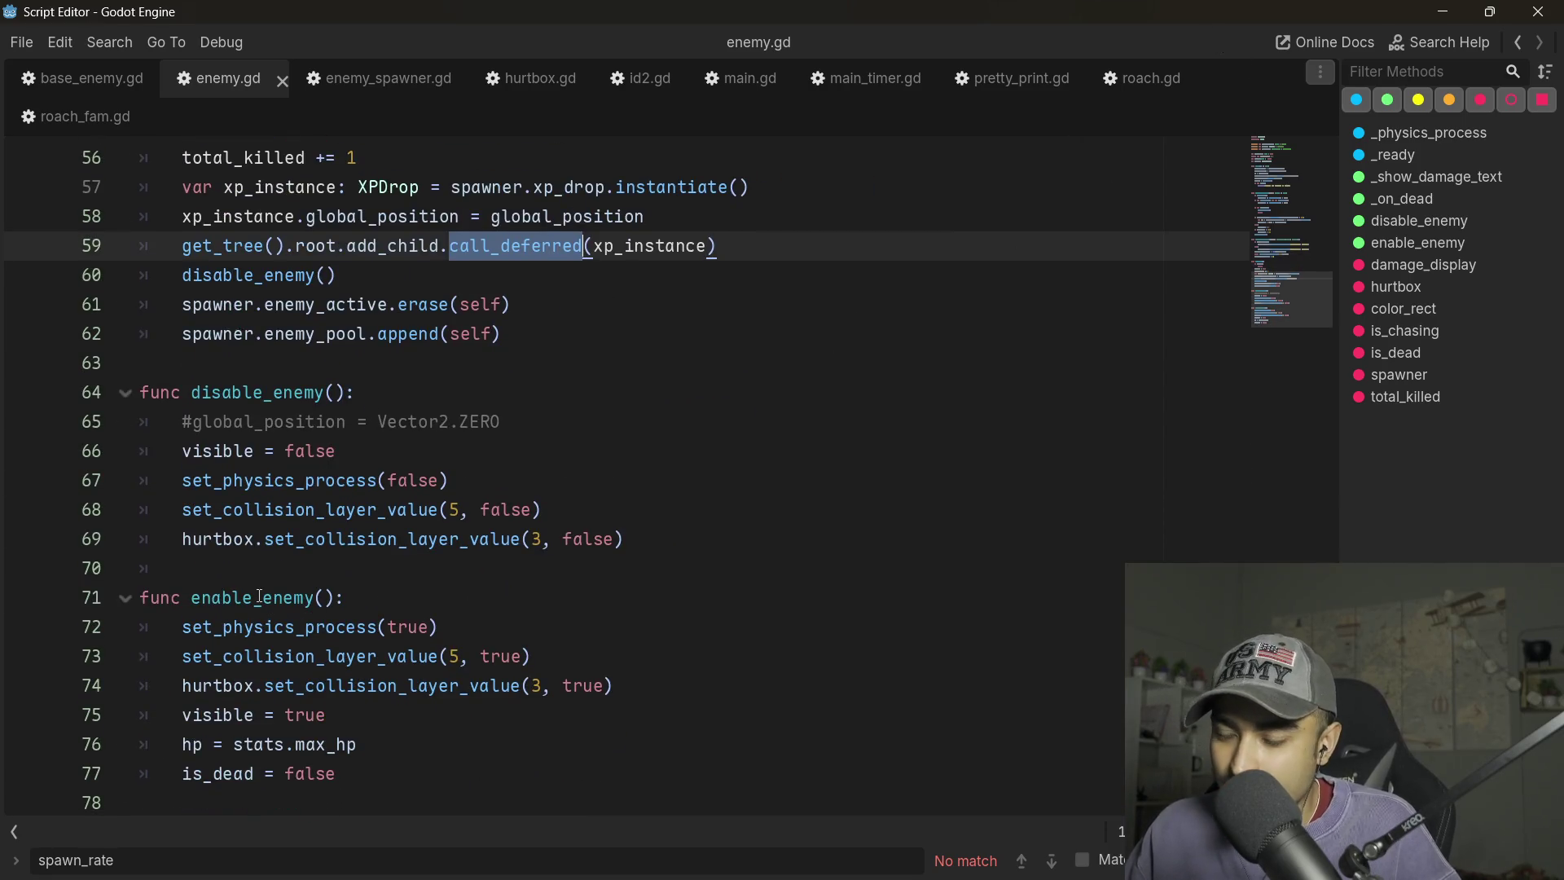
{"action": "double_click", "coordinate": [289, 640]}
{"action": "double_click", "coordinate": [297, 659]}
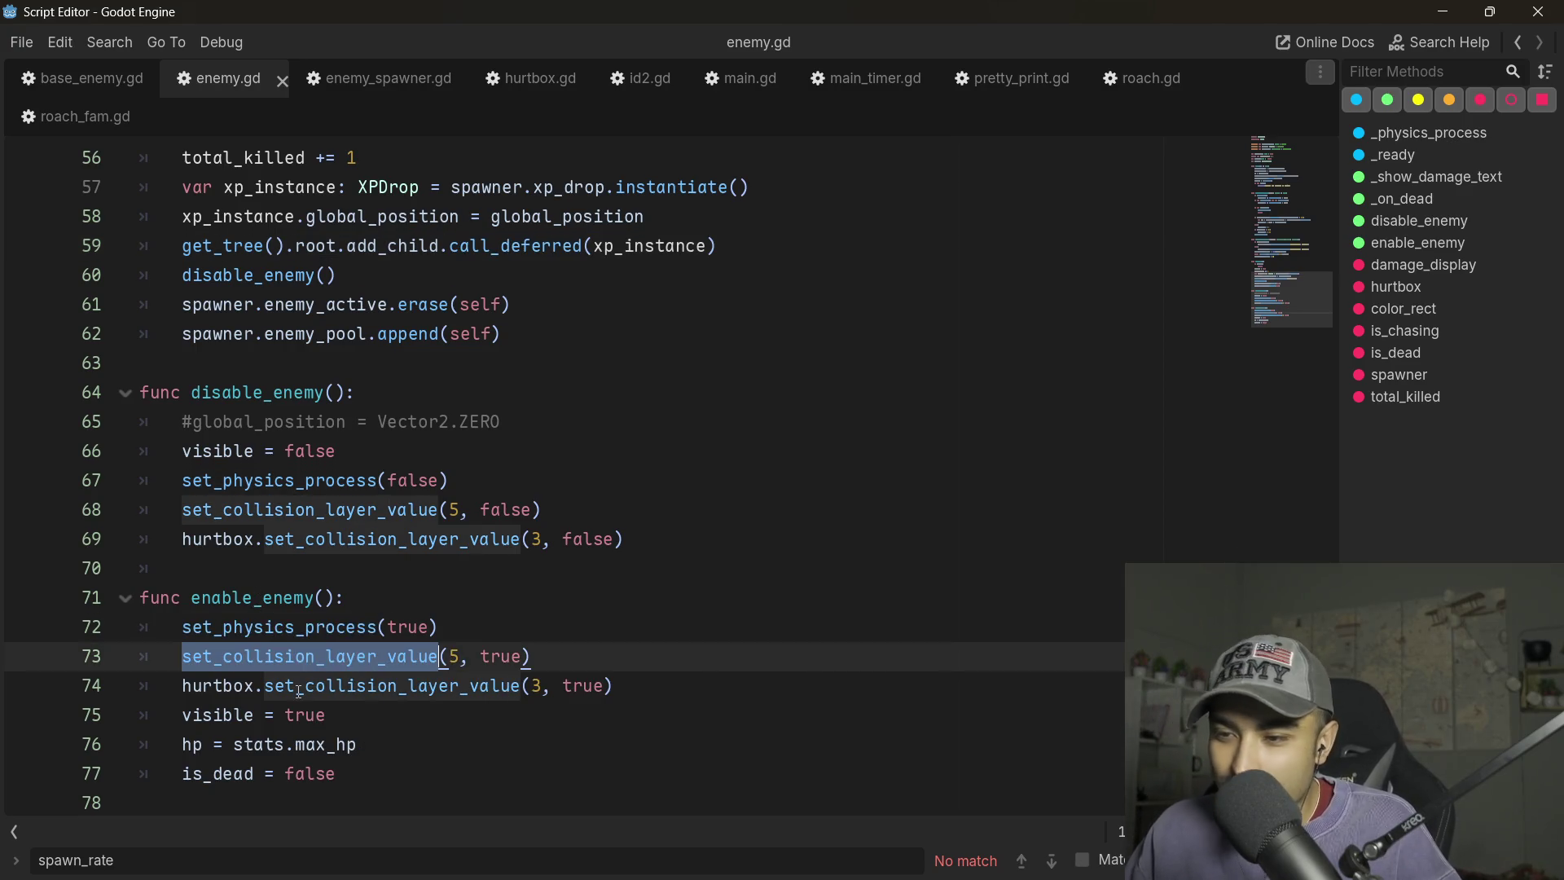
{"action": "double_click", "coordinate": [299, 688]}
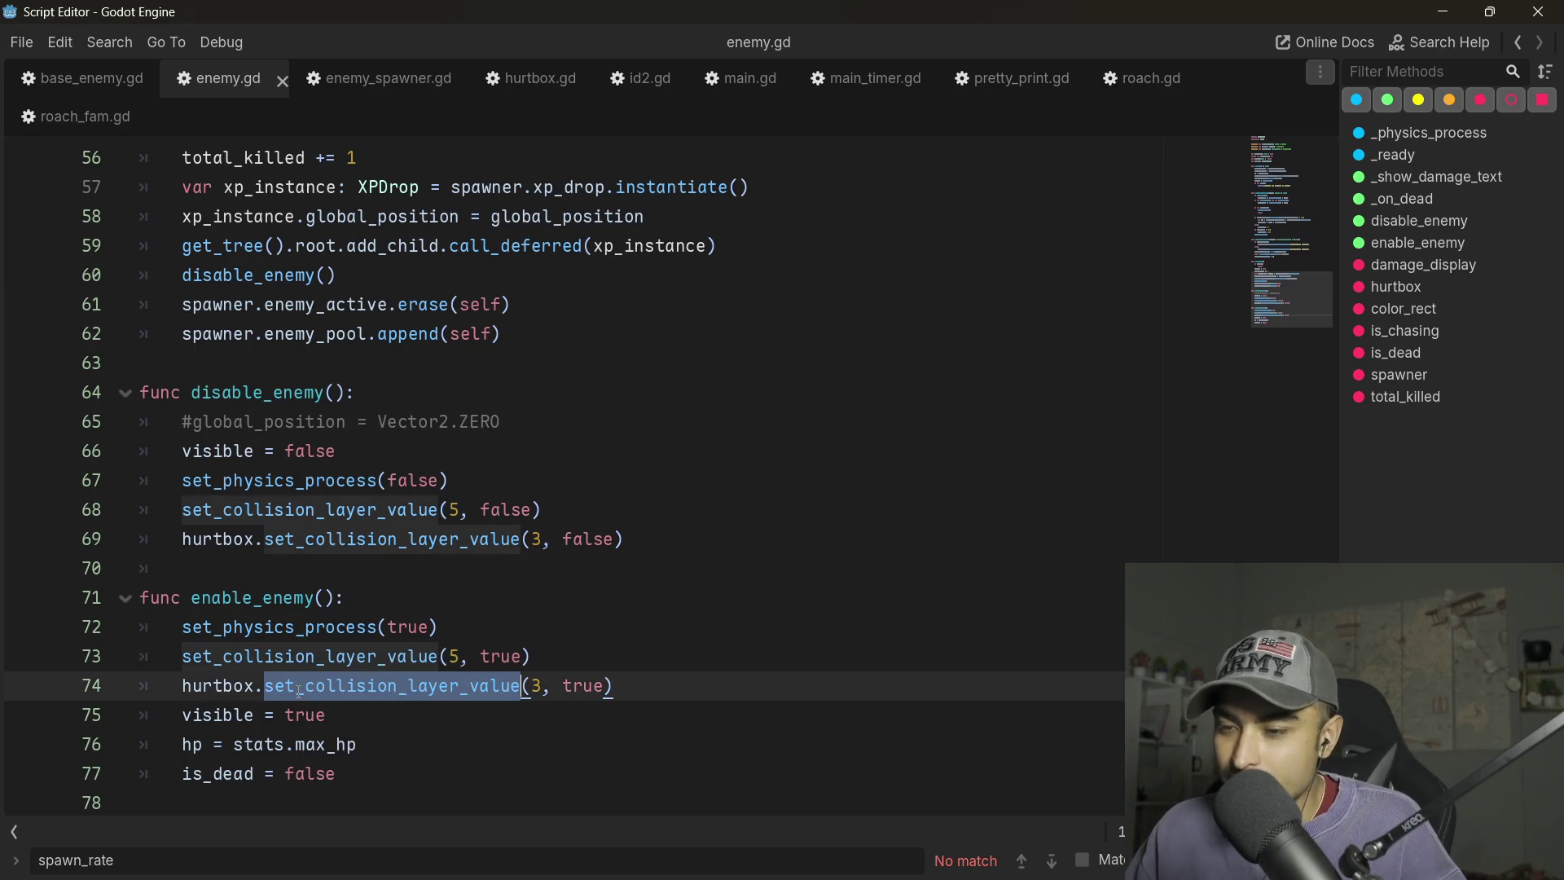
{"action": "left_click", "coordinate": [222, 685], "text": "ctrl"}
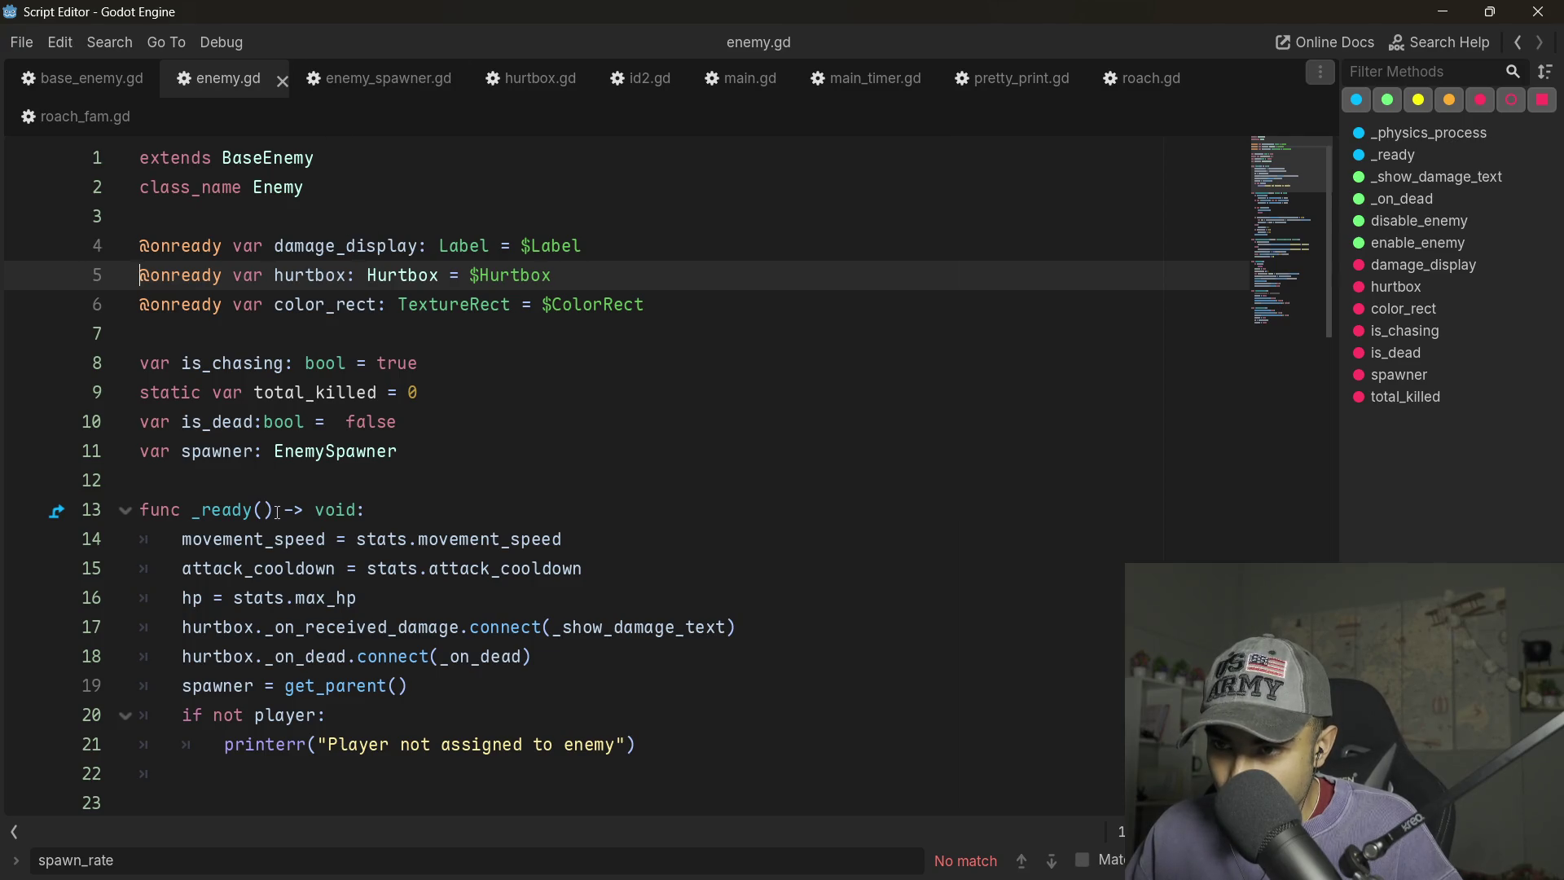
{"action": "scroll", "coordinate": [414, 317], "scroll_direction": "down", "scroll_amount": 8}
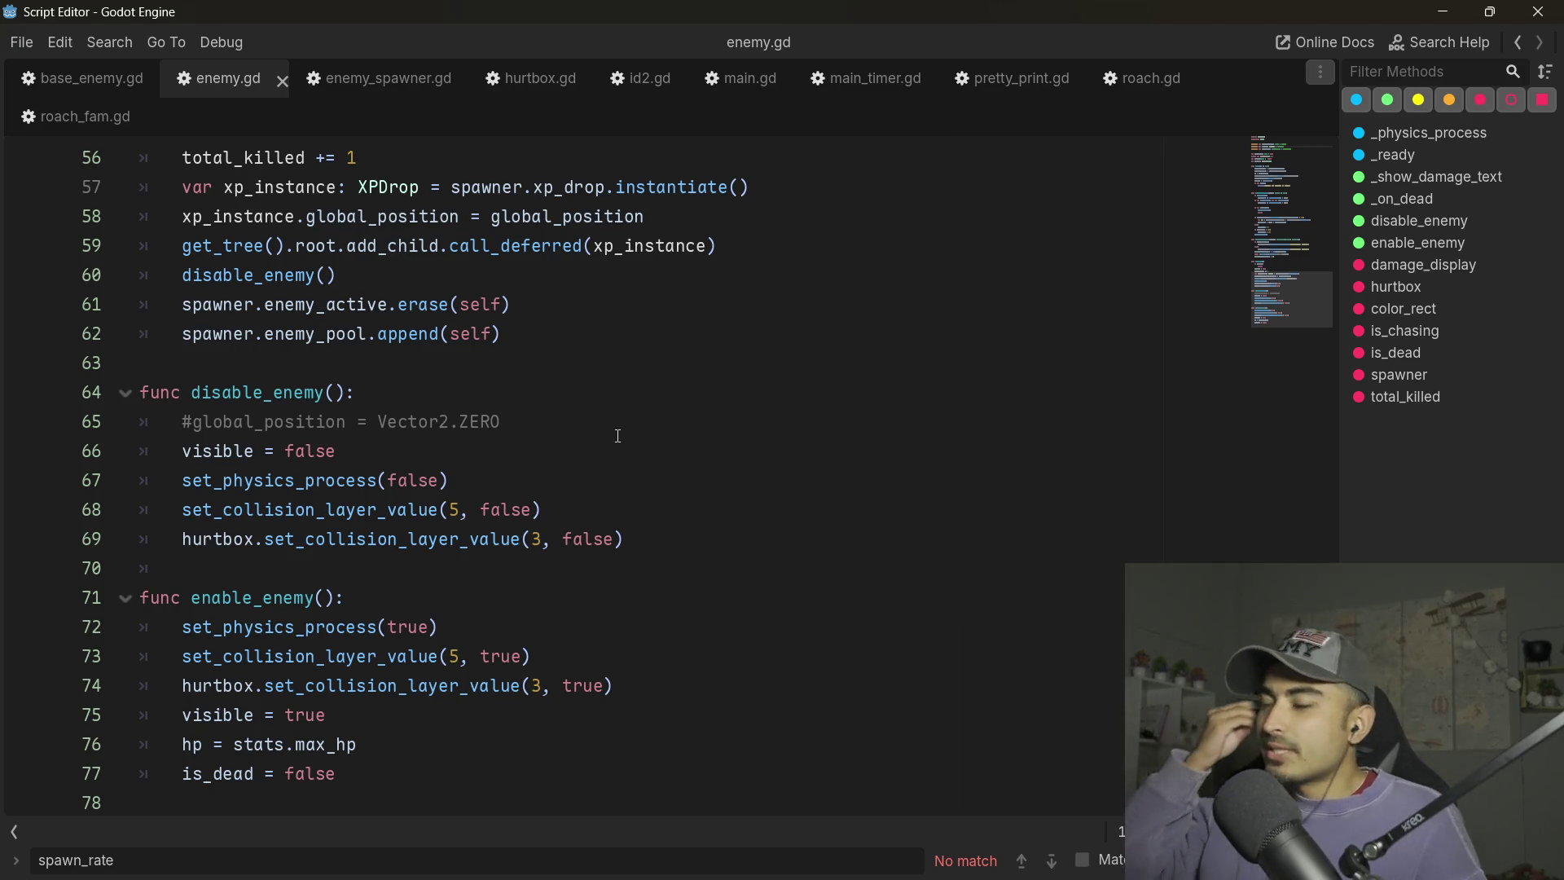
{"action": "scroll", "coordinate": [632, 435], "scroll_direction": "up", "scroll_amount": 10}
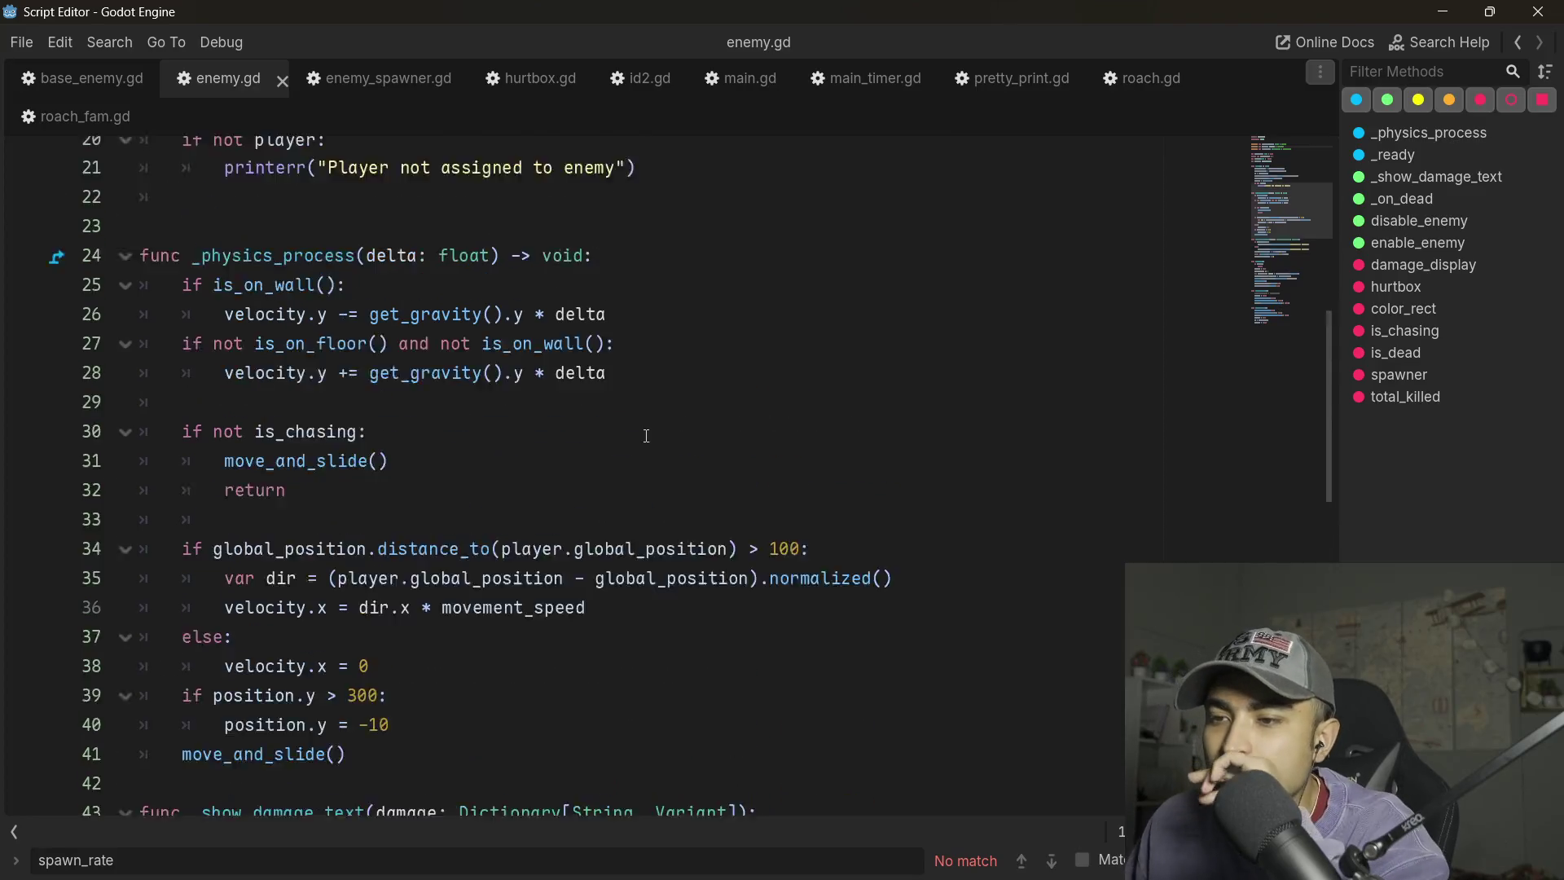
{"action": "scroll", "coordinate": [646, 436], "scroll_direction": "up", "scroll_amount": 6}
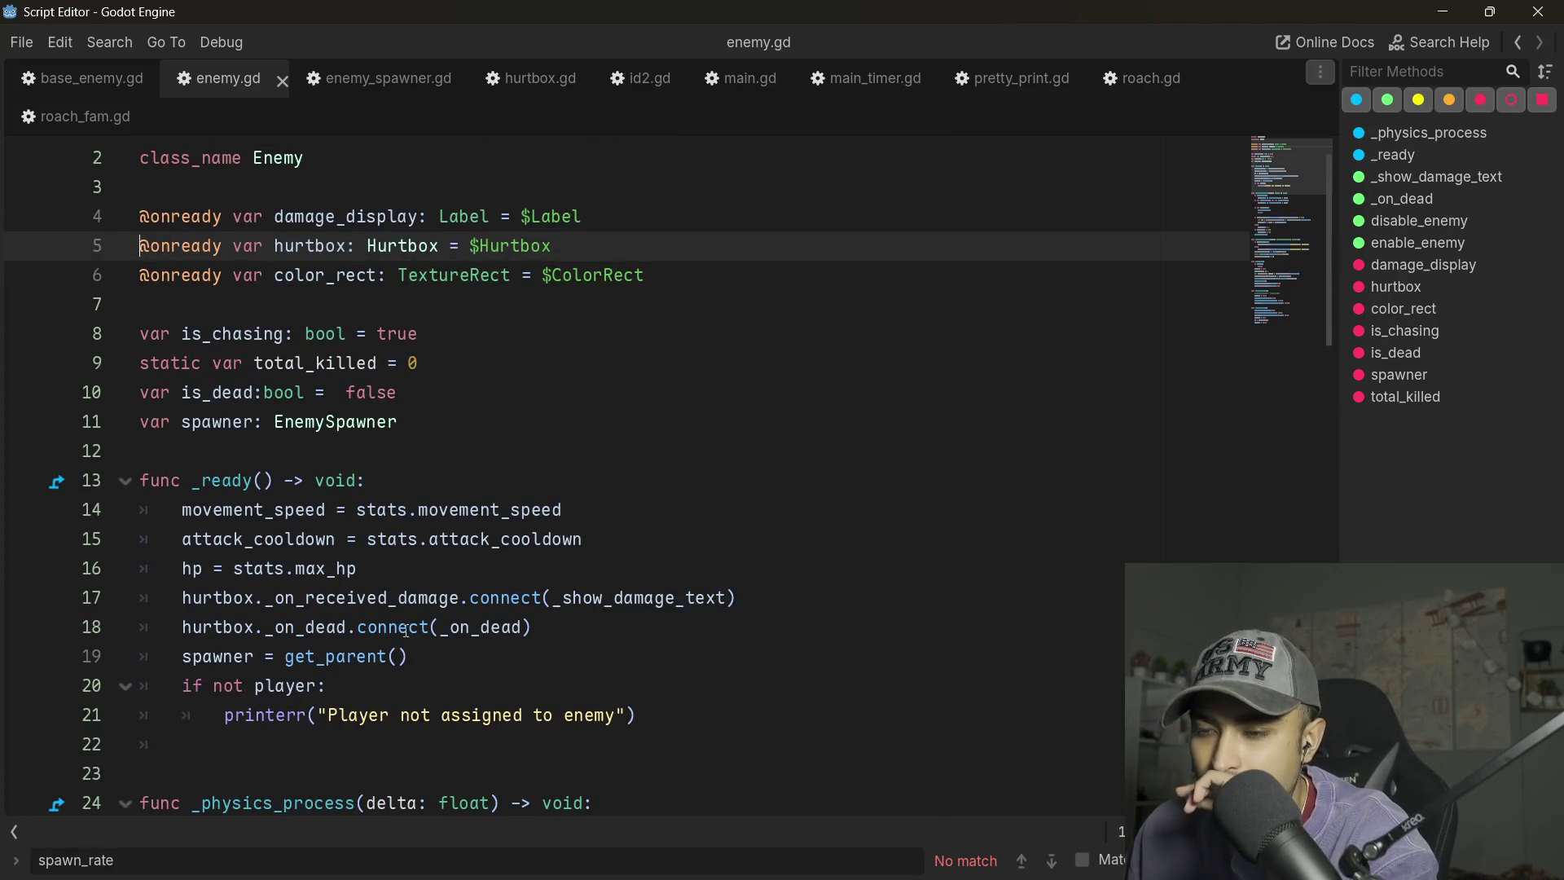
{"action": "scroll", "coordinate": [406, 629], "scroll_direction": "down", "scroll_amount": 4}
{"action": "scroll", "coordinate": [247, 564], "scroll_direction": "up", "scroll_amount": 4}
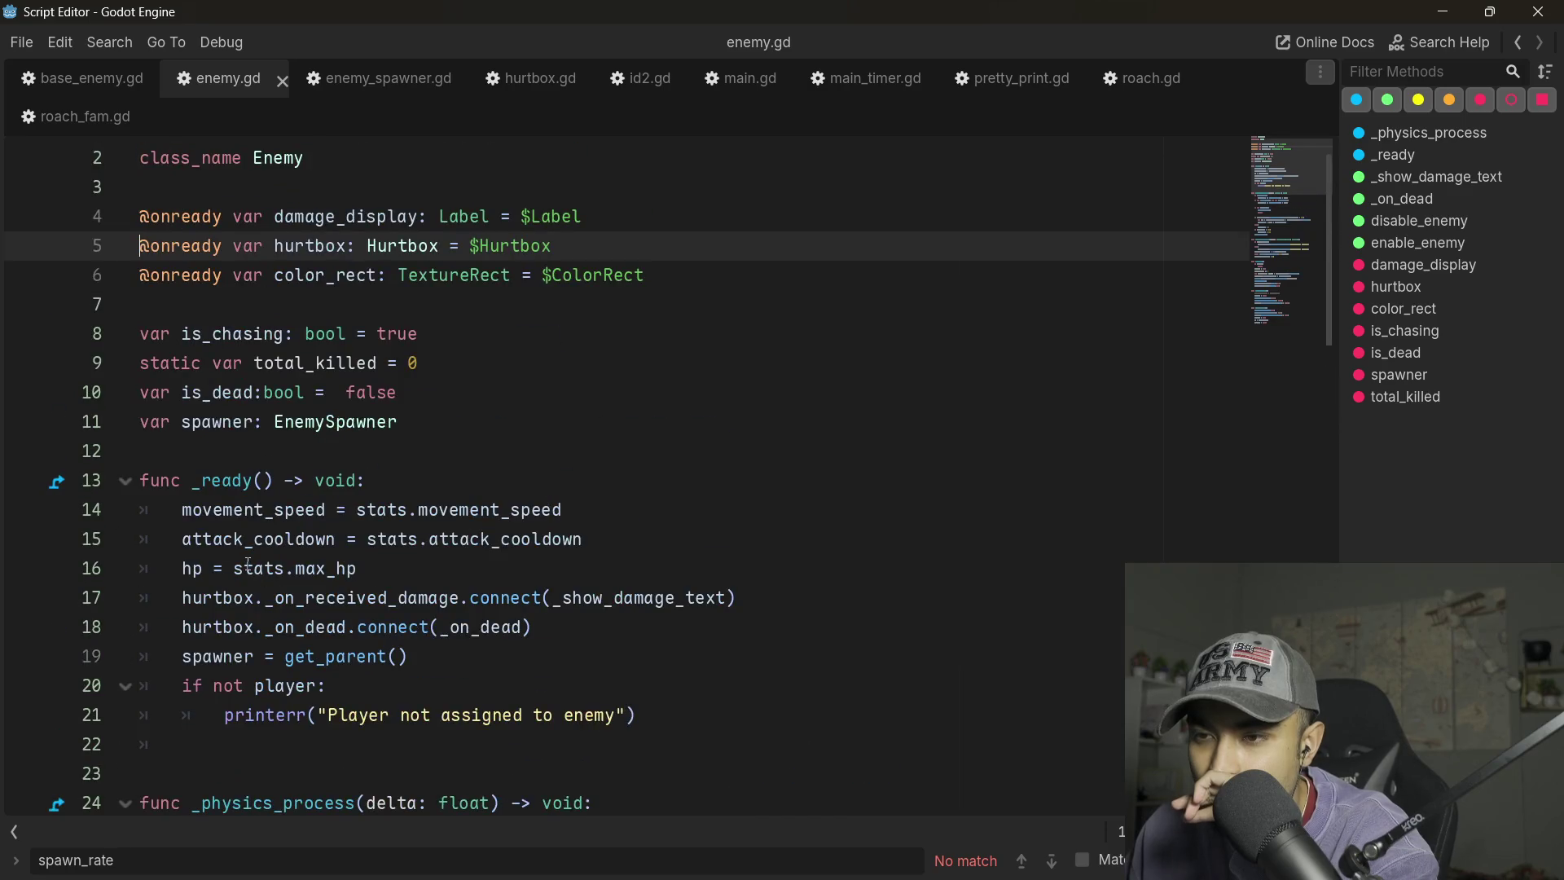
{"action": "scroll", "coordinate": [248, 564], "scroll_direction": "up", "scroll_amount": 1}
{"action": "scroll", "coordinate": [275, 384], "scroll_direction": "down", "scroll_amount": 3}
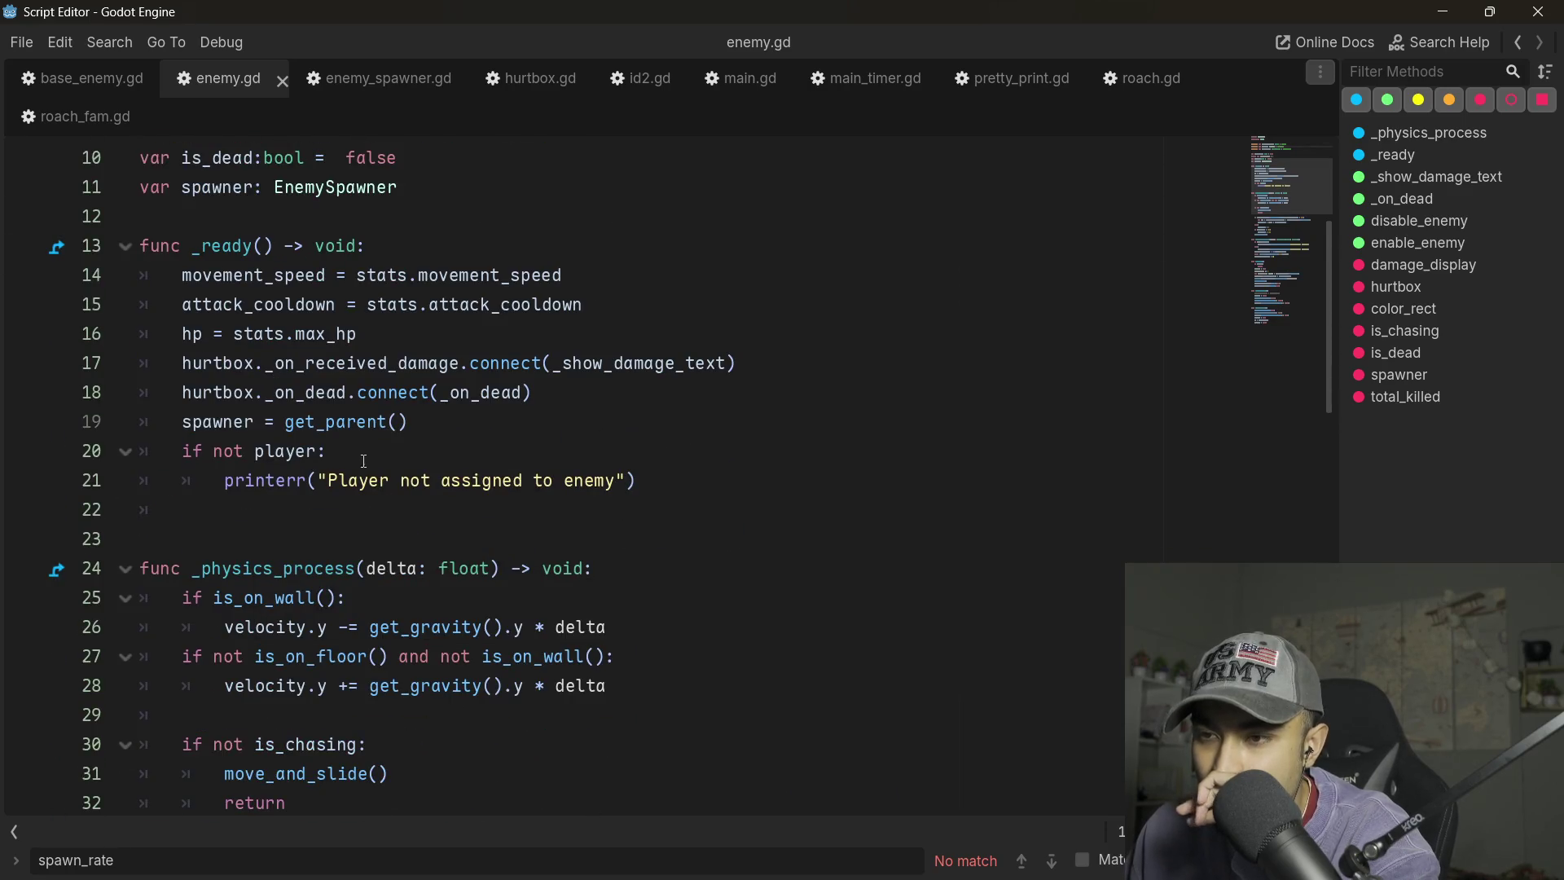
{"action": "scroll", "coordinate": [363, 461], "scroll_direction": "down", "scroll_amount": 5}
{"action": "scroll", "coordinate": [542, 436], "scroll_direction": "down", "scroll_amount": 4}
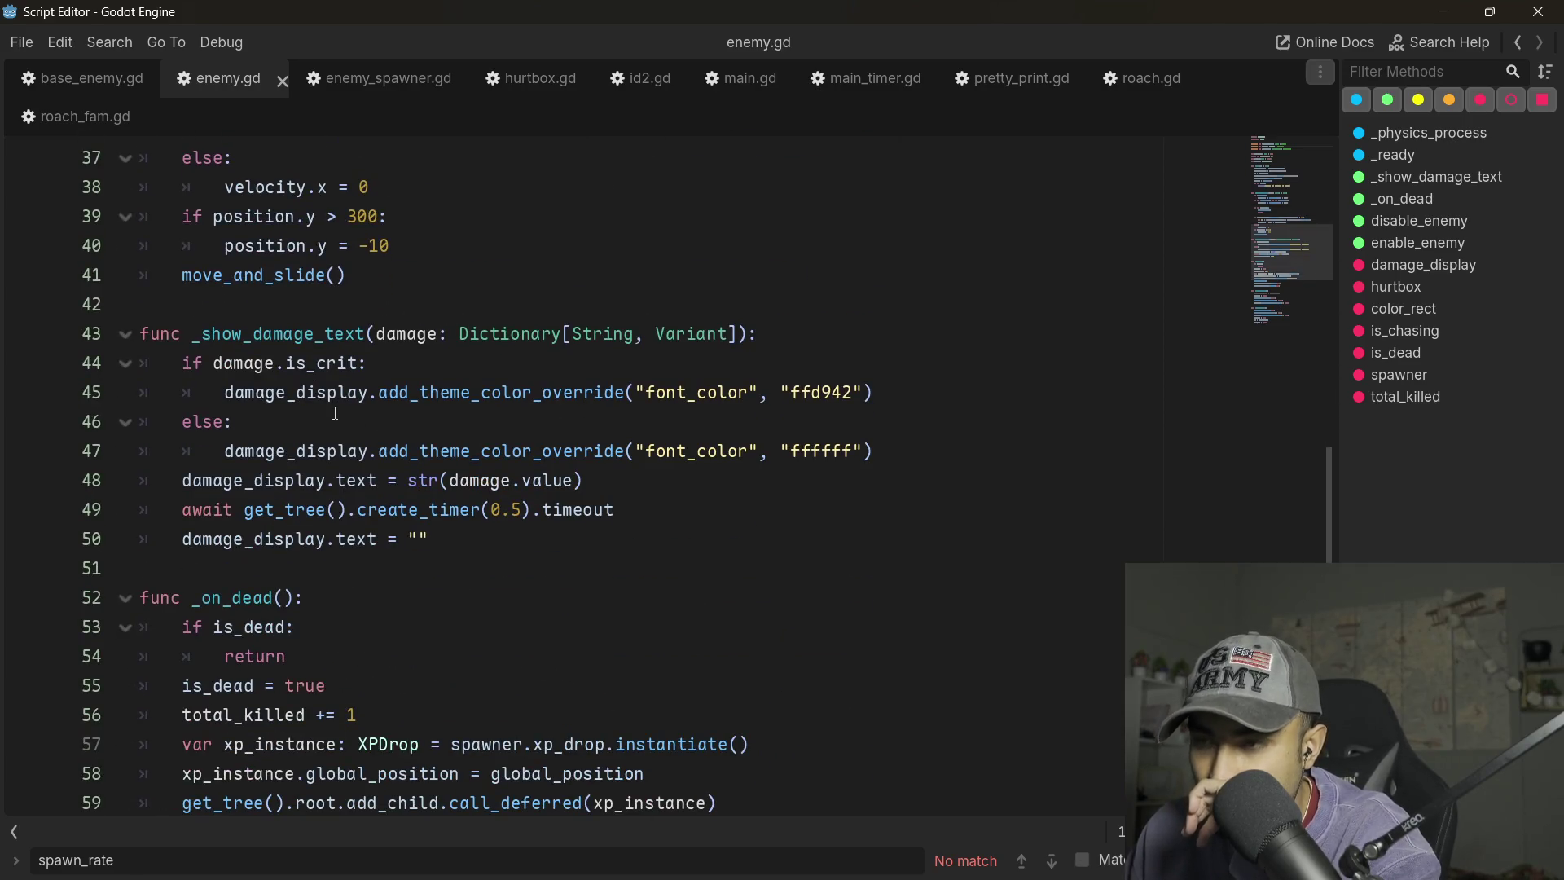
{"action": "scroll", "coordinate": [334, 410], "scroll_direction": "down", "scroll_amount": 2}
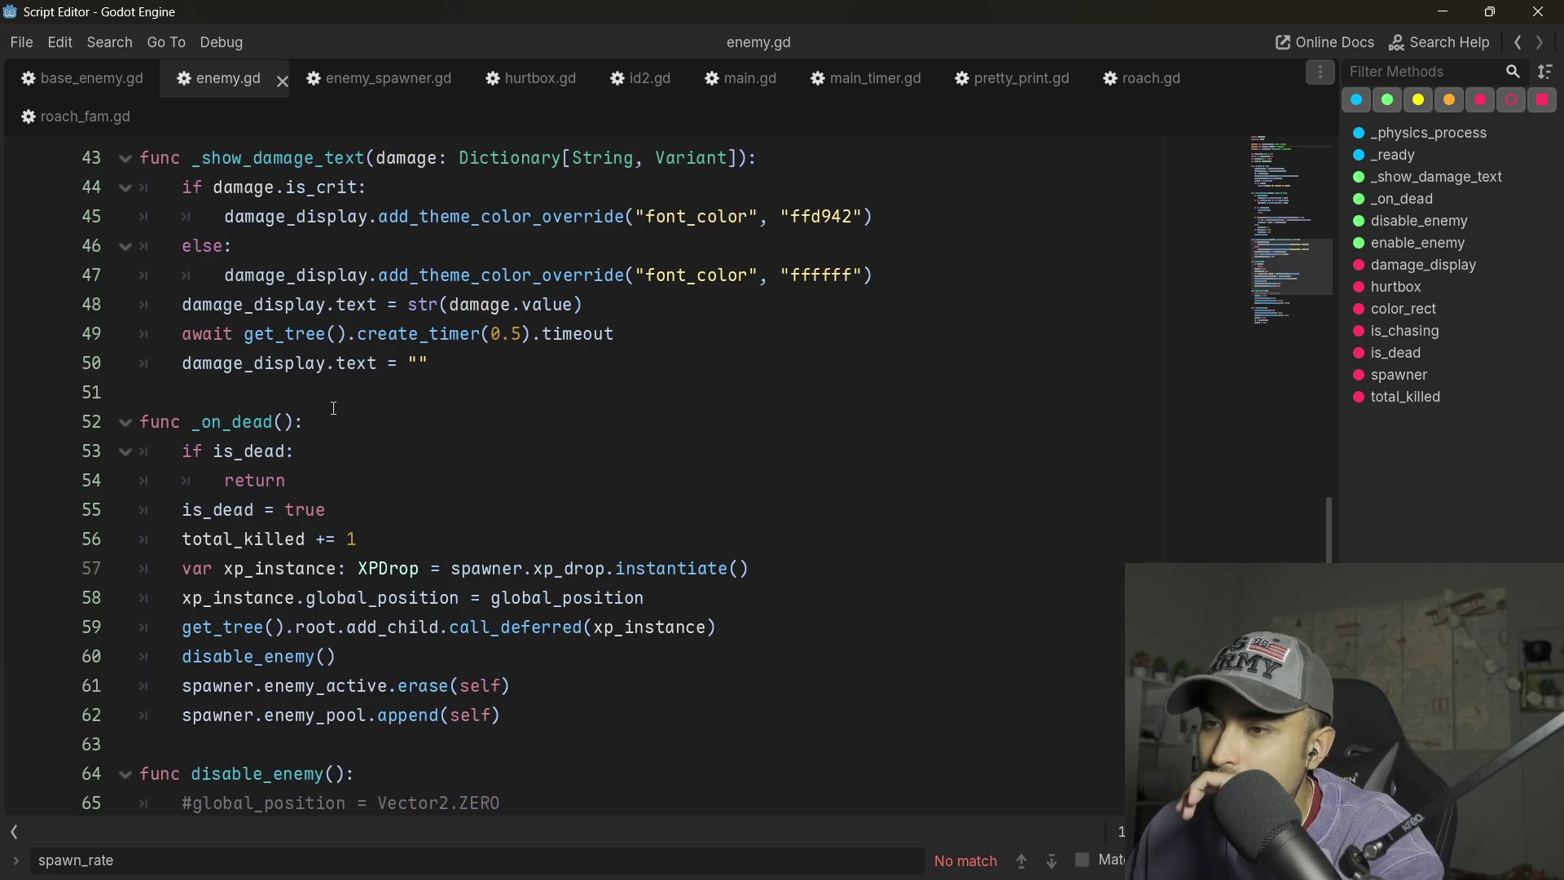
{"action": "scroll", "coordinate": [334, 407], "scroll_direction": "down", "scroll_amount": 4}
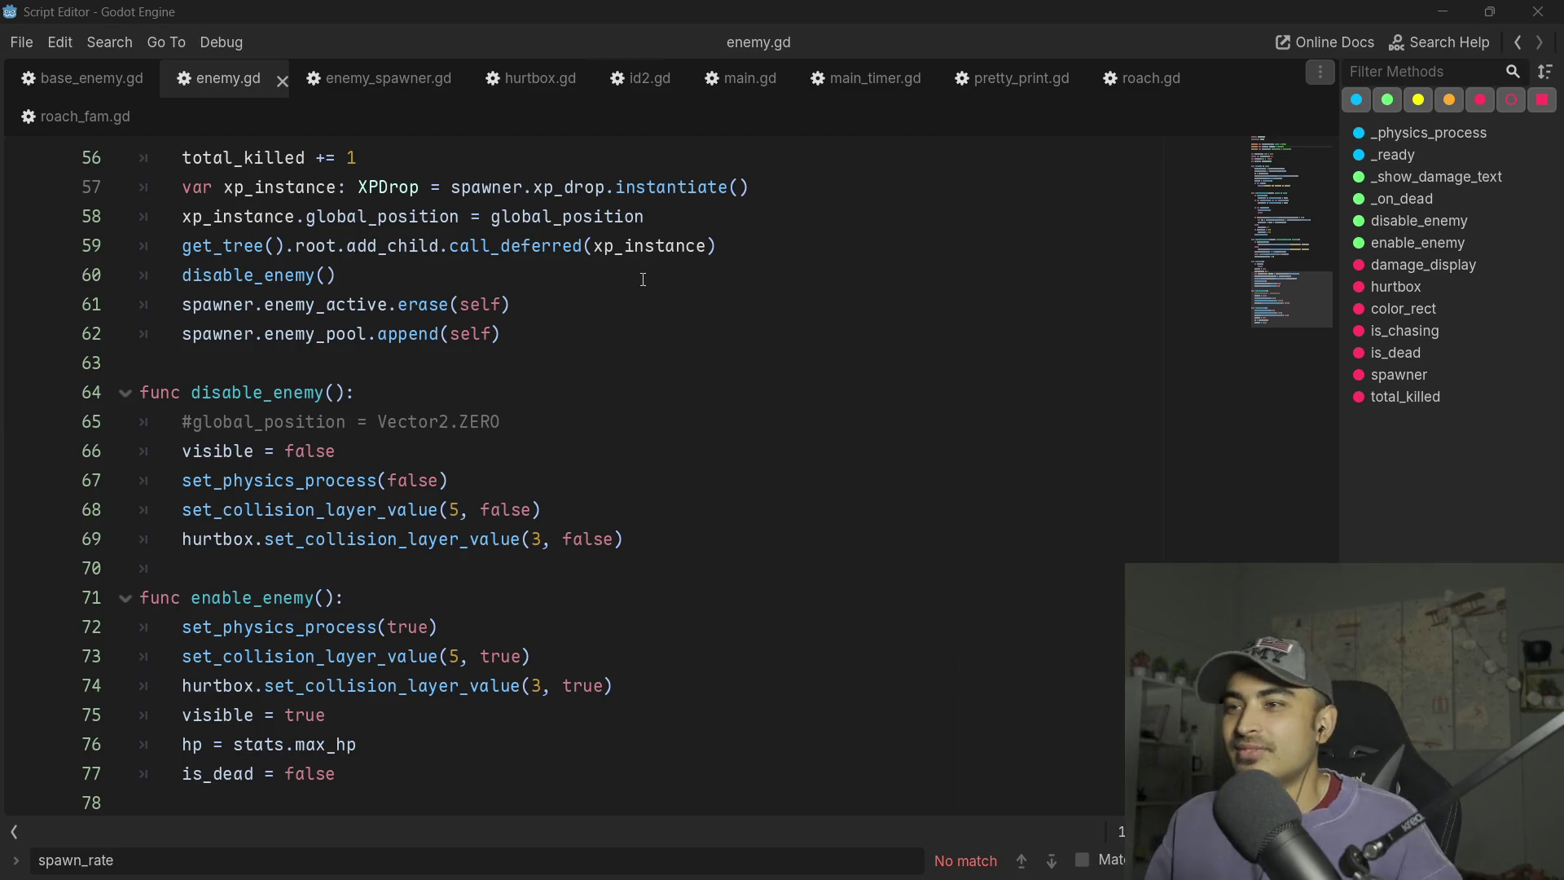
- Place the caret after visible = false and scroll through enemy.gd
{"action": "left_click", "coordinate": [701, 465]}
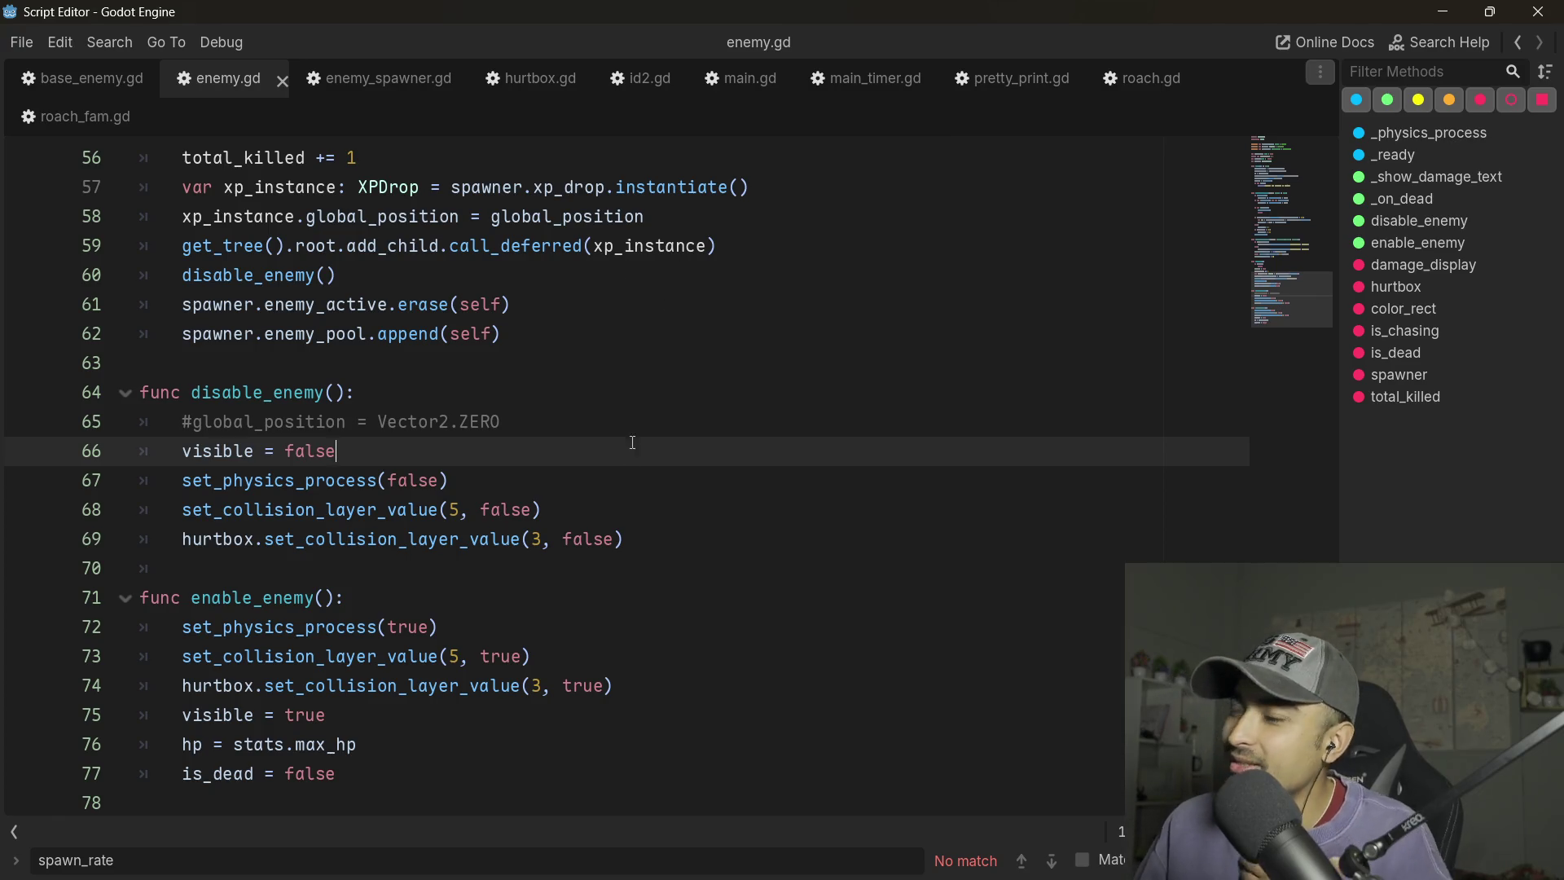
{"action": "scroll", "coordinate": [634, 441], "scroll_direction": "up", "scroll_amount": 7}
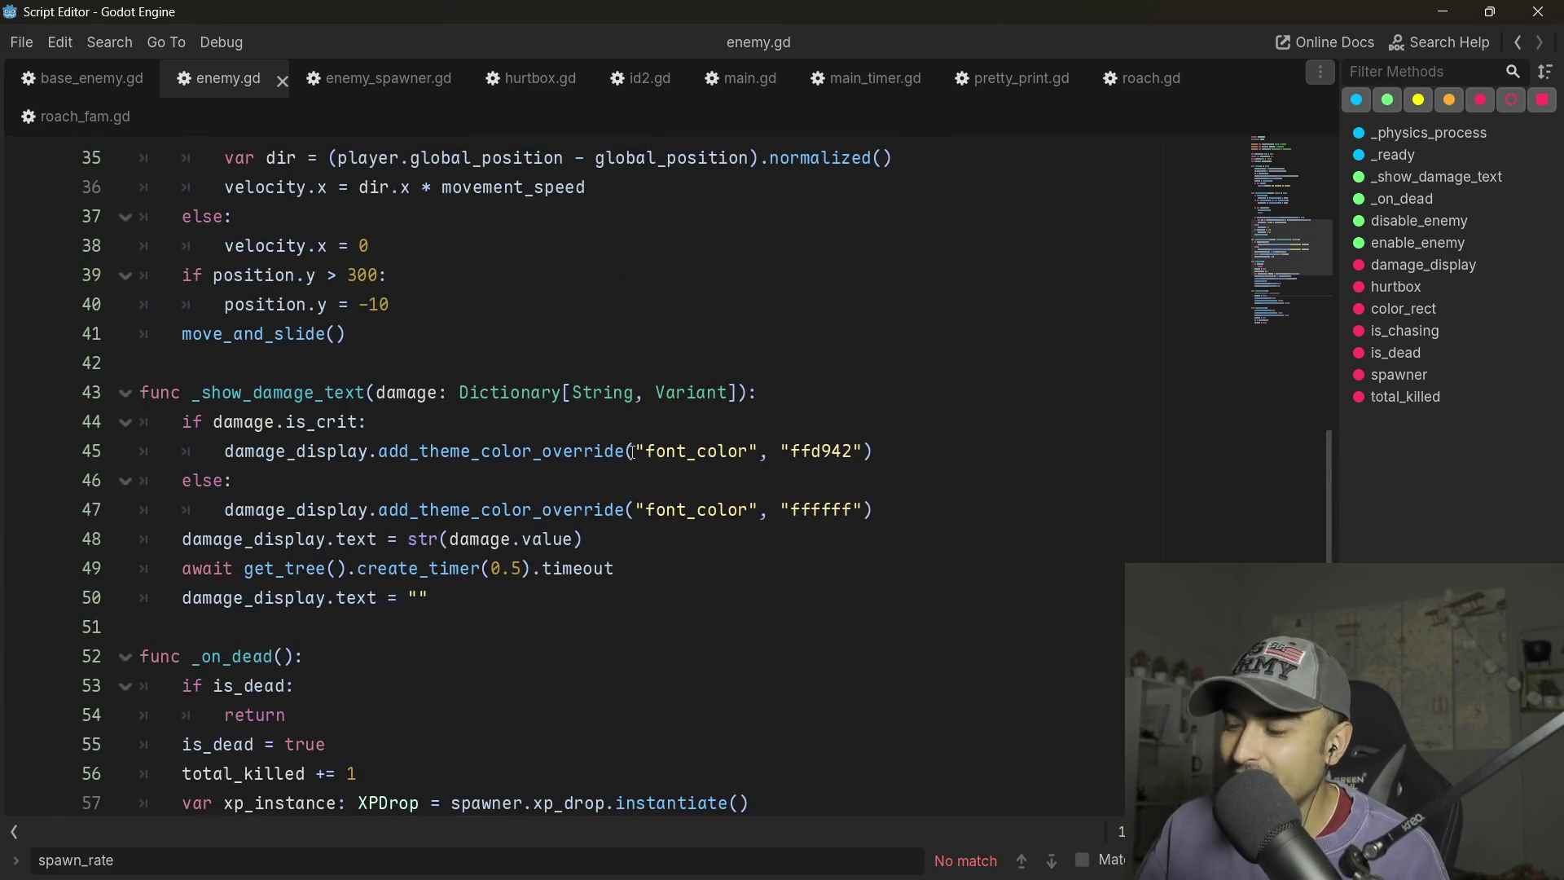
{"action": "scroll", "coordinate": [631, 452], "scroll_direction": "up", "scroll_amount": 4}
{"action": "scroll", "coordinate": [562, 542], "scroll_direction": "down", "scroll_amount": 3}
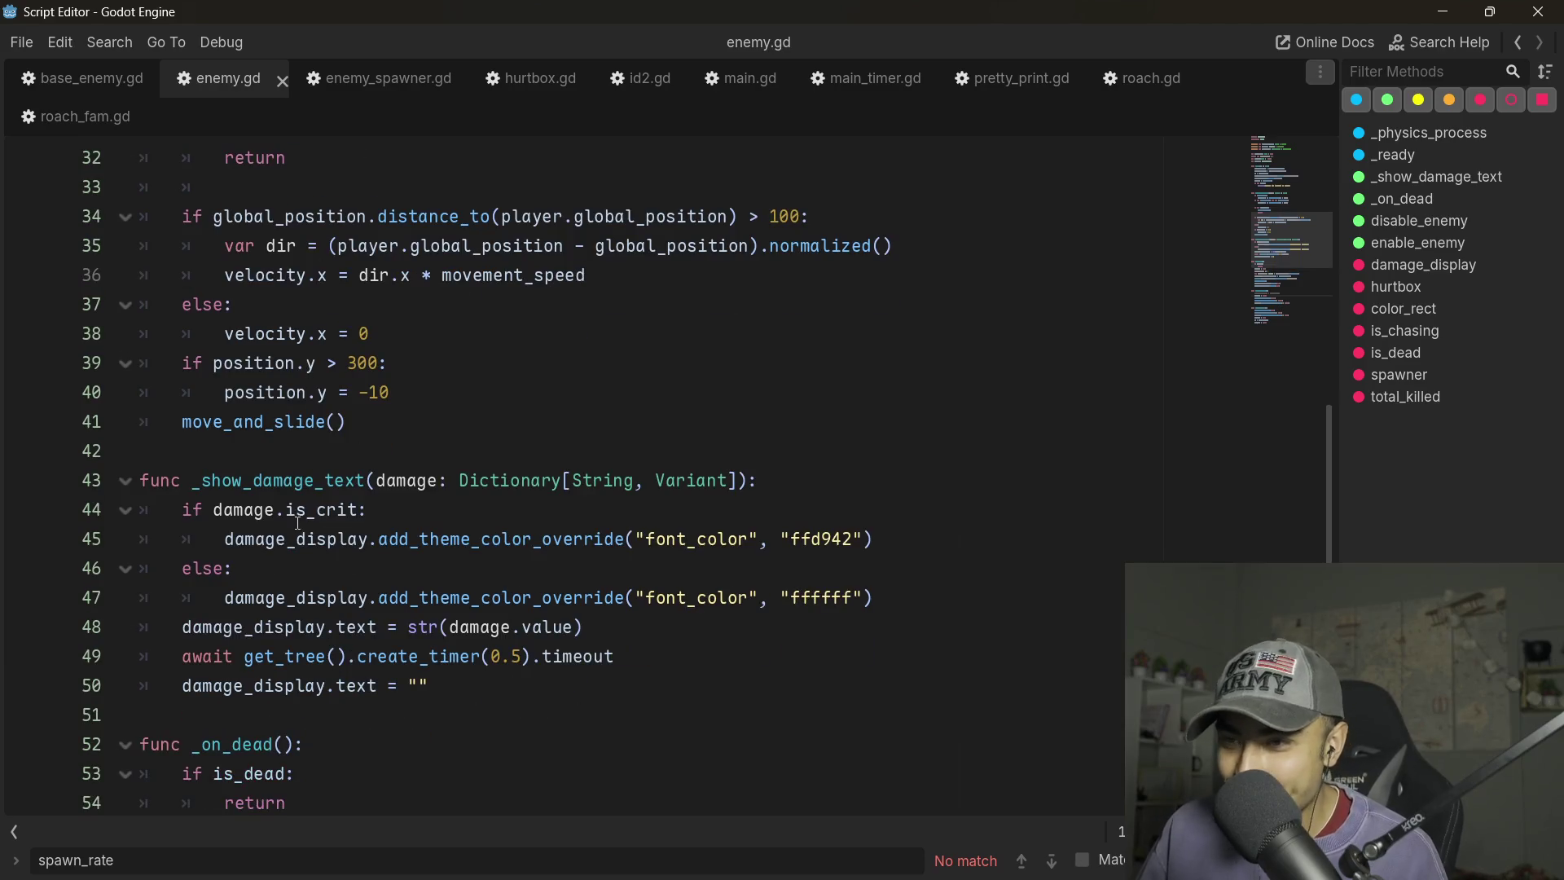
{"action": "scroll", "coordinate": [298, 524], "scroll_direction": "up", "scroll_amount": 6}
{"action": "scroll", "coordinate": [272, 441], "scroll_direction": "up", "scroll_amount": 5}
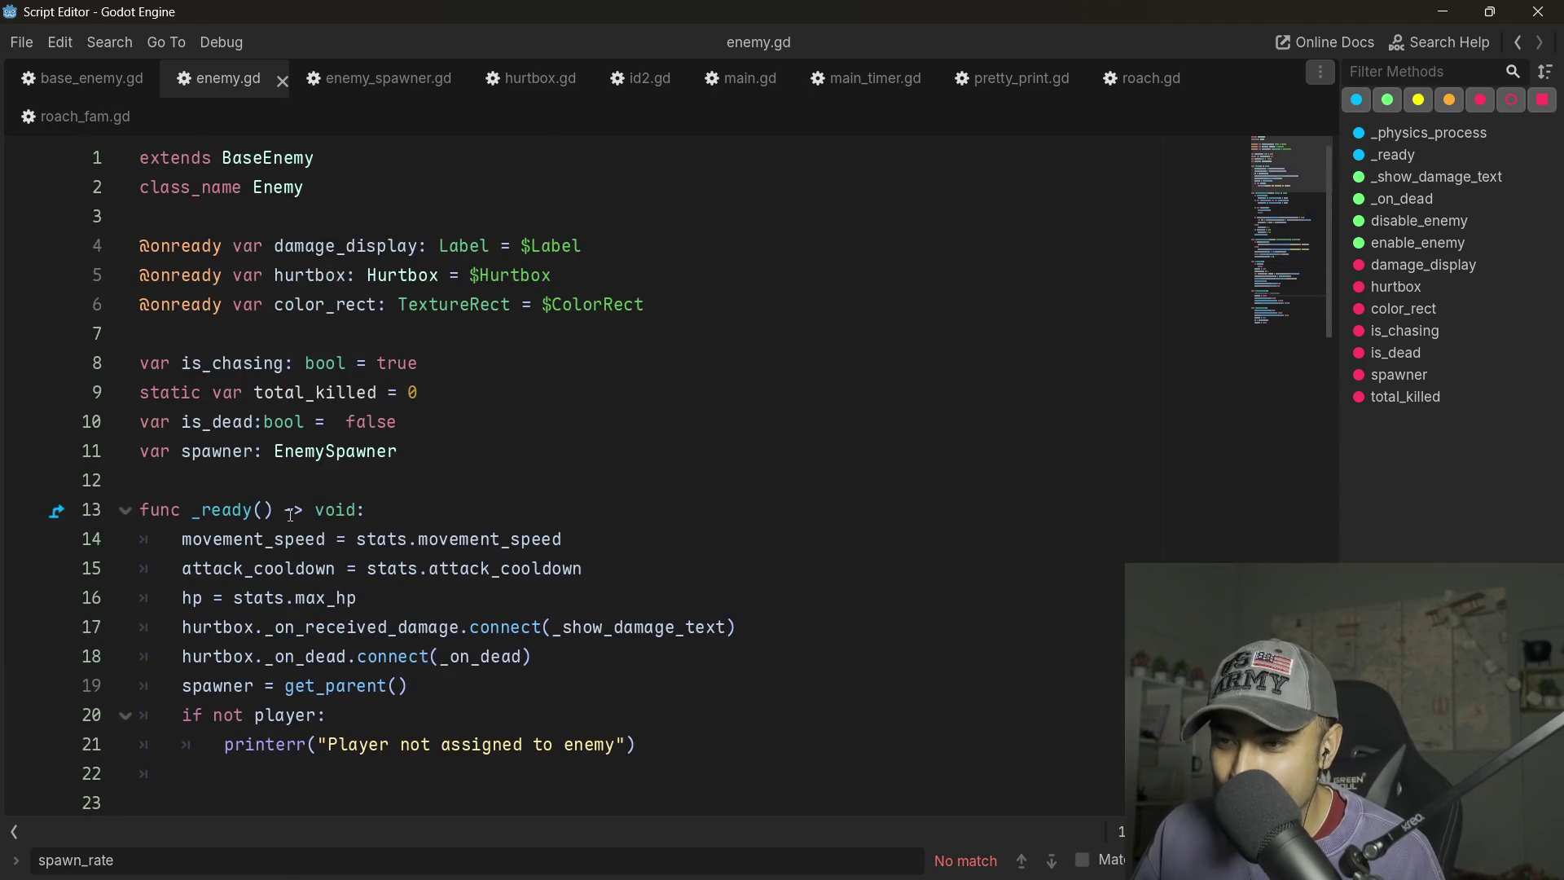
{"action": "scroll", "coordinate": [294, 535], "scroll_direction": "down", "scroll_amount": 5}
{"action": "scroll", "coordinate": [428, 368], "scroll_direction": "down", "scroll_amount": 13}
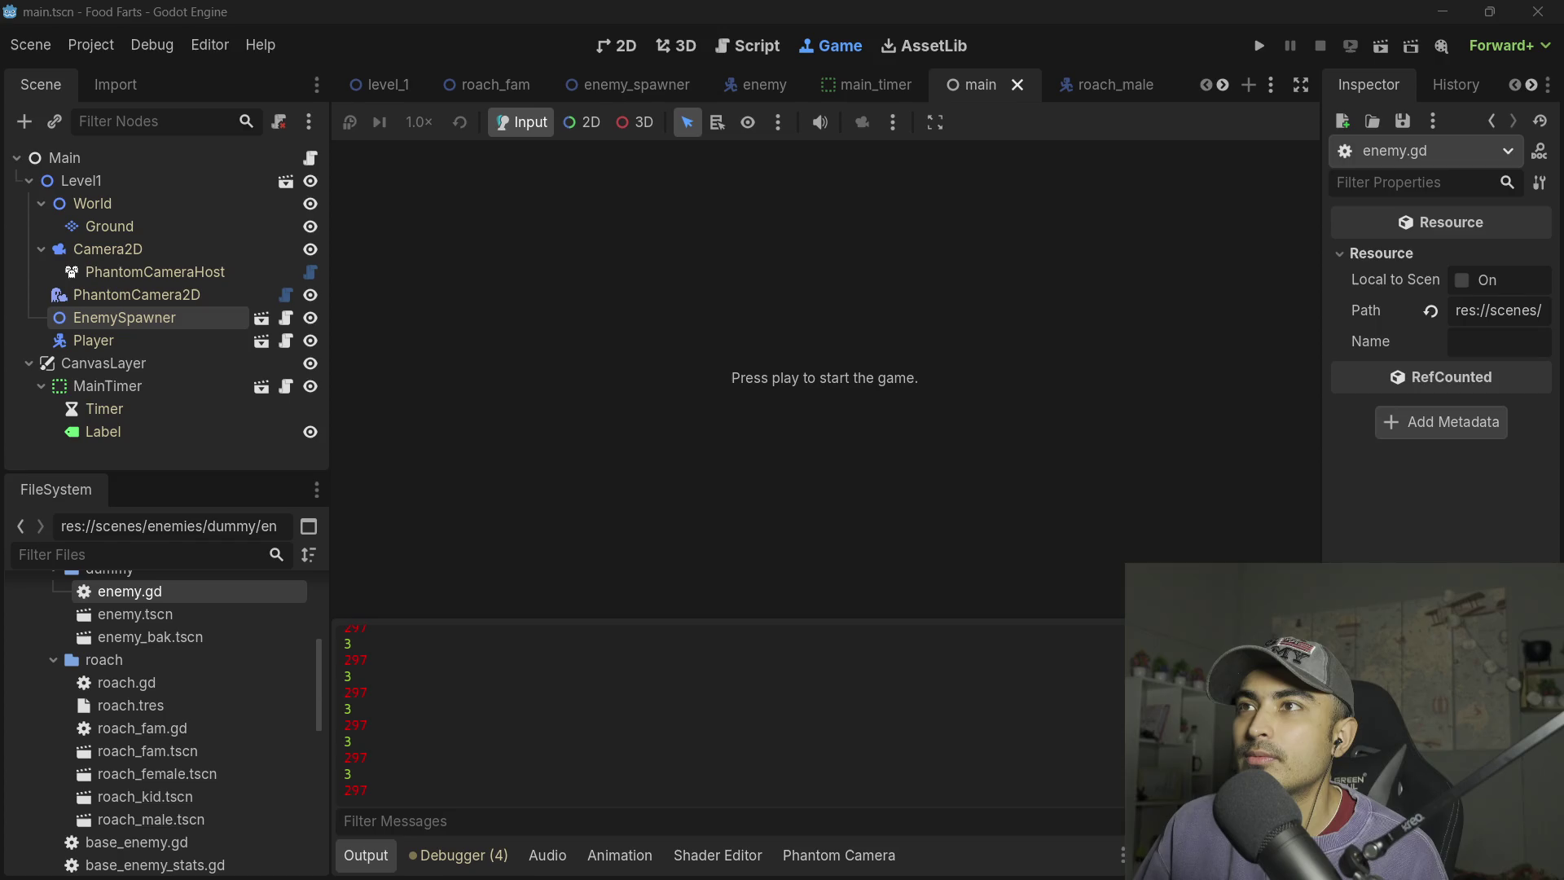
- Drag the poncle.itch.io/vampire-survivors browser window onto the screen over Godot
{"action": "mouse_move", "coordinate": [1563, 25]}
{"action": "left_mouse_down"}
{"action": "mouse_move", "coordinate": [415, 21]}
{"action": "mouse_move", "coordinate": [803, 45]}
{"action": "mouse_move", "coordinate": [805, 7]}
{"action": "left_mouse_up"}
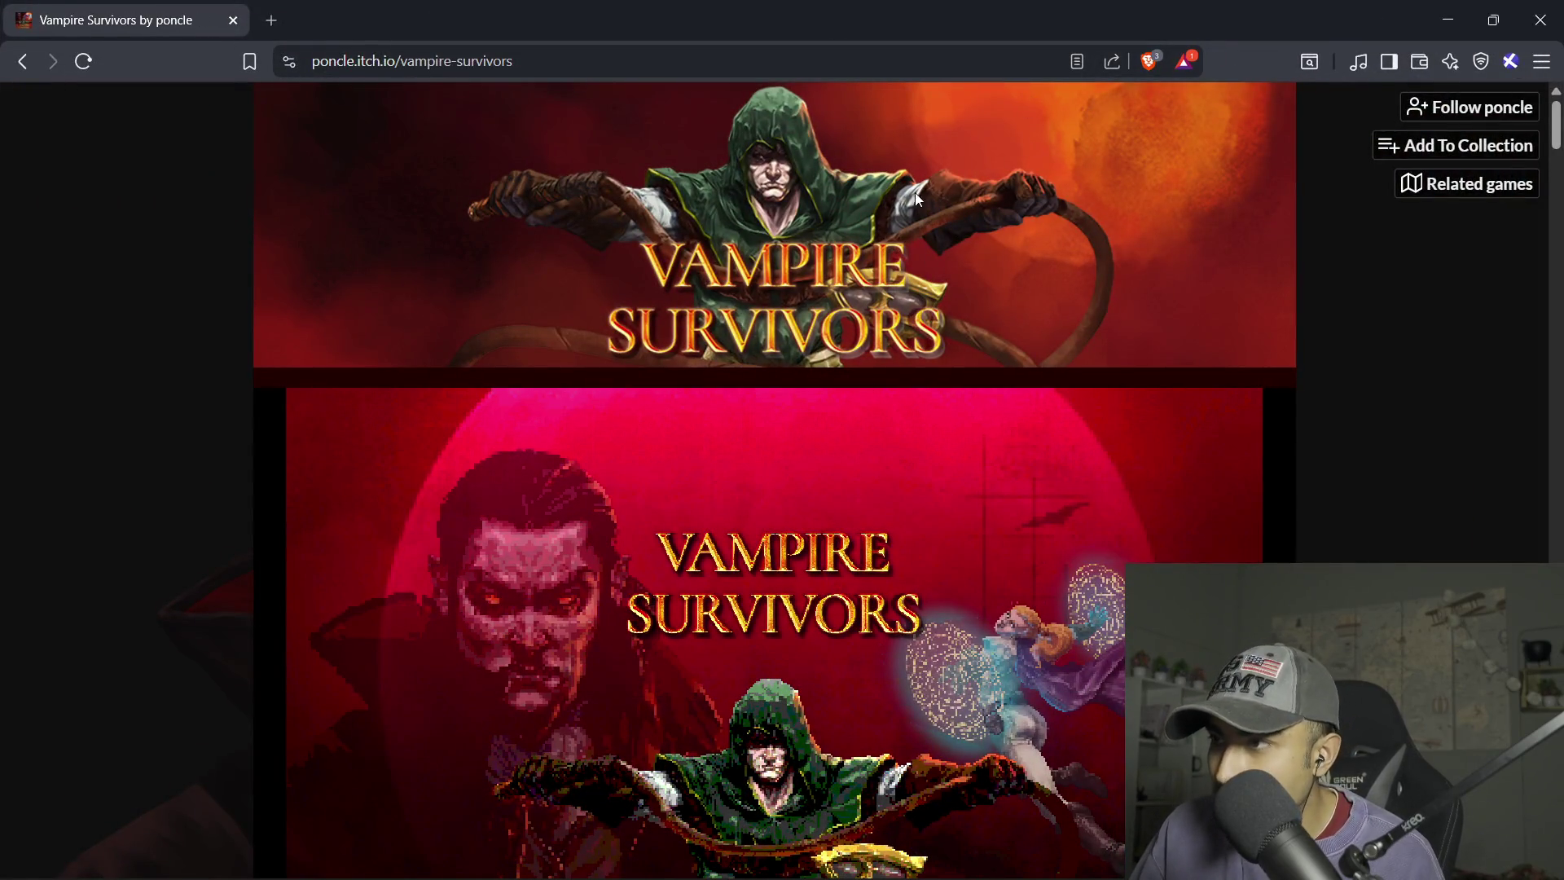
- Get past the Vampire Survivors title screen and start a run as Antonio
{"action": "scroll", "coordinate": [1344, 518], "scroll_direction": "down", "scroll_amount": 7}
{"action": "scroll", "coordinate": [1166, 495], "scroll_direction": "up", "scroll_amount": 5}
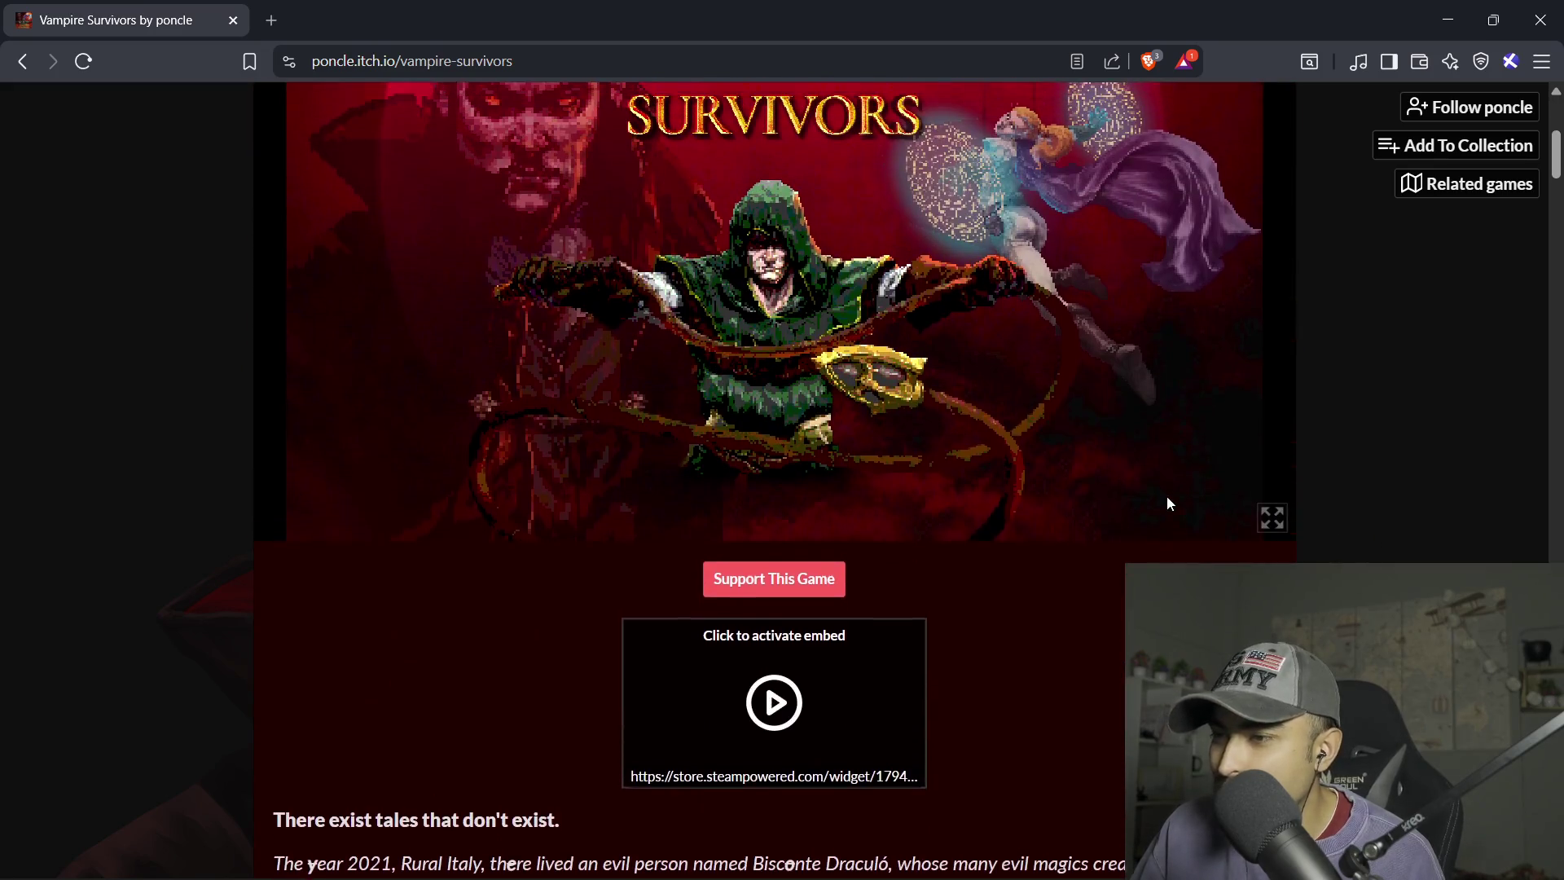
{"action": "left_click", "coordinate": [778, 655]}
{"action": "left_click", "coordinate": [787, 592]}
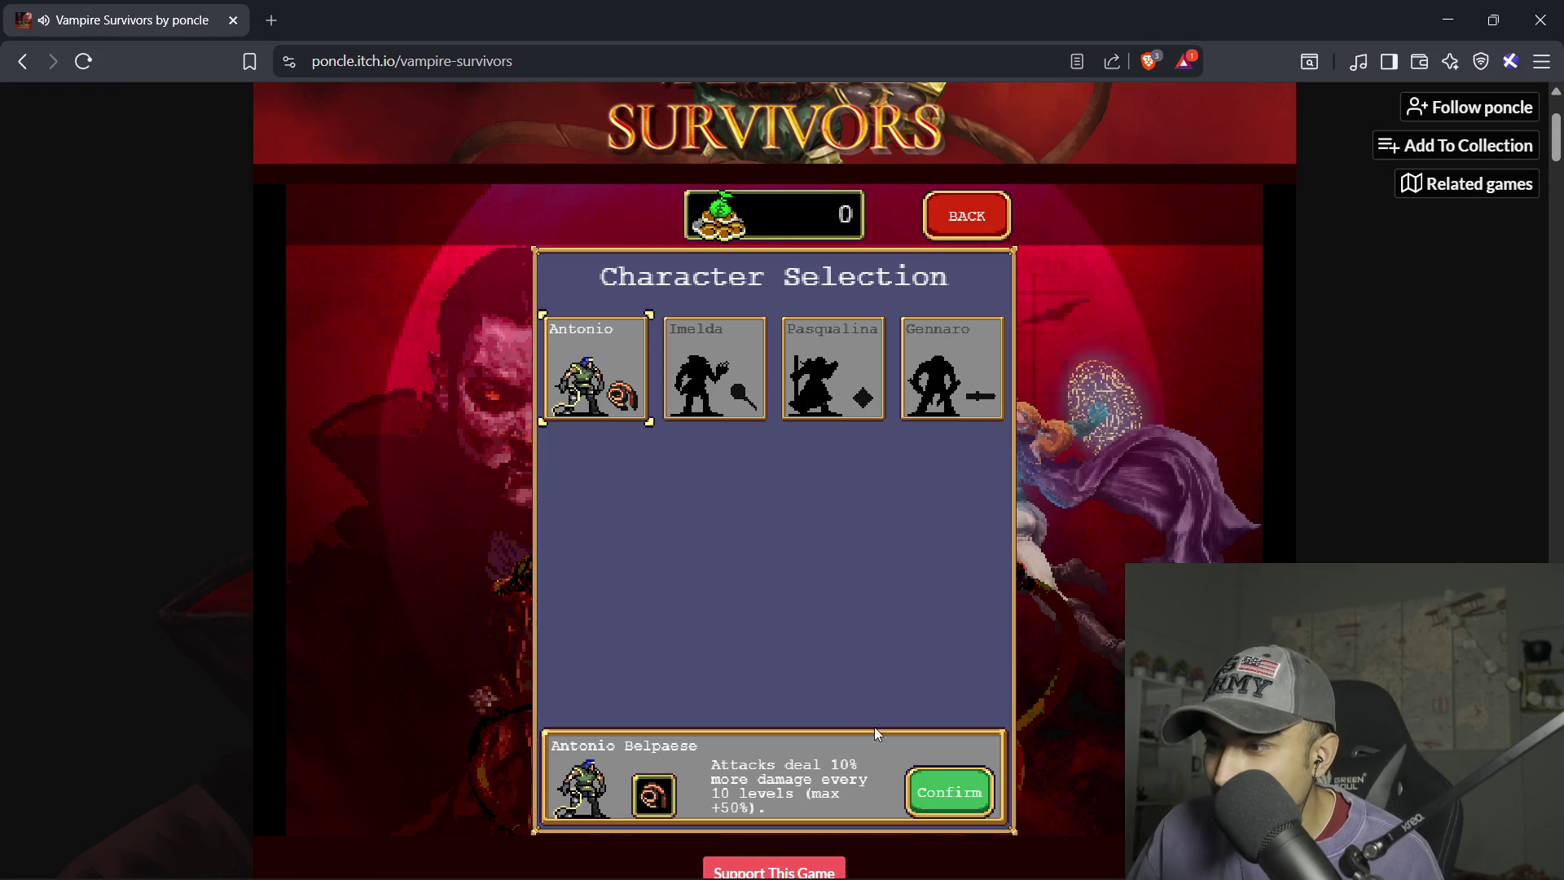
{"action": "left_click", "coordinate": [949, 792]}
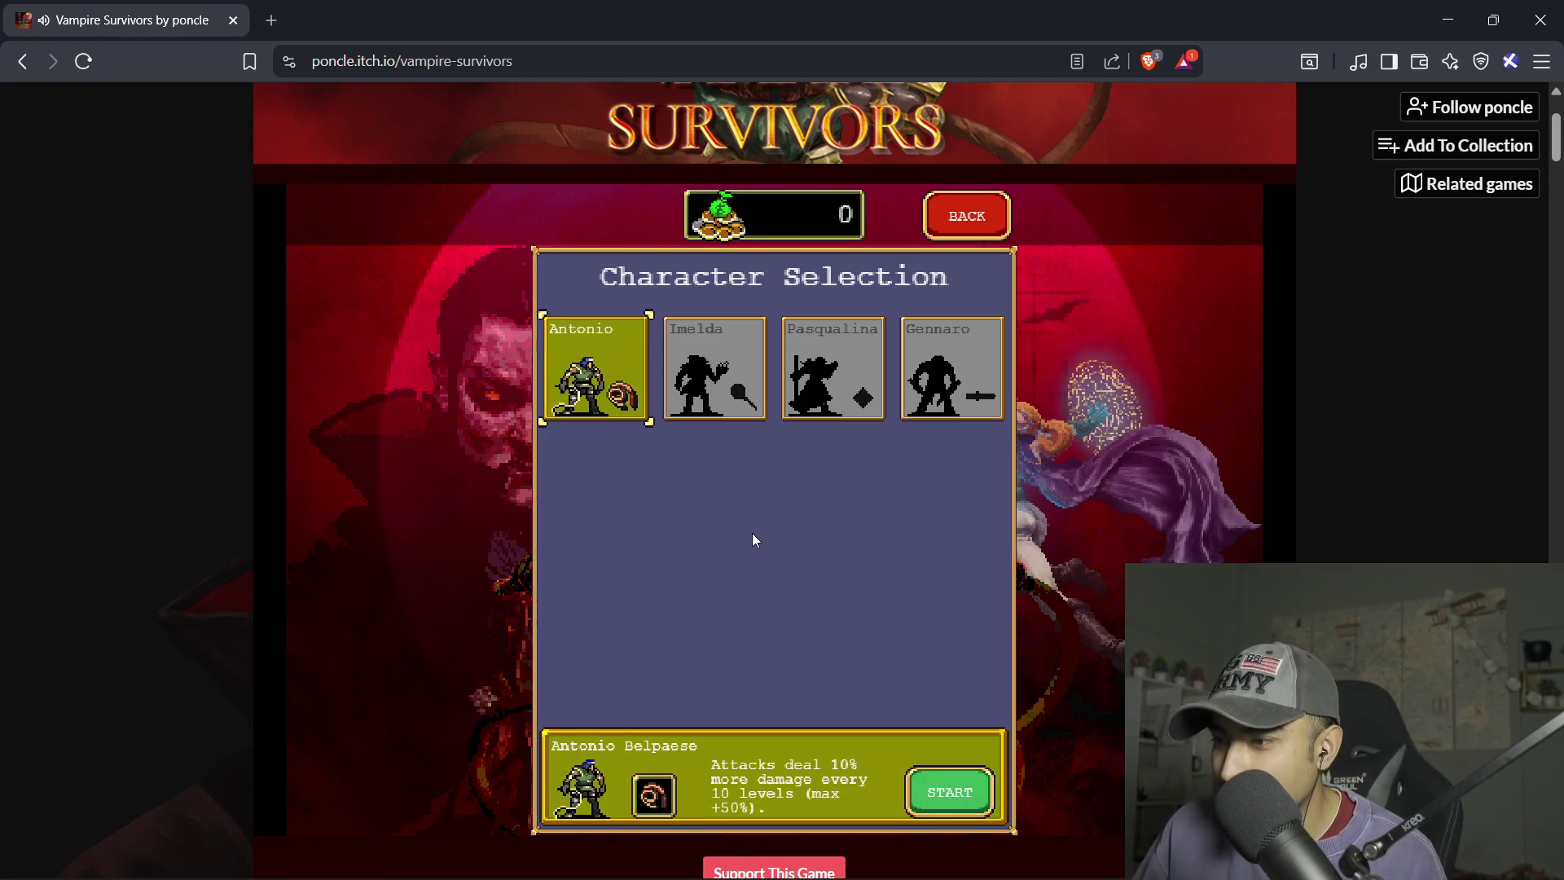
{"action": "left_click", "coordinate": [940, 791]}
- Move around with WASD collecting experience, then take the Axe at level up
{"action": "key", "text": "d"}
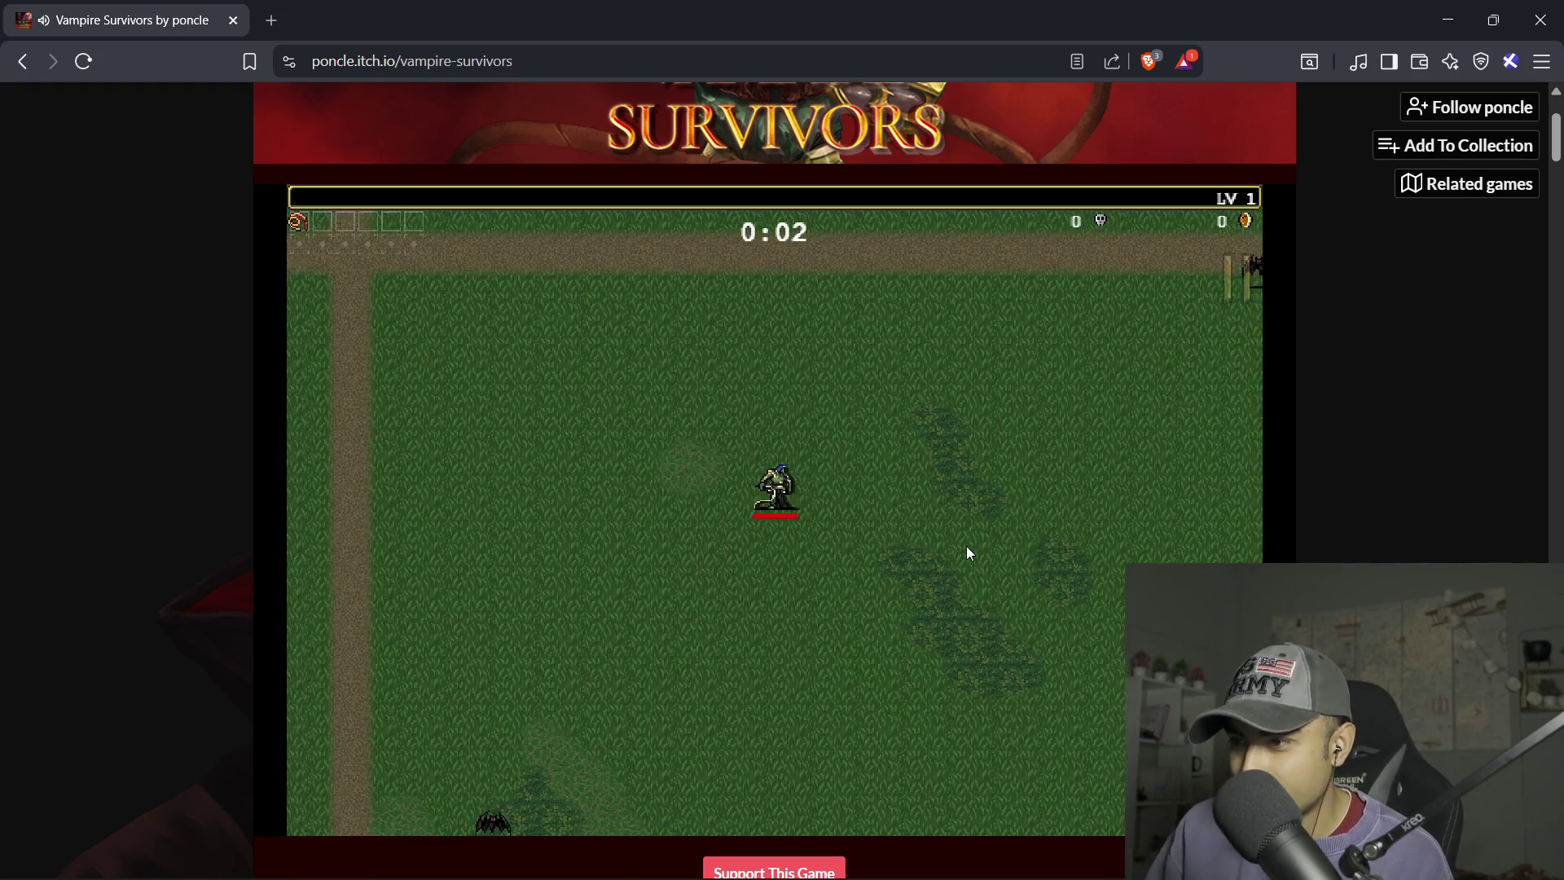
{"action": "key", "text": "s"}
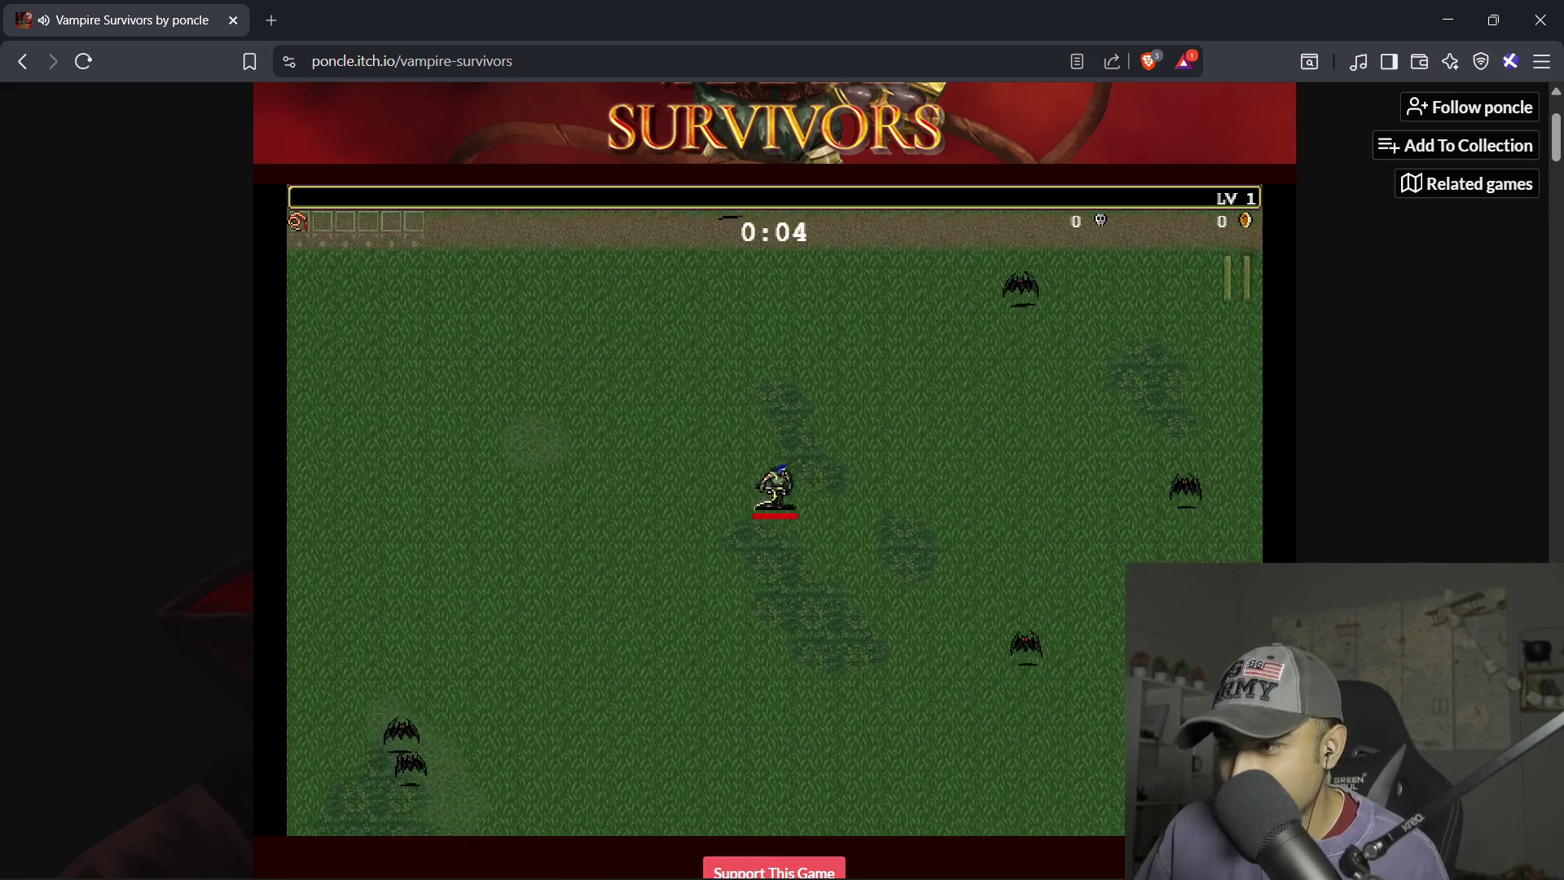
{"action": "key", "text": "s"}
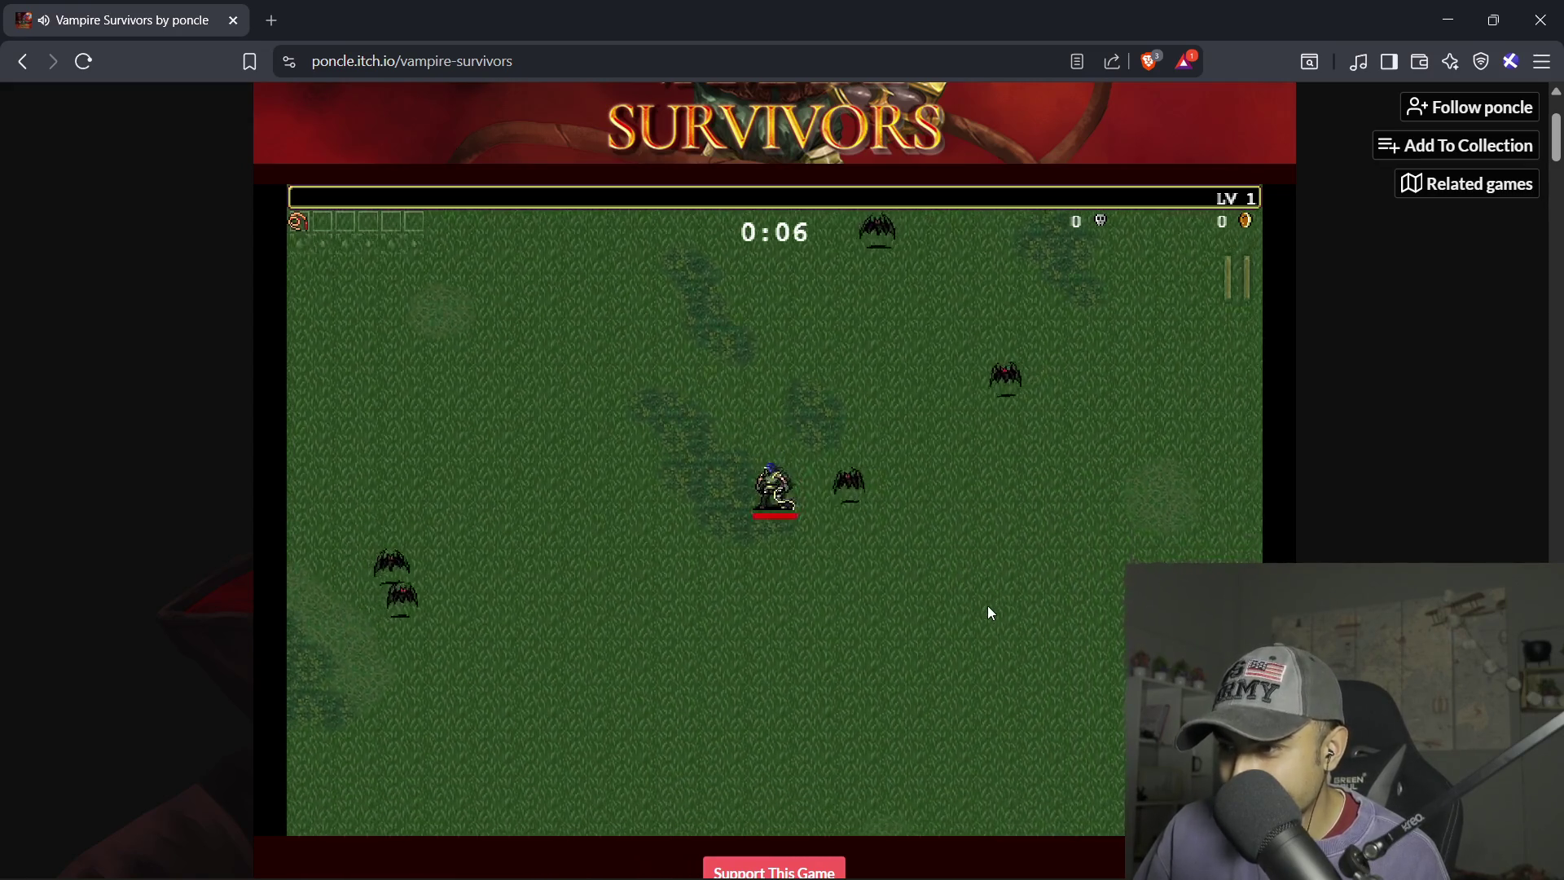
{"action": "key", "text": "w"}
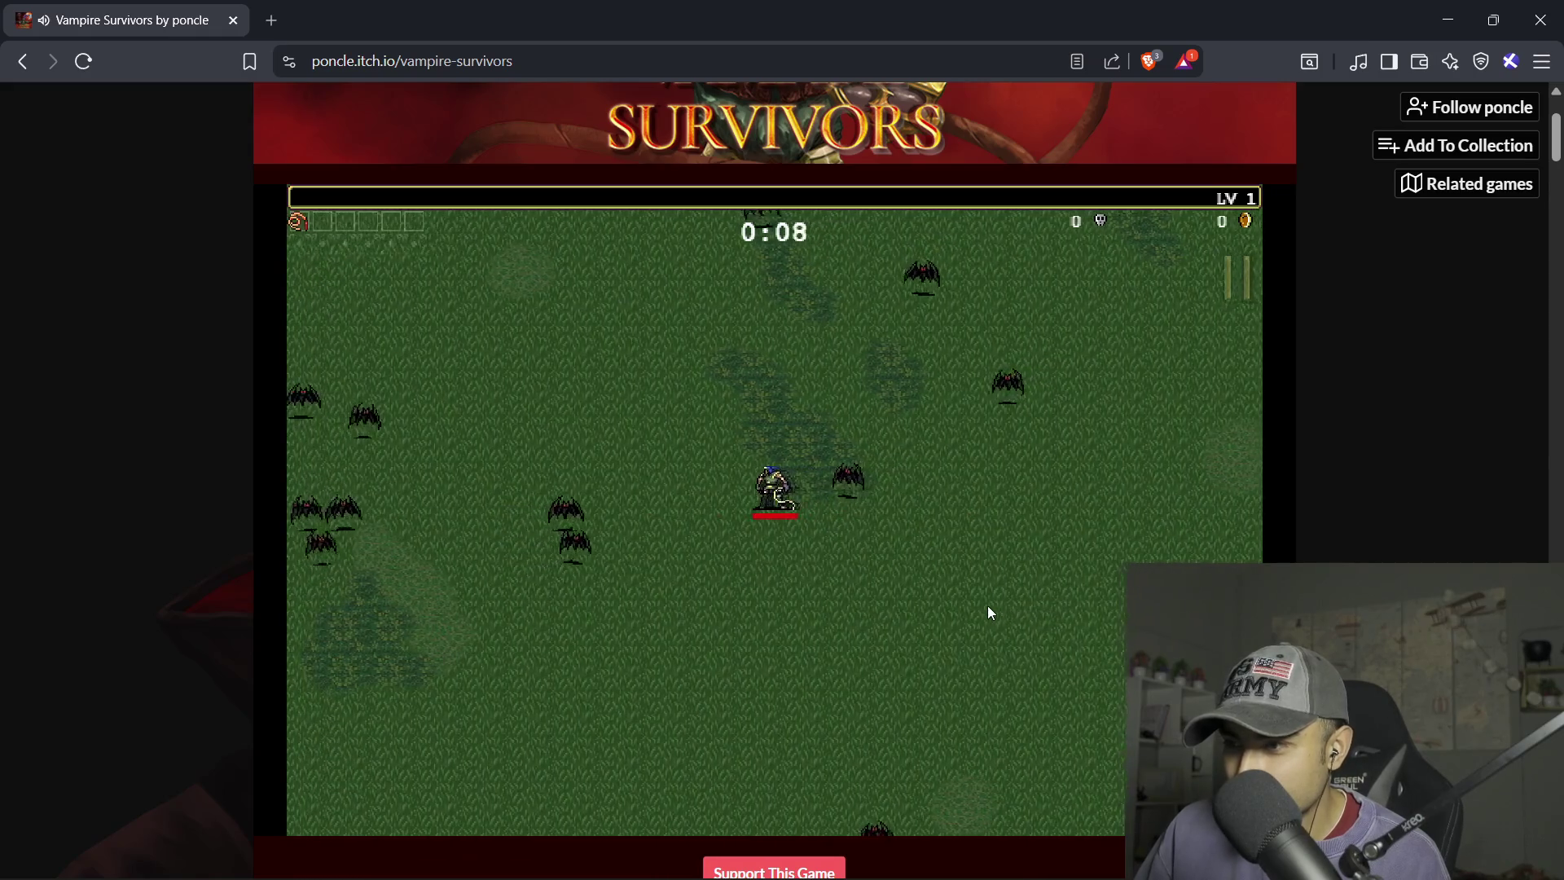
{"action": "key", "text": "d"}
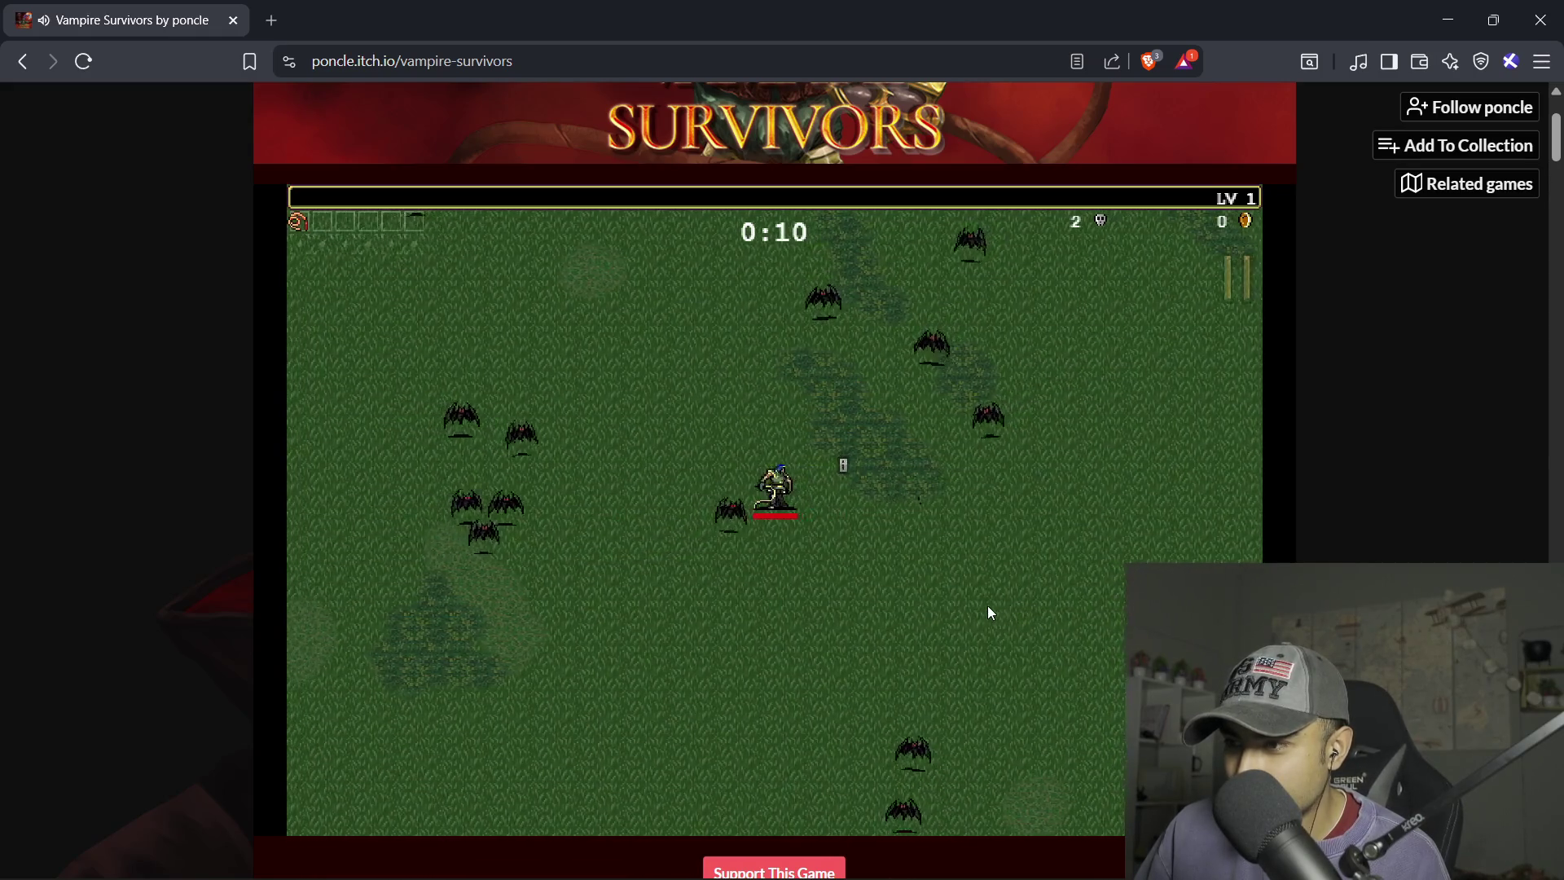
{"action": "key", "text": "d"}
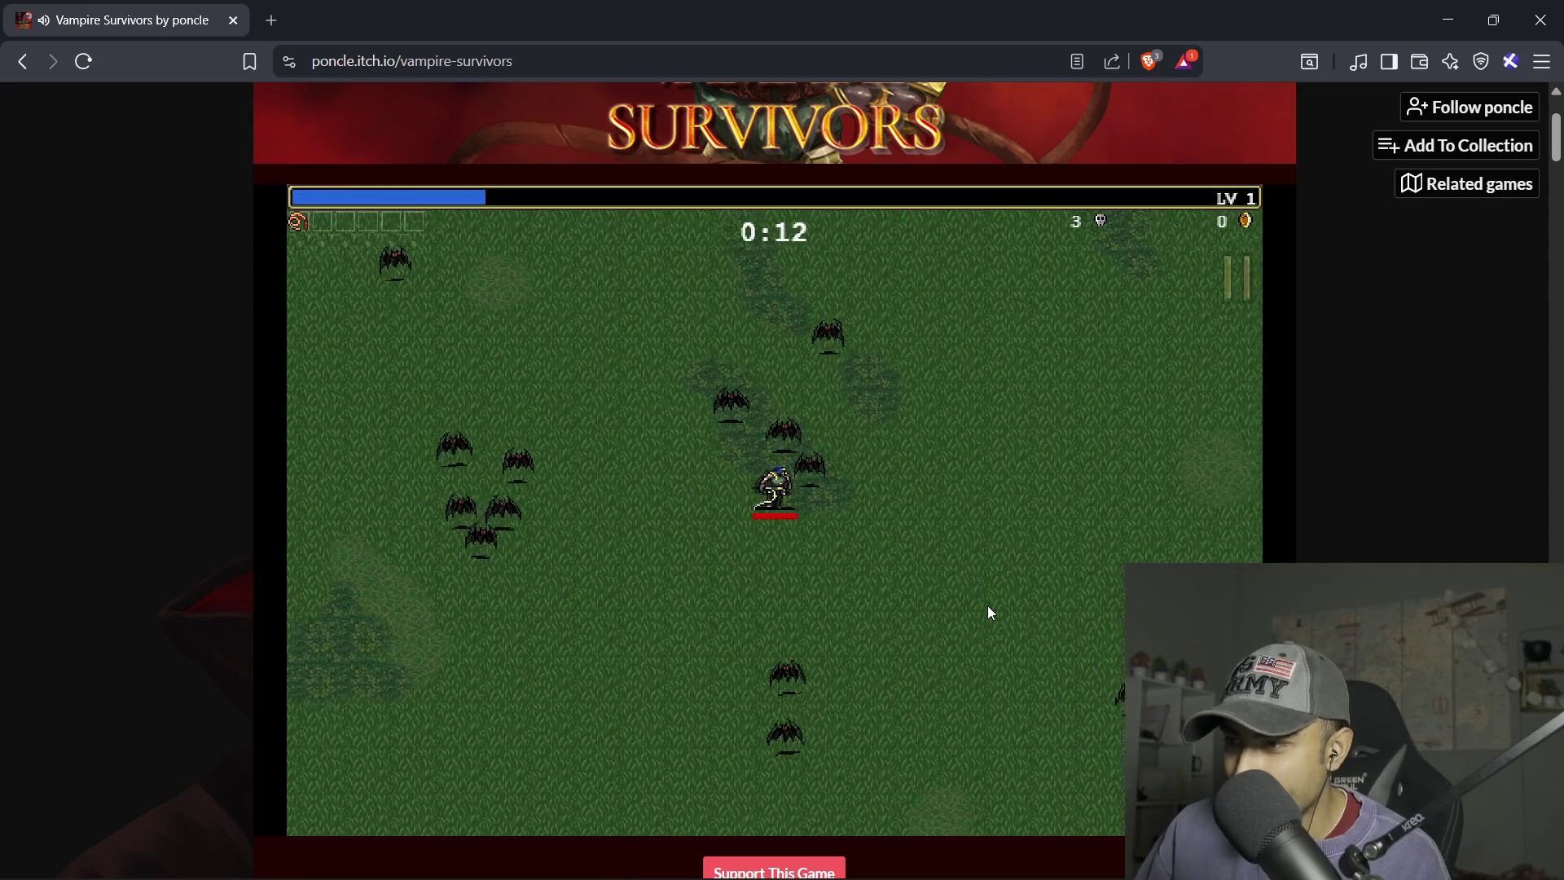
{"action": "key", "text": "a"}
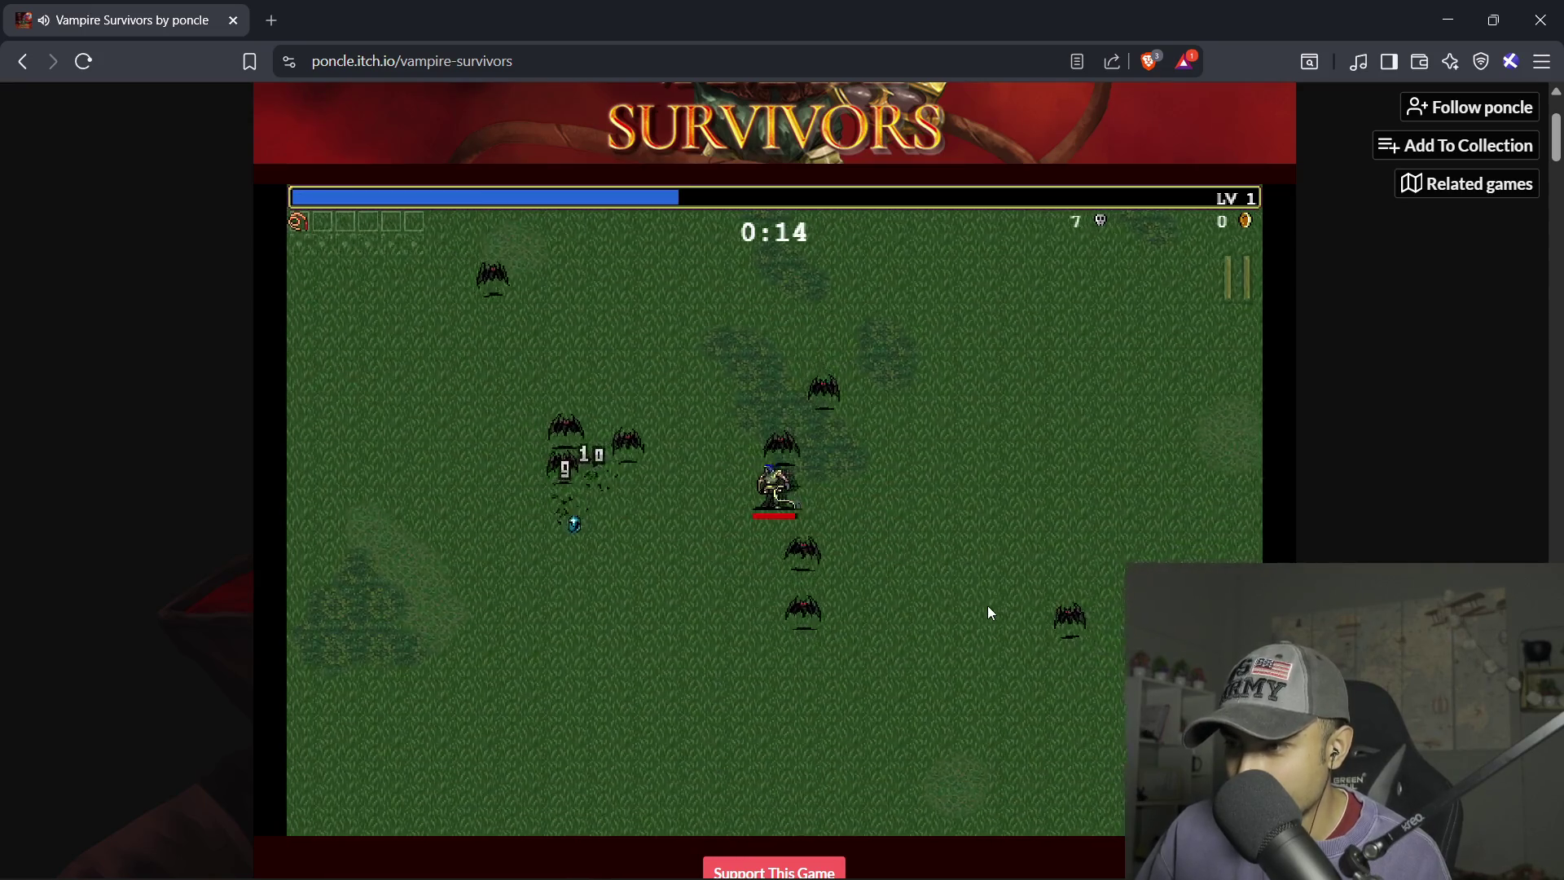
{"action": "key", "text": "a"}
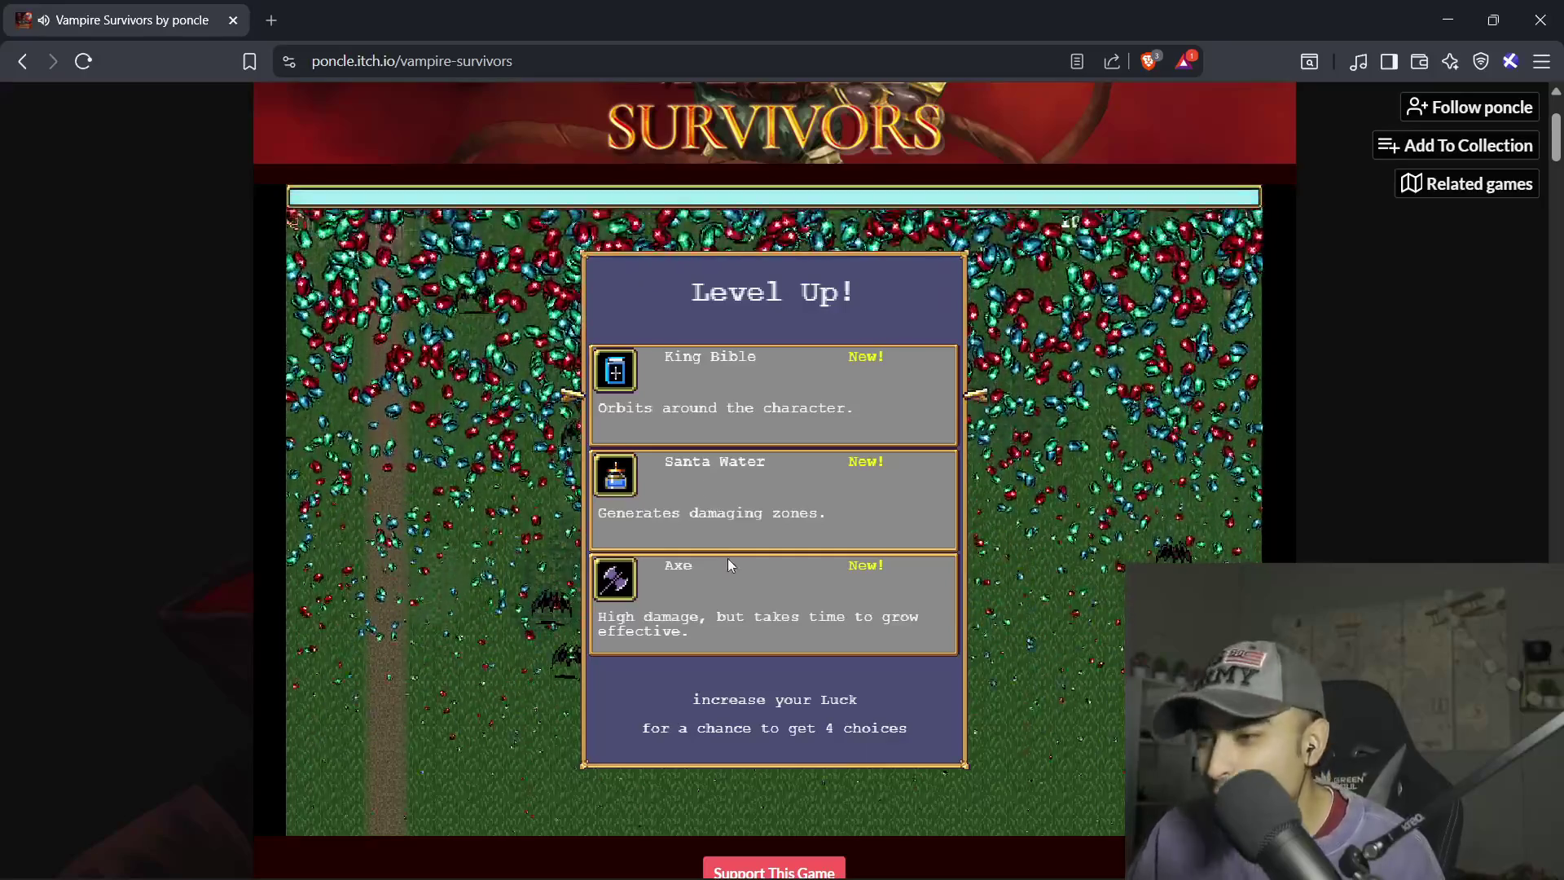
{"action": "left_click", "coordinate": [716, 605]}
- Keep moving with the arrow keys until game over, then quit and dismiss the Results
{"action": "key", "text": "Right"}
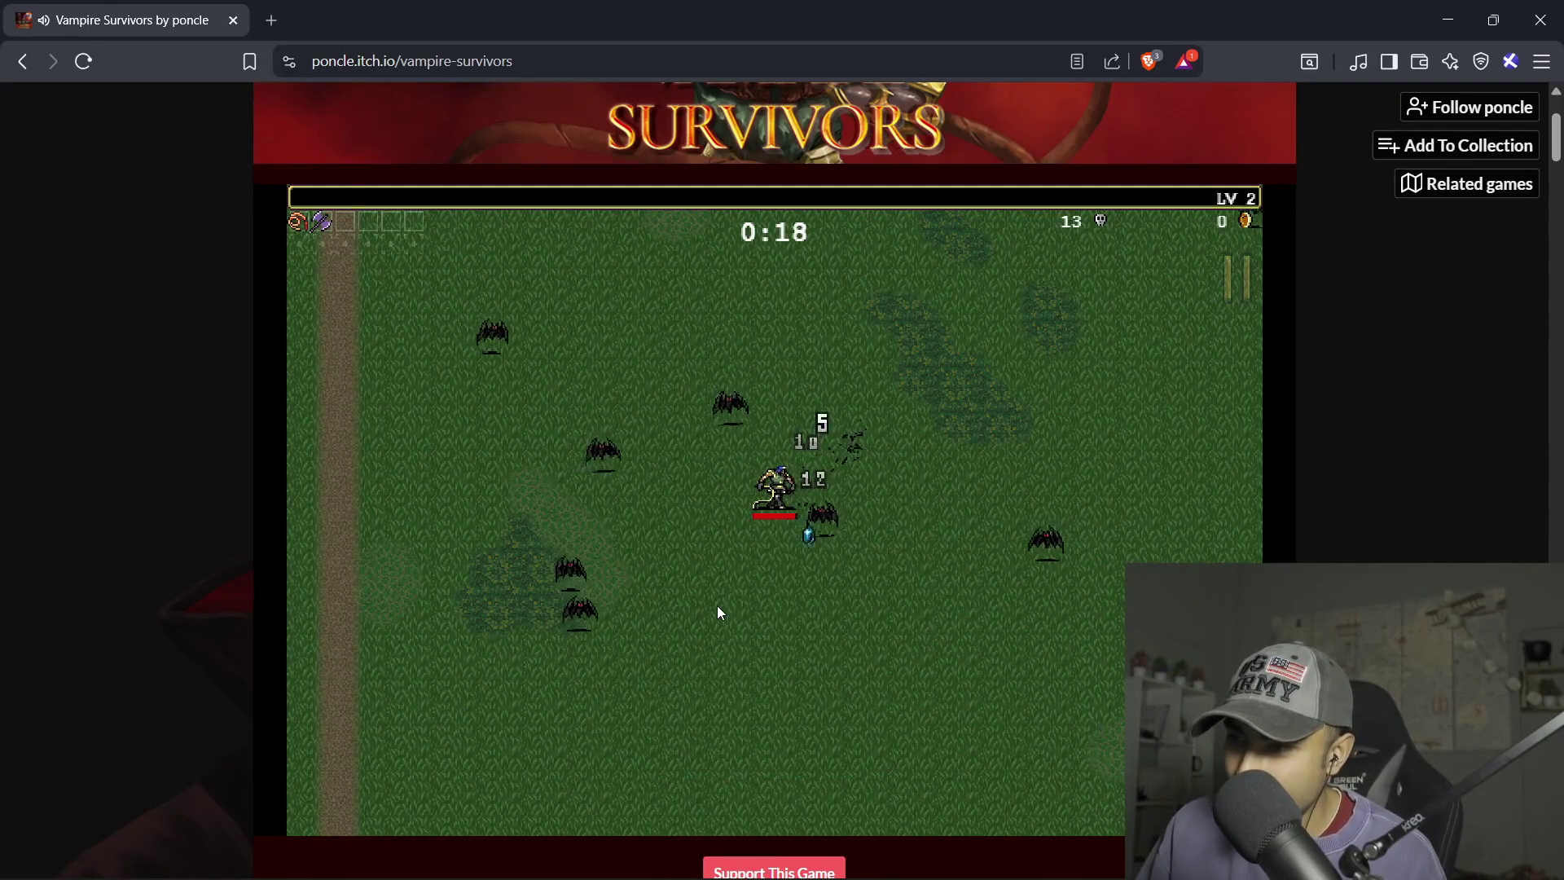
{"action": "key", "text": "Right"}
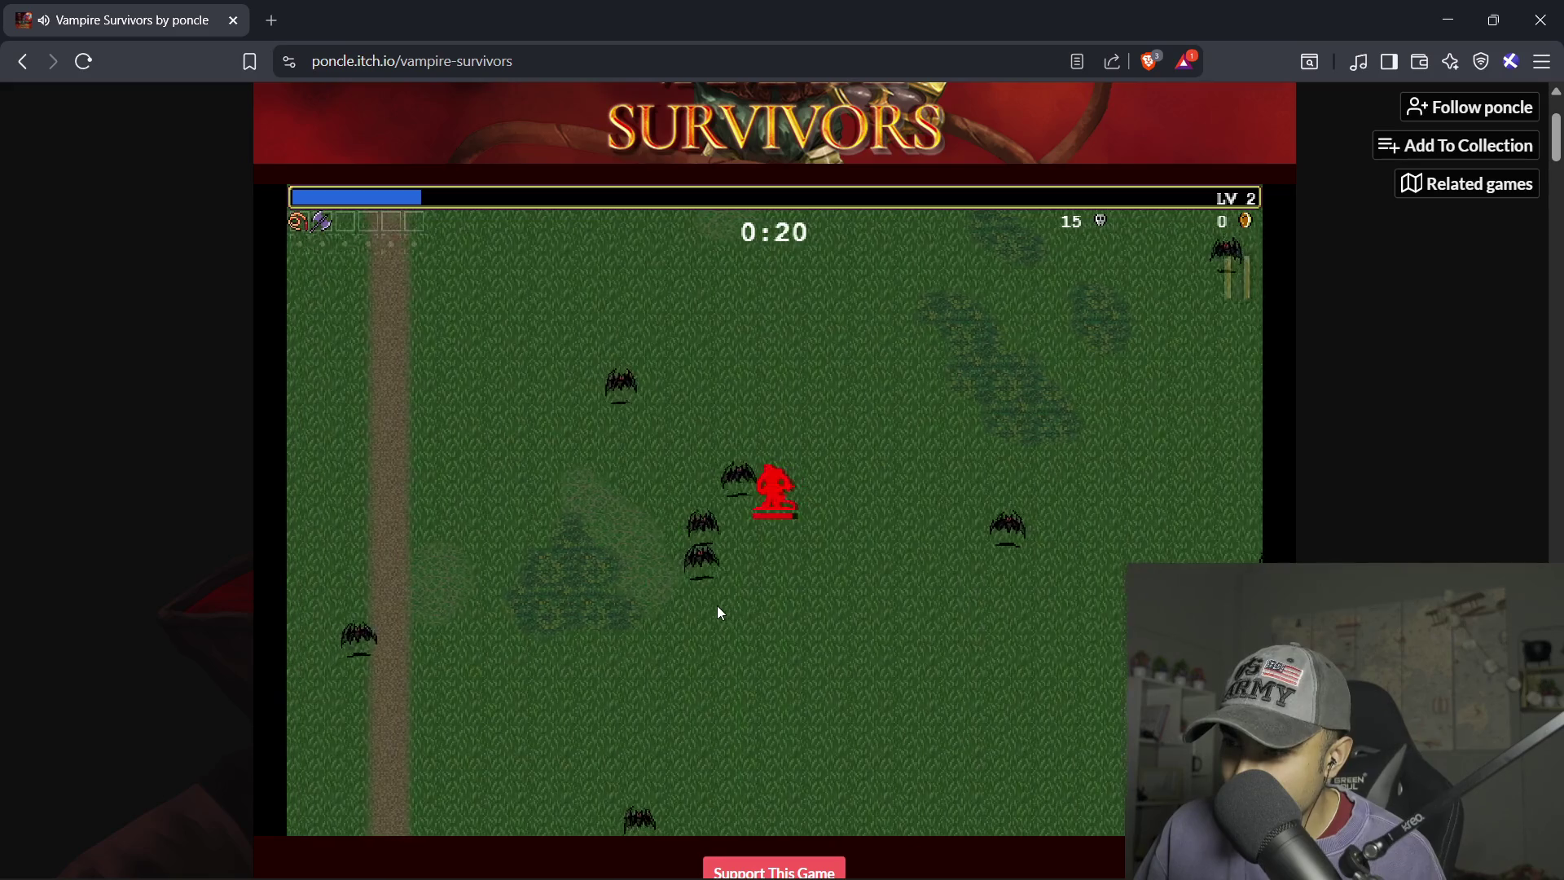
{"action": "key", "text": "Down"}
{"action": "key", "text": "Right"}
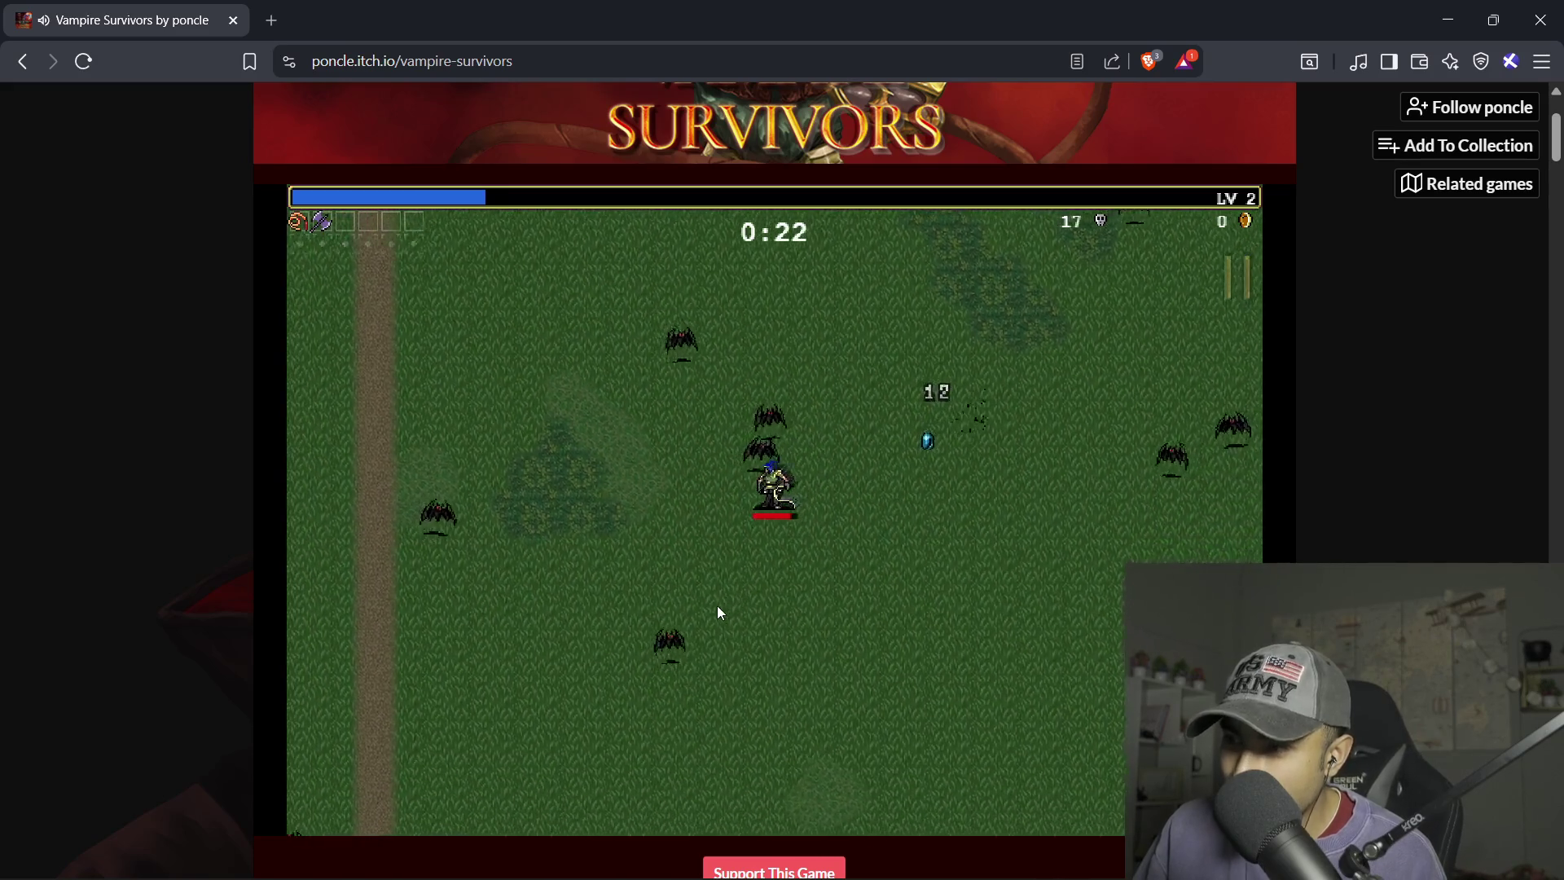
{"action": "key", "text": "Up"}
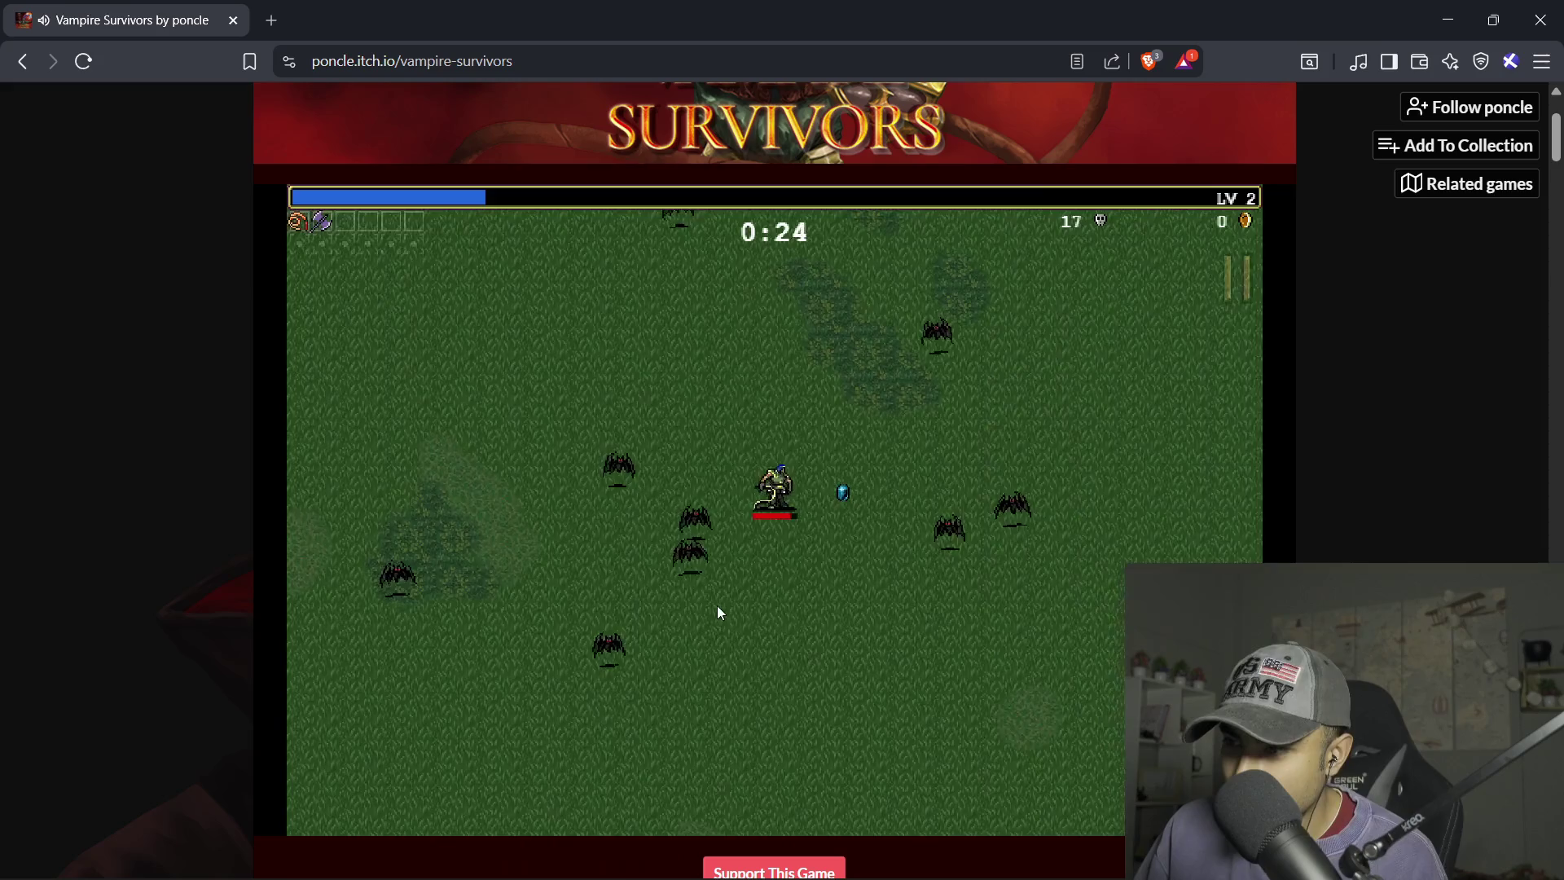
{"action": "key", "text": "Down"}
{"action": "key", "text": "Left"}
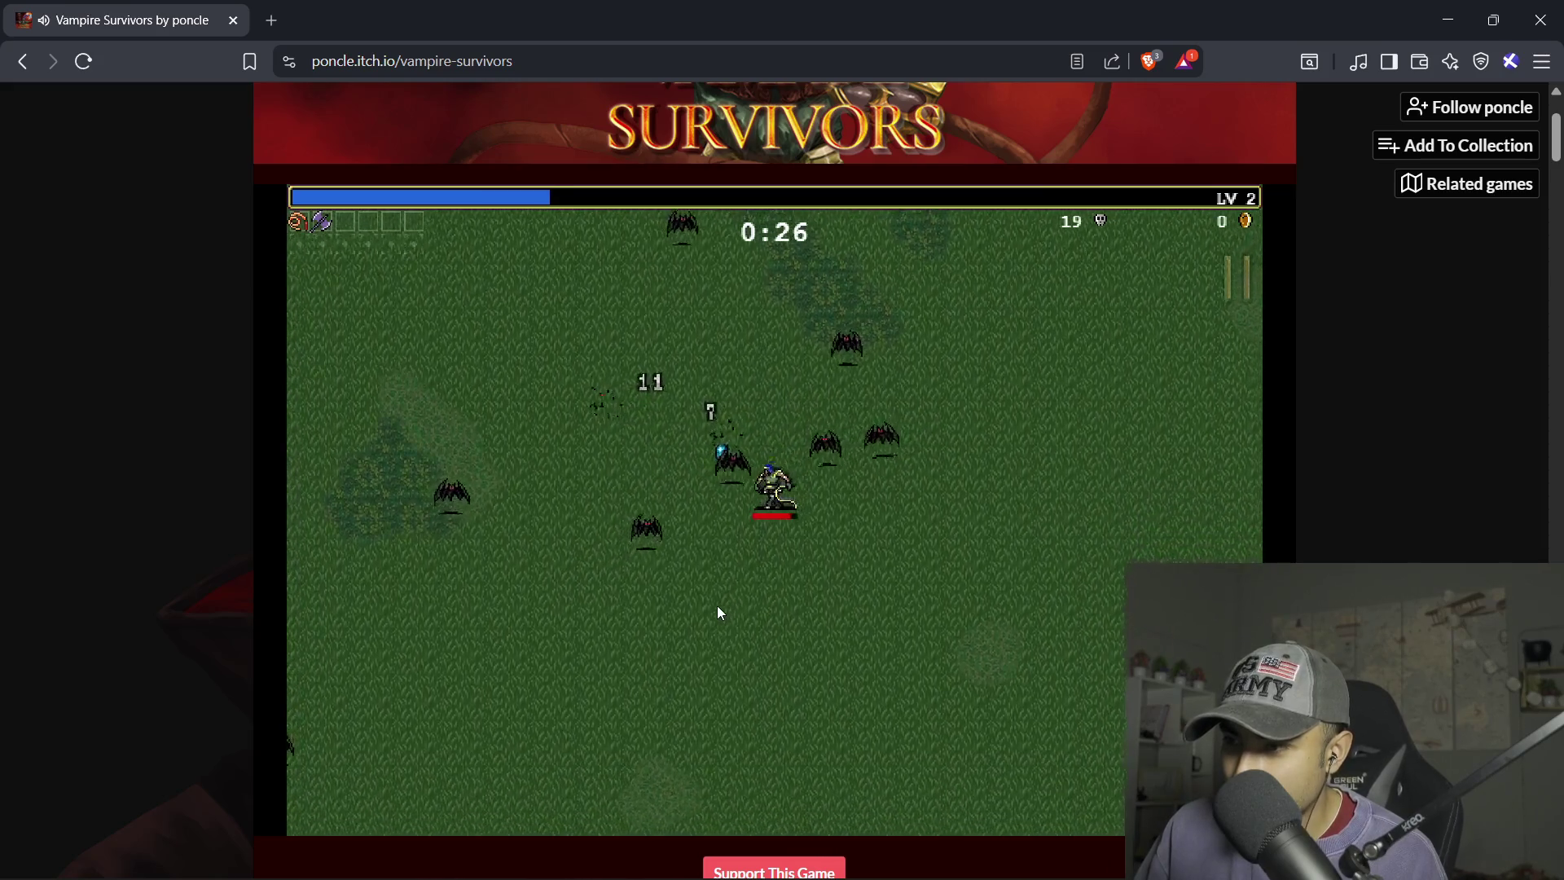
{"action": "key", "text": "Left"}
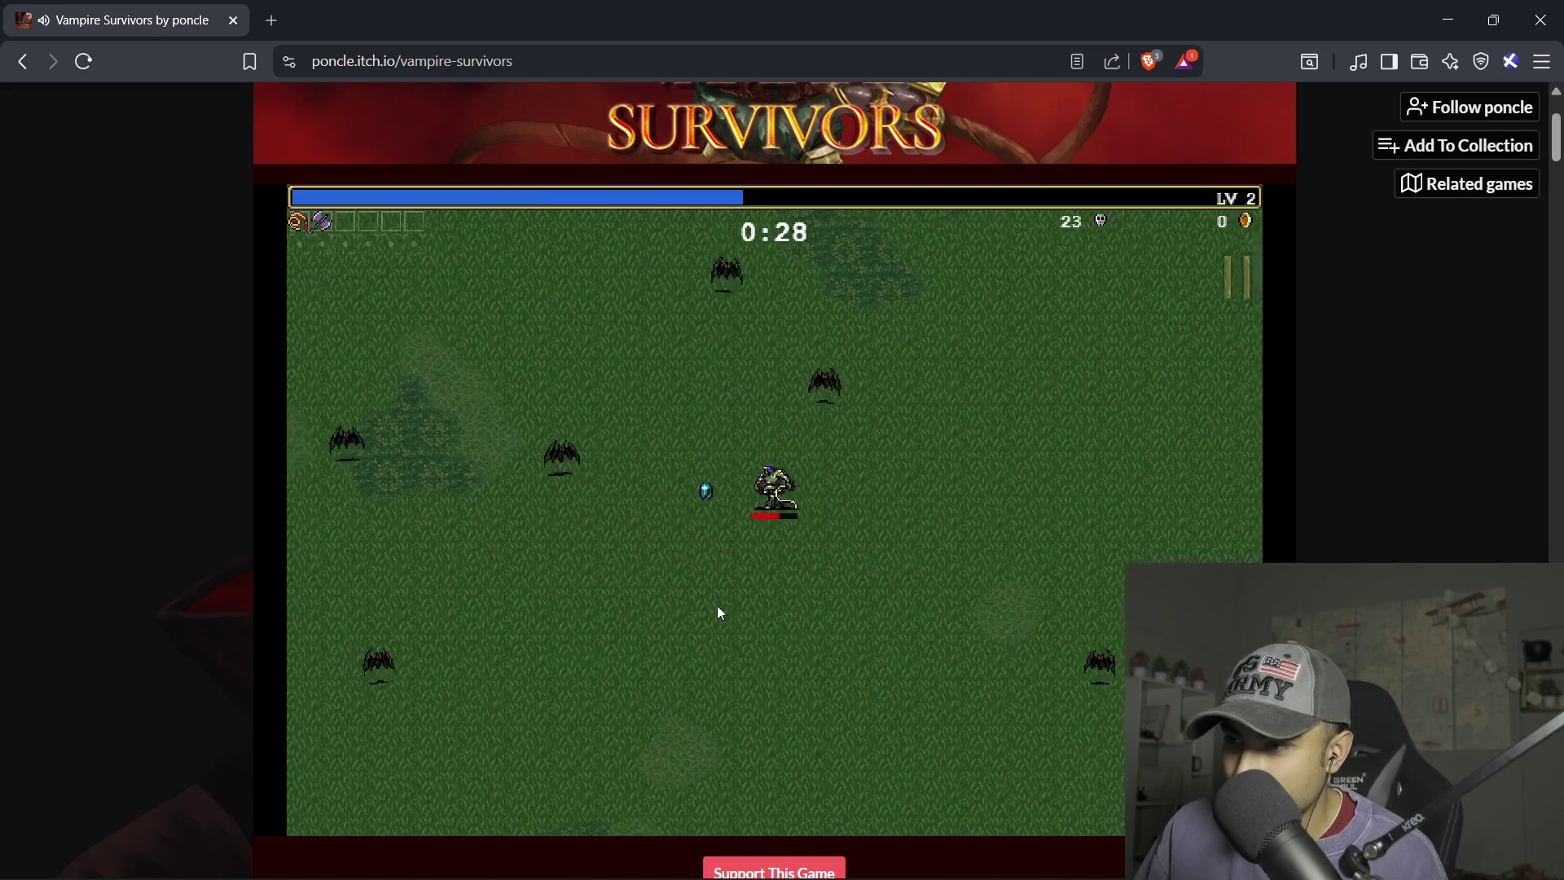
{"action": "key", "text": "Up"}
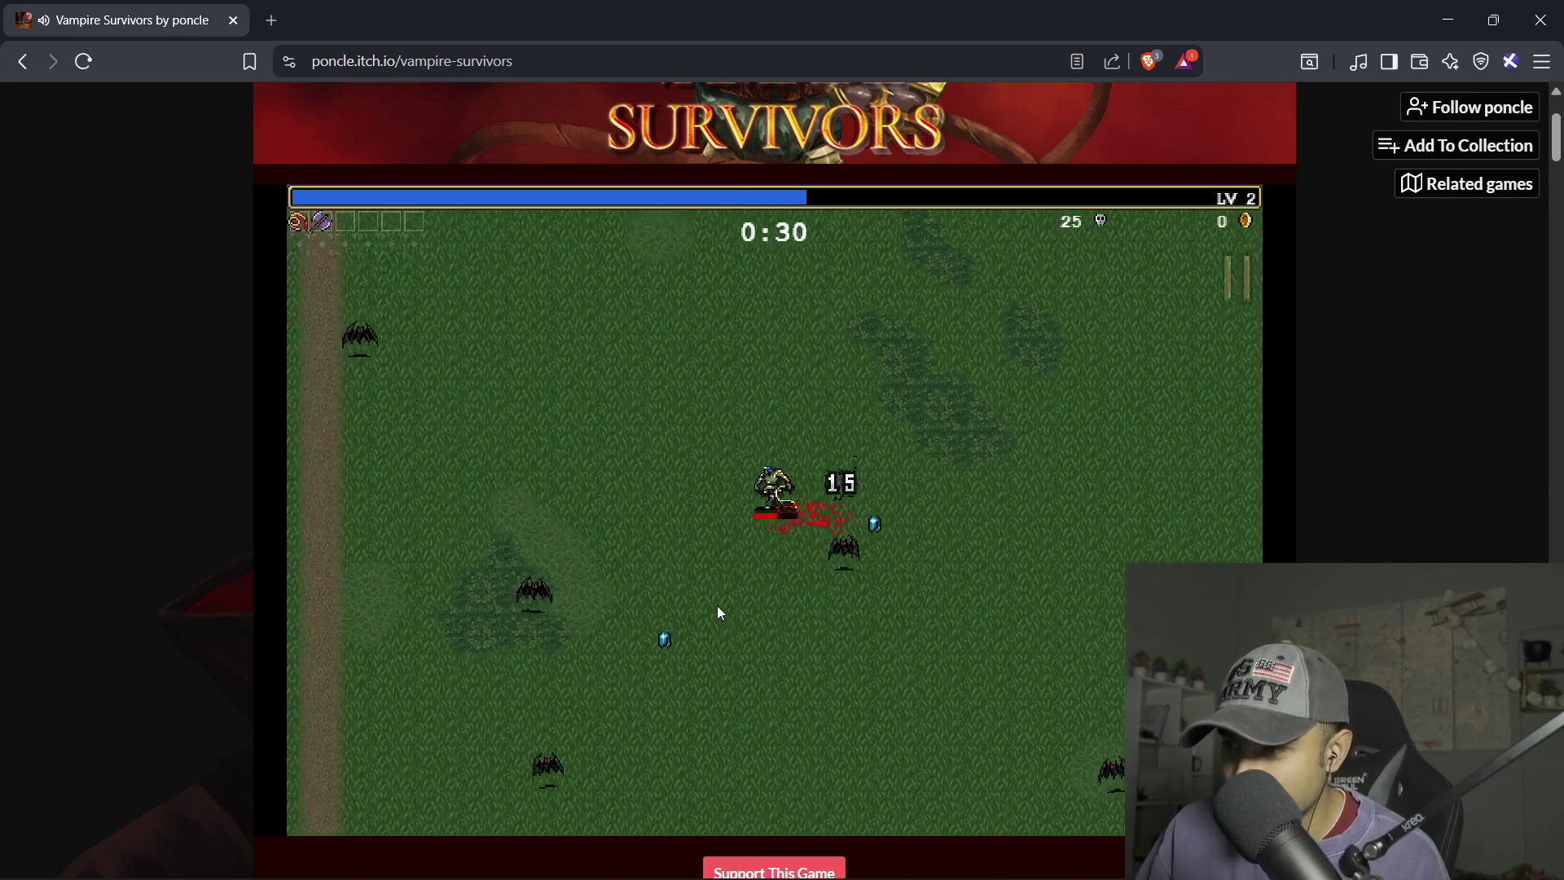
{"action": "key", "text": "Left"}
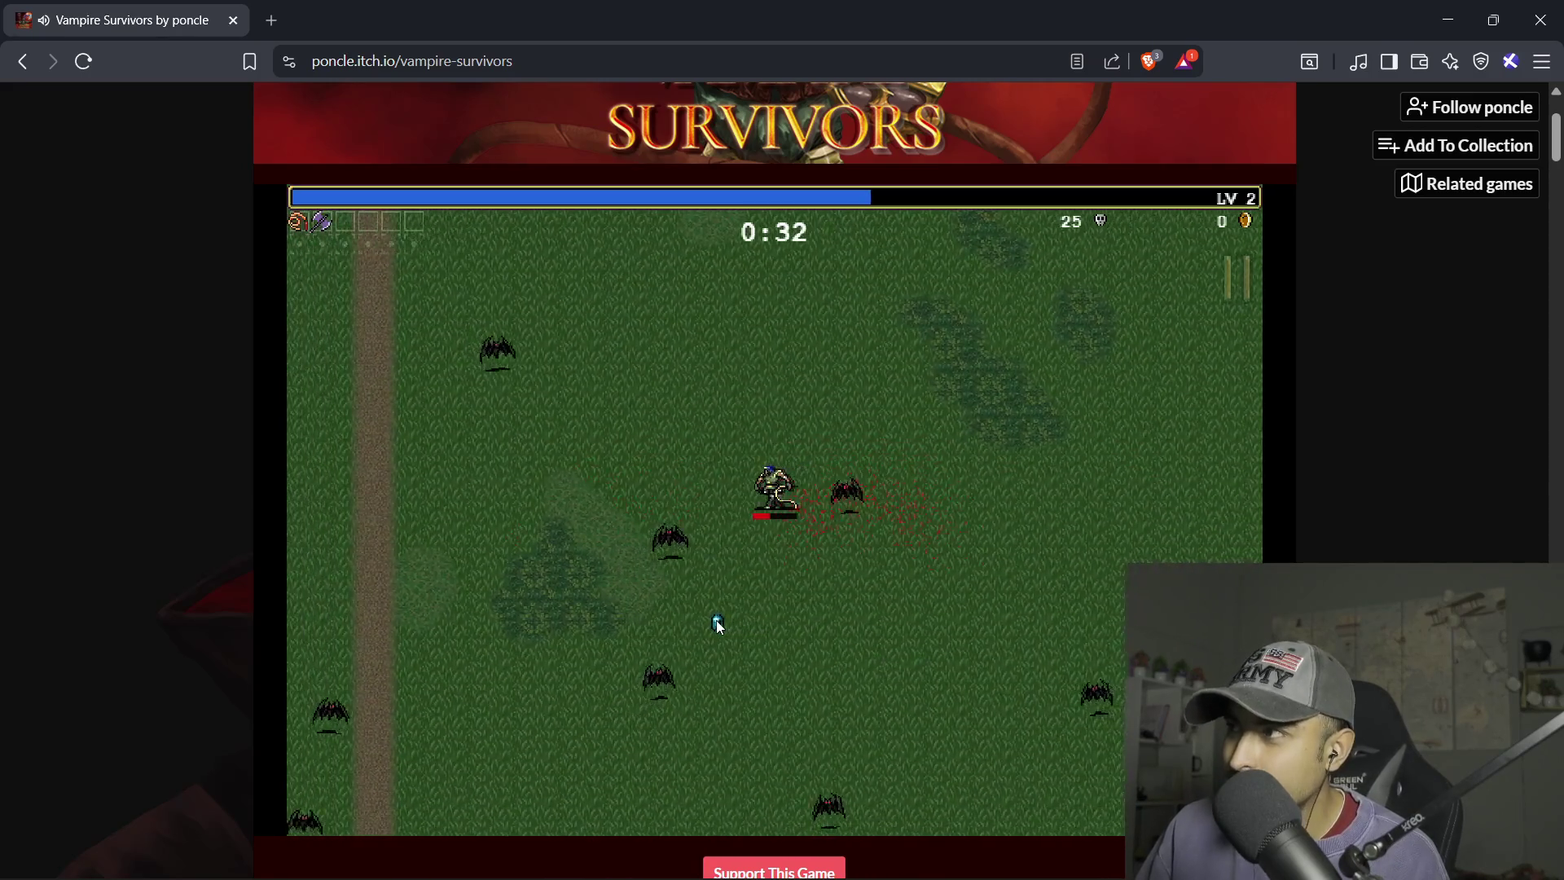
{"action": "key", "text": "Down"}
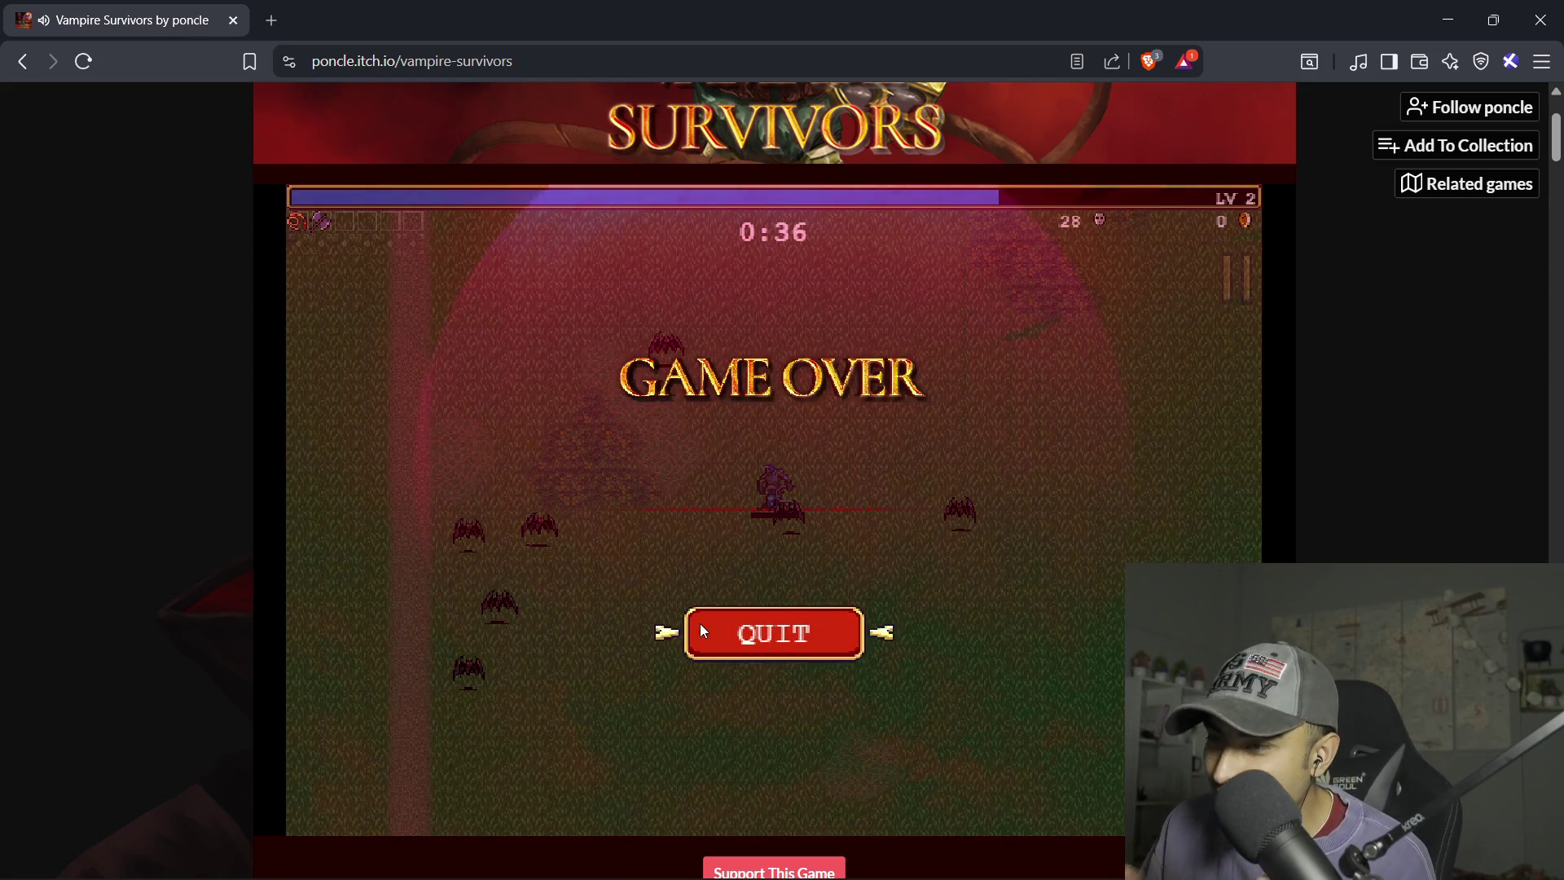
{"action": "left_click", "coordinate": [746, 638]}
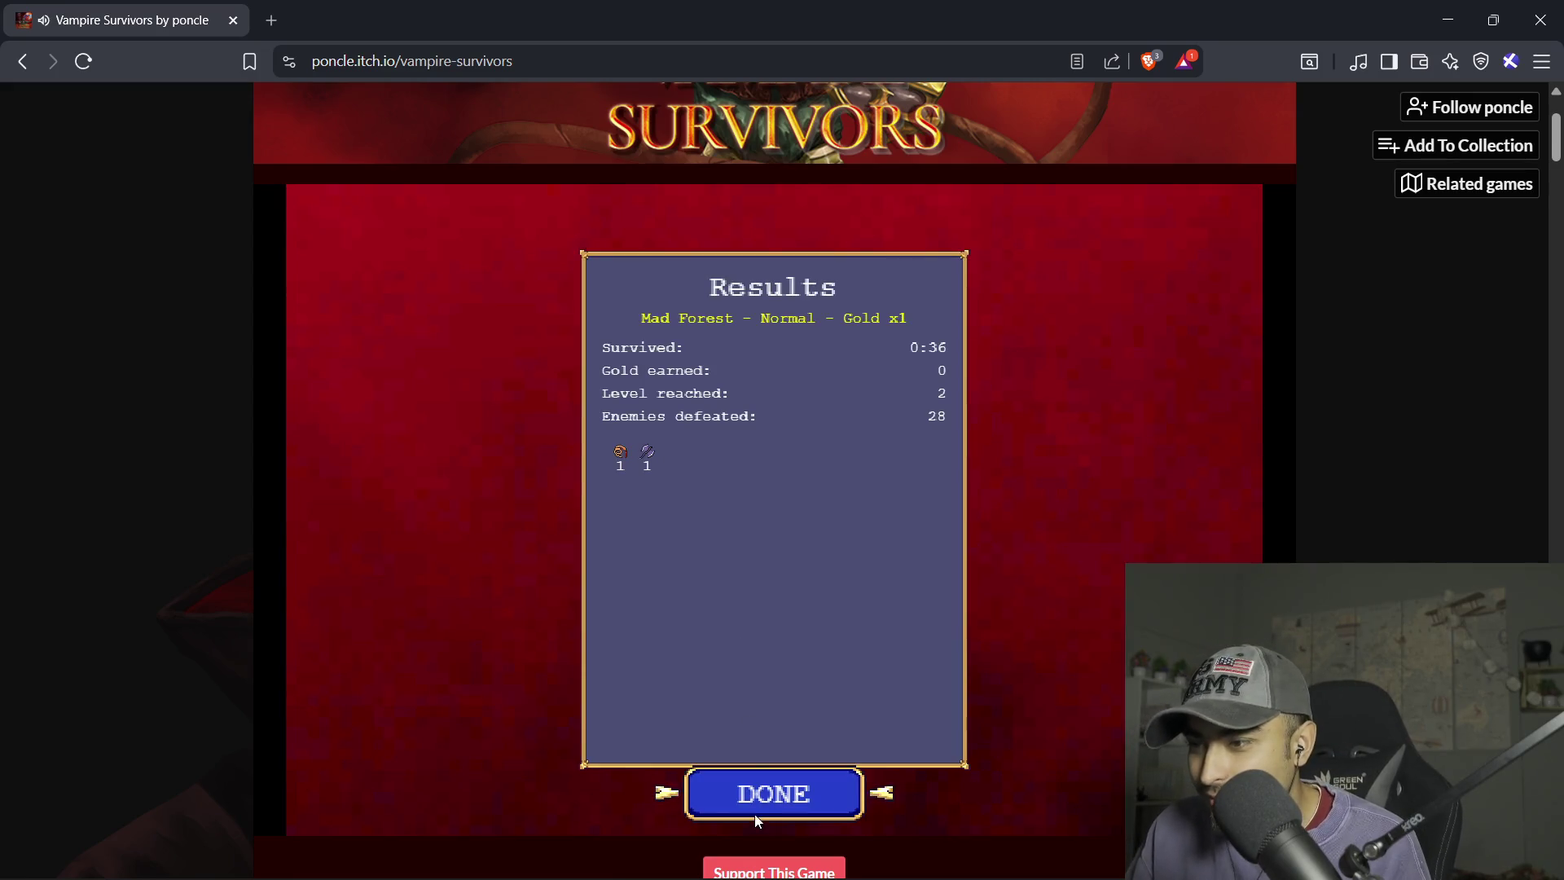
{"action": "left_click", "coordinate": [775, 783]}
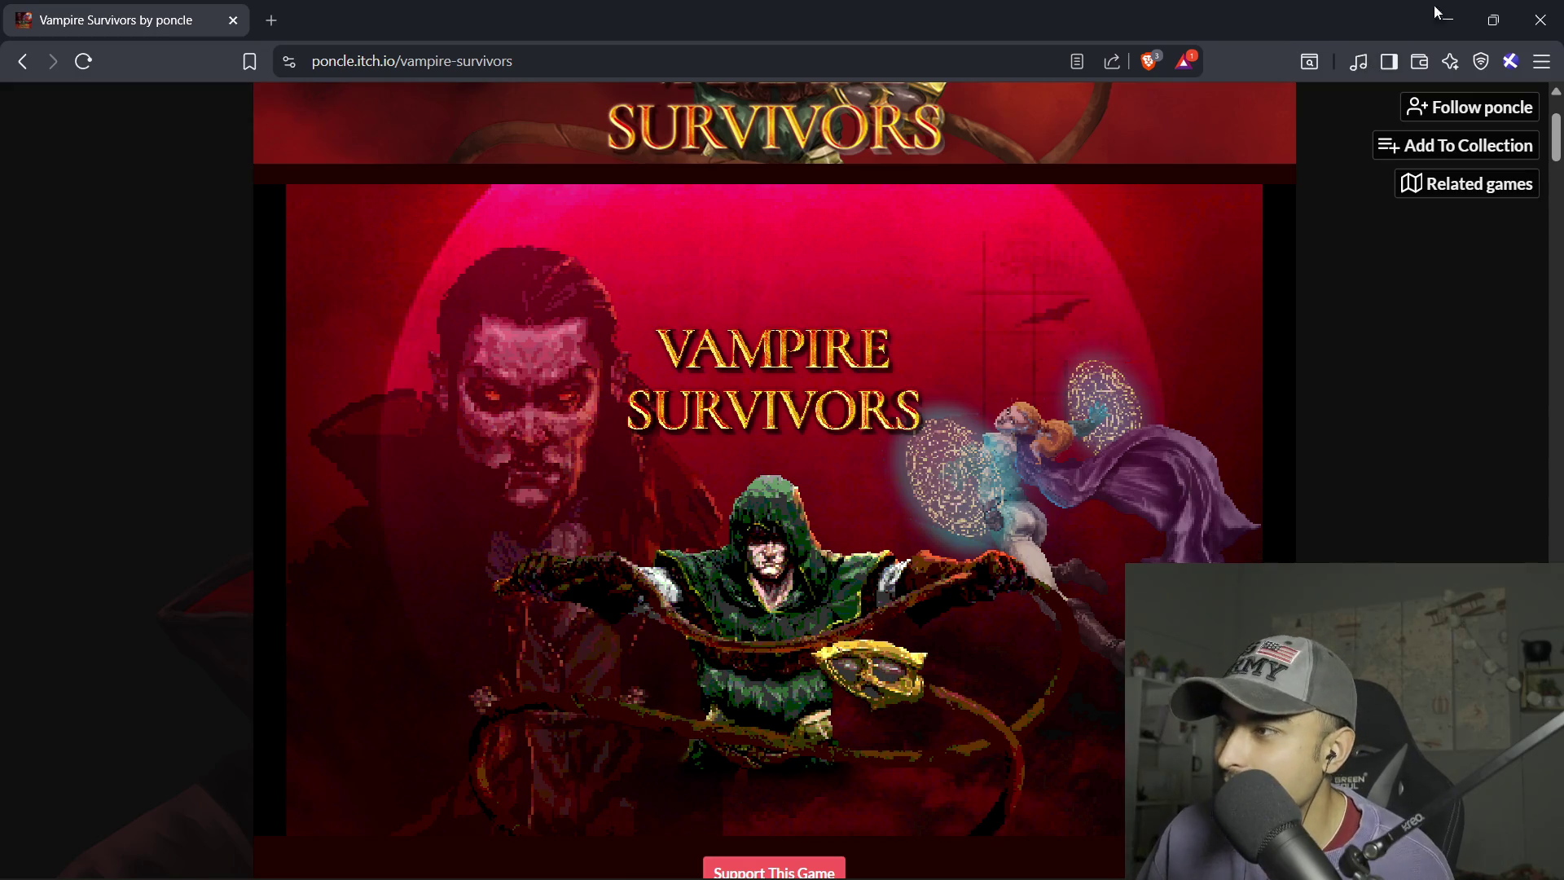
- Close the Brave browser, run main.tscn to watch the pooled enemies, then stop it
{"action": "left_click", "coordinate": [1539, 18]}
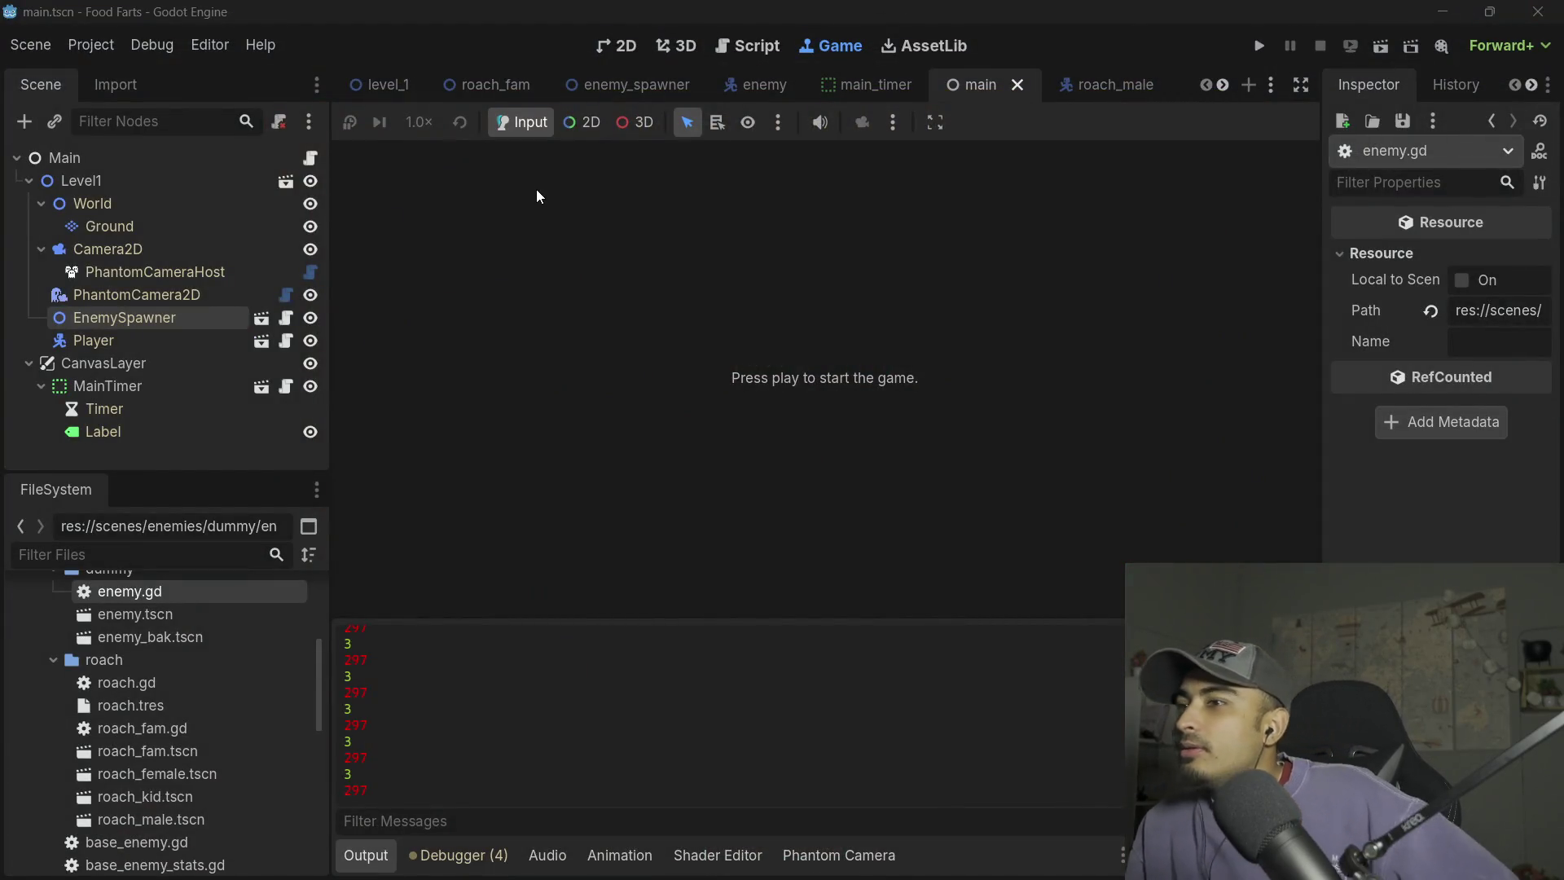
{"action": "left_click", "coordinate": [1252, 46]}
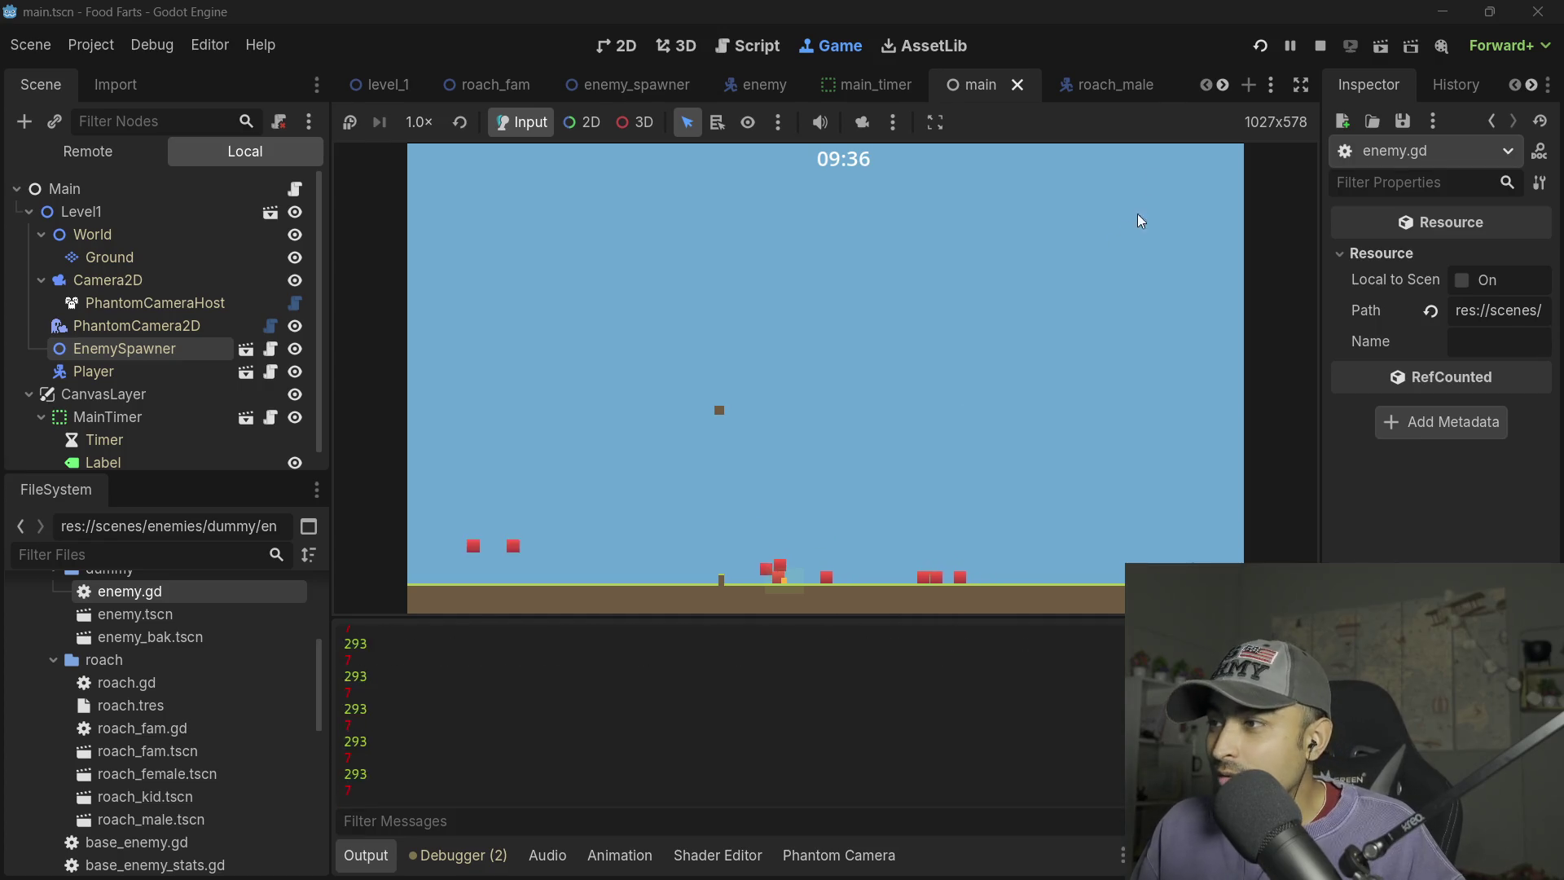
{"action": "left_click", "coordinate": [1319, 46]}
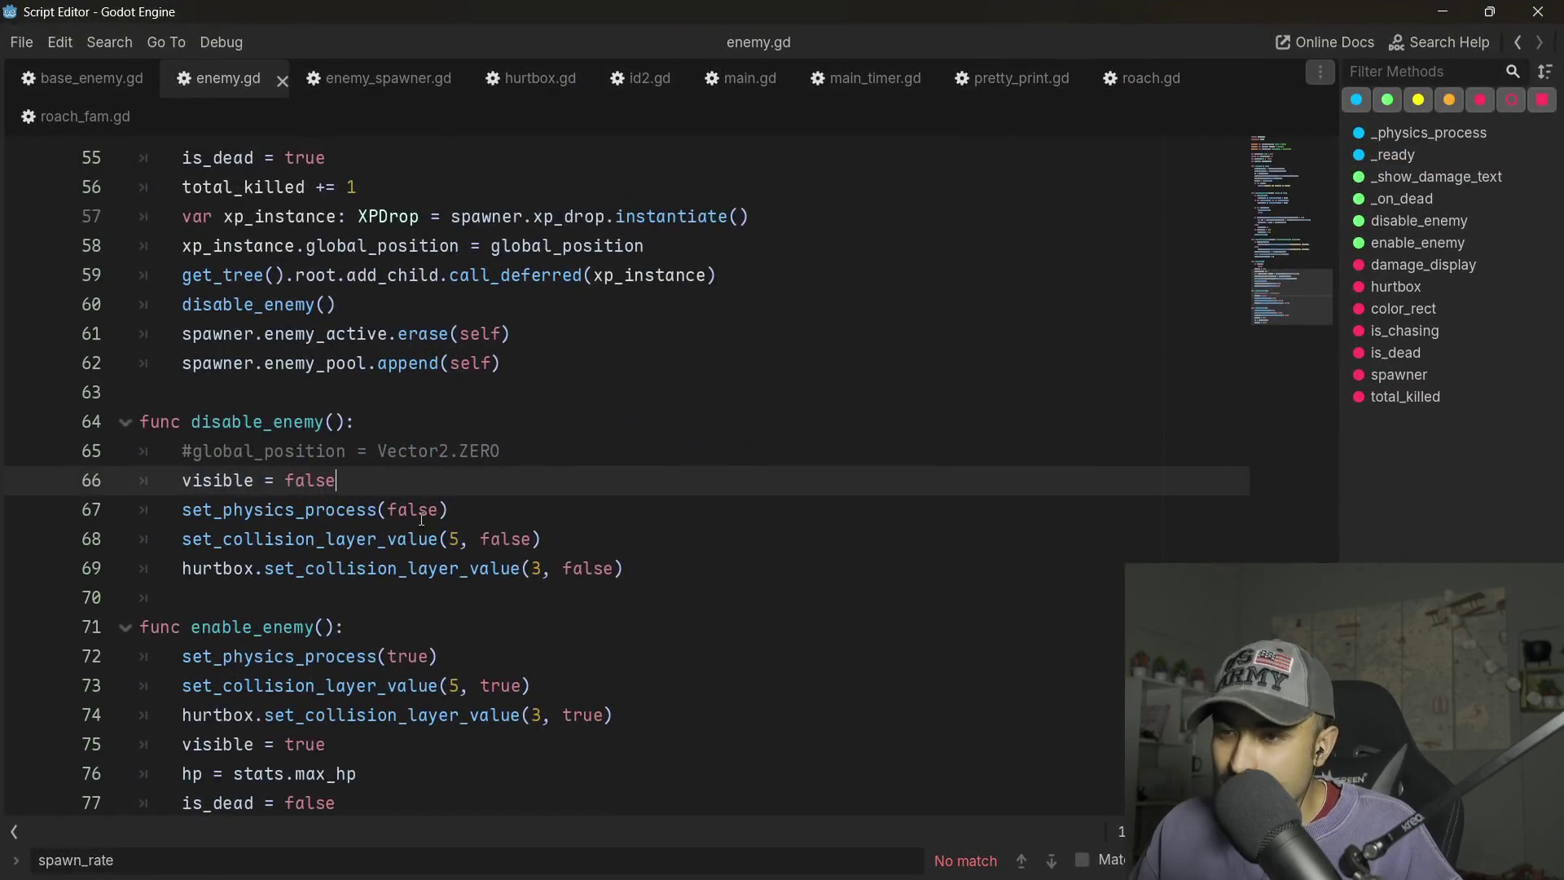
- Comment out set_physics_process(false) in disable_enemy, then return to the main editor
{"action": "scroll", "coordinate": [423, 522], "scroll_direction": "down", "scroll_amount": 1}
{"action": "scroll", "coordinate": [421, 537], "scroll_direction": "up", "scroll_amount": 4}
{"action": "scroll", "coordinate": [310, 488], "scroll_direction": "down", "scroll_amount": 4}
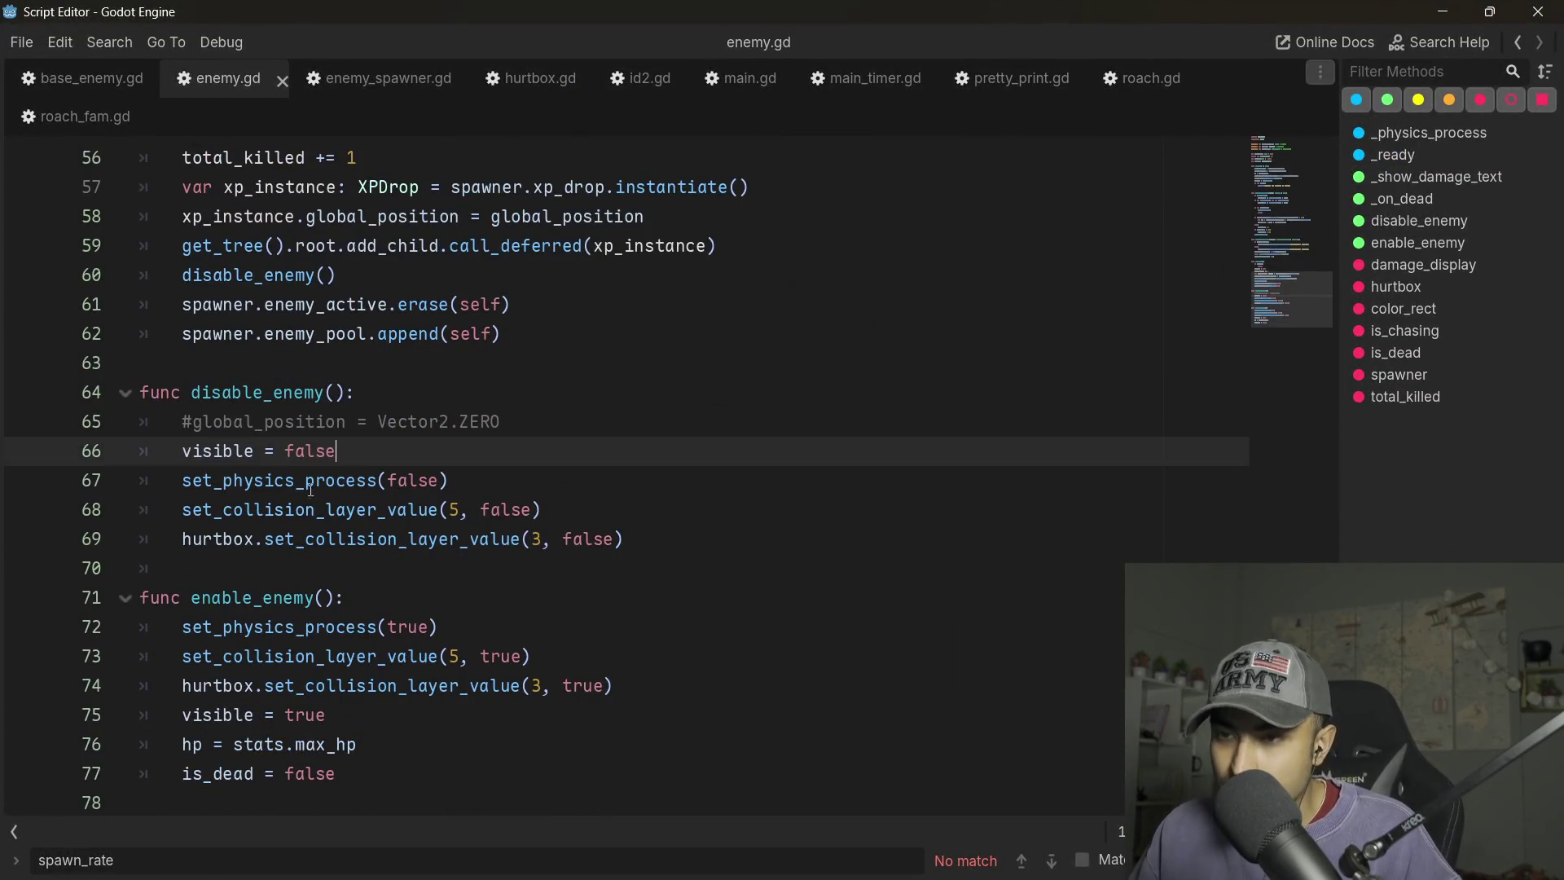
{"action": "left_click", "coordinate": [495, 492]}
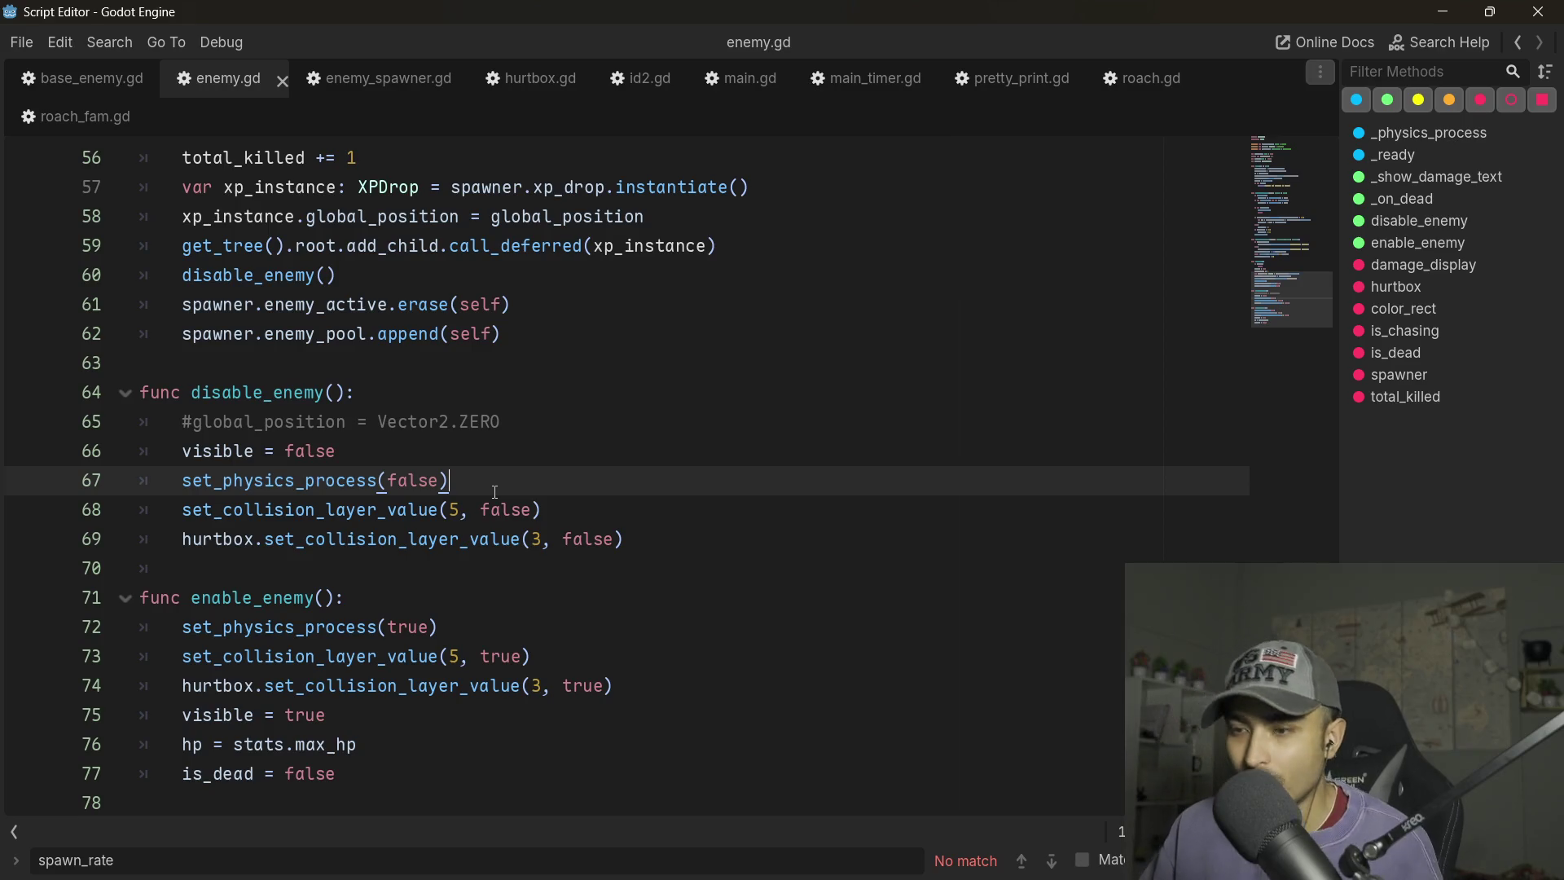
{"action": "key", "text": "ctrl+k"}
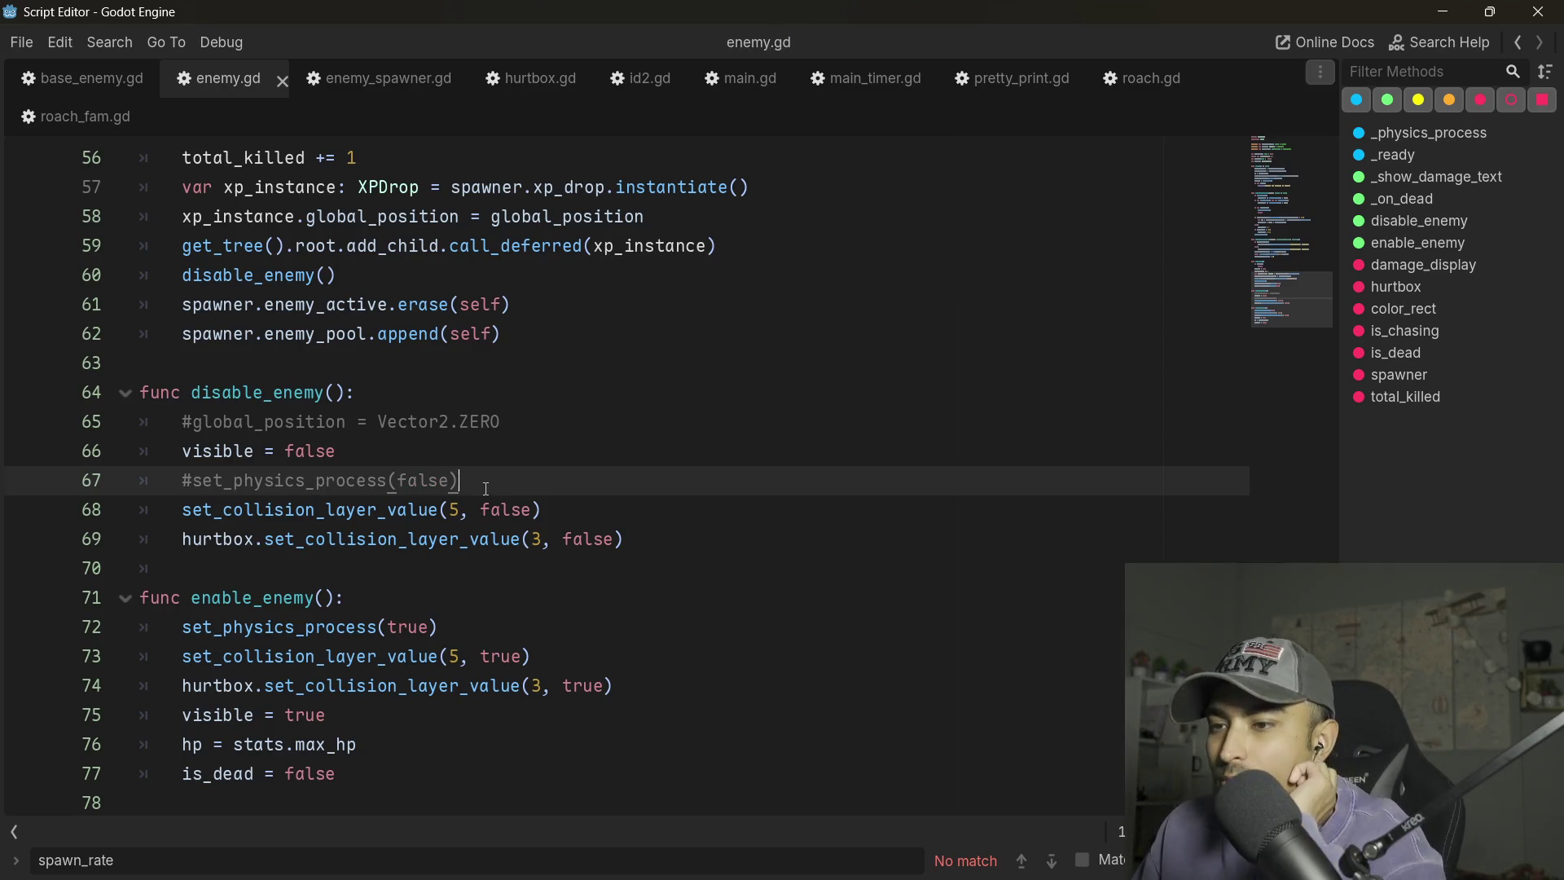
{"action": "scroll", "coordinate": [460, 480], "scroll_direction": "up", "scroll_amount": 6}
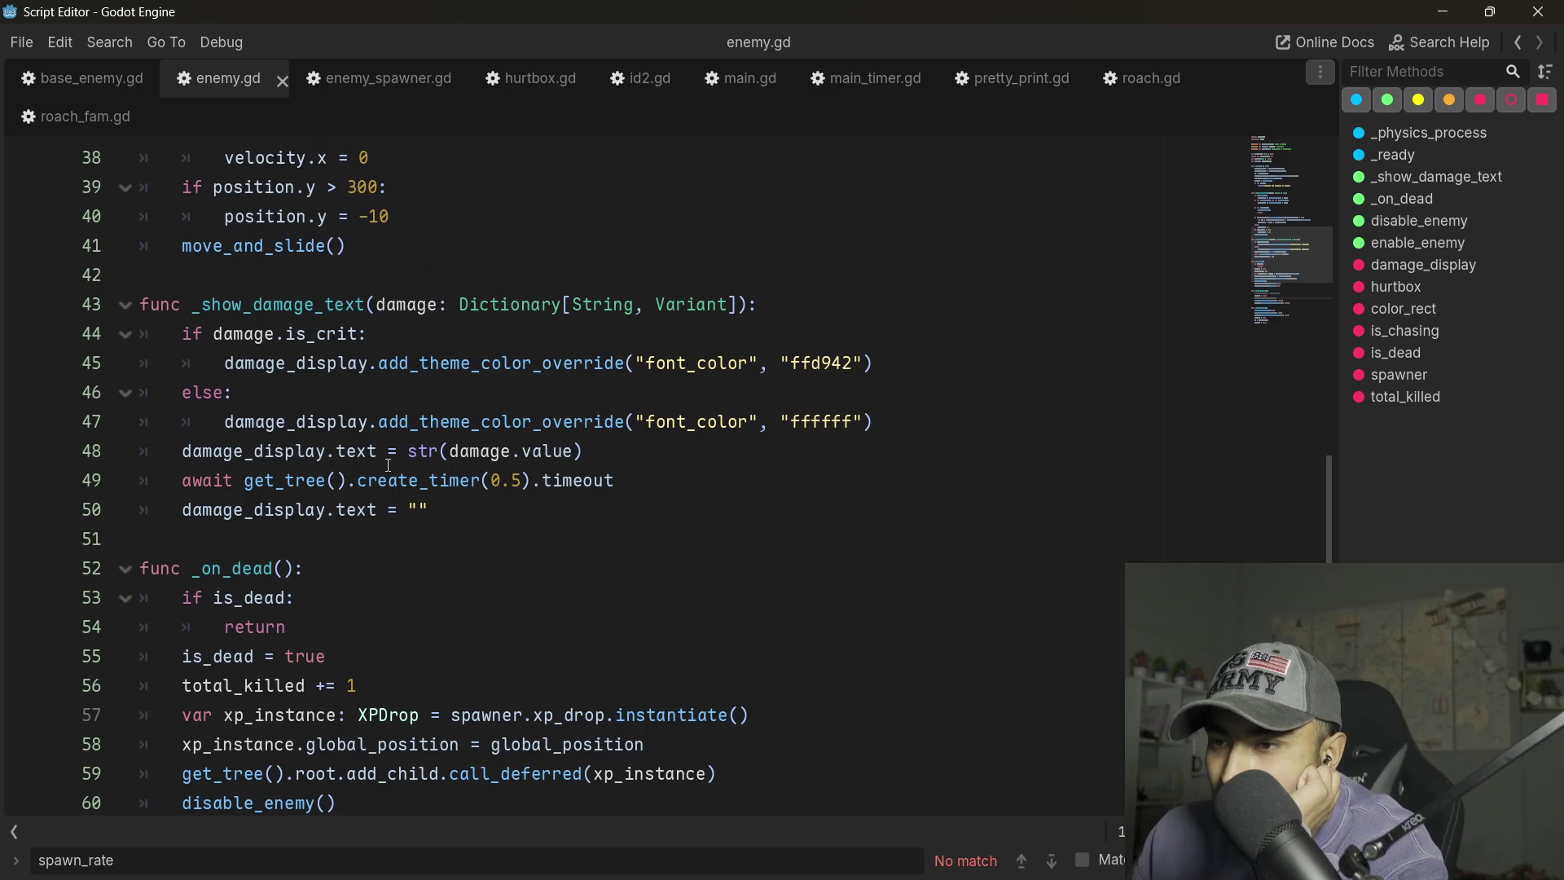
{"action": "left_click", "coordinate": [1426, 133]}
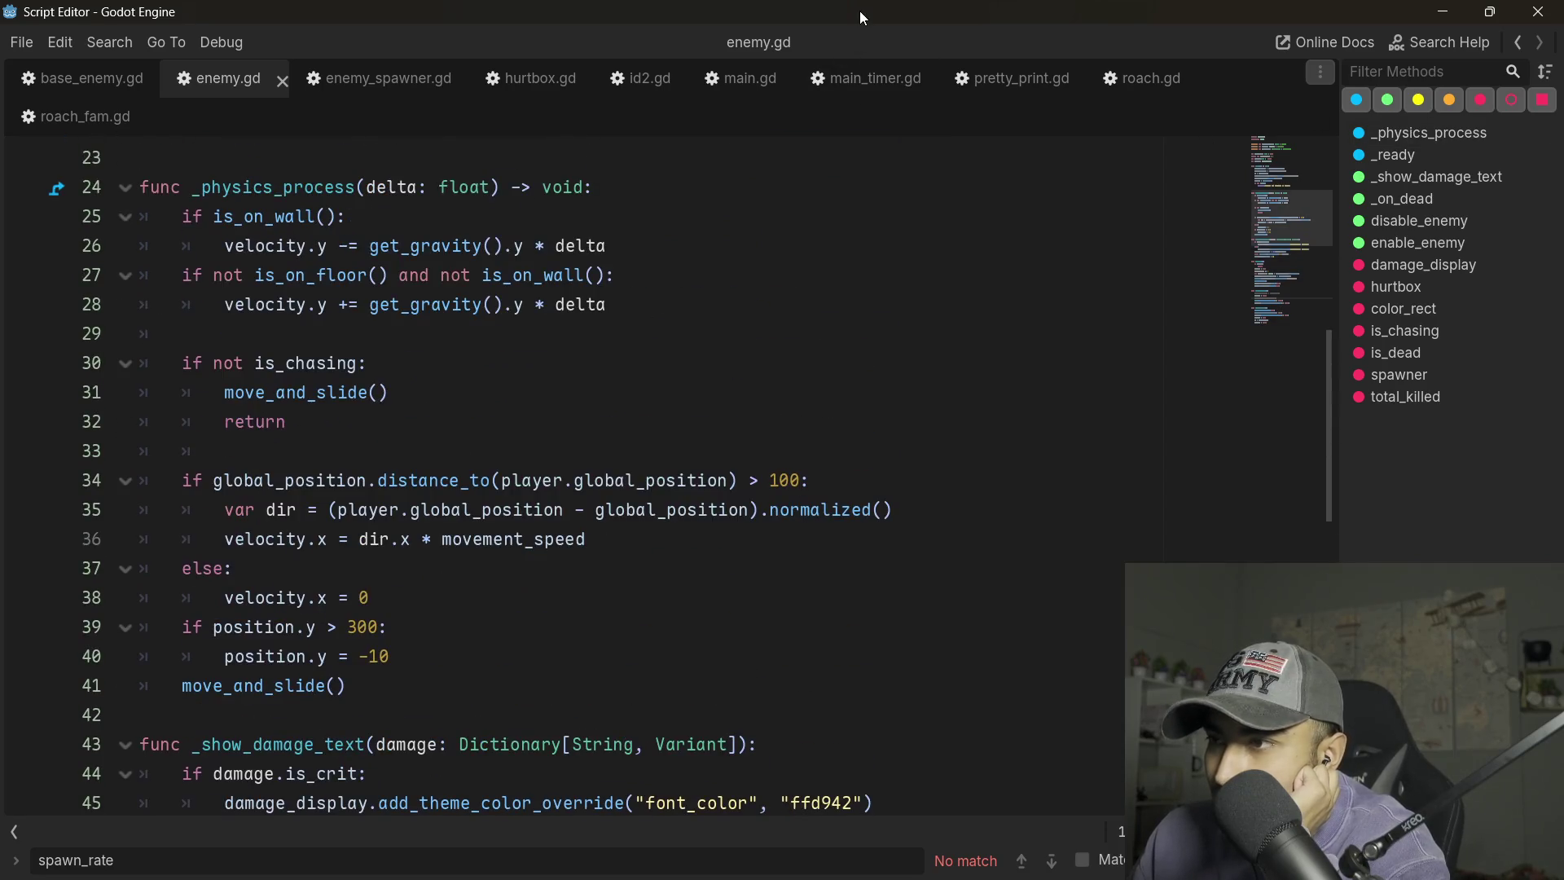
{"action": "key", "text": "alt+Tab"}
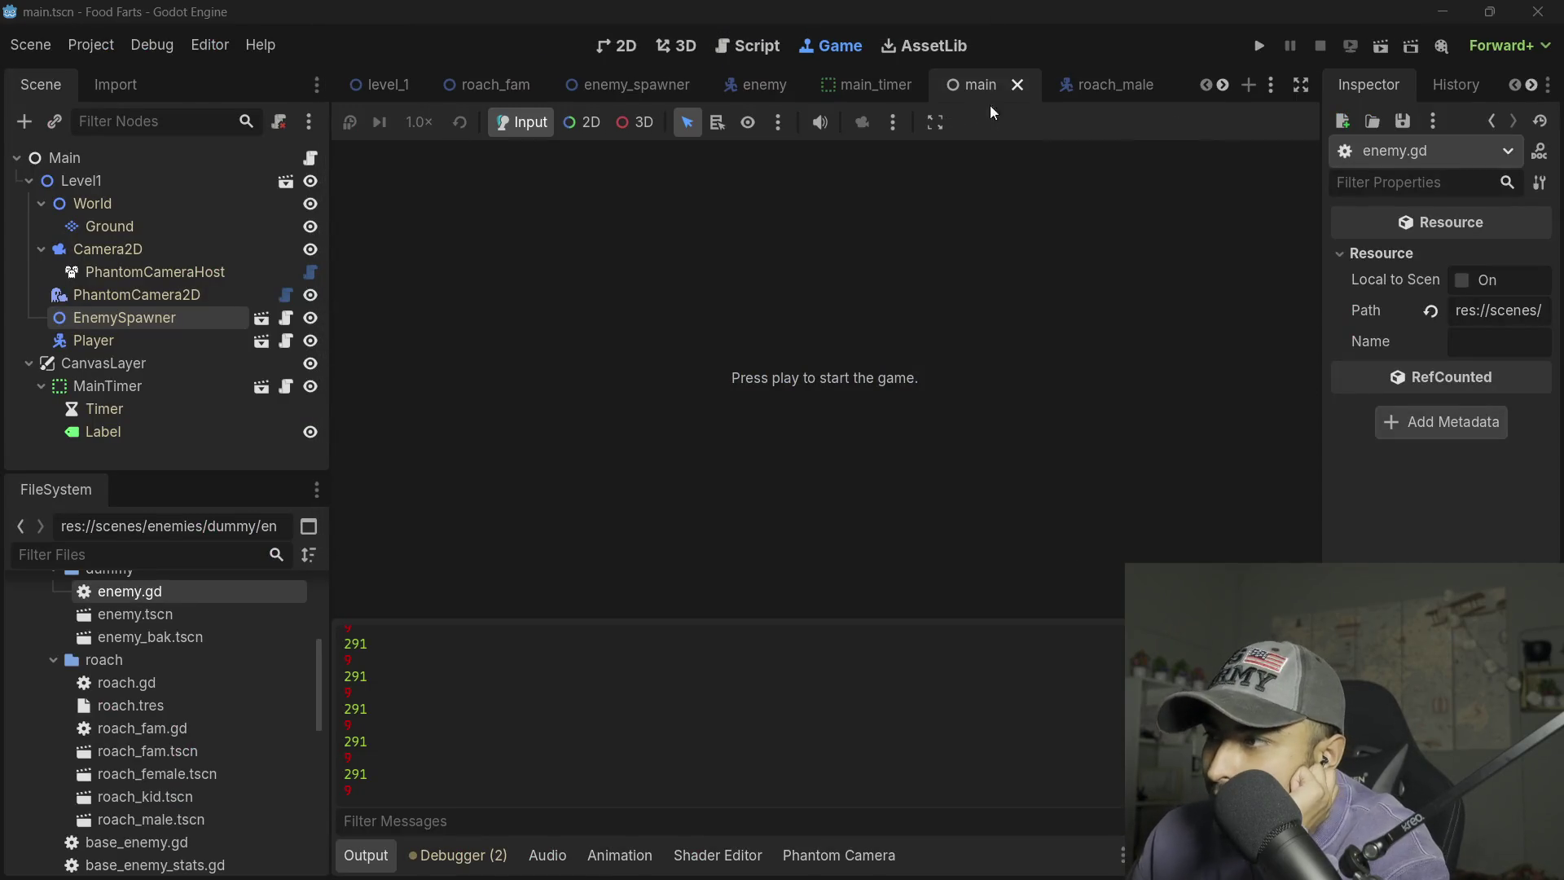
- Run the game again to test the change, stopping it after it prints 299 and 1
{"action": "left_click", "coordinate": [1263, 45]}
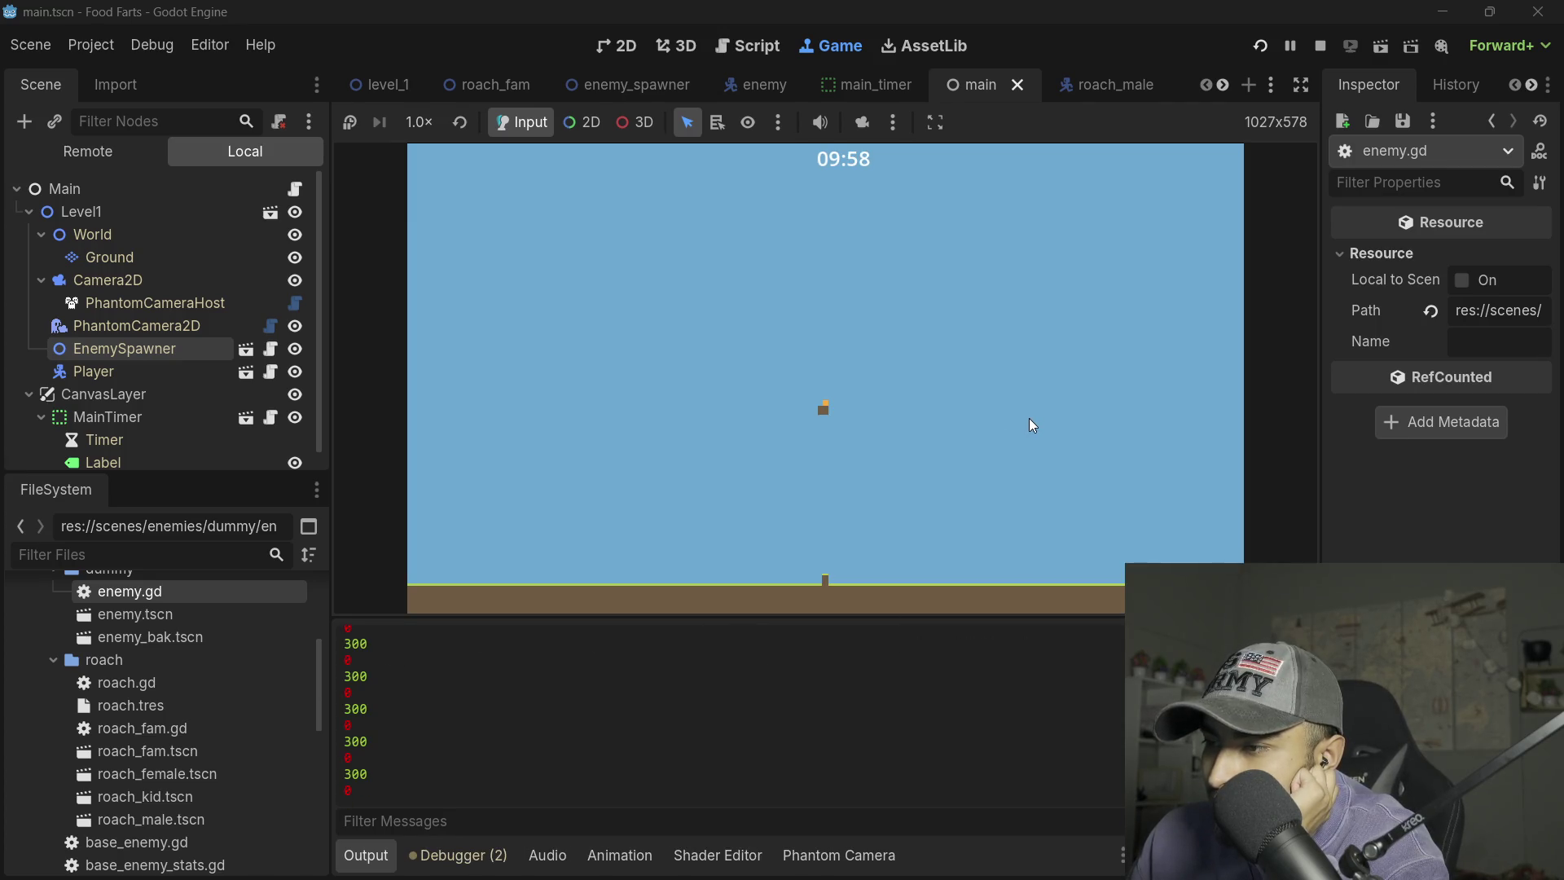
{"action": "left_click", "coordinate": [1320, 46]}
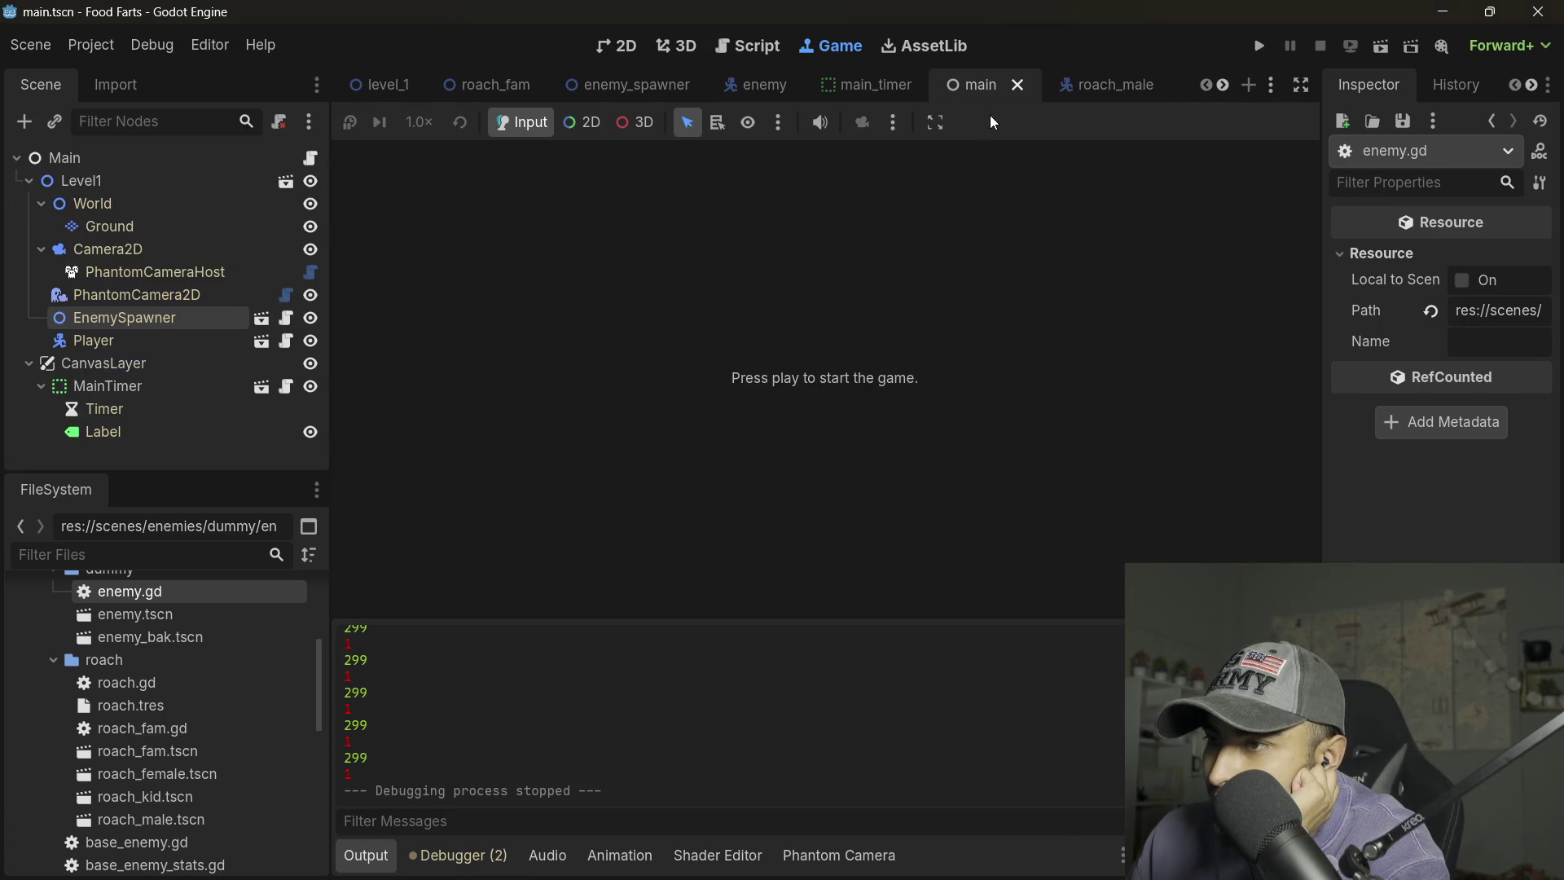
- Open enemy.gd in a maximized script window, return to its top, then close it
{"action": "left_click", "coordinate": [746, 45]}
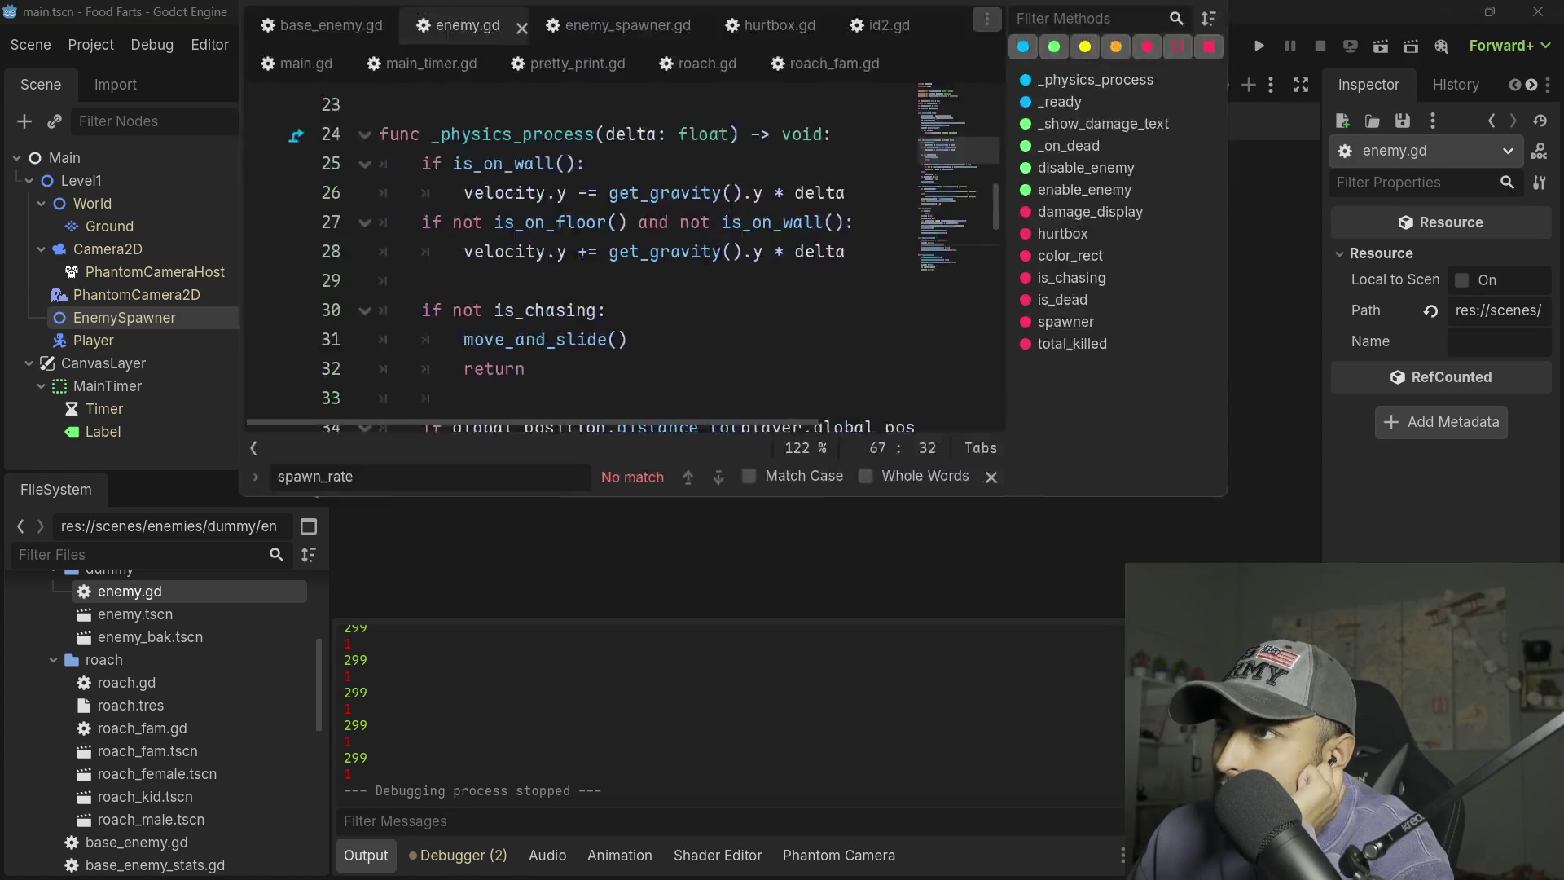
{"action": "left_click", "coordinate": [1189, 188]}
{"action": "scroll", "coordinate": [556, 409], "scroll_direction": "down", "scroll_amount": 10}
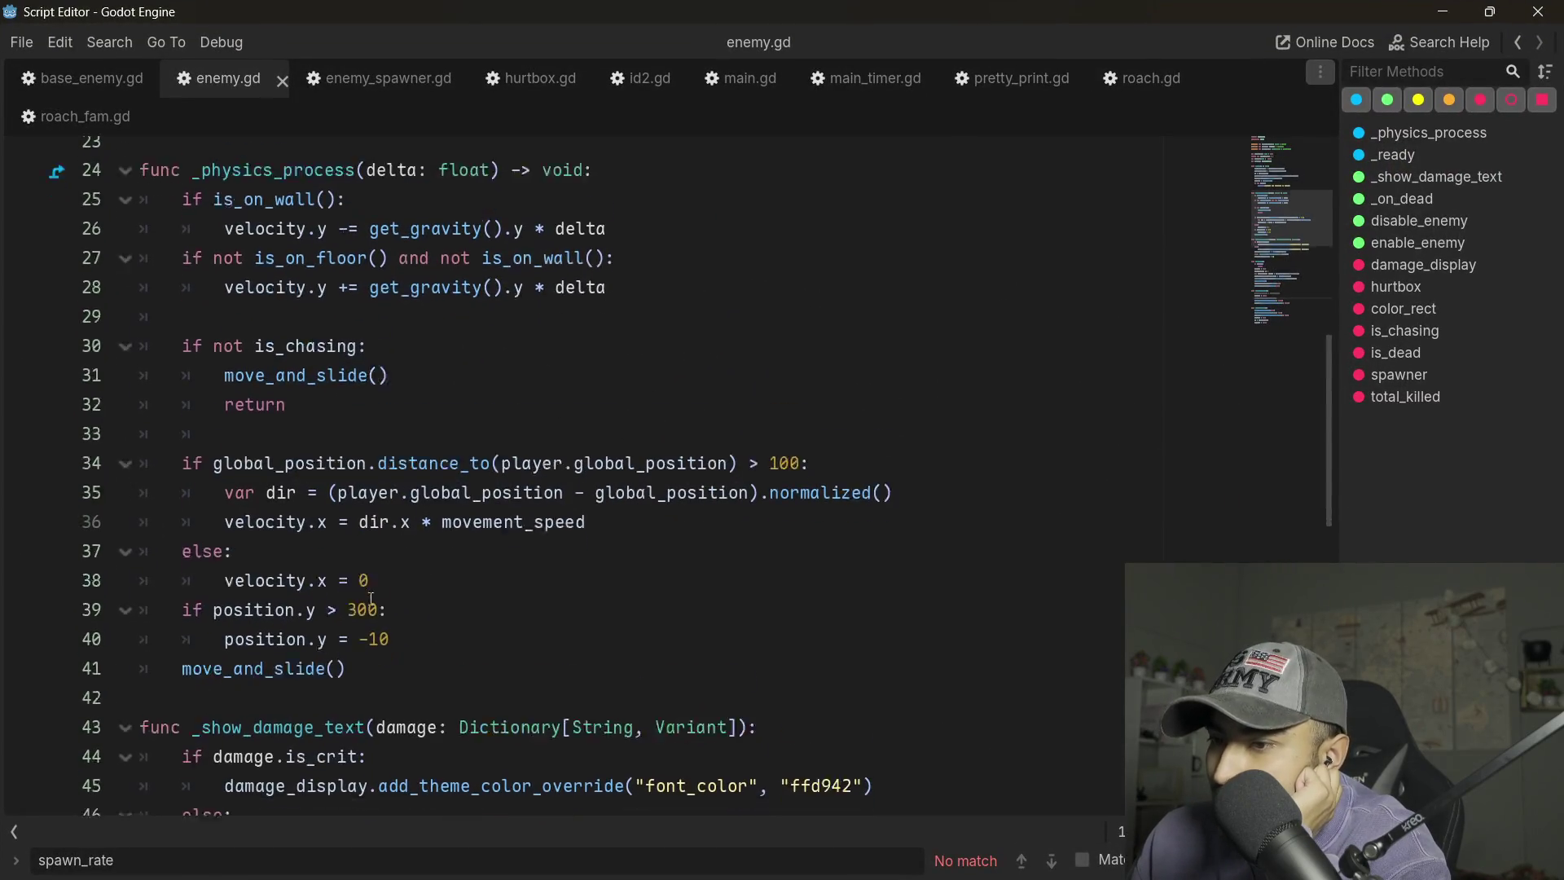
{"action": "scroll", "coordinate": [555, 409], "scroll_direction": "up", "scroll_amount": 6}
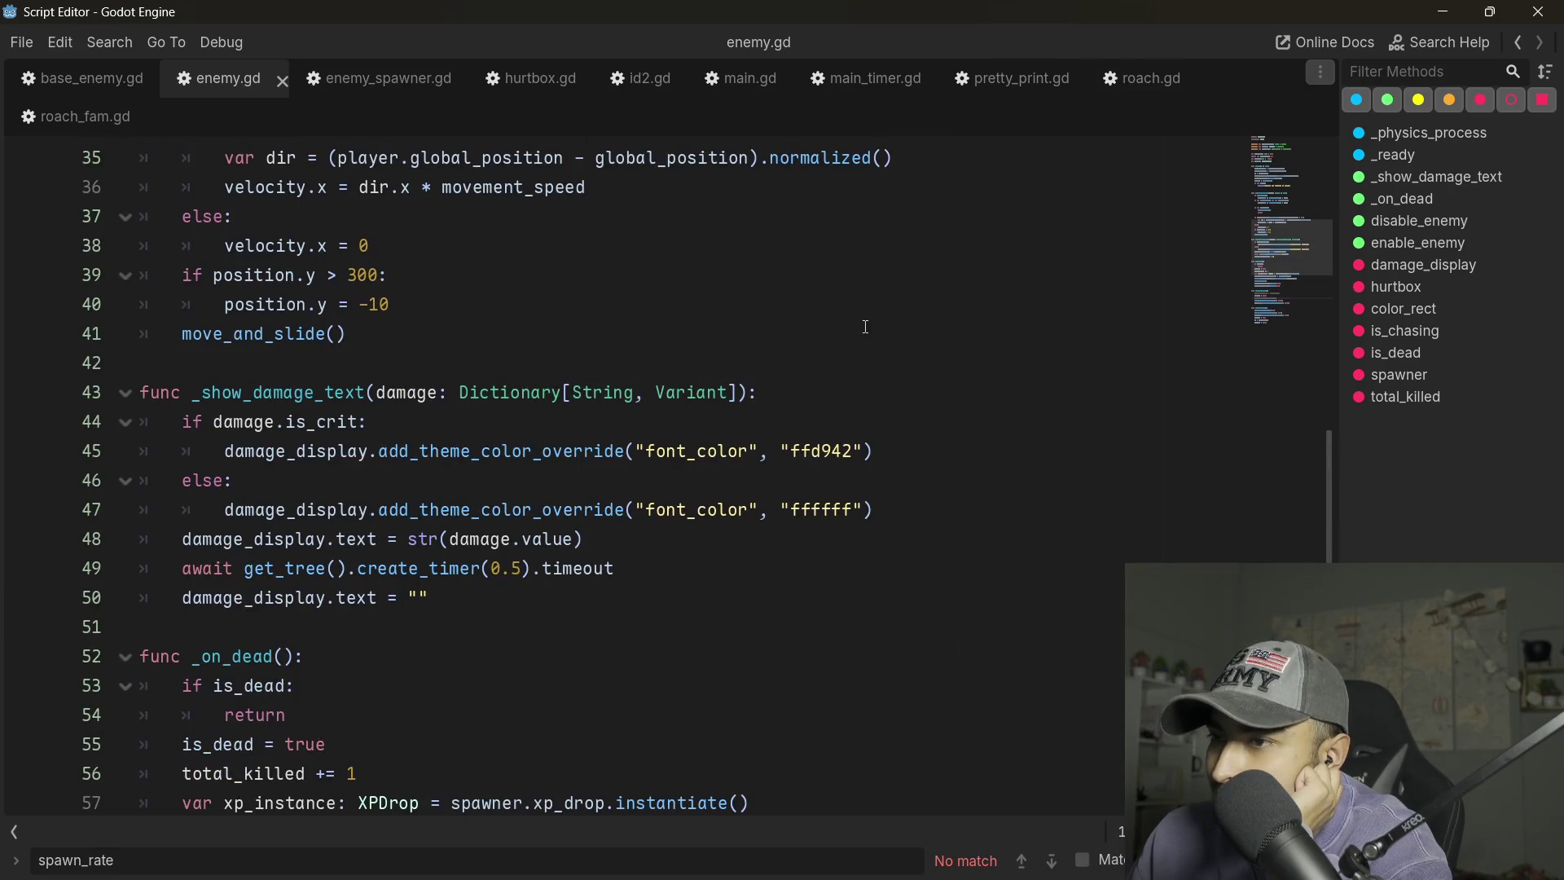
{"action": "key", "text": "ctrl+Home"}
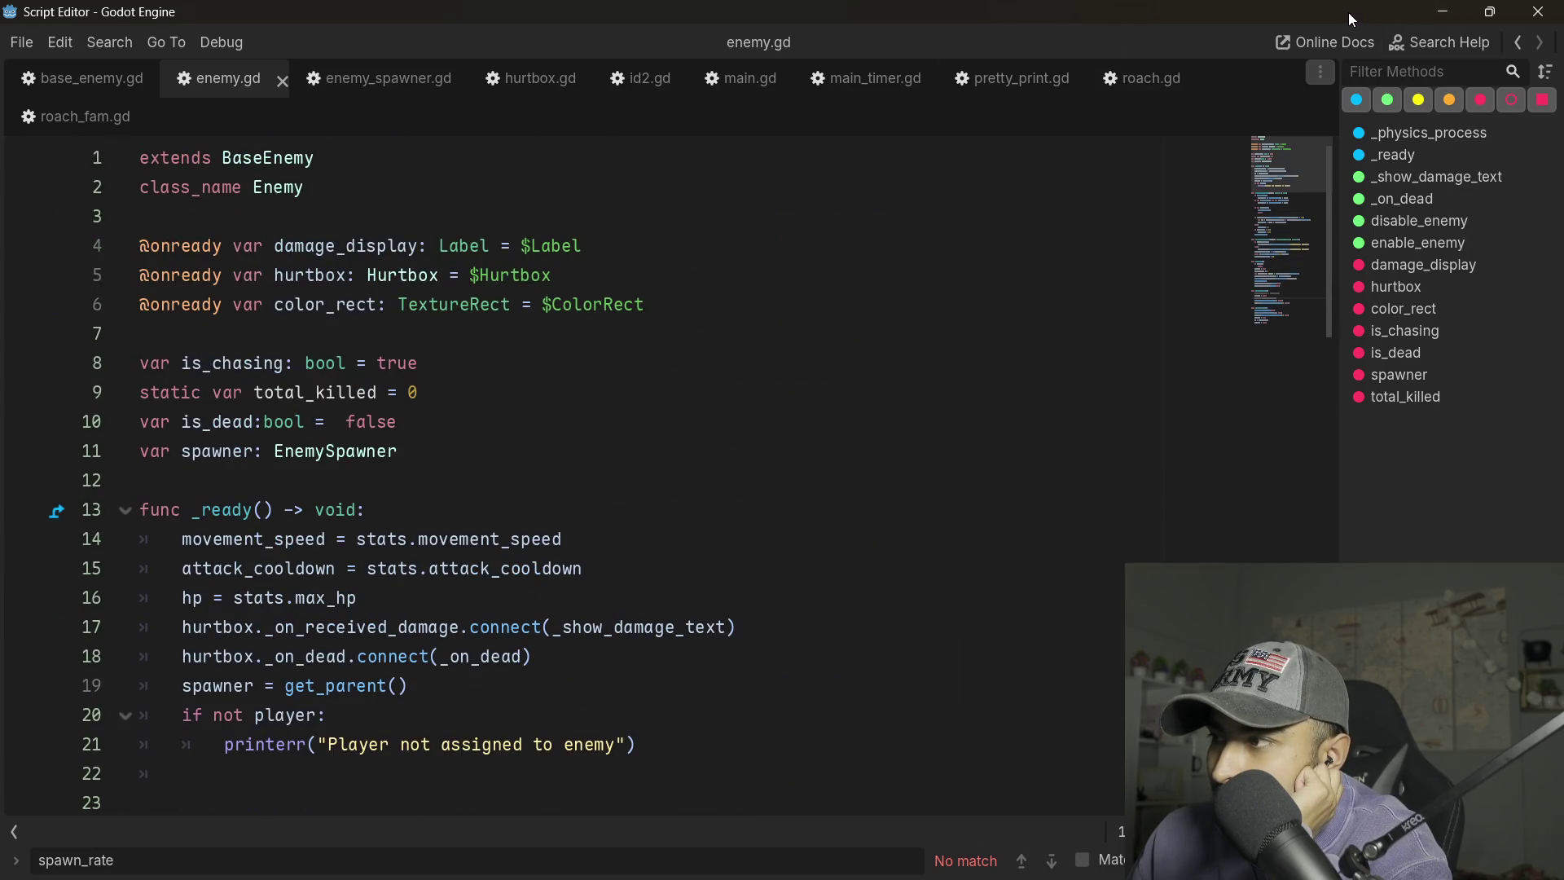
{"action": "left_click", "coordinate": [1441, 11]}
- Uncheck Embed Game on Next Play and launch the game in its own window
{"action": "left_click", "coordinate": [830, 47]}
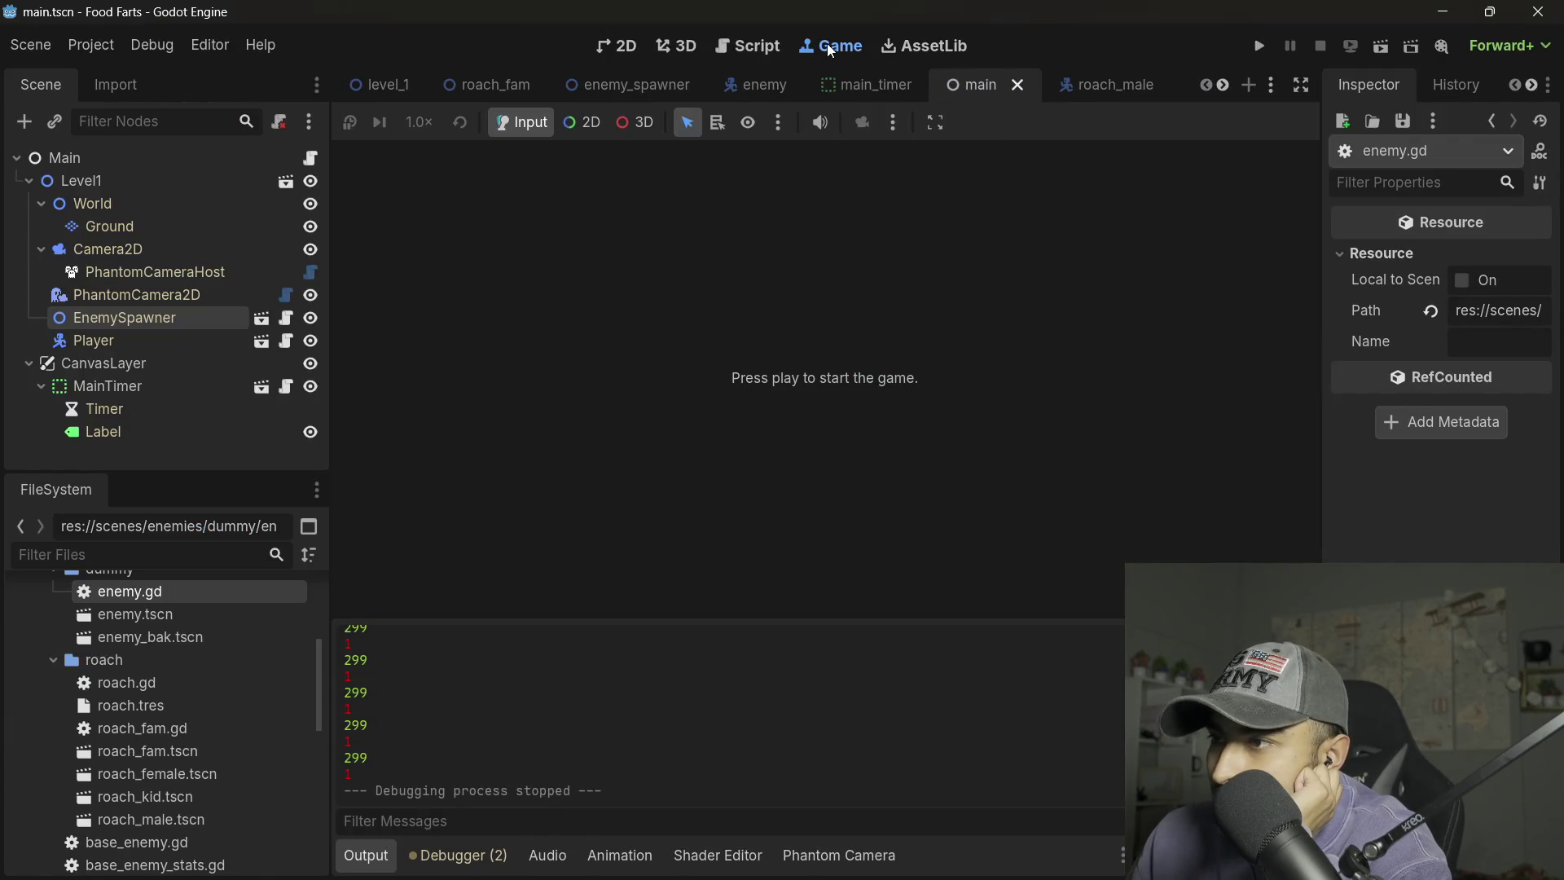
{"action": "left_click", "coordinate": [938, 124]}
{"action": "left_click", "coordinate": [981, 157]}
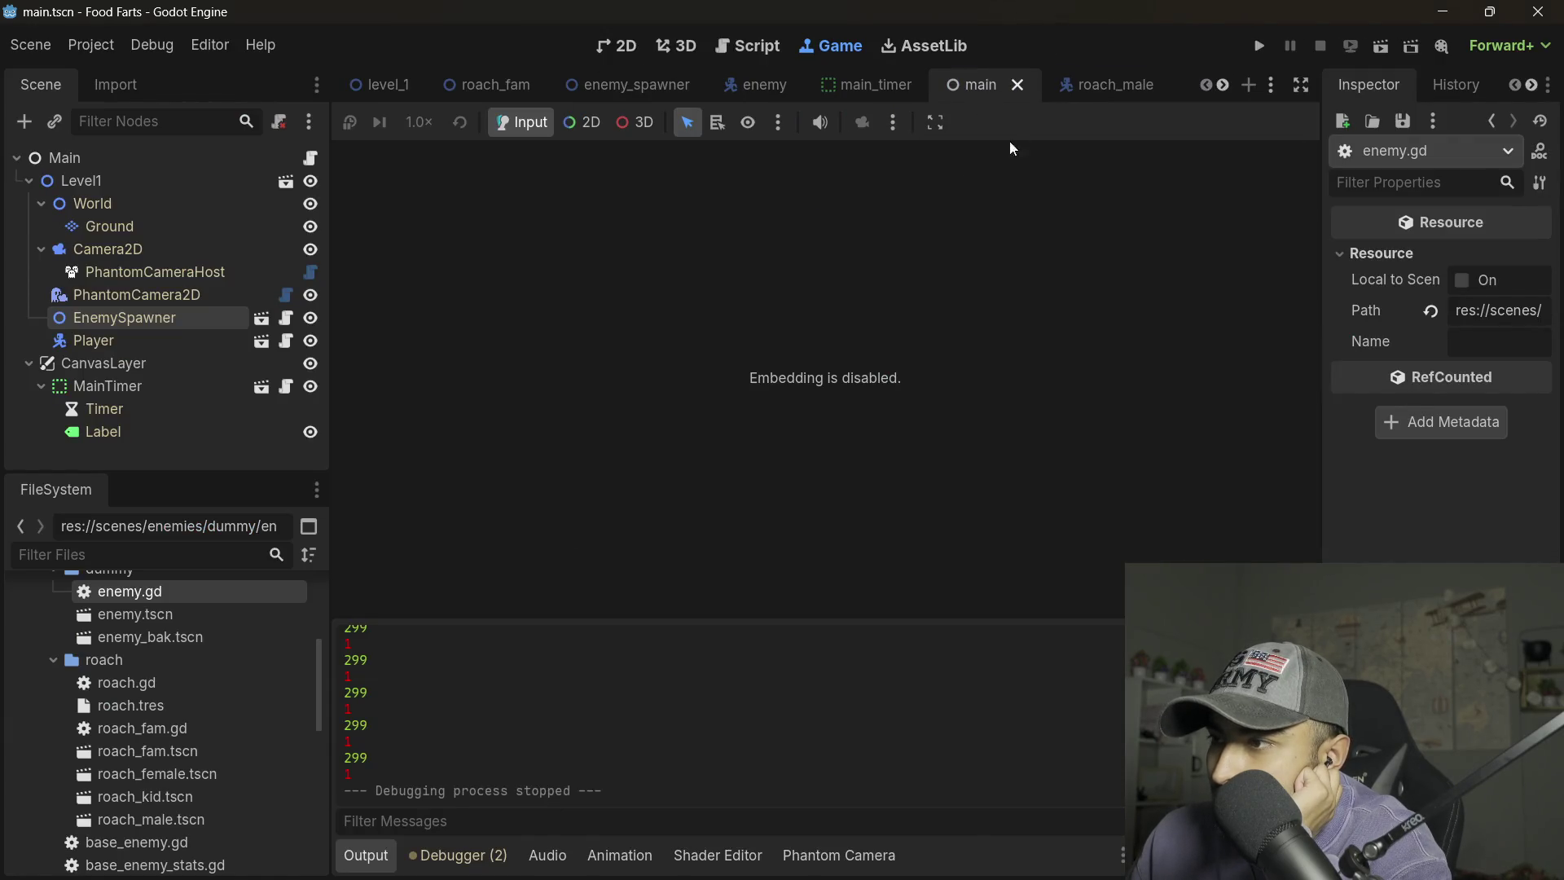
{"action": "left_click", "coordinate": [1262, 49]}
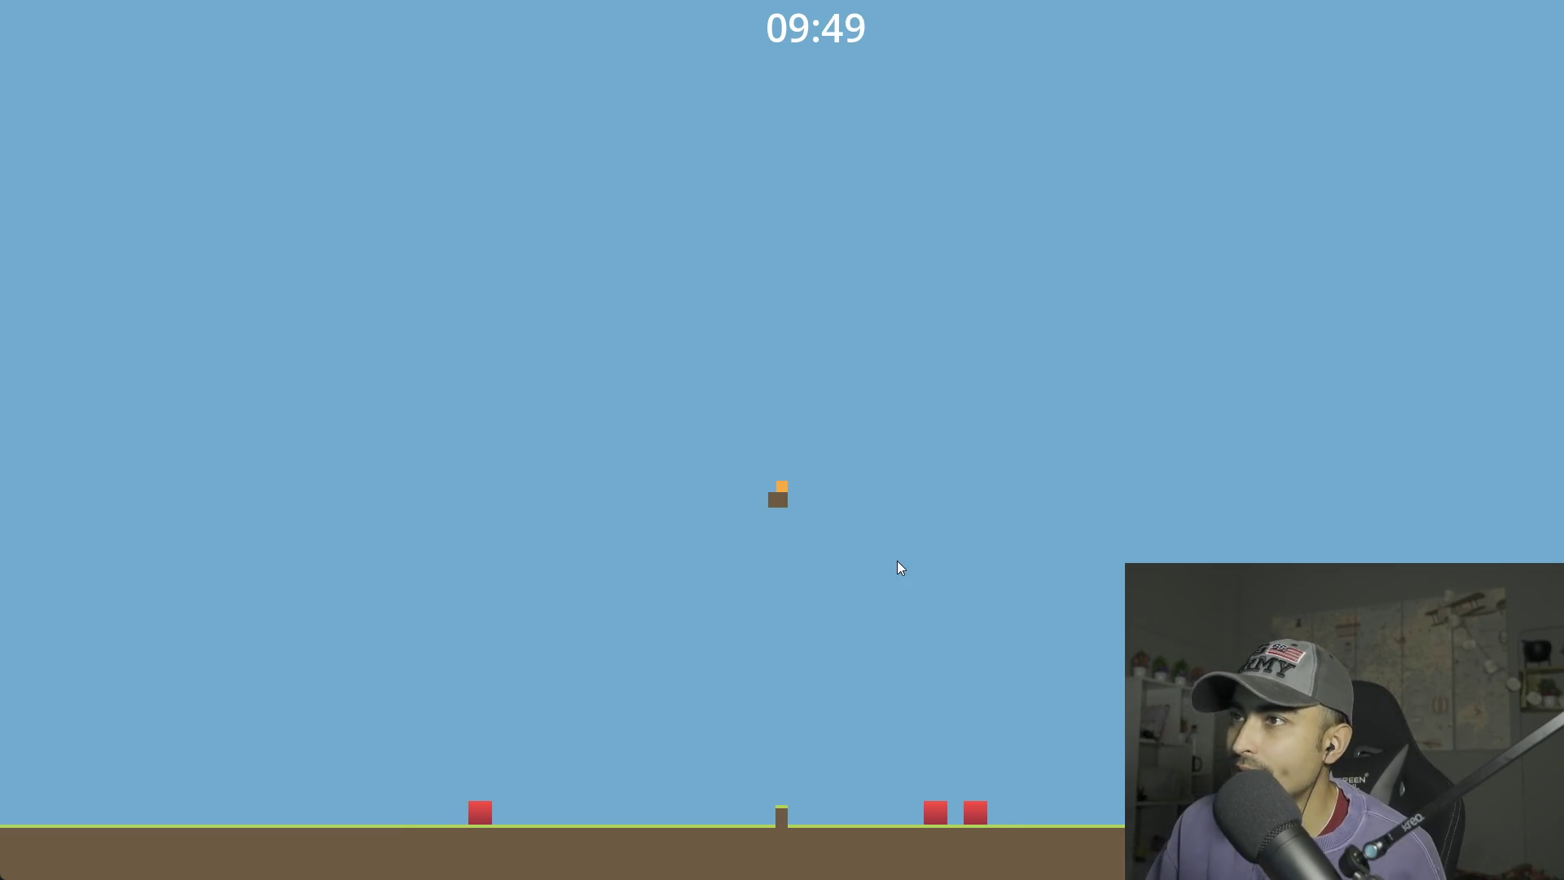
- Walk the player right and left as red enemies chase, then quit the game with Alt+F4
{"action": "key", "text": "Right"}
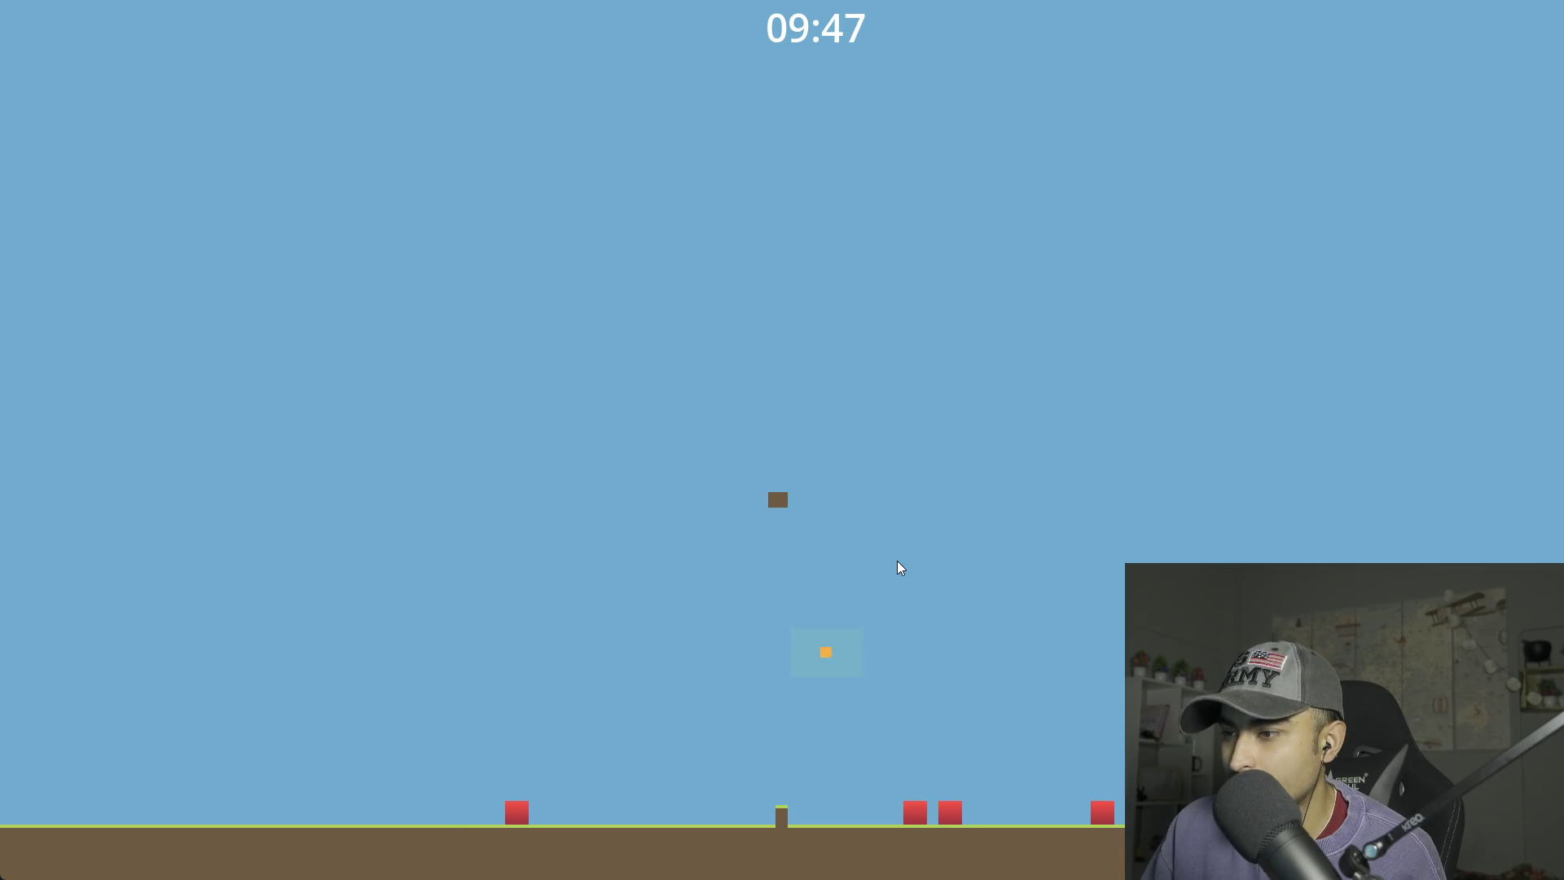
{"action": "key", "text": "Right"}
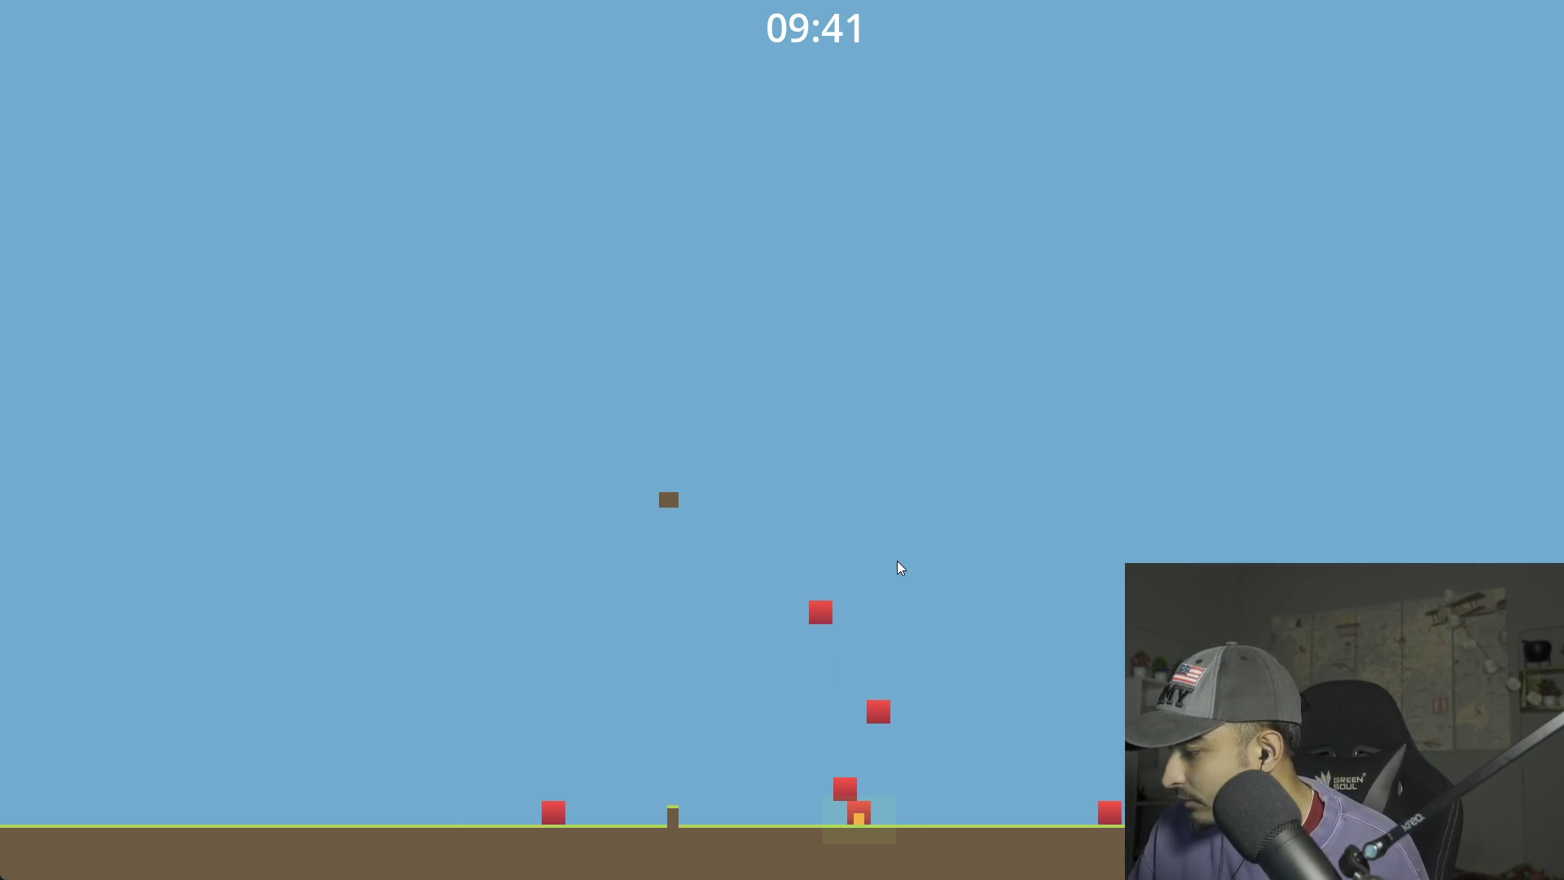
{"action": "key", "text": "Left"}
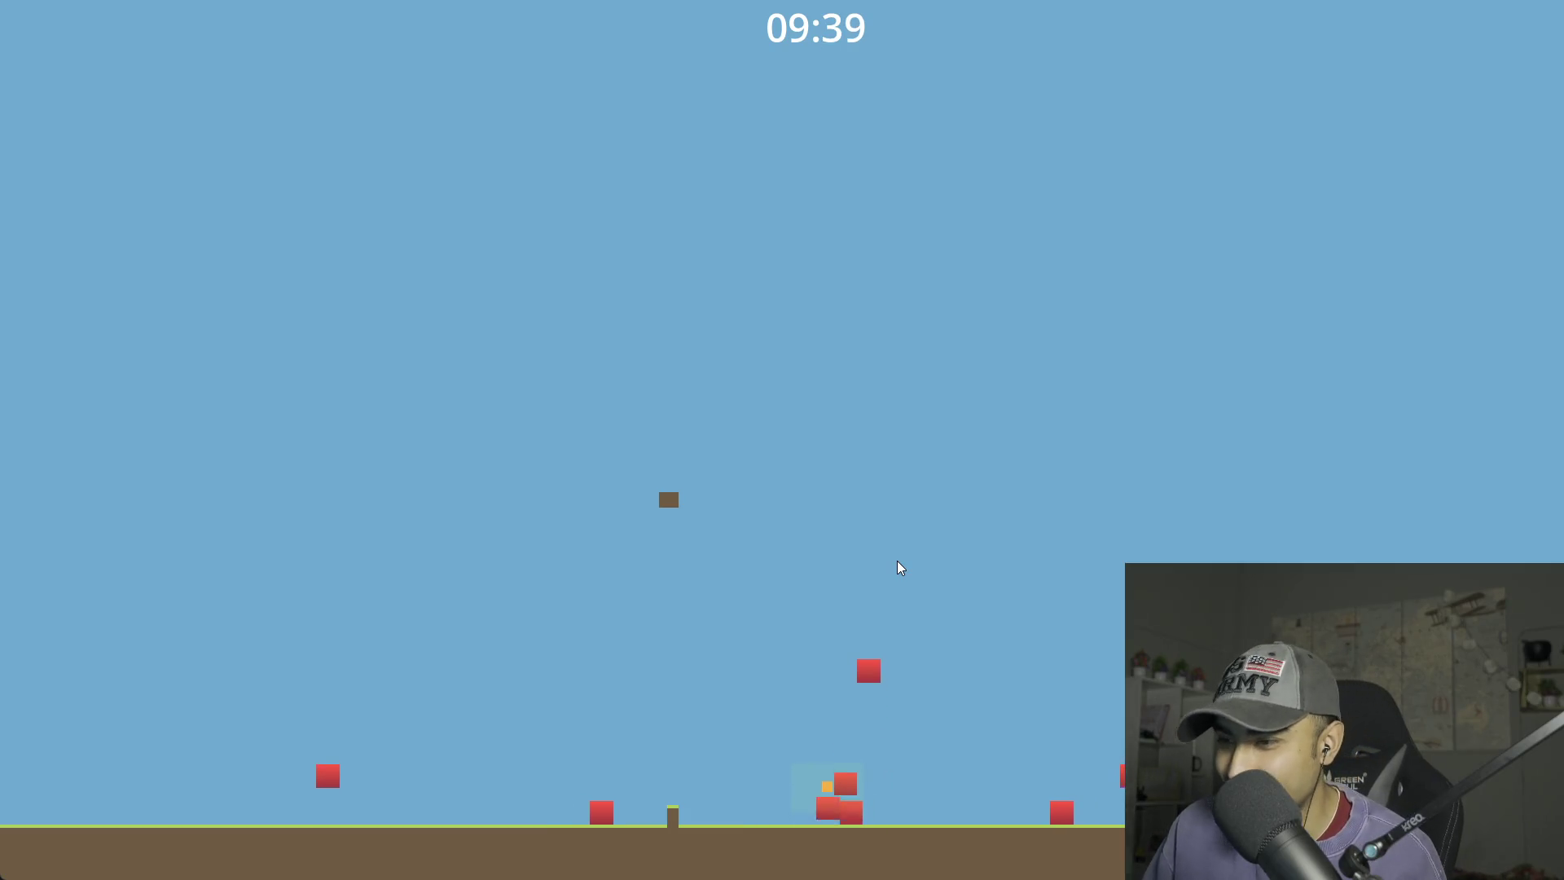
{"action": "key", "text": "Left"}
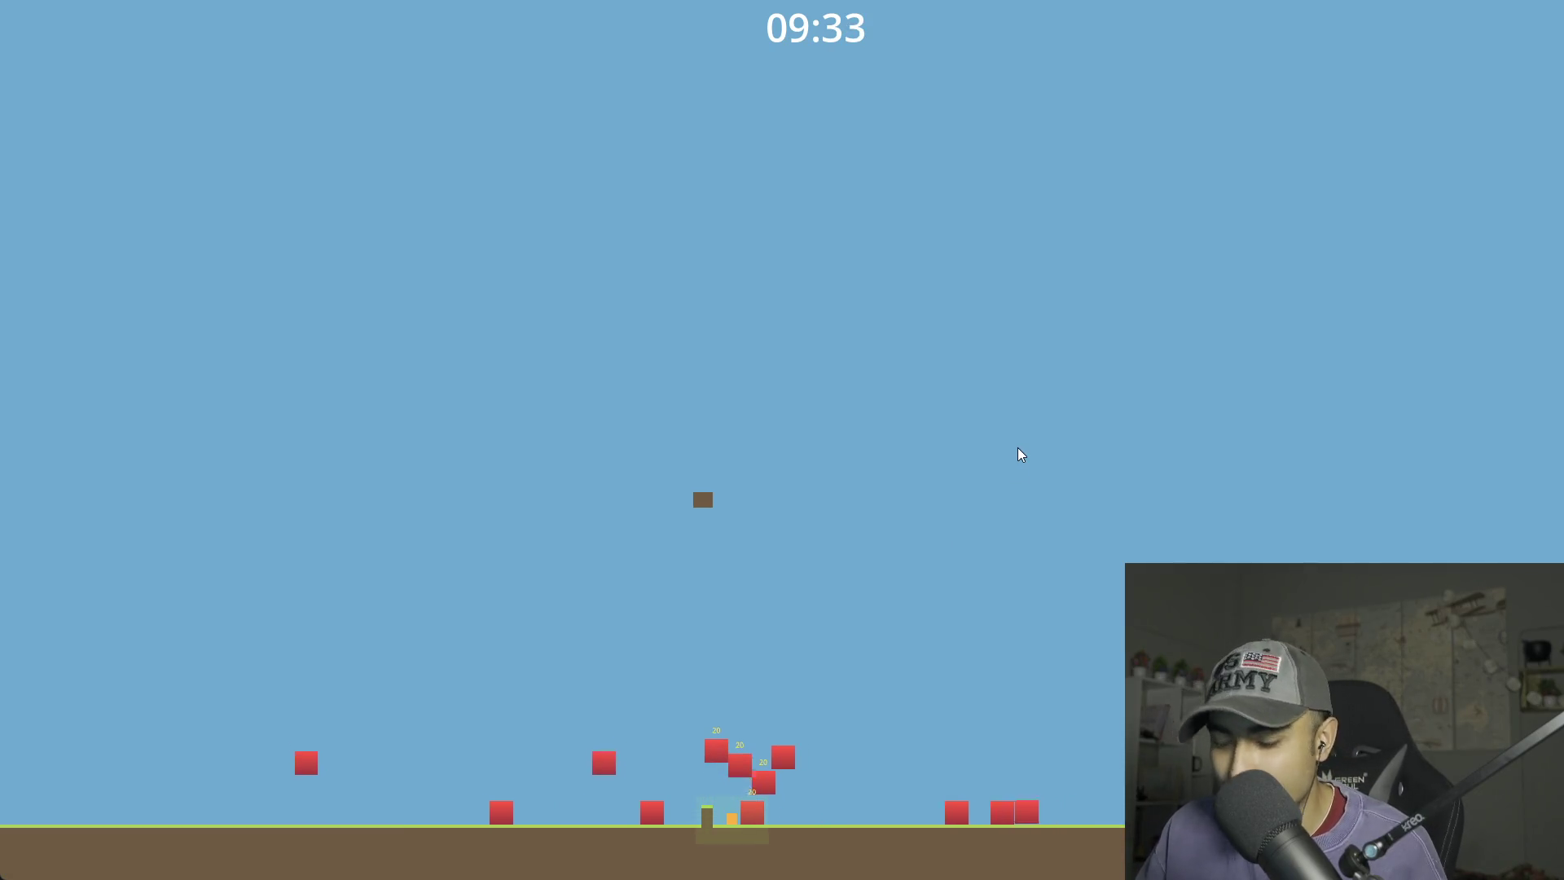
{"action": "key", "text": "alt+F4"}
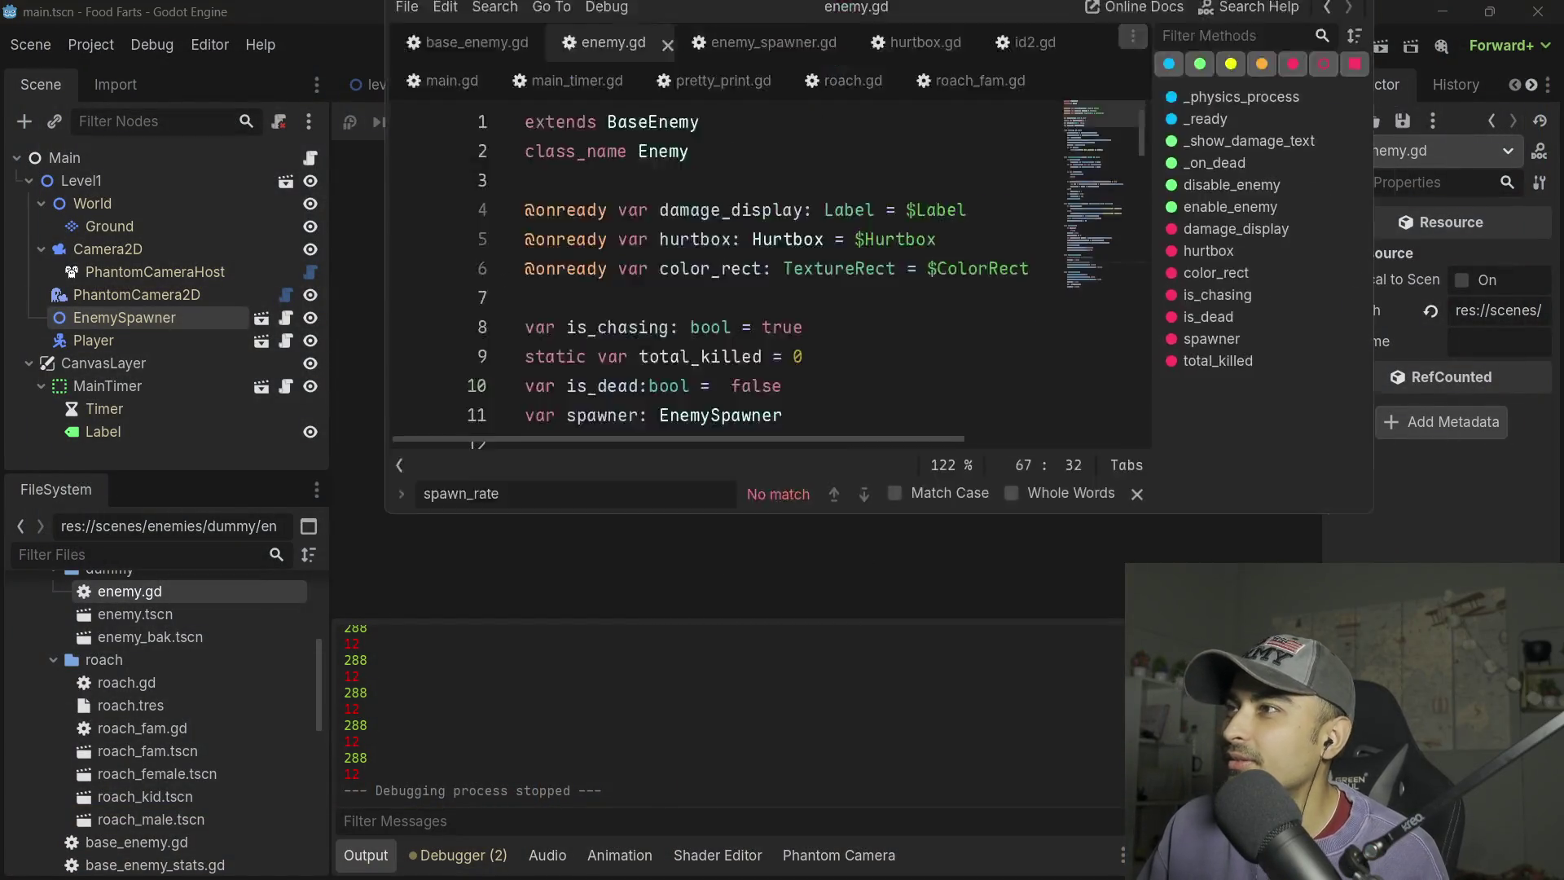
- Uncomment line 67, set_physics_process(false), in enemy.gd's disable_enemy function, then return to the main editor
{"action": "left_click", "coordinate": [1197, 270]}
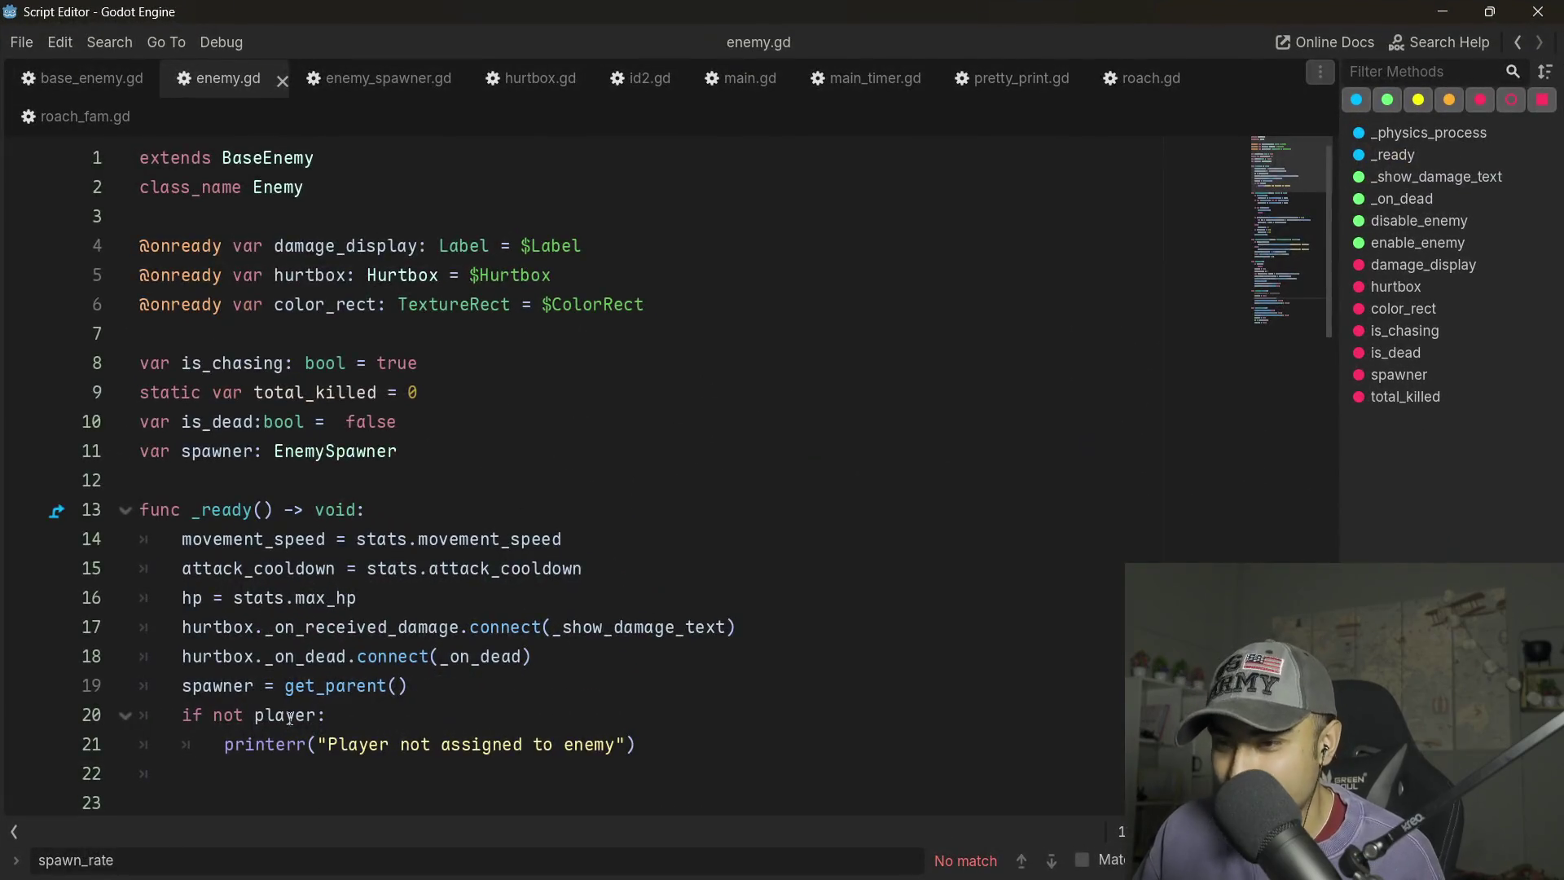
{"action": "scroll", "coordinate": [290, 718], "scroll_direction": "down", "scroll_amount": 4}
{"action": "scroll", "coordinate": [360, 613], "scroll_direction": "up", "scroll_amount": 4}
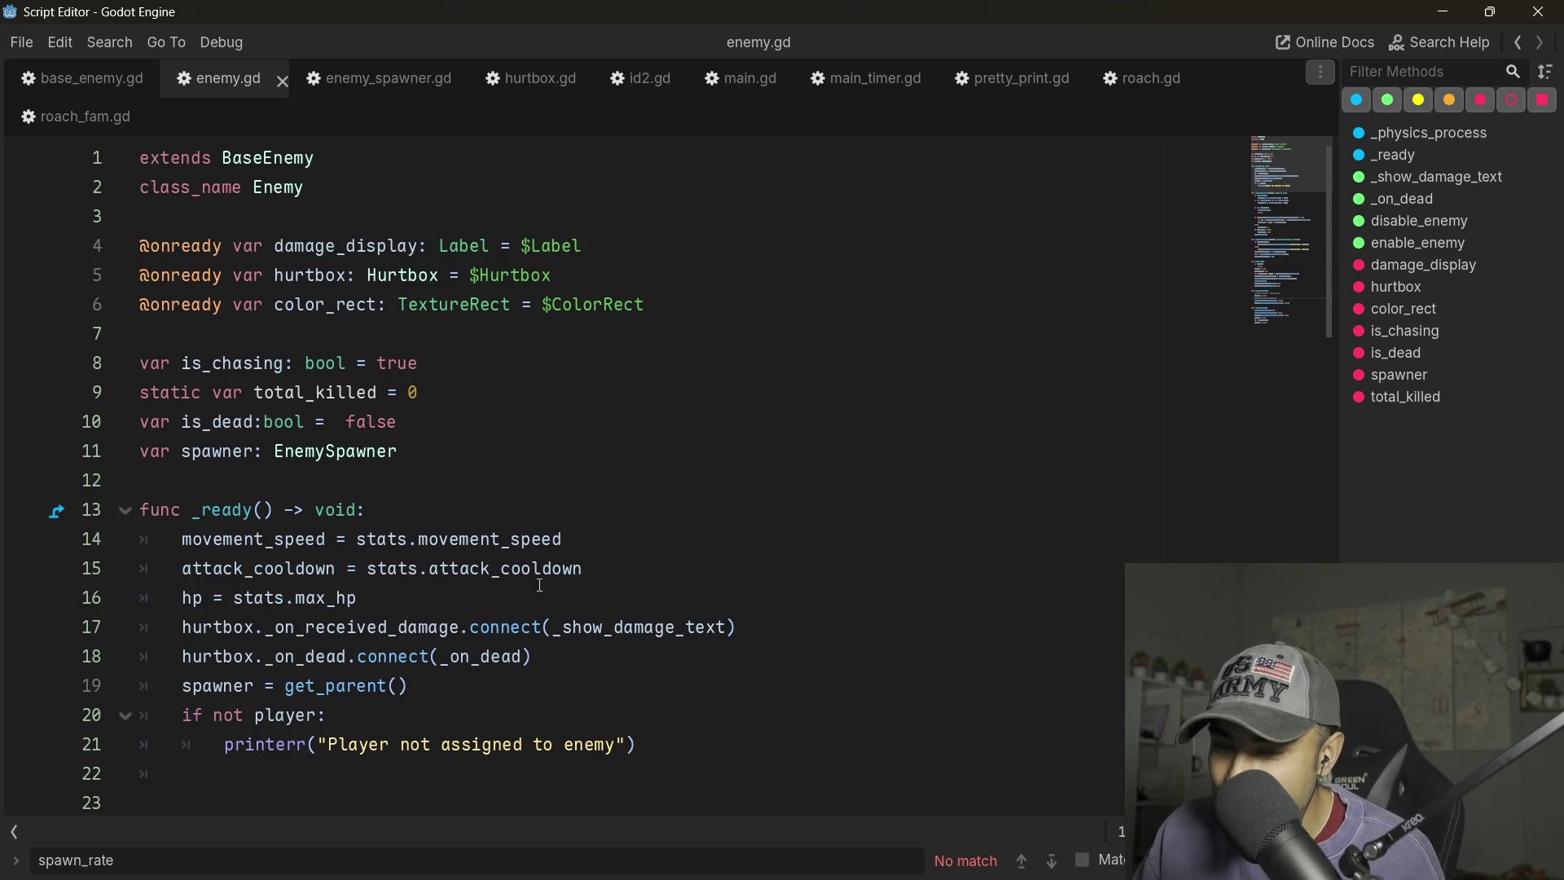
{"action": "scroll", "coordinate": [539, 585], "scroll_direction": "down", "scroll_amount": 18}
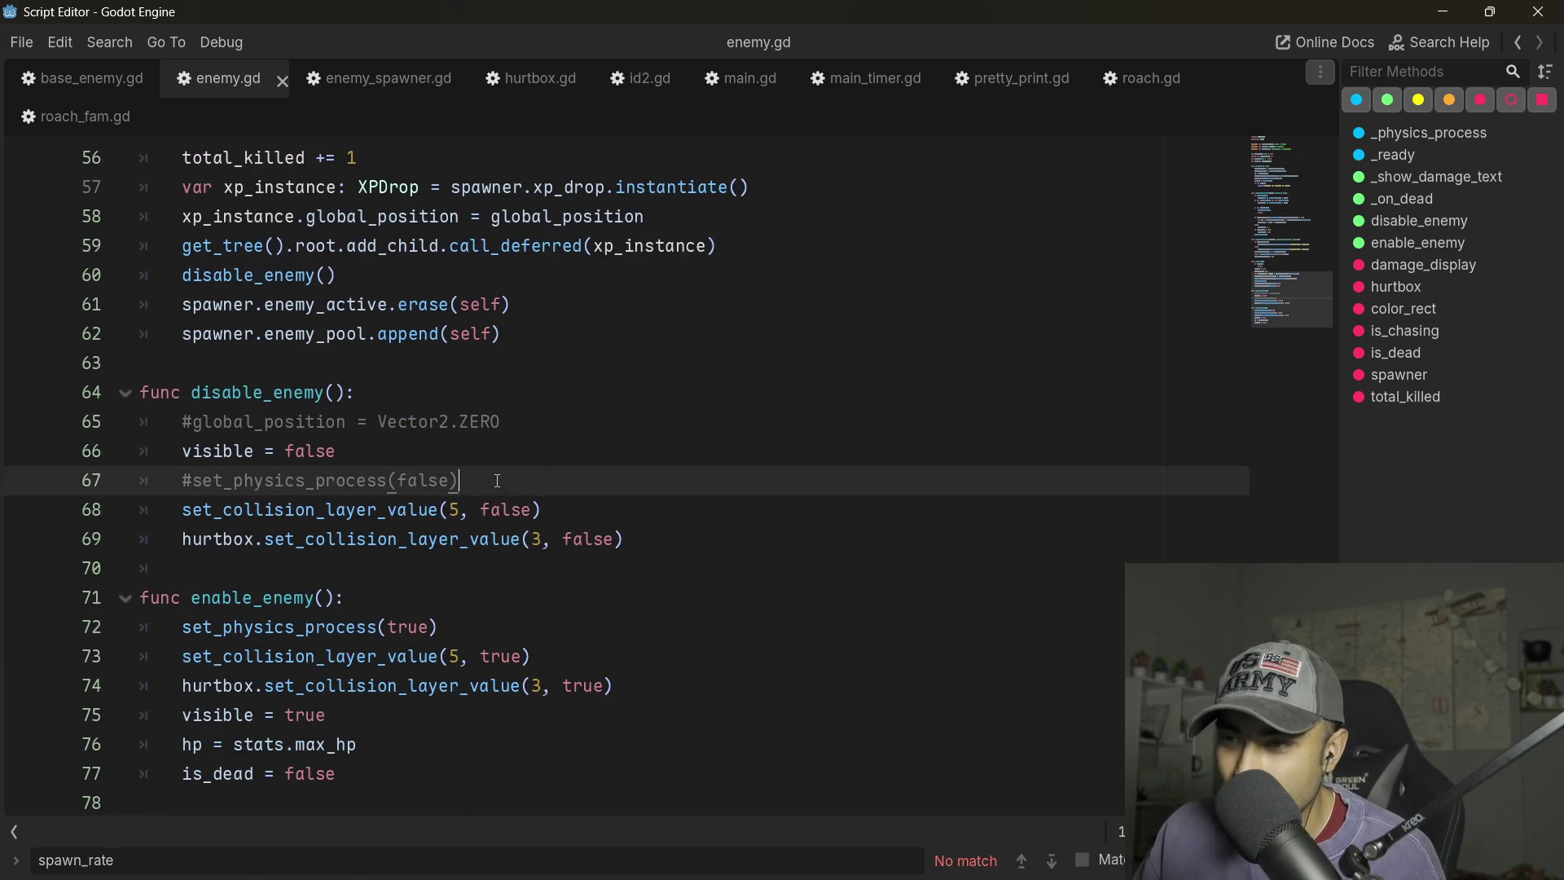
{"action": "key", "text": "ctrl+k"}
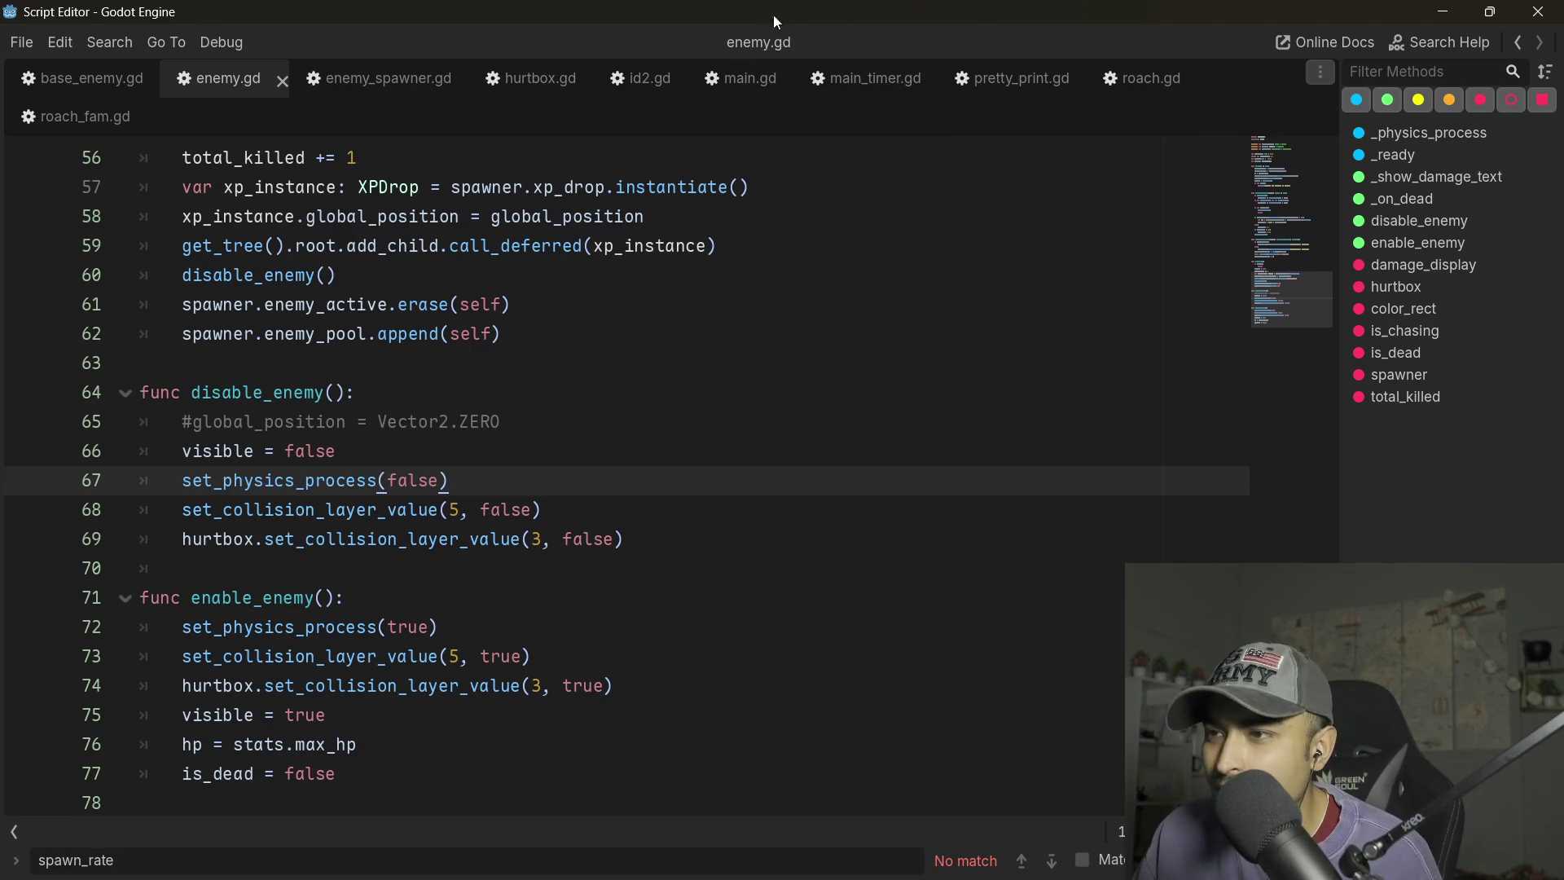
{"action": "key", "text": "F5"}
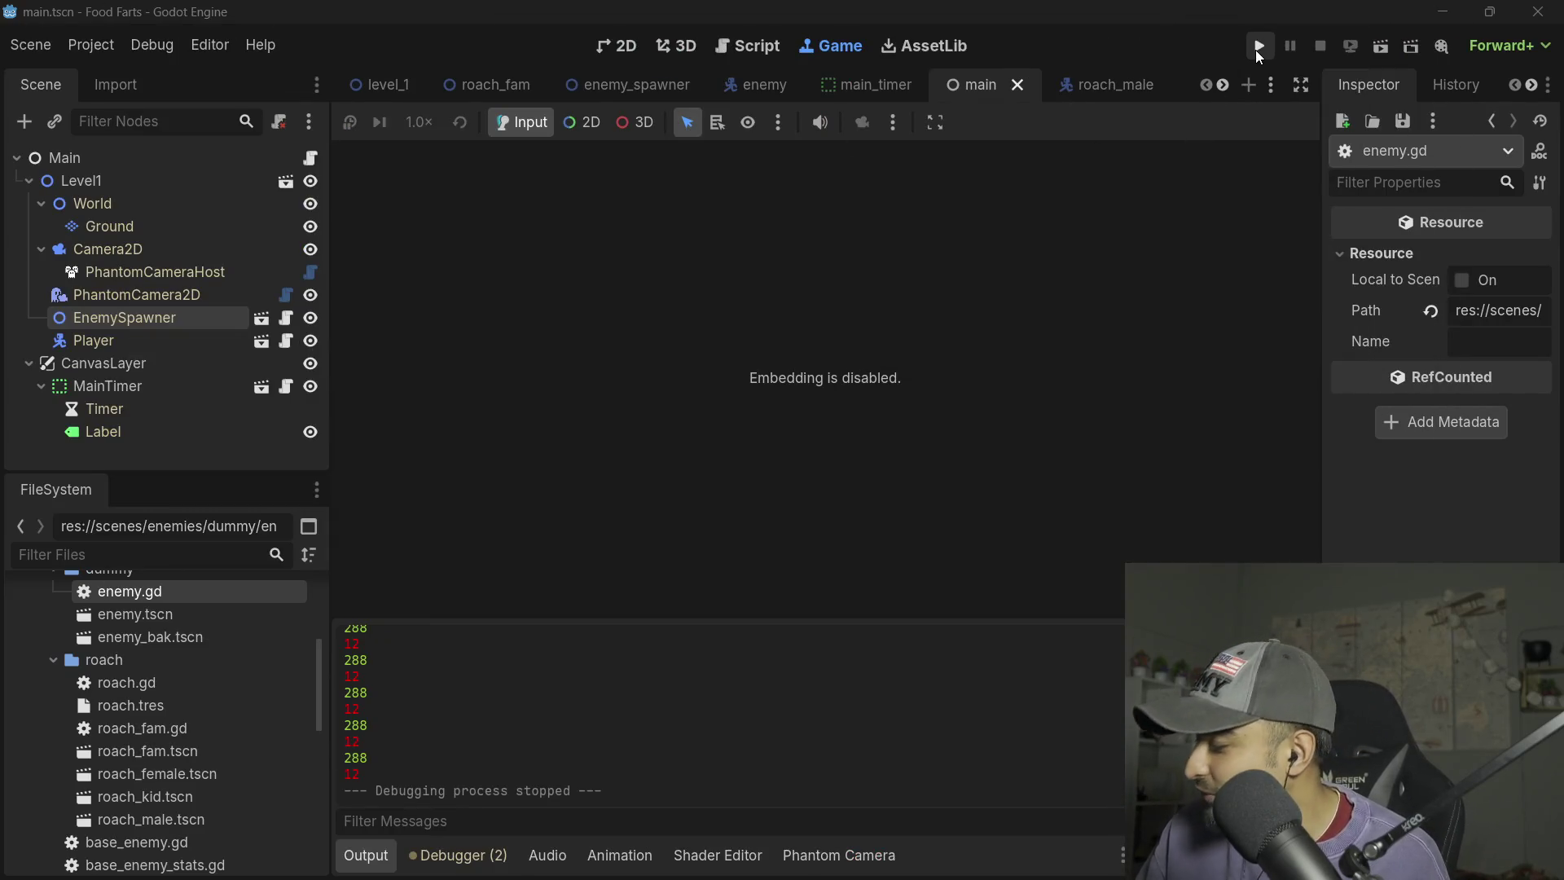
- Relaunch the game and steer the player left and right, jumping onto the post while enemies spawn
{"action": "left_click", "coordinate": [1258, 47]}
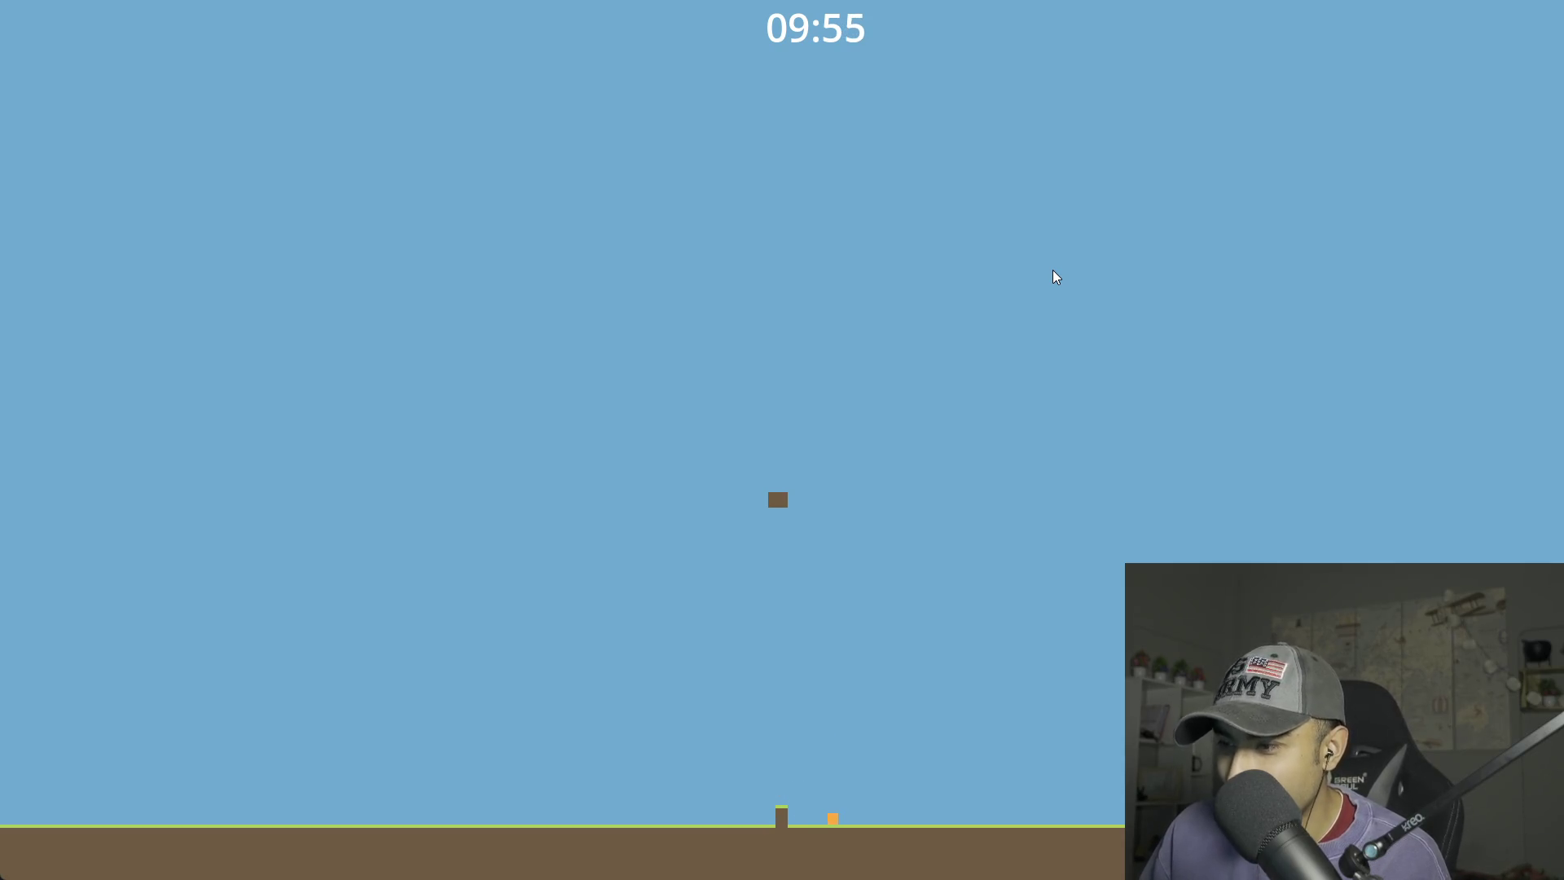
{"action": "key", "text": "Left"}
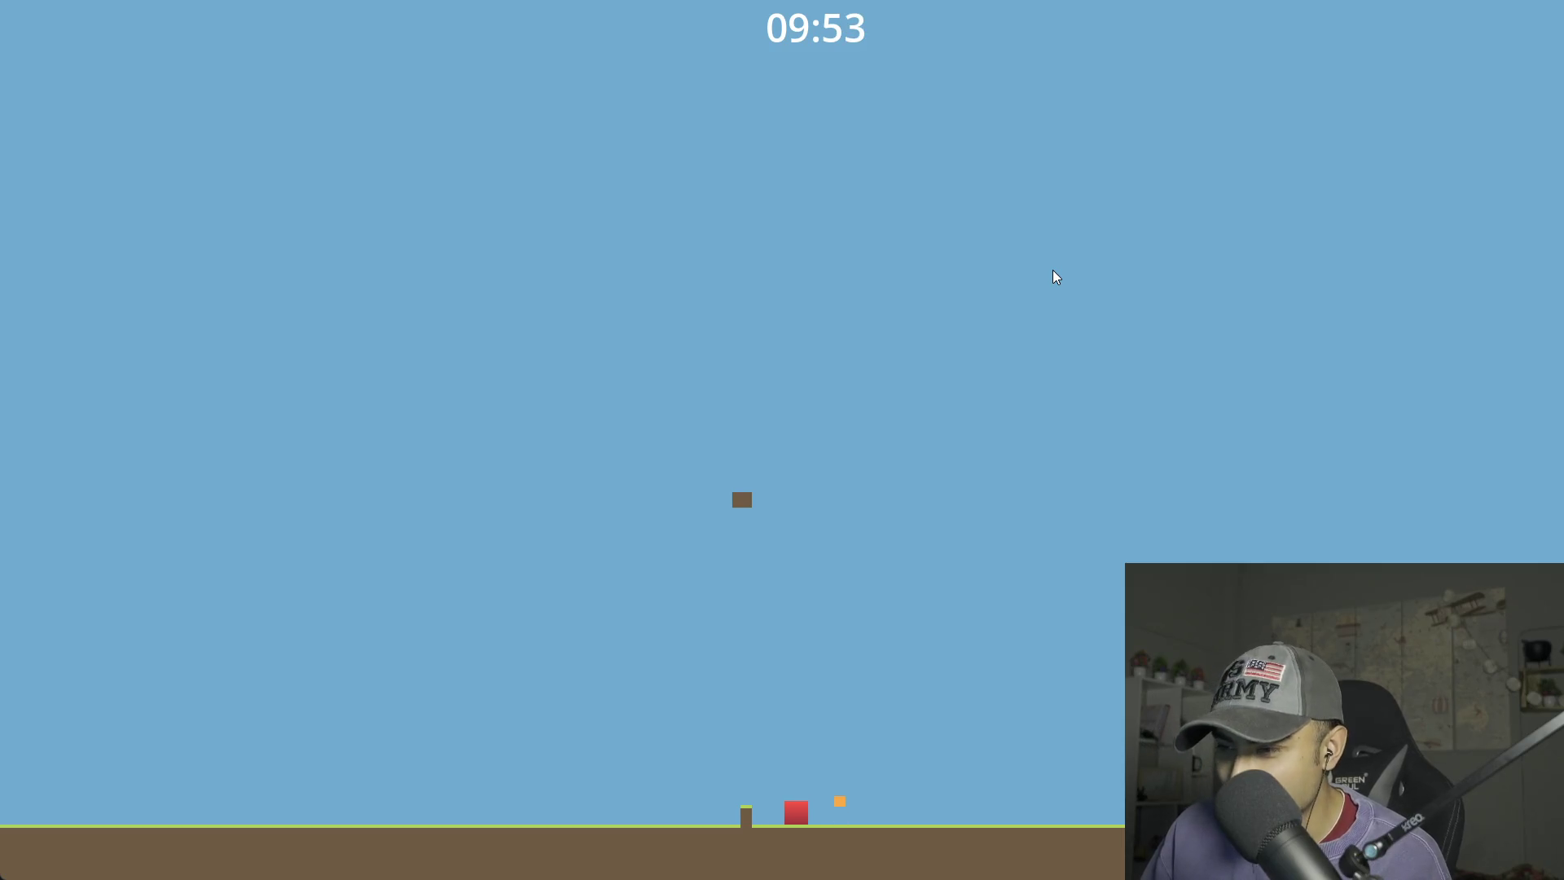
{"action": "key", "text": "Right"}
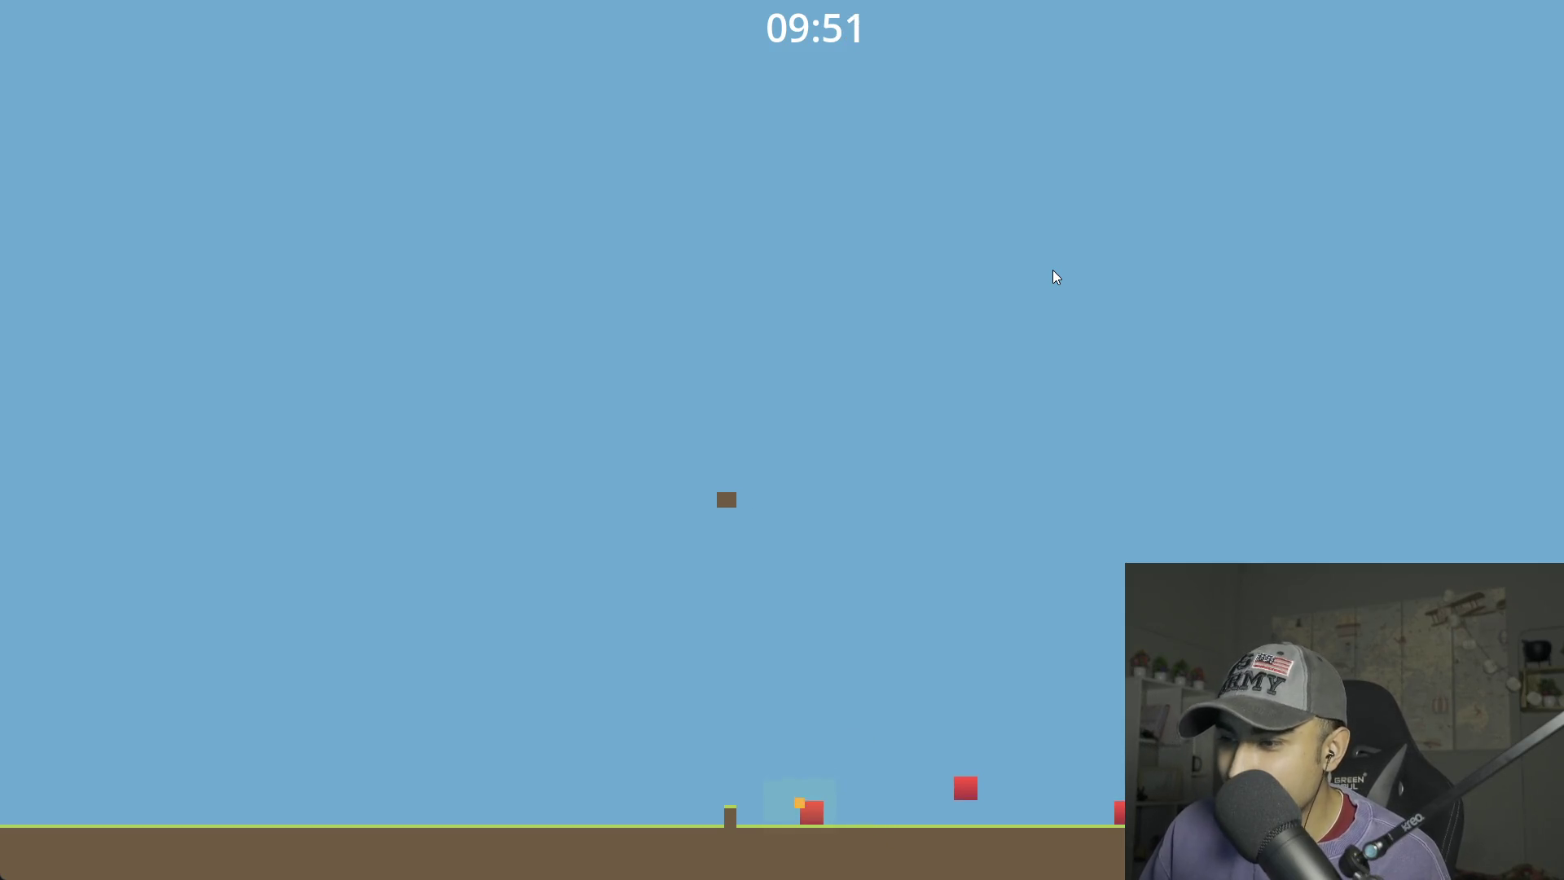
{"action": "key", "text": "Left"}
{"action": "key", "text": "Left"}
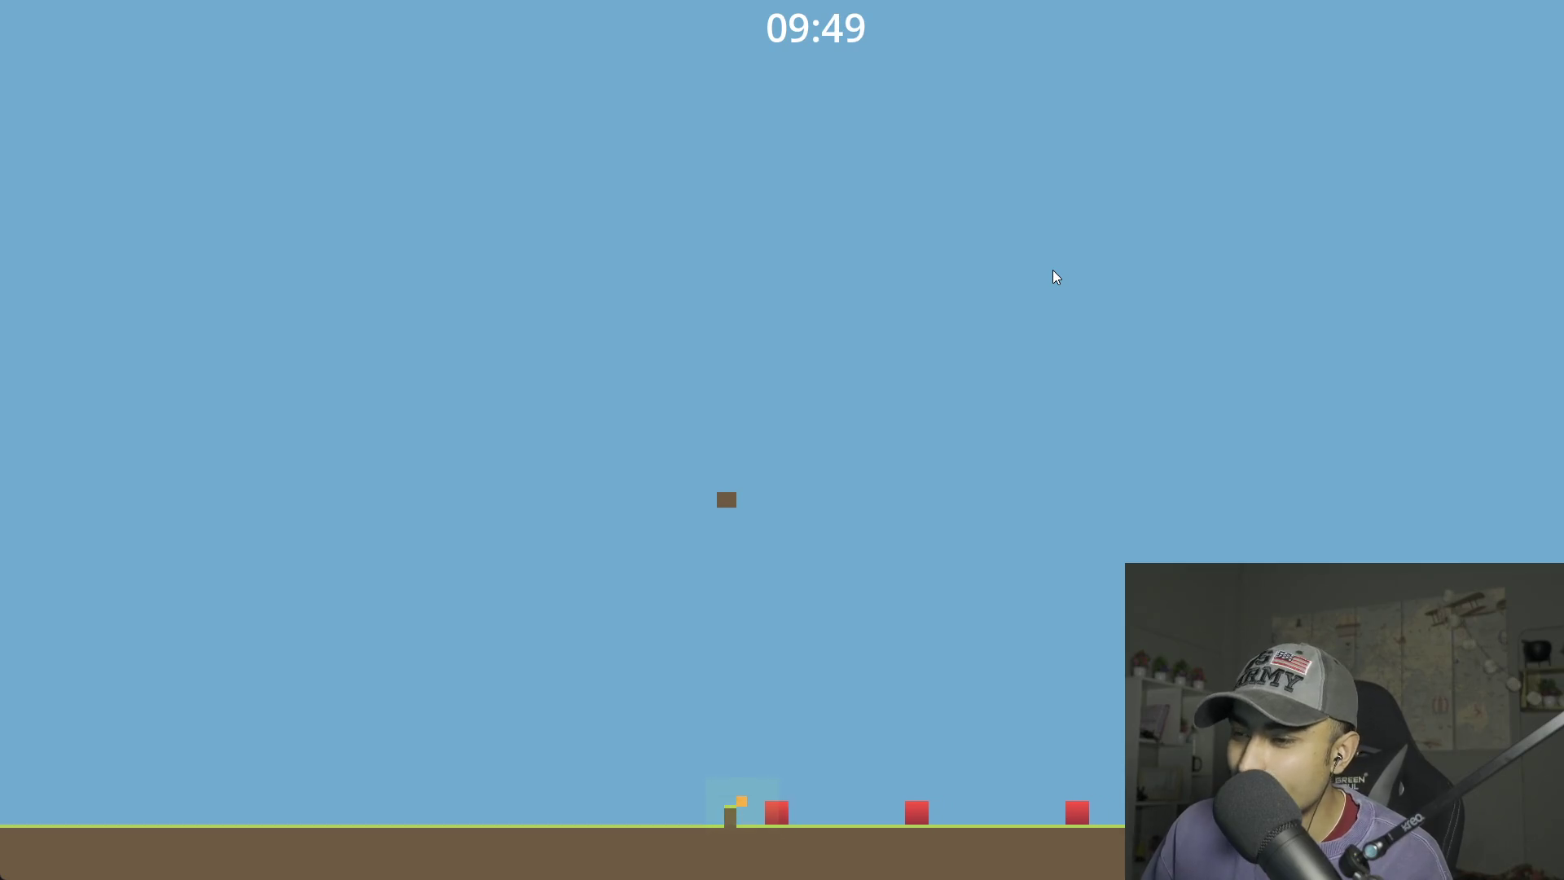
{"action": "key", "text": "Left"}
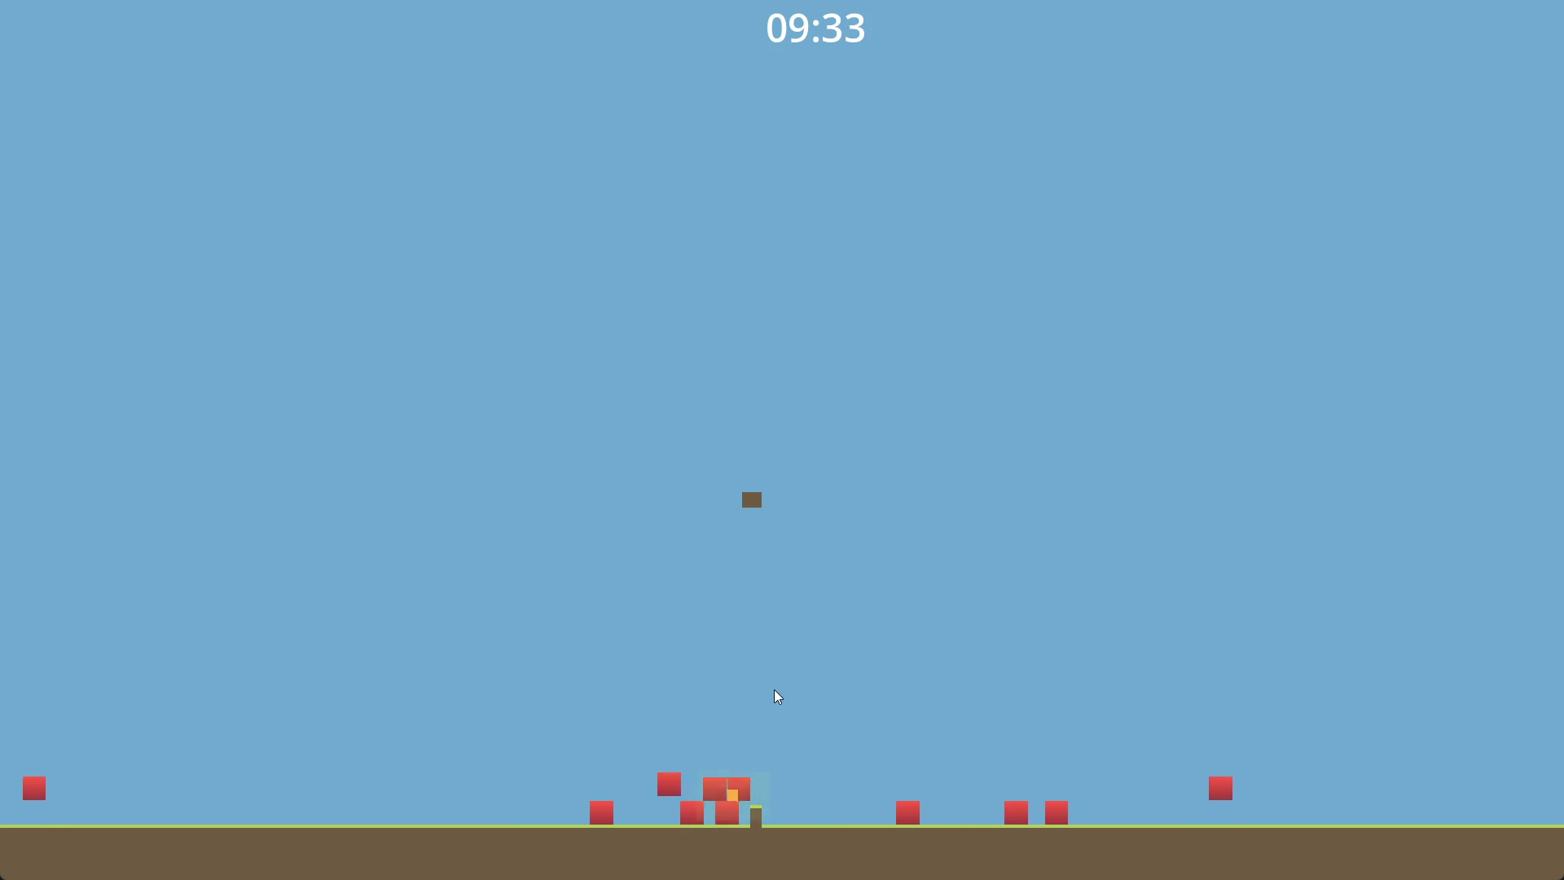
{"action": "key", "text": "Right"}
{"action": "key", "text": "Up"}
{"action": "key", "text": "Right"}
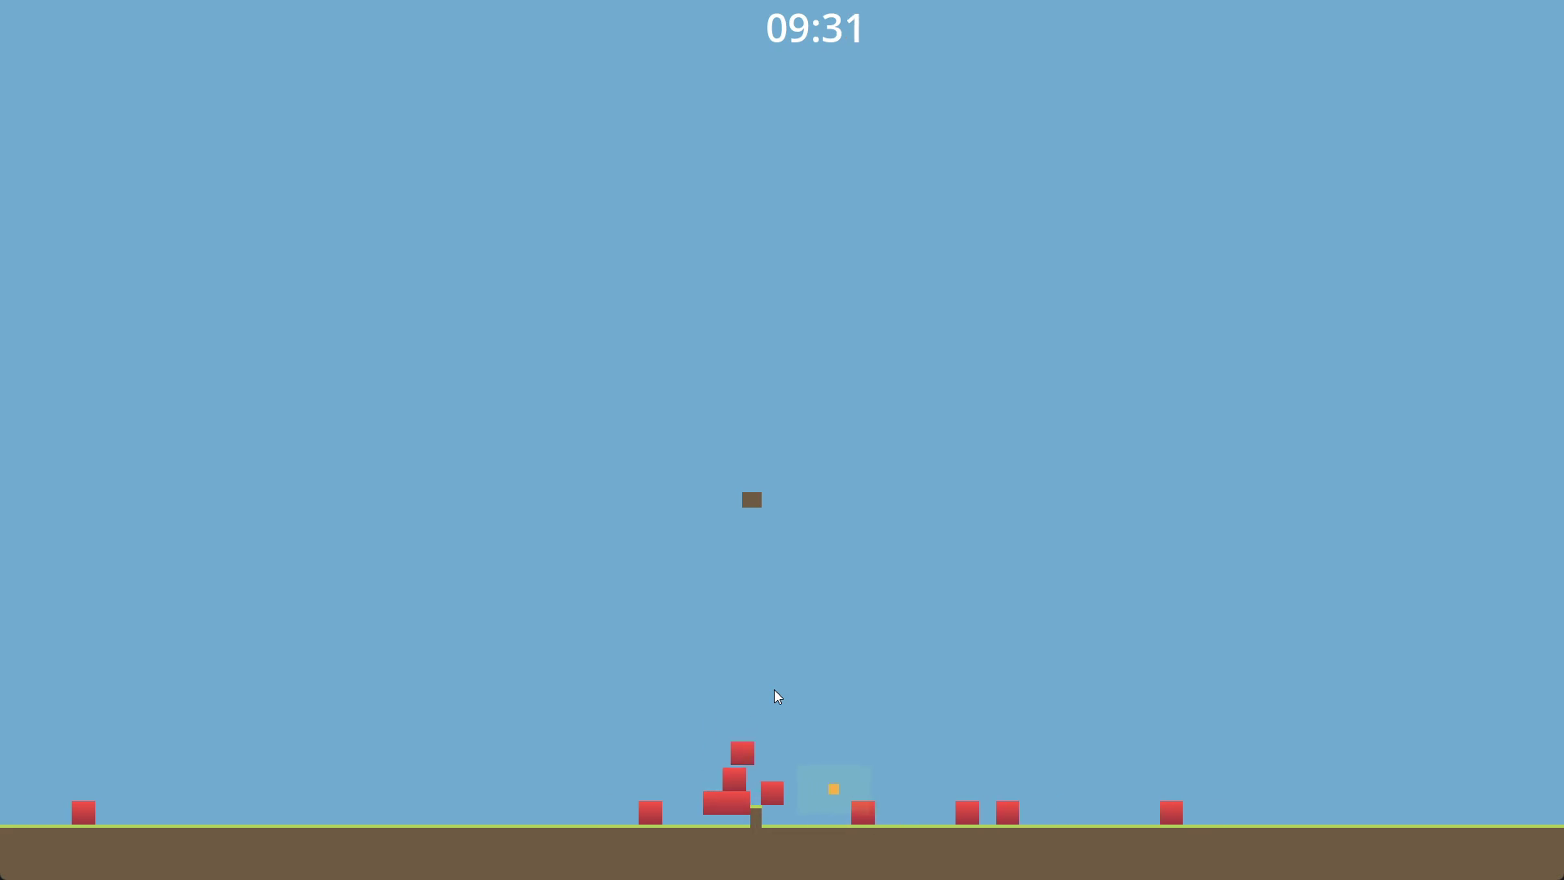
{"action": "key", "text": "Left"}
{"action": "key", "text": "Up"}
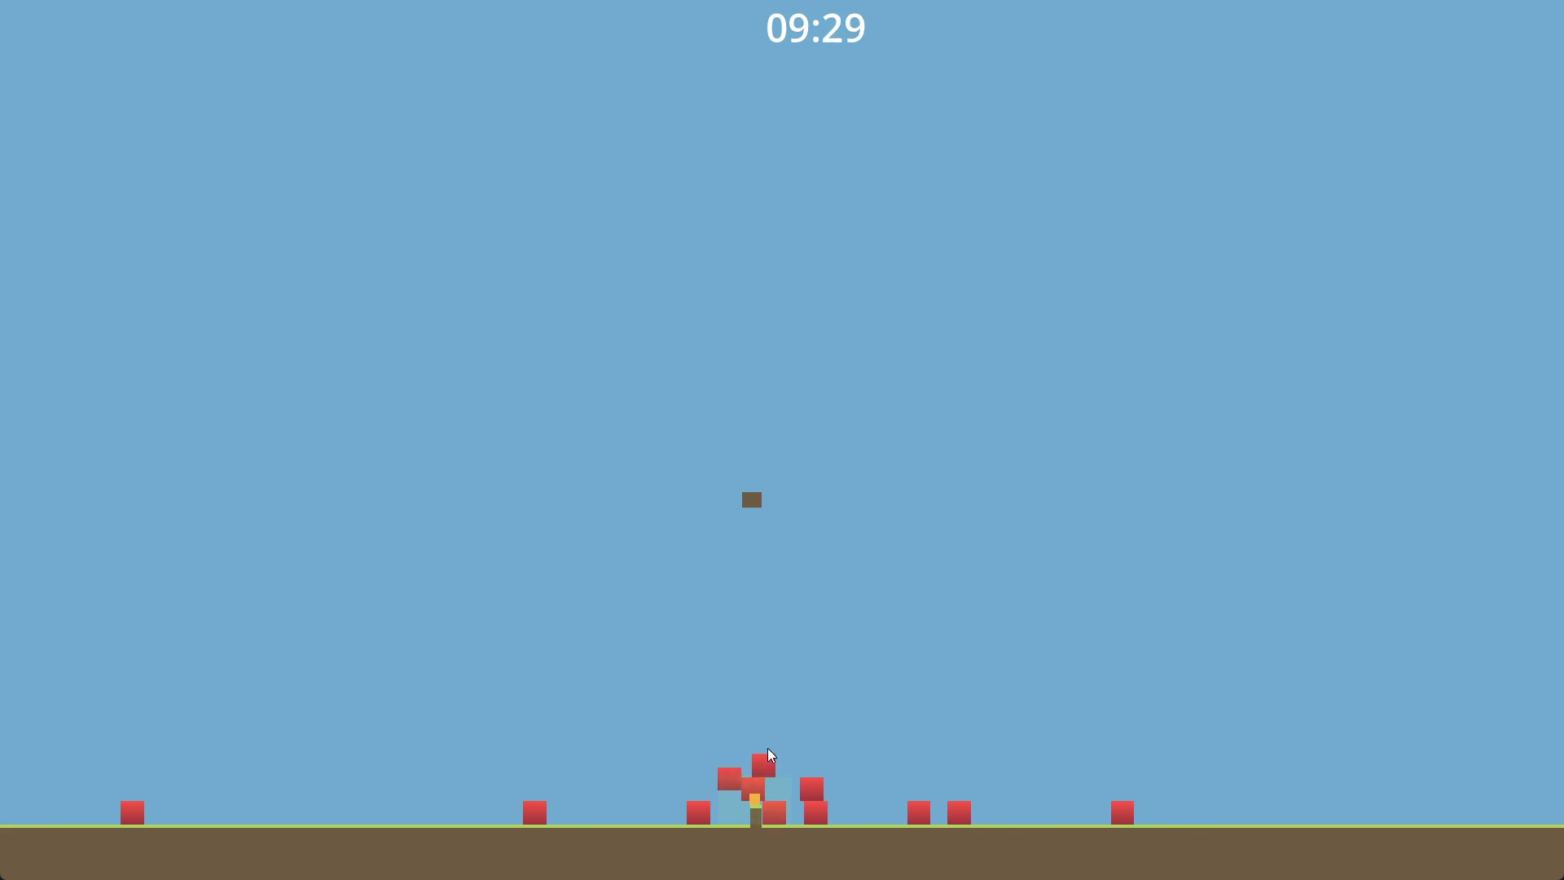